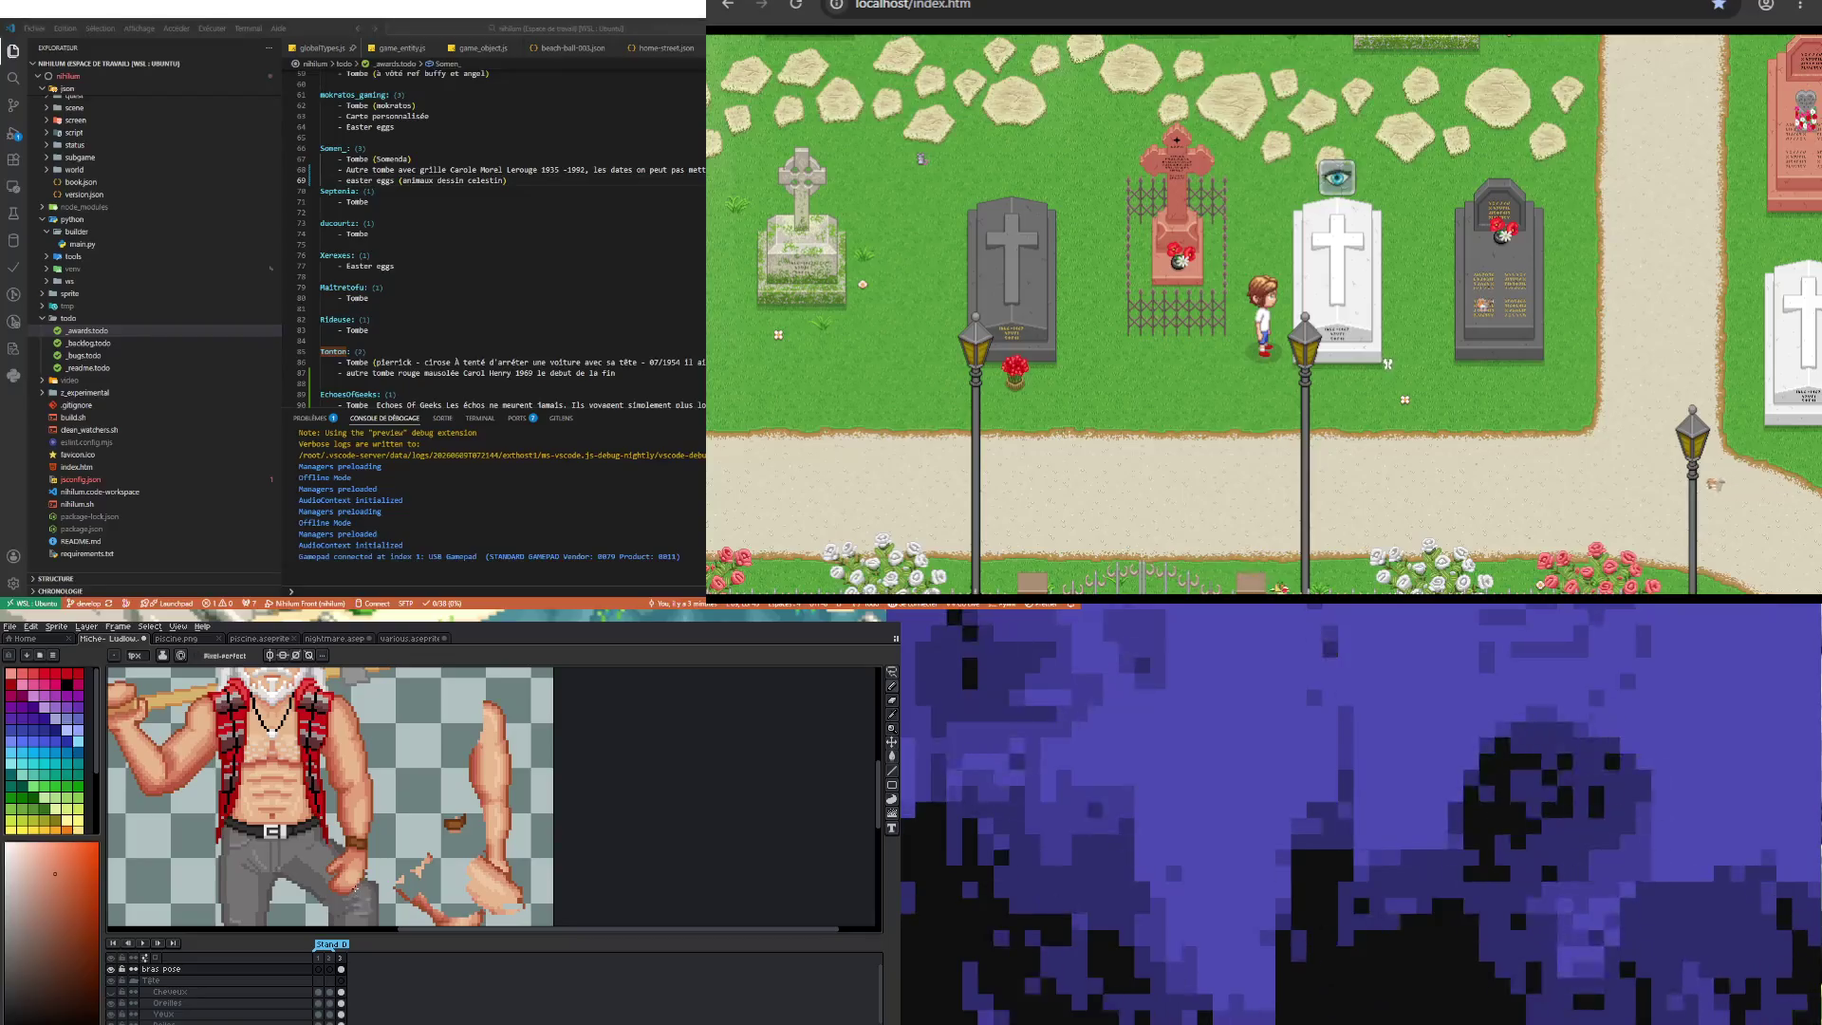
Step: Zoom in on the fist beside the jeans and sample a shading colour from the sprite
{"action": "scroll", "coordinate": [354, 866], "scroll_direction": "up", "scroll_amount": 1}
{"action": "scroll", "coordinate": [354, 866], "scroll_direction": "up", "scroll_amount": 1}
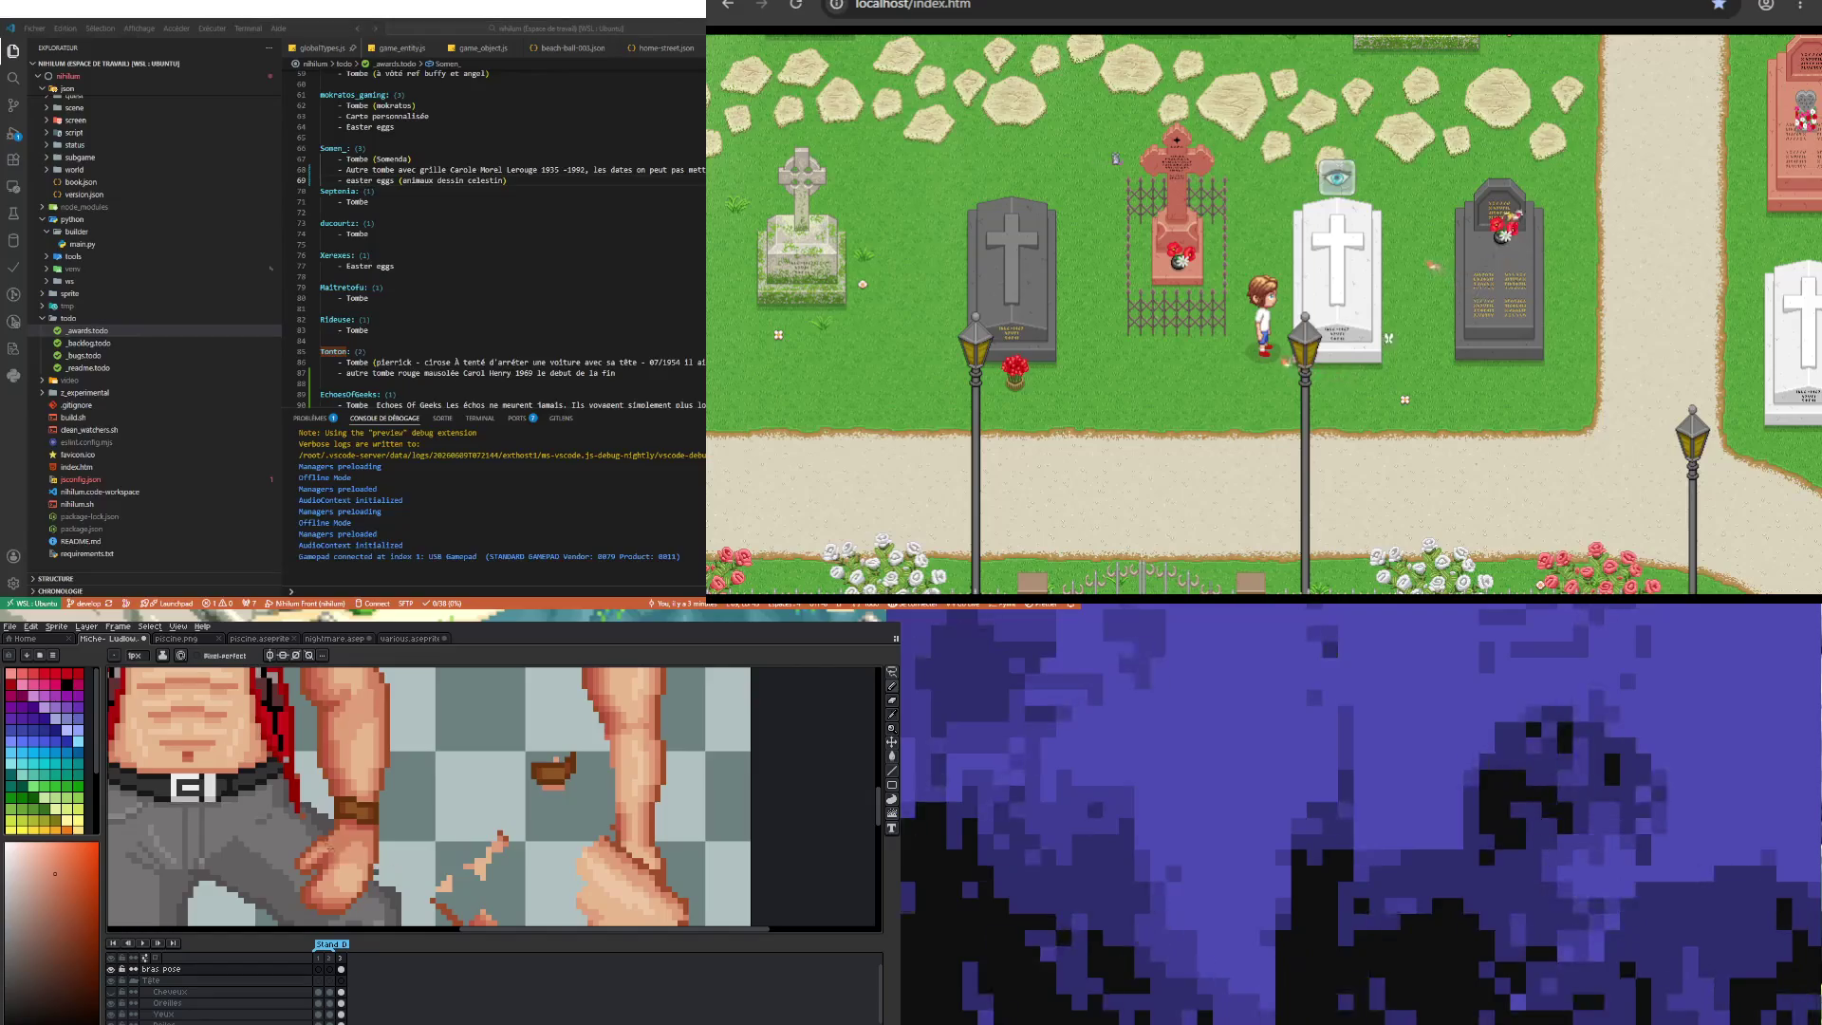
{"action": "scroll", "coordinate": [328, 847], "scroll_direction": "up", "scroll_amount": 1}
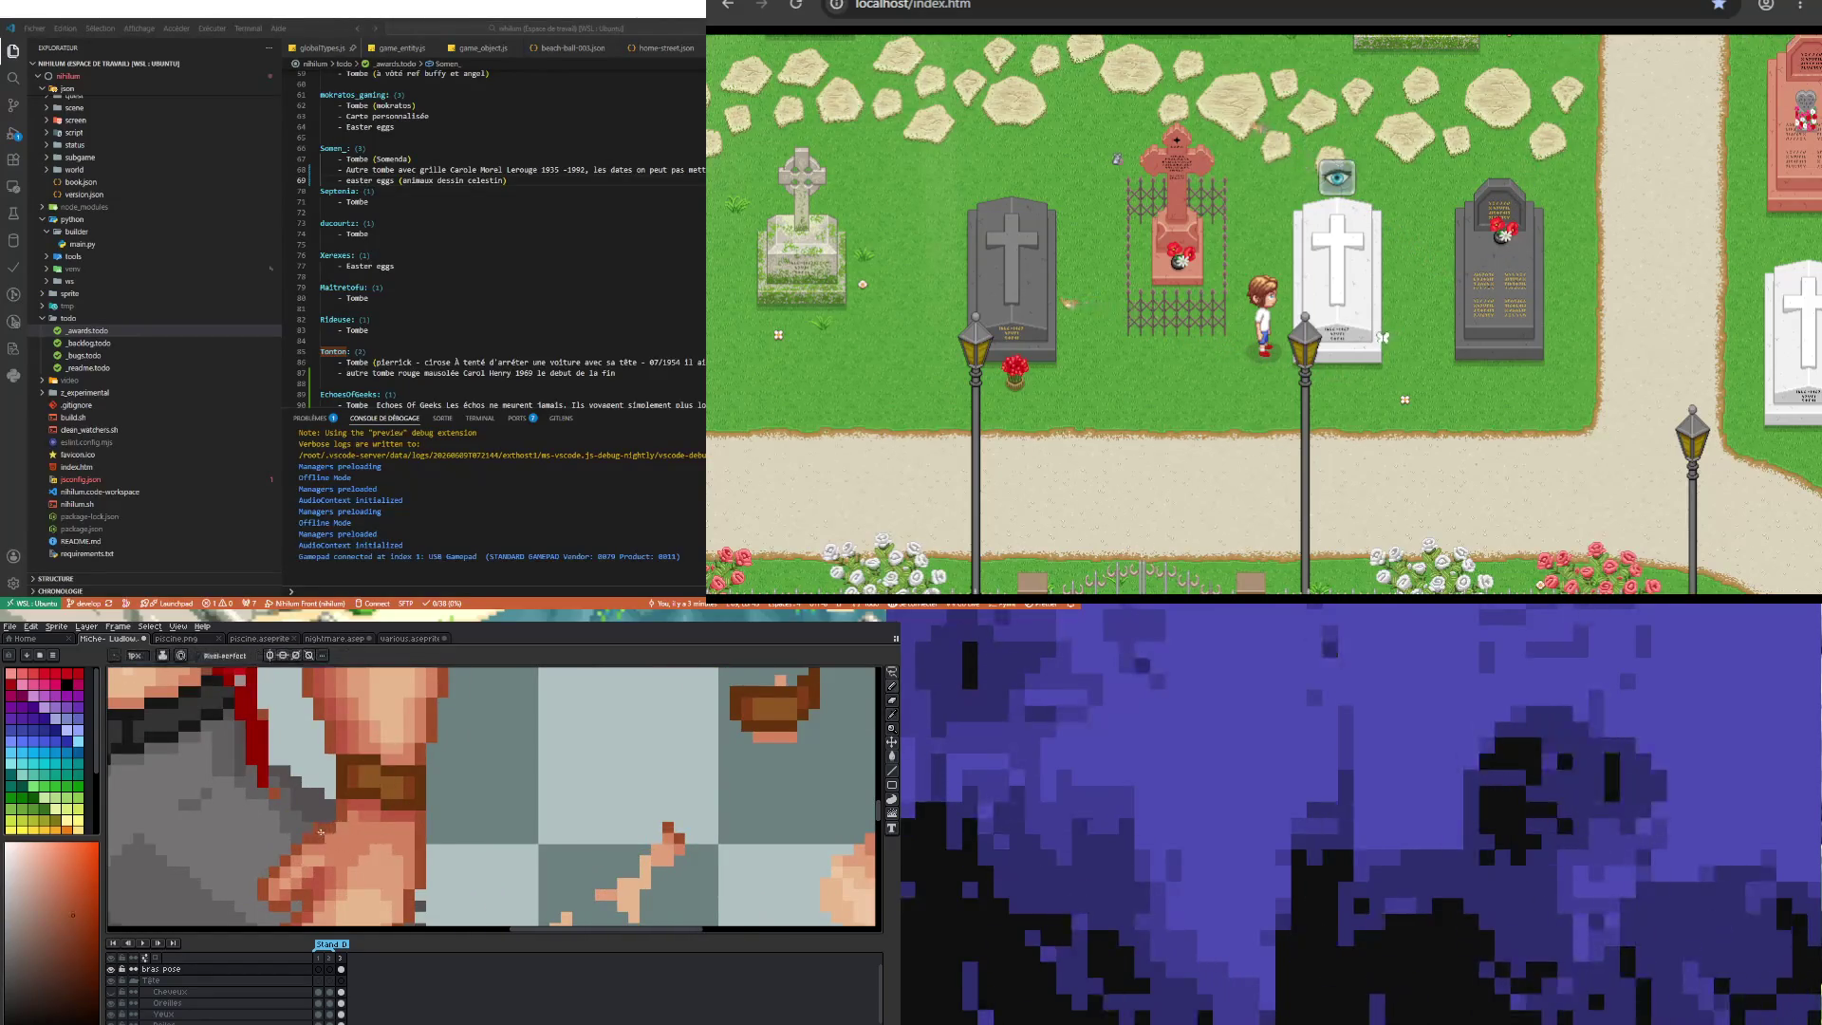
{"action": "scroll", "coordinate": [323, 831], "scroll_direction": "down", "scroll_amount": 3}
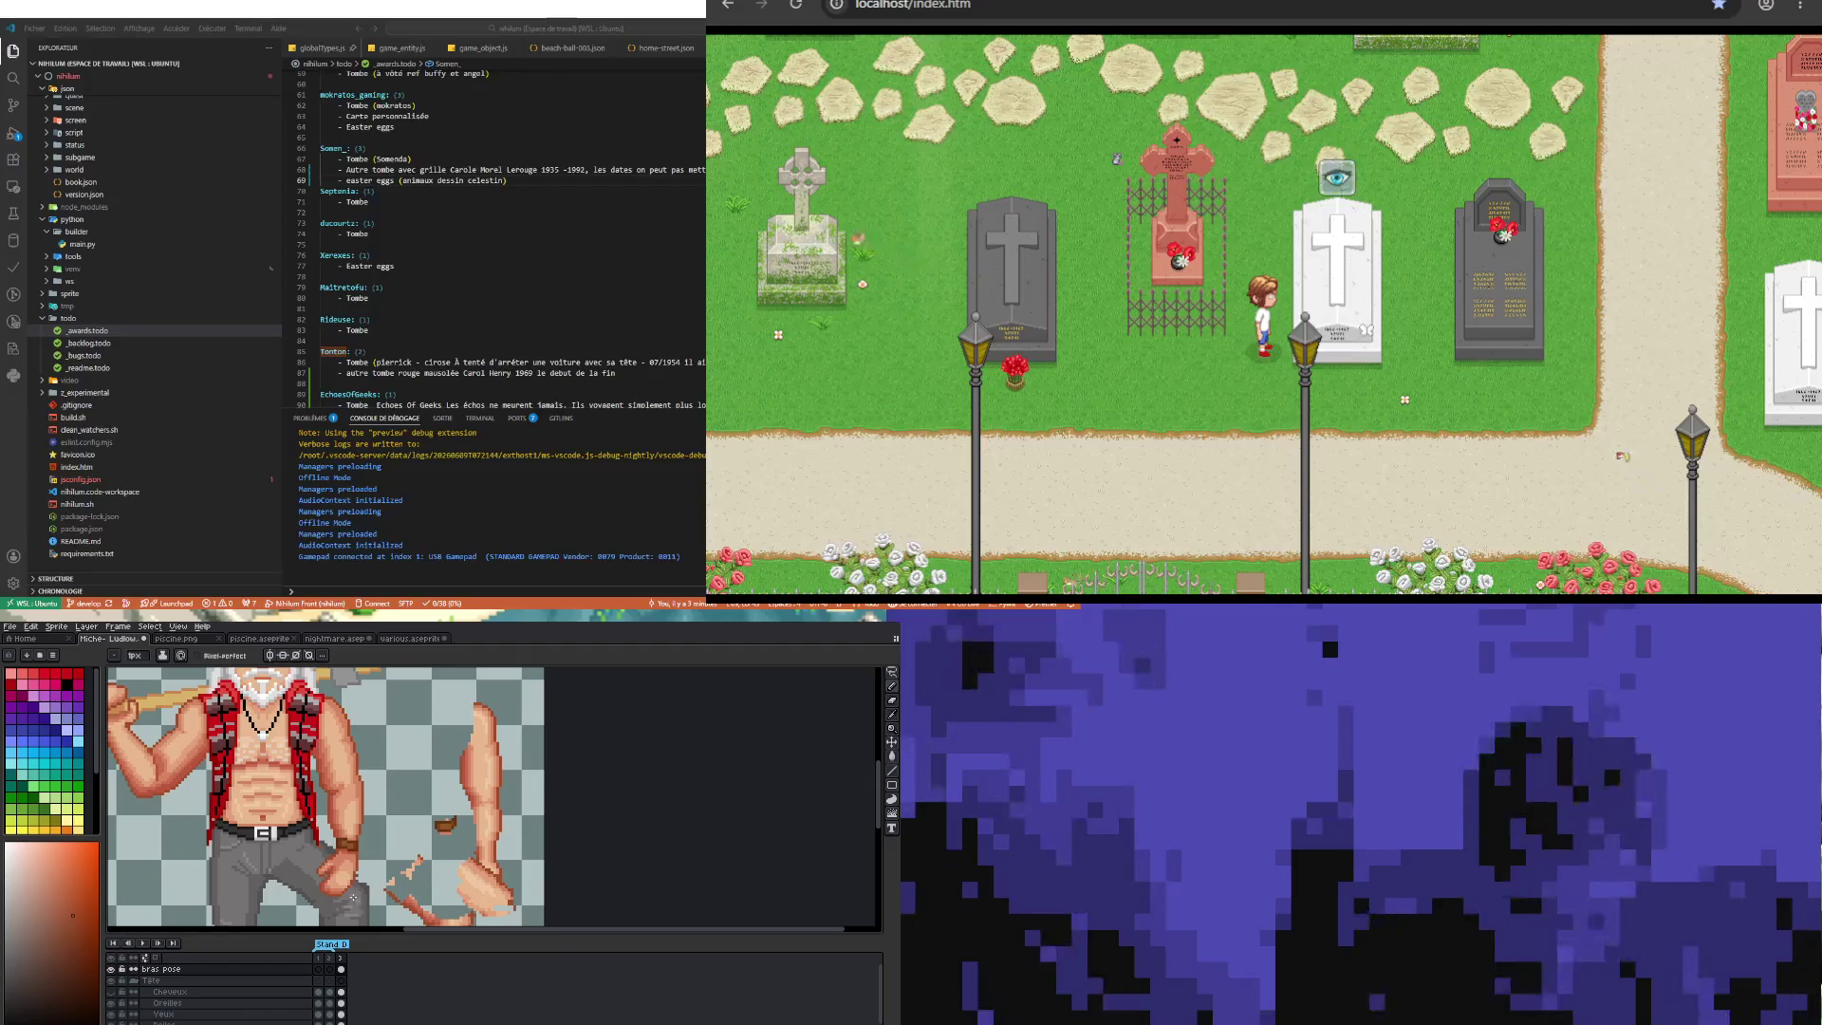
{"action": "scroll", "coordinate": [344, 900], "scroll_direction": "up", "scroll_amount": 1}
{"action": "scroll", "coordinate": [319, 868], "scroll_direction": "up", "scroll_amount": 1}
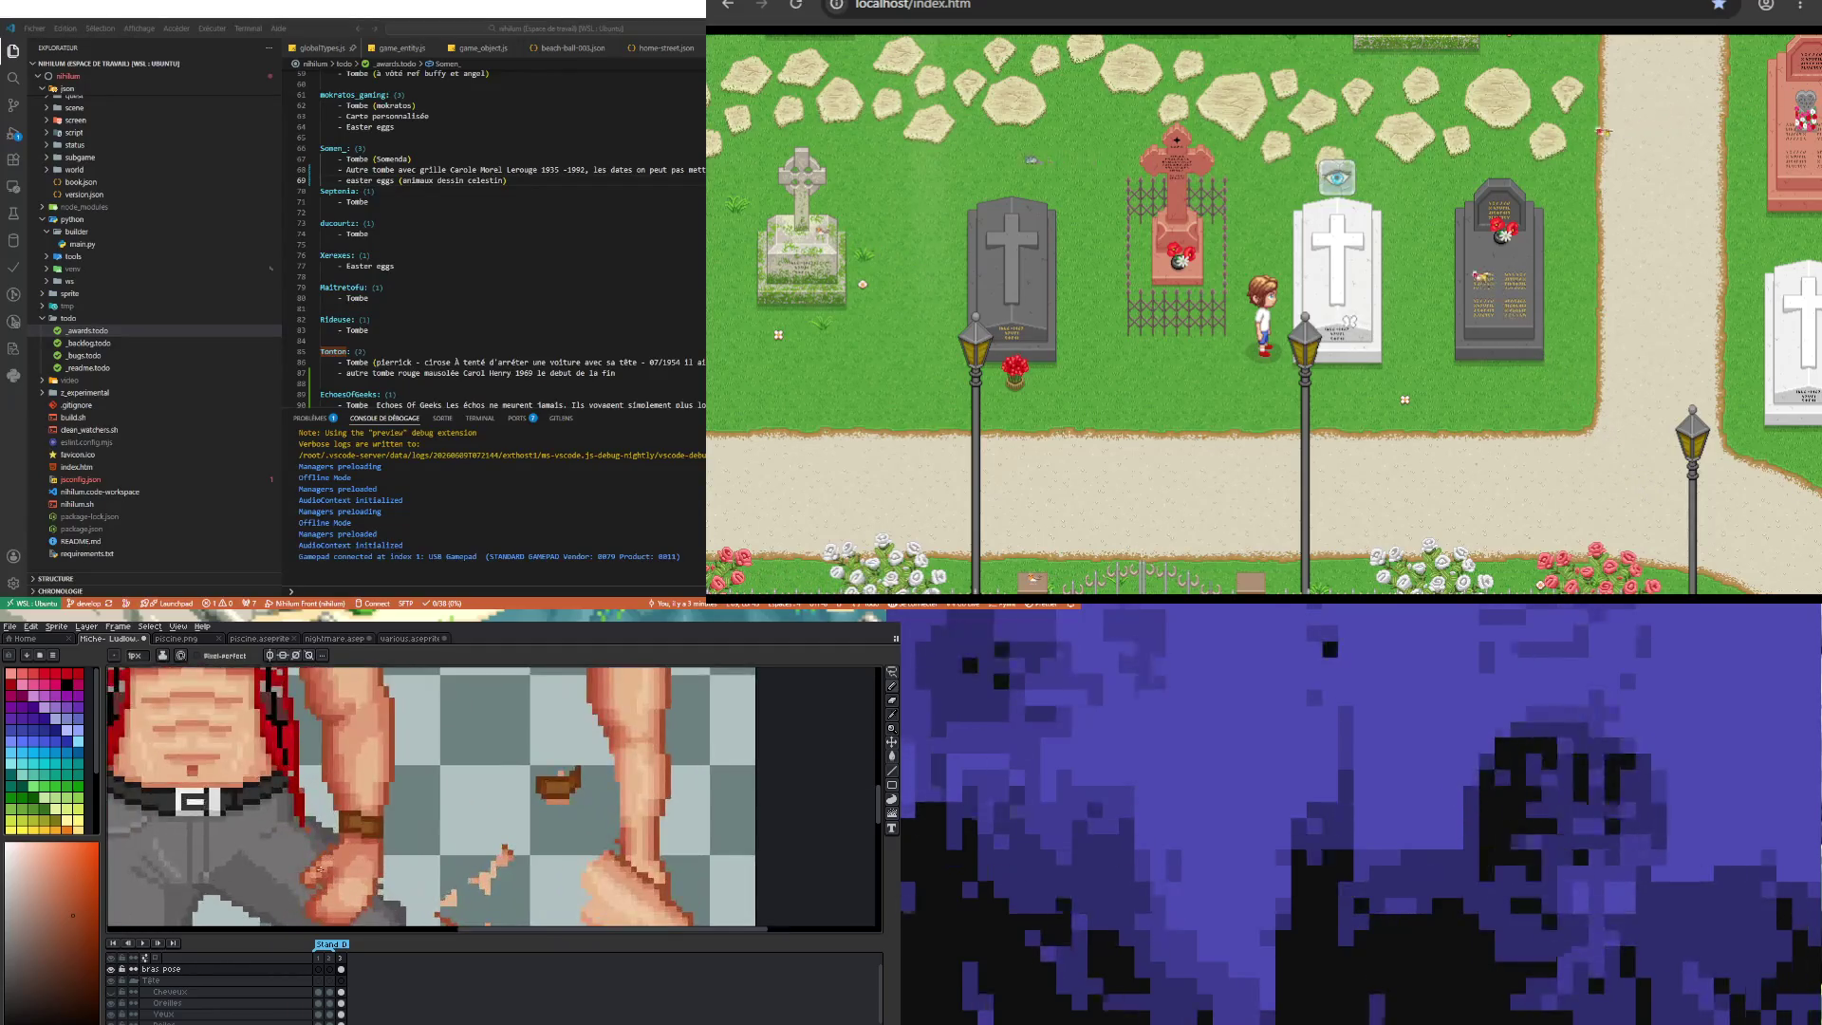
{"action": "key", "text": "b"}
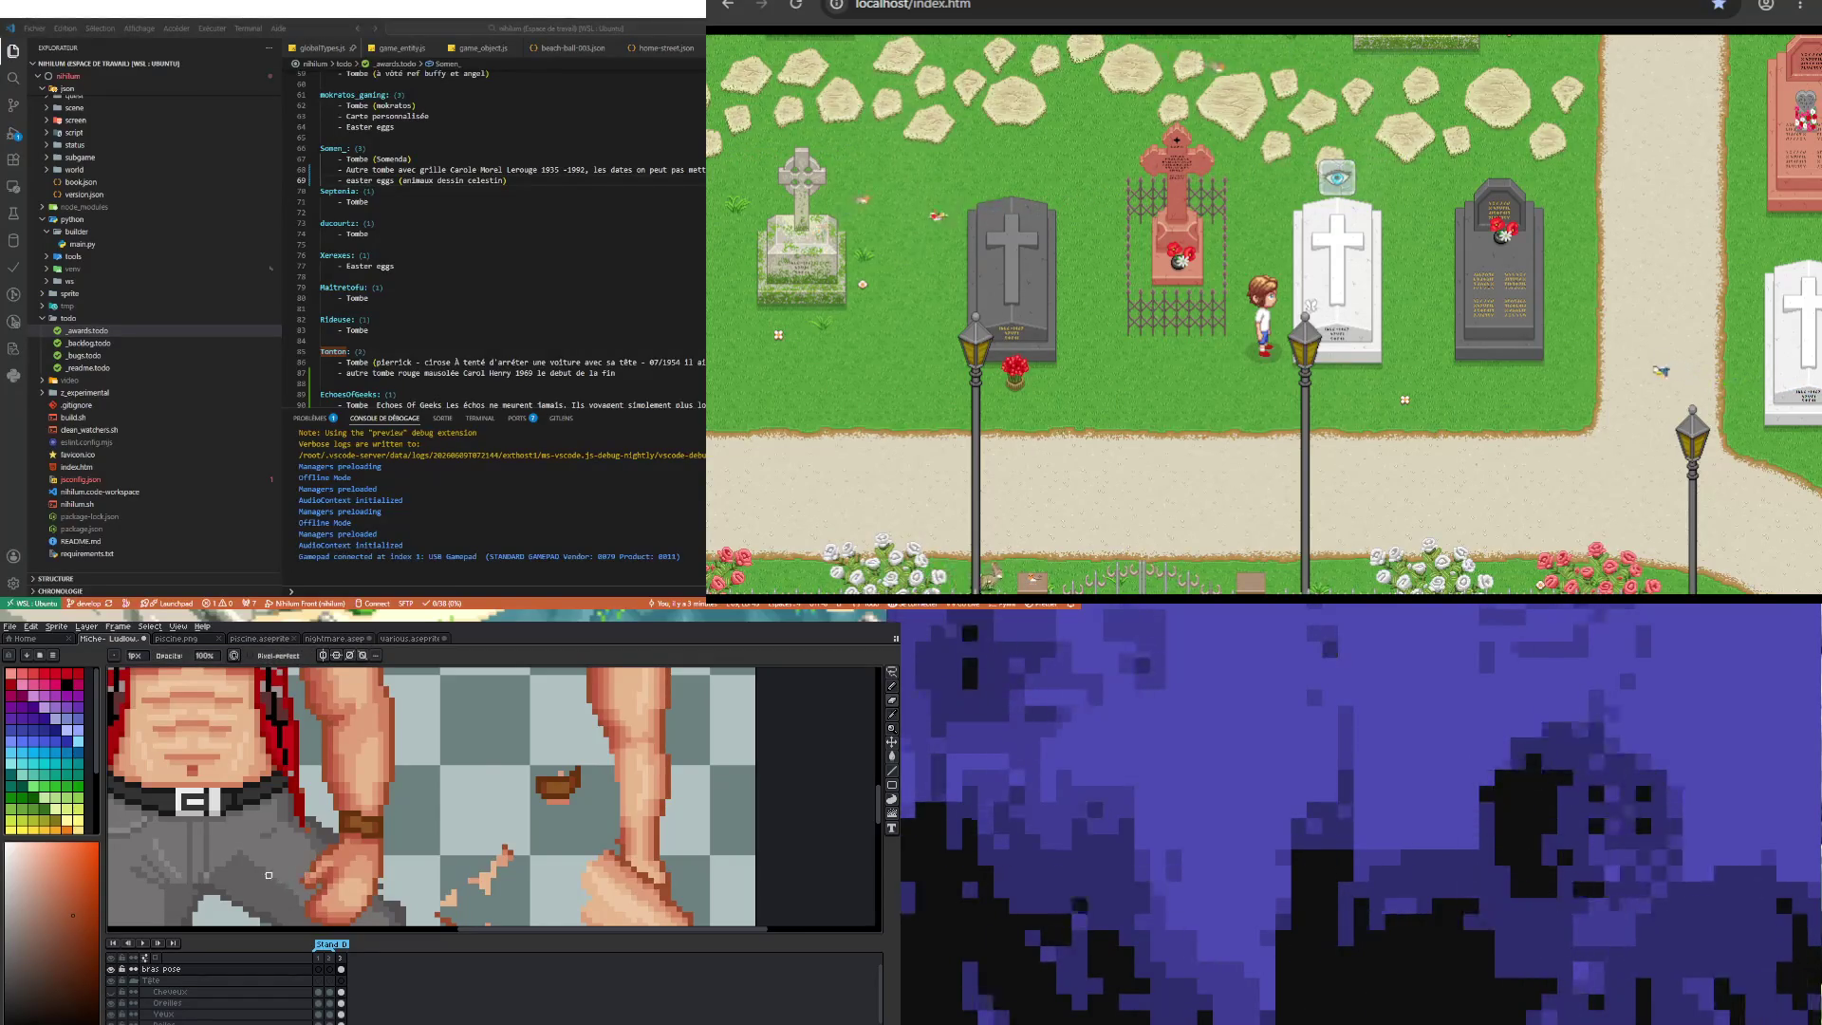
{"action": "scroll", "coordinate": [275, 874], "scroll_direction": "up", "scroll_amount": 1}
{"action": "key", "text": "i"}
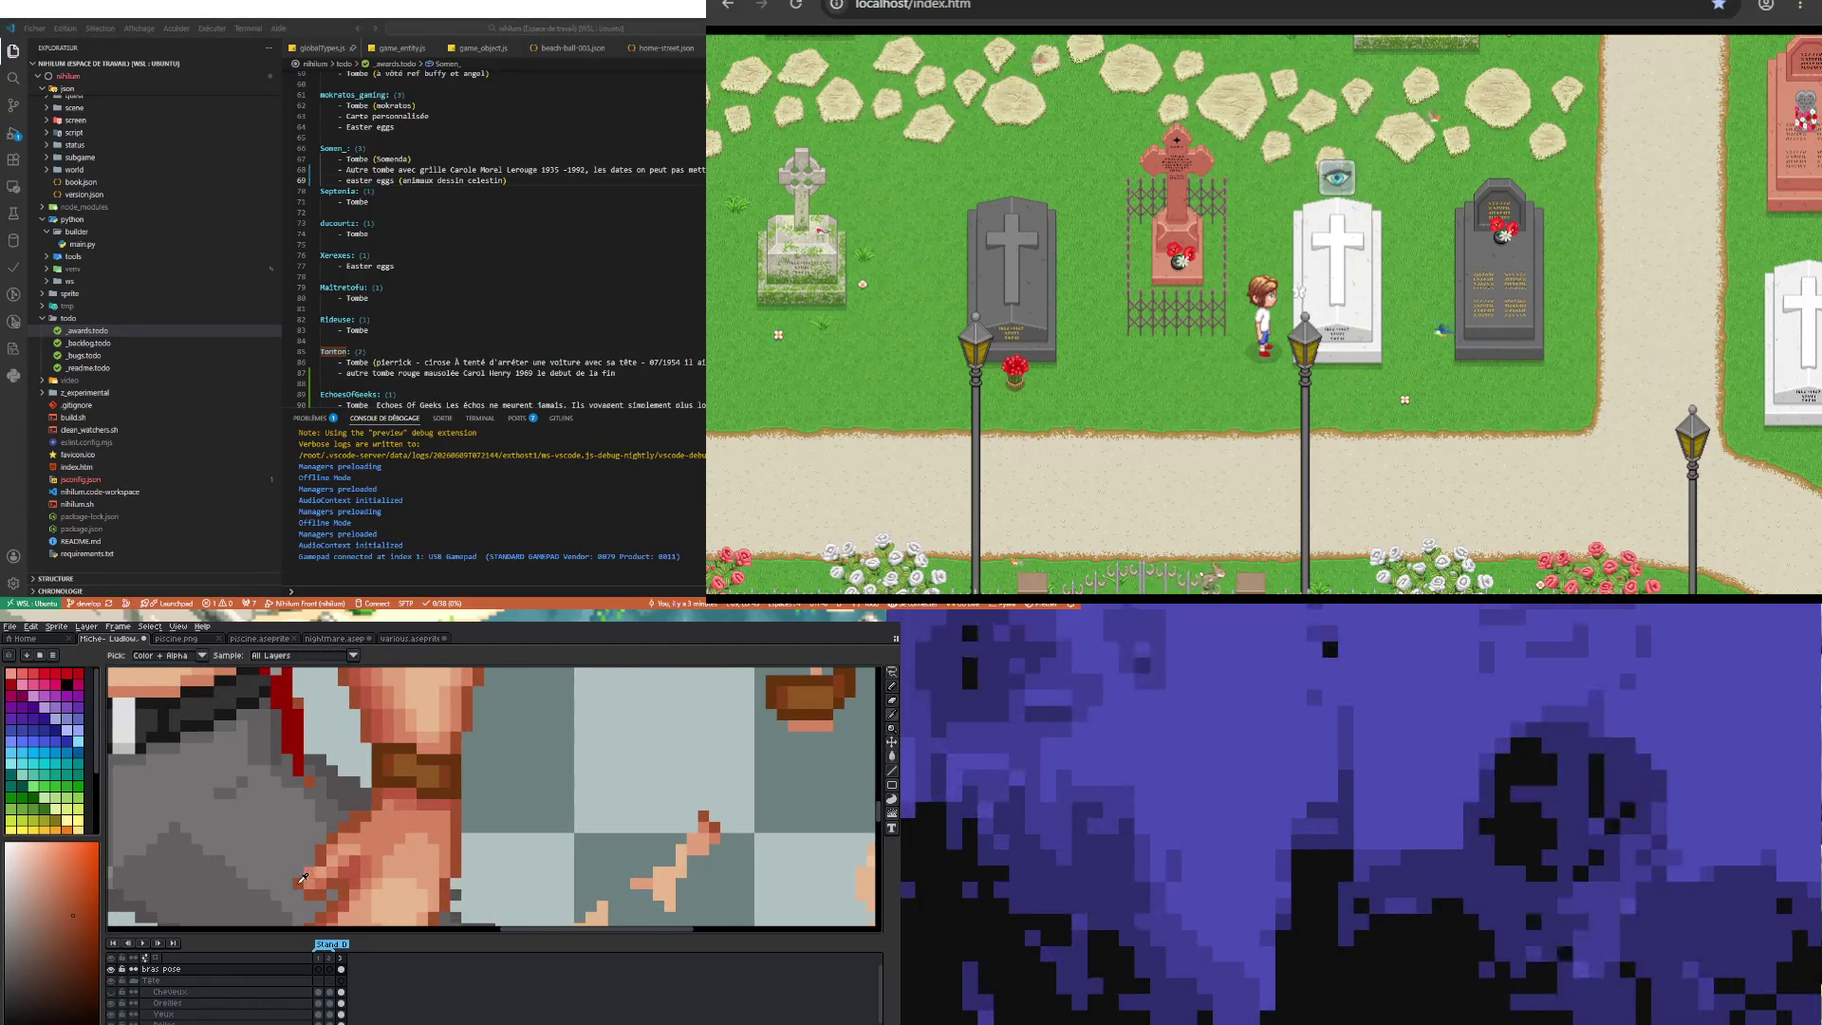
{"action": "key", "text": "b"}
Step: Paint a reddish shadow row under the wristband and resample a colour for further shading
{"action": "scroll", "coordinate": [300, 864], "scroll_direction": "down", "scroll_amount": 2}
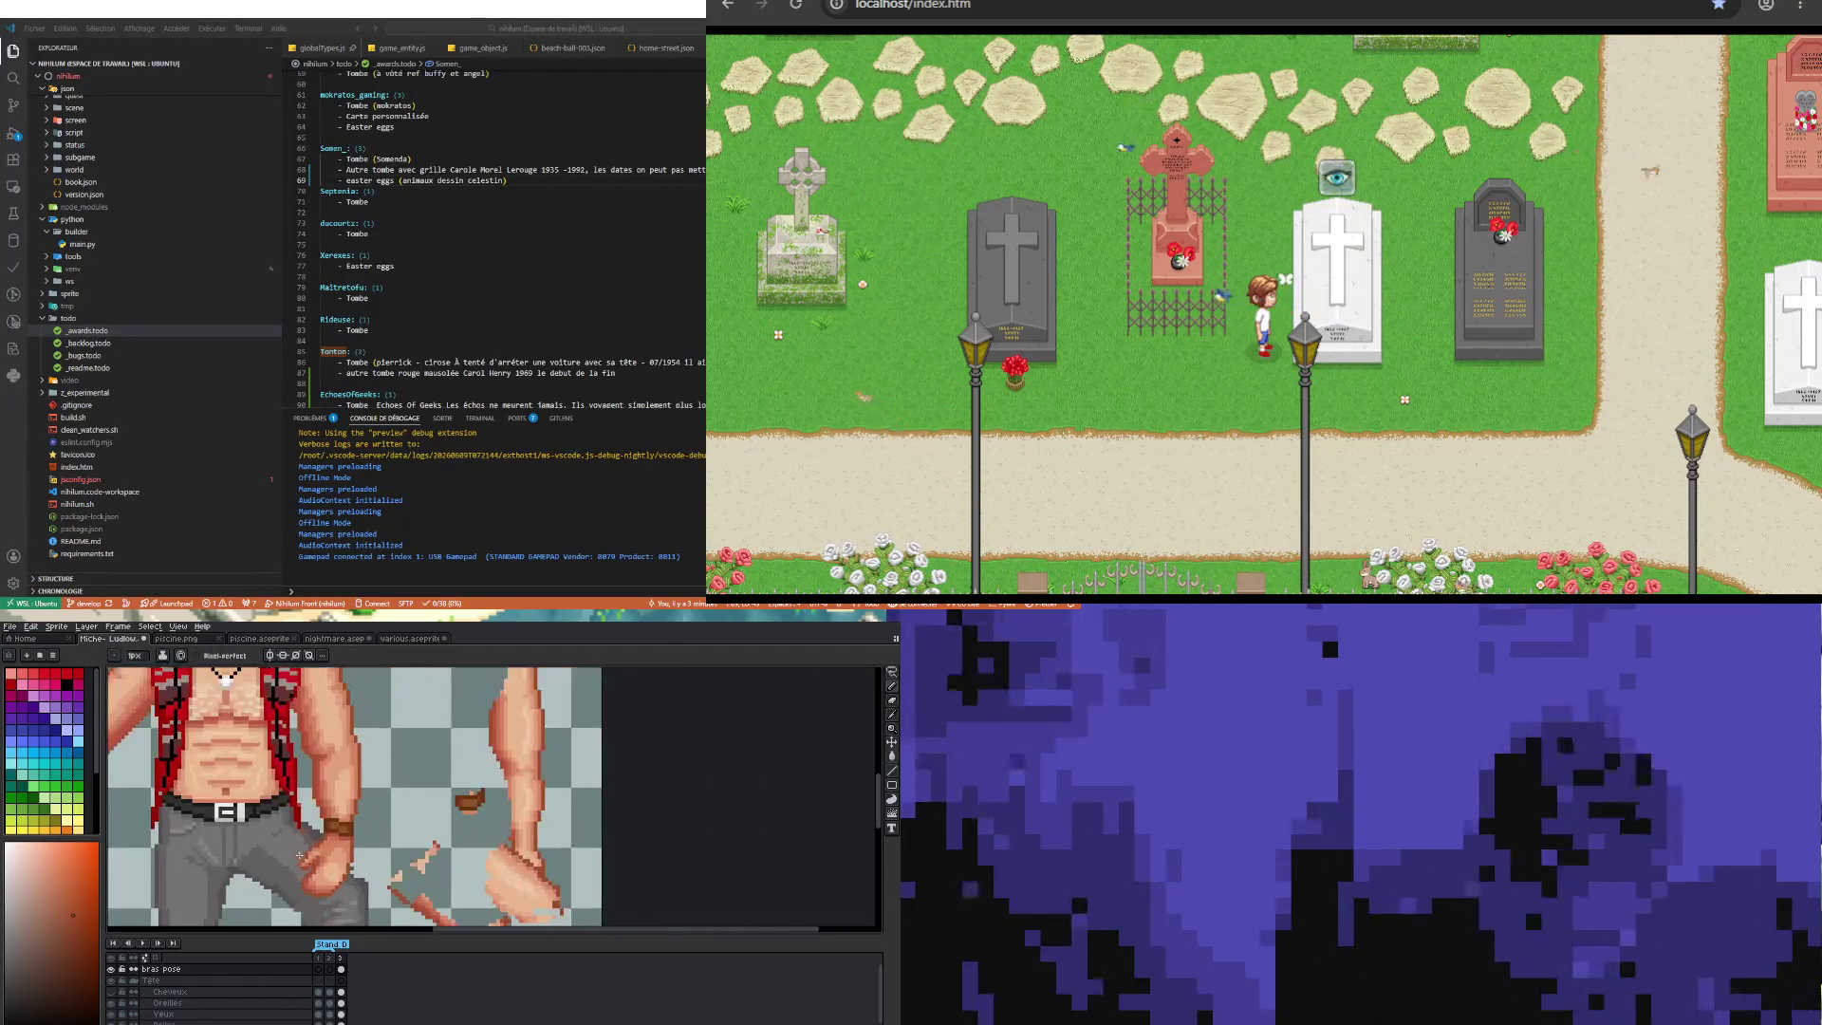
{"action": "scroll", "coordinate": [352, 843], "scroll_direction": "down", "scroll_amount": 1}
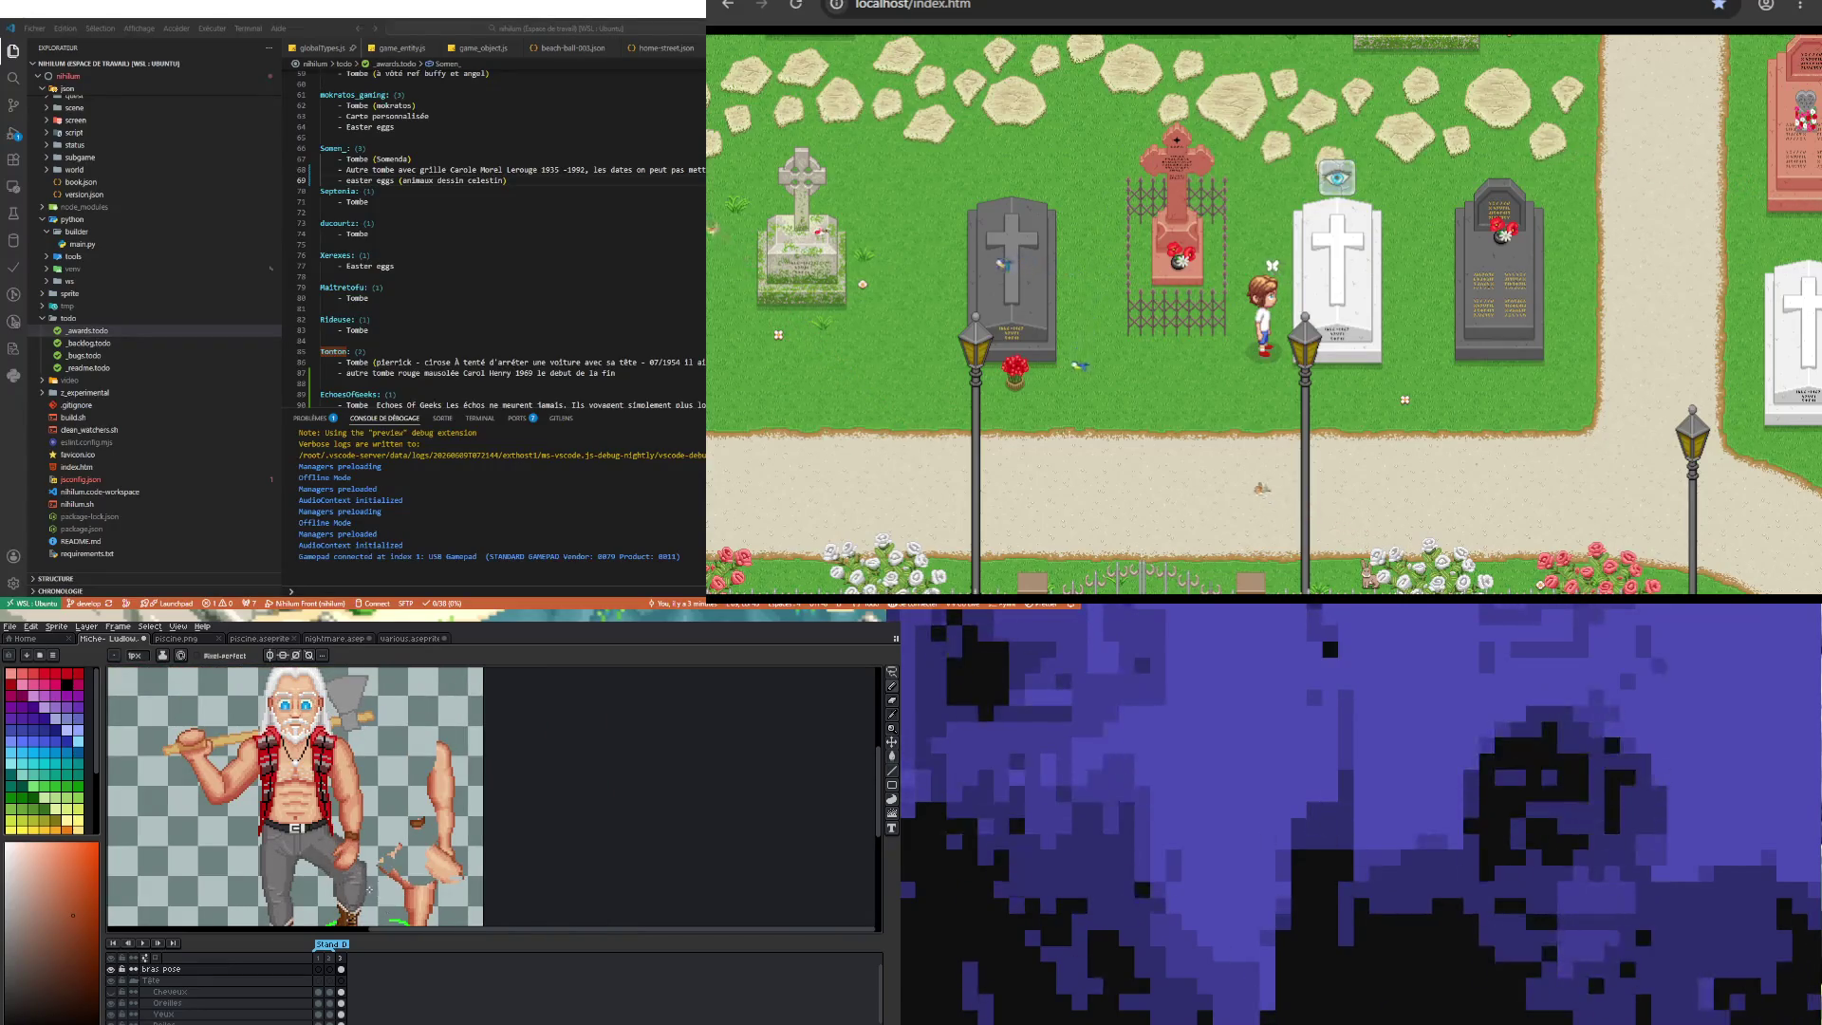
{"action": "scroll", "coordinate": [357, 850], "scroll_direction": "up", "scroll_amount": 2}
{"action": "scroll", "coordinate": [355, 851], "scroll_direction": "up", "scroll_amount": 2}
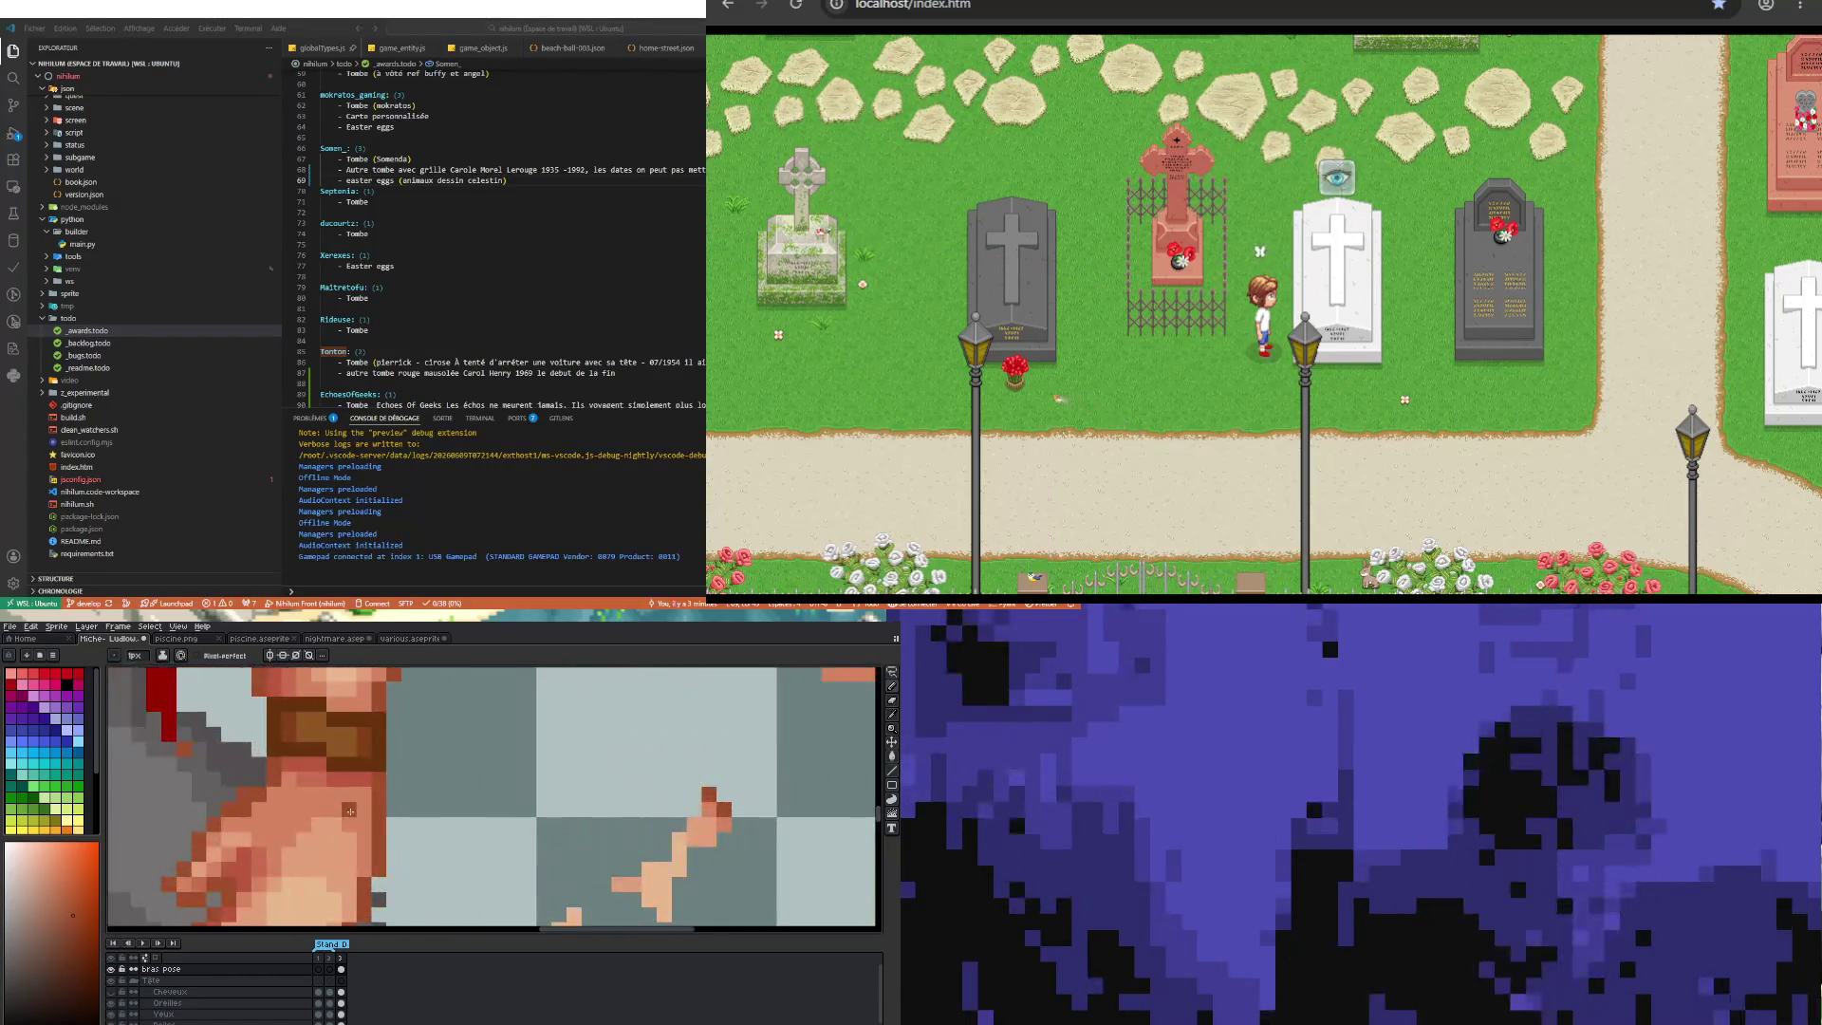
{"action": "left_click_drag", "start_coordinate": [350, 810], "coordinate": [324, 777]}
{"action": "key", "text": "i"}
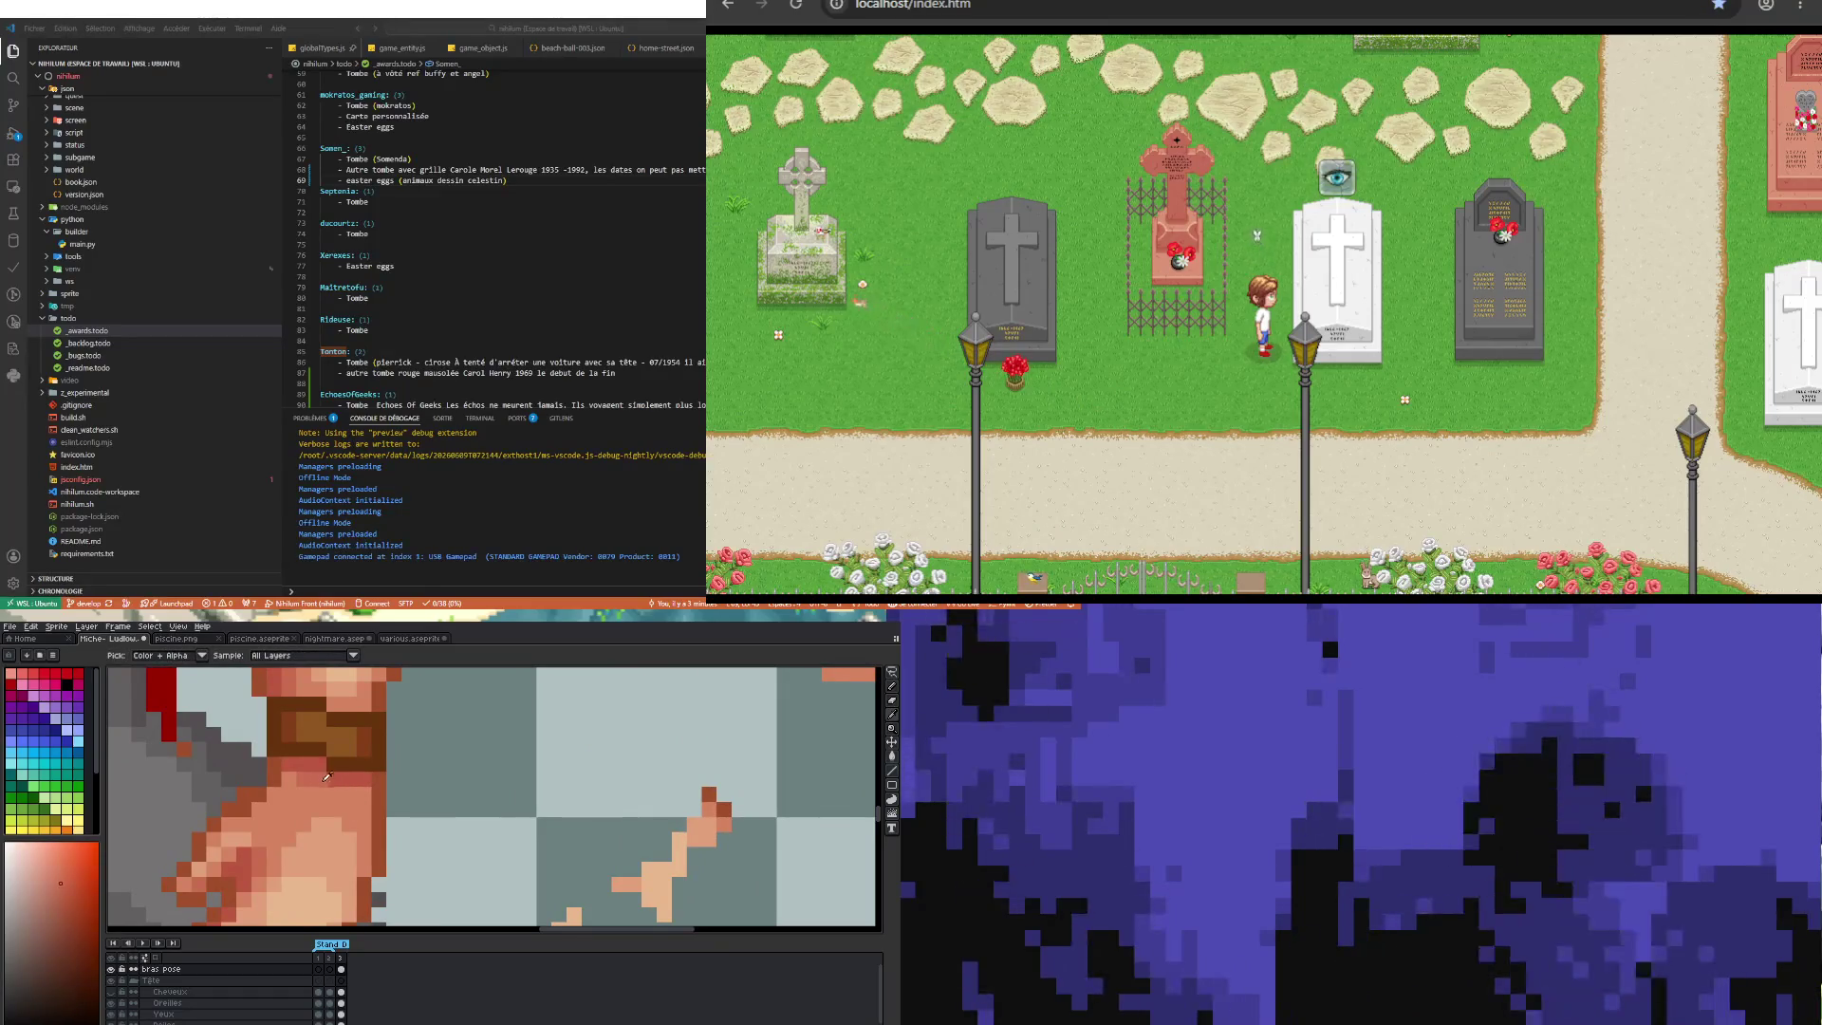
{"action": "key", "text": "b"}
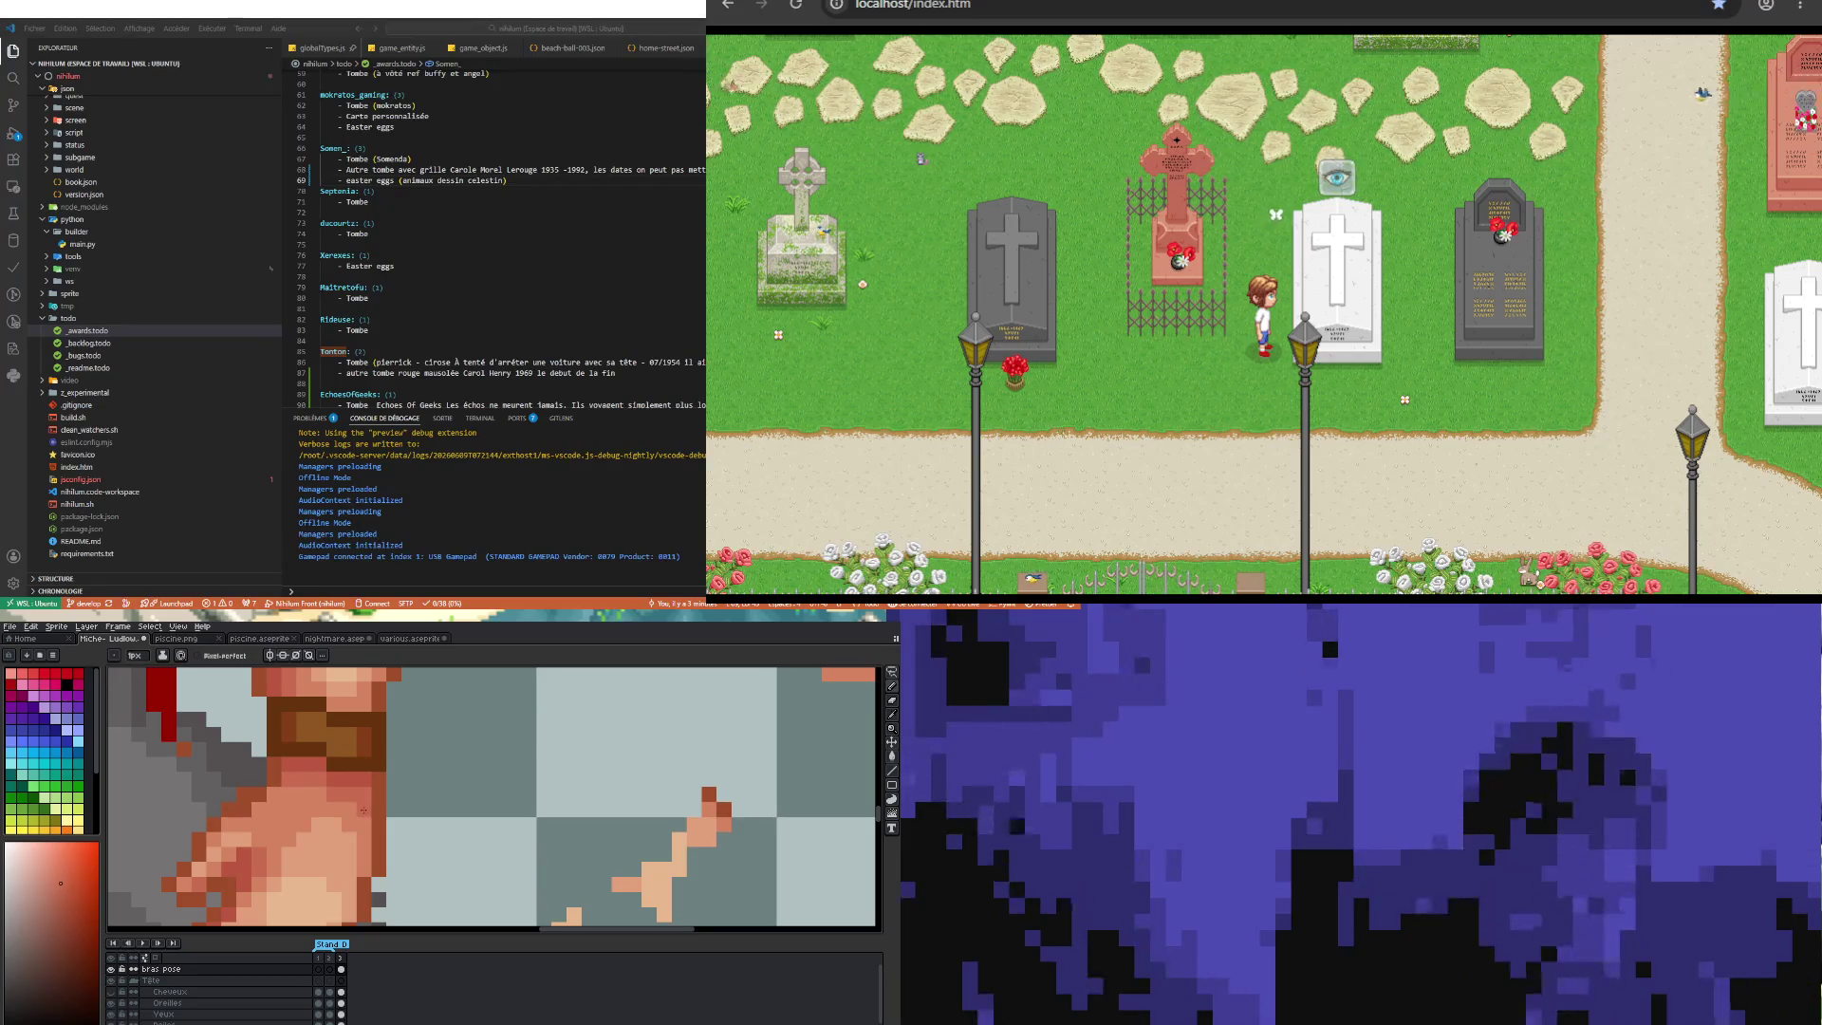
{"action": "scroll", "coordinate": [360, 821], "scroll_direction": "down", "scroll_amount": 2}
{"action": "scroll", "coordinate": [359, 820], "scroll_direction": "down", "scroll_amount": 1}
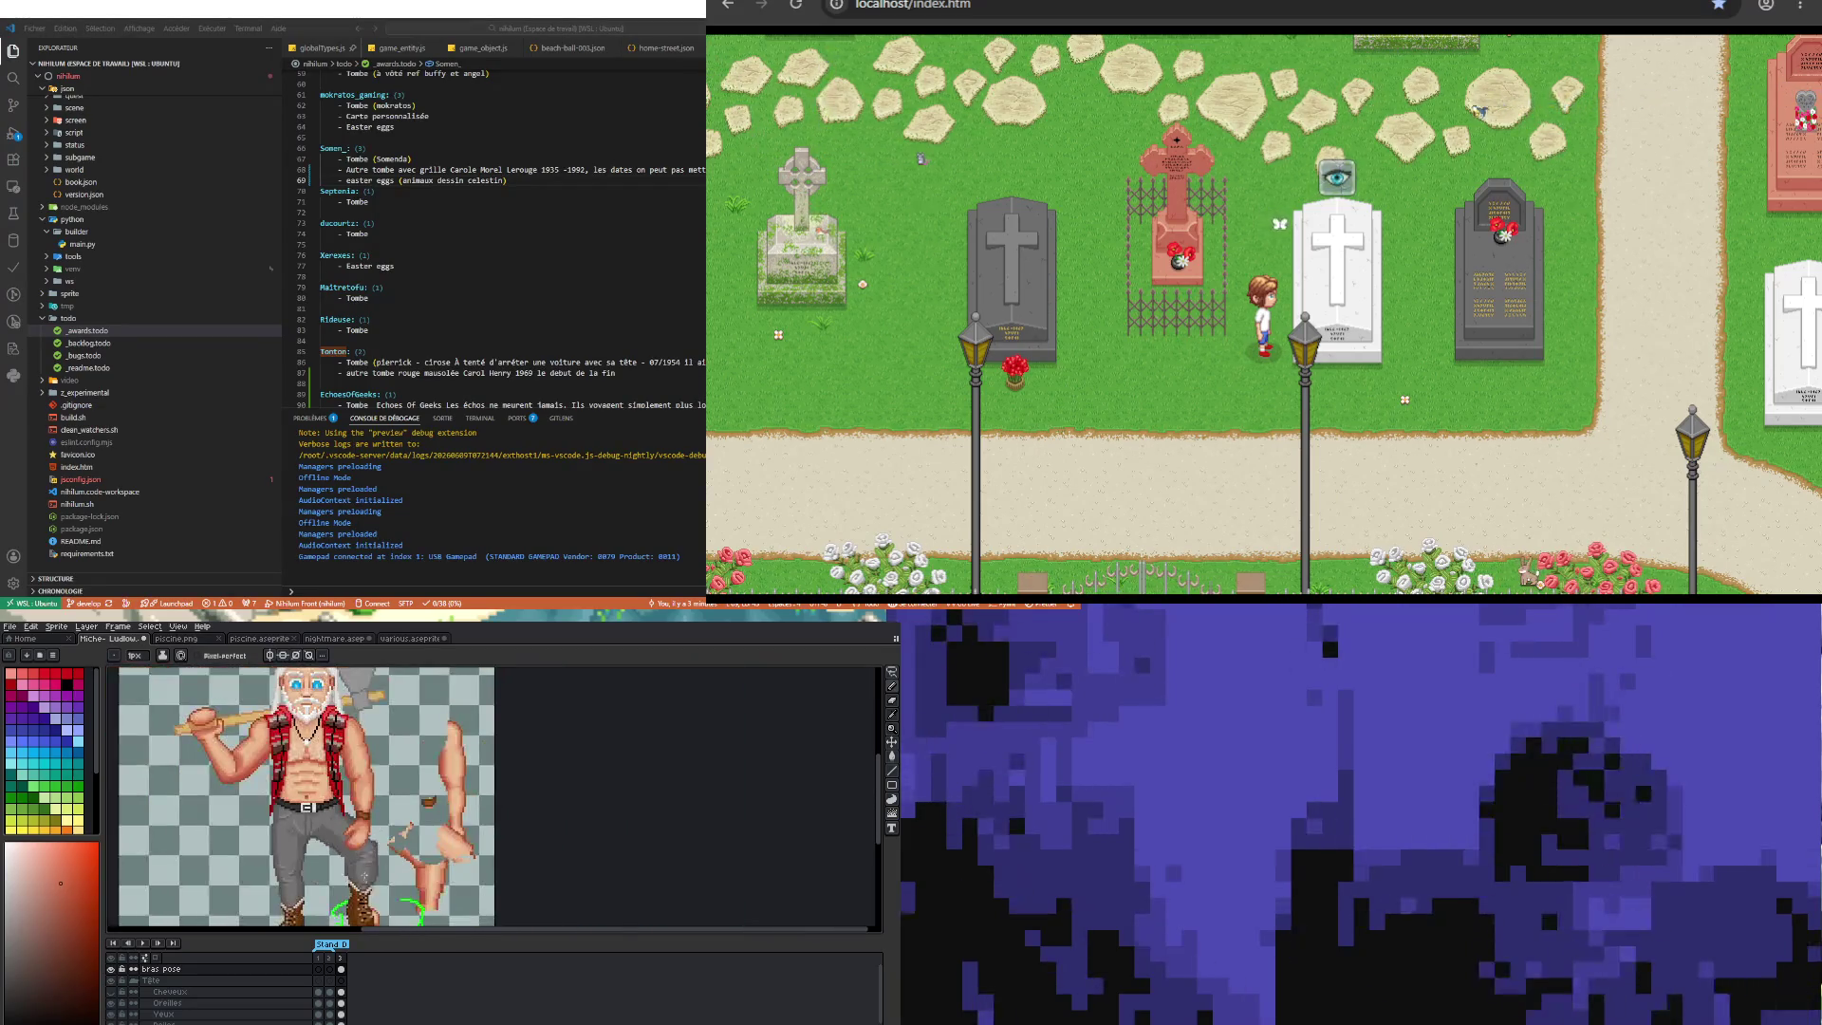
{"action": "scroll", "coordinate": [354, 818], "scroll_direction": "up", "scroll_amount": 3}
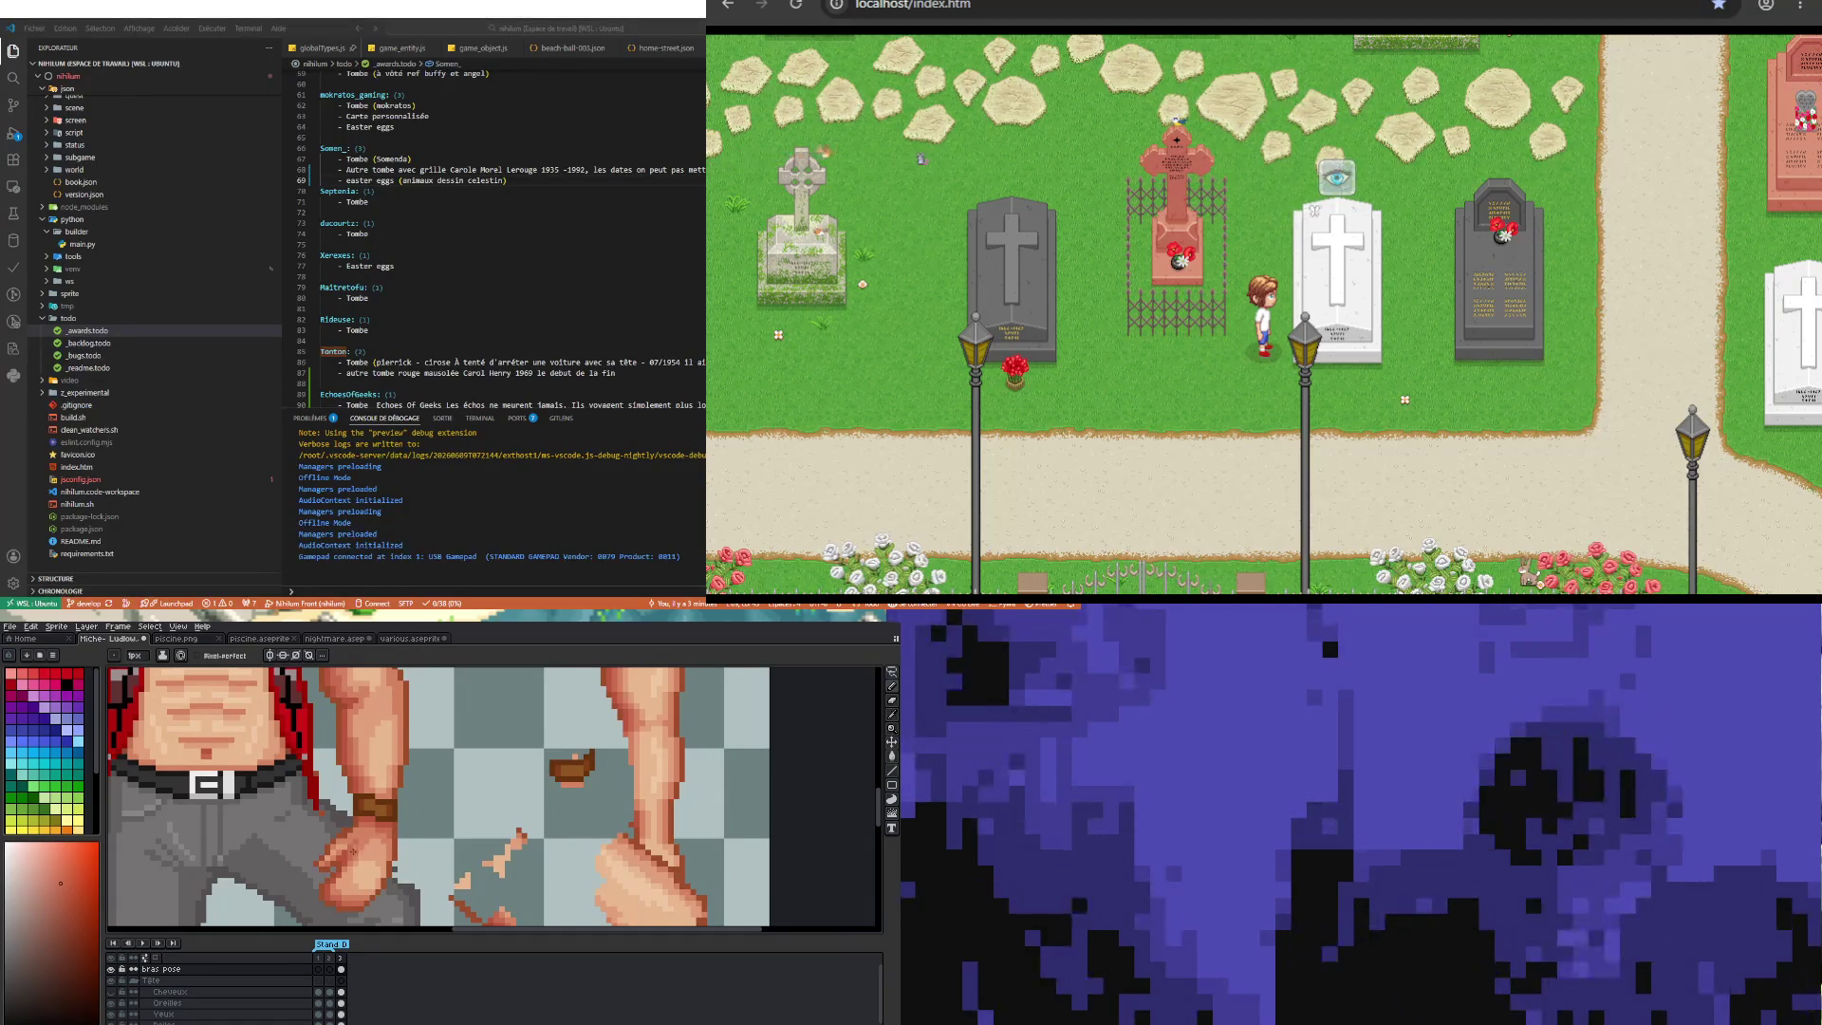
{"action": "scroll", "coordinate": [353, 848], "scroll_direction": "down", "scroll_amount": 1}
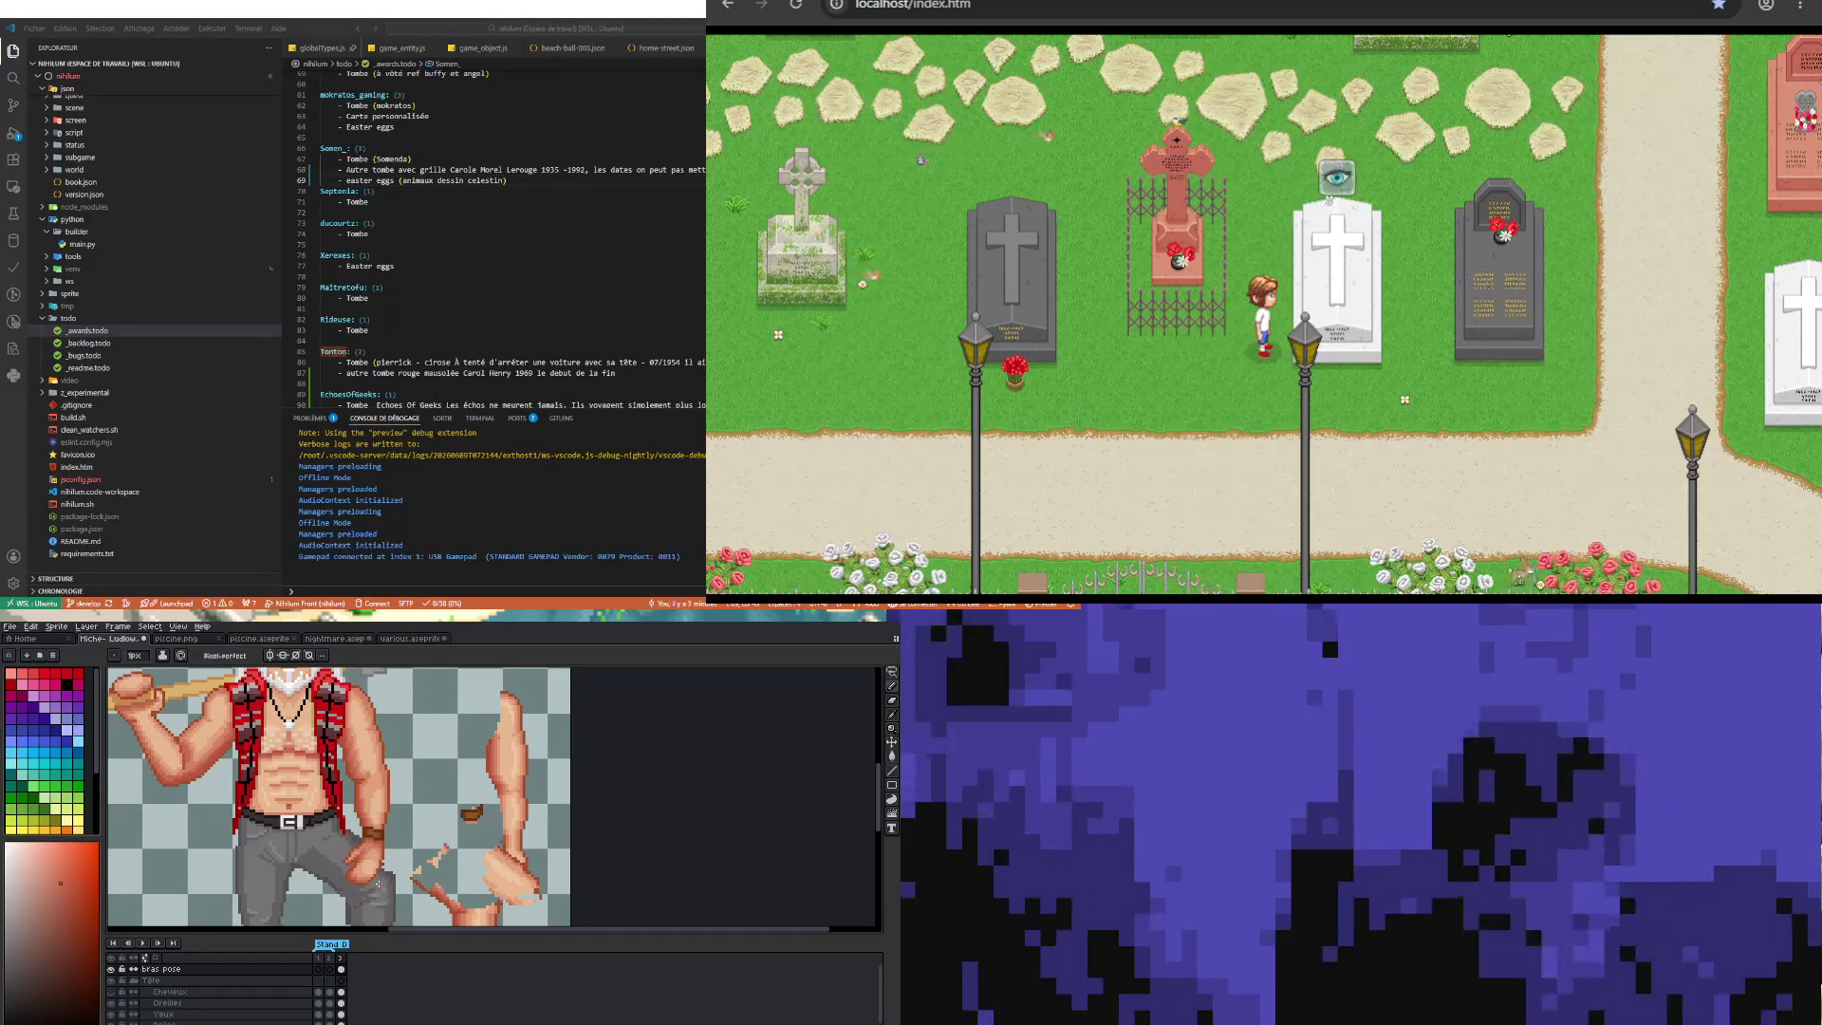
{"action": "scroll", "coordinate": [383, 884], "scroll_direction": "up", "scroll_amount": 2}
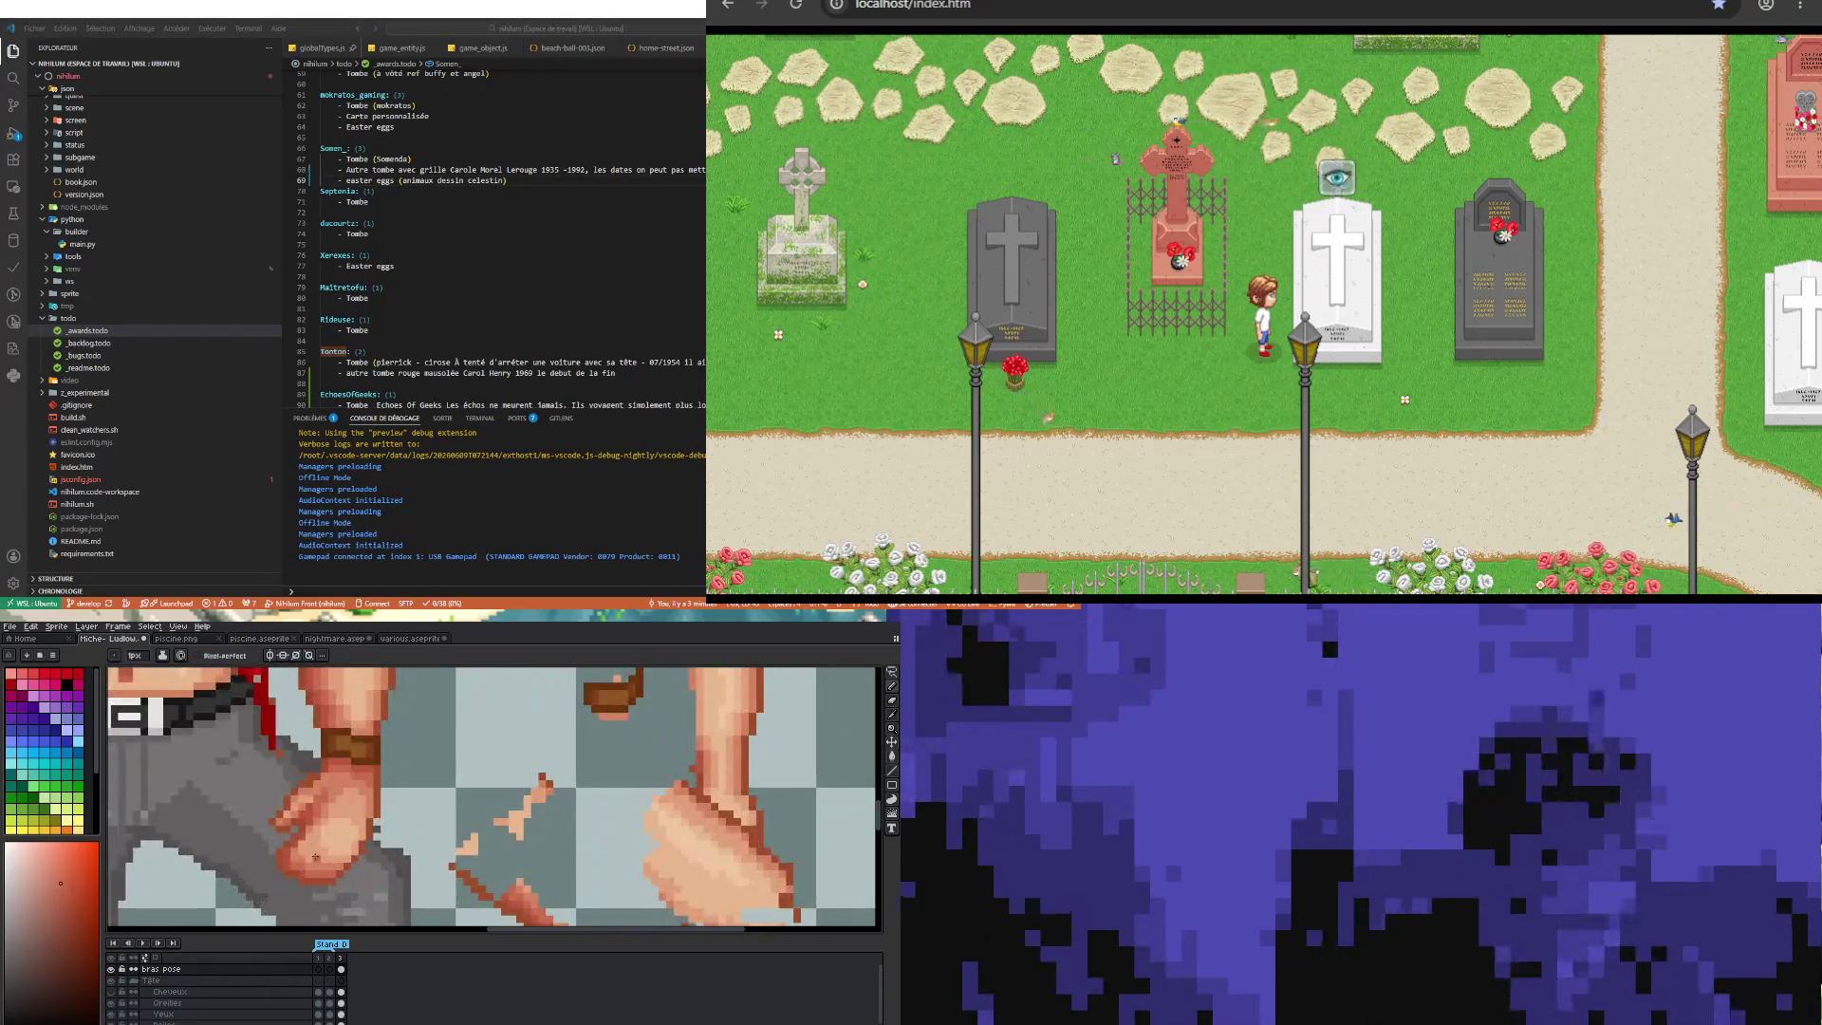
{"action": "scroll", "coordinate": [313, 856], "scroll_direction": "up", "scroll_amount": 2}
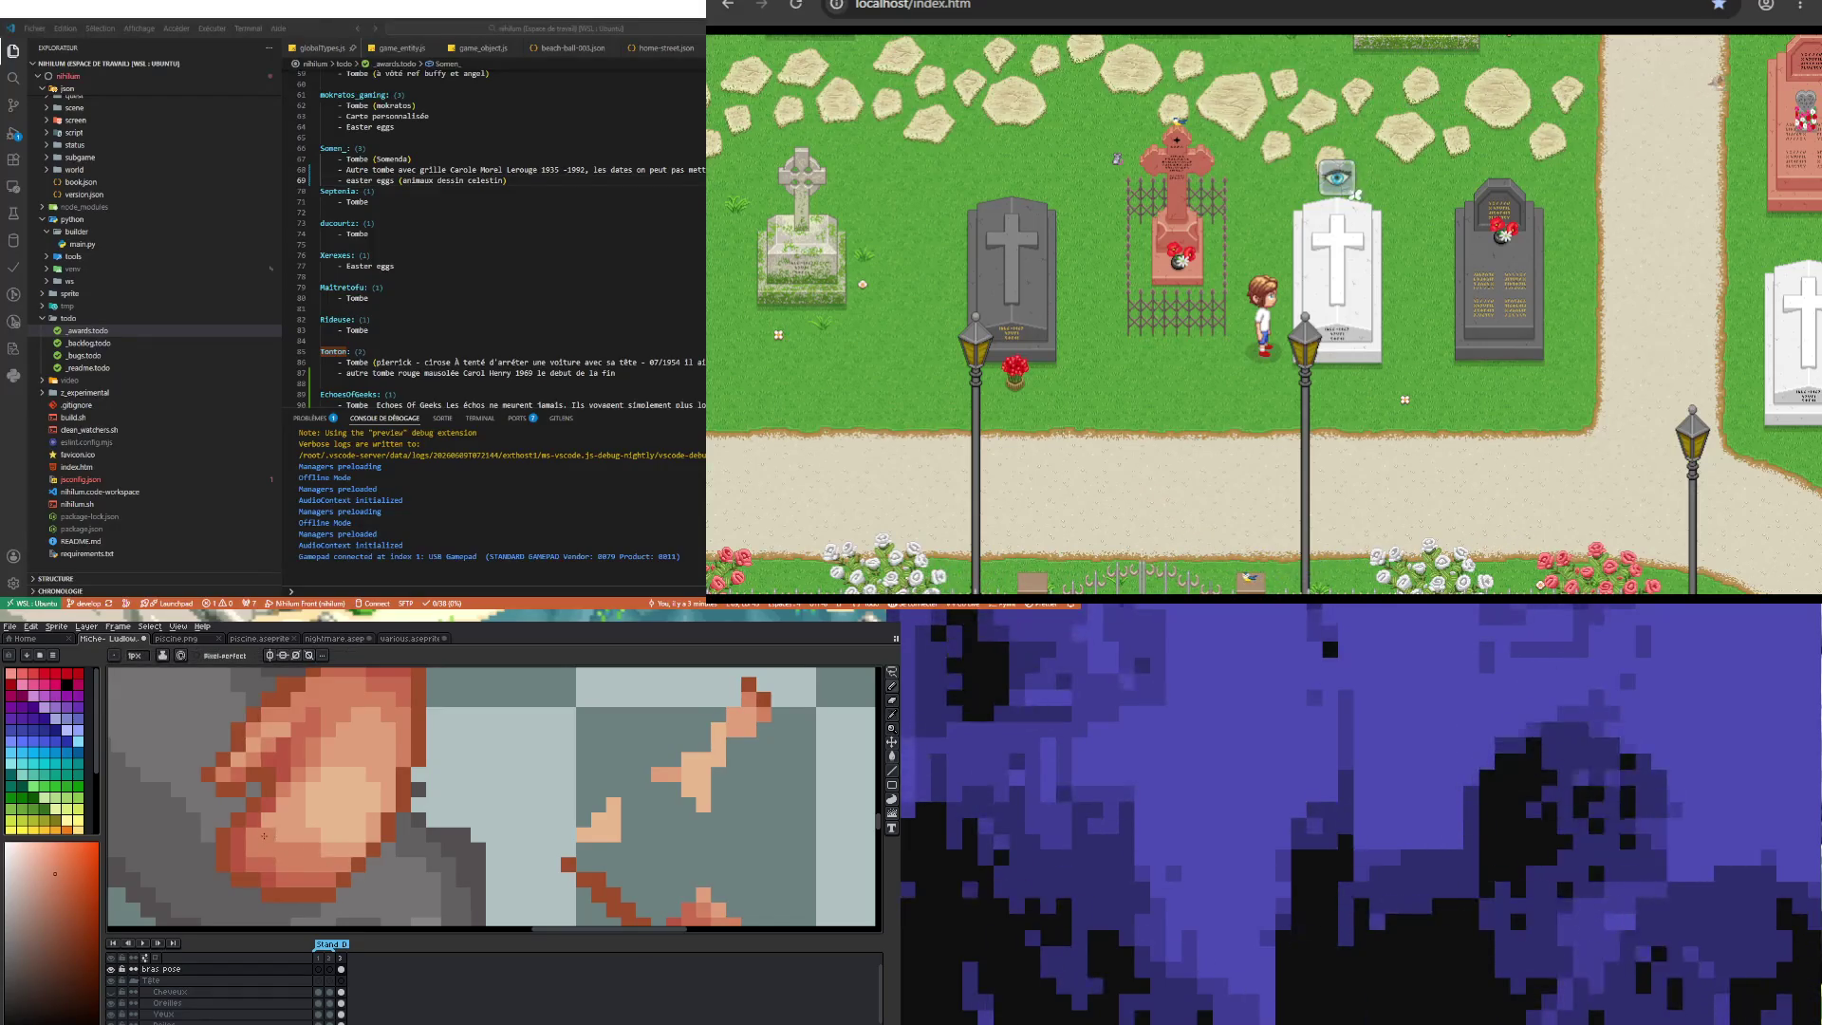
Step: Sample the fist's skin colour and go back to the Pencil
{"action": "scroll", "coordinate": [277, 838], "scroll_direction": "down", "scroll_amount": 3}
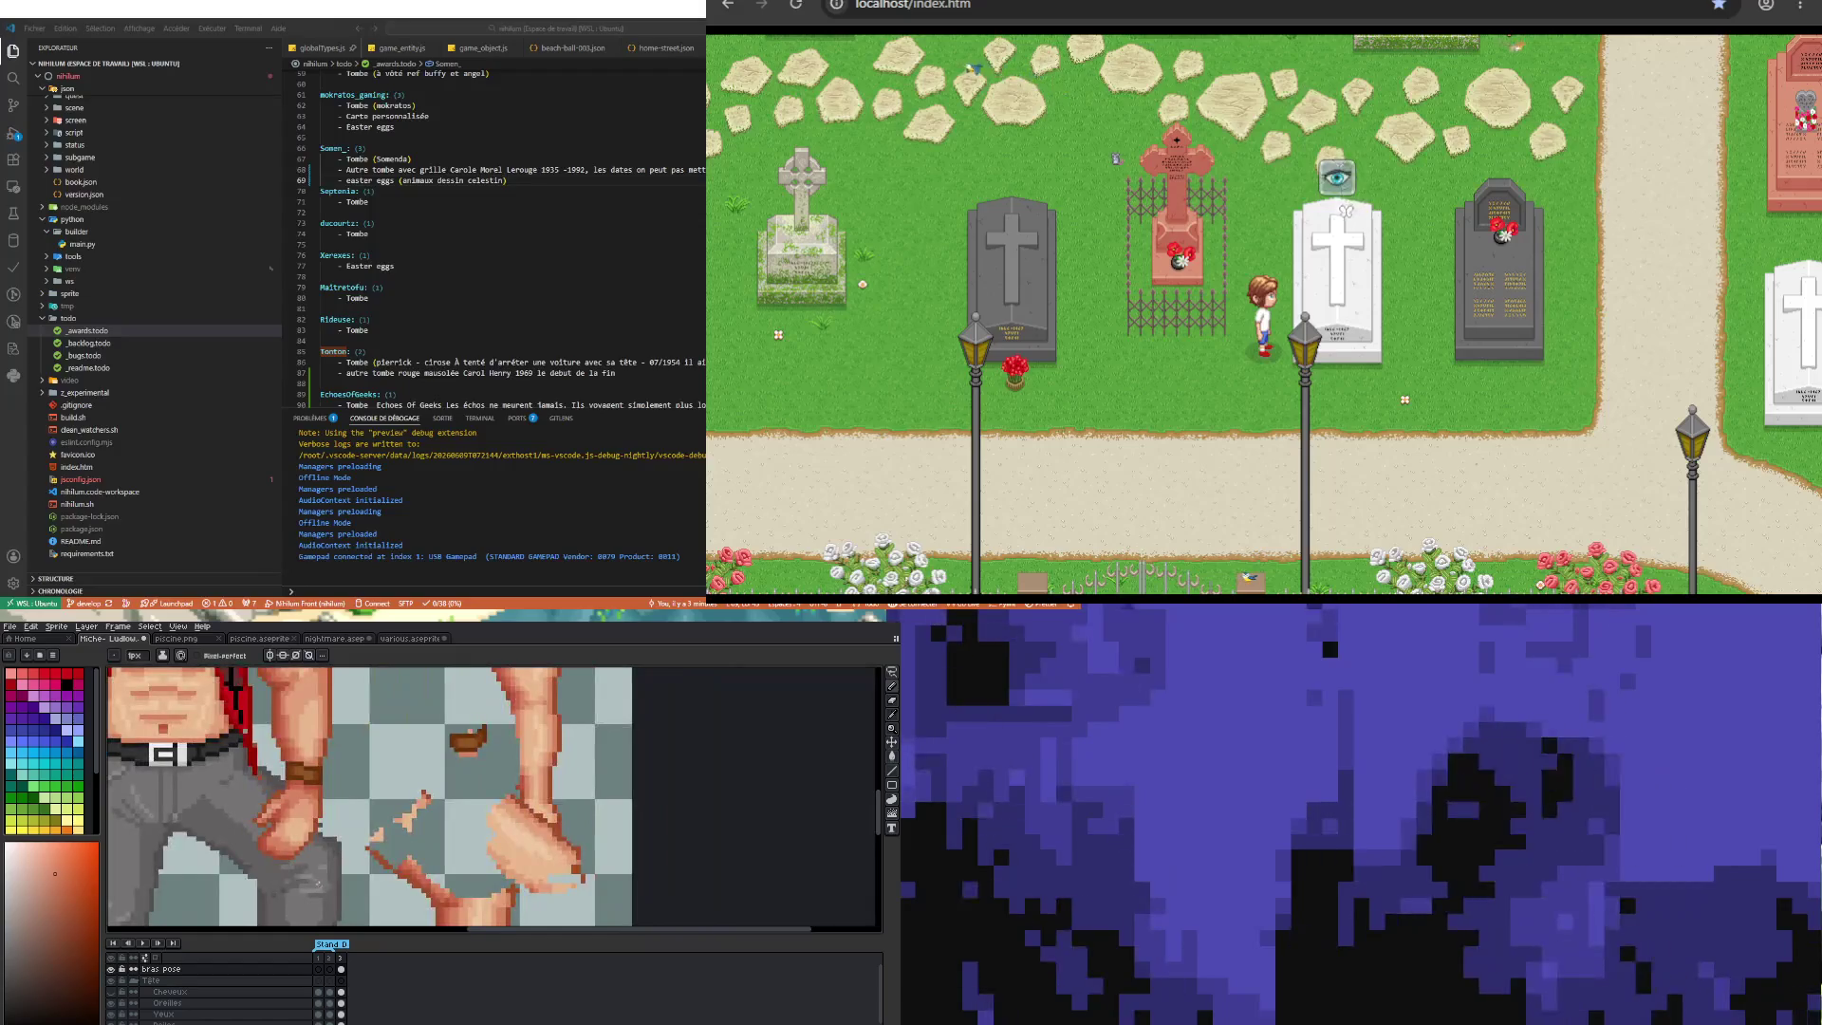
{"action": "scroll", "coordinate": [304, 832], "scroll_direction": "up", "scroll_amount": 2}
{"action": "scroll", "coordinate": [304, 832], "scroll_direction": "up", "scroll_amount": 2}
{"action": "key", "text": "i"}
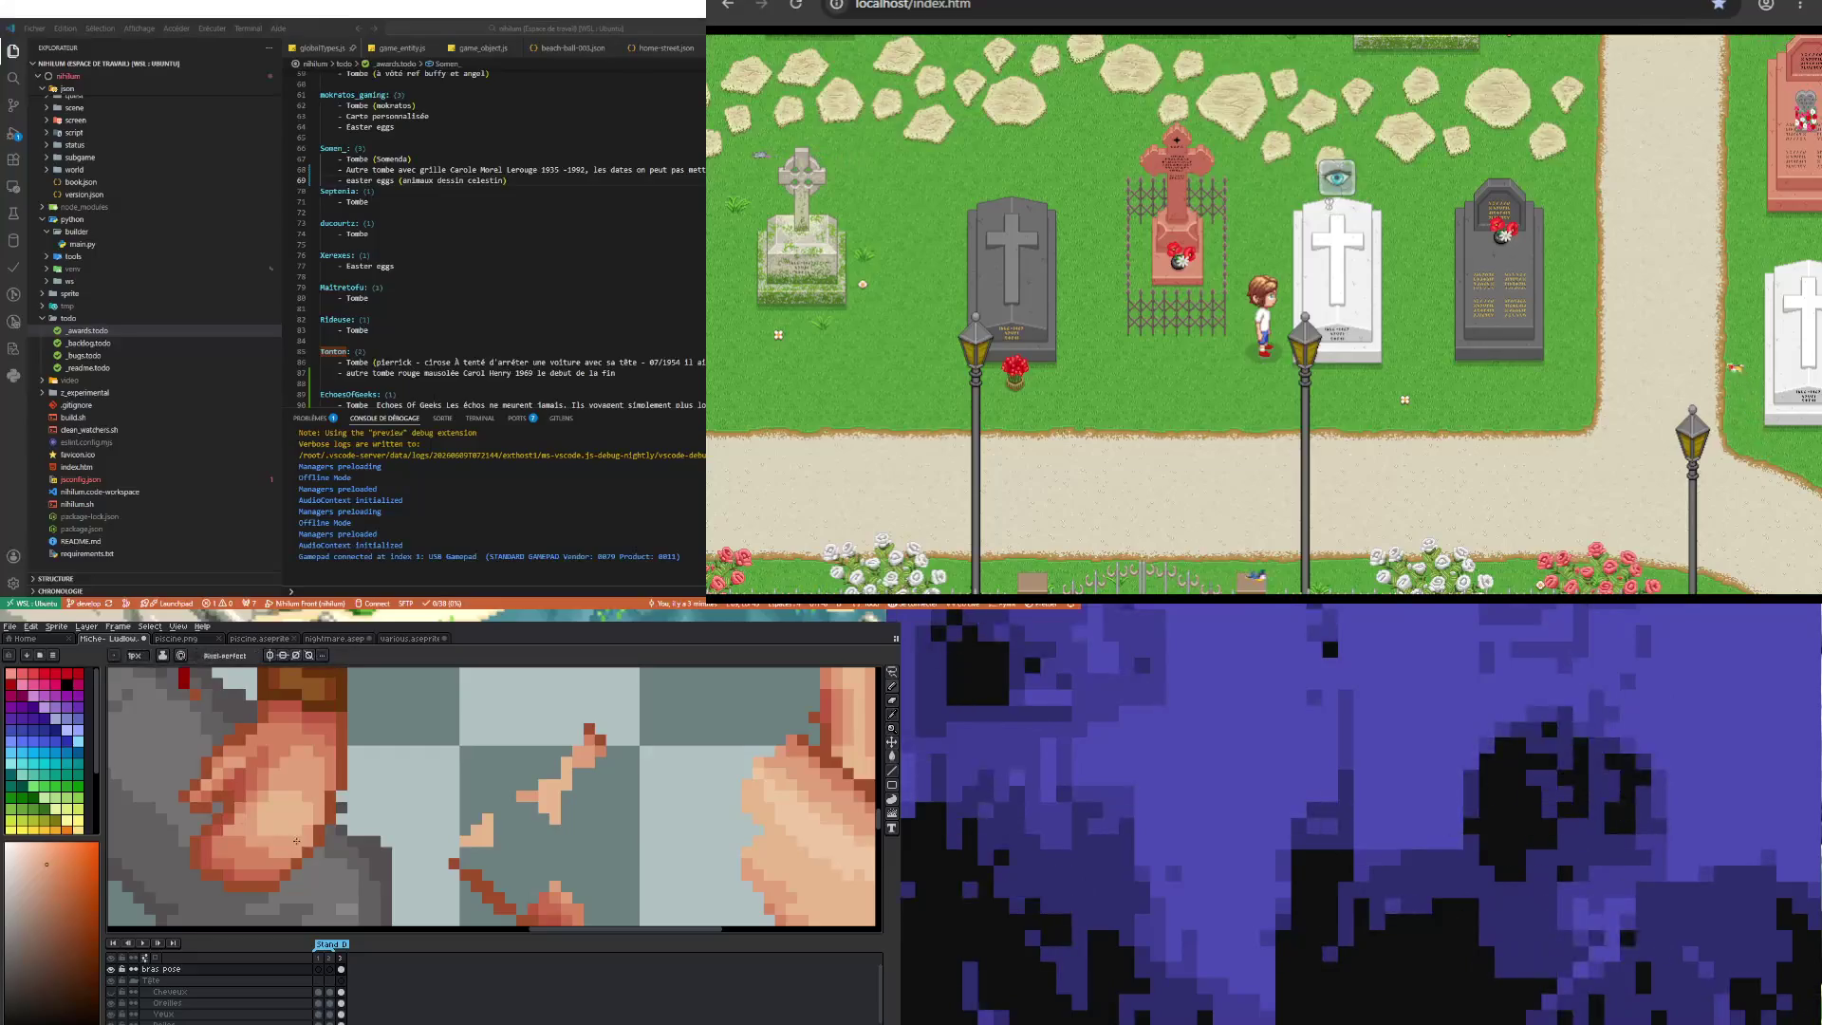
{"action": "scroll", "coordinate": [258, 832], "scroll_direction": "down", "scroll_amount": 2}
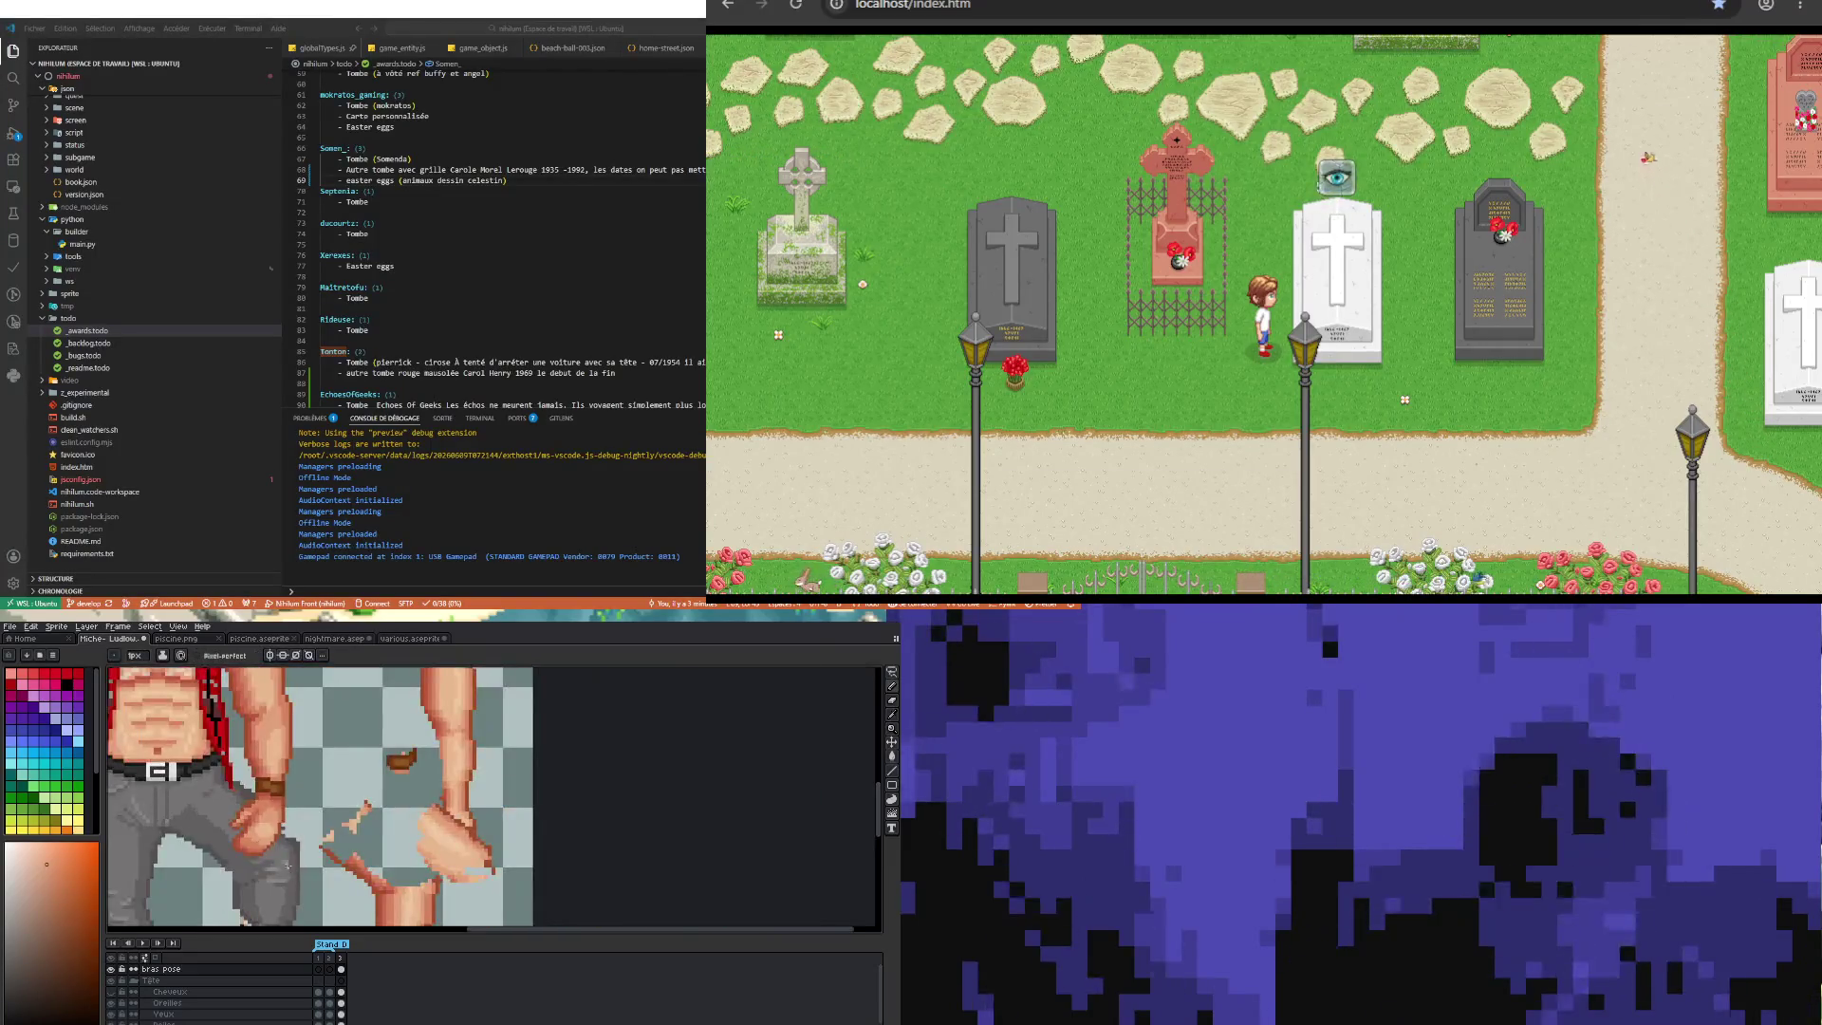
{"action": "scroll", "coordinate": [287, 866], "scroll_direction": "up", "scroll_amount": 1}
{"action": "scroll", "coordinate": [284, 863], "scroll_direction": "down", "scroll_amount": 2}
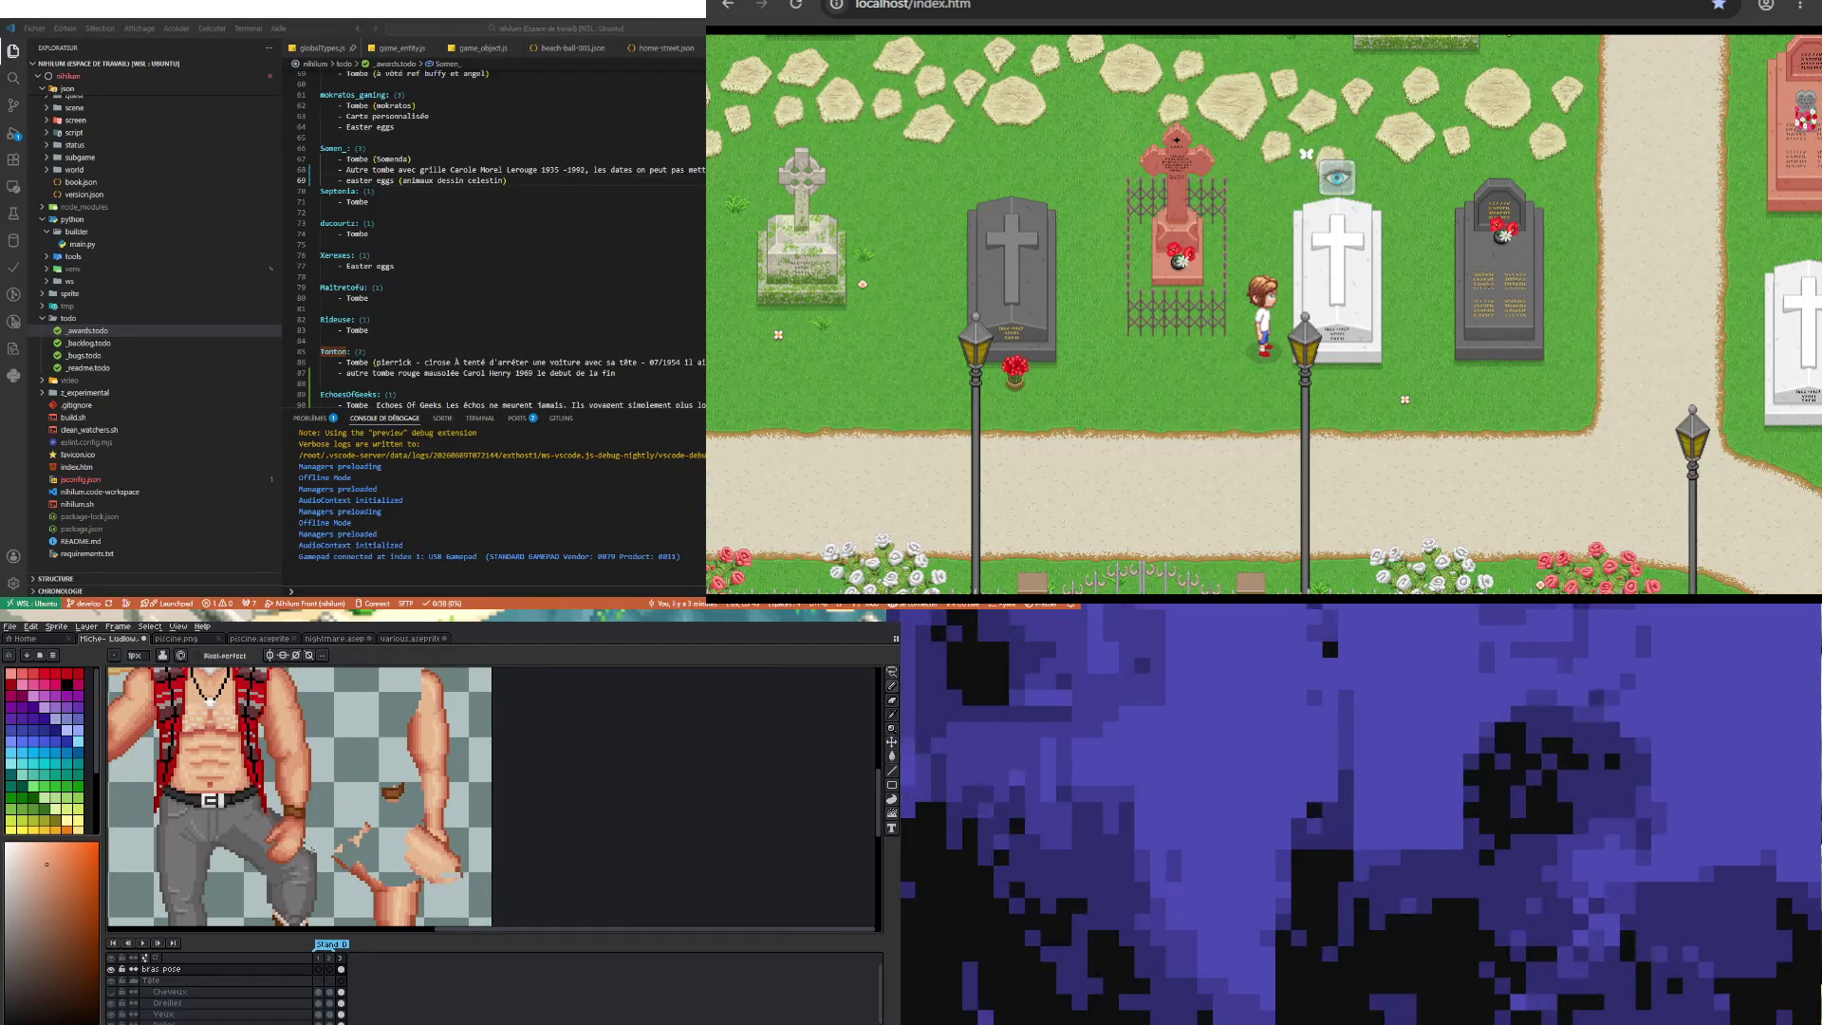
{"action": "scroll", "coordinate": [297, 835], "scroll_direction": "up", "scroll_amount": 2}
{"action": "key", "text": "i"}
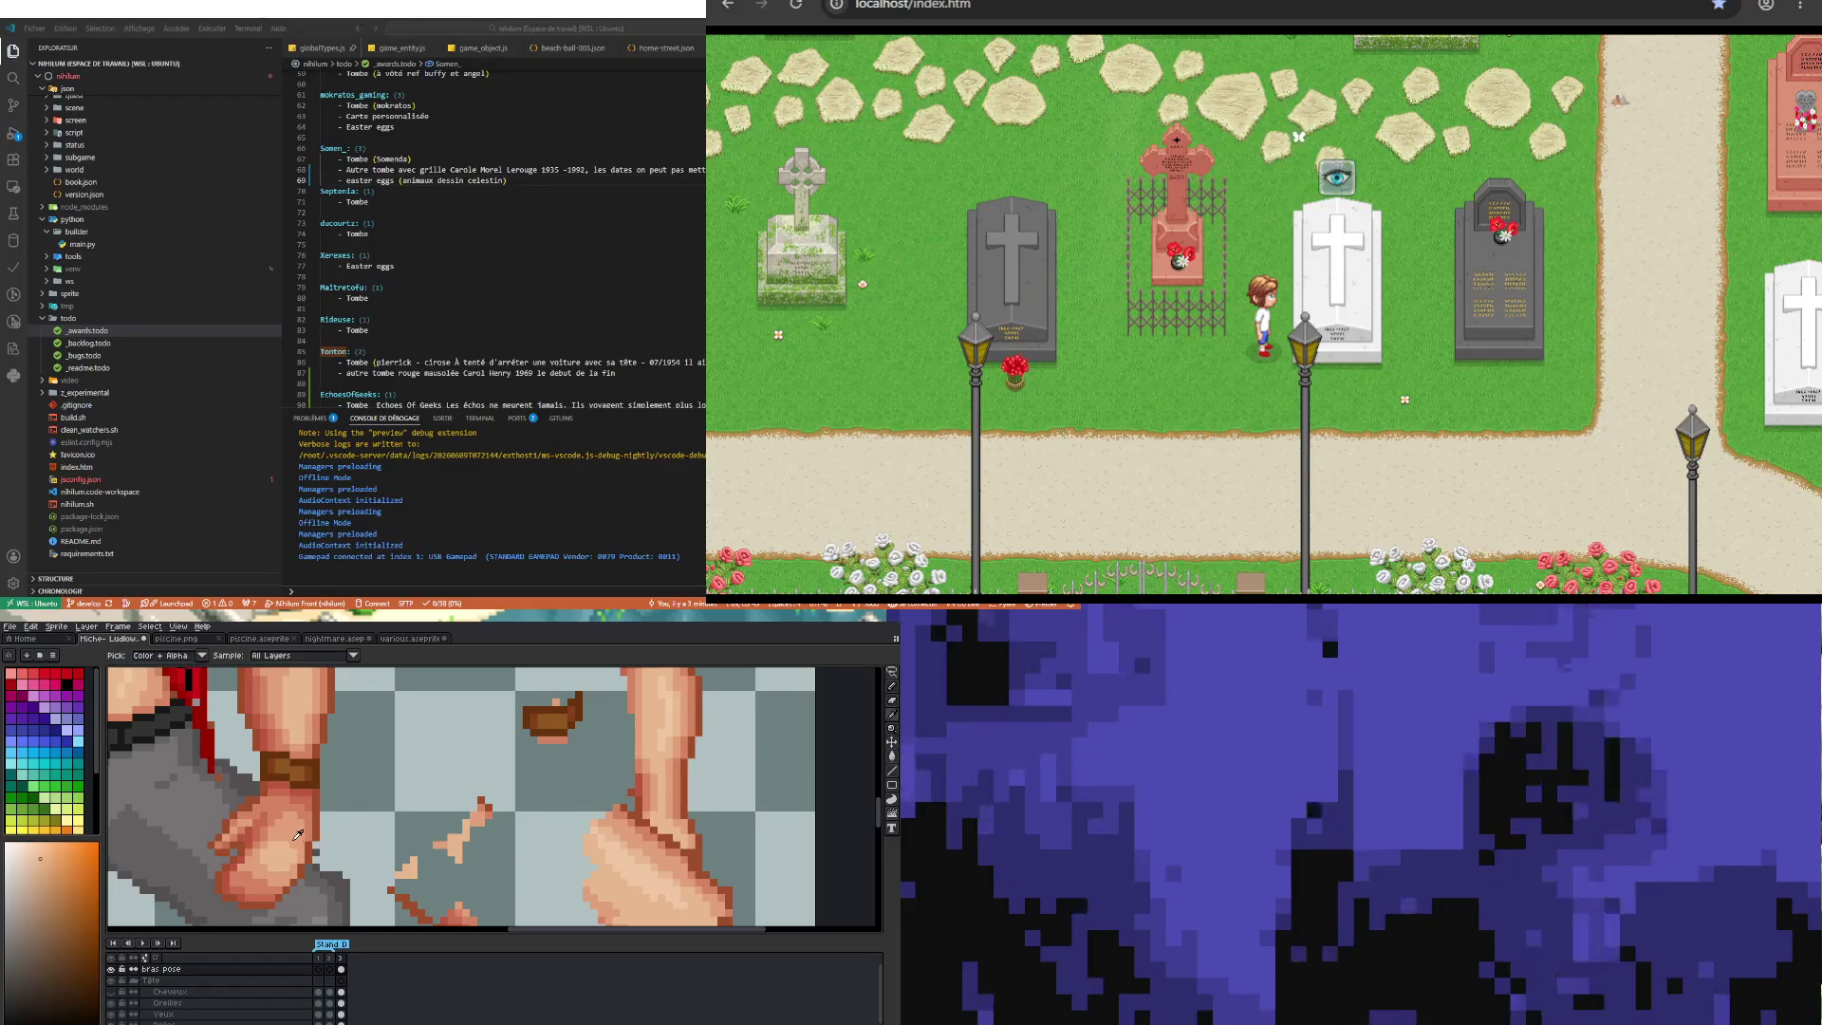
{"action": "key", "text": "b"}
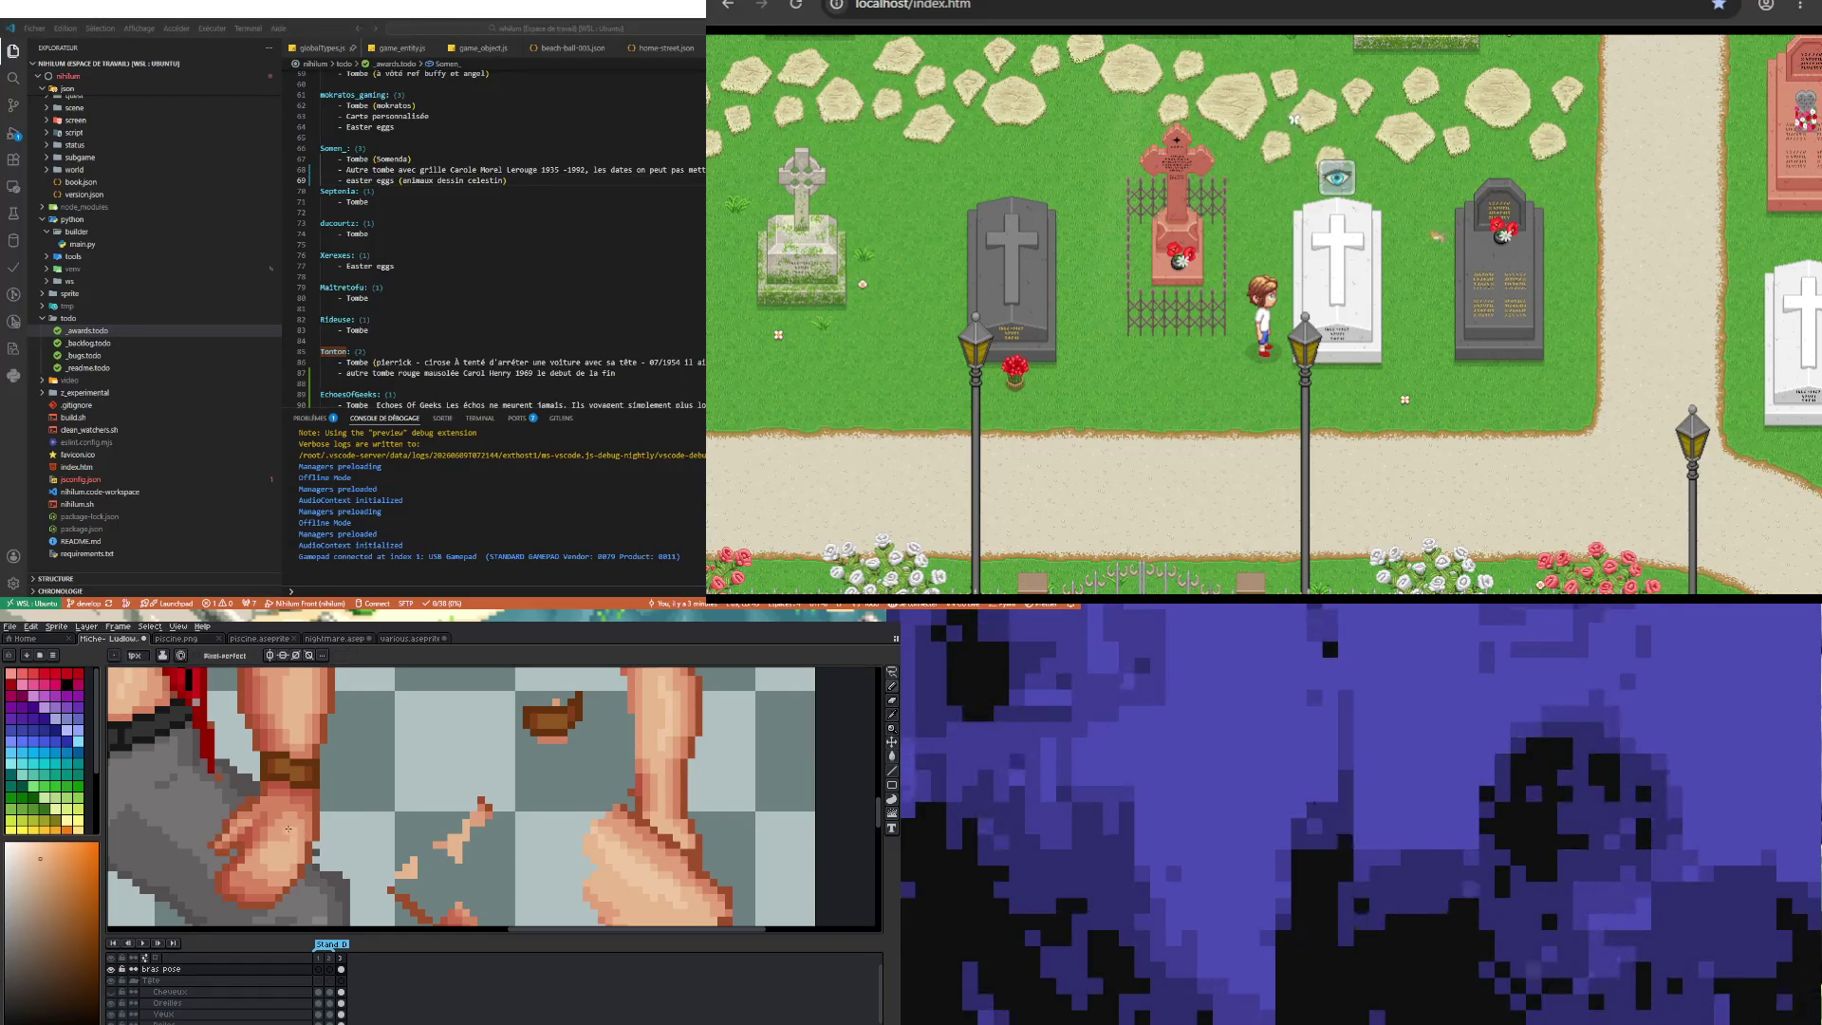
Step: Pick a darker skin tone and repaint the fist's shadow pixels
{"action": "scroll", "coordinate": [275, 802], "scroll_direction": "down", "scroll_amount": 3}
{"action": "scroll", "coordinate": [275, 802], "scroll_direction": "up", "scroll_amount": 2}
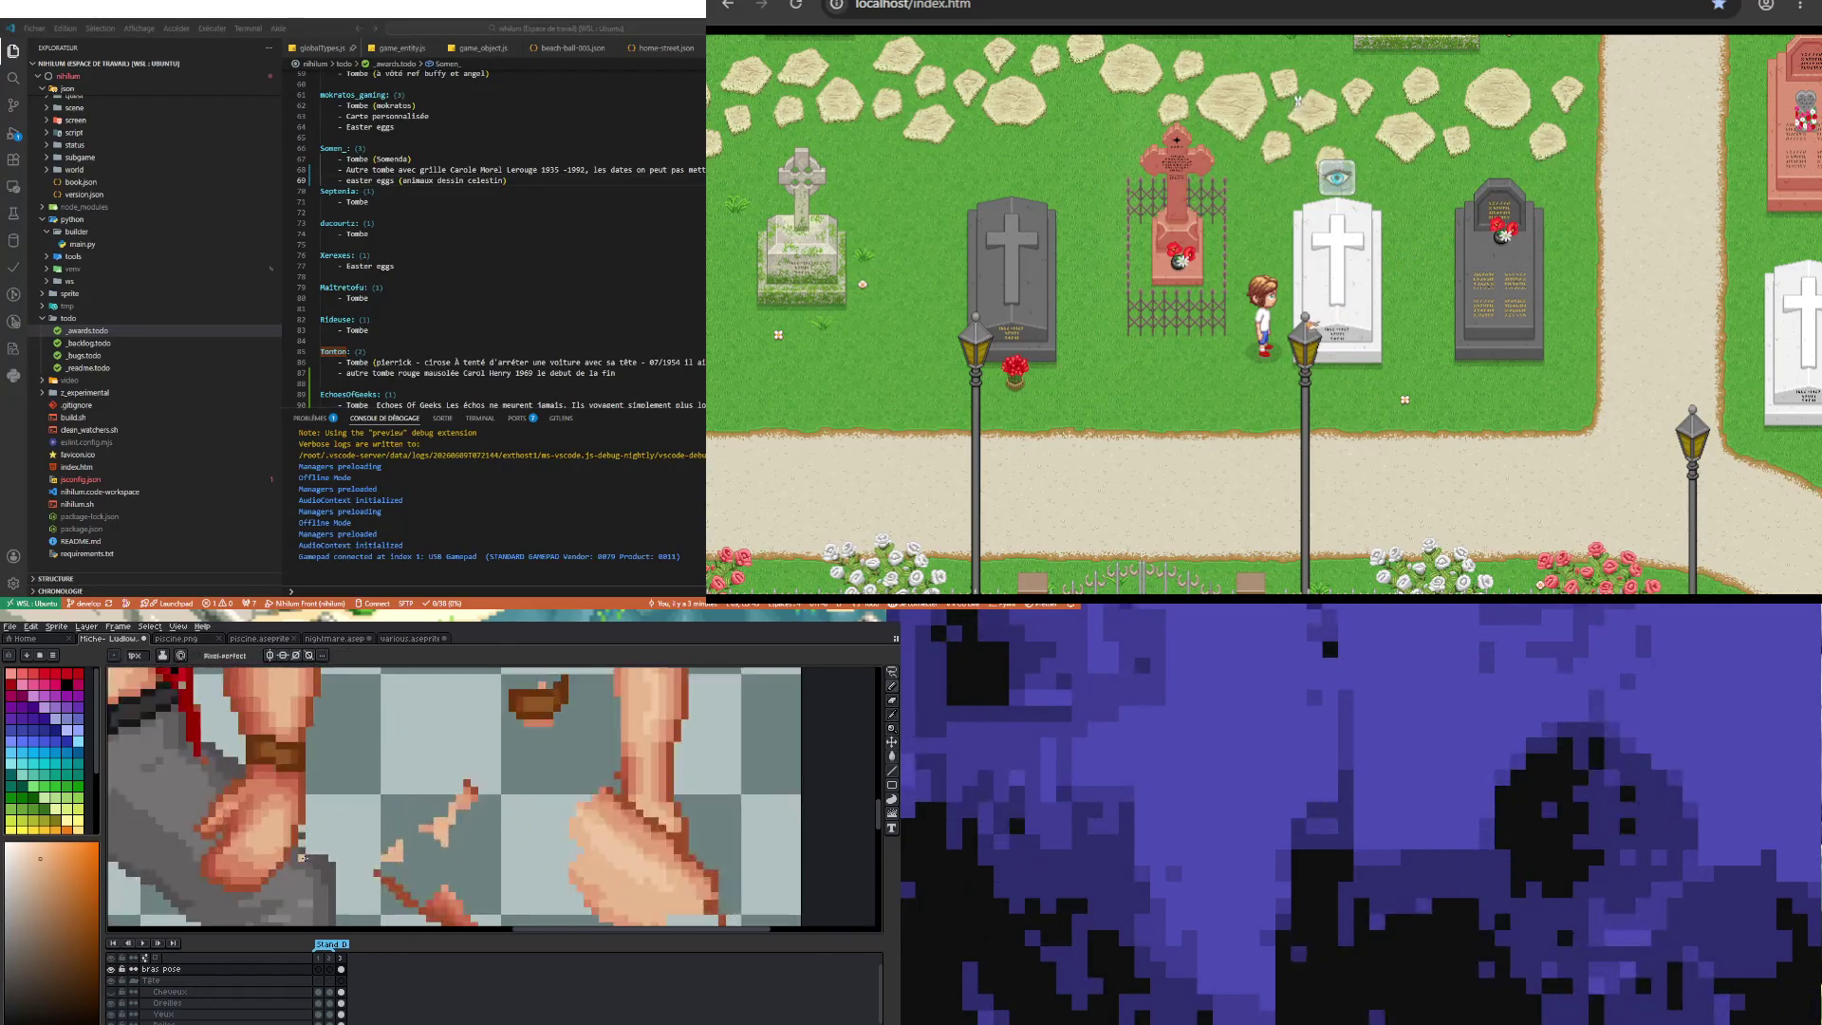
{"action": "scroll", "coordinate": [276, 802], "scroll_direction": "up", "scroll_amount": 2}
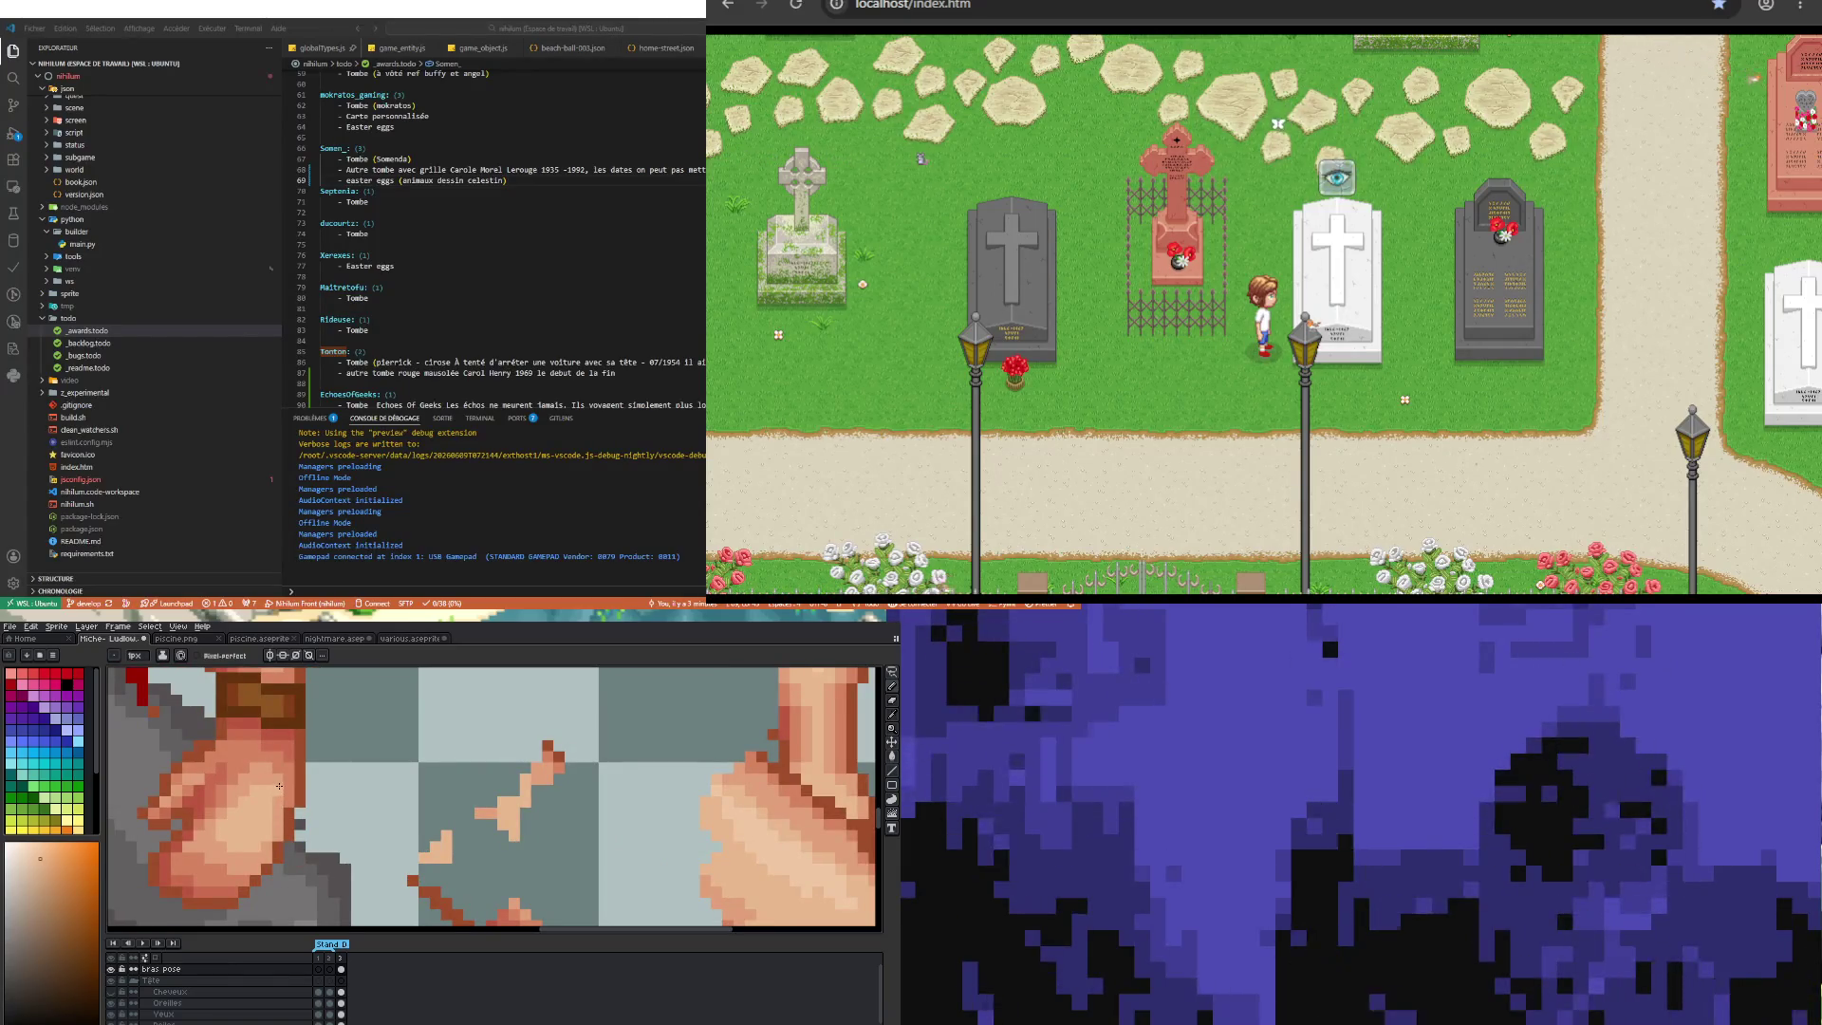
{"action": "scroll", "coordinate": [279, 814], "scroll_direction": "down", "scroll_amount": 2}
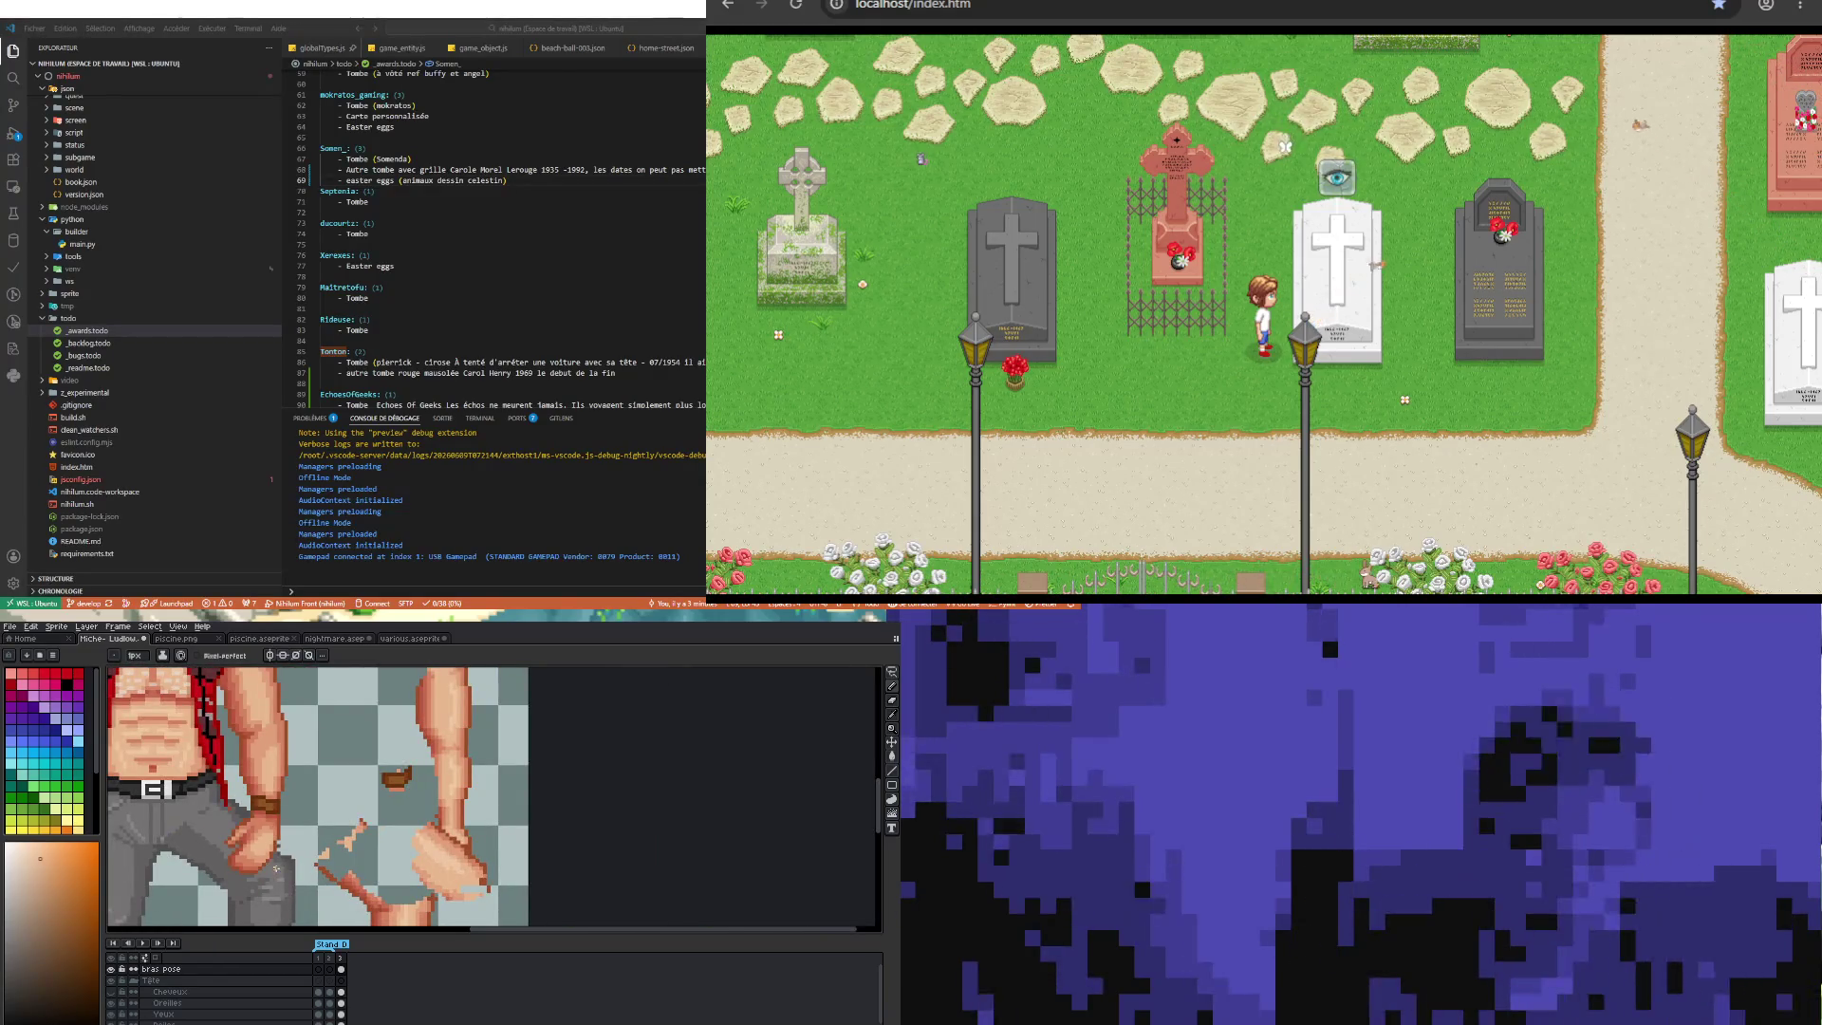
{"action": "scroll", "coordinate": [289, 831], "scroll_direction": "up", "scroll_amount": 2}
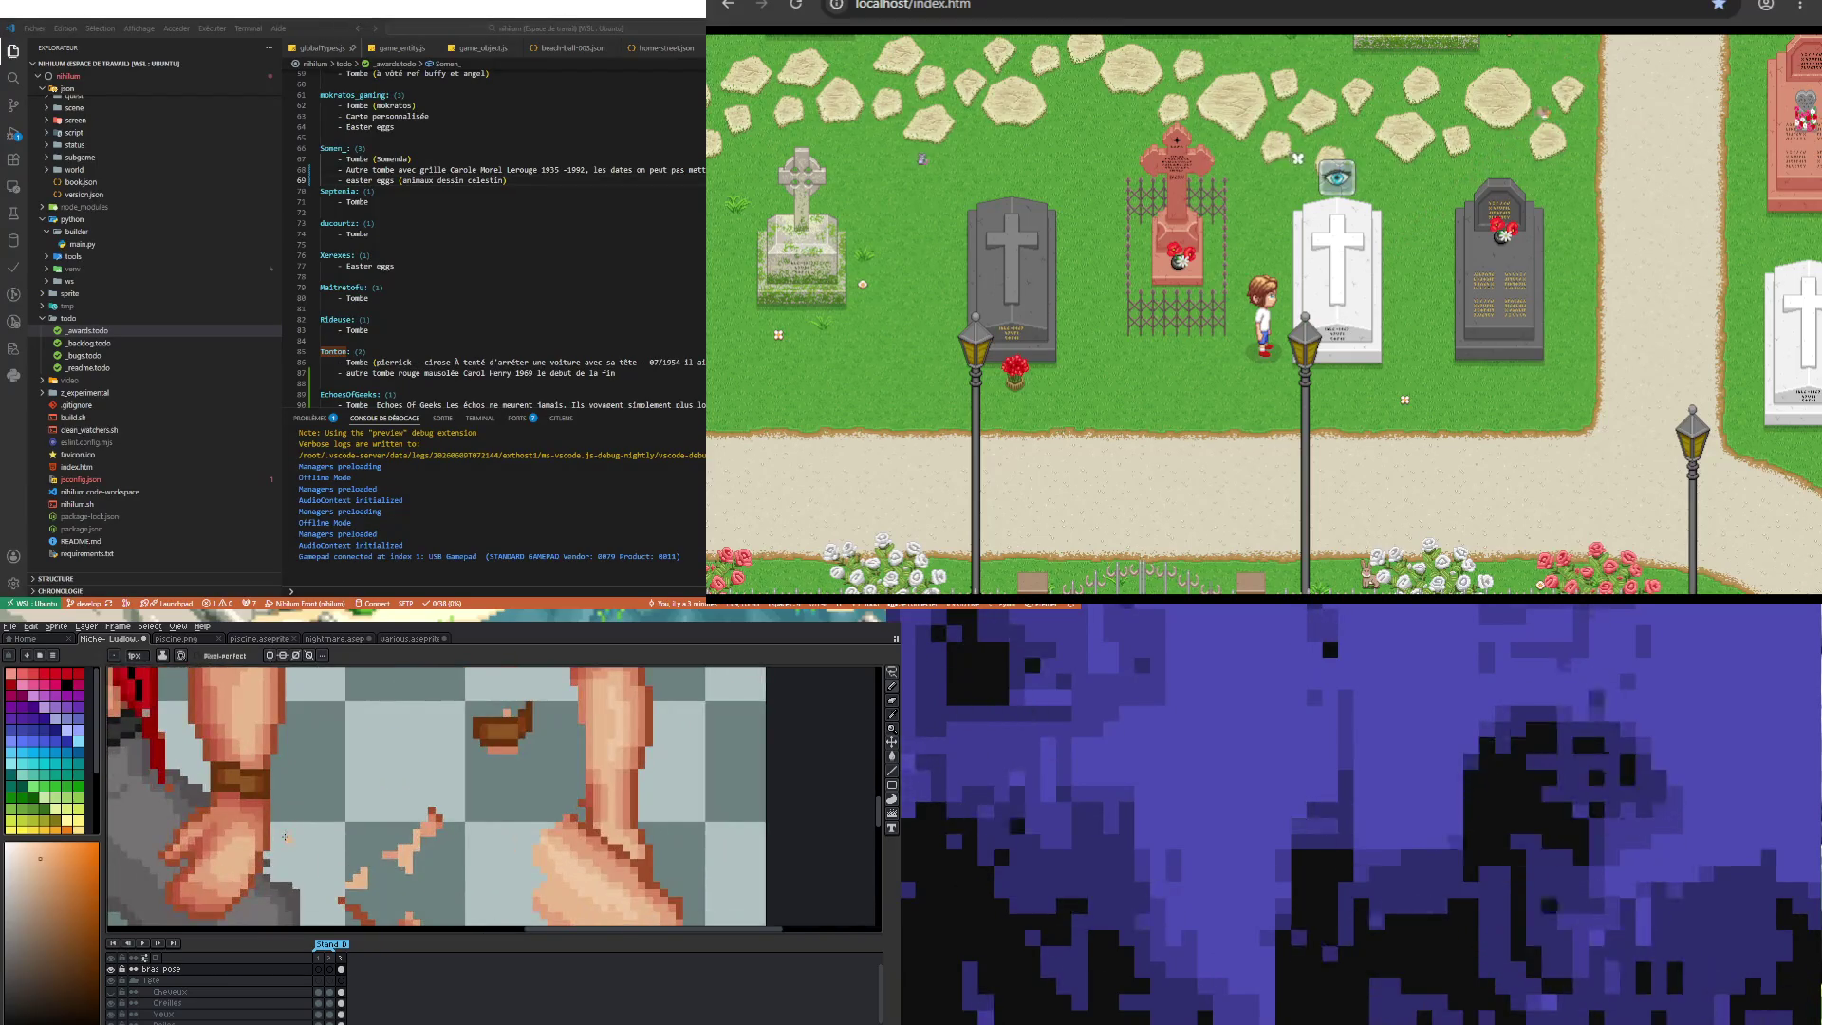
{"action": "left_click", "coordinate": [259, 846], "text": "alt"}
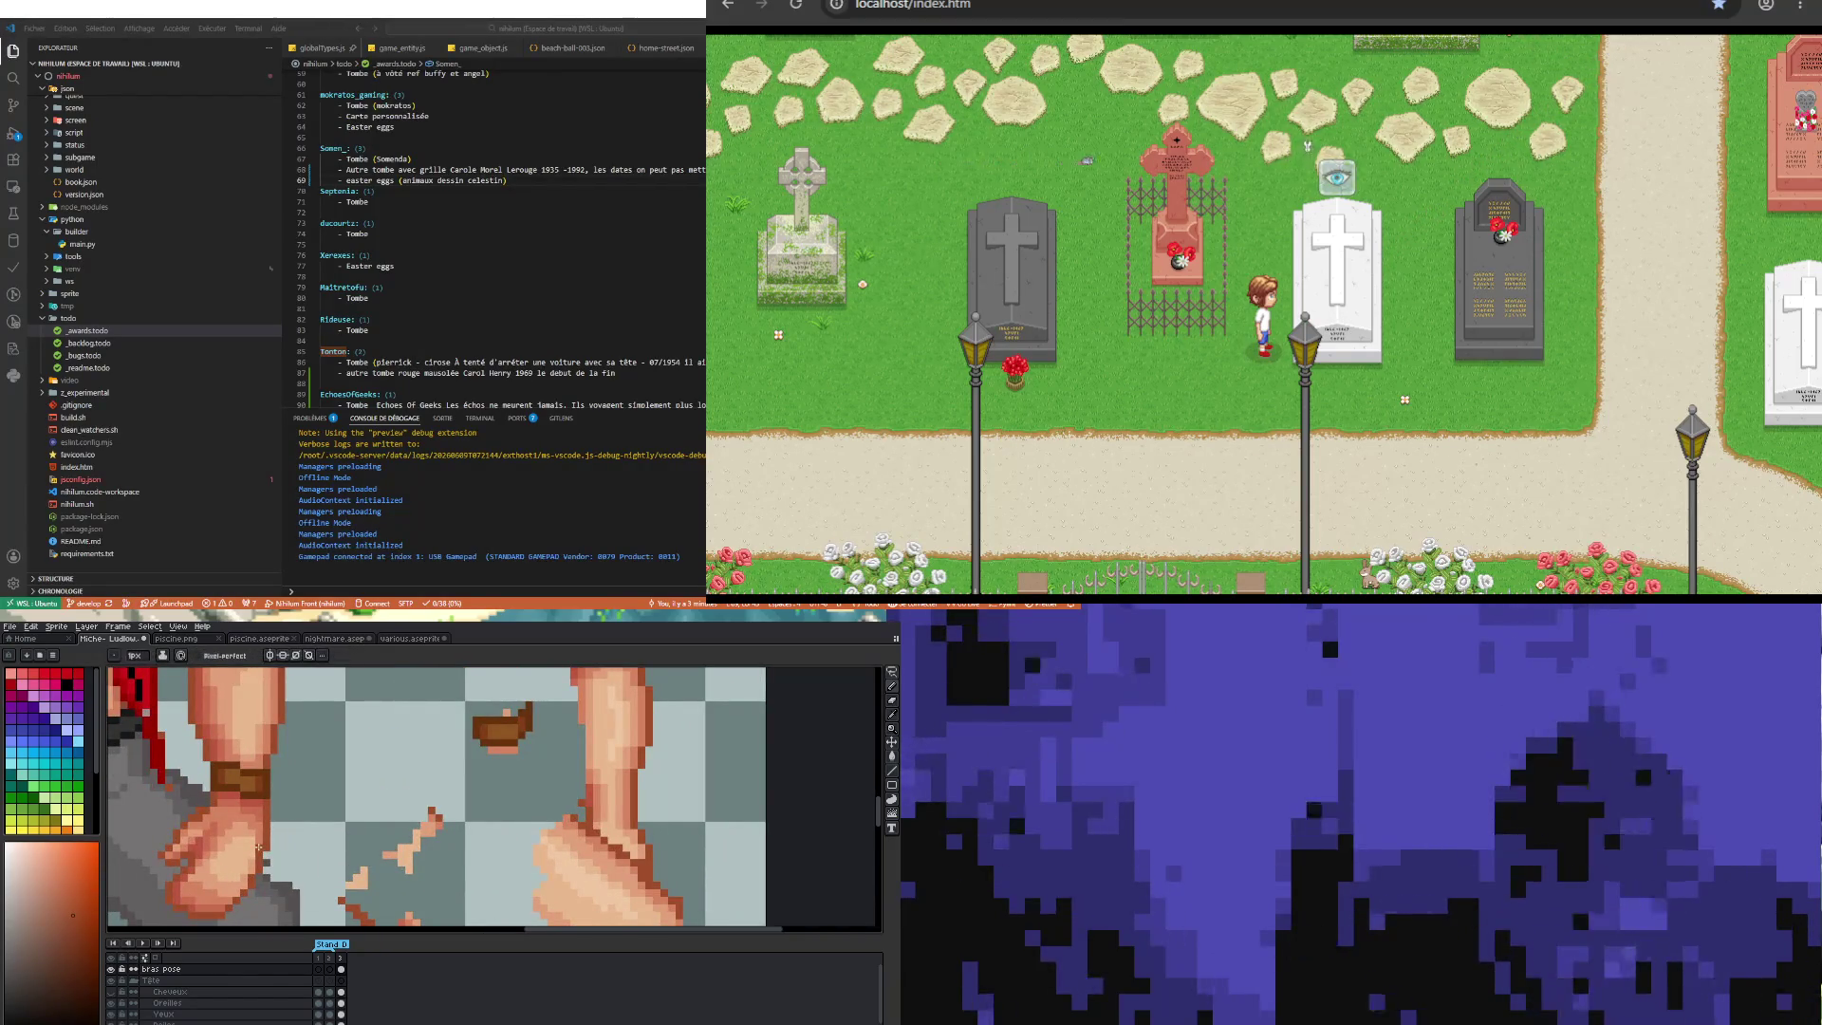
{"action": "scroll", "coordinate": [303, 846], "scroll_direction": "down", "scroll_amount": 2}
{"action": "scroll", "coordinate": [302, 847], "scroll_direction": "down", "scroll_amount": 2}
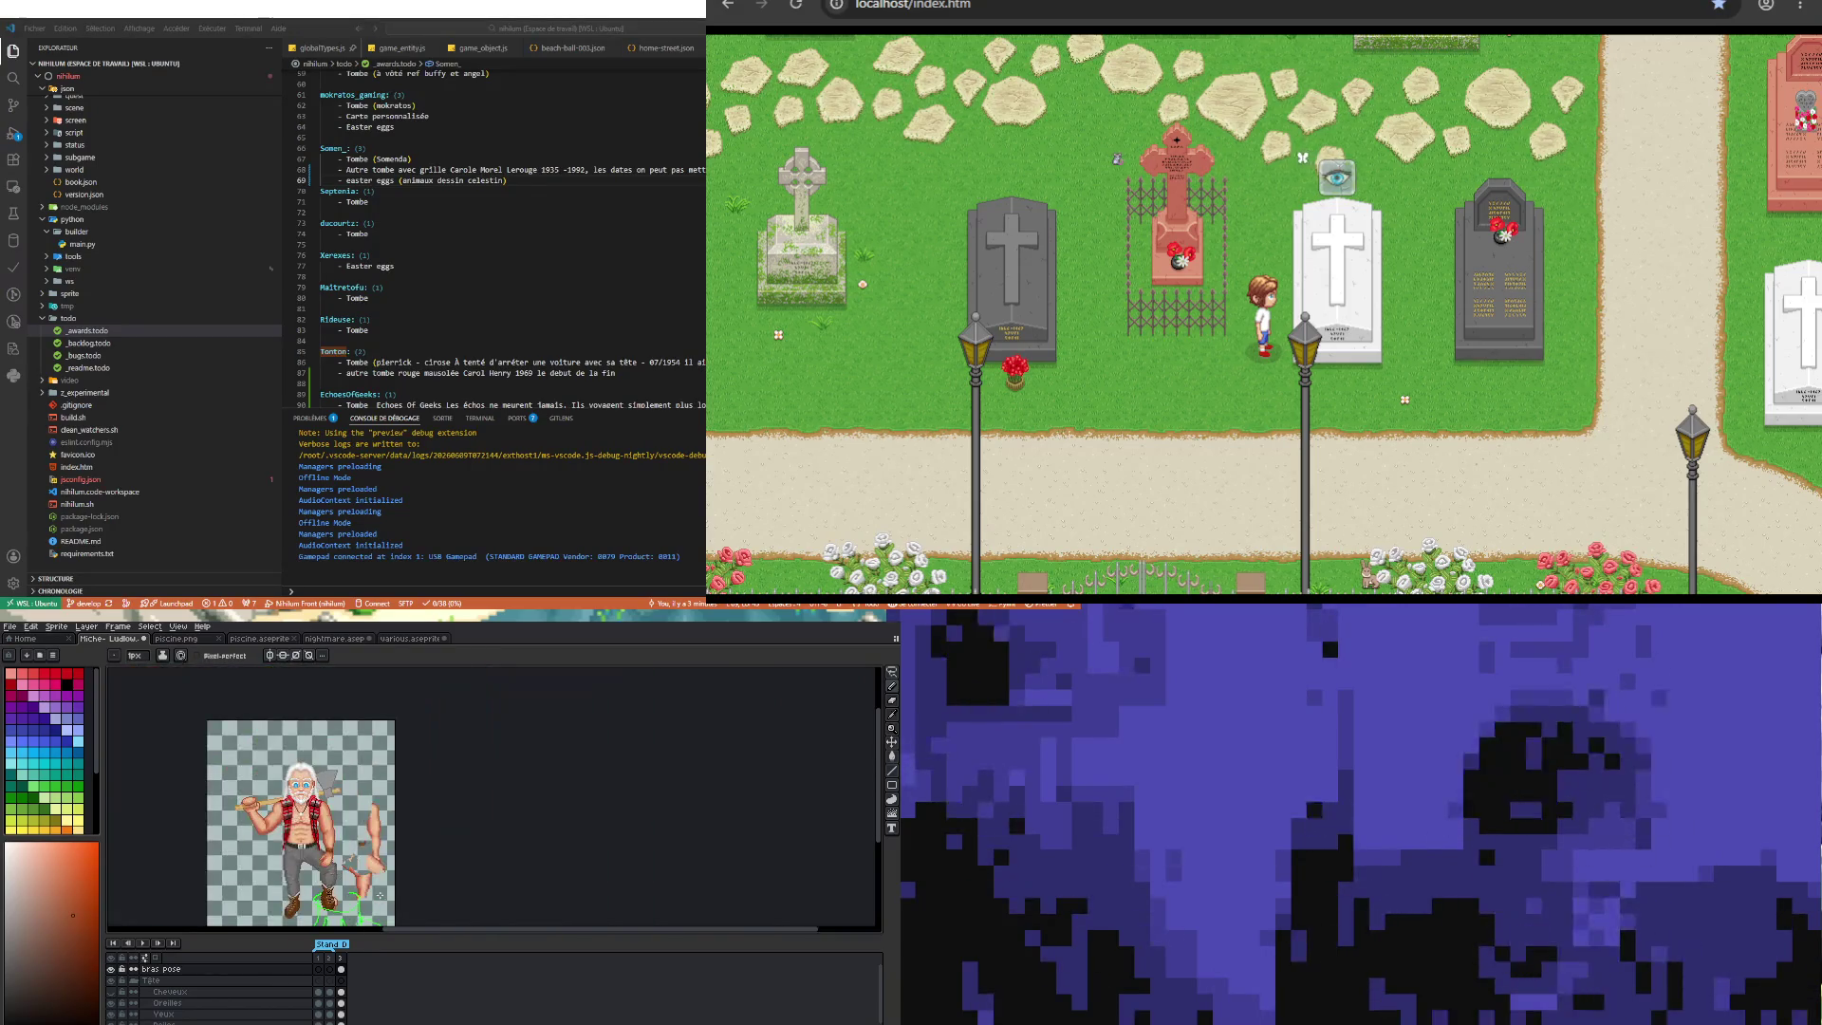
{"action": "scroll", "coordinate": [332, 865], "scroll_direction": "up", "scroll_amount": 3}
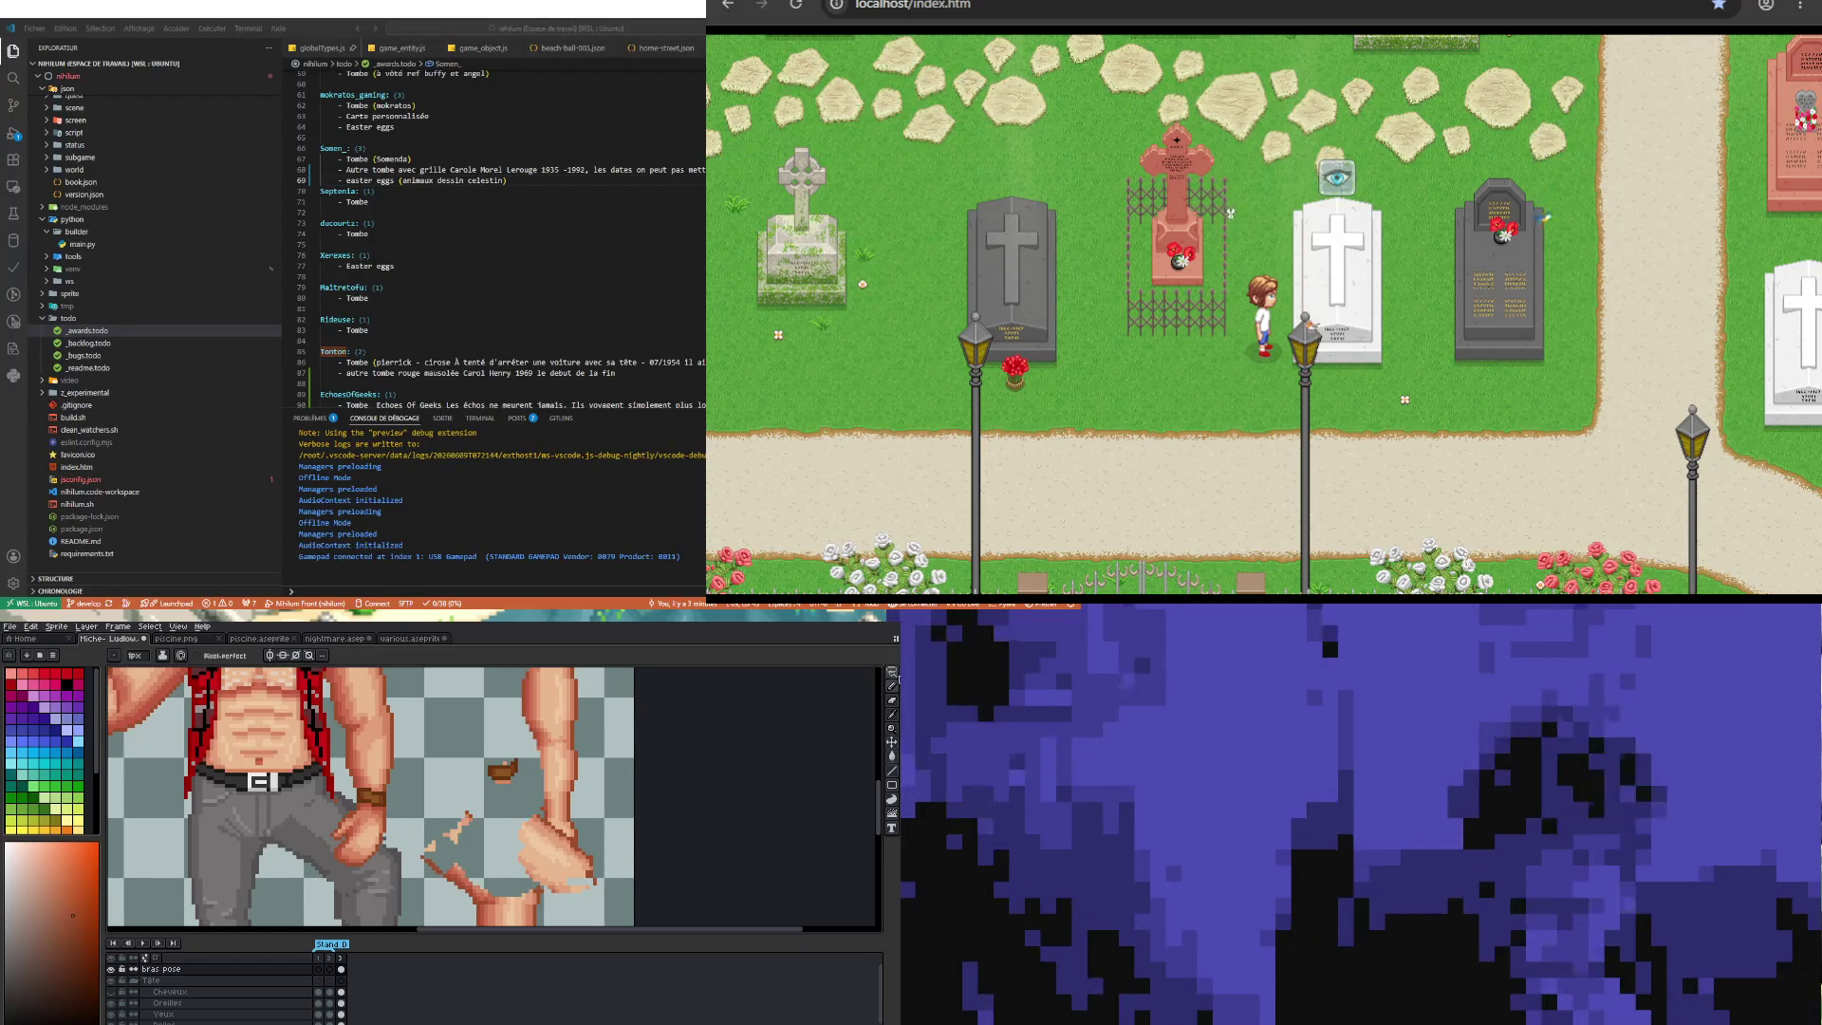
Step: Rotate the fist resting on the thigh about 15 degrees and apply it
{"action": "left_click", "coordinate": [893, 672]}
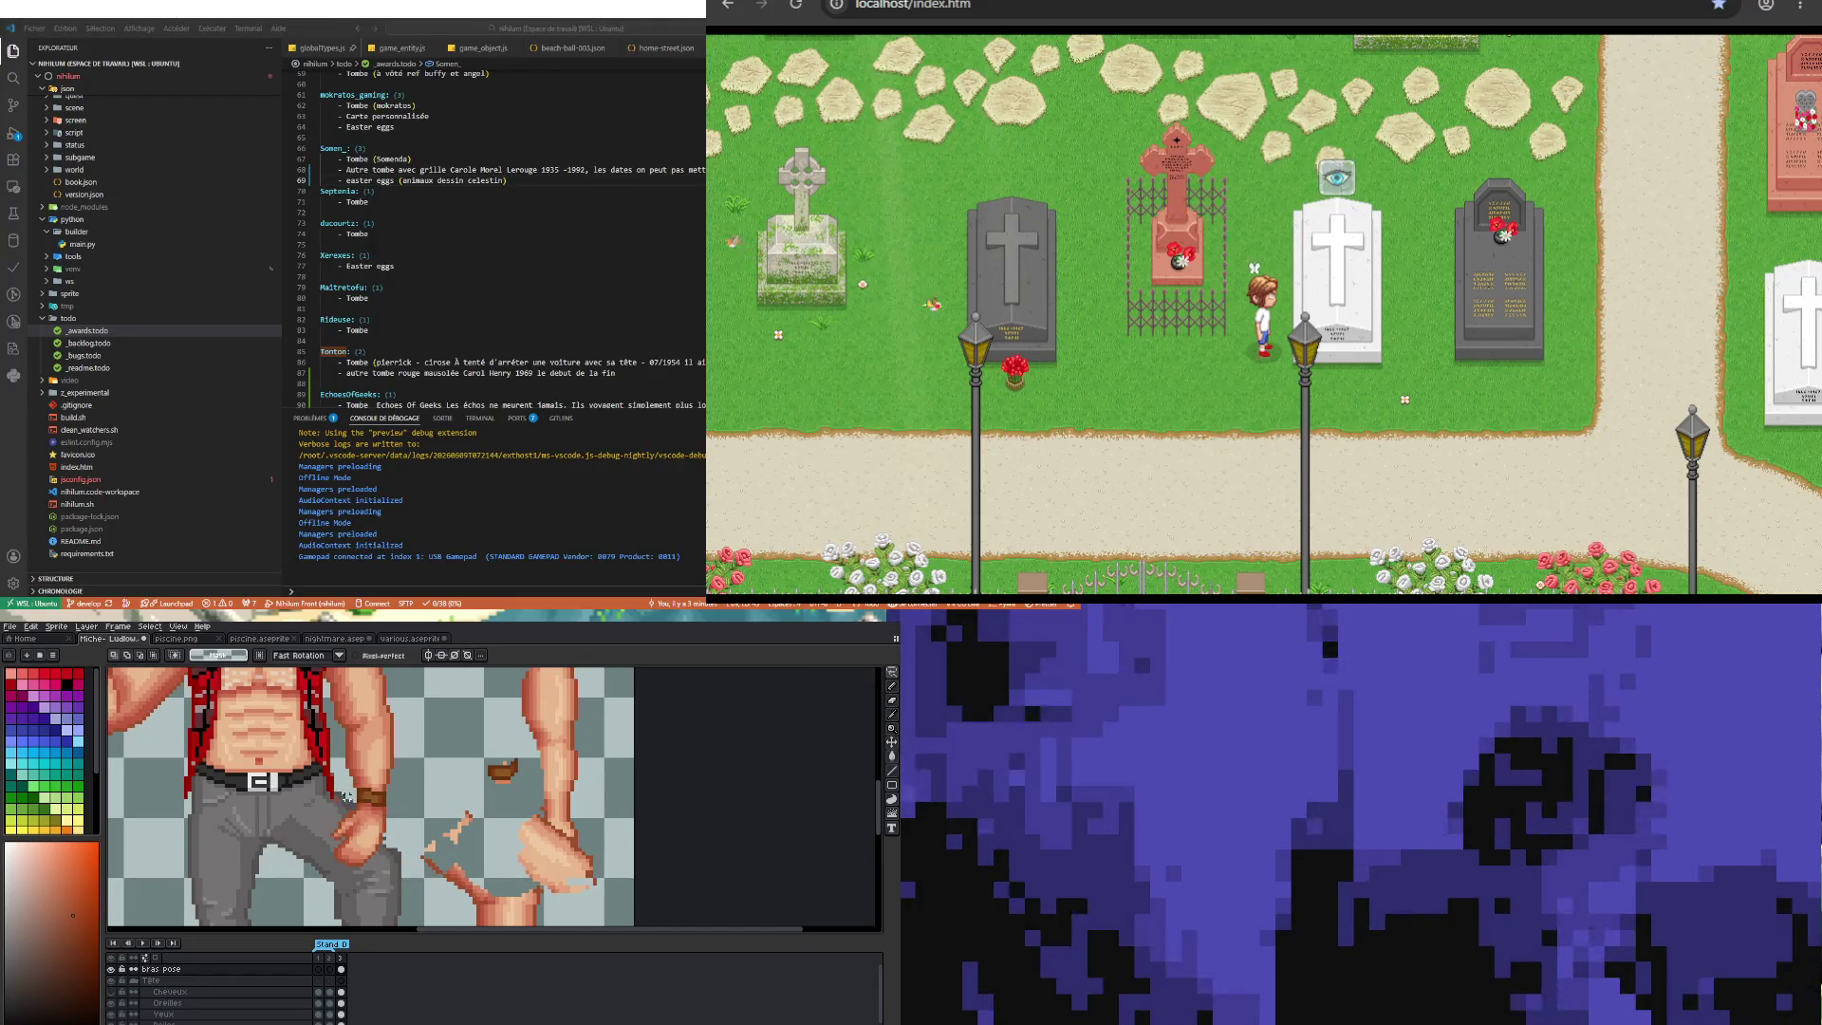
{"action": "mouse_move", "coordinate": [350, 803]}
{"action": "left_mouse_down"}
{"action": "mouse_move", "coordinate": [396, 827]}
{"action": "mouse_move", "coordinate": [408, 874]}
{"action": "mouse_move", "coordinate": [388, 853]}
{"action": "left_mouse_up"}
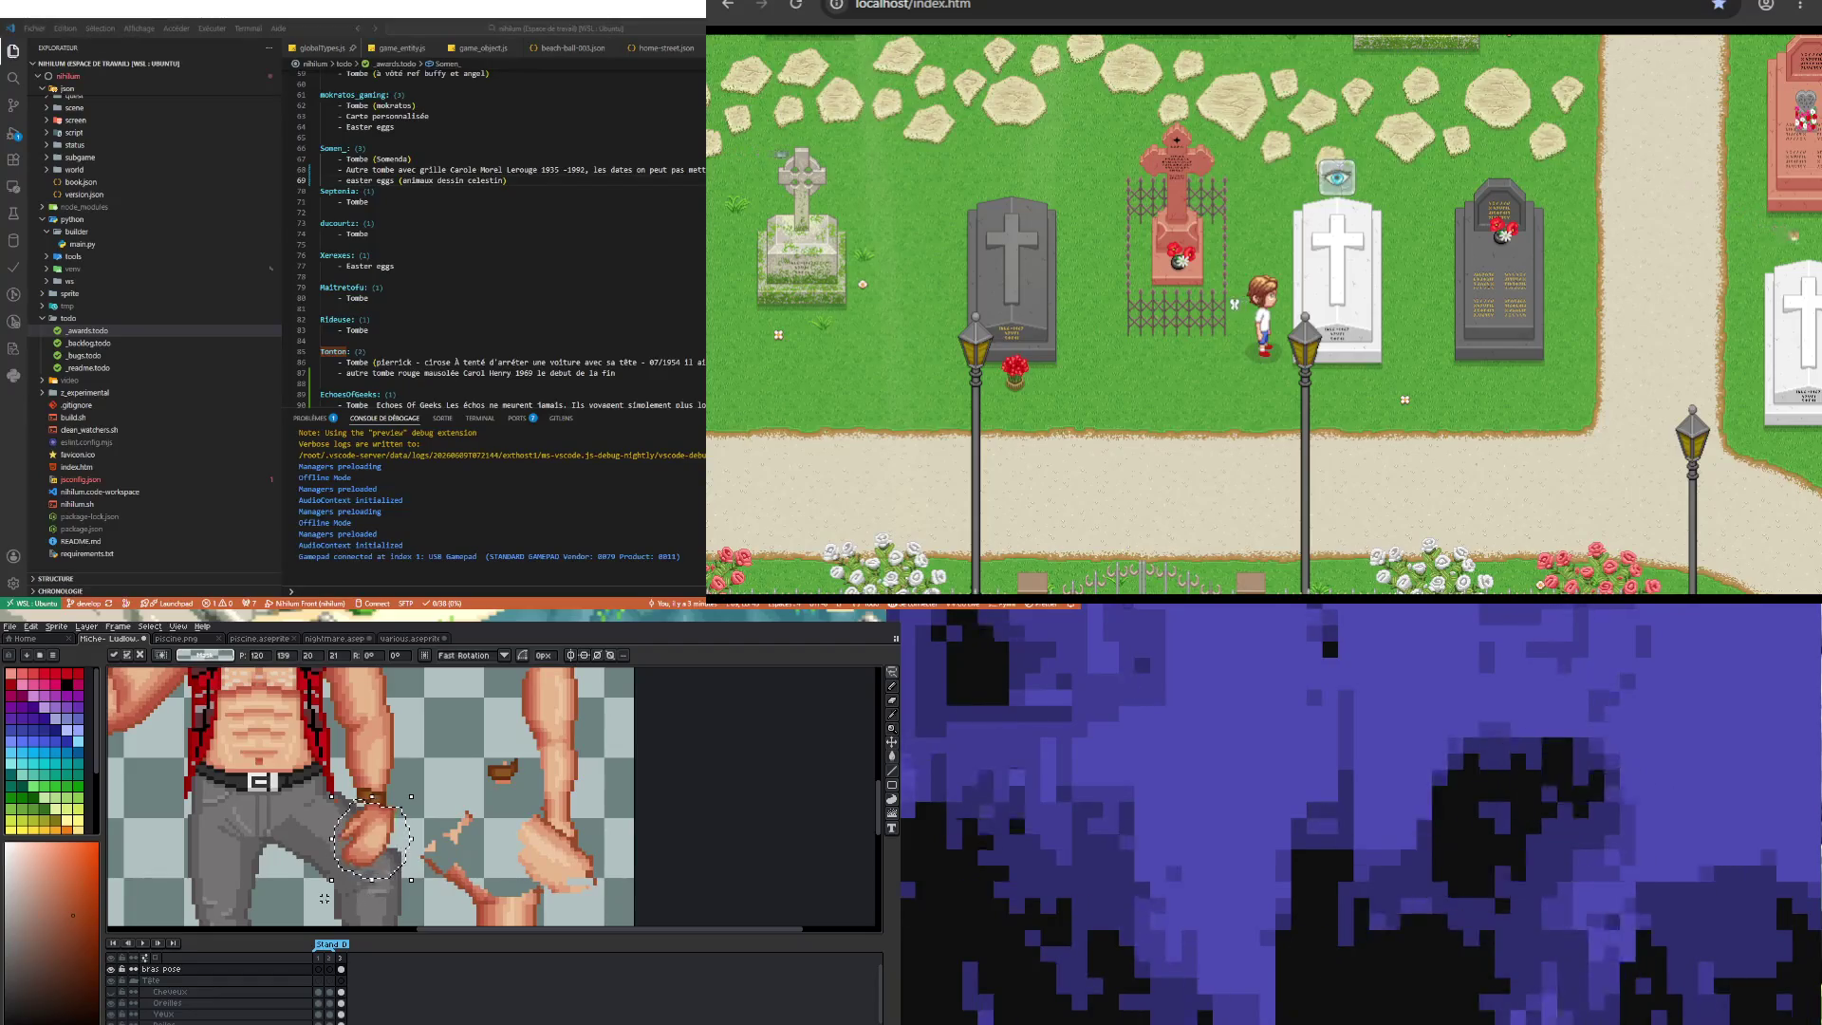
{"action": "mouse_move", "coordinate": [323, 884]}
{"action": "left_mouse_down"}
{"action": "mouse_move", "coordinate": [346, 901]}
{"action": "mouse_move", "coordinate": [384, 843]}
{"action": "left_mouse_up"}
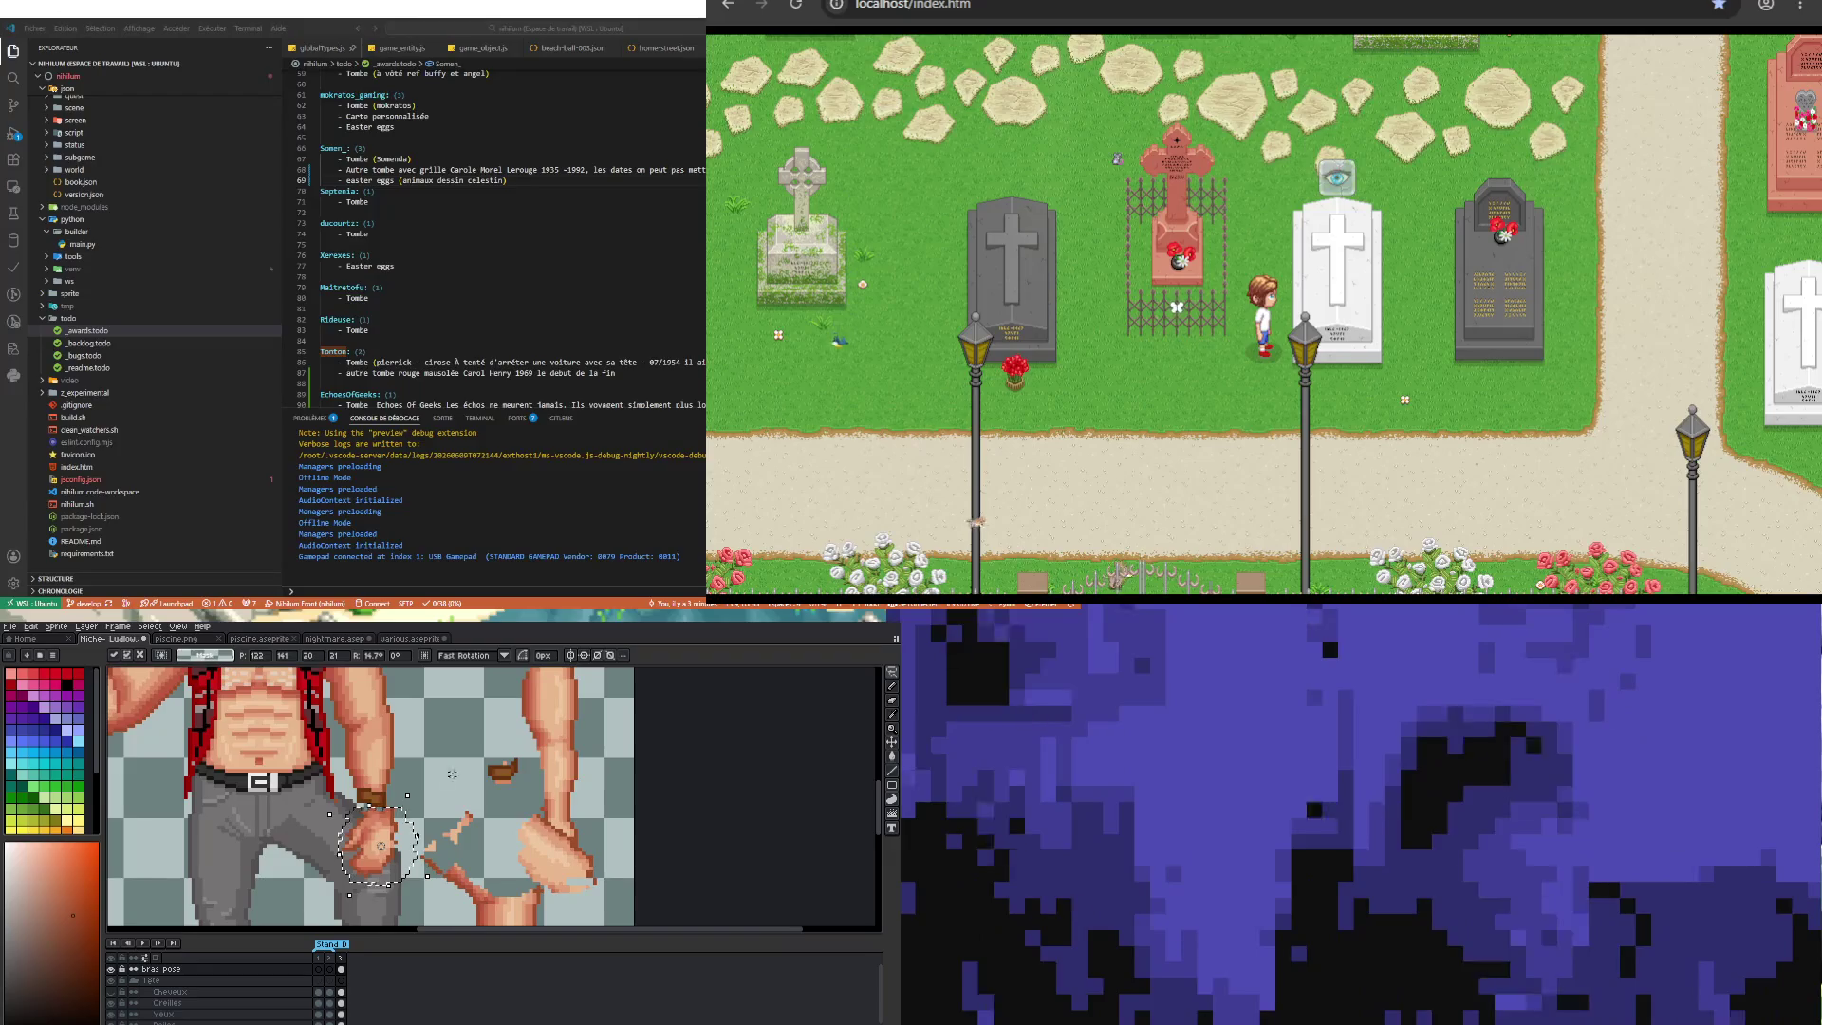
{"action": "left_click", "coordinate": [444, 781]}
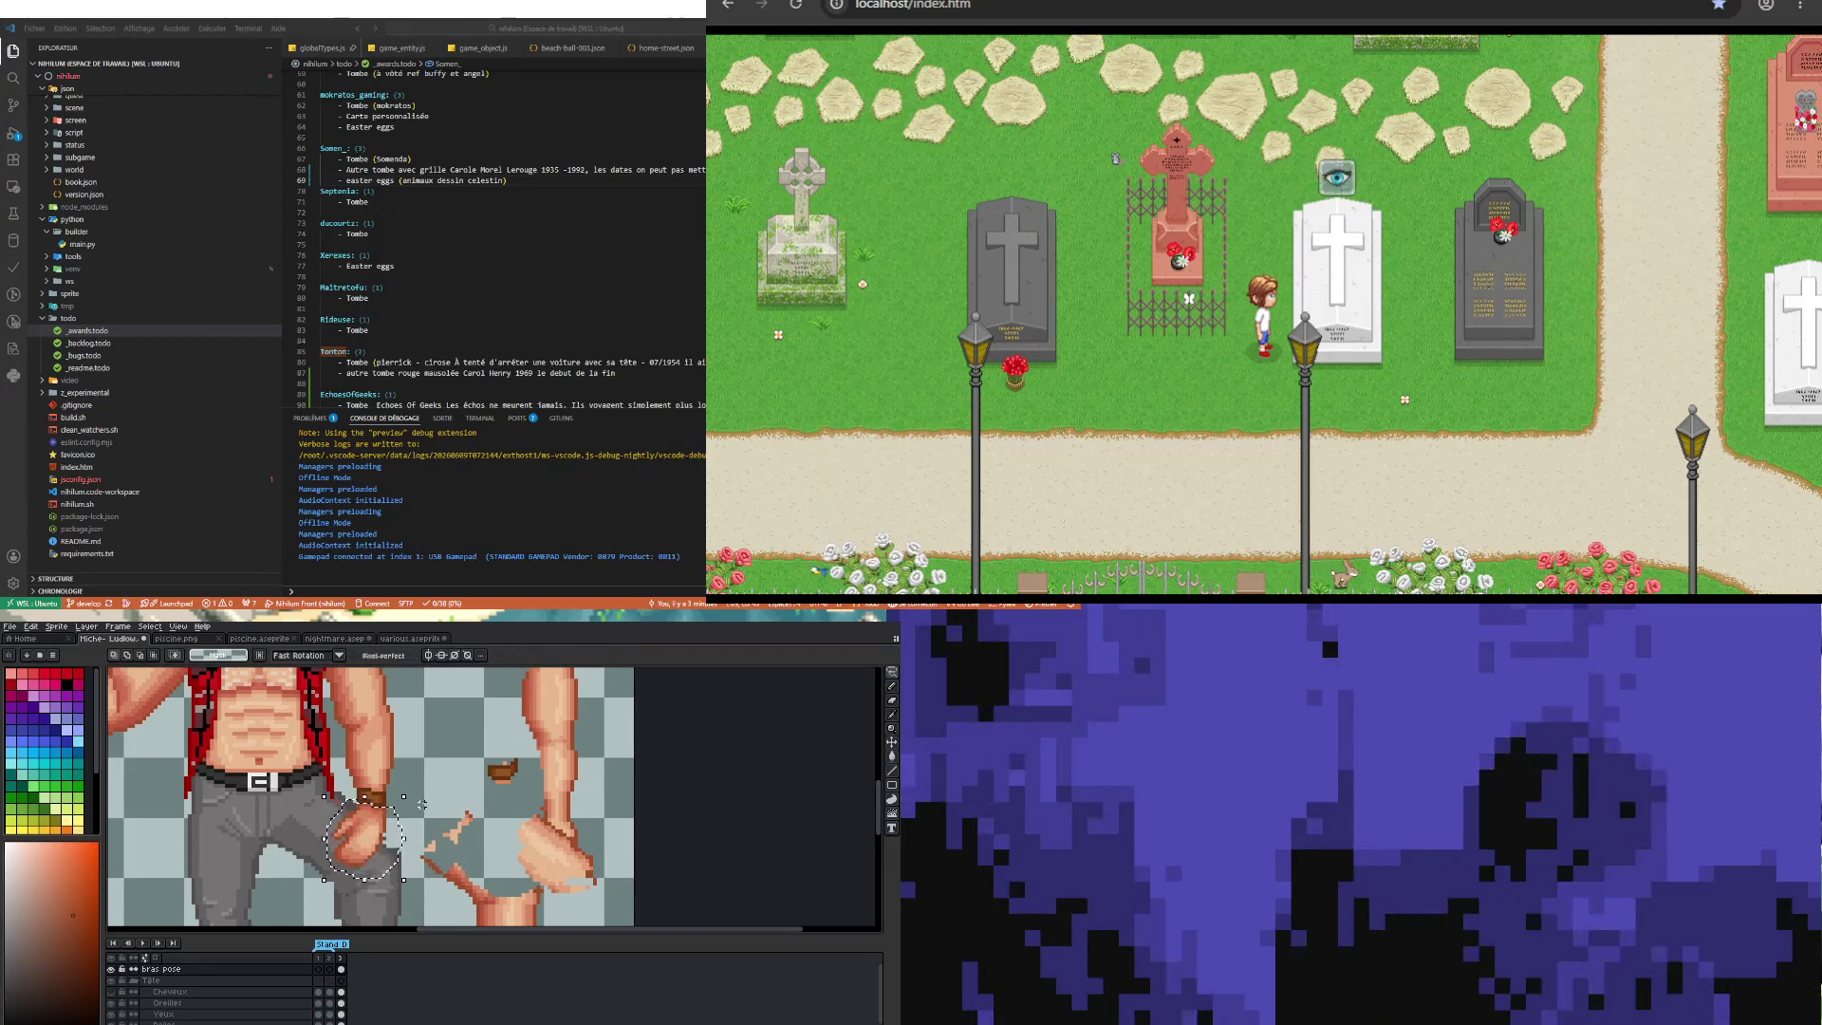
{"action": "left_click", "coordinate": [328, 813]}
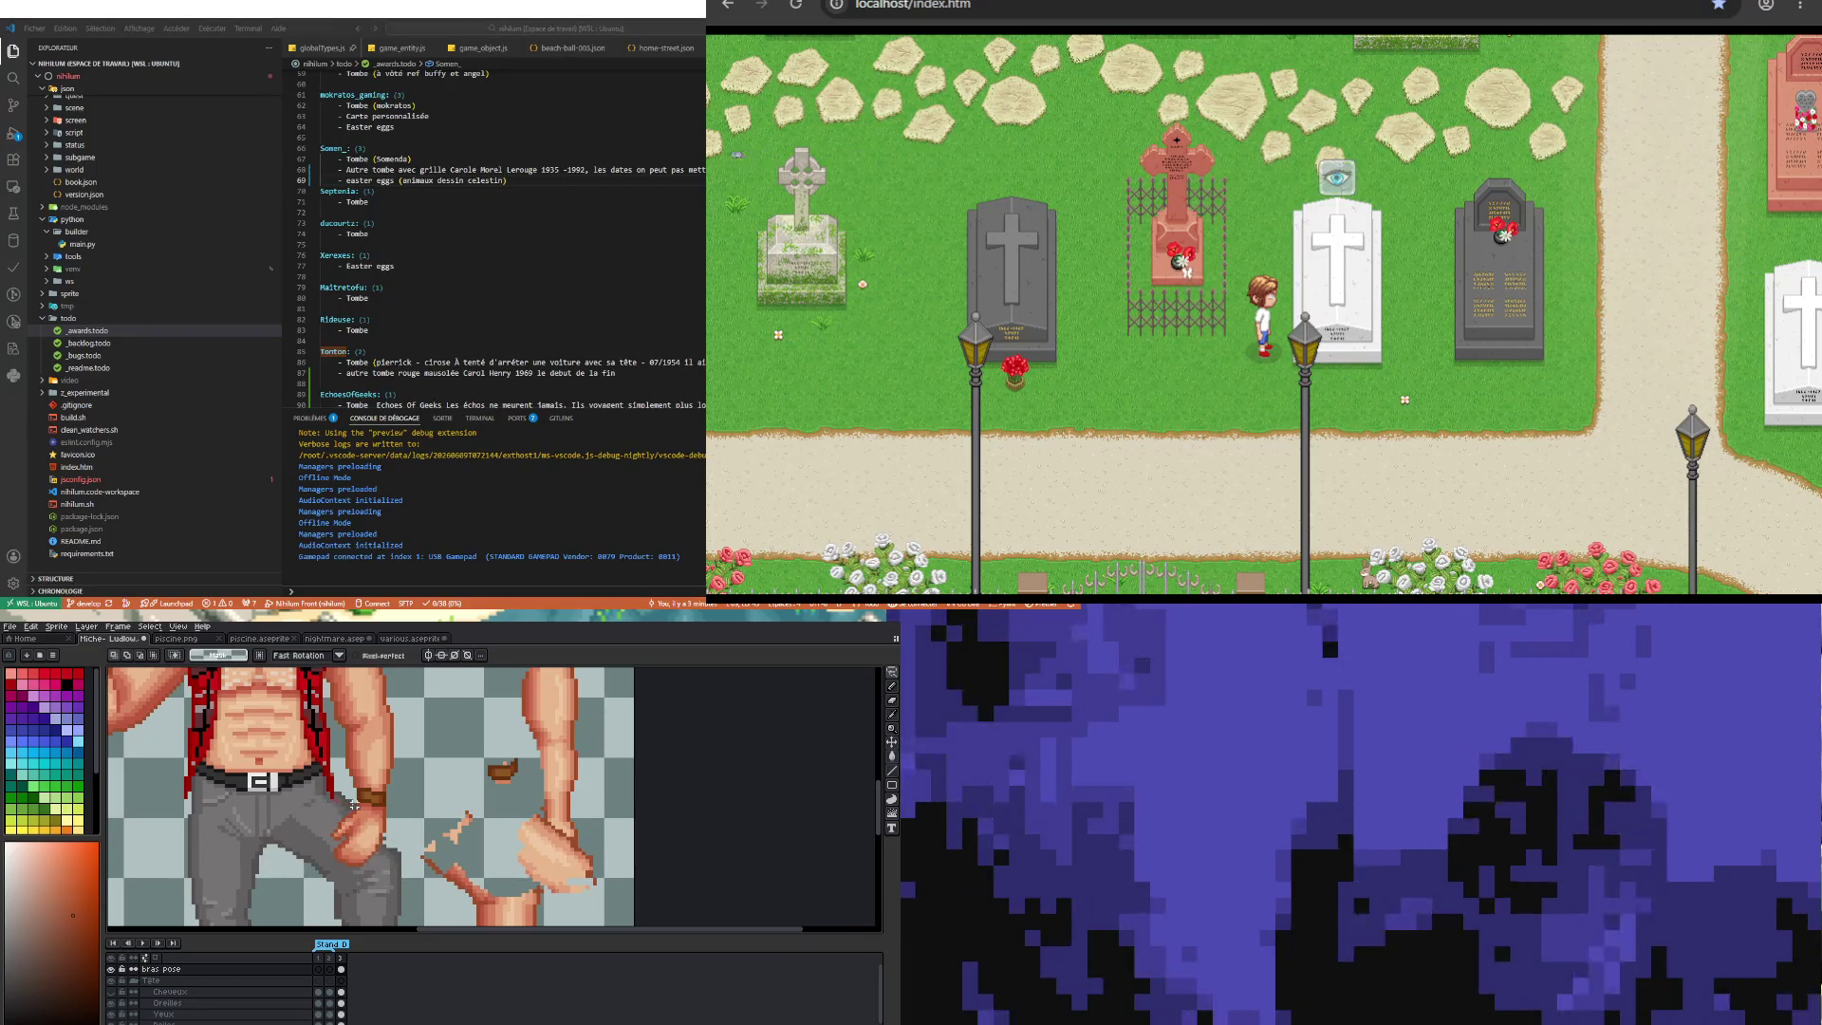
Step: Lasso part of the fist and nudge it down one pixel
{"action": "mouse_move", "coordinate": [349, 805]}
{"action": "left_mouse_down"}
{"action": "mouse_move", "coordinate": [391, 808]}
{"action": "mouse_move", "coordinate": [361, 806]}
{"action": "left_mouse_up"}
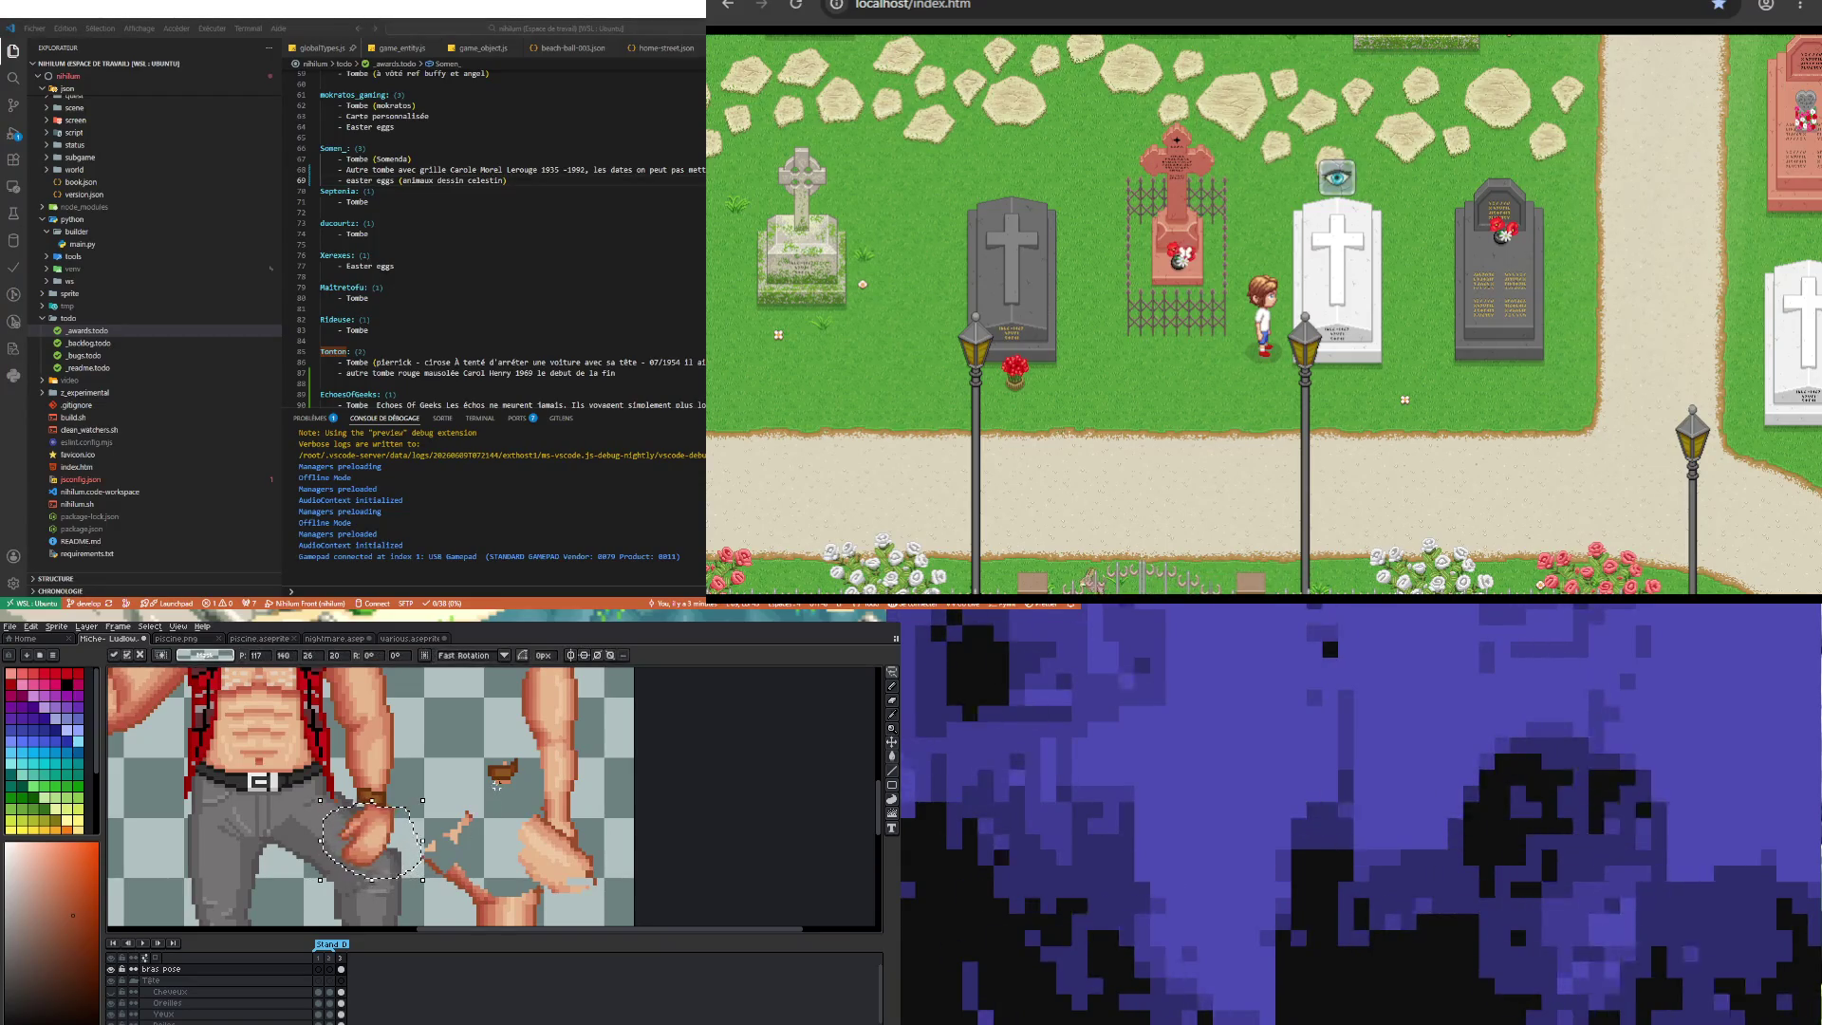
{"action": "key", "text": "Down"}
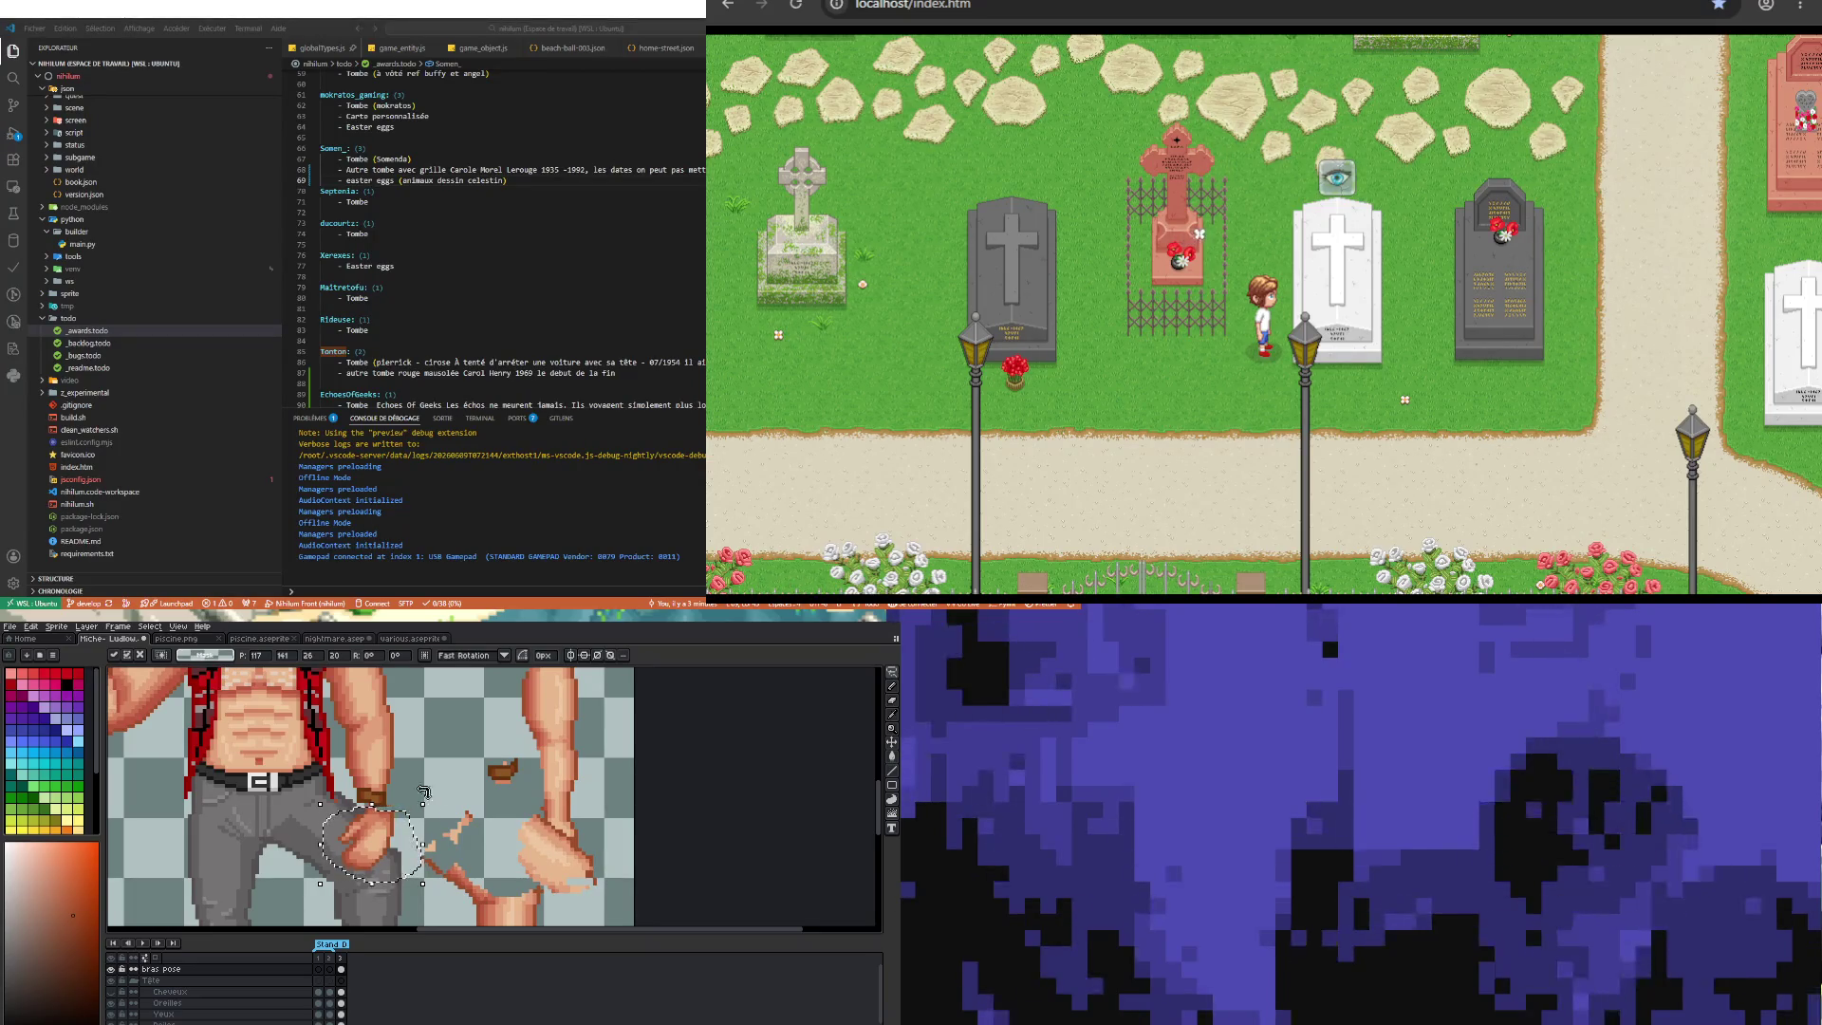
{"action": "key", "text": "ctrl+d"}
{"action": "scroll", "coordinate": [348, 789], "scroll_direction": "up", "scroll_amount": 1}
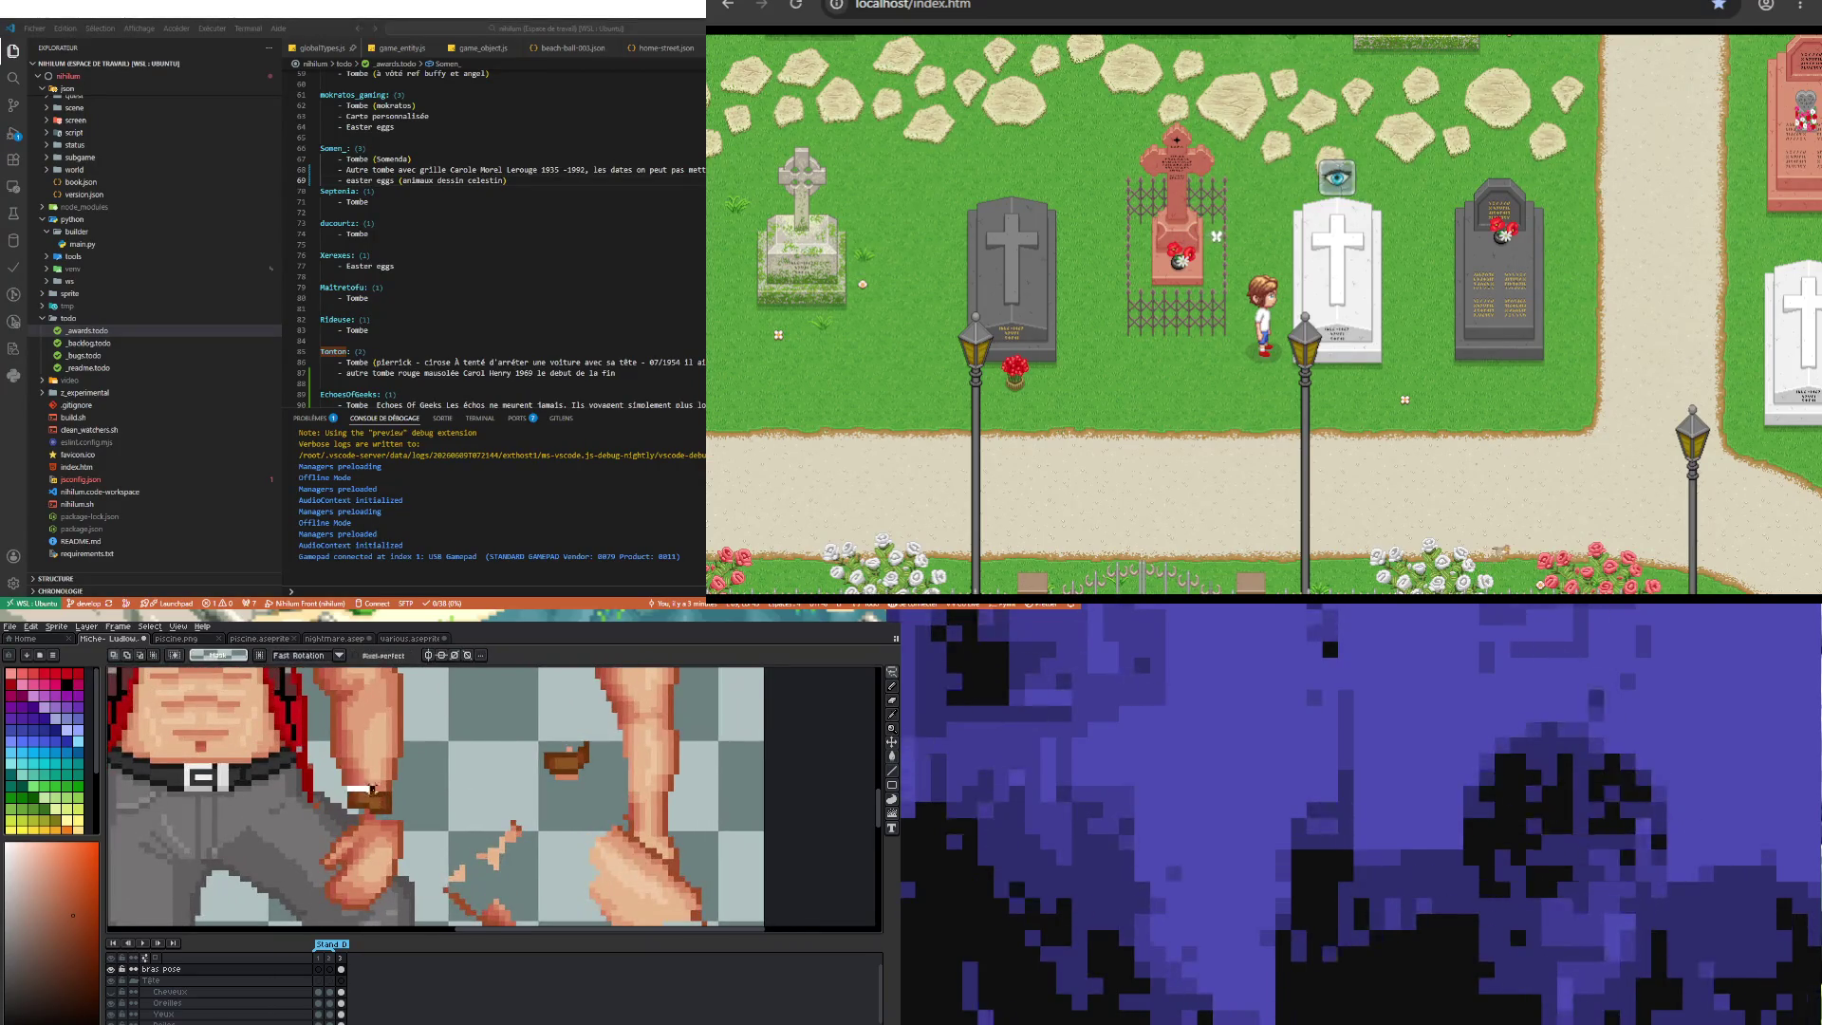
Step: Reposition the brown wristband on the fist's wrist
{"action": "left_click_drag", "start_coordinate": [349, 789], "coordinate": [342, 805]}
{"action": "key", "text": "ctrl+t"}
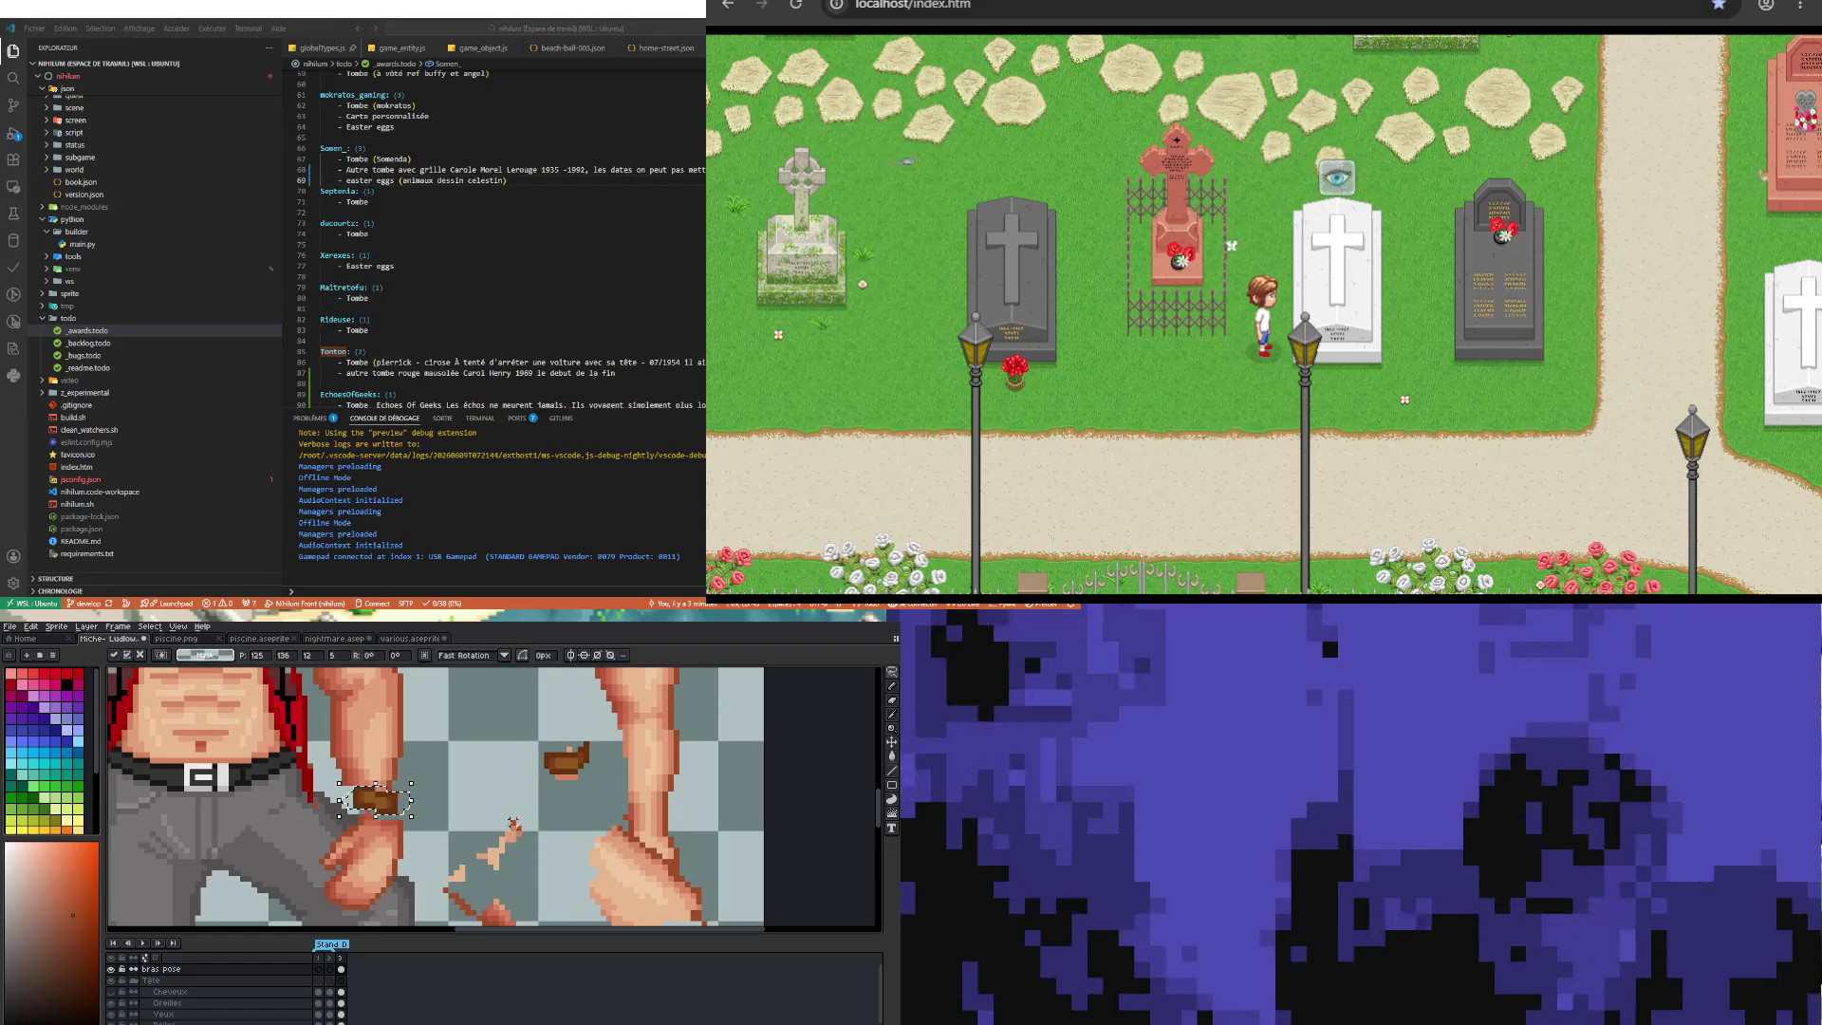
{"action": "key", "text": "Return"}
Step: Draw a dark outline line on the hand
{"action": "scroll", "coordinate": [418, 838], "scroll_direction": "down", "scroll_amount": 1}
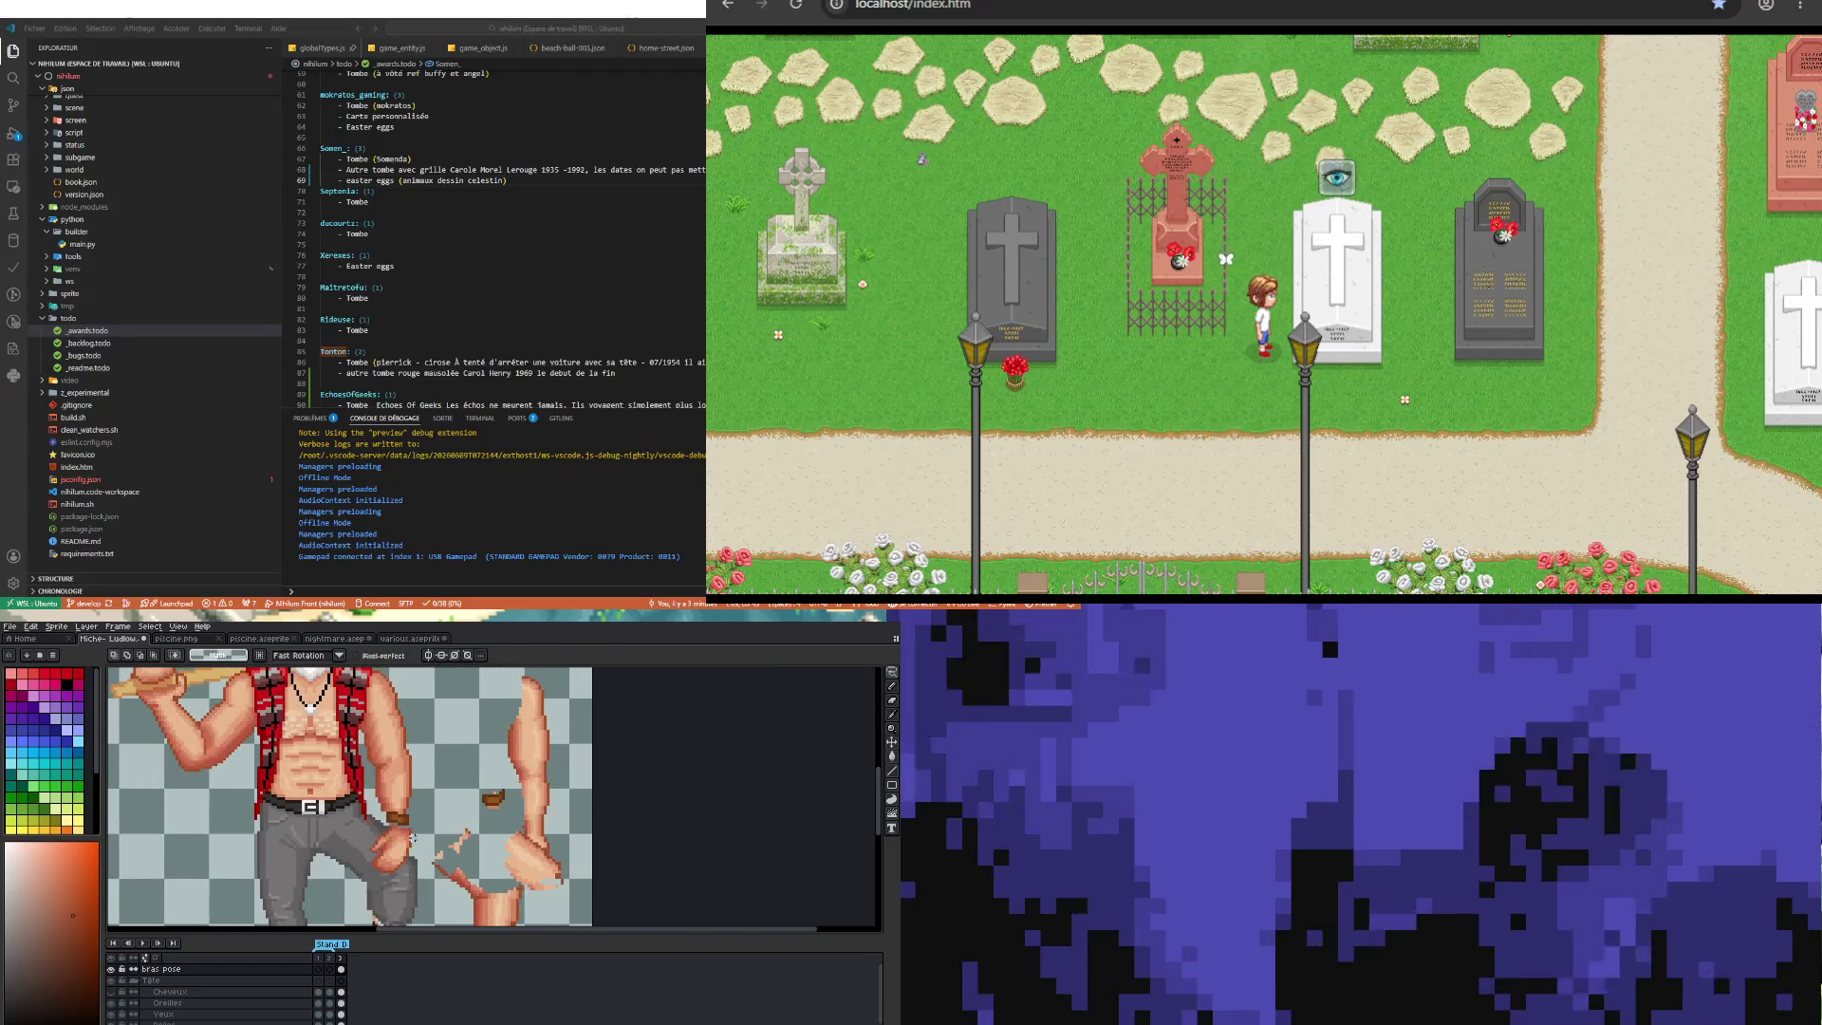
{"action": "scroll", "coordinate": [406, 826], "scroll_direction": "up", "scroll_amount": 1}
{"action": "scroll", "coordinate": [406, 824], "scroll_direction": "up", "scroll_amount": 1}
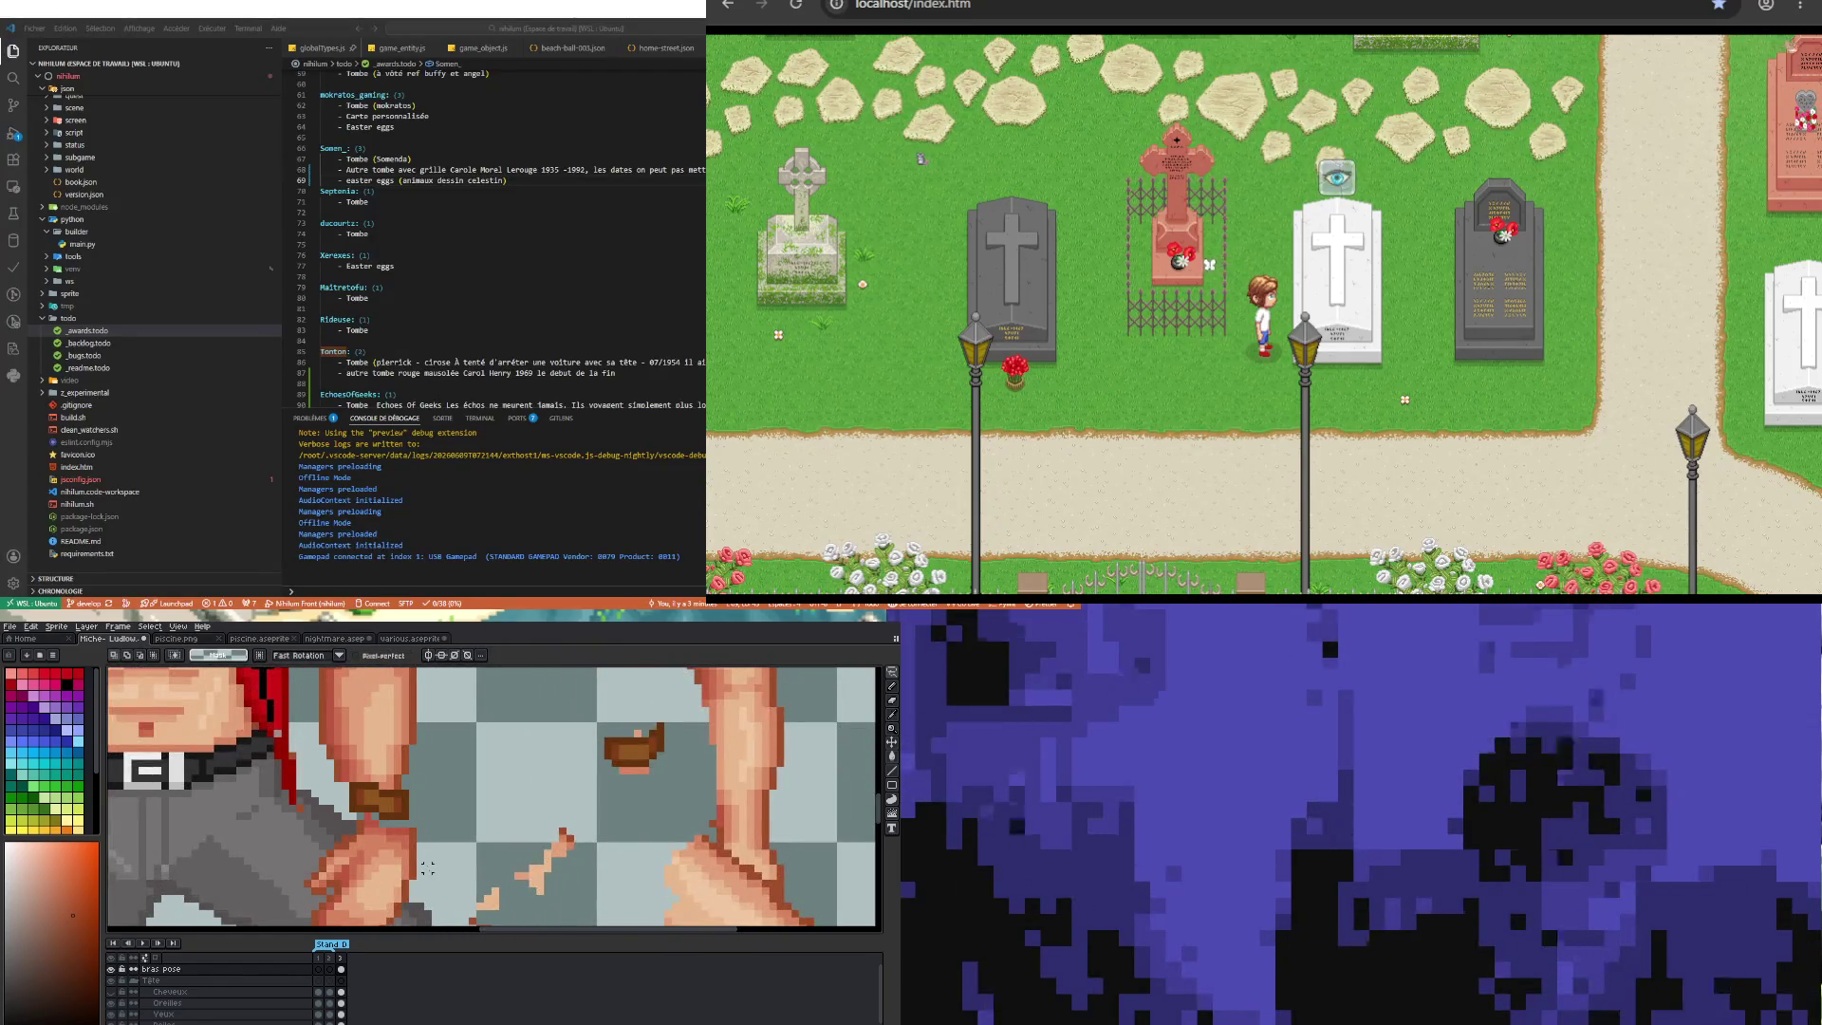
{"action": "left_click_drag", "start_coordinate": [361, 843], "coordinate": [451, 875]}
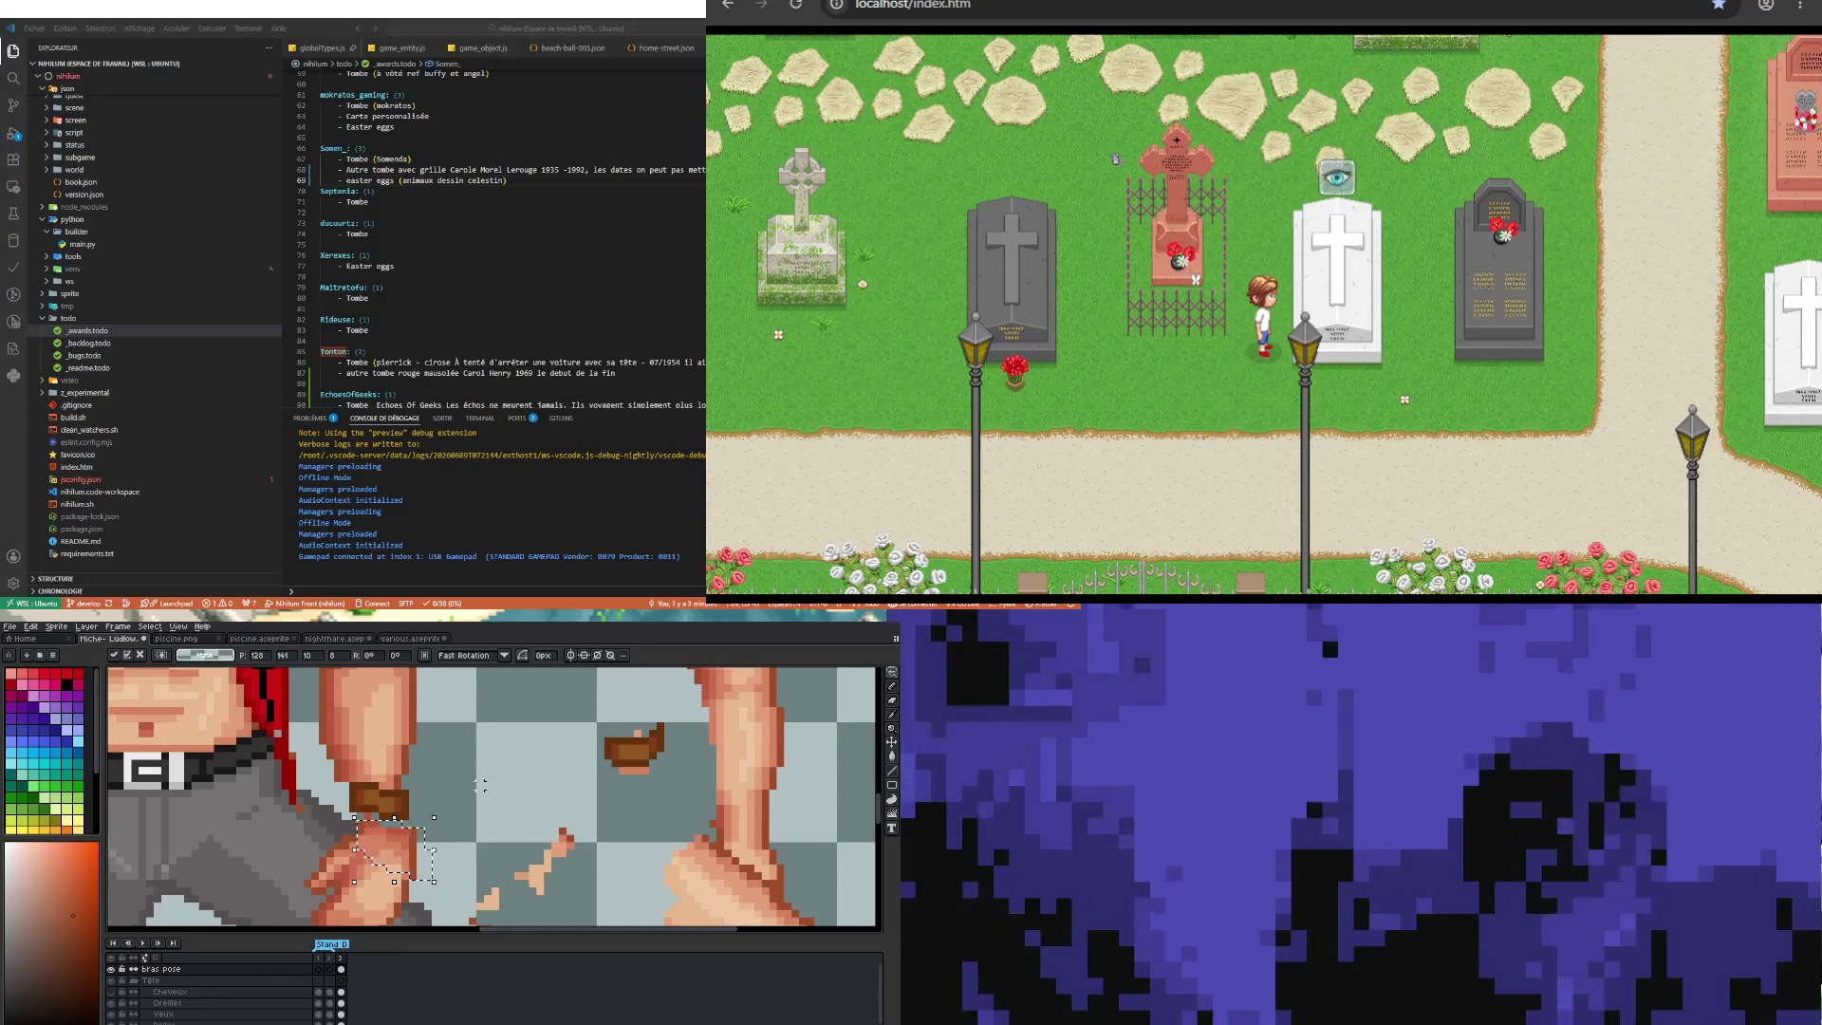
{"action": "key", "text": "i"}
{"action": "scroll", "coordinate": [417, 850], "scroll_direction": "up", "scroll_amount": 1}
{"action": "key", "text": "b"}
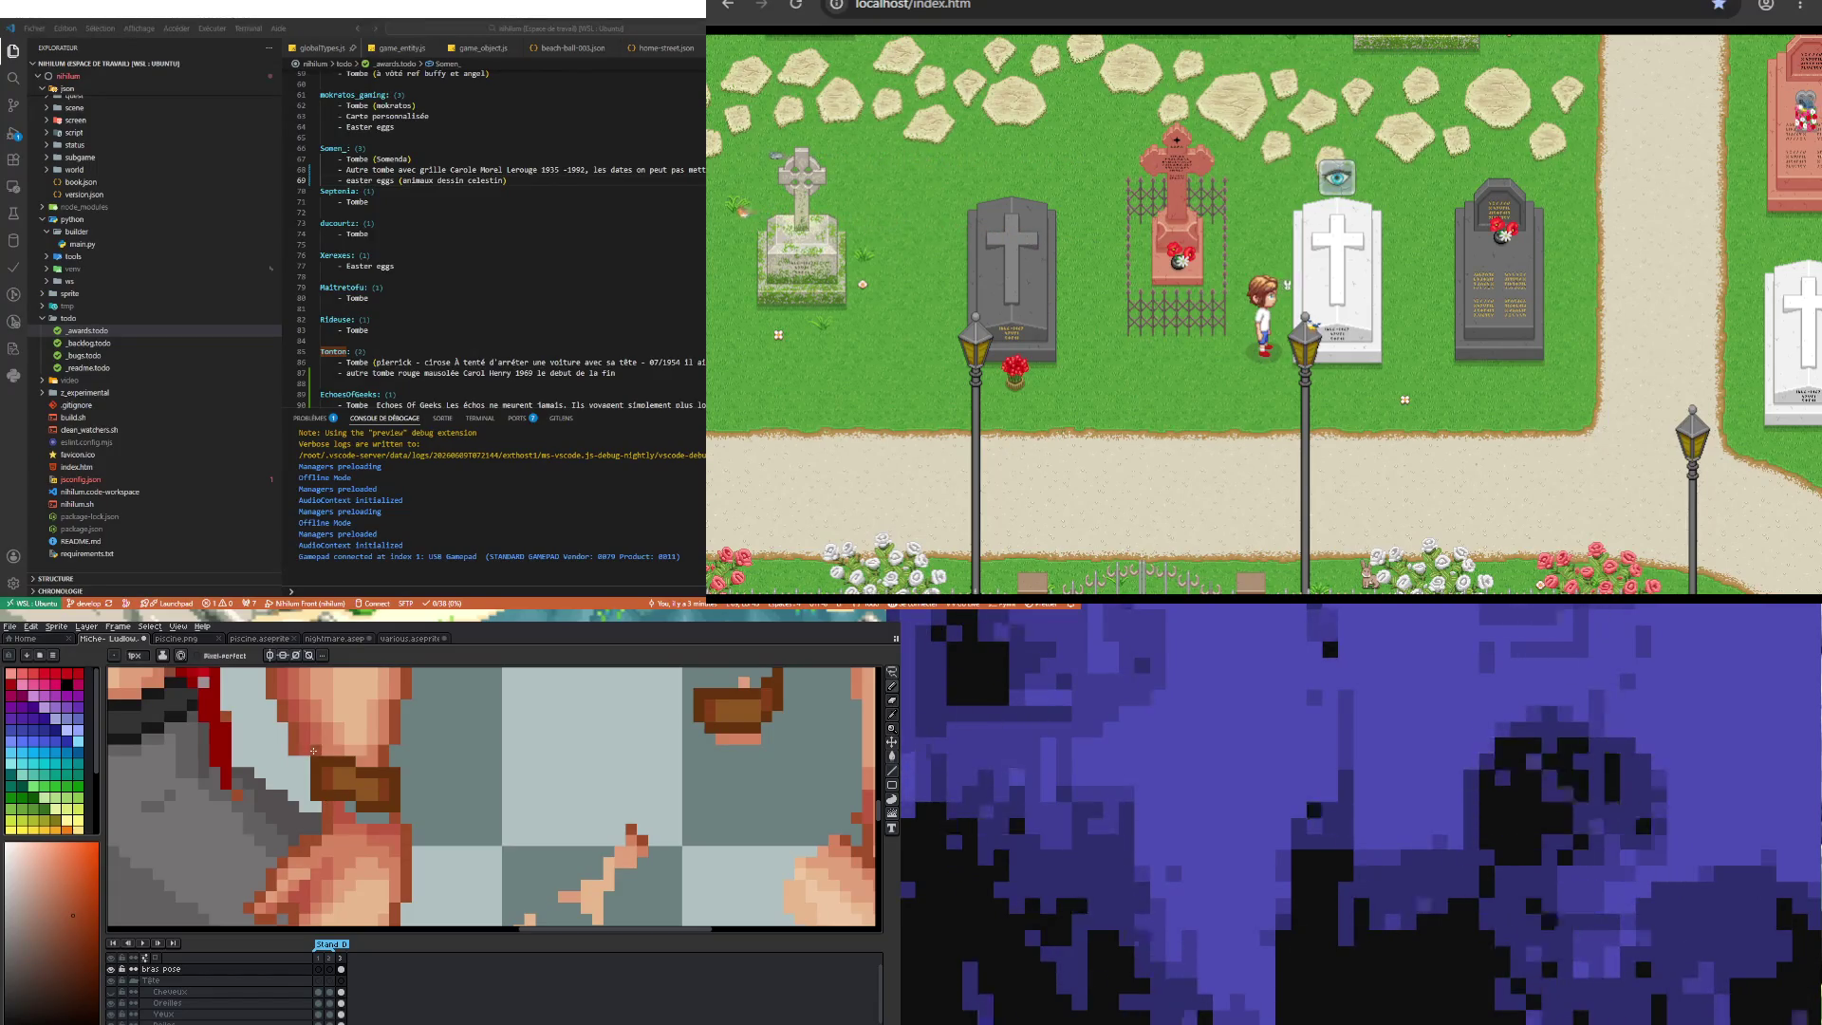
Step: Retouch the fist with a colour sampled from the sprite
{"action": "scroll", "coordinate": [313, 750], "scroll_direction": "down", "scroll_amount": 2}
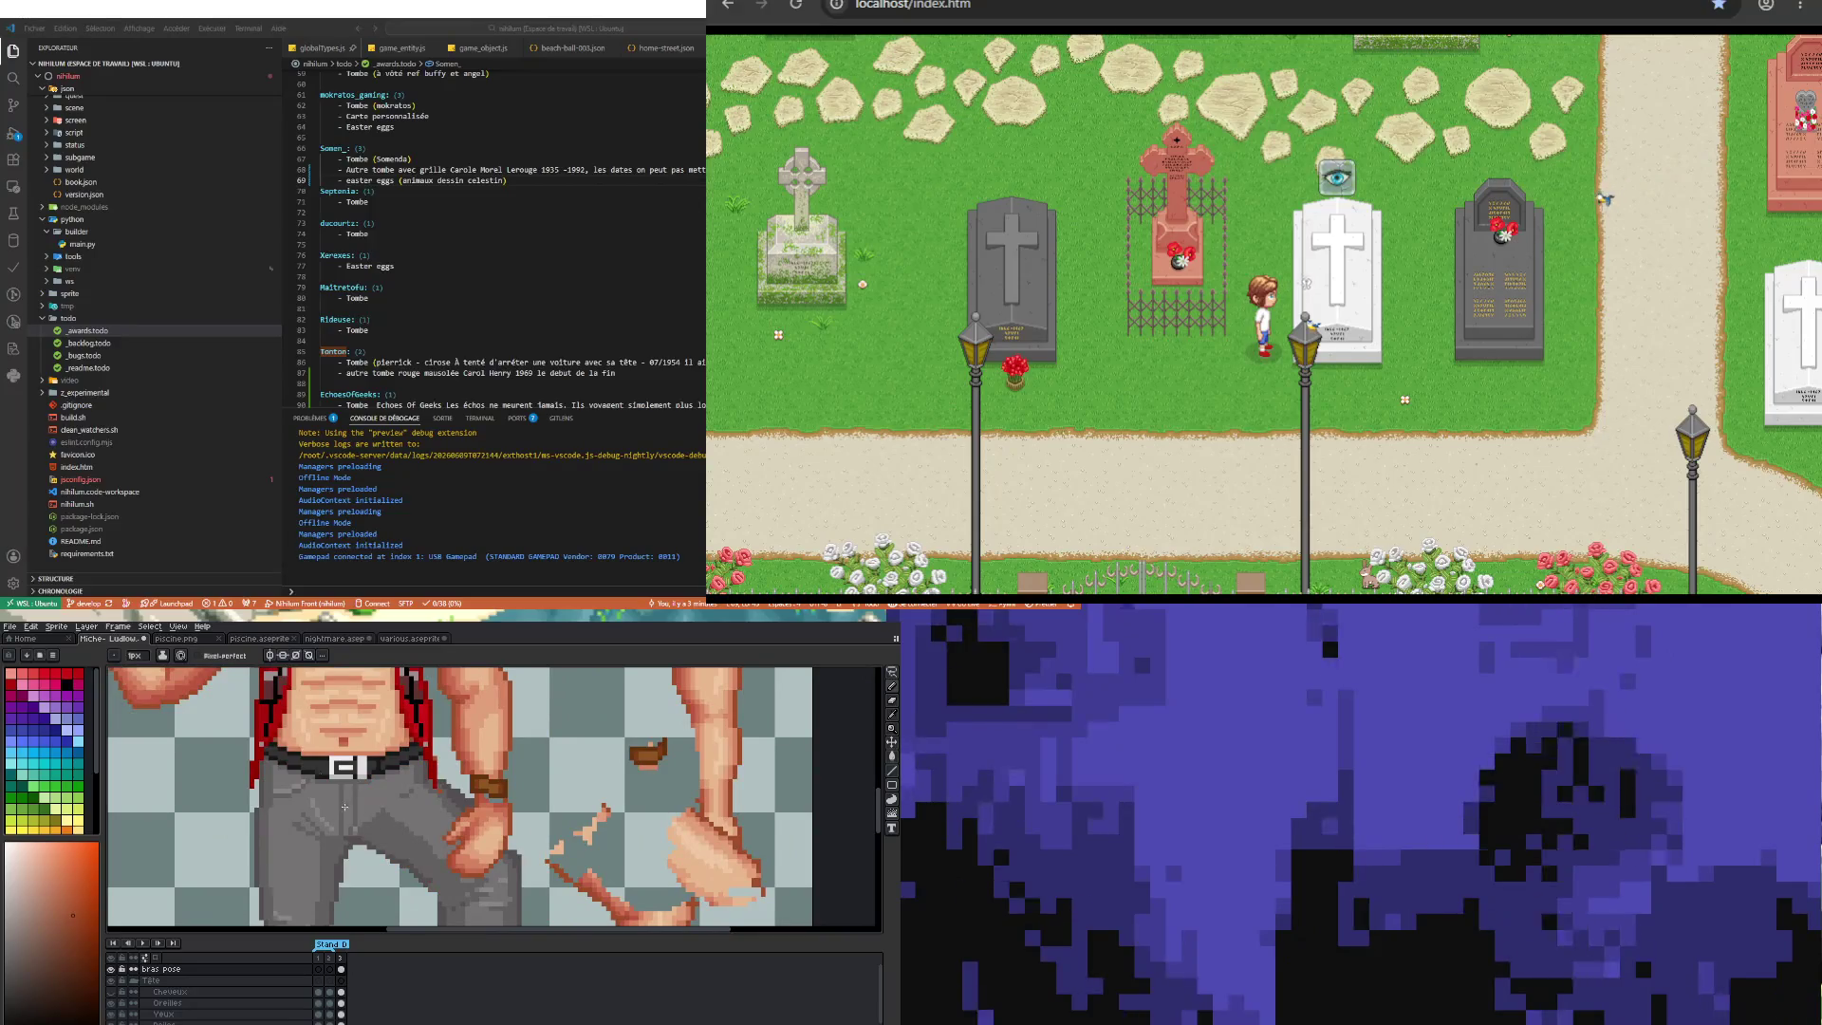
{"action": "scroll", "coordinate": [406, 807], "scroll_direction": "up", "scroll_amount": 2}
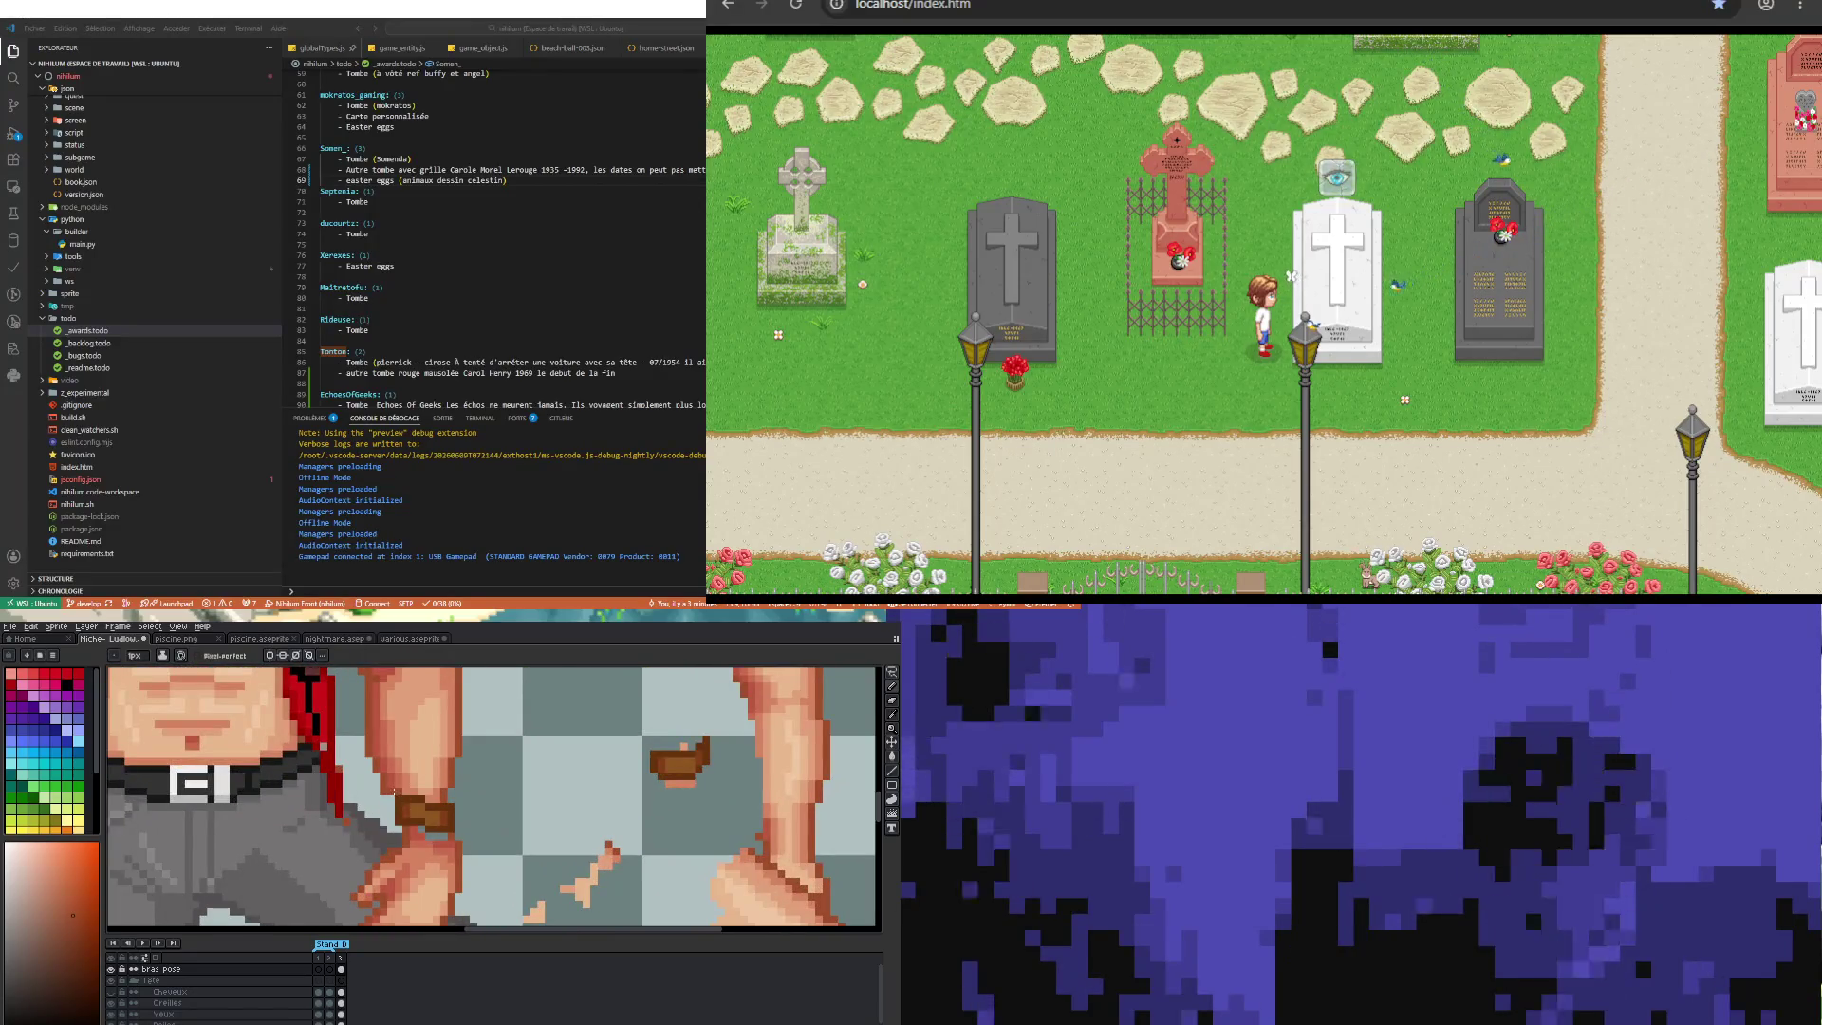
{"action": "key", "text": "b"}
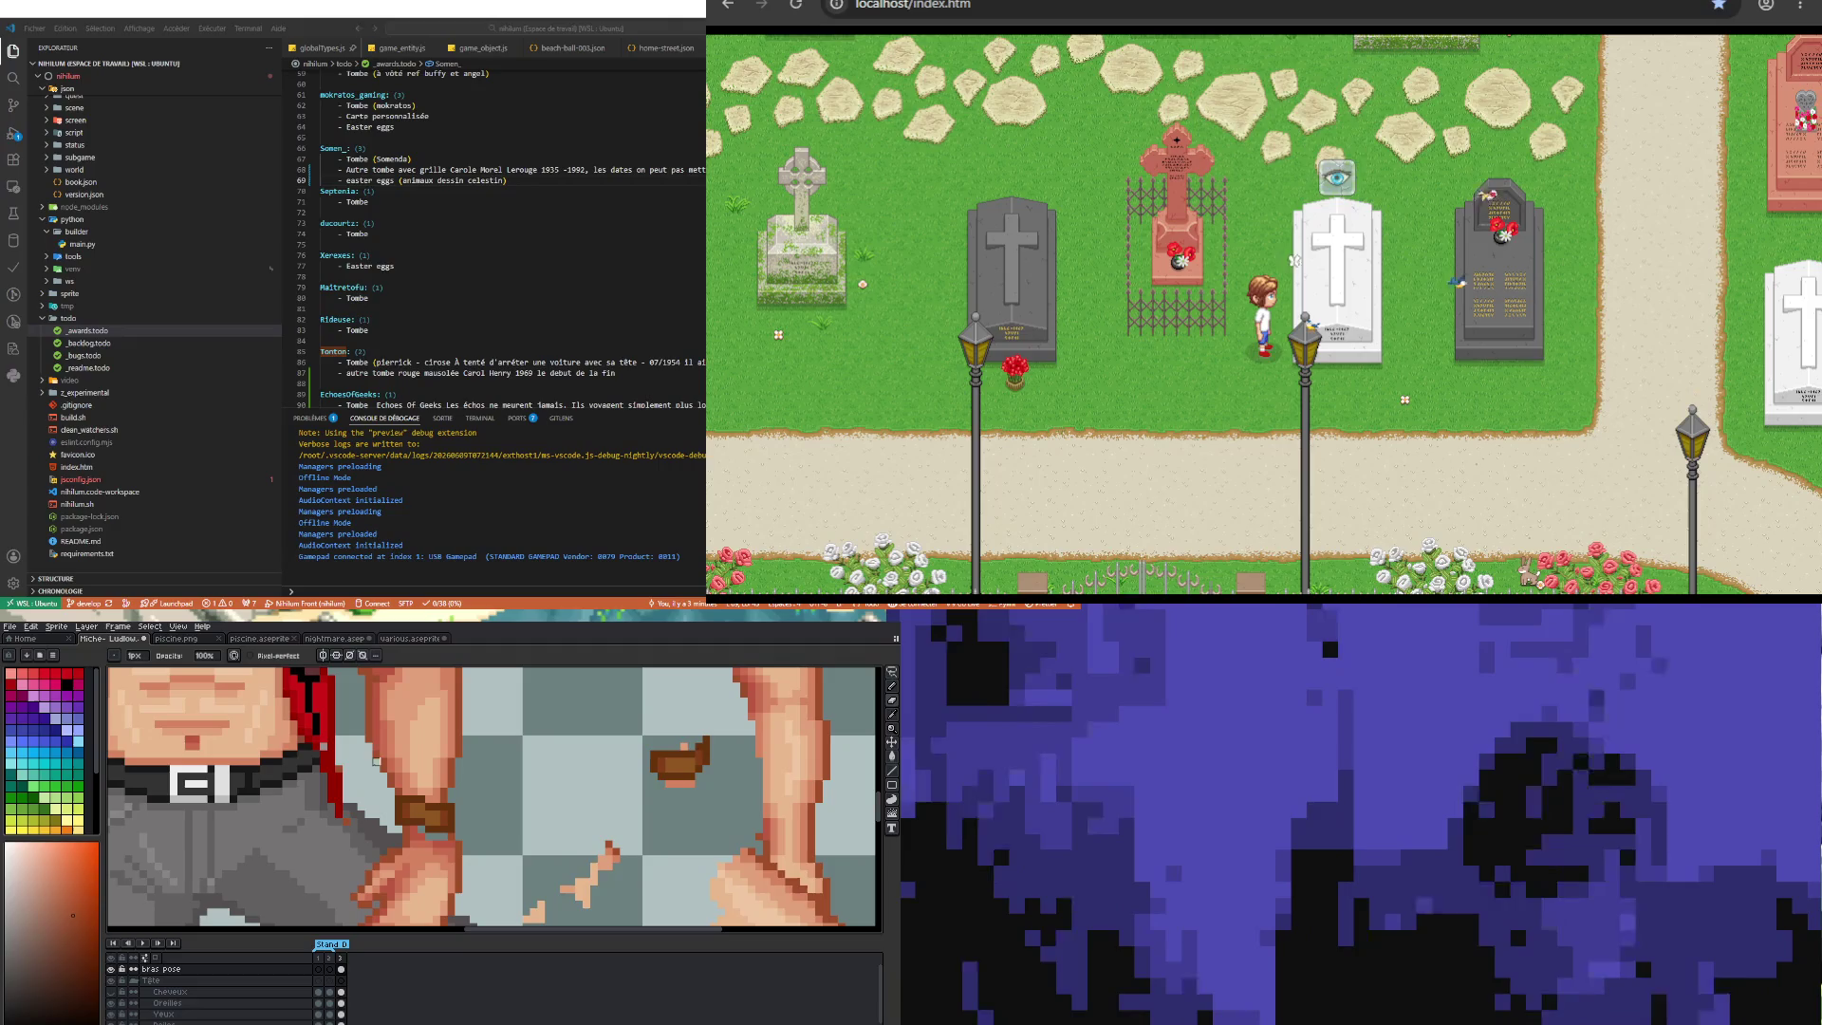
{"action": "scroll", "coordinate": [369, 761], "scroll_direction": "down", "scroll_amount": 2}
{"action": "scroll", "coordinate": [414, 851], "scroll_direction": "up", "scroll_amount": 2}
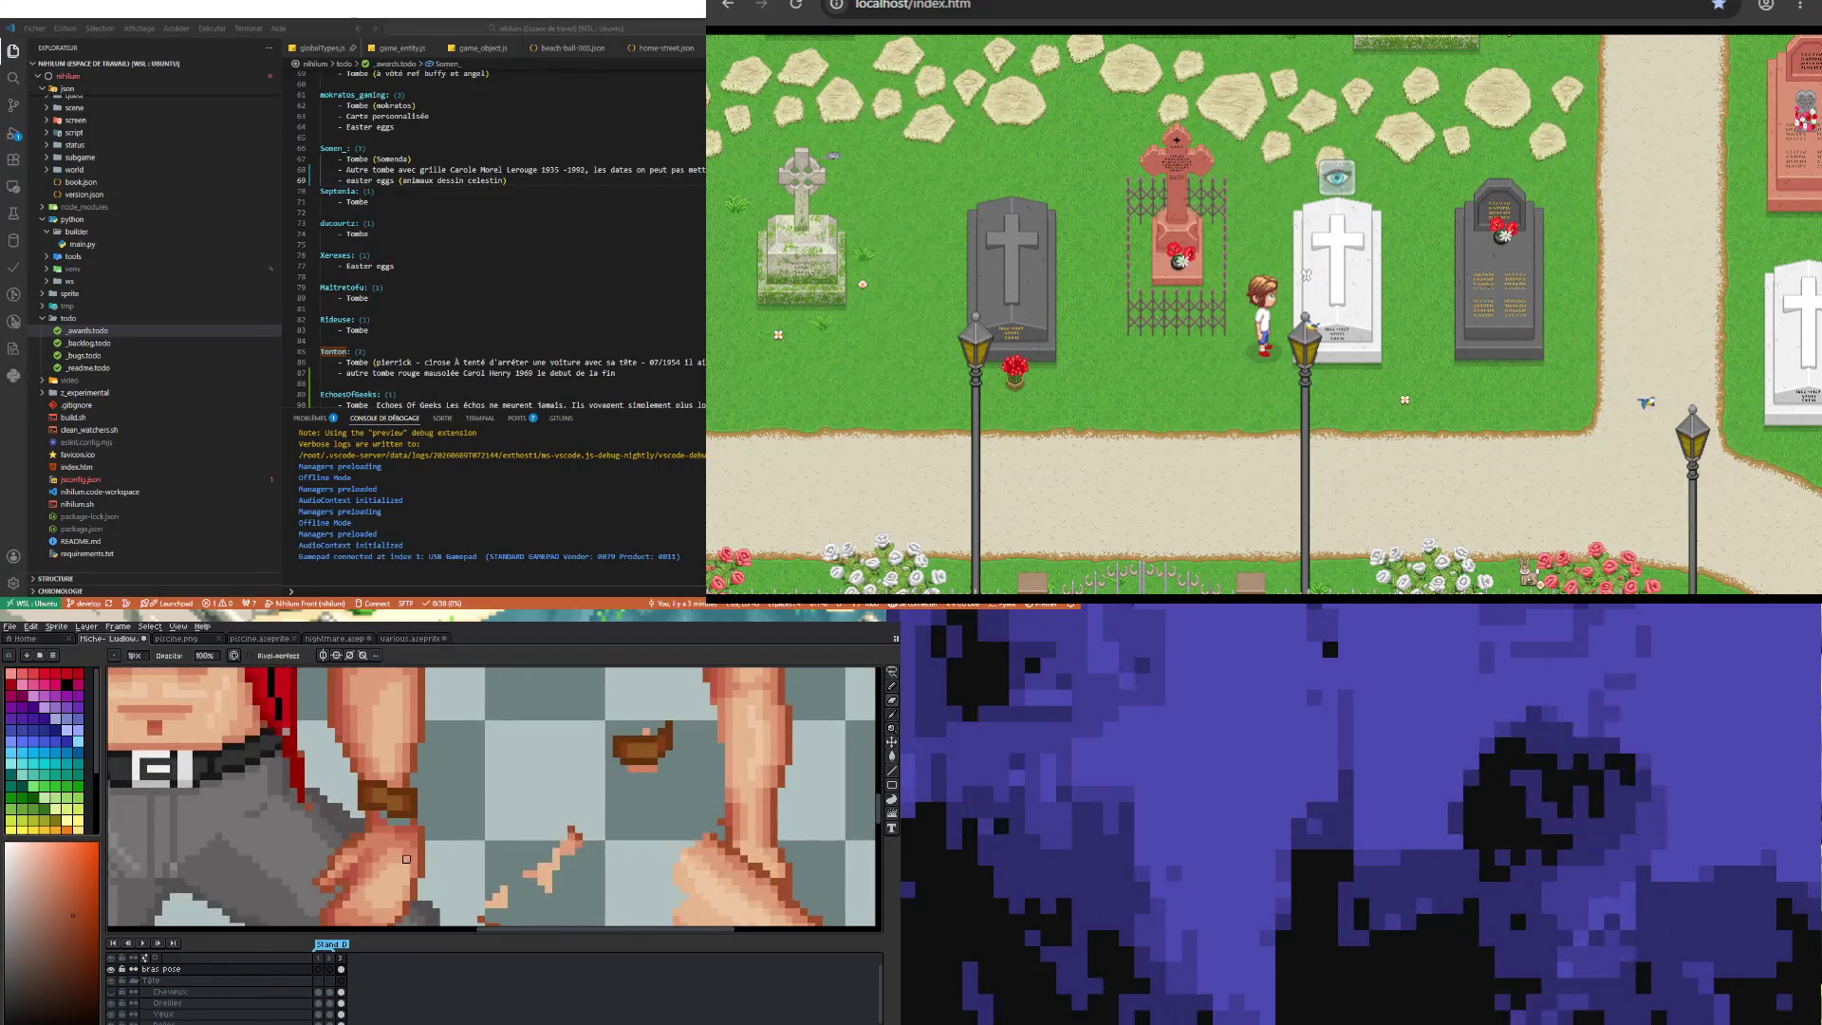
{"action": "key", "text": "i"}
{"action": "scroll", "coordinate": [404, 844], "scroll_direction": "up", "scroll_amount": 1}
{"action": "left_click", "coordinate": [362, 816]}
{"action": "key", "text": "b"}
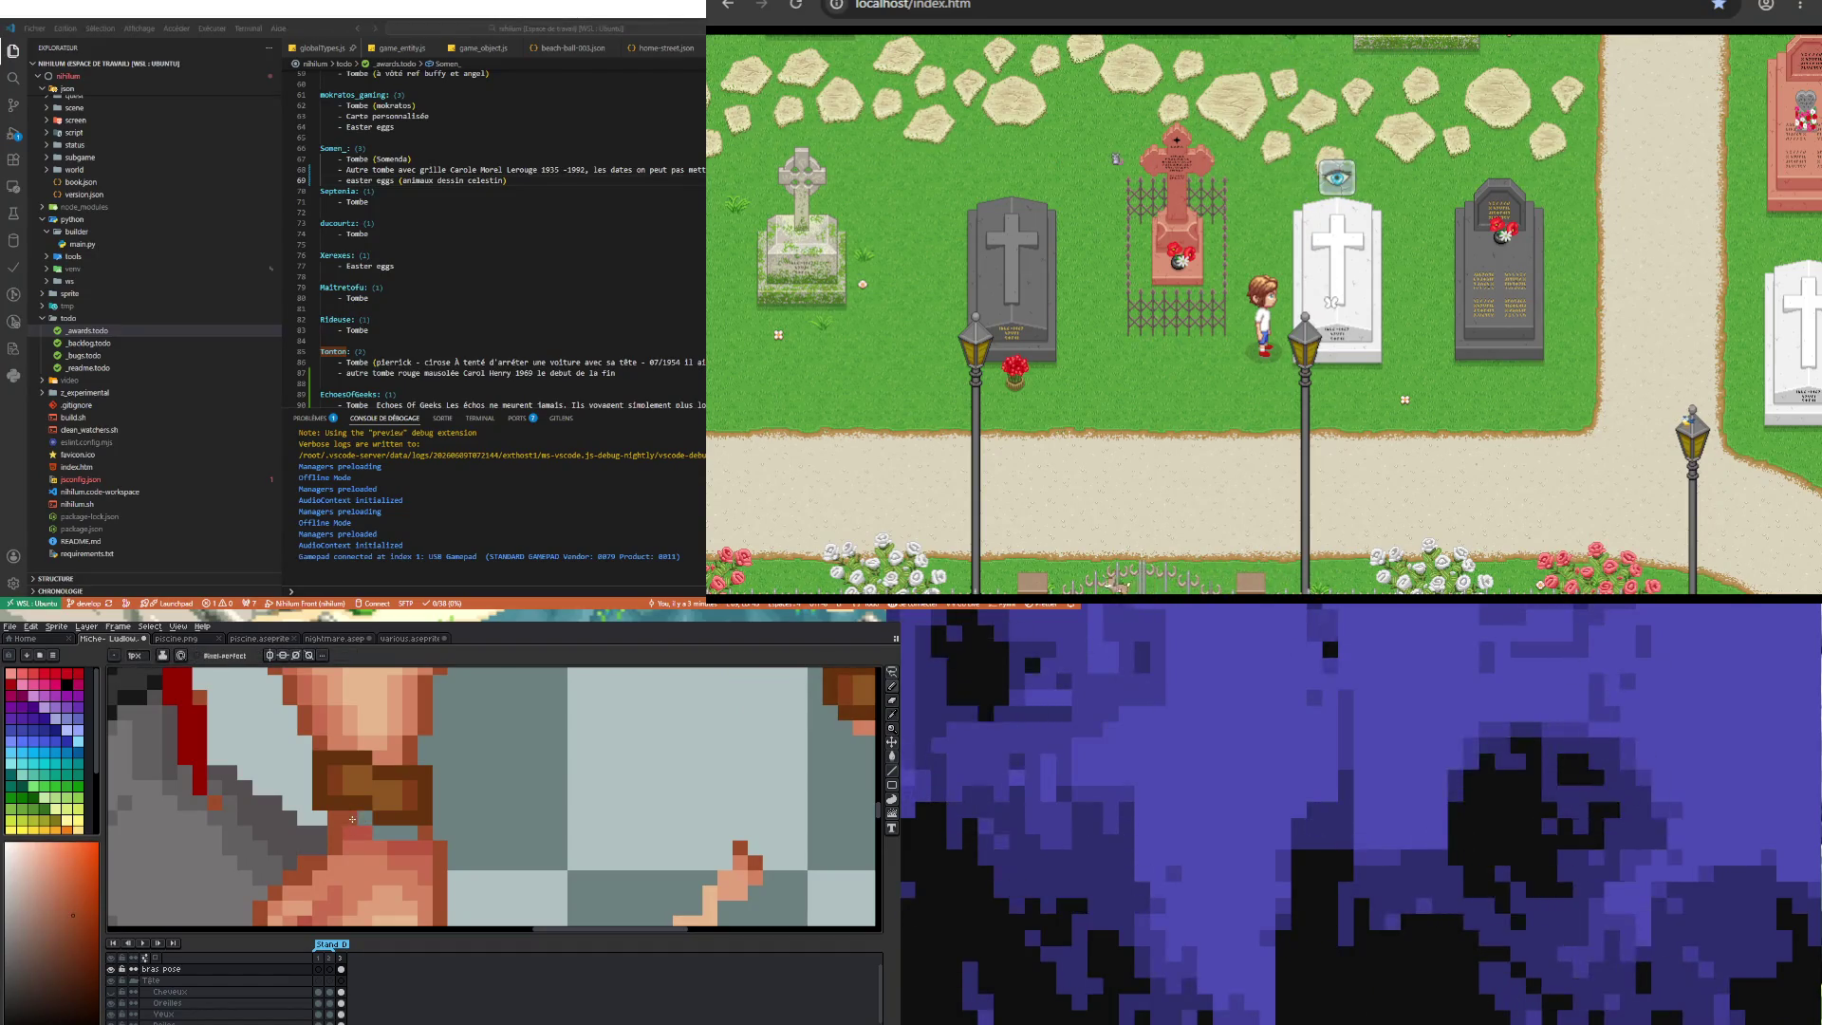
Step: Sample a redder tone for the wristband and erase stray pixels
{"action": "key", "text": "i"}
{"action": "left_click", "coordinate": [355, 821]}
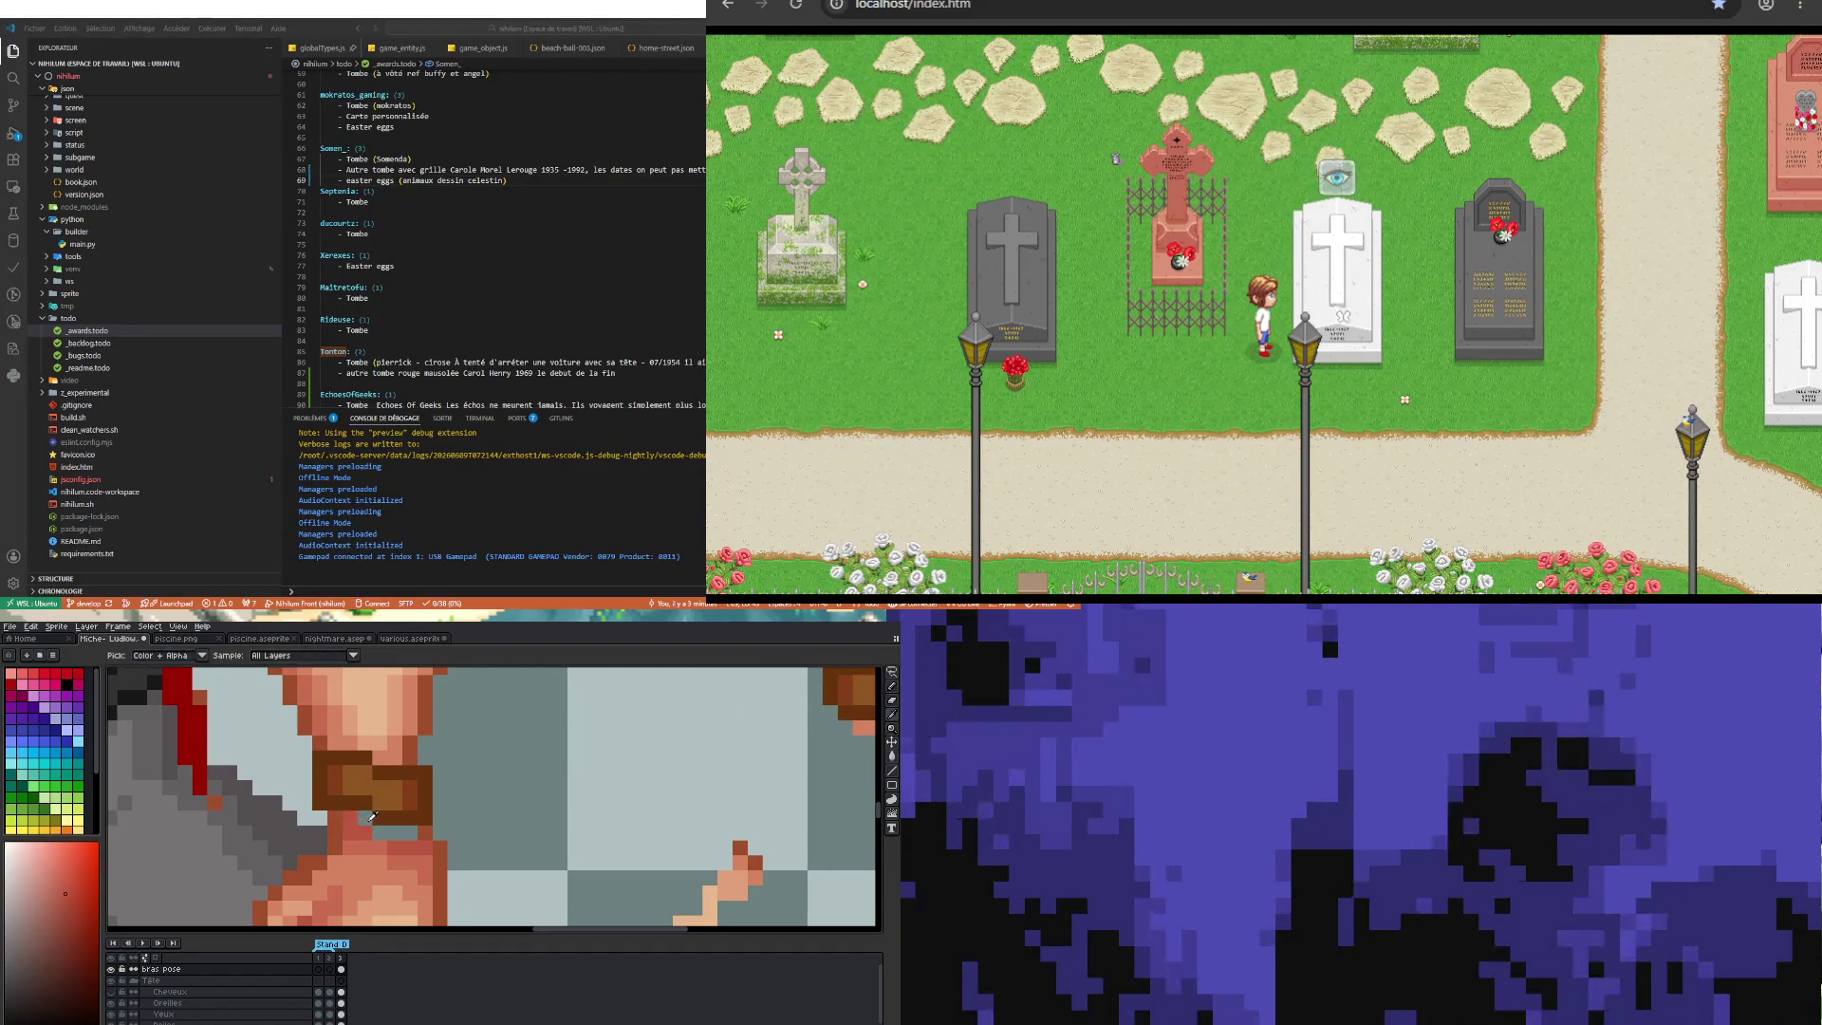
{"action": "key", "text": "b"}
{"action": "scroll", "coordinate": [402, 833], "scroll_direction": "down", "scroll_amount": 2}
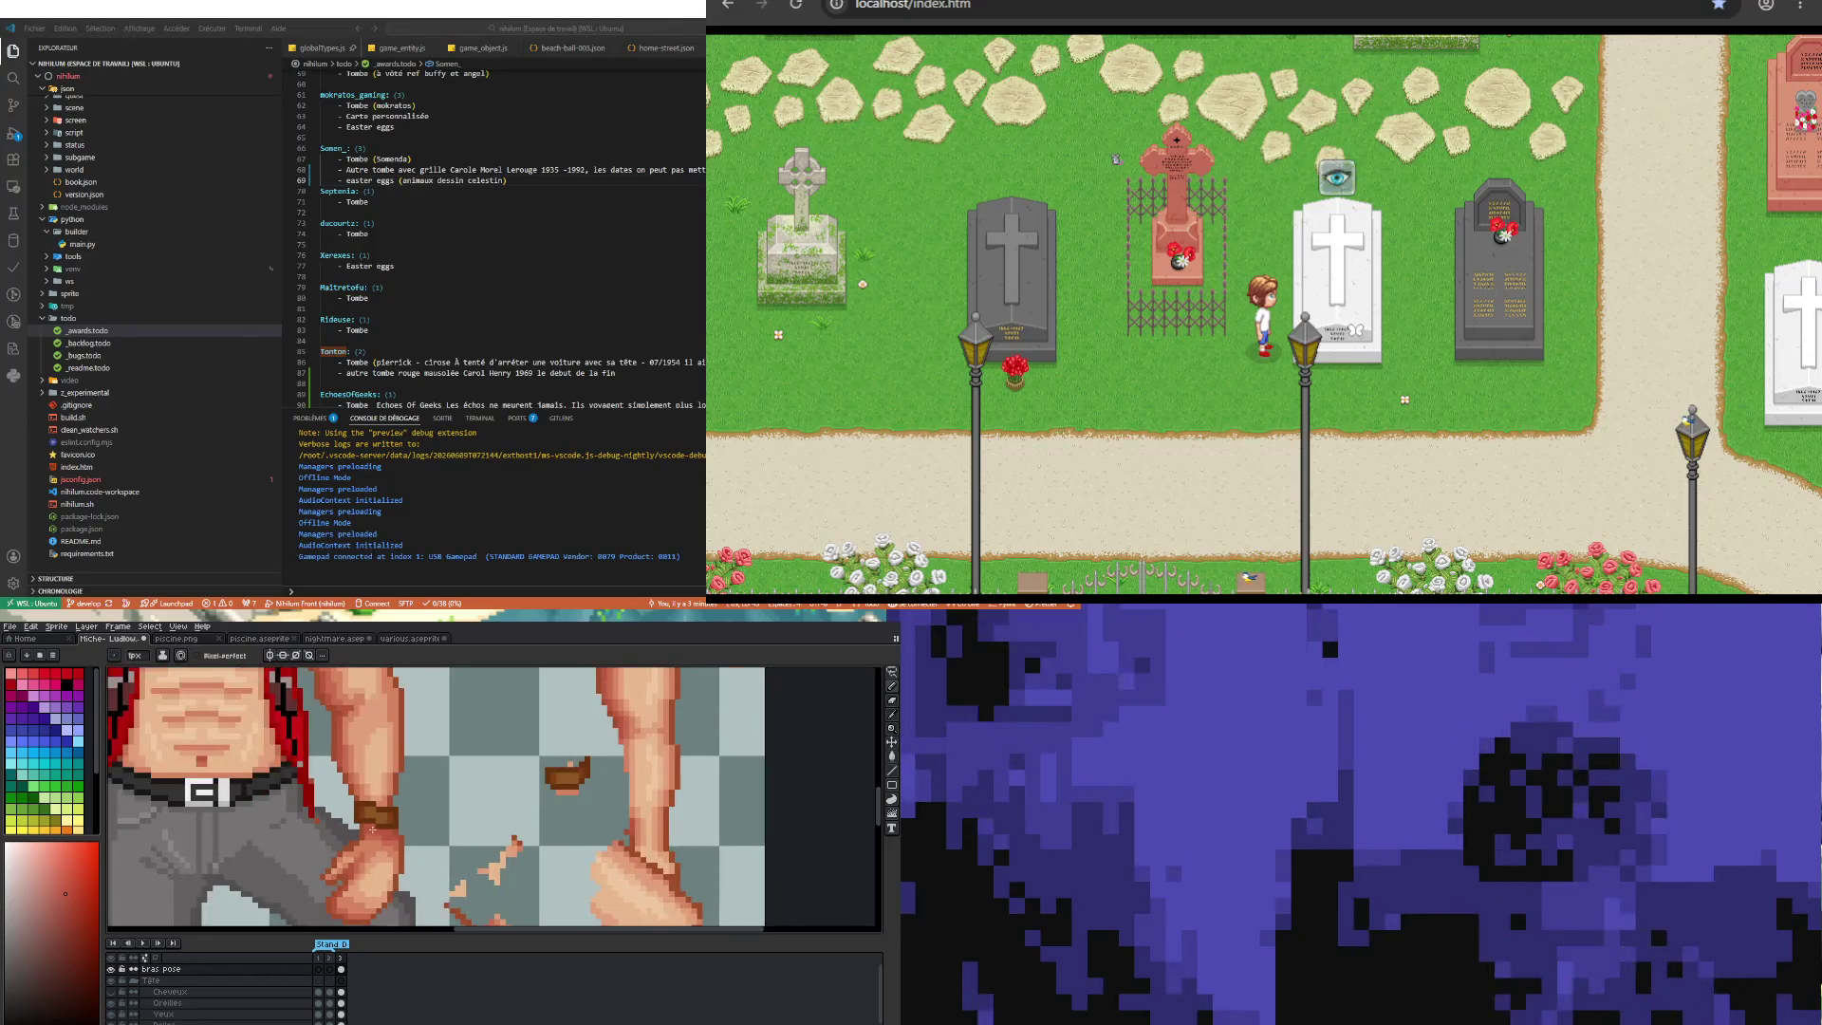
{"action": "scroll", "coordinate": [338, 831], "scroll_direction": "up", "scroll_amount": 2}
{"action": "key", "text": "e"}
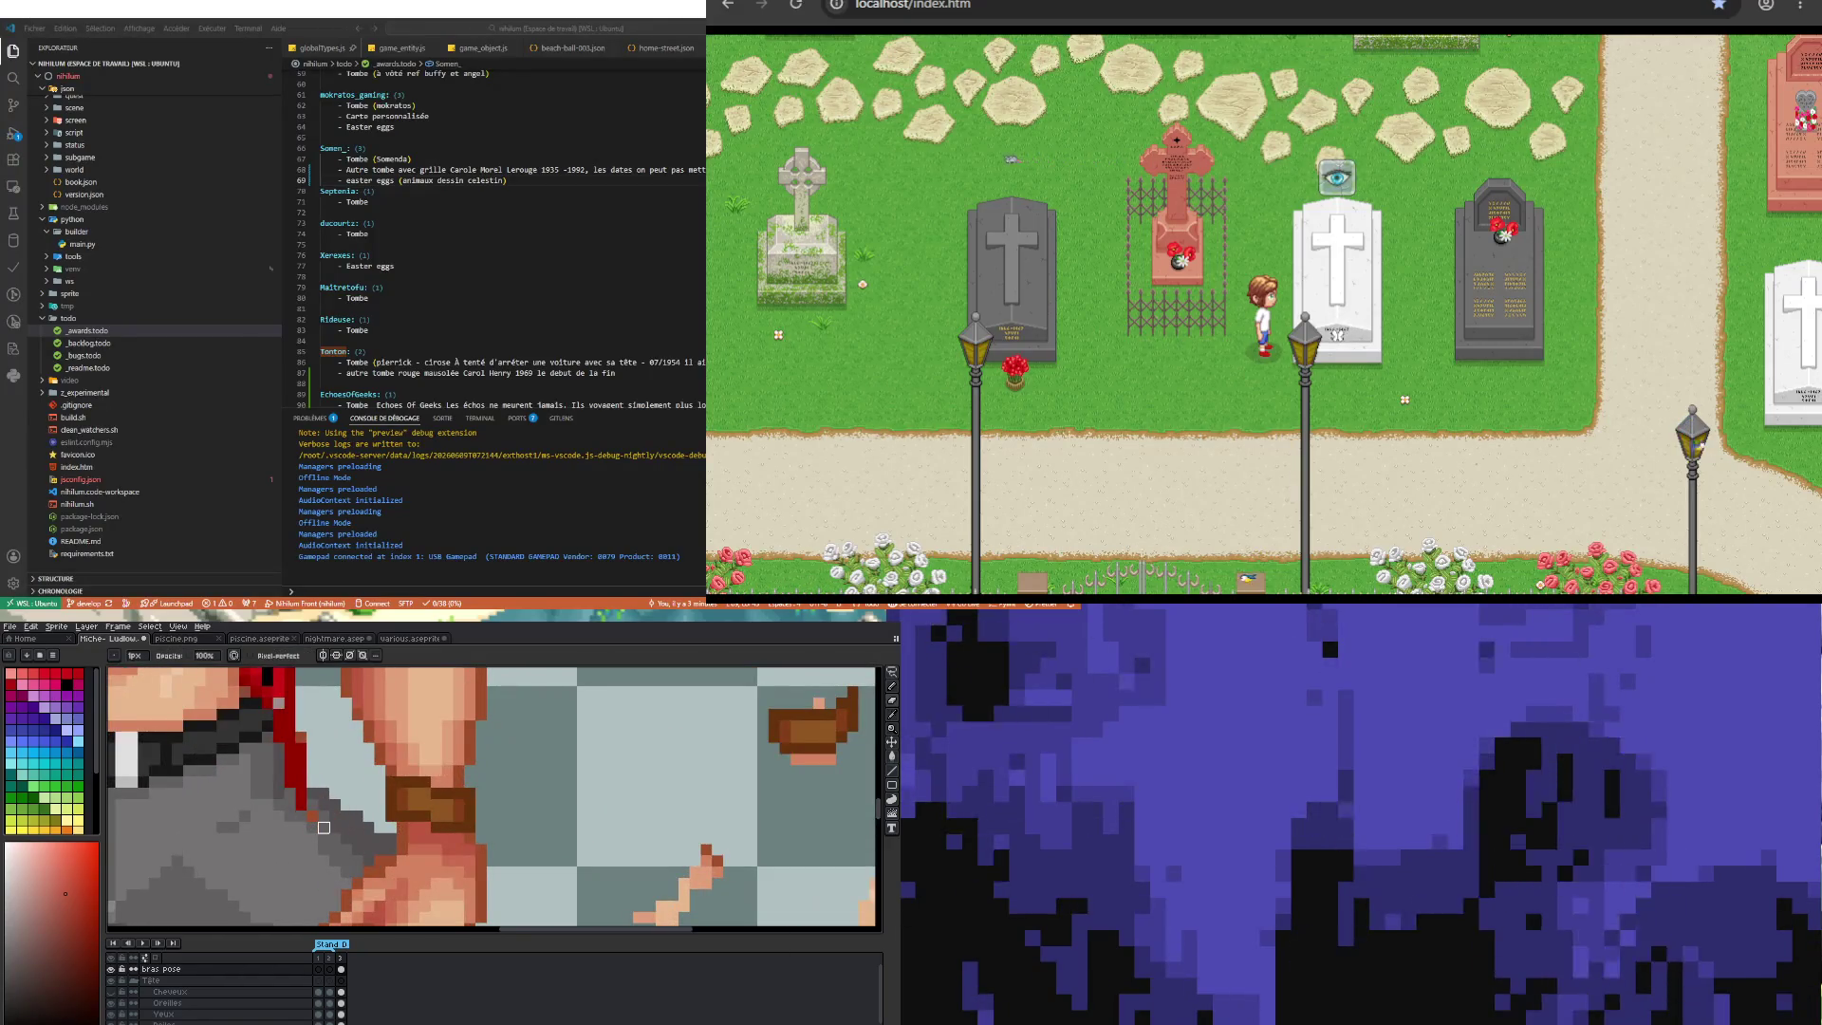
{"action": "scroll", "coordinate": [324, 827], "scroll_direction": "down", "scroll_amount": 3}
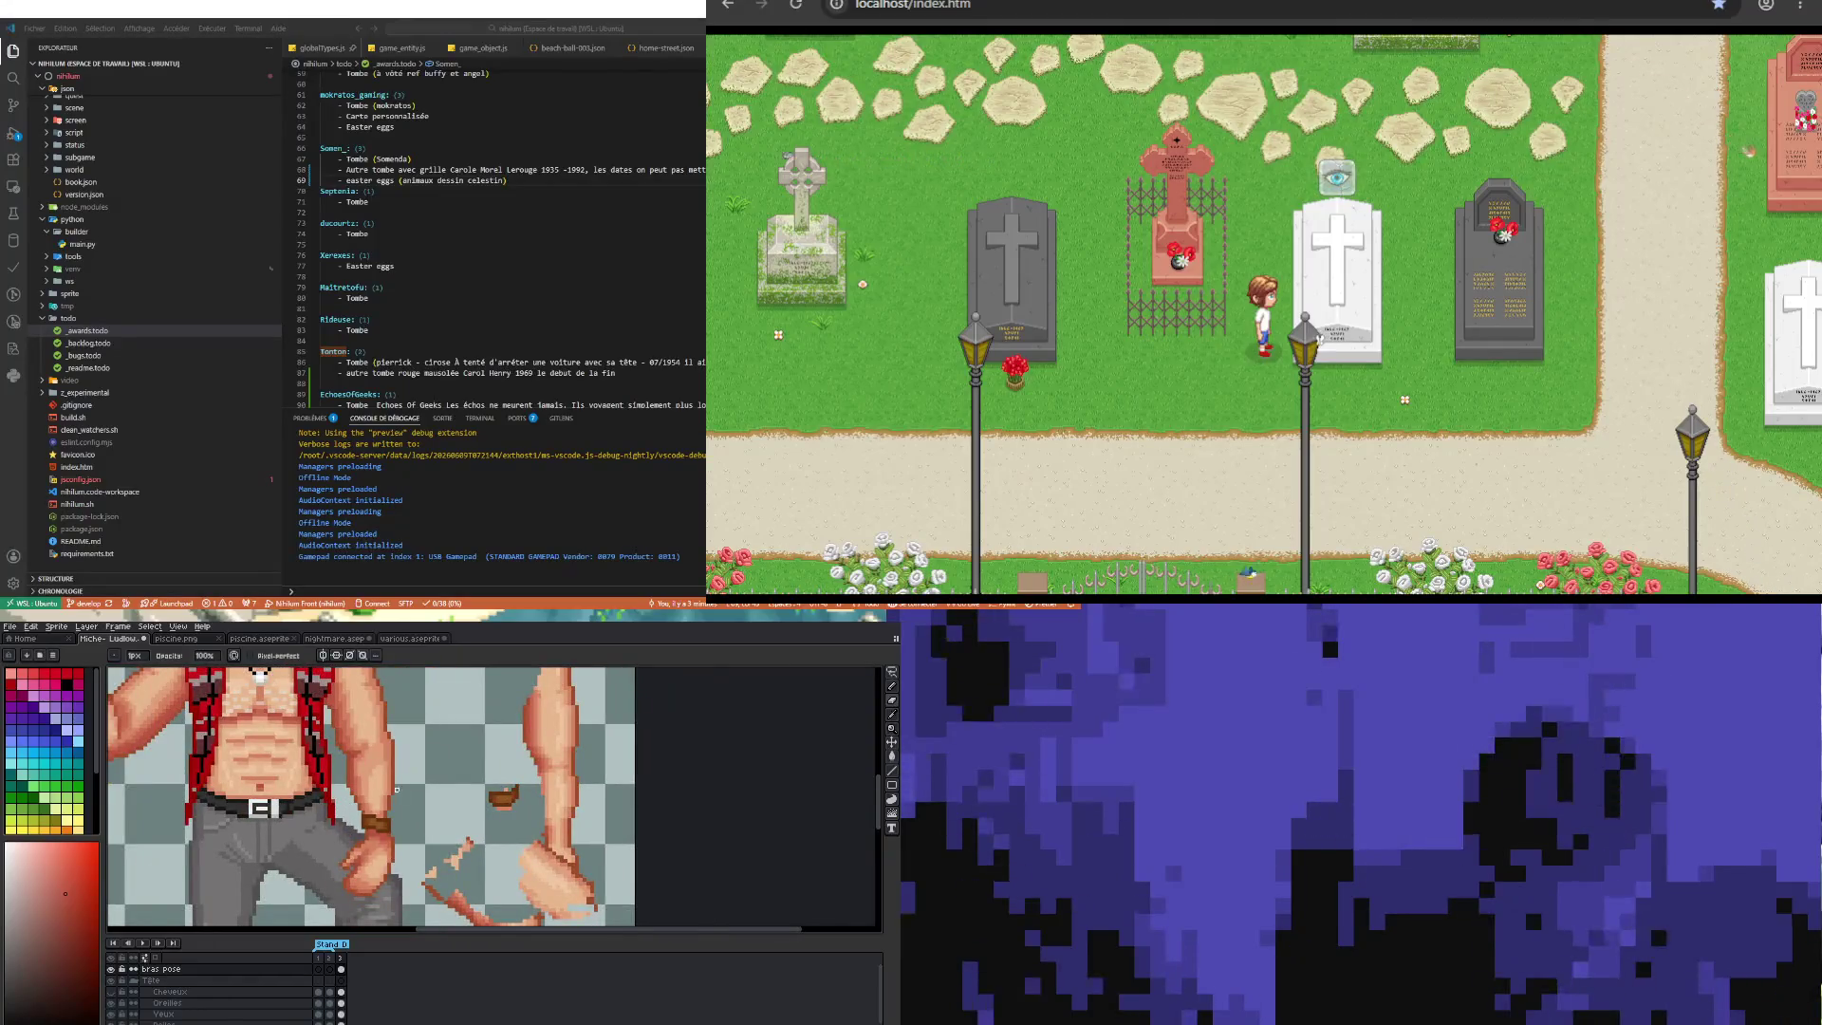
{"action": "scroll", "coordinate": [352, 805], "scroll_direction": "down", "scroll_amount": 1}
{"action": "scroll", "coordinate": [384, 844], "scroll_direction": "down", "scroll_amount": 1}
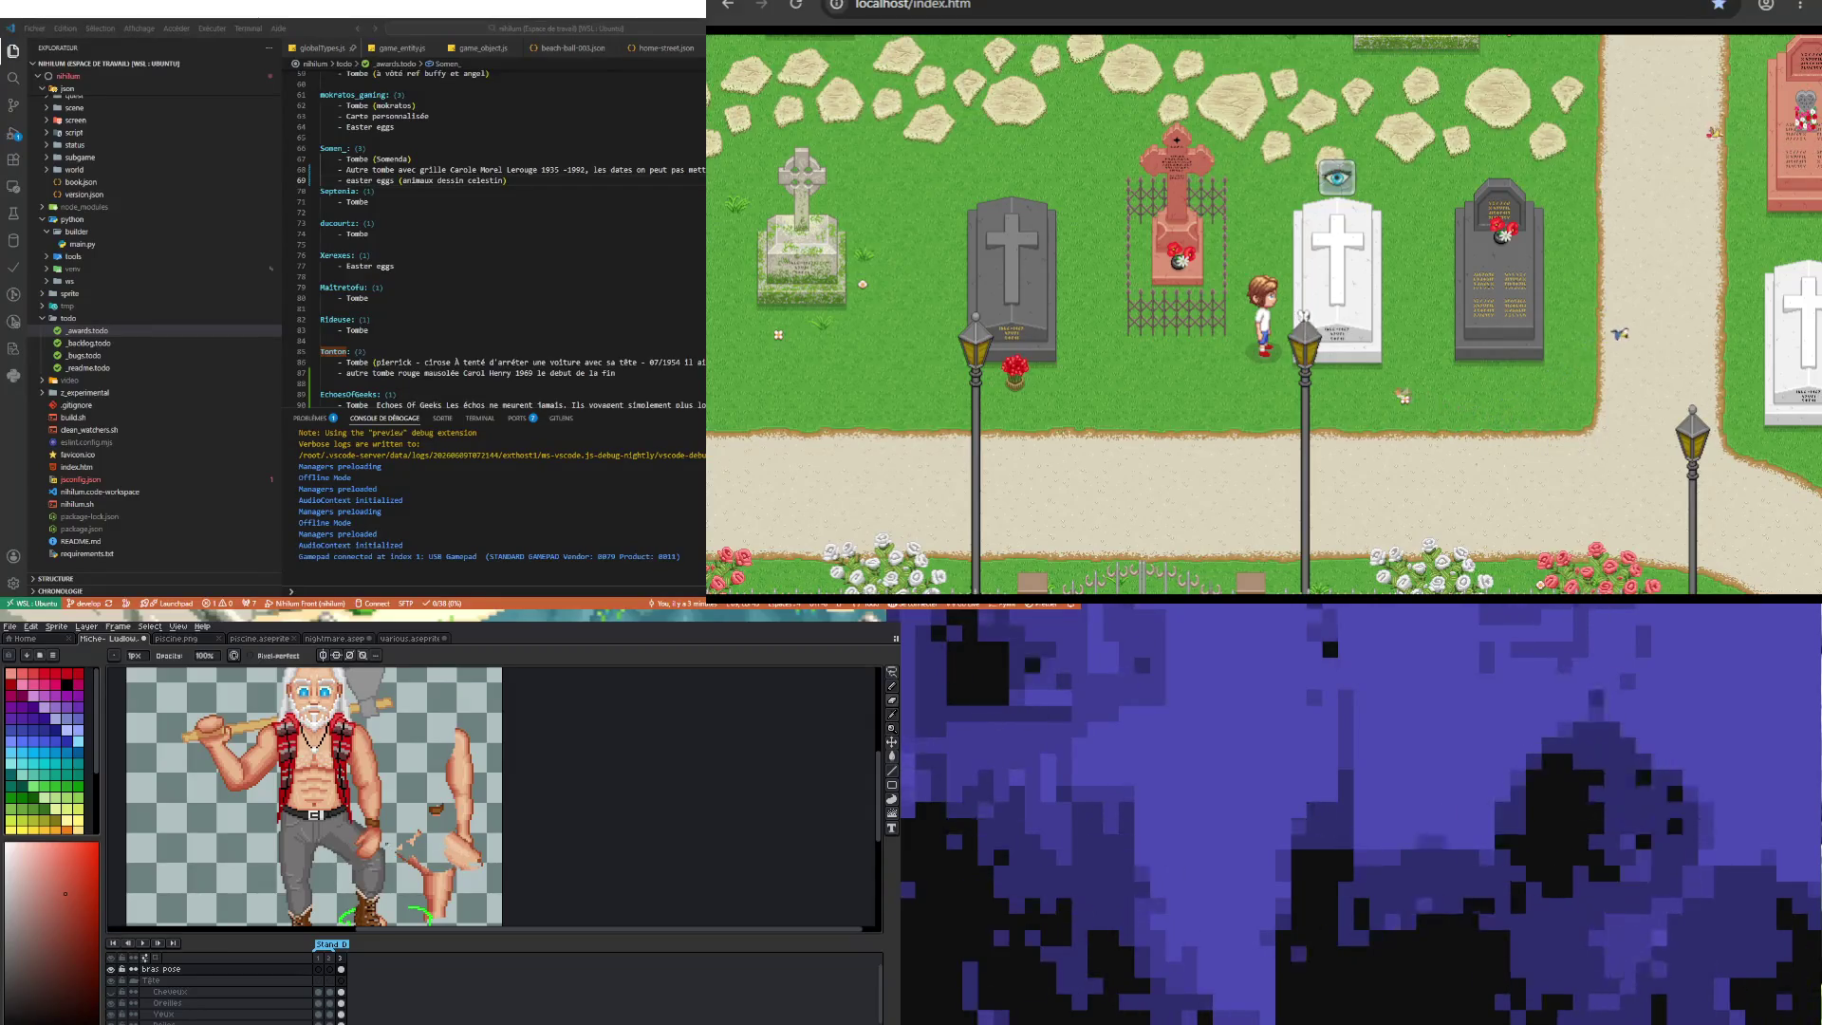
{"action": "scroll", "coordinate": [386, 836], "scroll_direction": "up", "scroll_amount": 2}
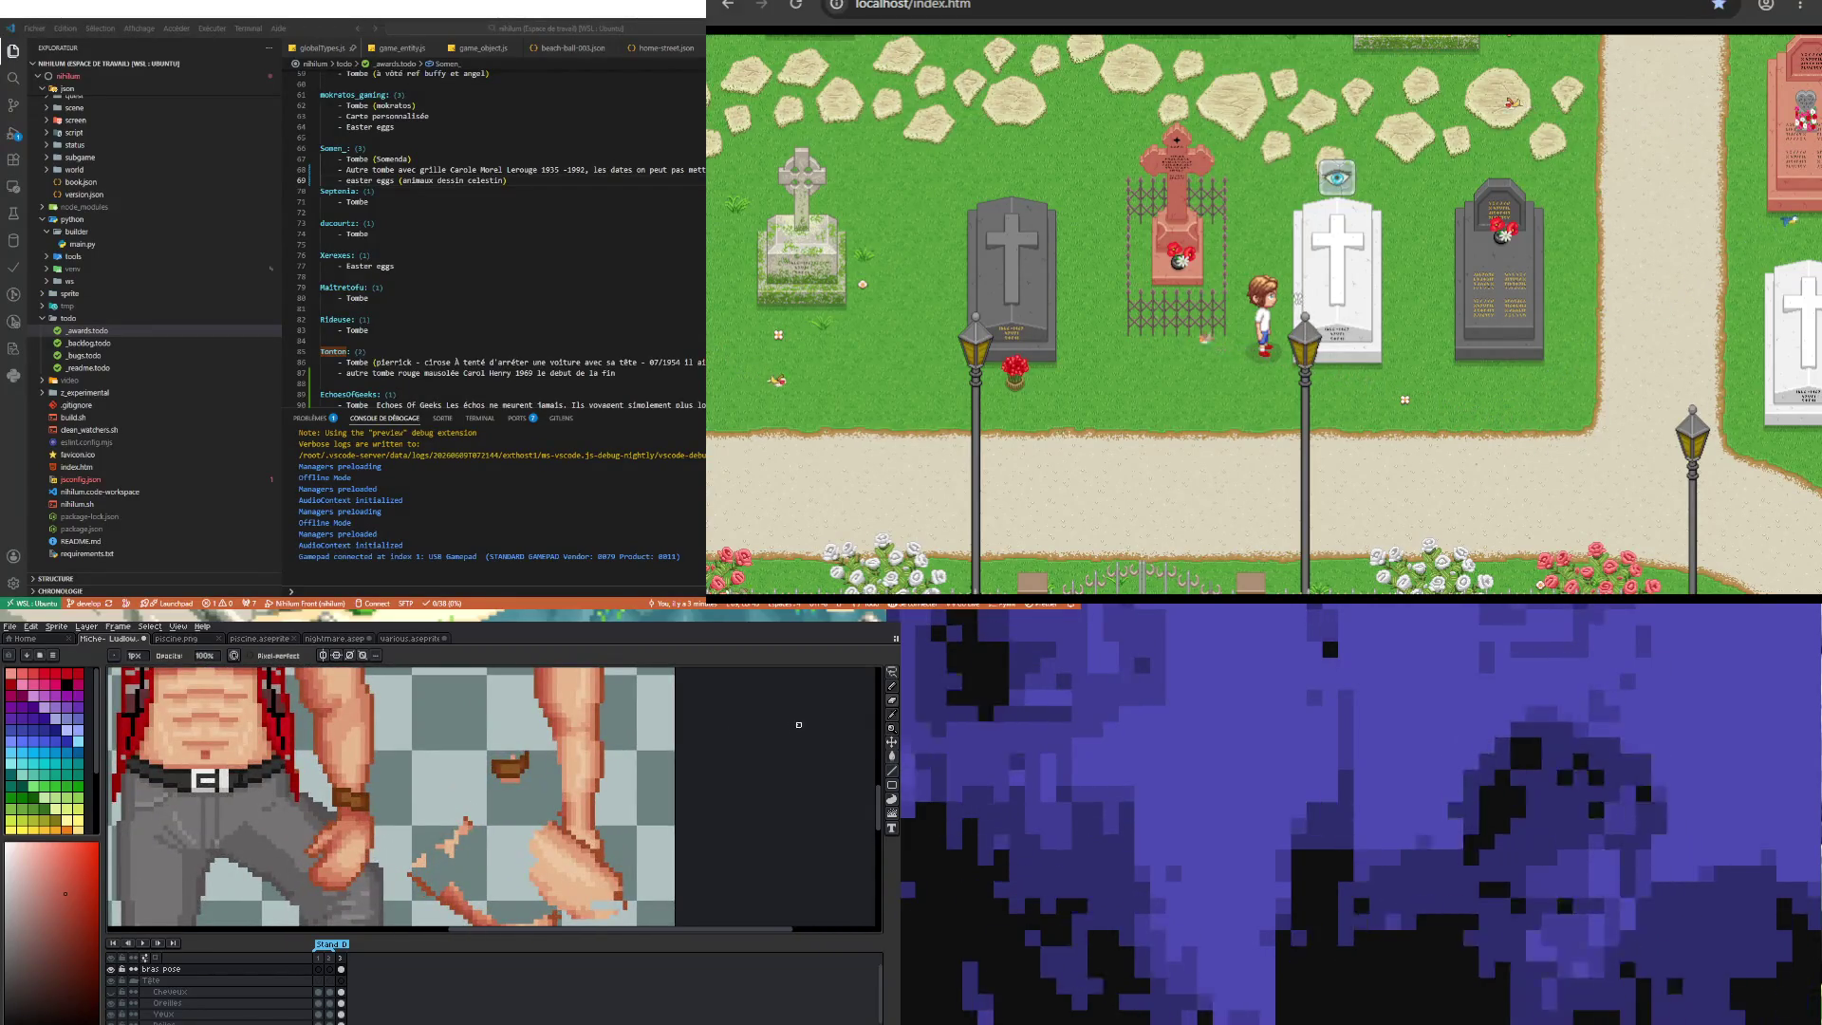
{"action": "left_click", "coordinate": [891, 674]}
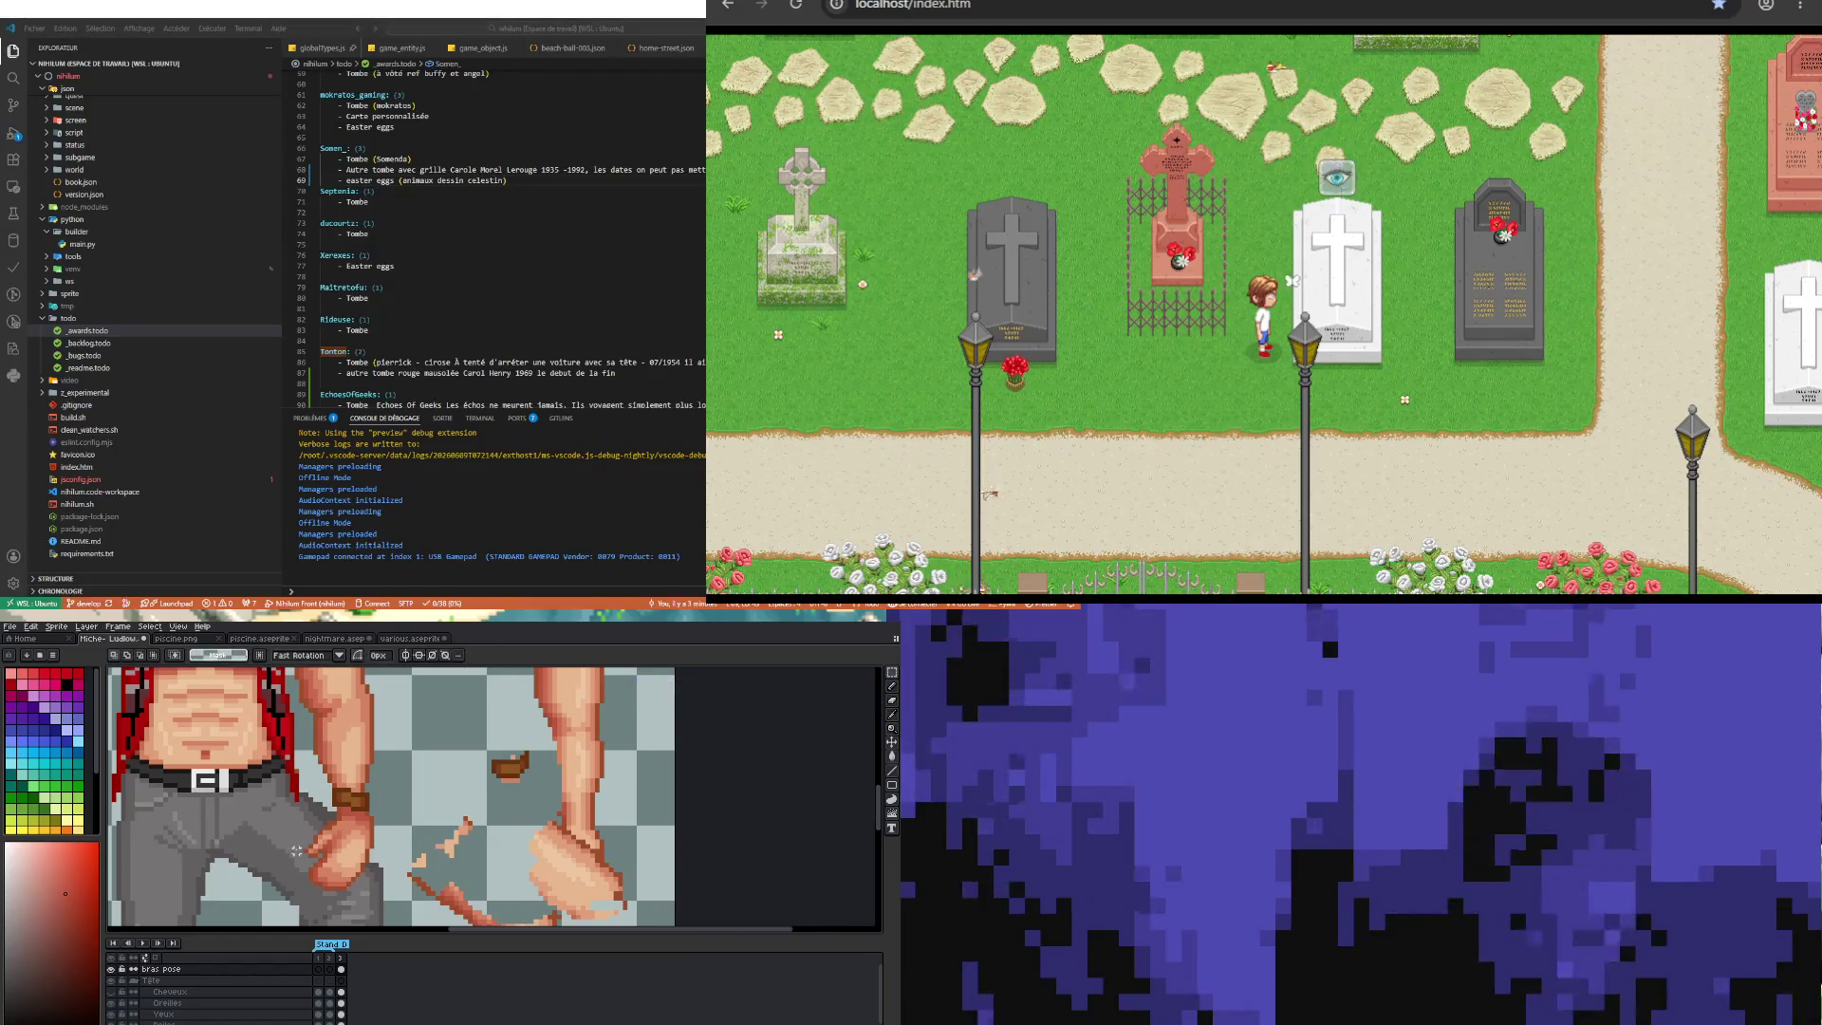
Step: Select the wrist and fist area, test one-pixel nudges, and commit the fist in place
{"action": "left_click_drag", "start_coordinate": [328, 828], "coordinate": [385, 899]}
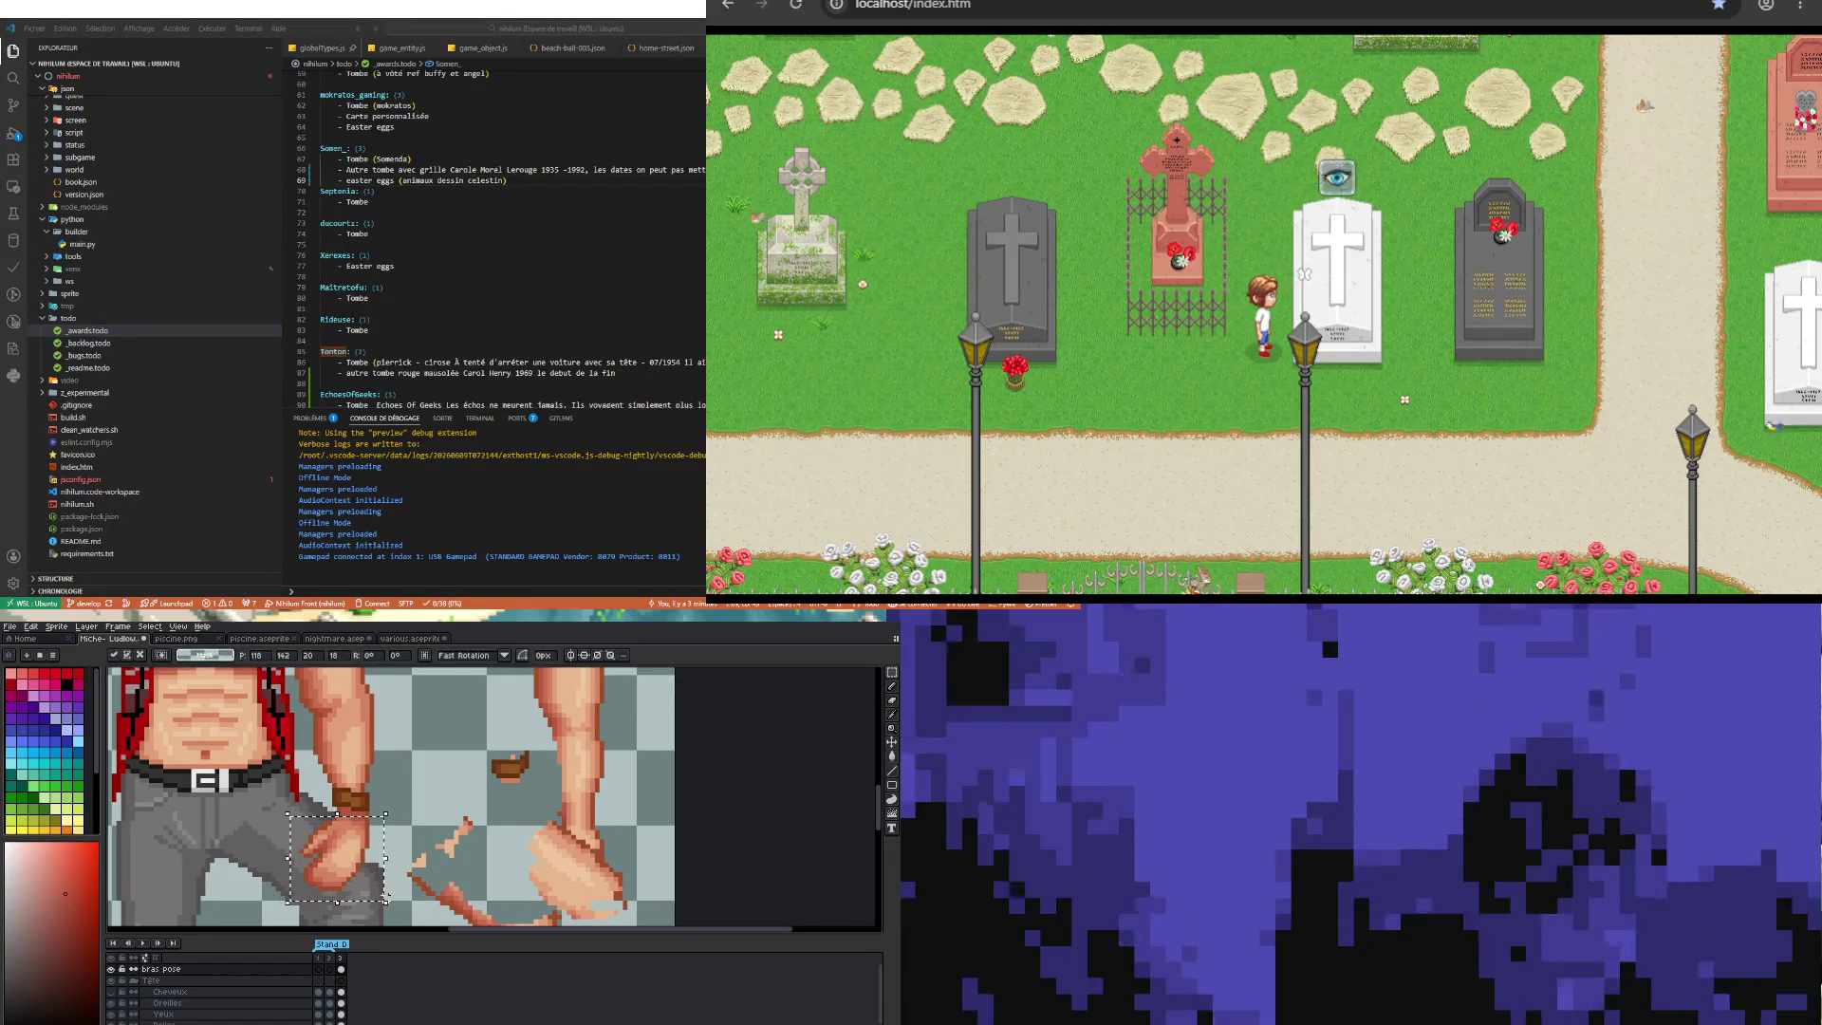
{"action": "key", "text": "Right"}
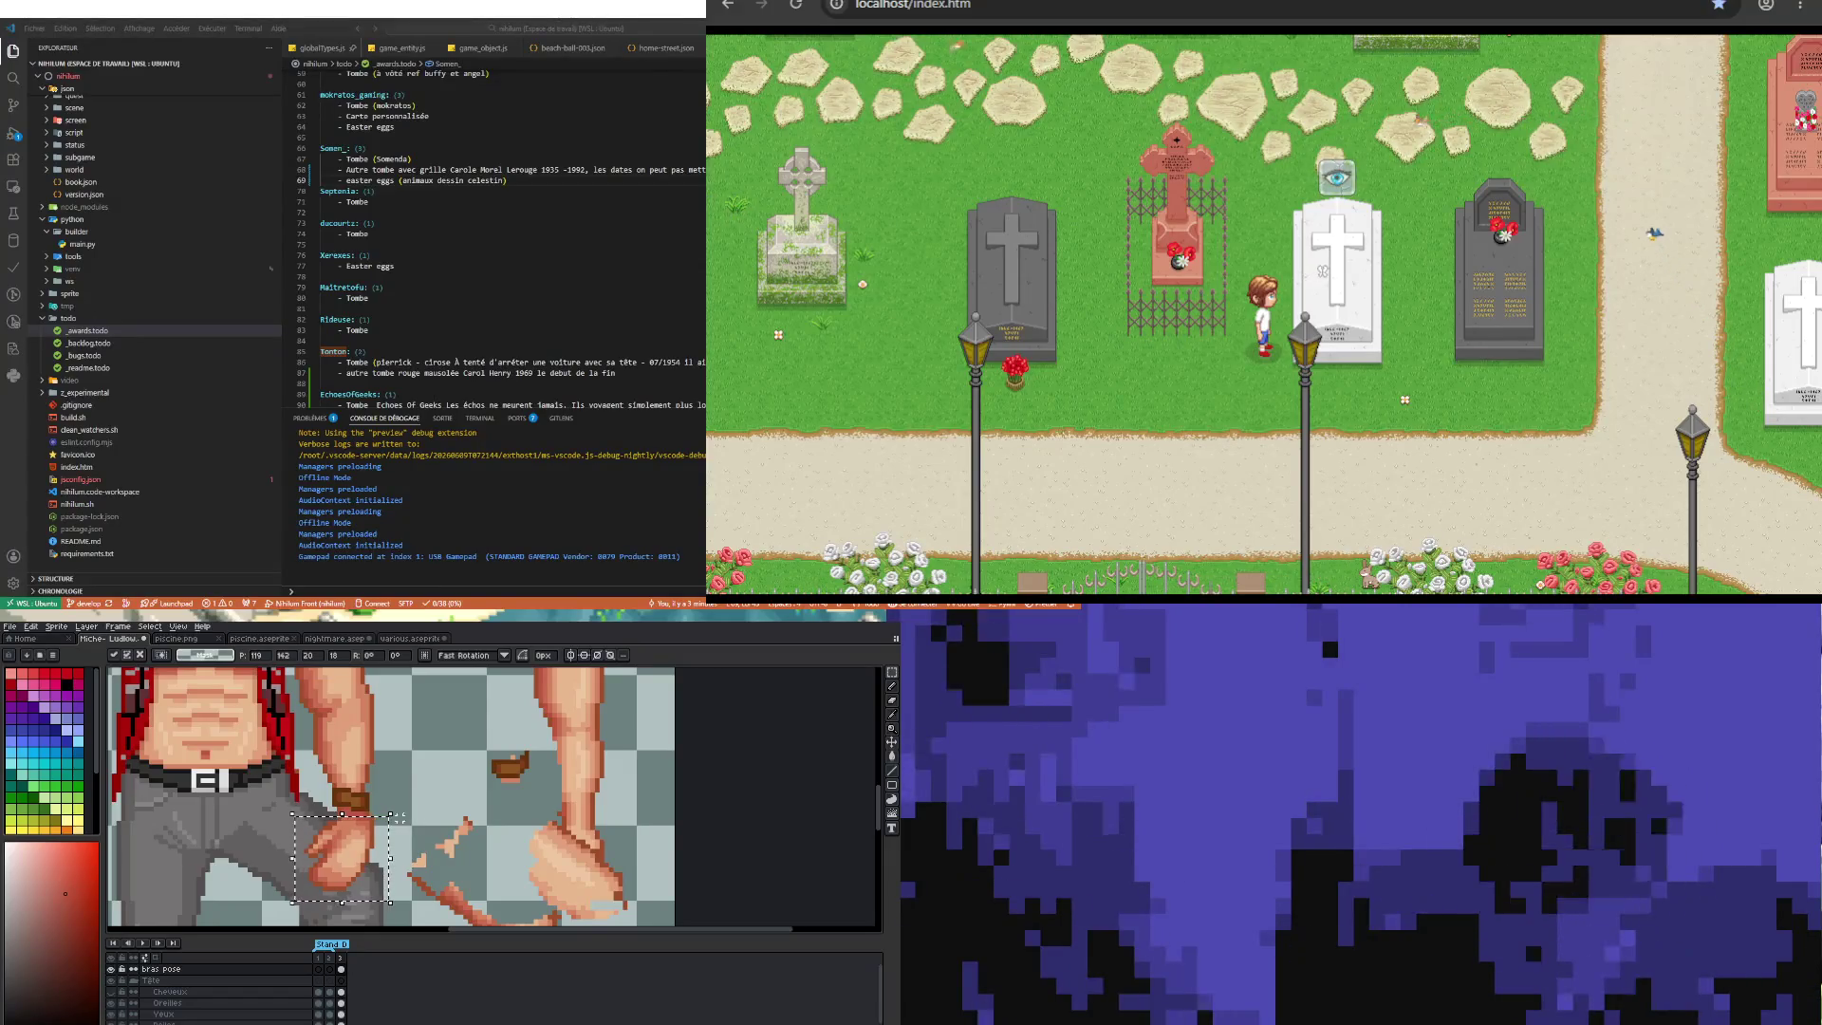
{"action": "key", "text": "Left"}
{"action": "key", "text": "ctrl+d"}
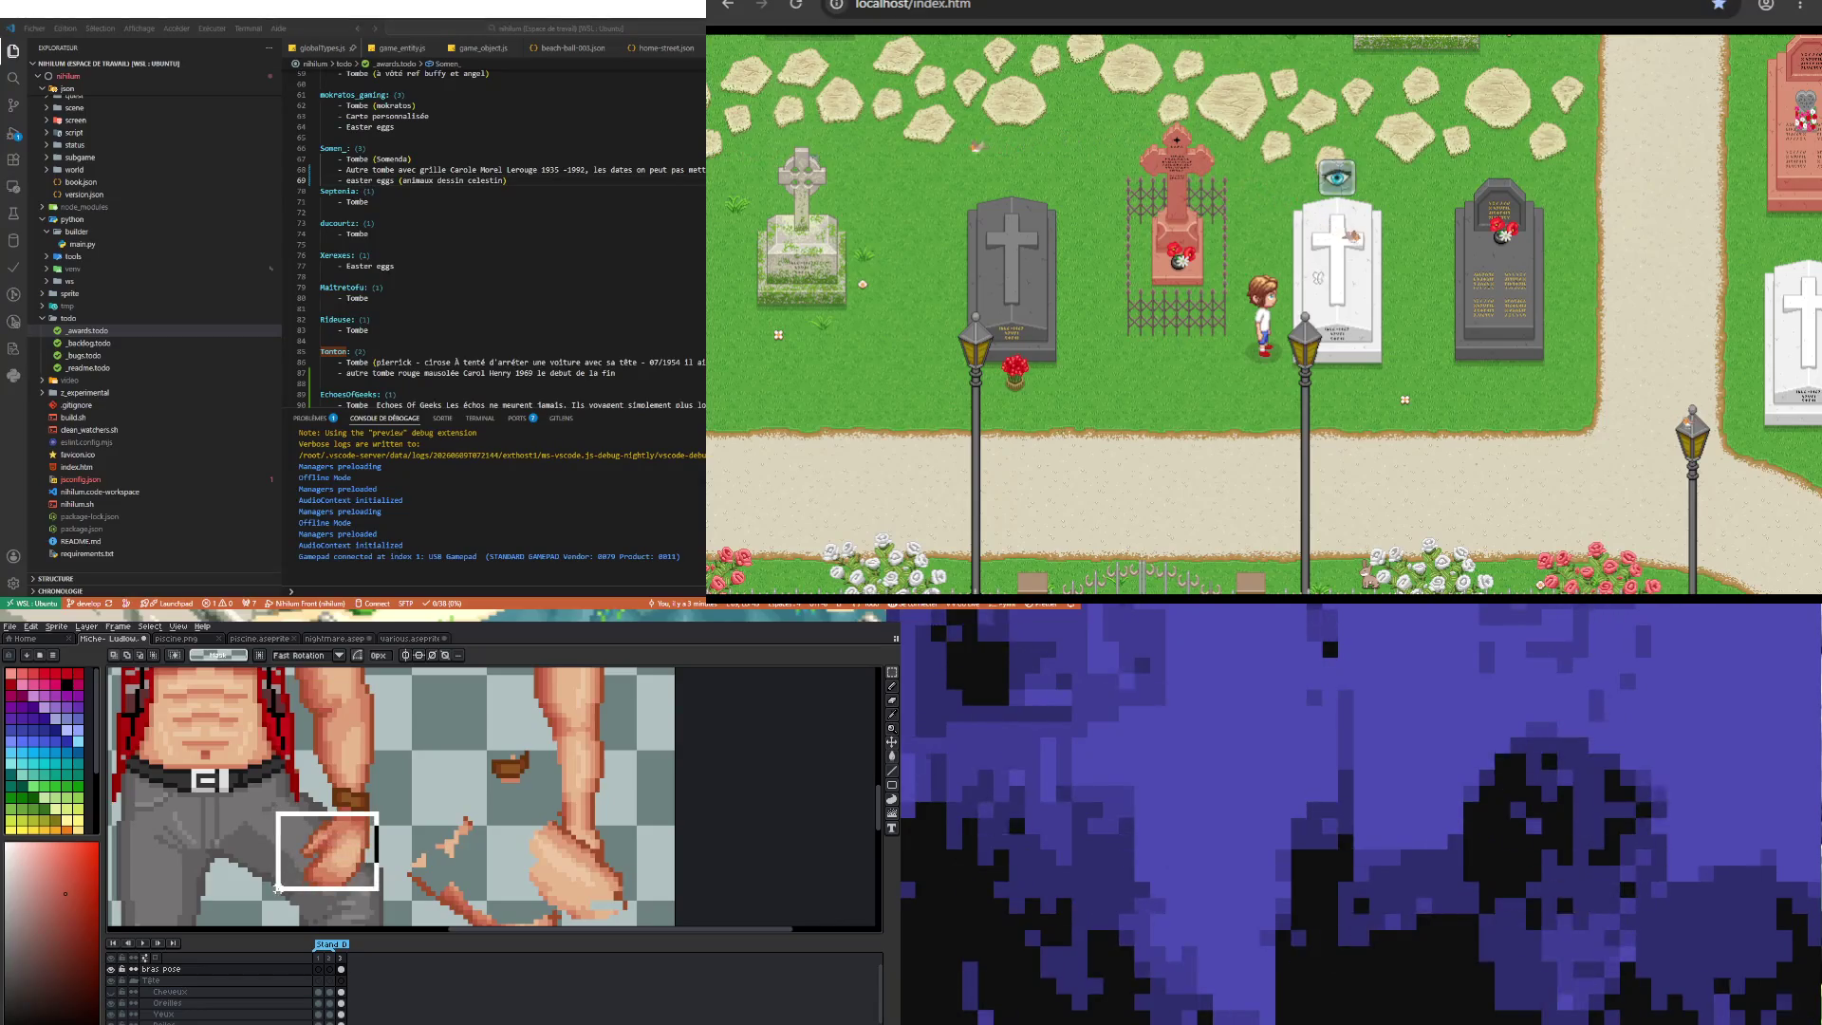
{"action": "left_click_drag", "start_coordinate": [278, 810], "coordinate": [387, 890]}
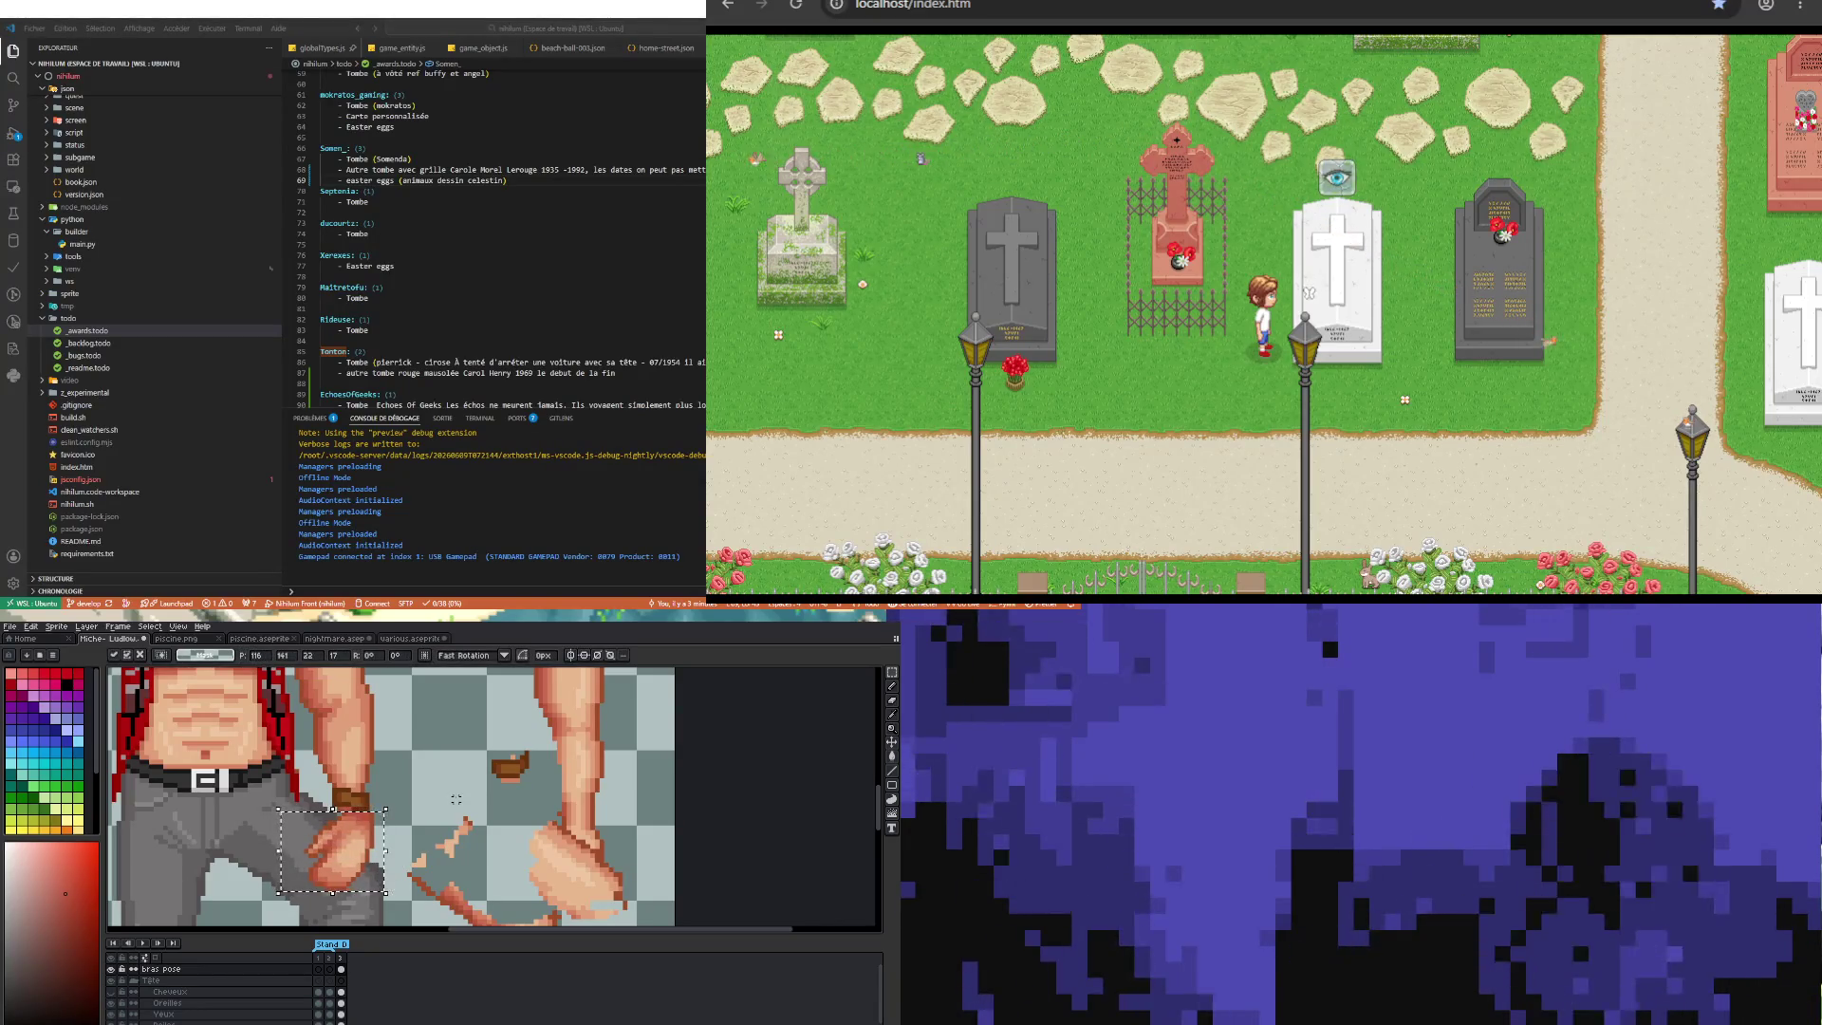
{"action": "key", "text": "ctrl+d"}
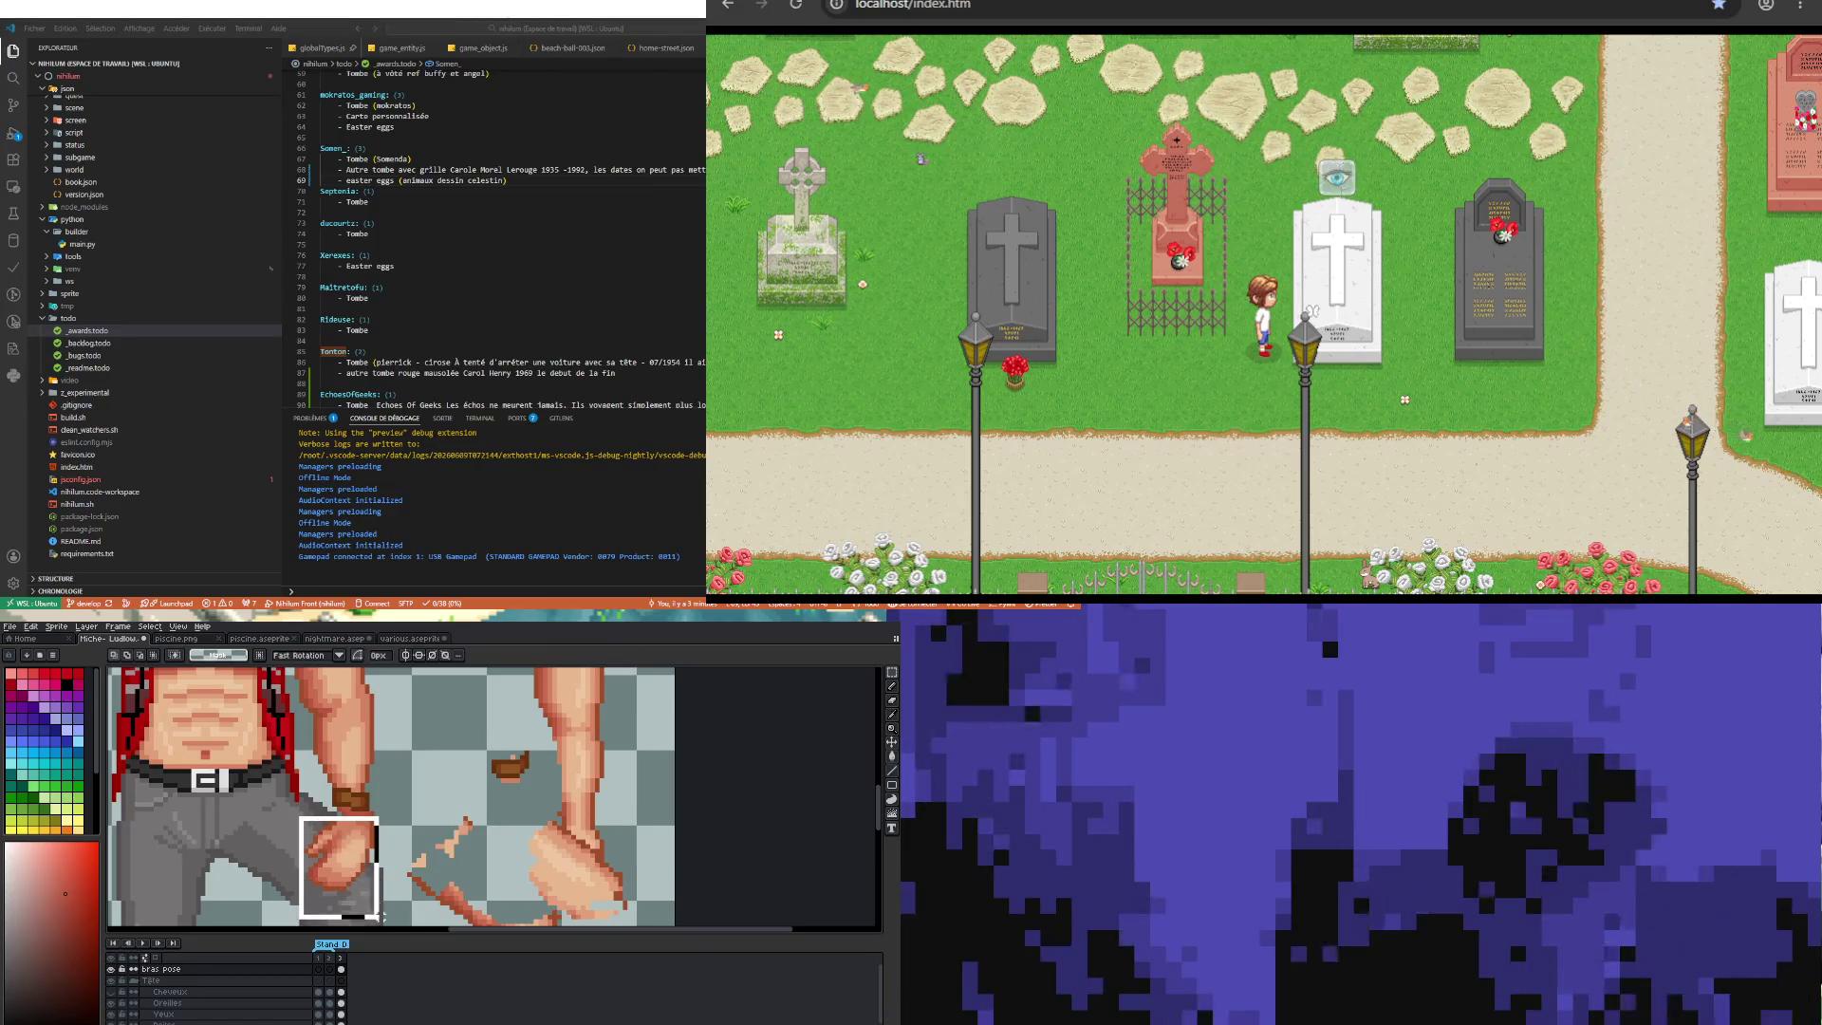
{"action": "left_click_drag", "start_coordinate": [383, 917], "coordinate": [386, 919]}
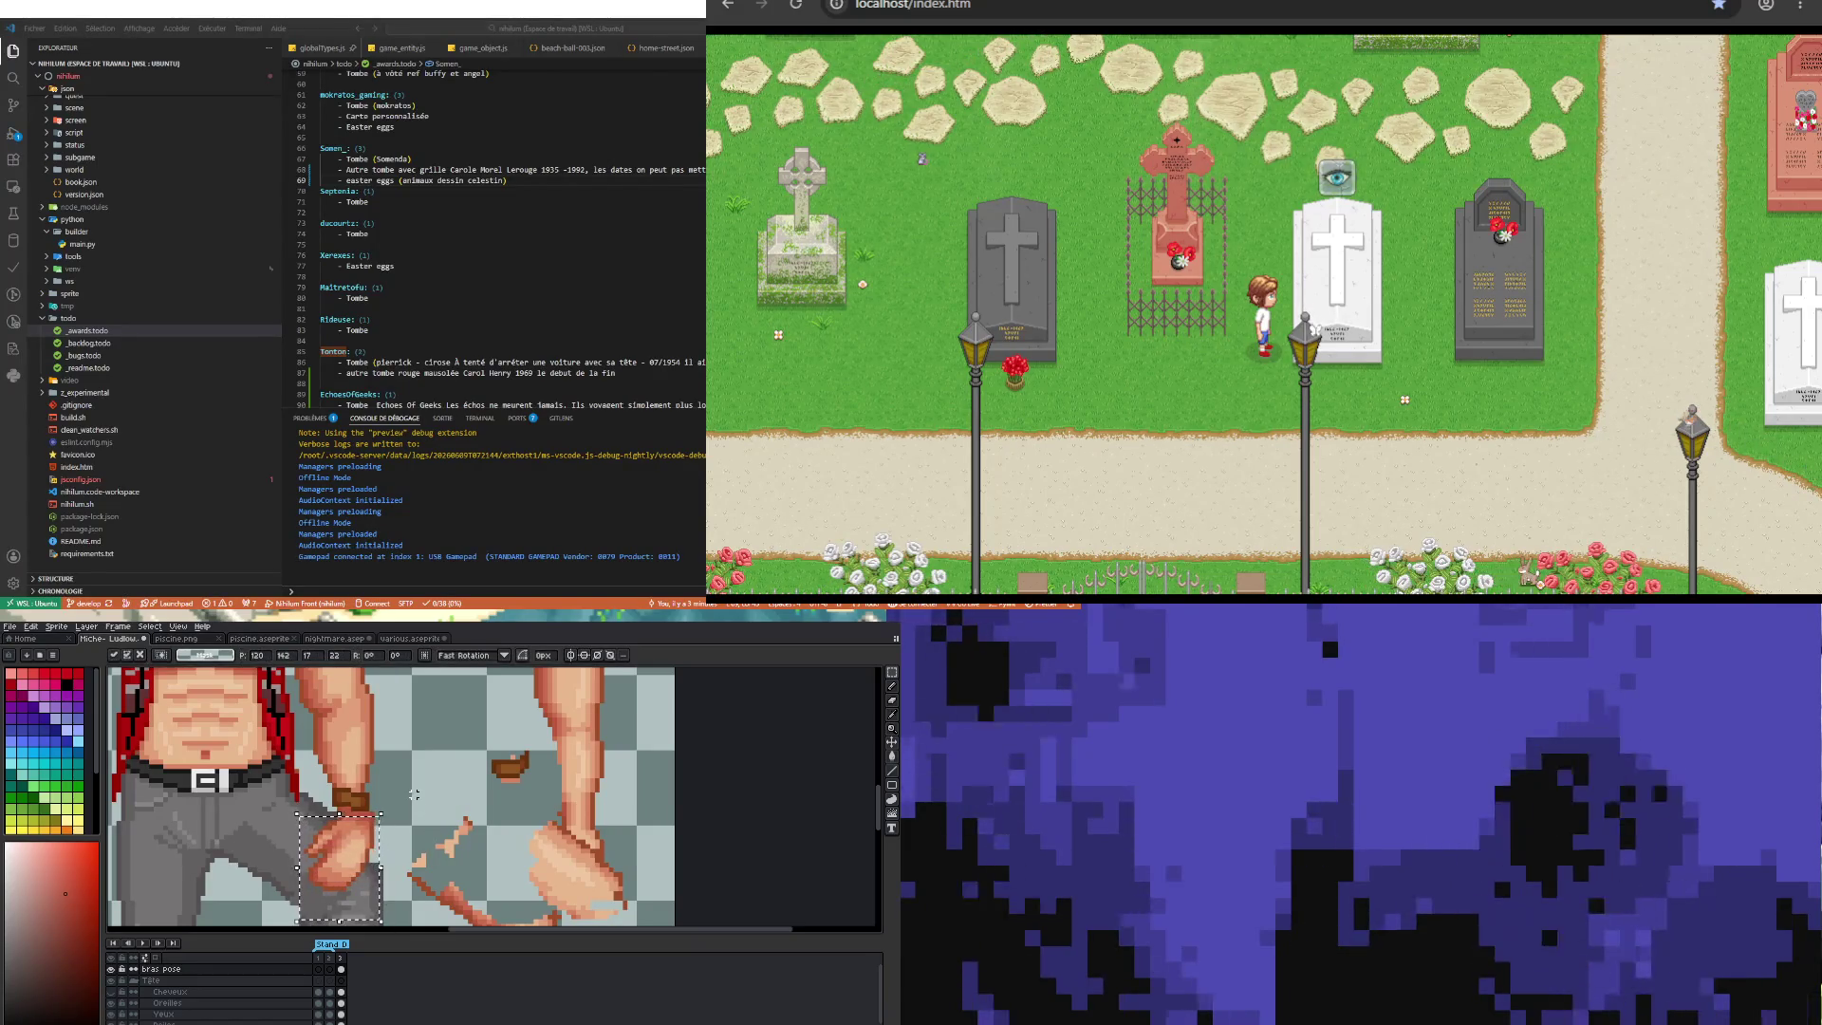
{"action": "key", "text": "ctrl+d"}
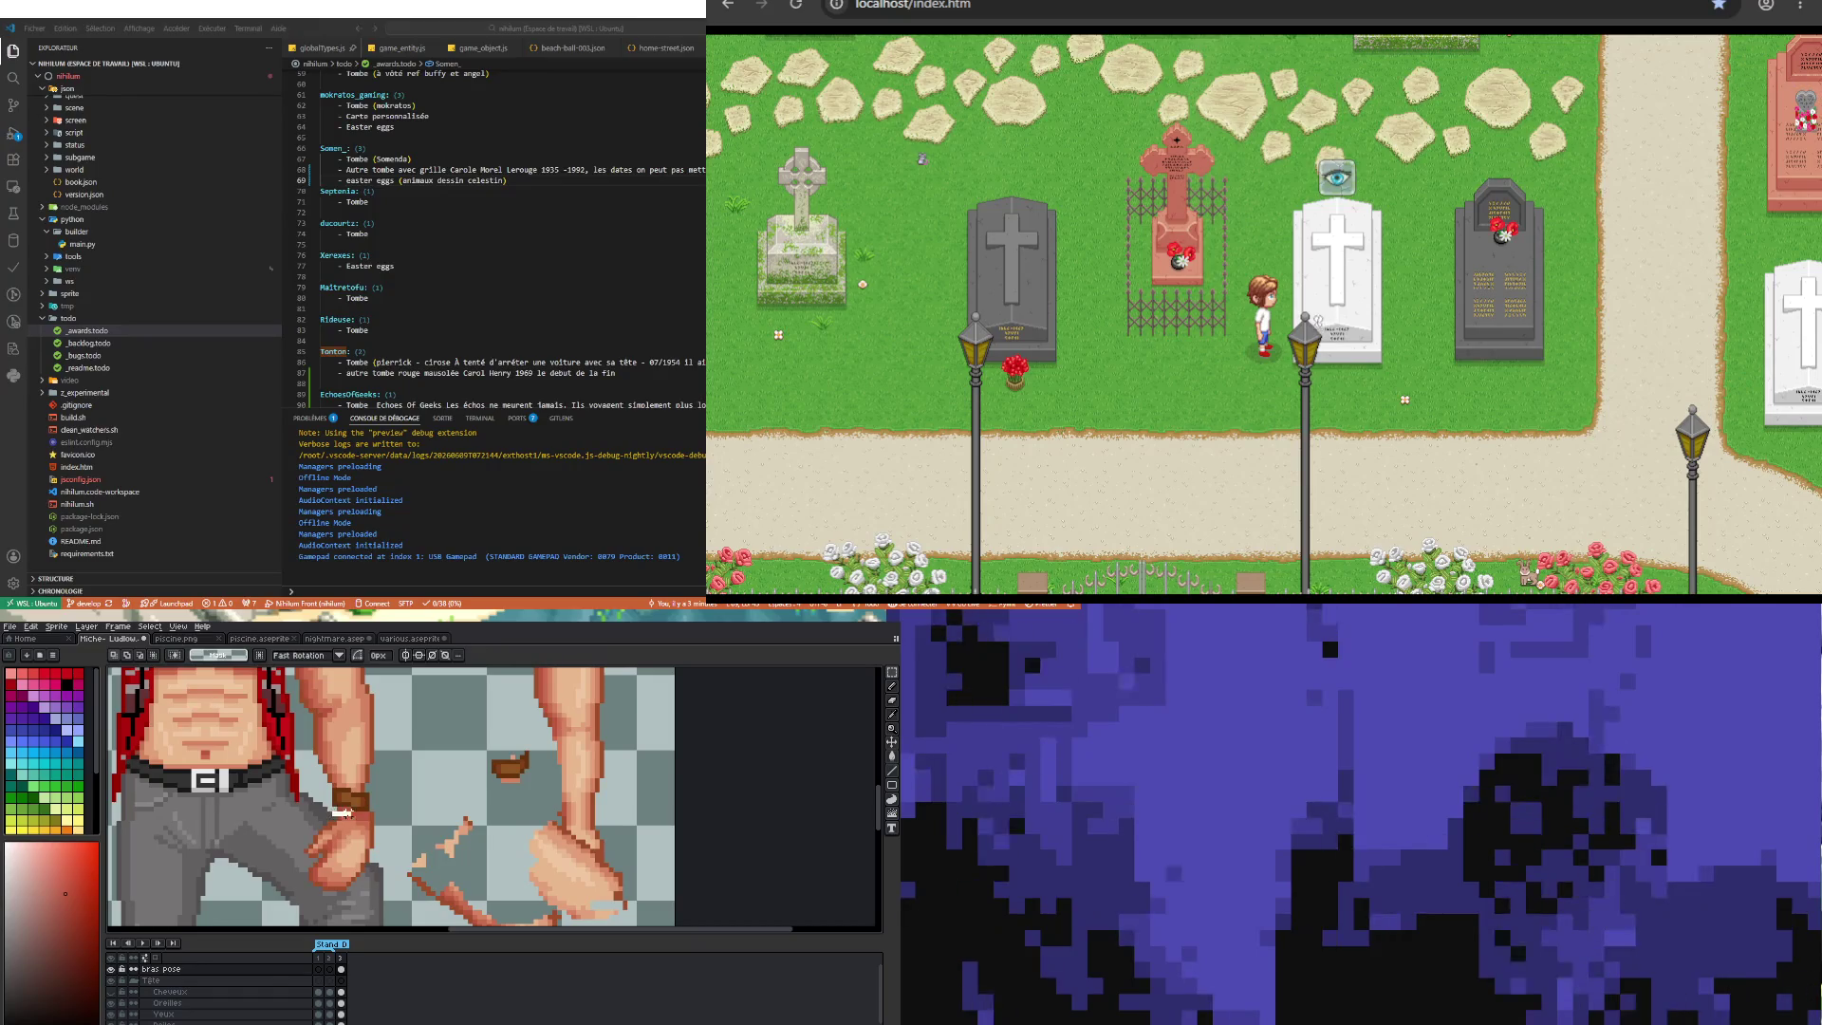
{"action": "scroll", "coordinate": [343, 851], "scroll_direction": "down", "scroll_amount": 2}
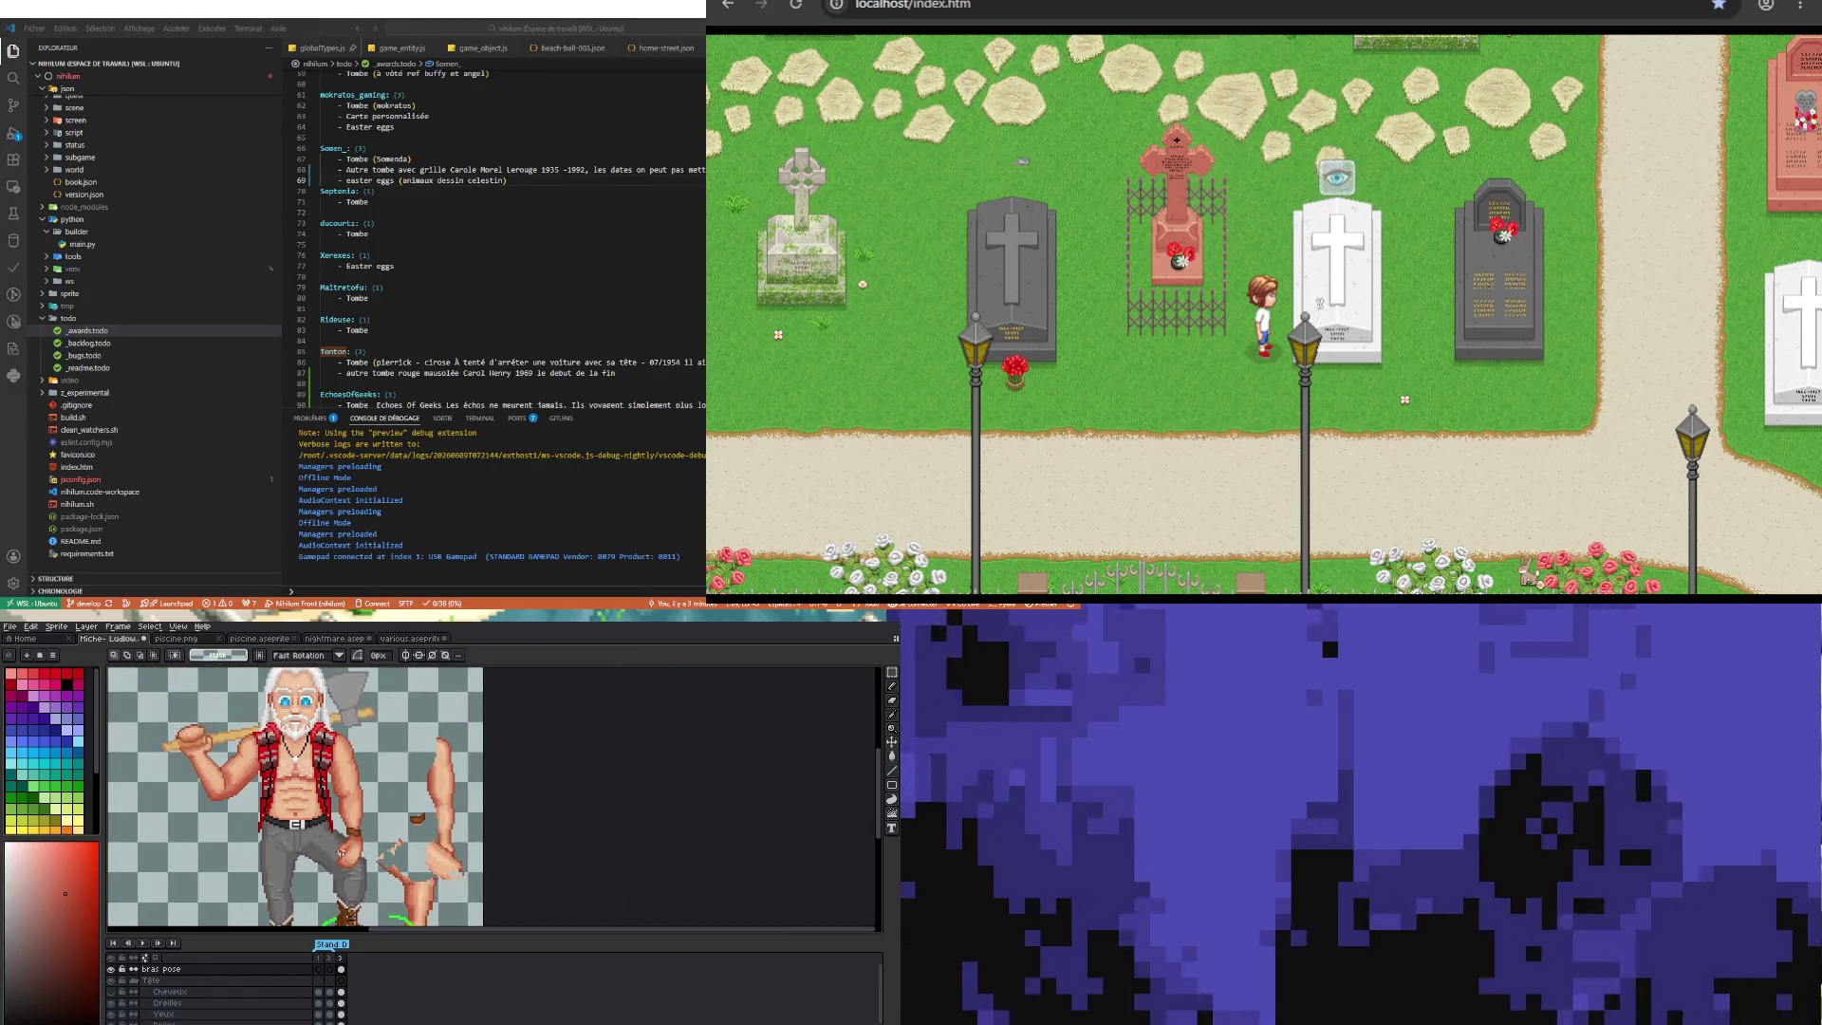
{"action": "scroll", "coordinate": [338, 847], "scroll_direction": "up", "scroll_amount": 2}
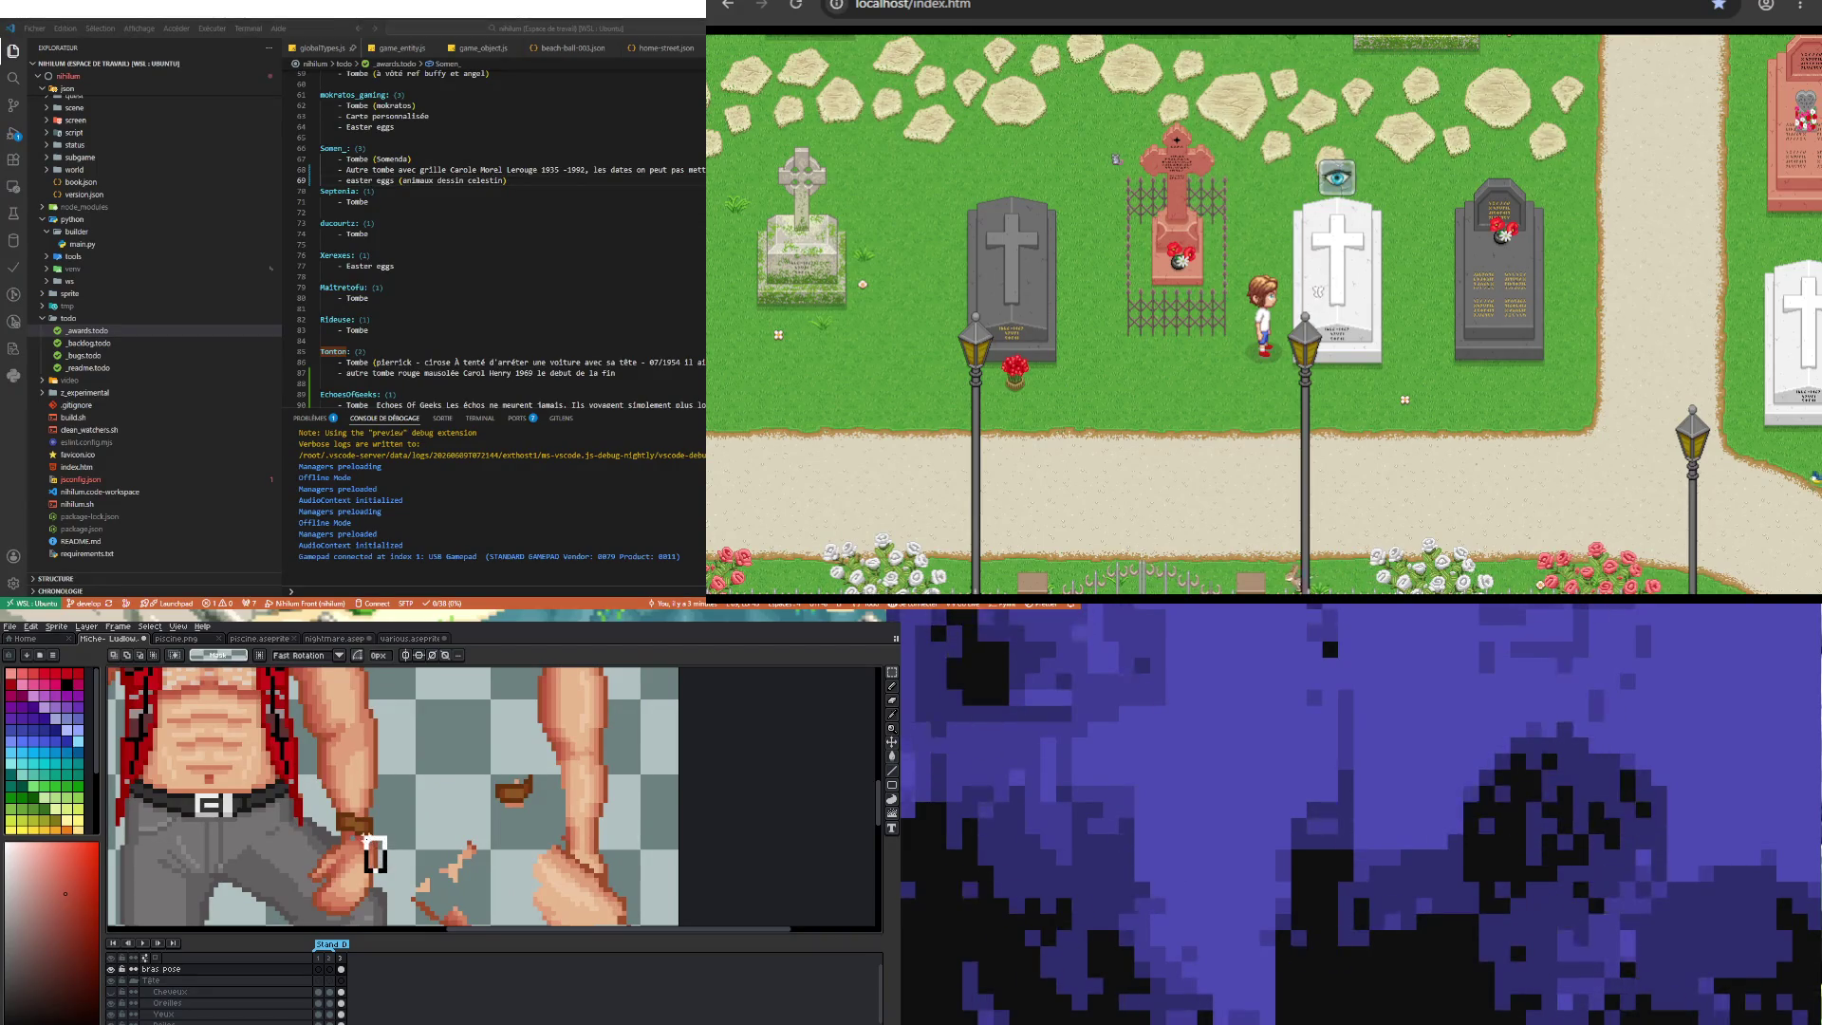
{"action": "left_click_drag", "start_coordinate": [358, 833], "coordinate": [385, 874]}
{"action": "scroll", "coordinate": [403, 837], "scroll_direction": "down", "scroll_amount": 3}
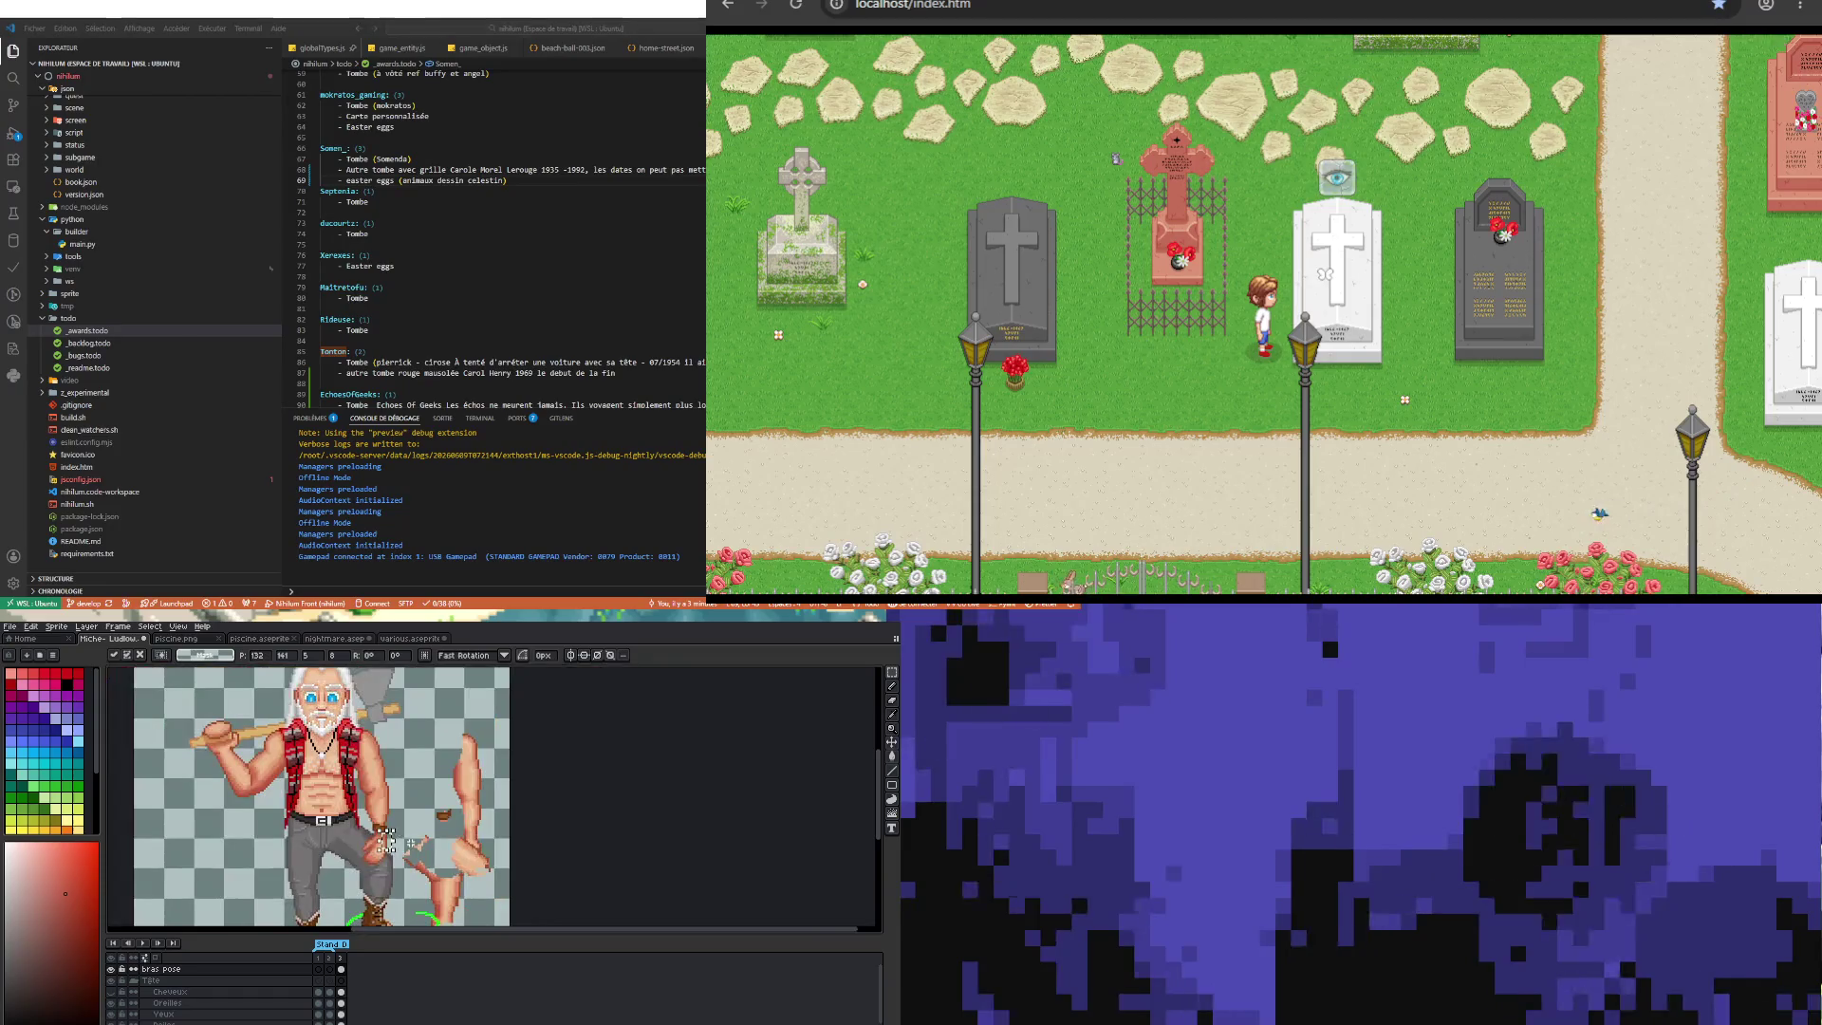
{"action": "scroll", "coordinate": [380, 854], "scroll_direction": "up", "scroll_amount": 3}
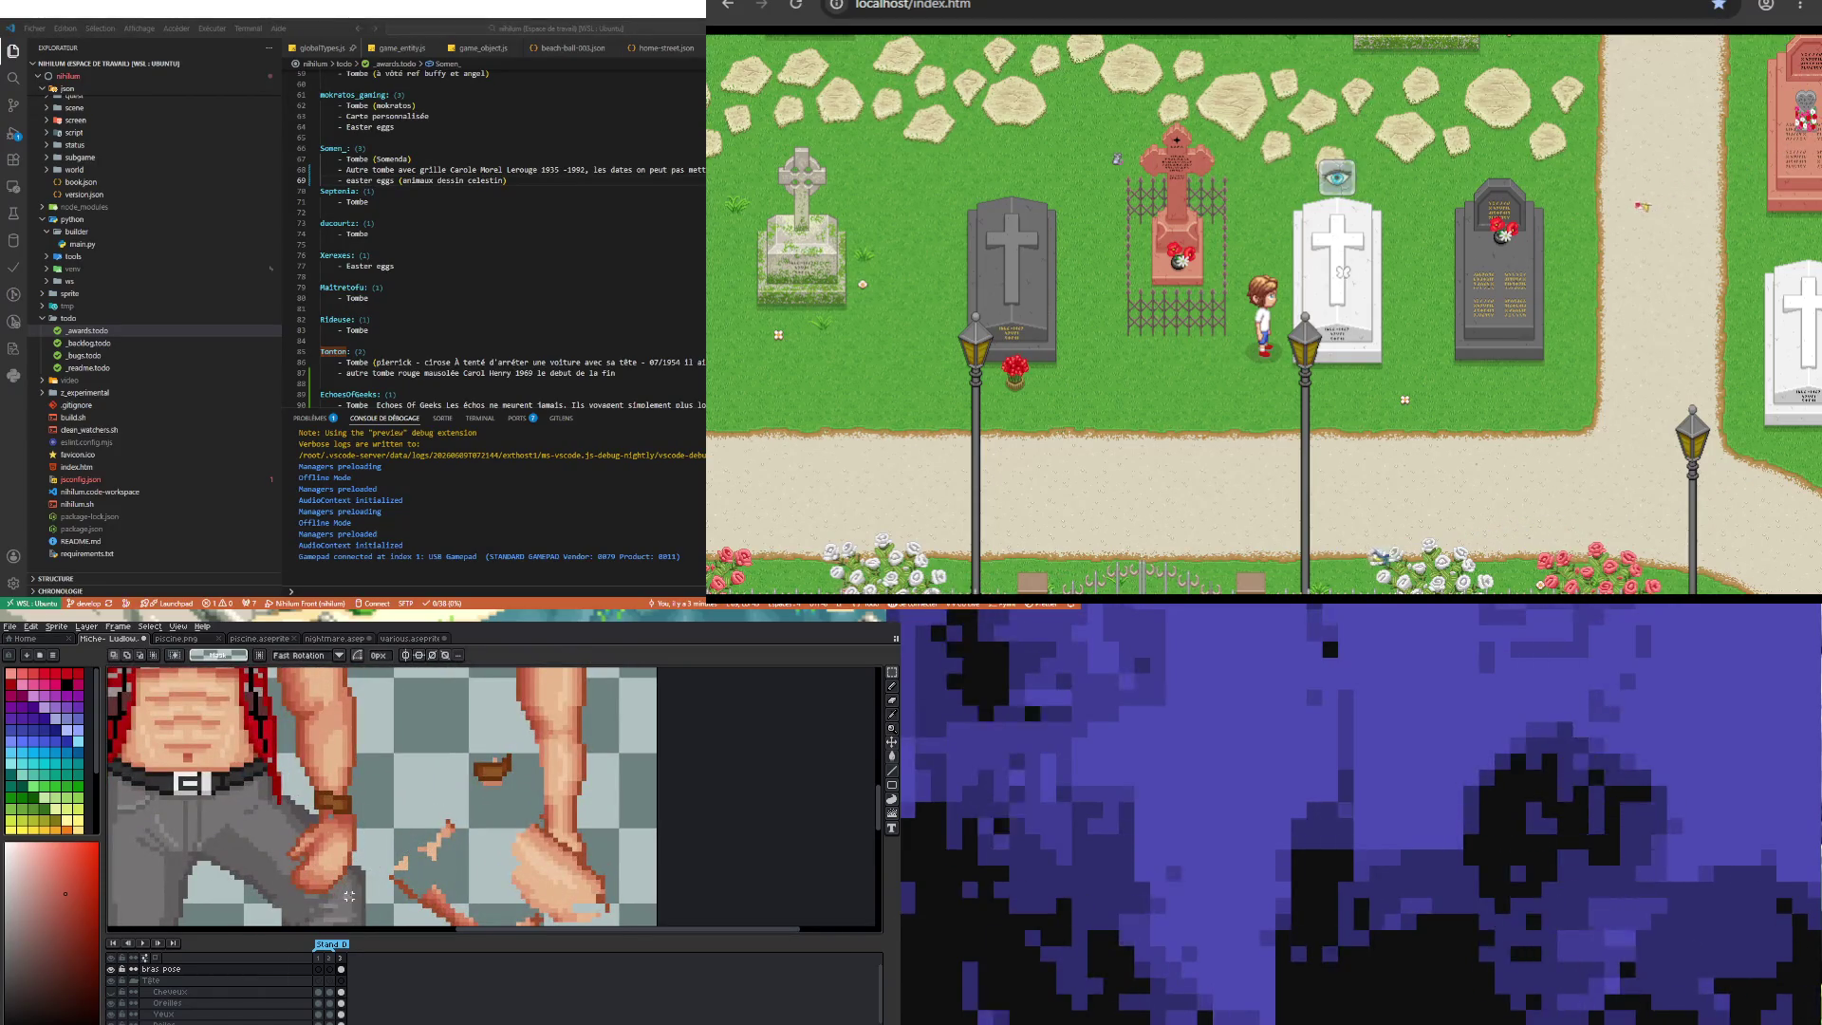
{"action": "left_click_drag", "start_coordinate": [363, 899], "coordinate": [288, 875]}
{"action": "left_click", "coordinate": [283, 862]}
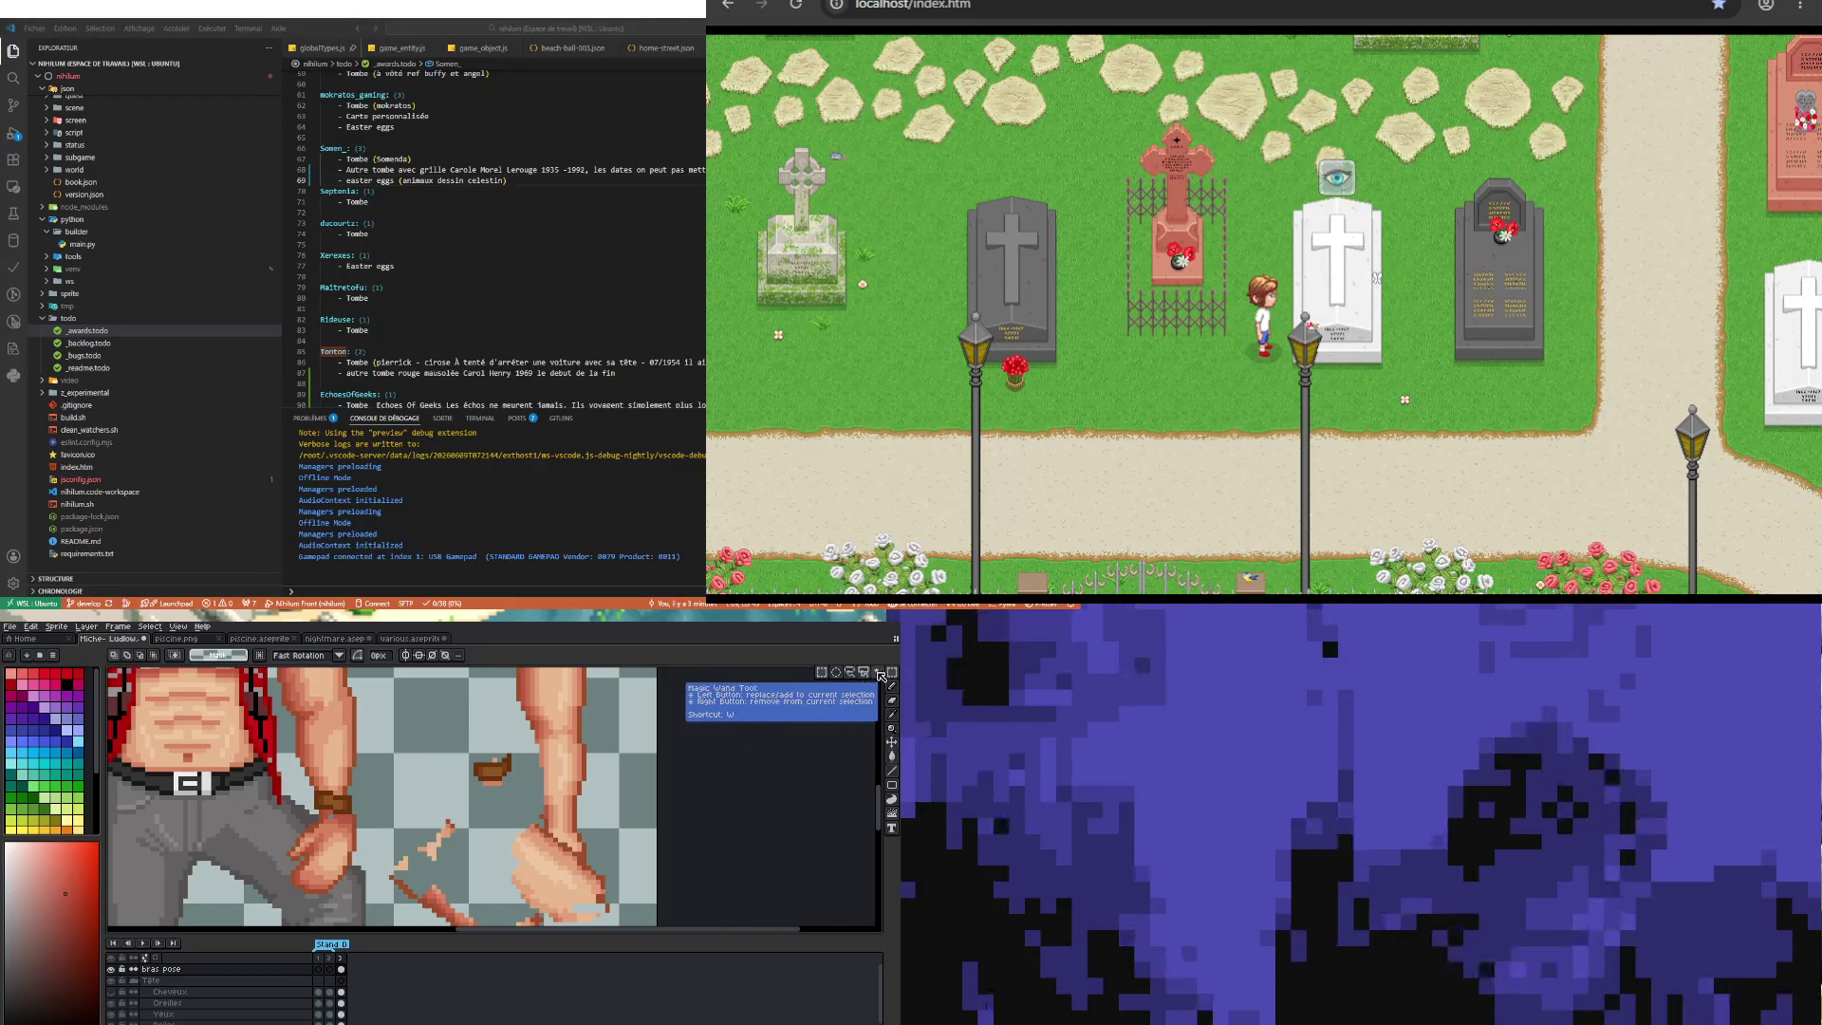
{"action": "left_click", "coordinate": [880, 675]}
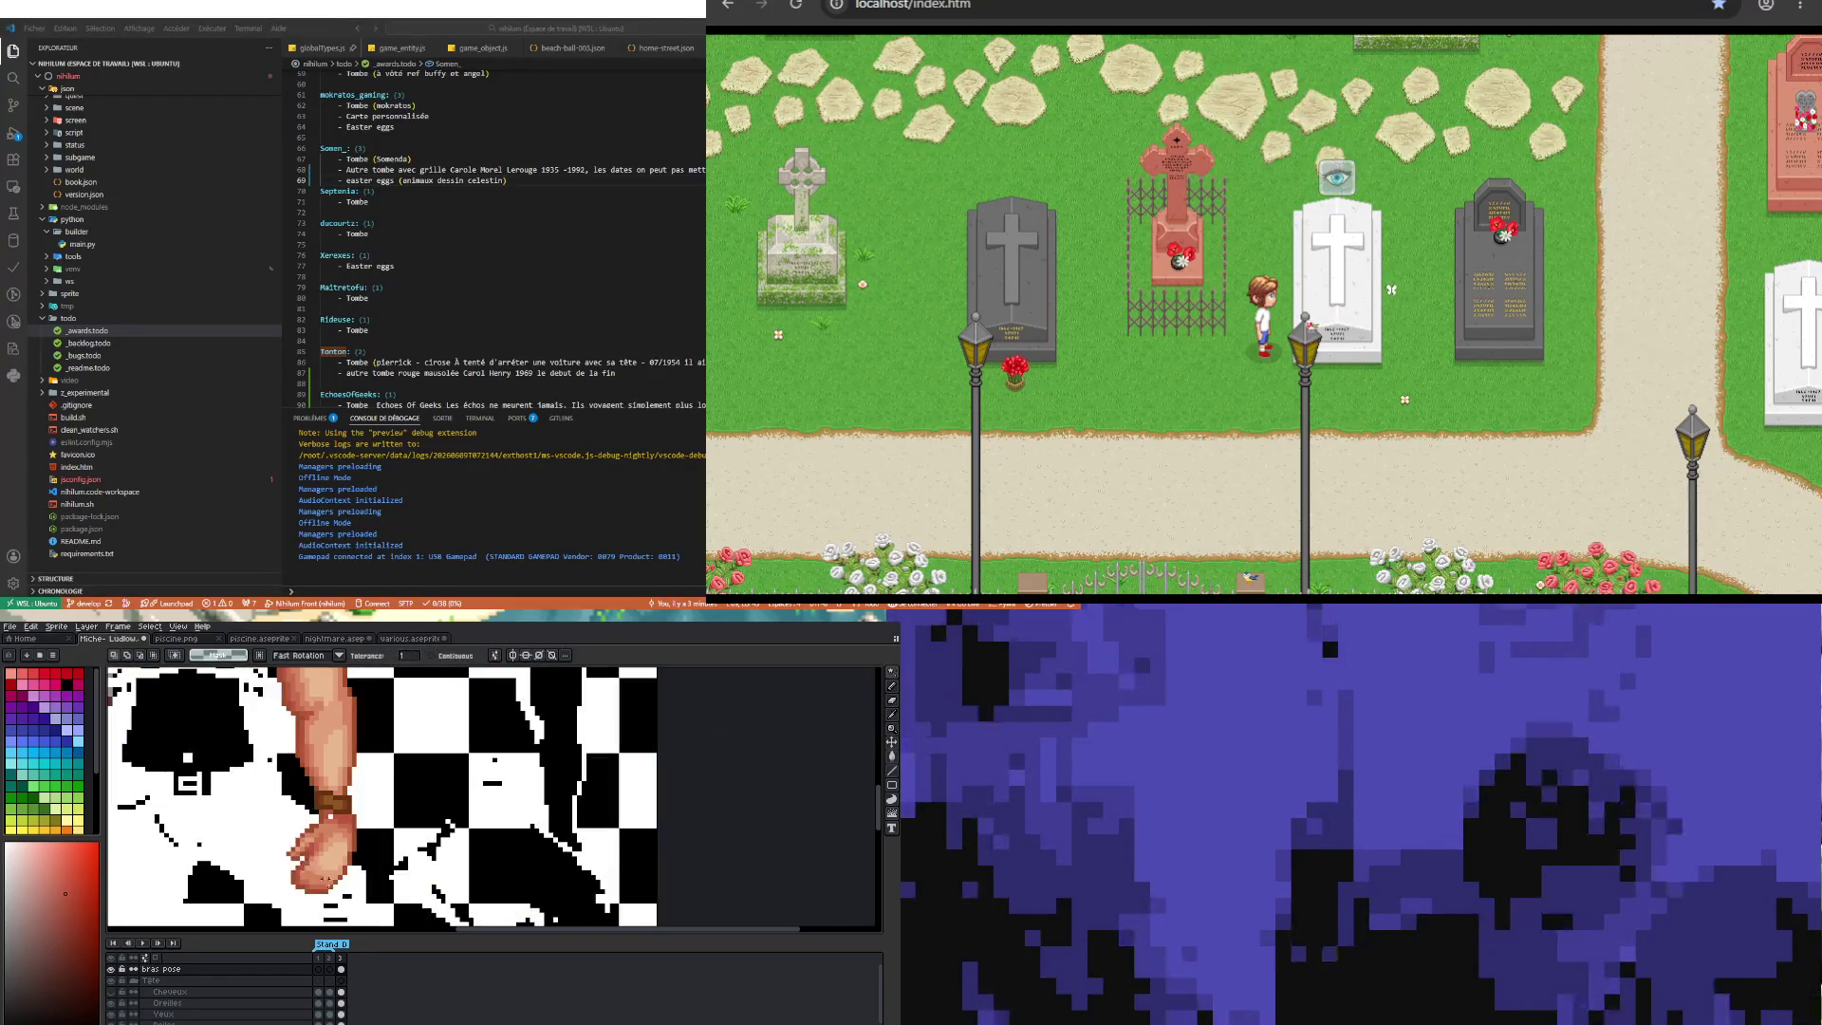
{"action": "left_click", "coordinate": [891, 686]}
{"action": "left_click_drag", "start_coordinate": [297, 863], "coordinate": [258, 879]}
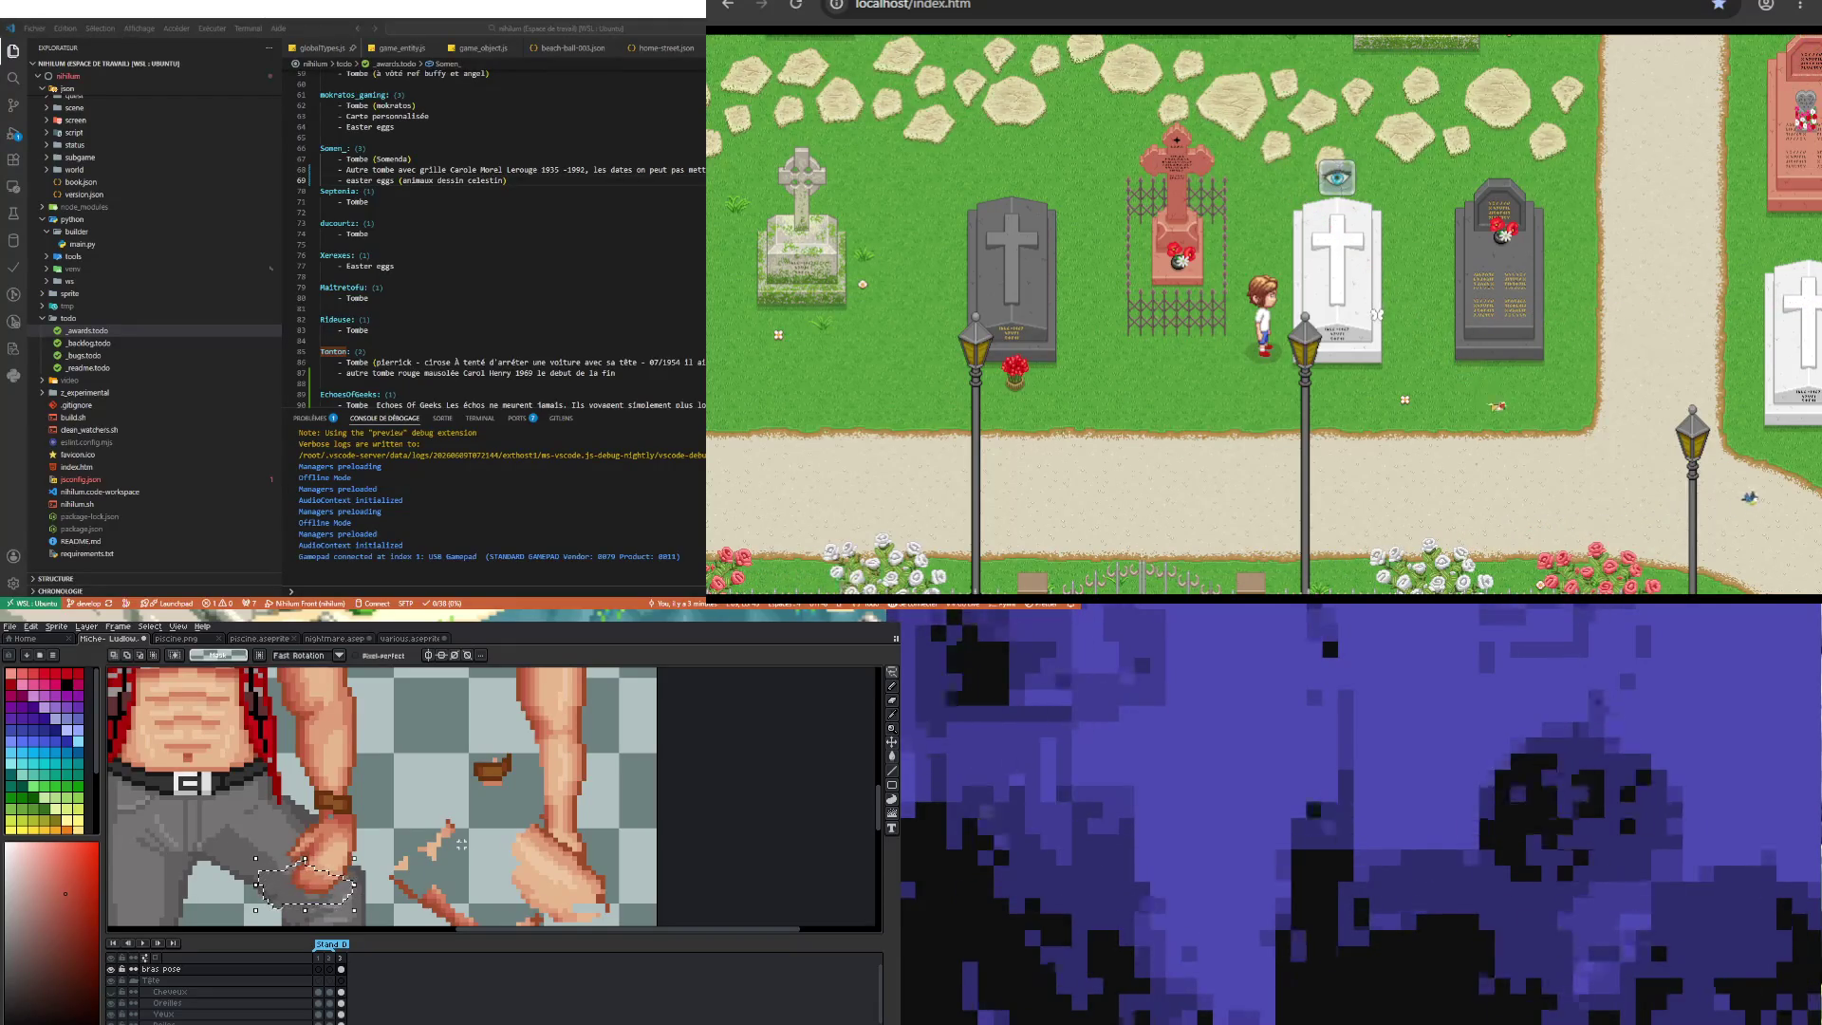
{"action": "left_click", "coordinate": [306, 849]}
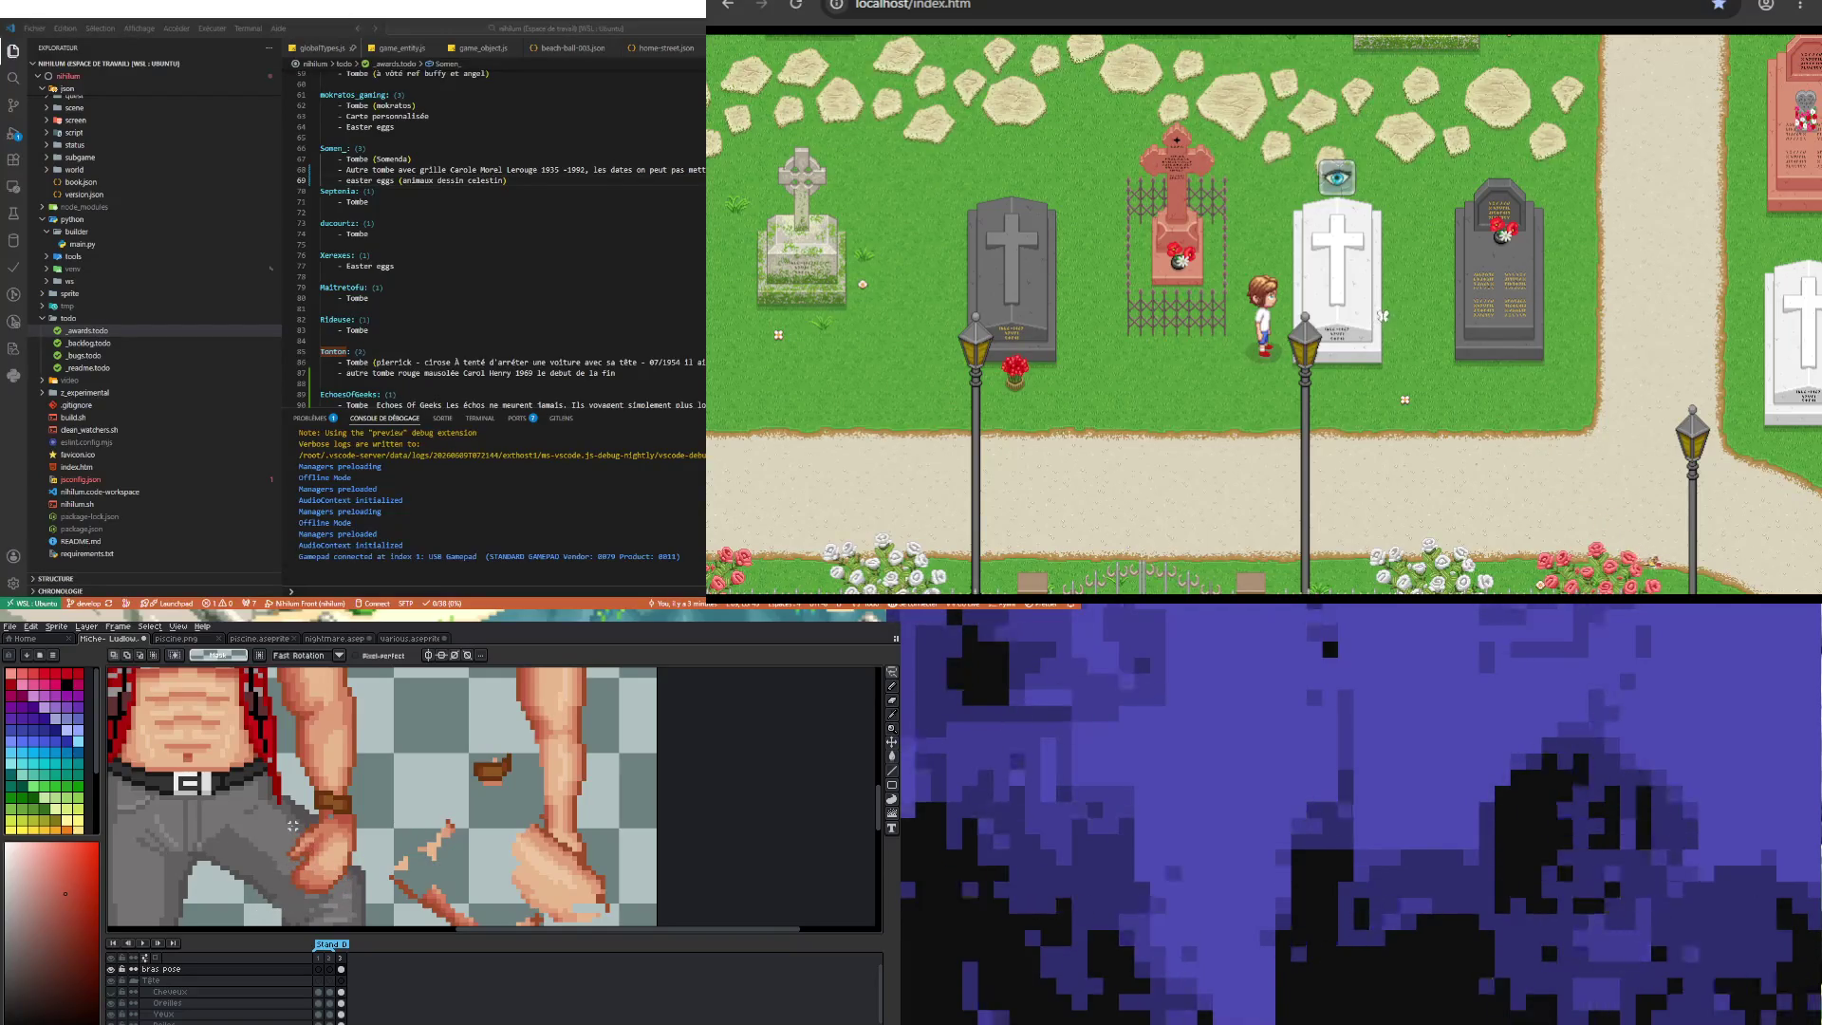
{"action": "scroll", "coordinate": [389, 878], "scroll_direction": "down", "scroll_amount": 1}
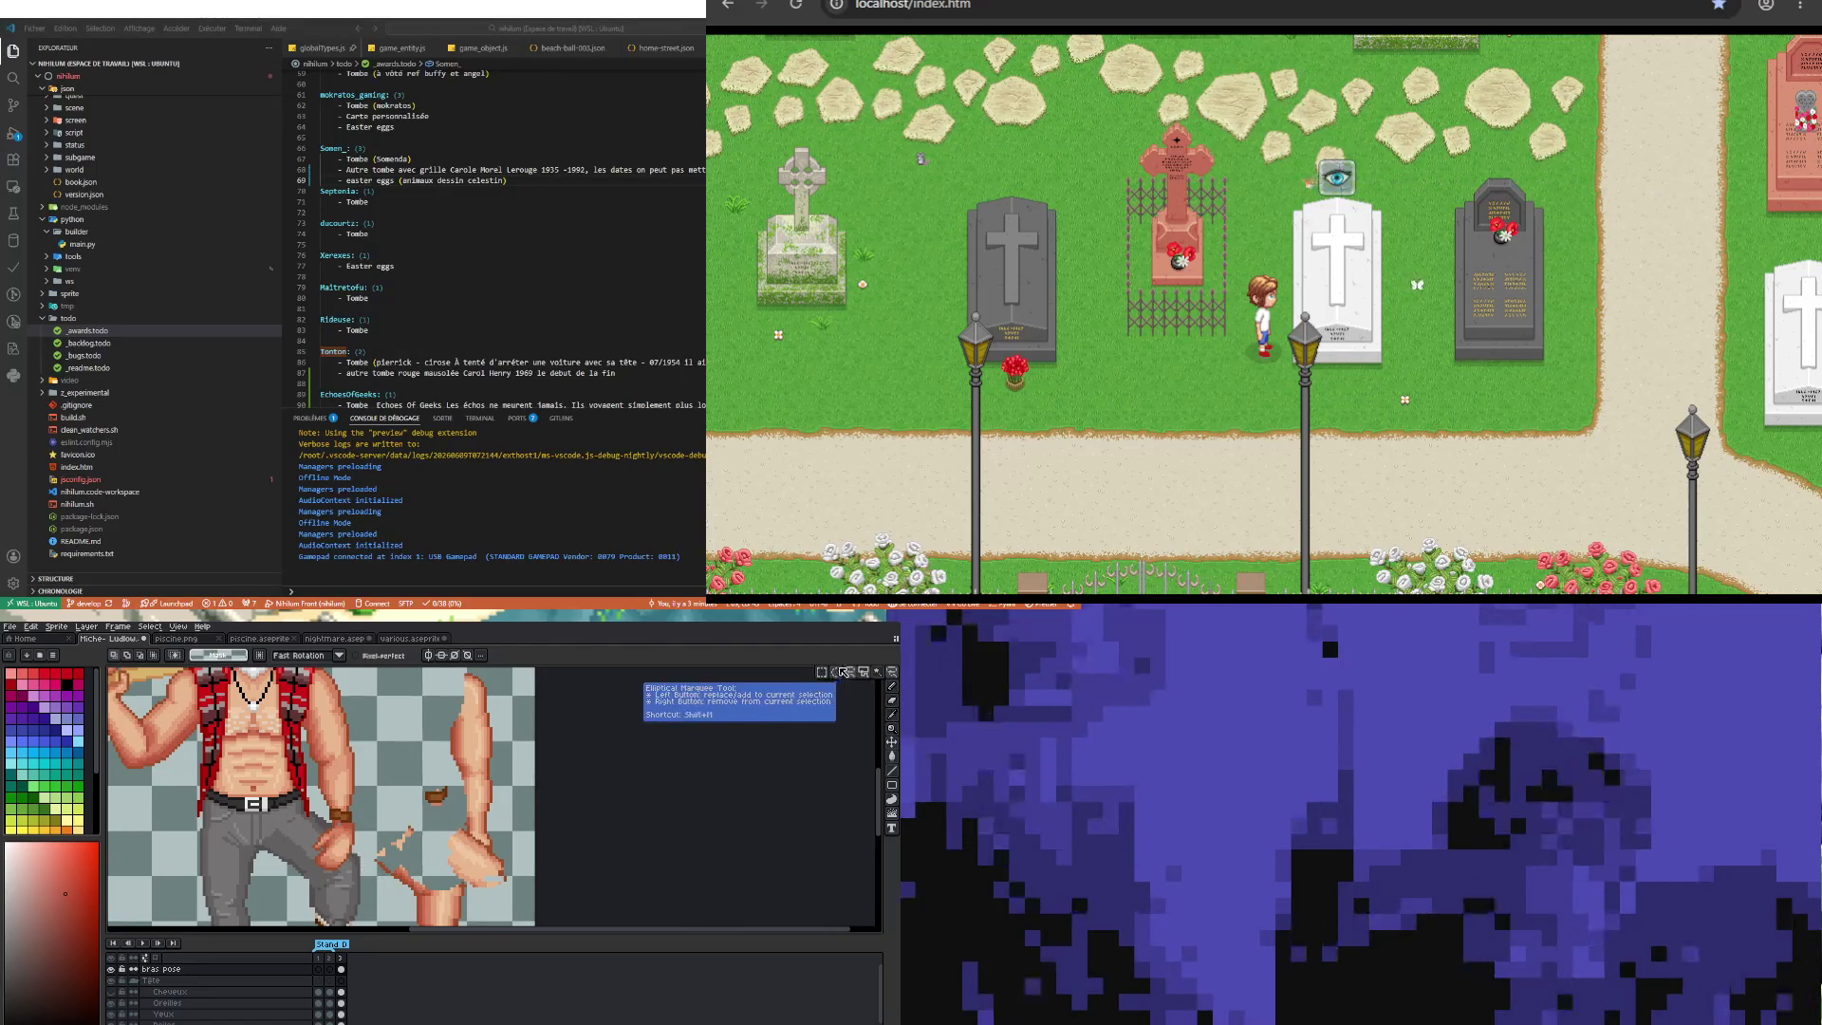
{"action": "left_click", "coordinate": [894, 677]}
{"action": "scroll", "coordinate": [402, 866], "scroll_direction": "up", "scroll_amount": 1}
{"action": "left_click_drag", "start_coordinate": [409, 828], "coordinate": [334, 848]}
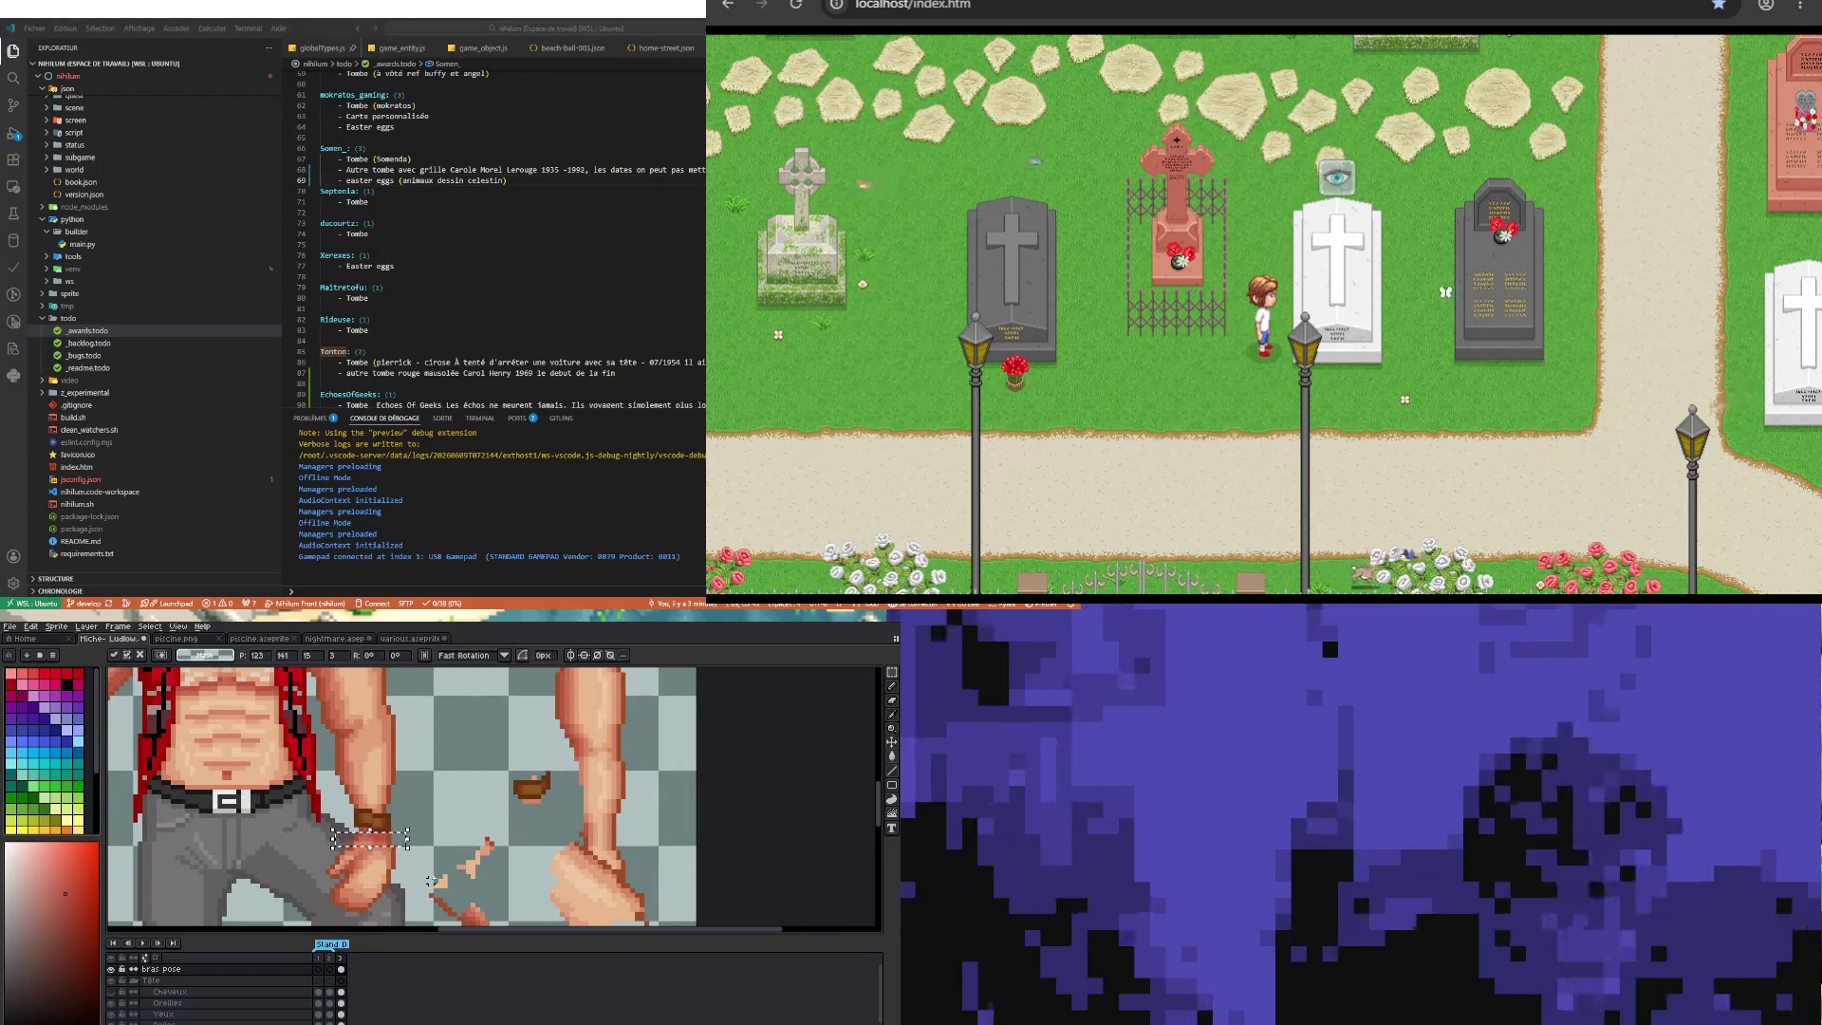
{"action": "left_click", "coordinate": [426, 834]}
{"action": "scroll", "coordinate": [426, 834], "scroll_direction": "down", "scroll_amount": 2}
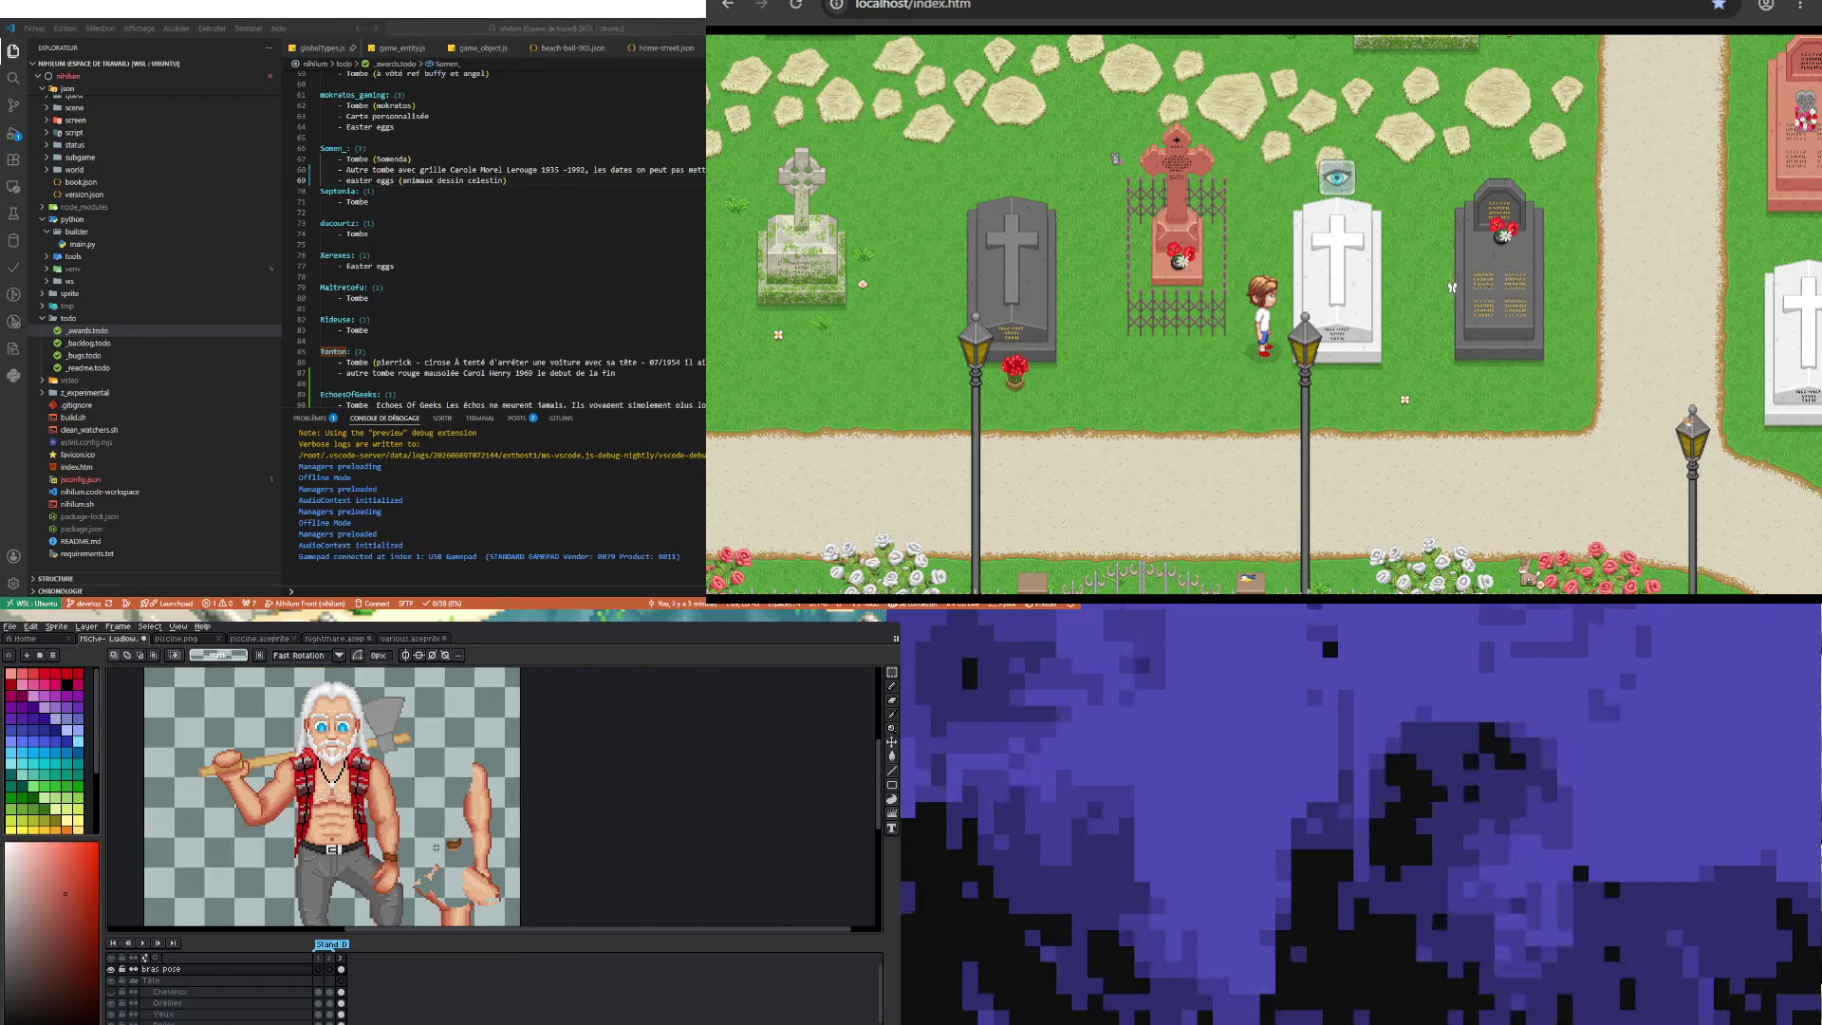
{"action": "left_click_drag", "start_coordinate": [410, 859], "coordinate": [375, 868]}
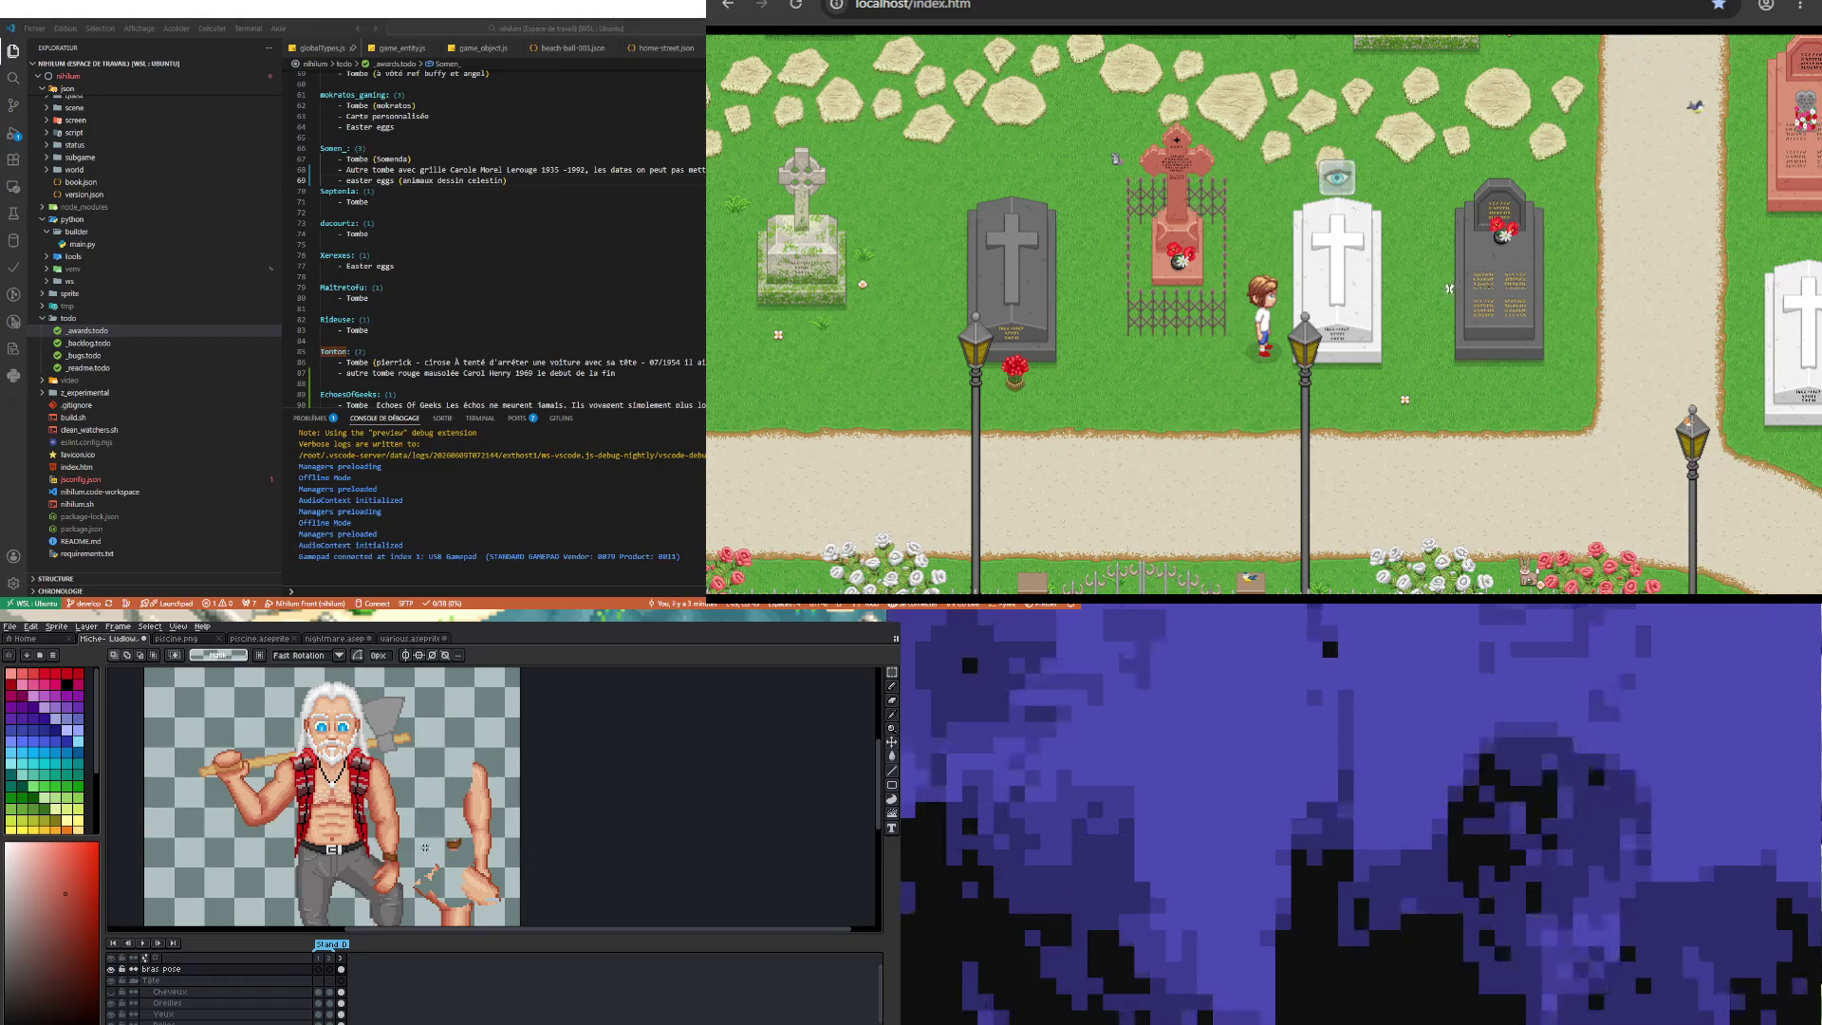
{"action": "scroll", "coordinate": [435, 847], "scroll_direction": "down", "scroll_amount": 3}
{"action": "scroll", "coordinate": [432, 834], "scroll_direction": "up", "scroll_amount": 4}
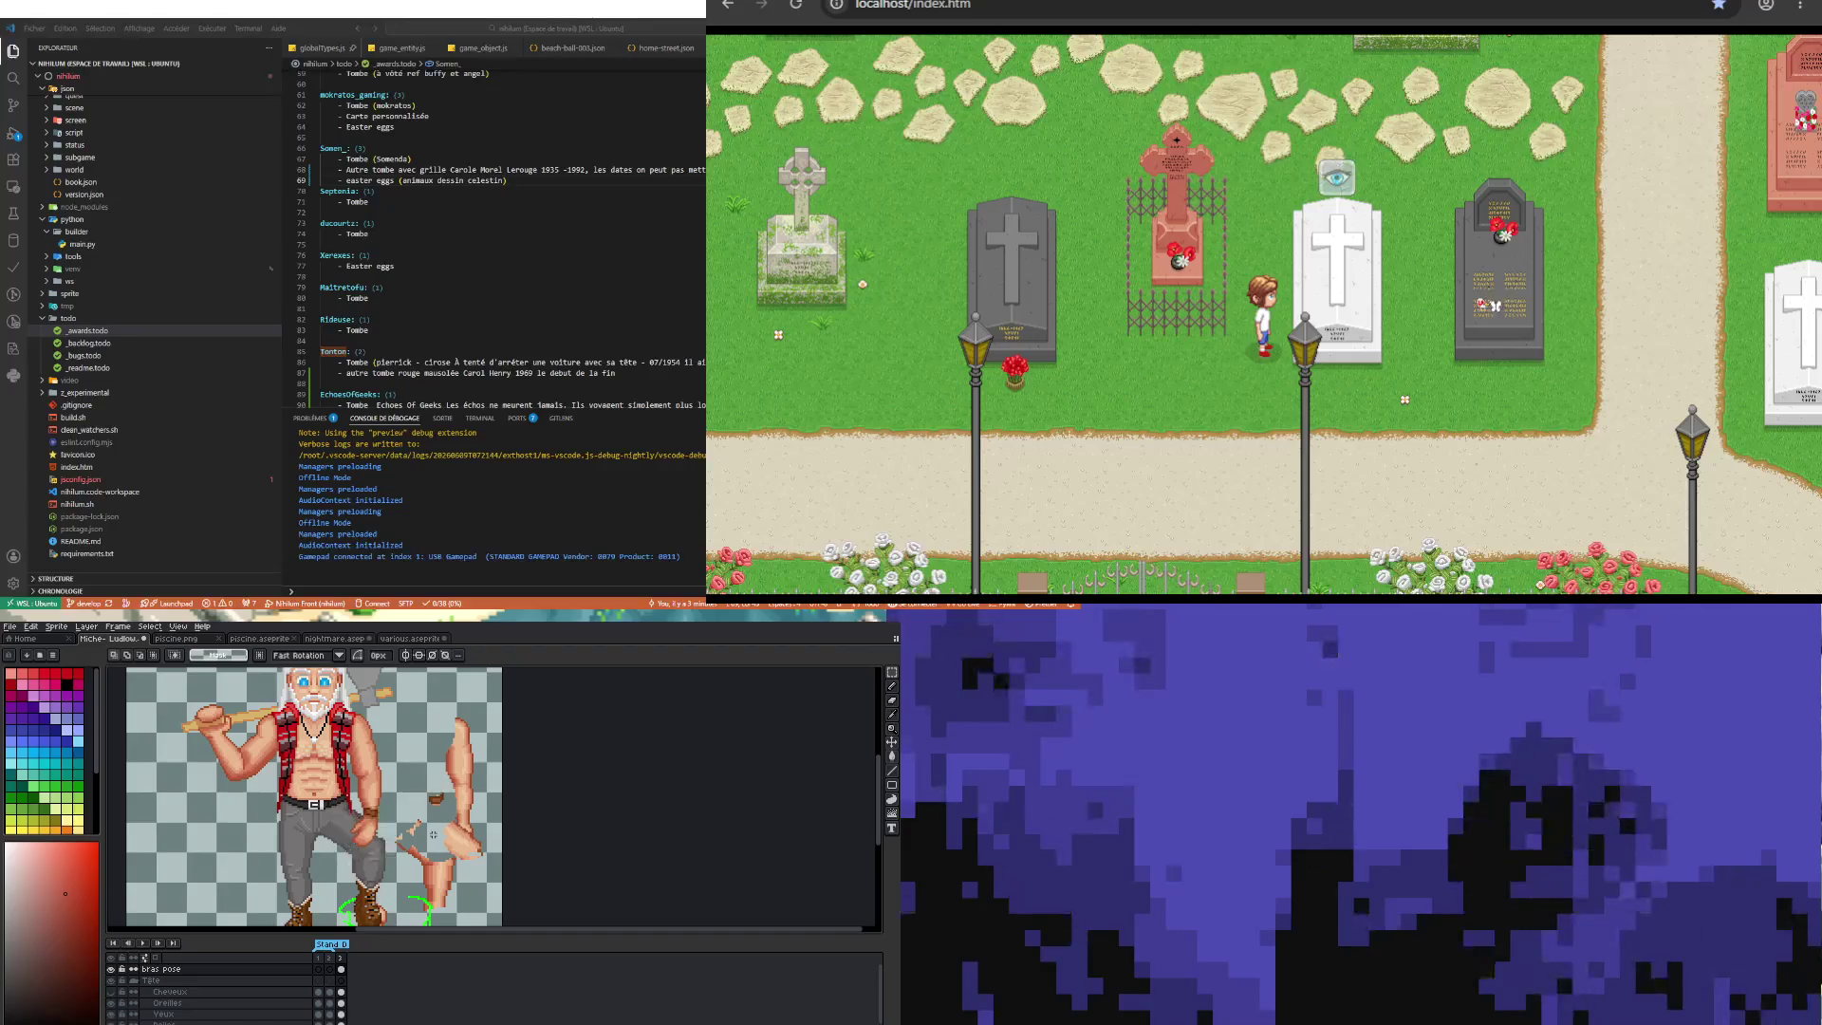
{"action": "scroll", "coordinate": [381, 825], "scroll_direction": "down", "scroll_amount": 2}
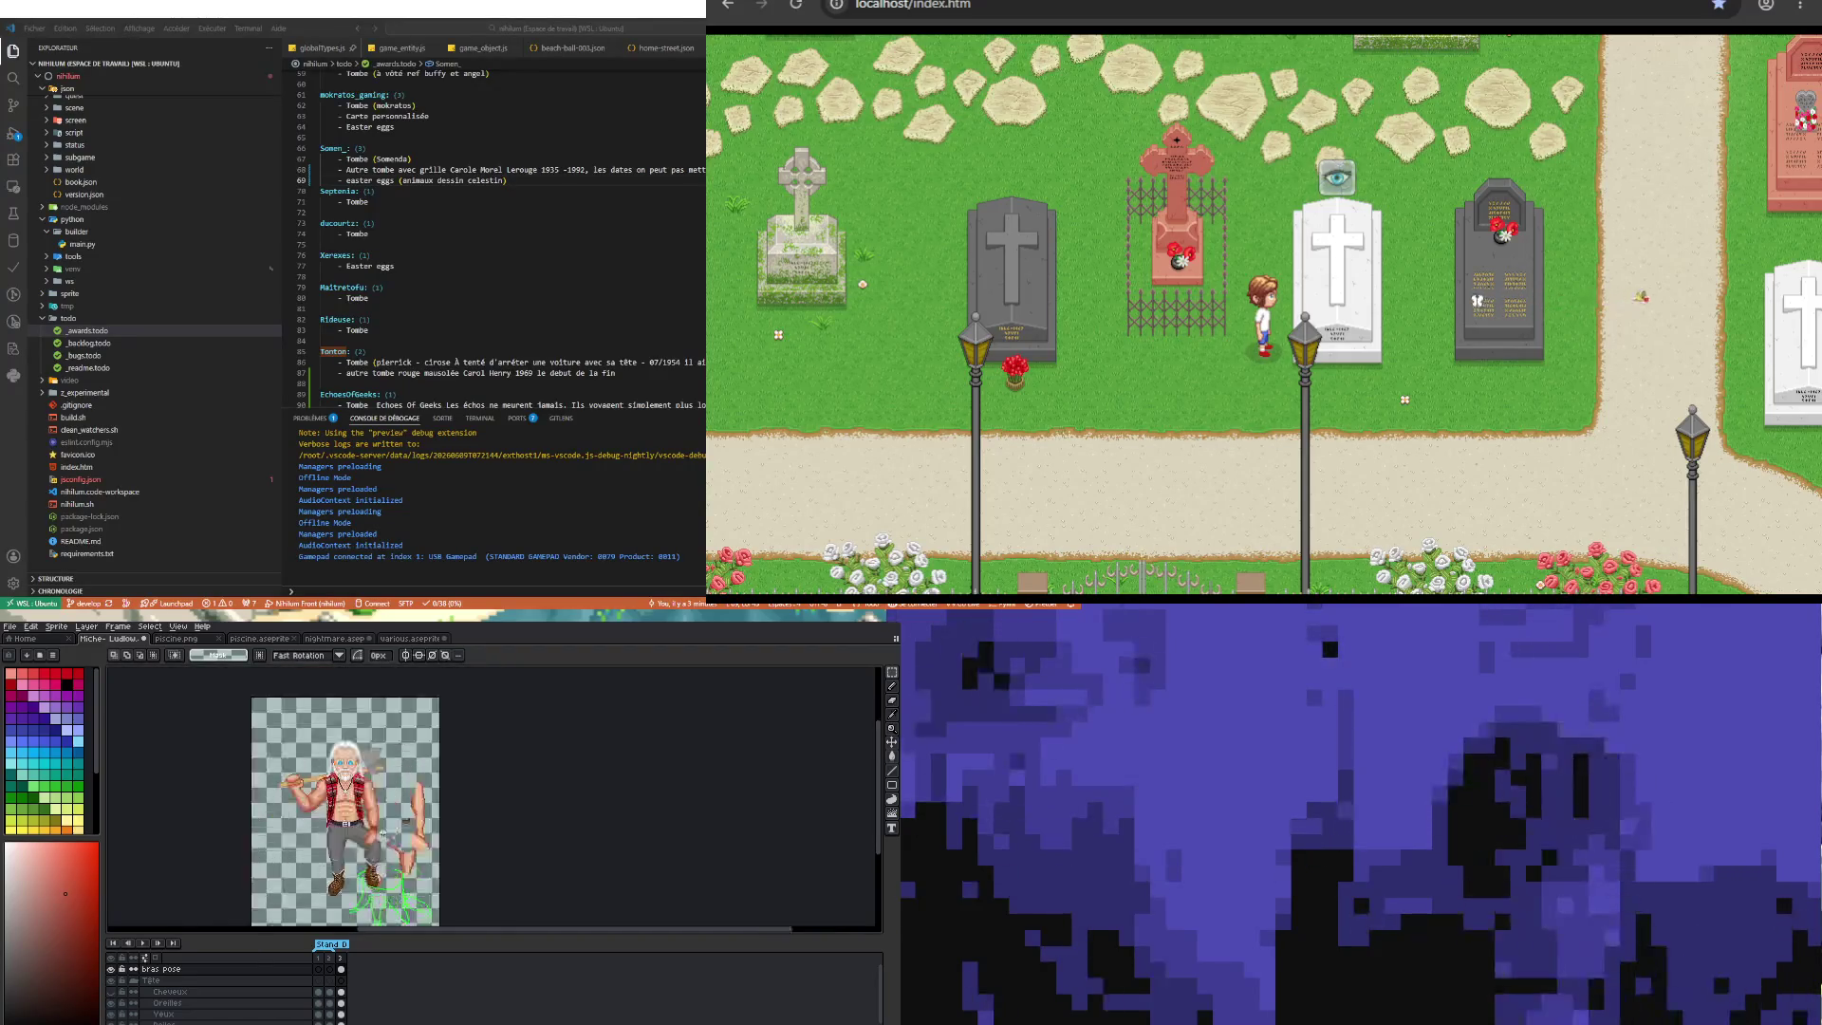
Step: Sample the arm's orange skin tone, then pick a lighter skin shade to draw with
{"action": "scroll", "coordinate": [379, 841], "scroll_direction": "up", "scroll_amount": 3}
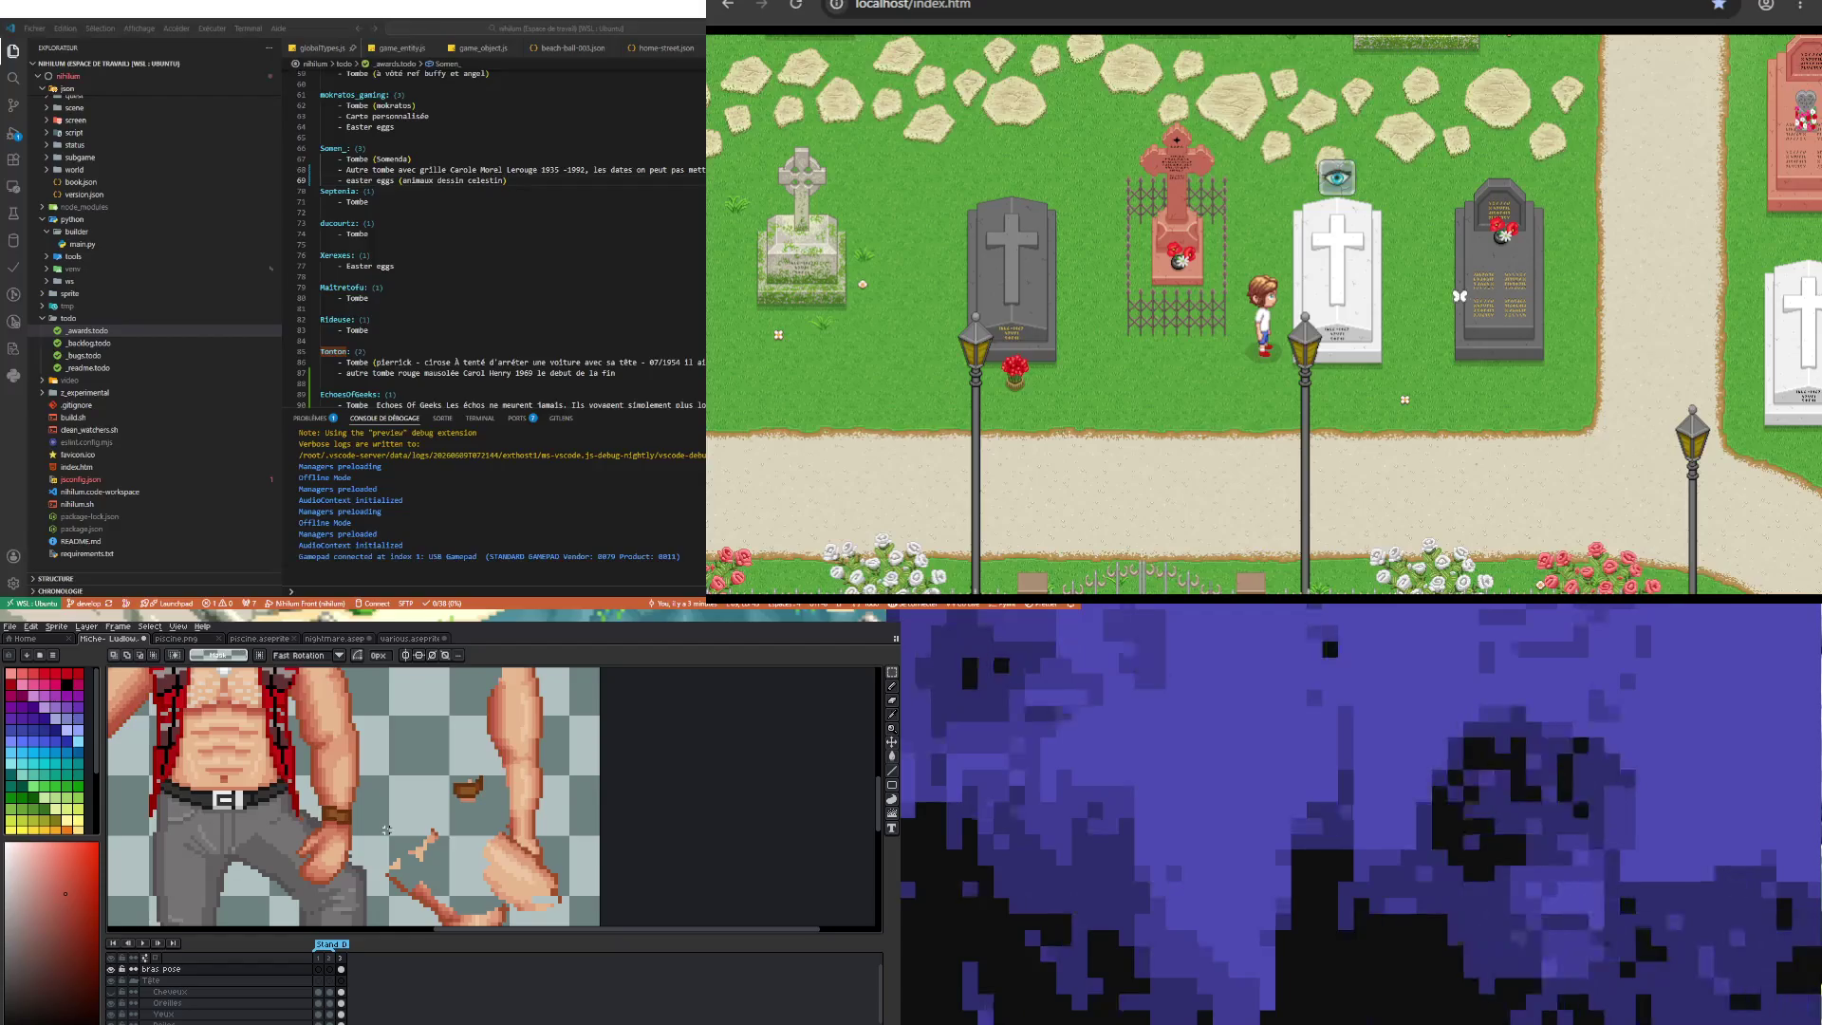
{"action": "scroll", "coordinate": [351, 832], "scroll_direction": "down", "scroll_amount": 2}
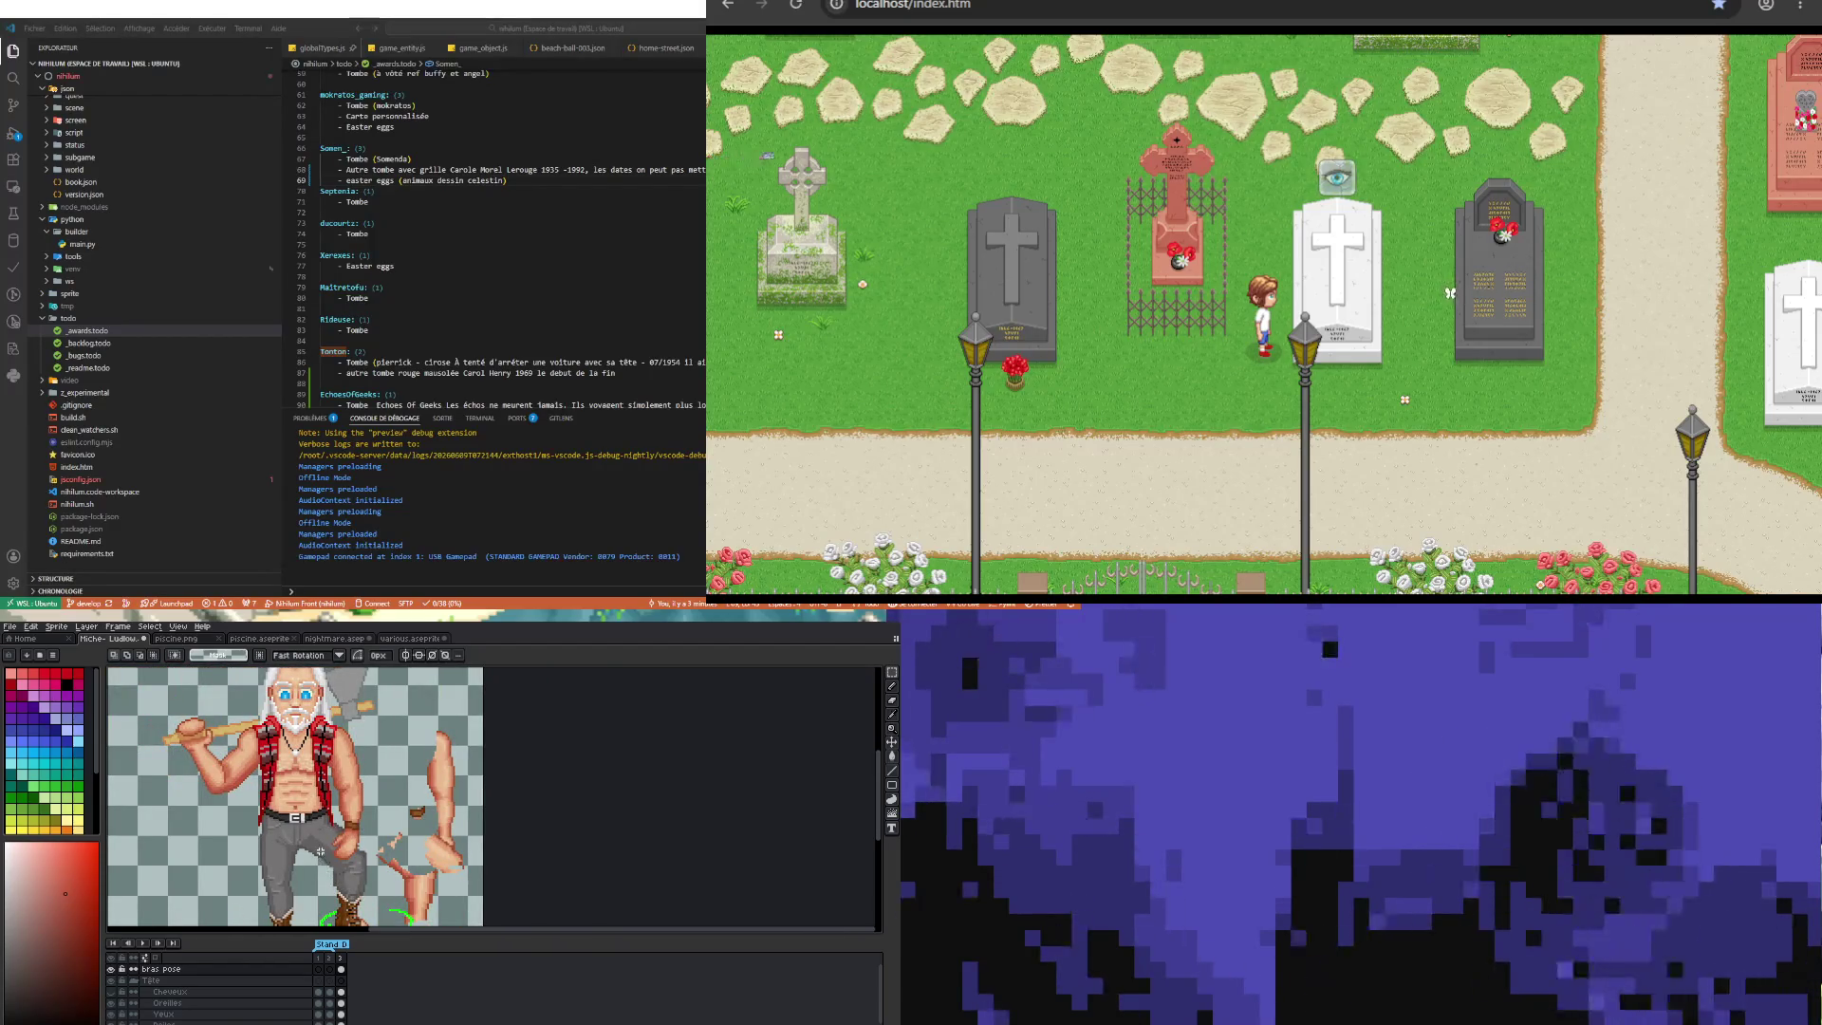
{"action": "scroll", "coordinate": [383, 833], "scroll_direction": "up", "scroll_amount": 3}
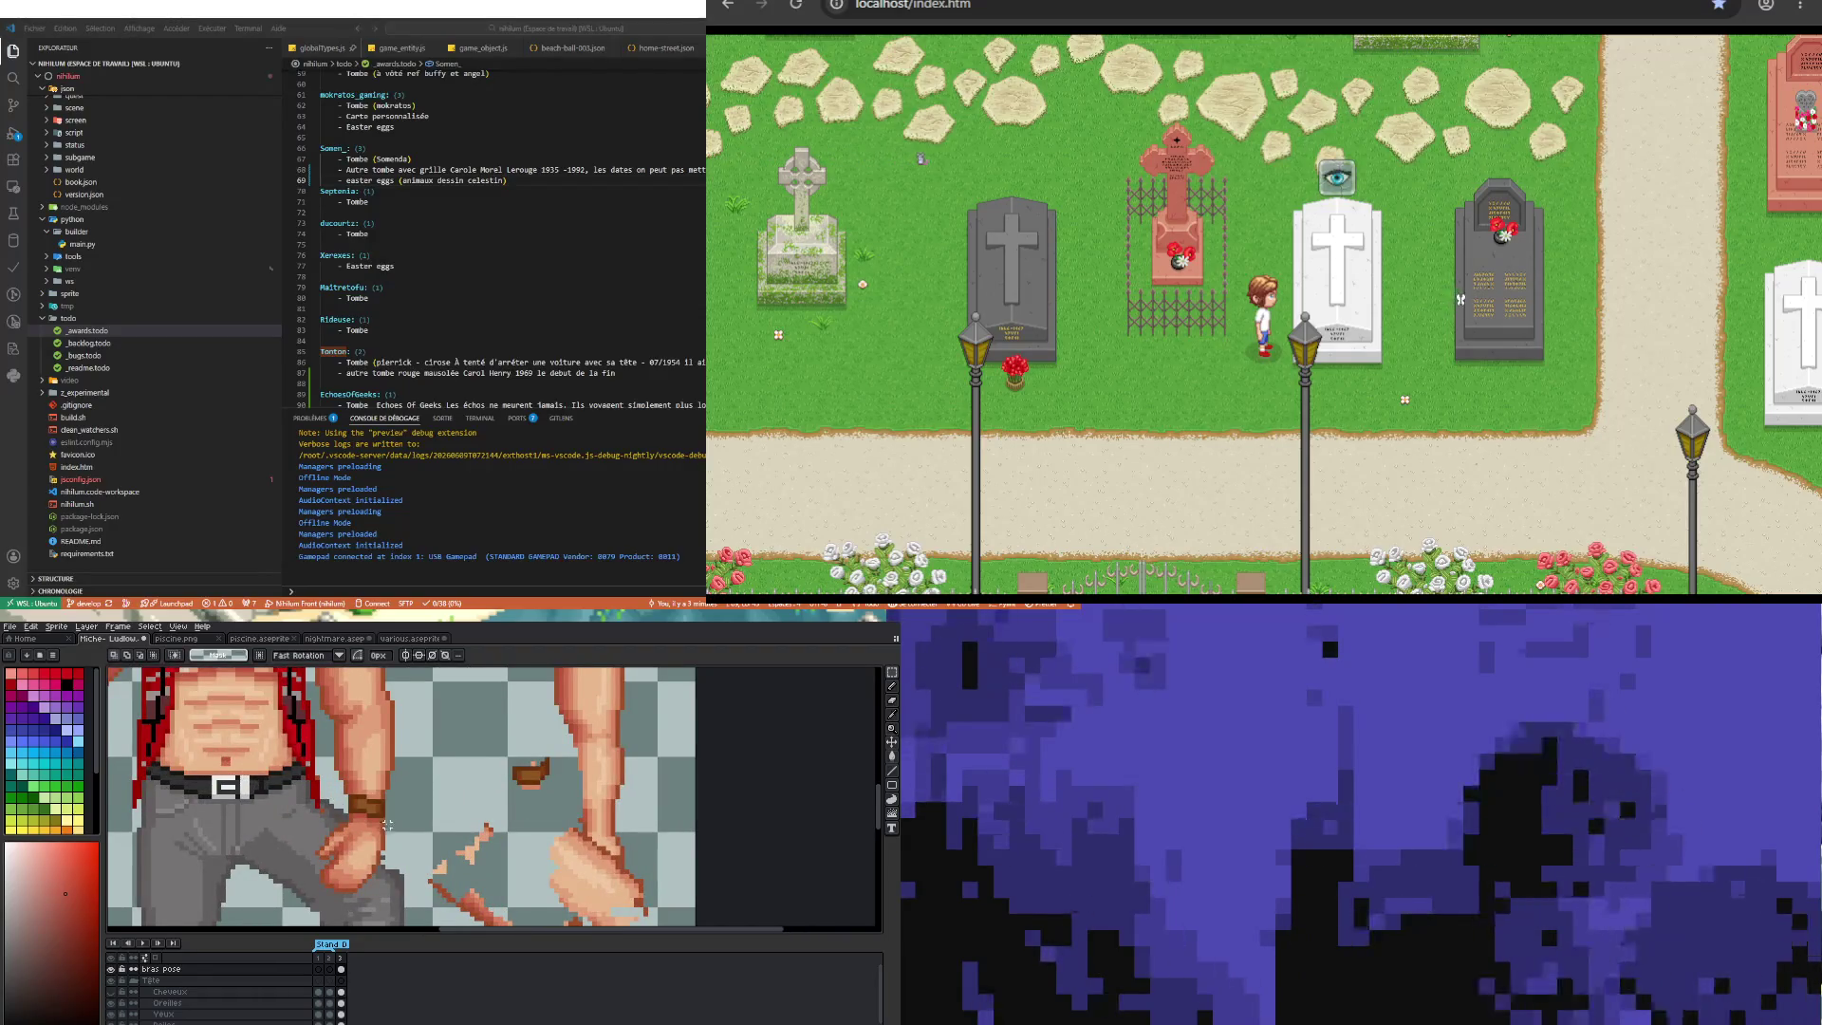
{"action": "scroll", "coordinate": [382, 834], "scroll_direction": "up", "scroll_amount": 1}
{"action": "key", "text": "b"}
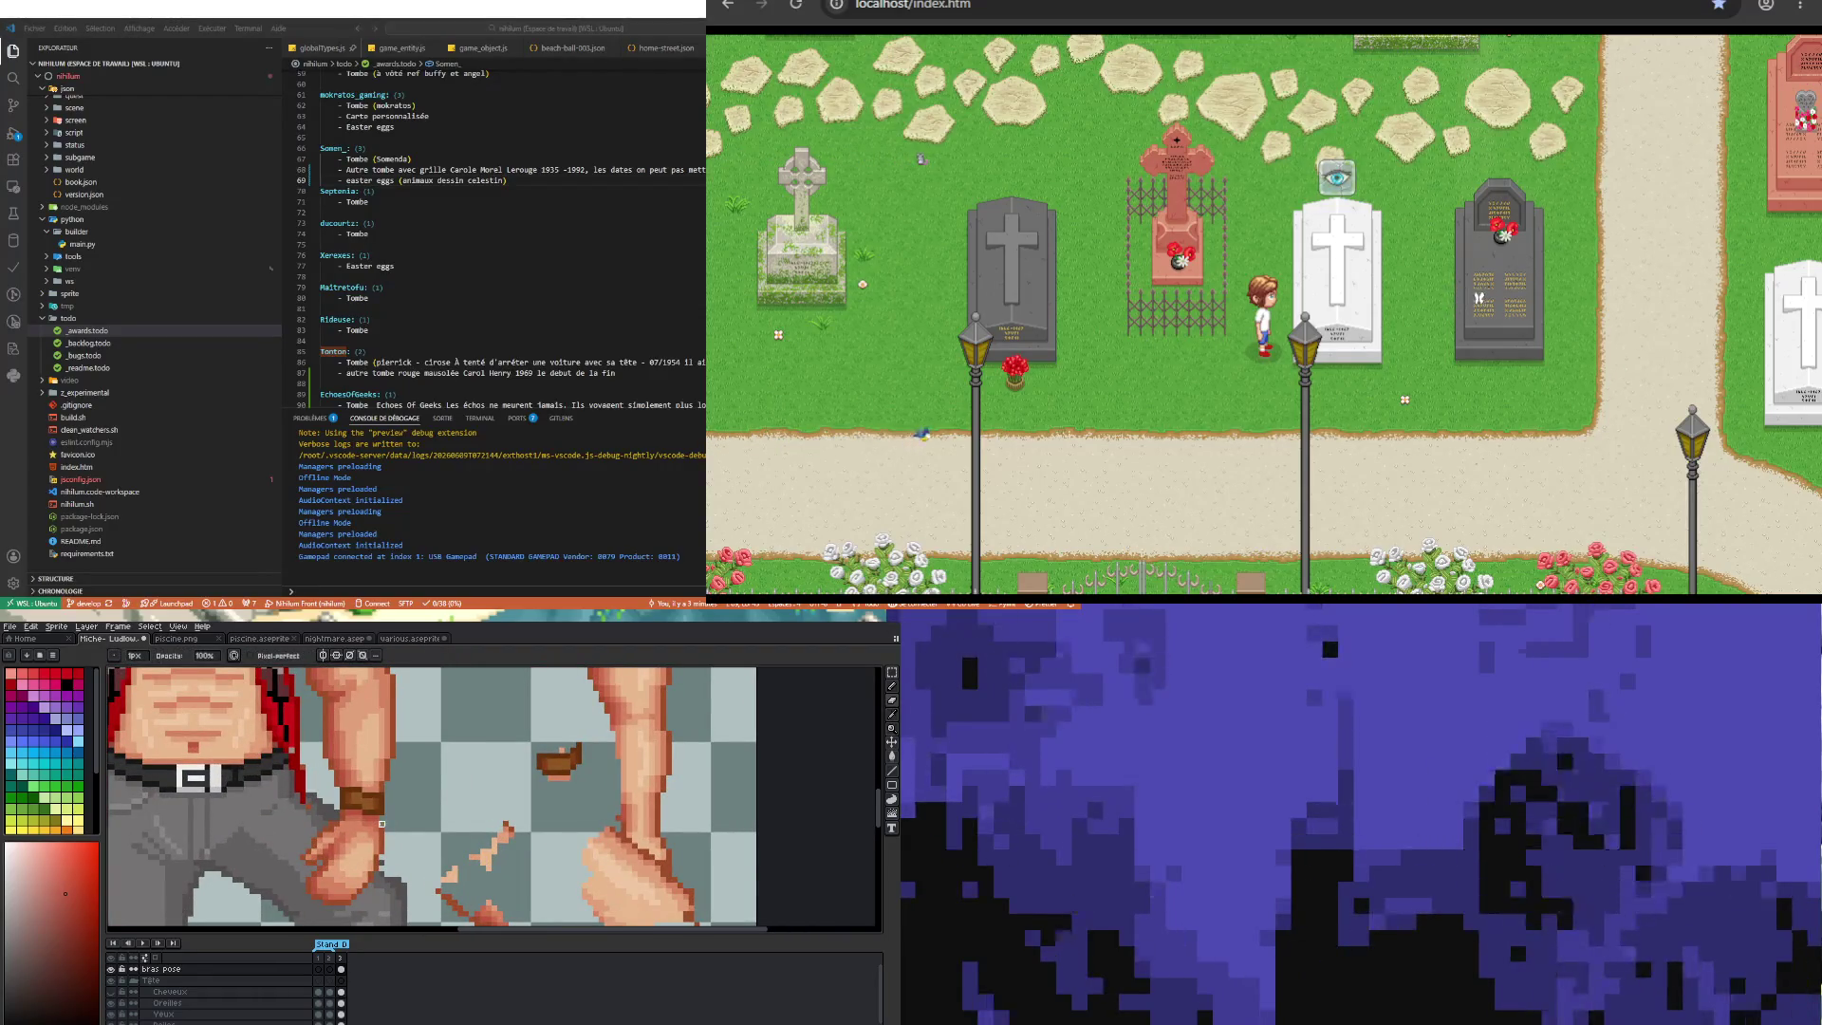
{"action": "key", "text": "i"}
{"action": "left_click", "coordinate": [382, 844]}
{"action": "key", "text": "b"}
{"action": "scroll", "coordinate": [384, 852], "scroll_direction": "down", "scroll_amount": 2}
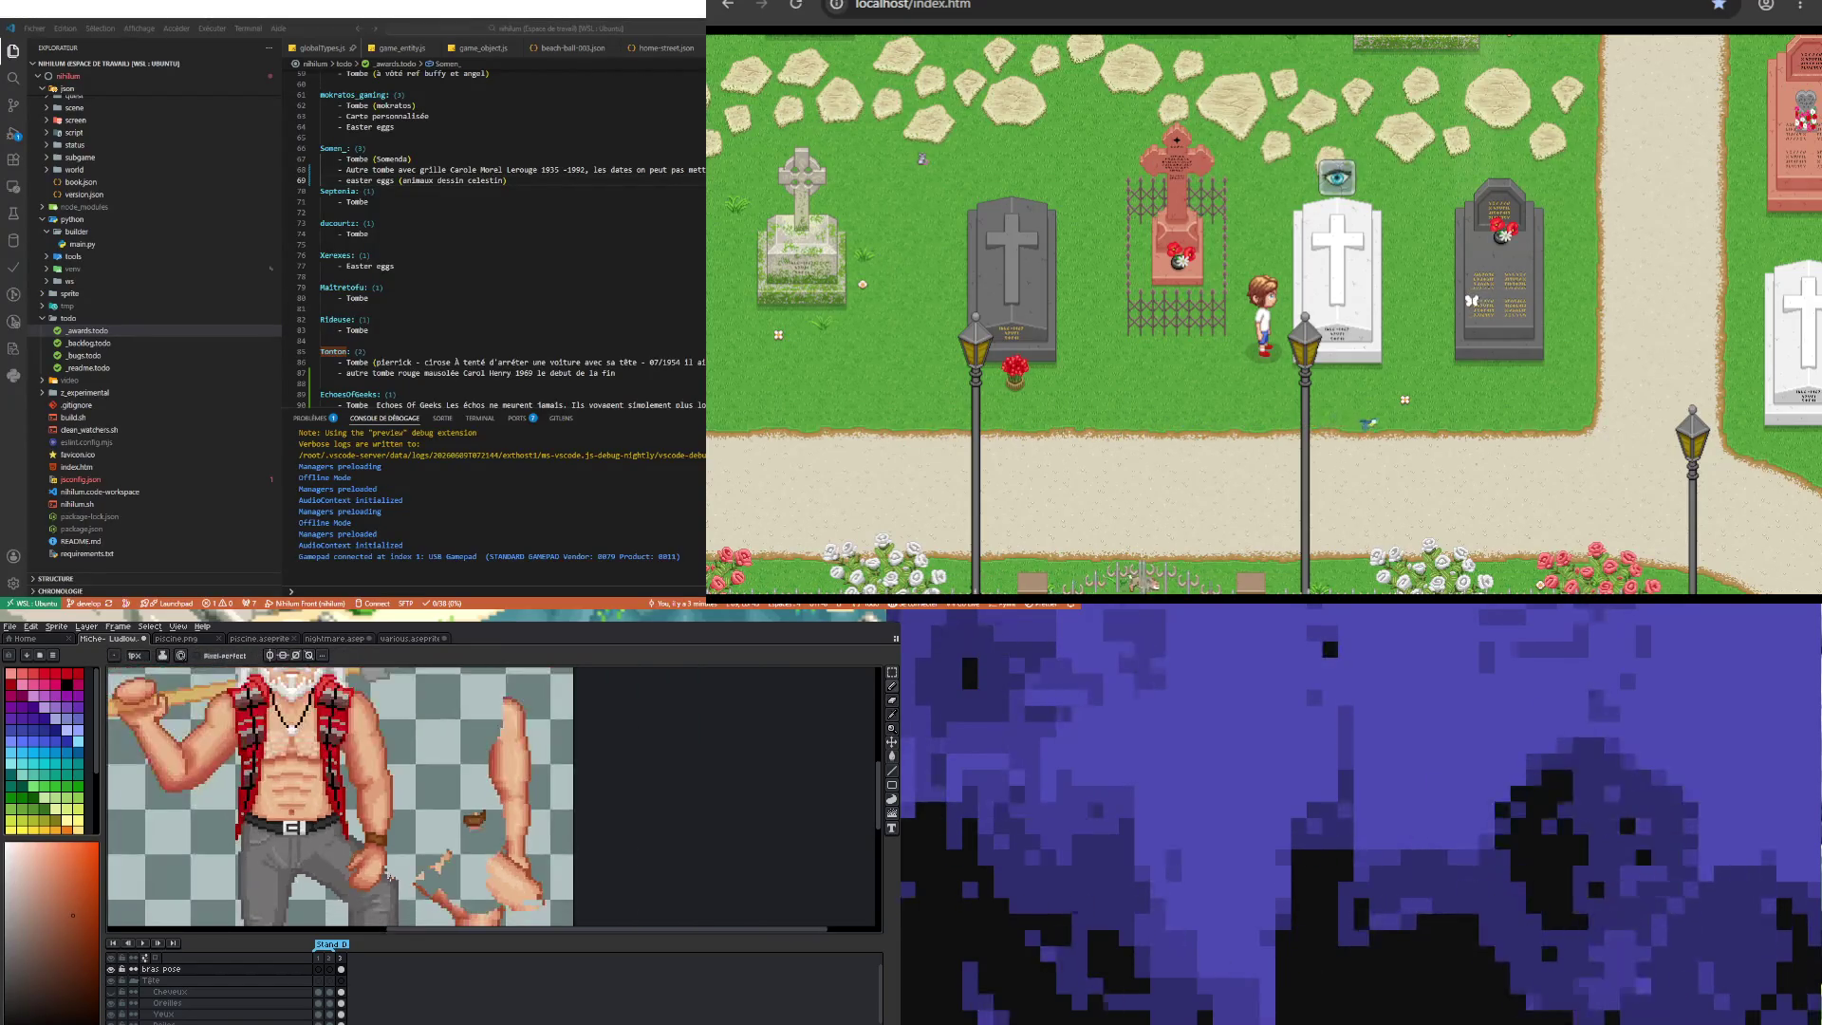
{"action": "scroll", "coordinate": [281, 878], "scroll_direction": "down", "scroll_amount": 2}
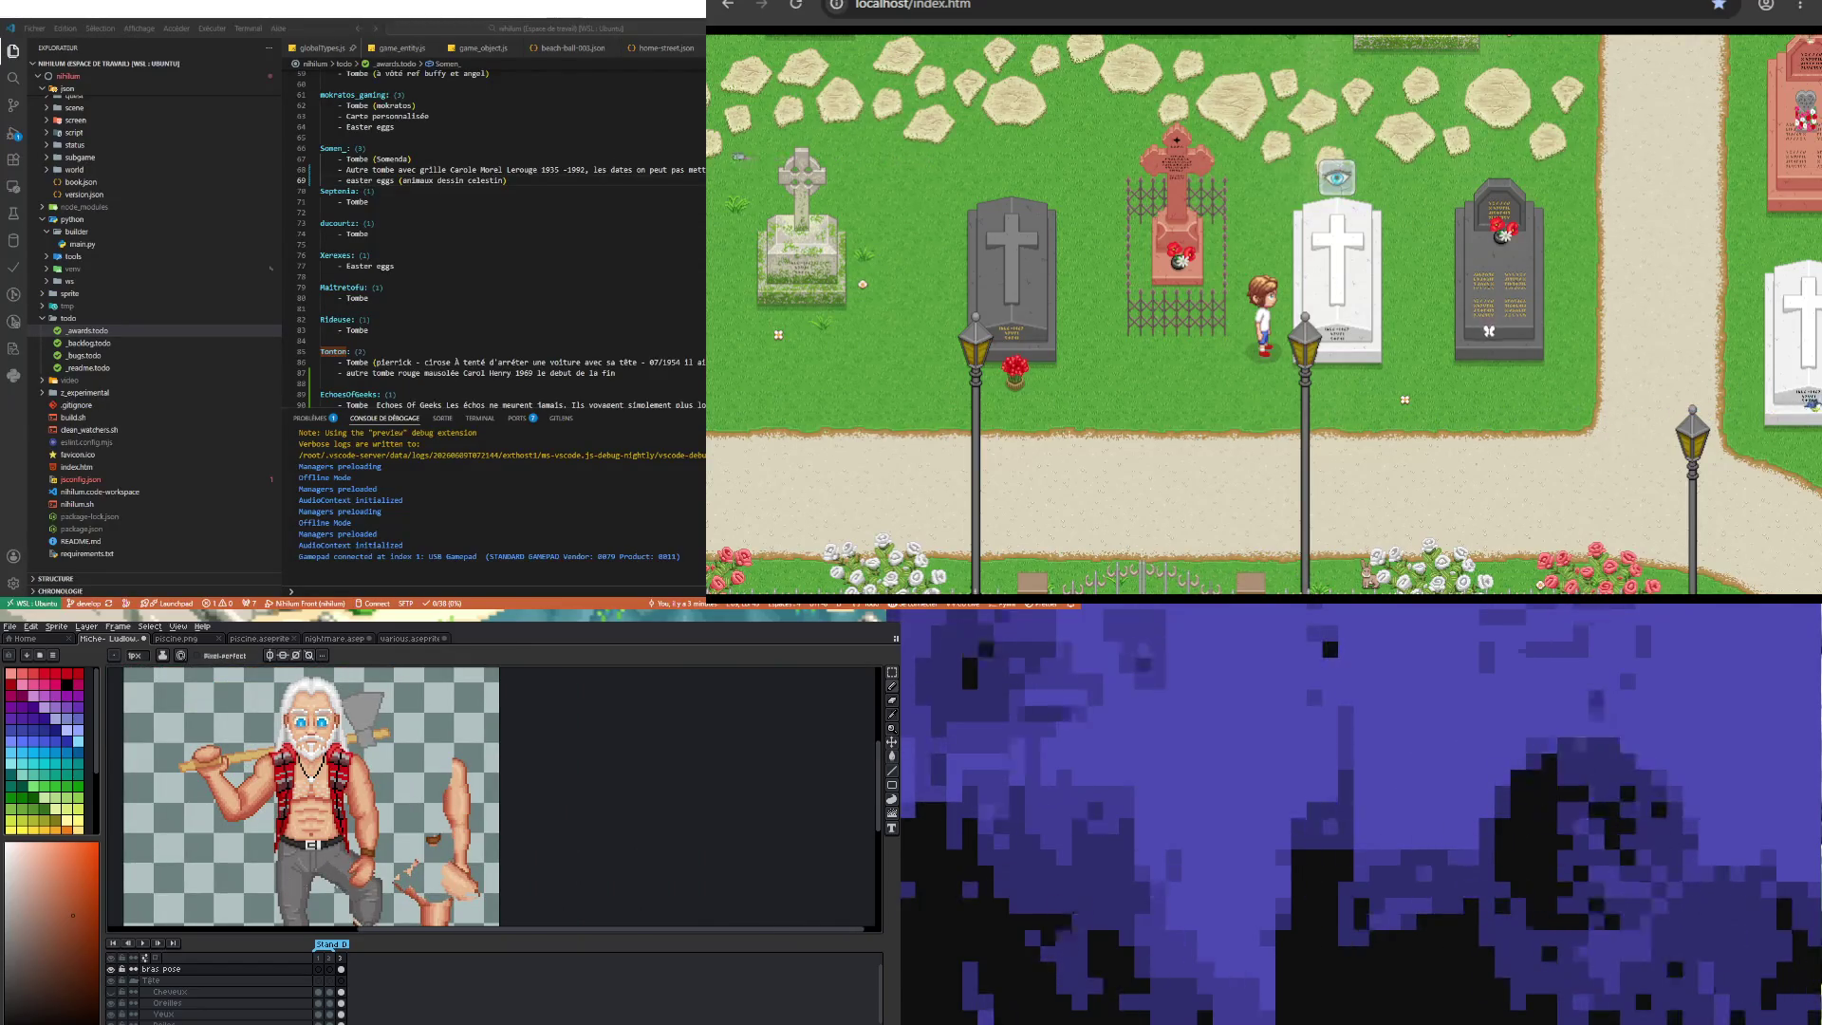
{"action": "scroll", "coordinate": [334, 879], "scroll_direction": "up", "scroll_amount": 2}
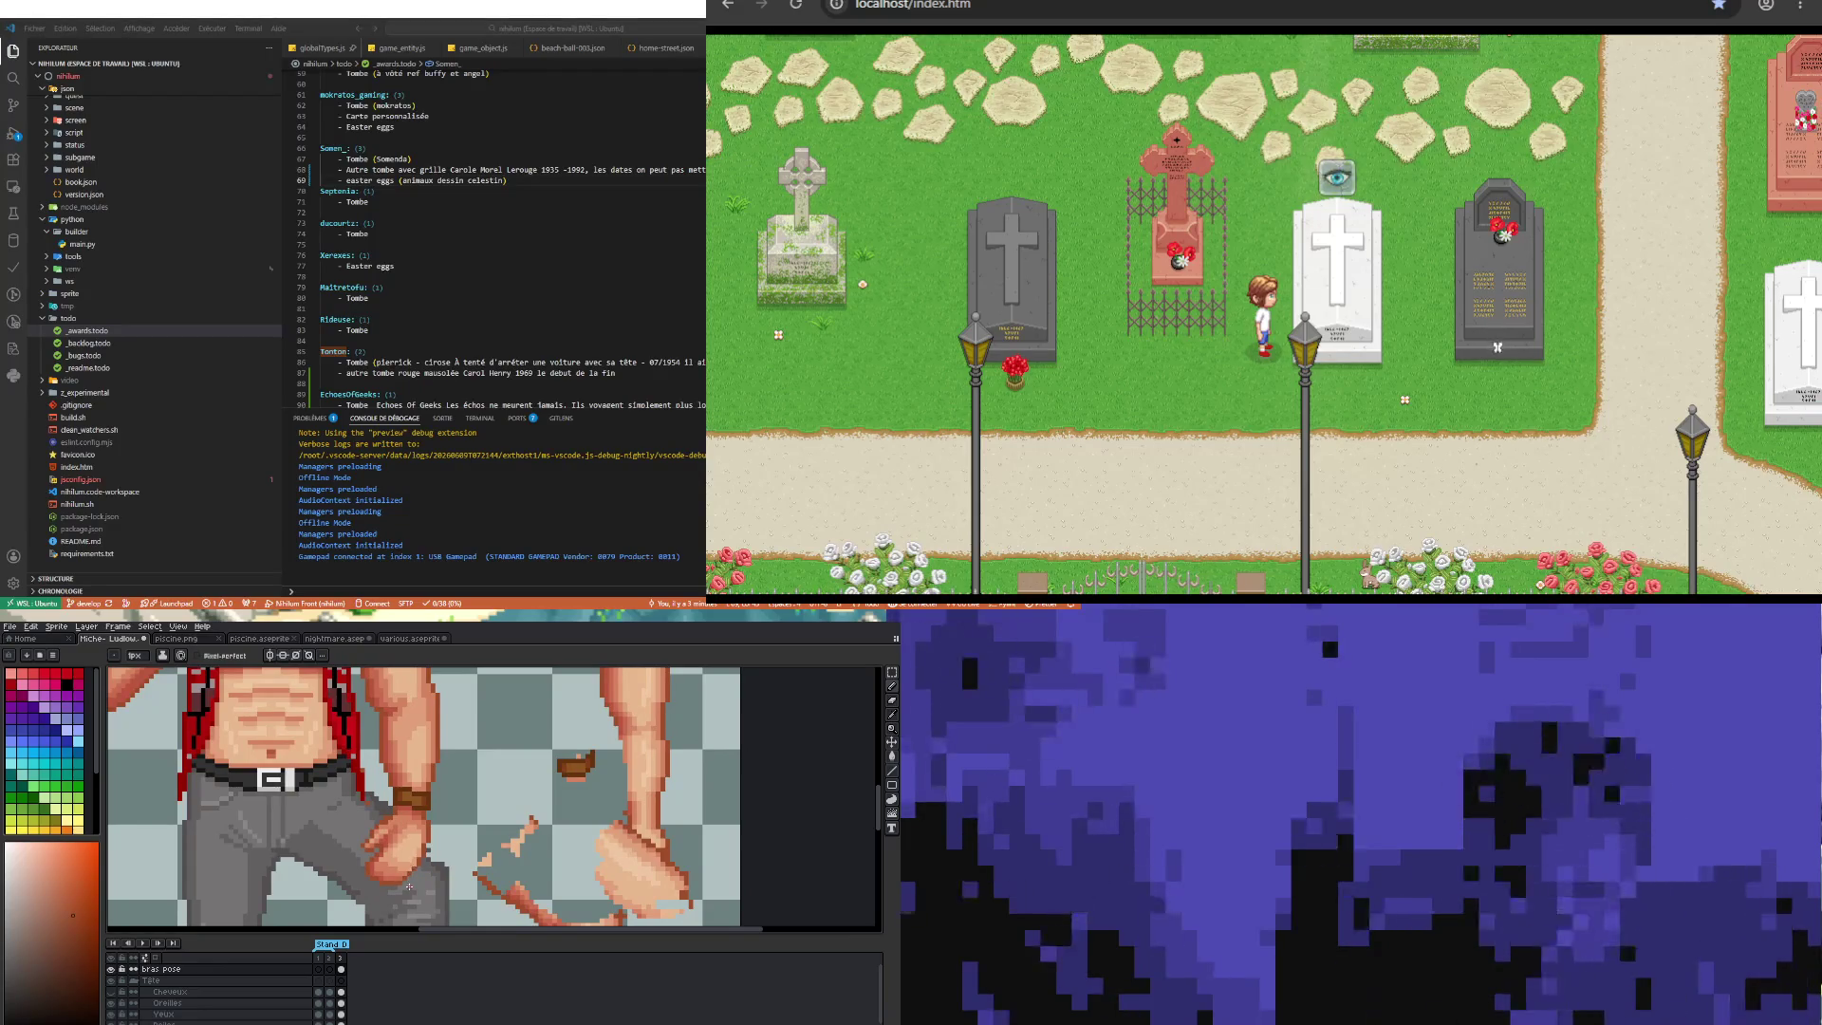
{"action": "scroll", "coordinate": [409, 887], "scroll_direction": "up", "scroll_amount": 1}
{"action": "left_click", "coordinate": [414, 833], "text": "alt"}
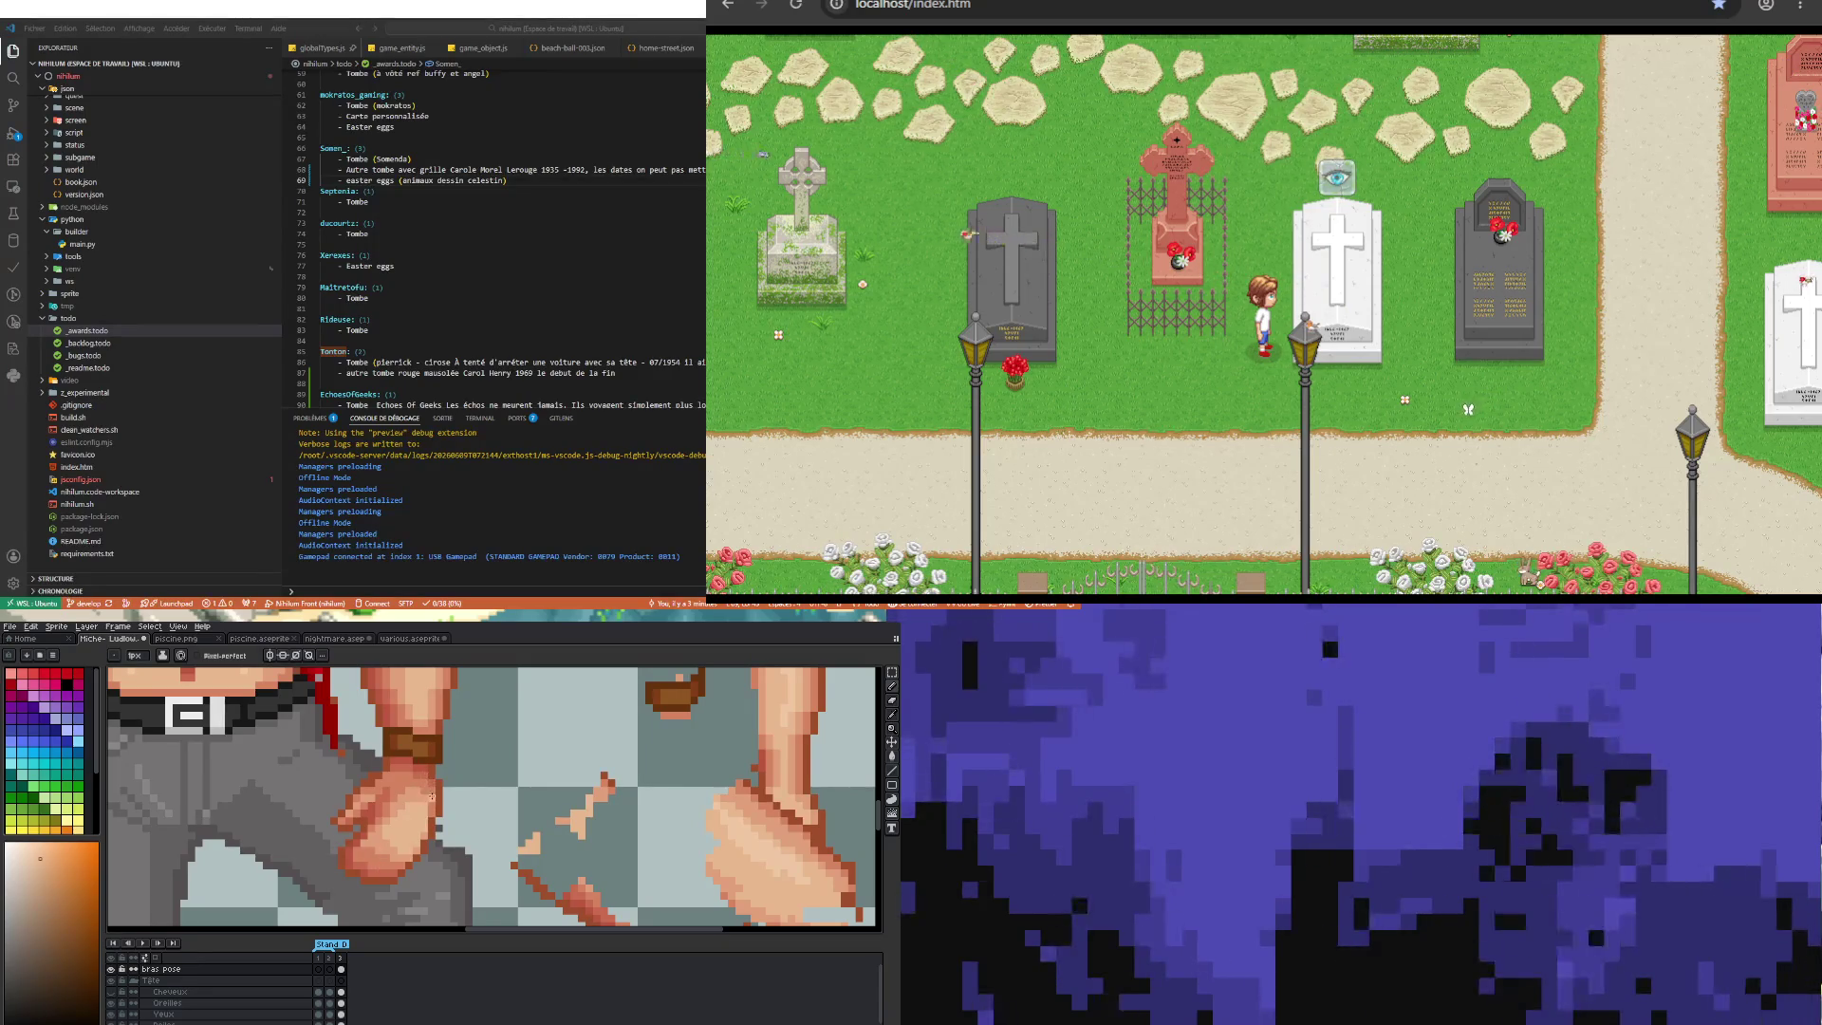
Step: Sample the dark reddish-brown from the fist and repaint its shading
{"action": "key", "text": "alt"}
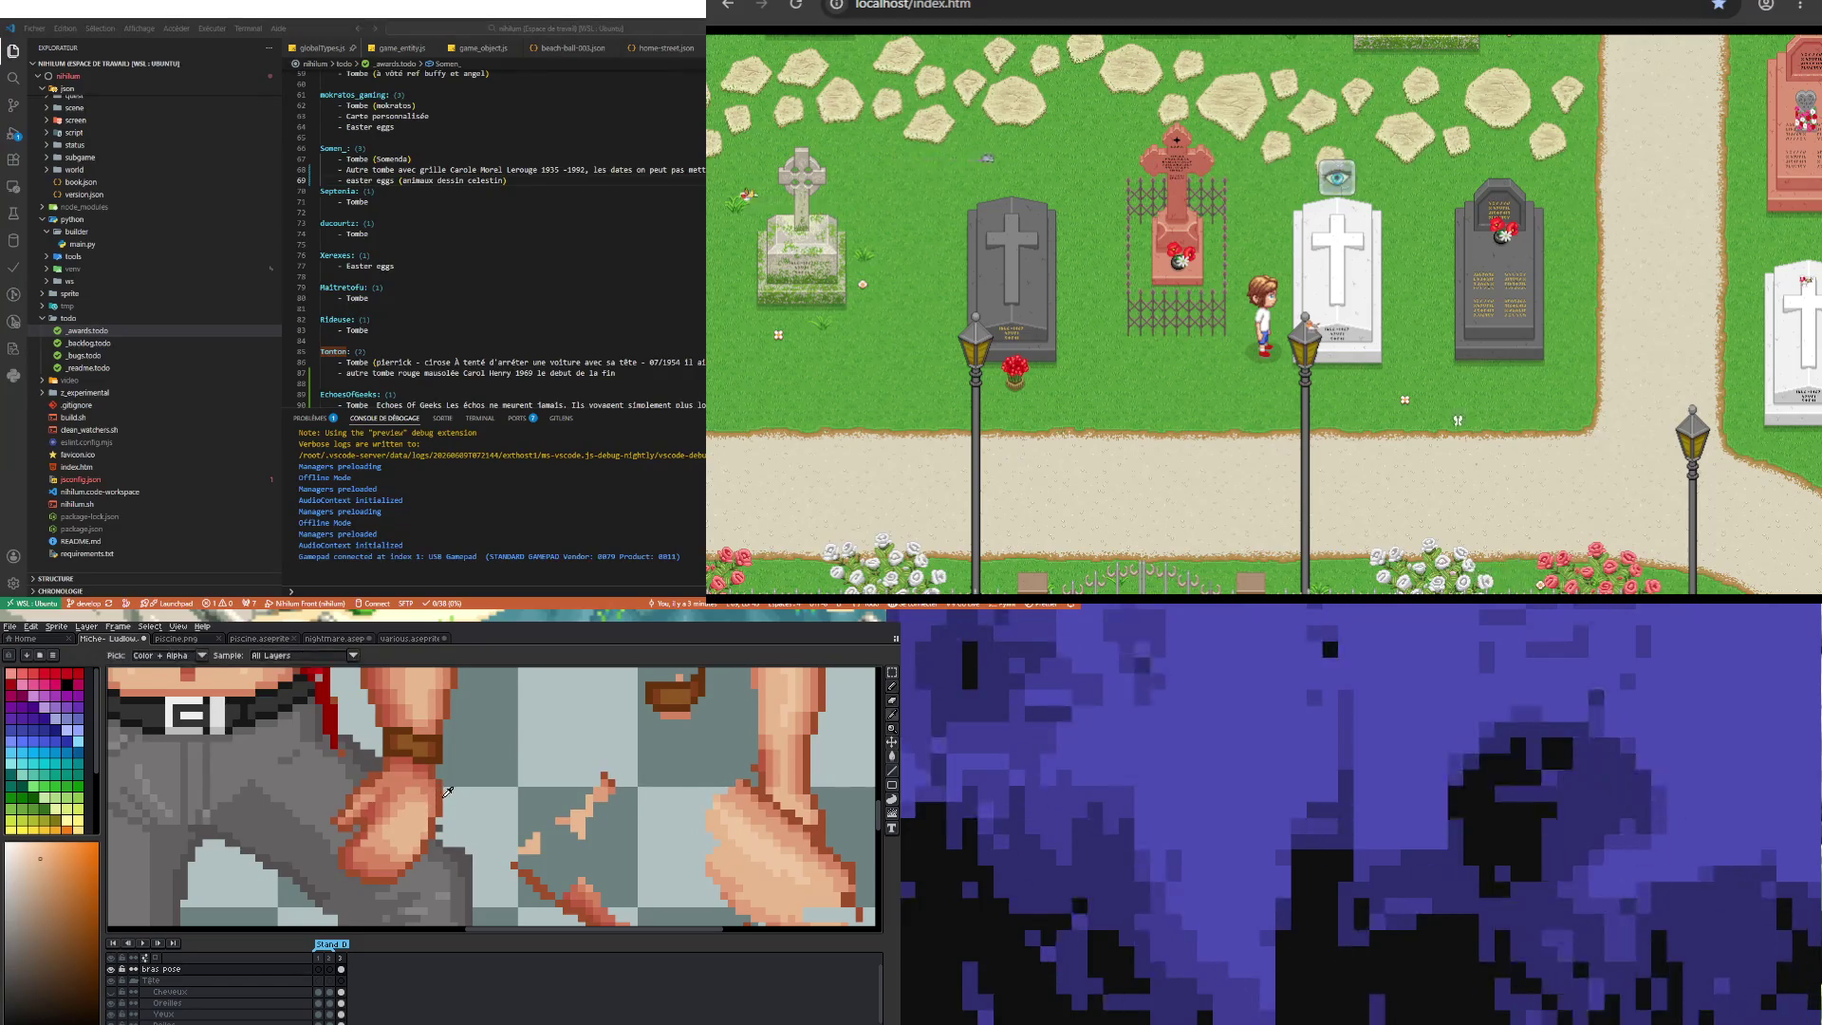
{"action": "left_click", "coordinate": [436, 772], "text": "alt"}
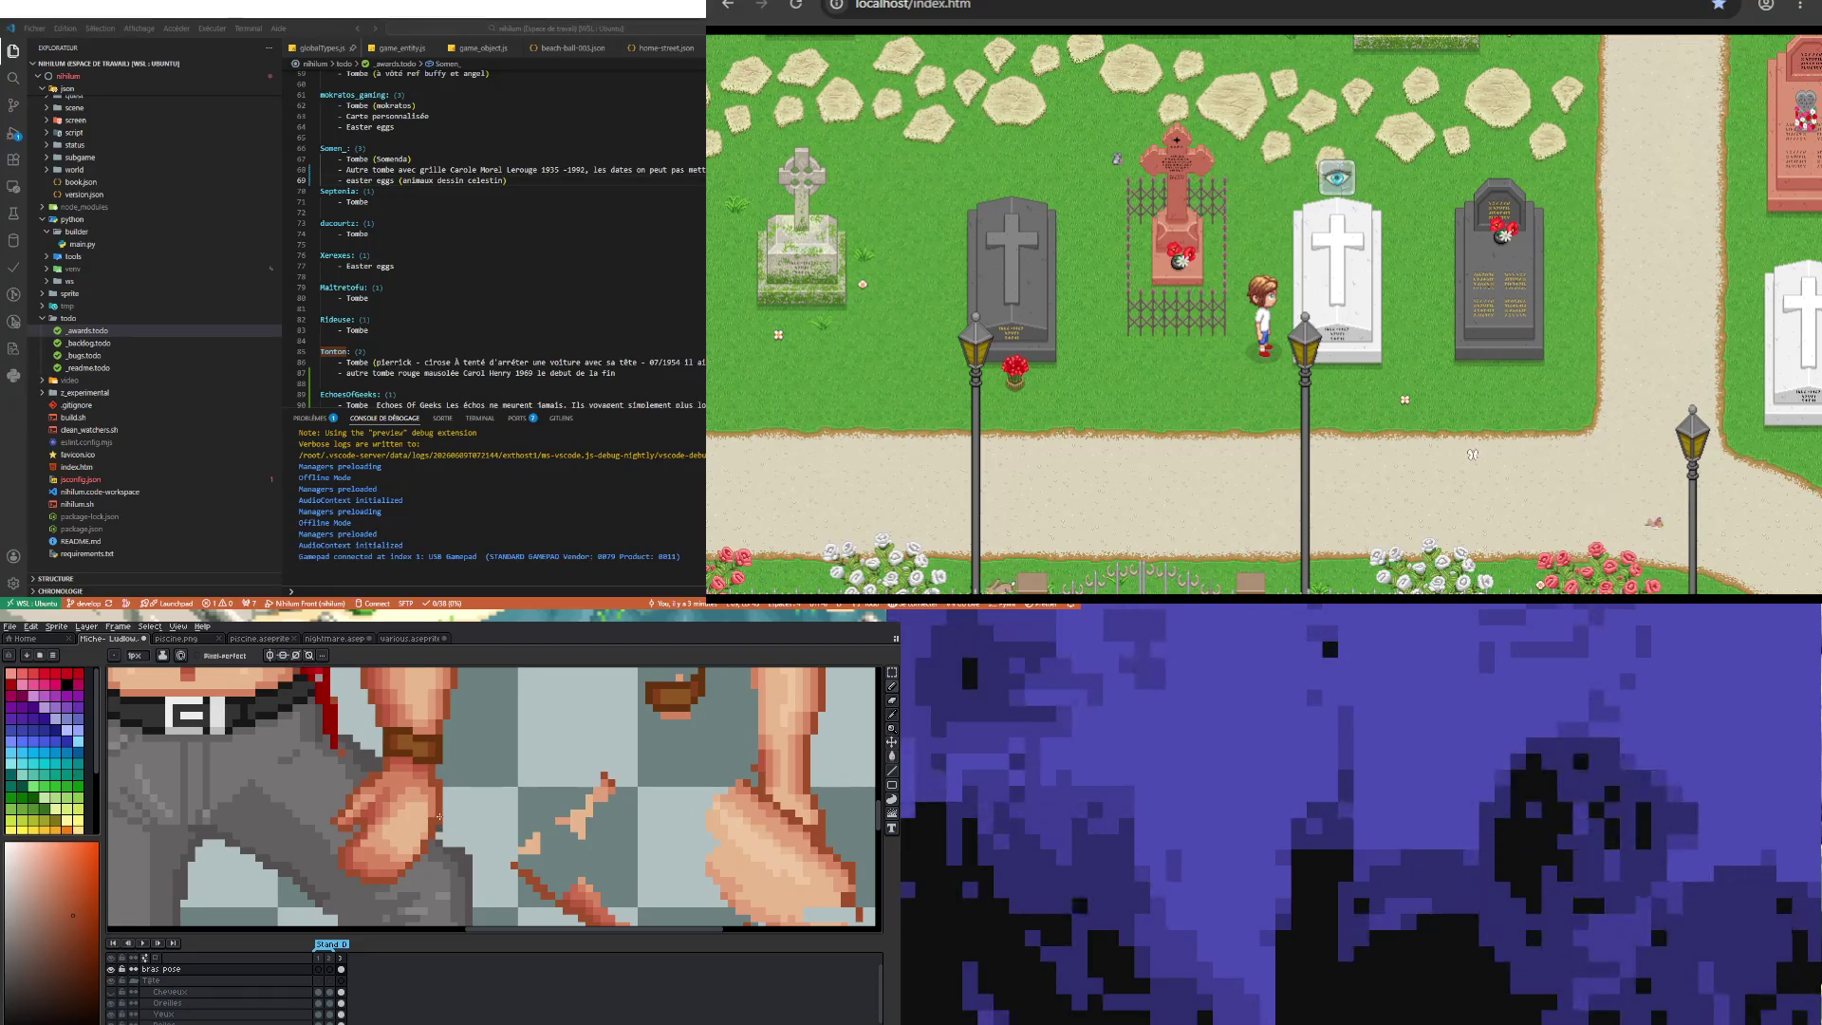
{"action": "key", "text": "alt"}
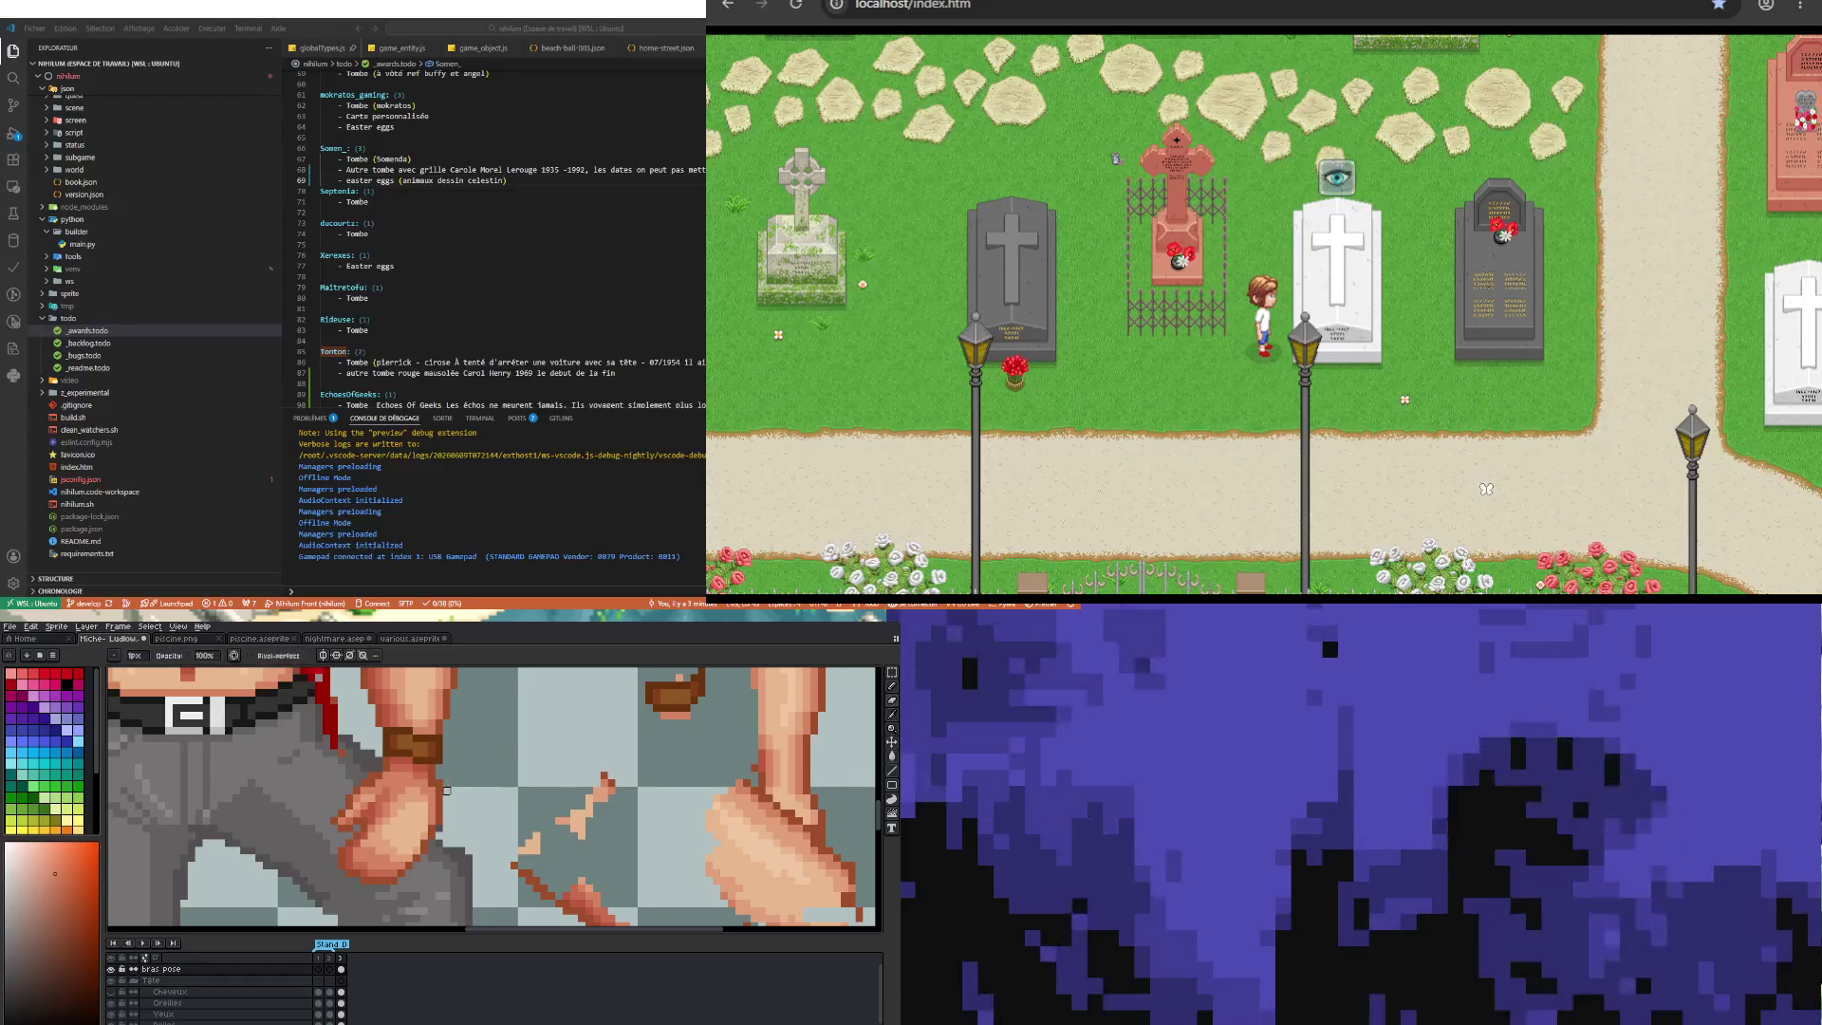
{"action": "key", "text": "e"}
{"action": "scroll", "coordinate": [439, 783], "scroll_direction": "down", "scroll_amount": 1}
{"action": "scroll", "coordinate": [422, 806], "scroll_direction": "down", "scroll_amount": 1}
{"action": "scroll", "coordinate": [408, 824], "scroll_direction": "up", "scroll_amount": 1}
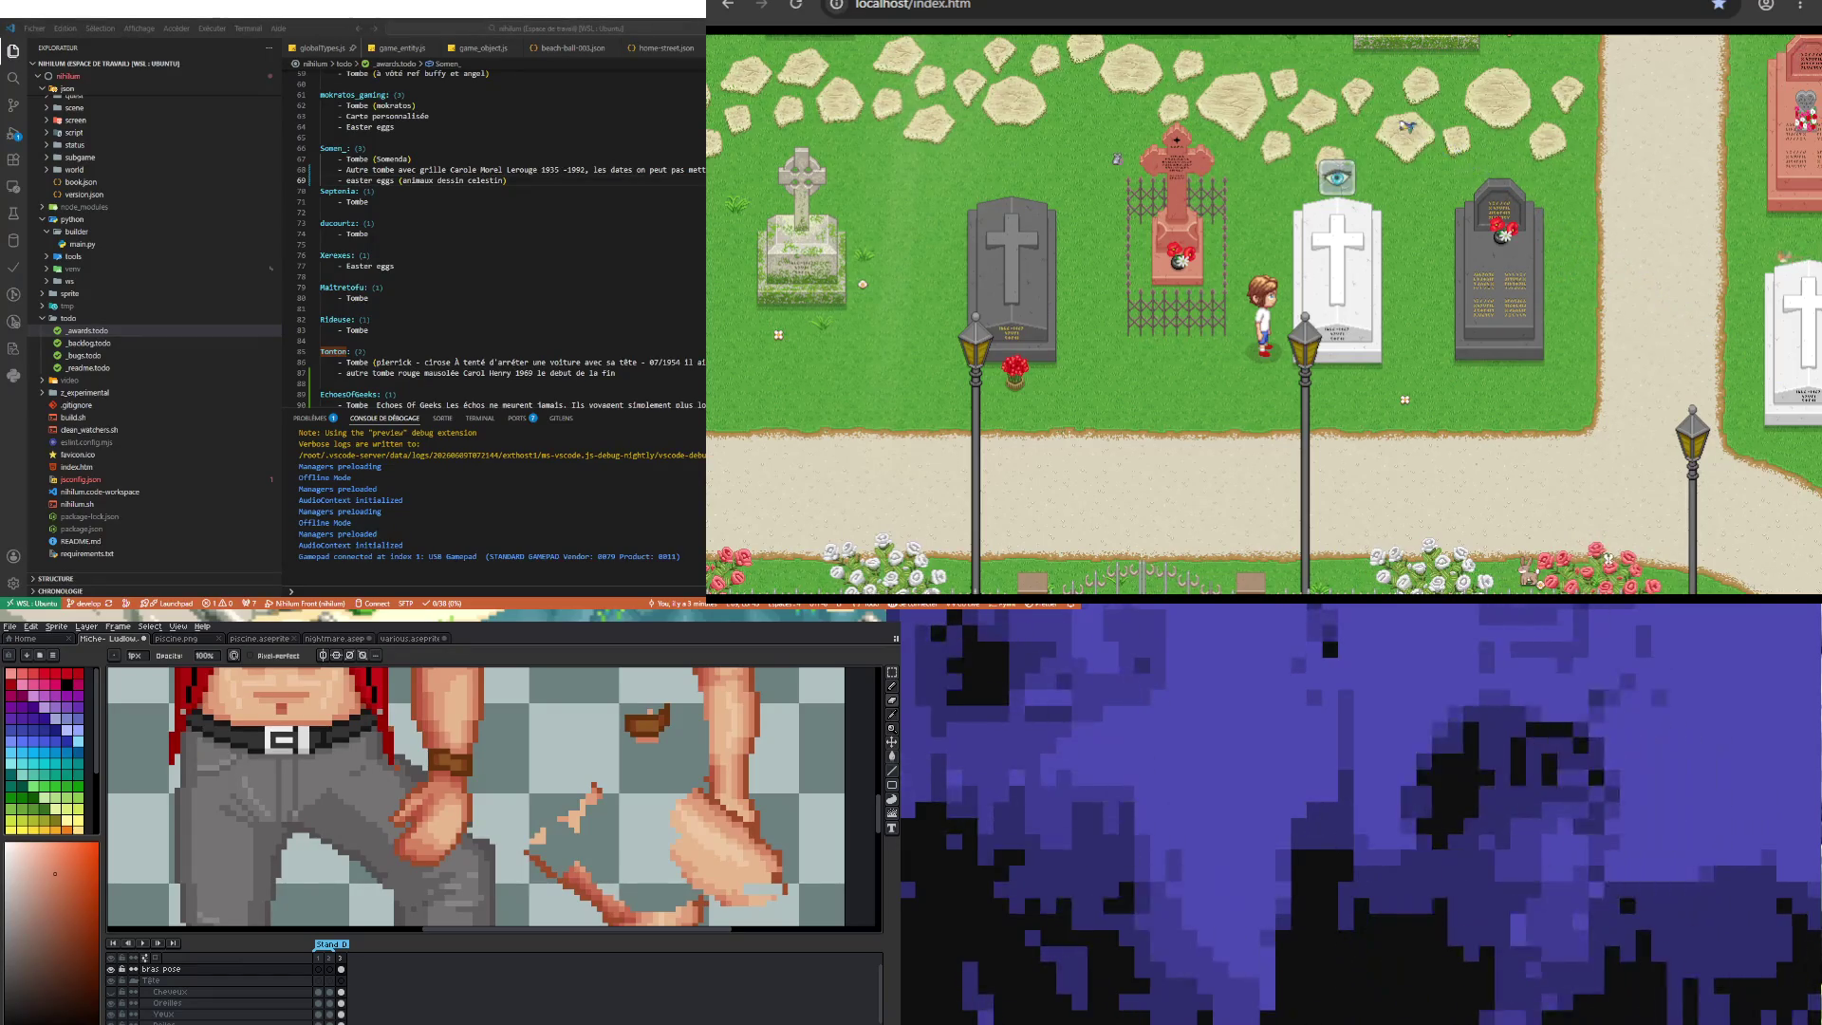
{"action": "scroll", "coordinate": [390, 835], "scroll_direction": "down", "scroll_amount": 1}
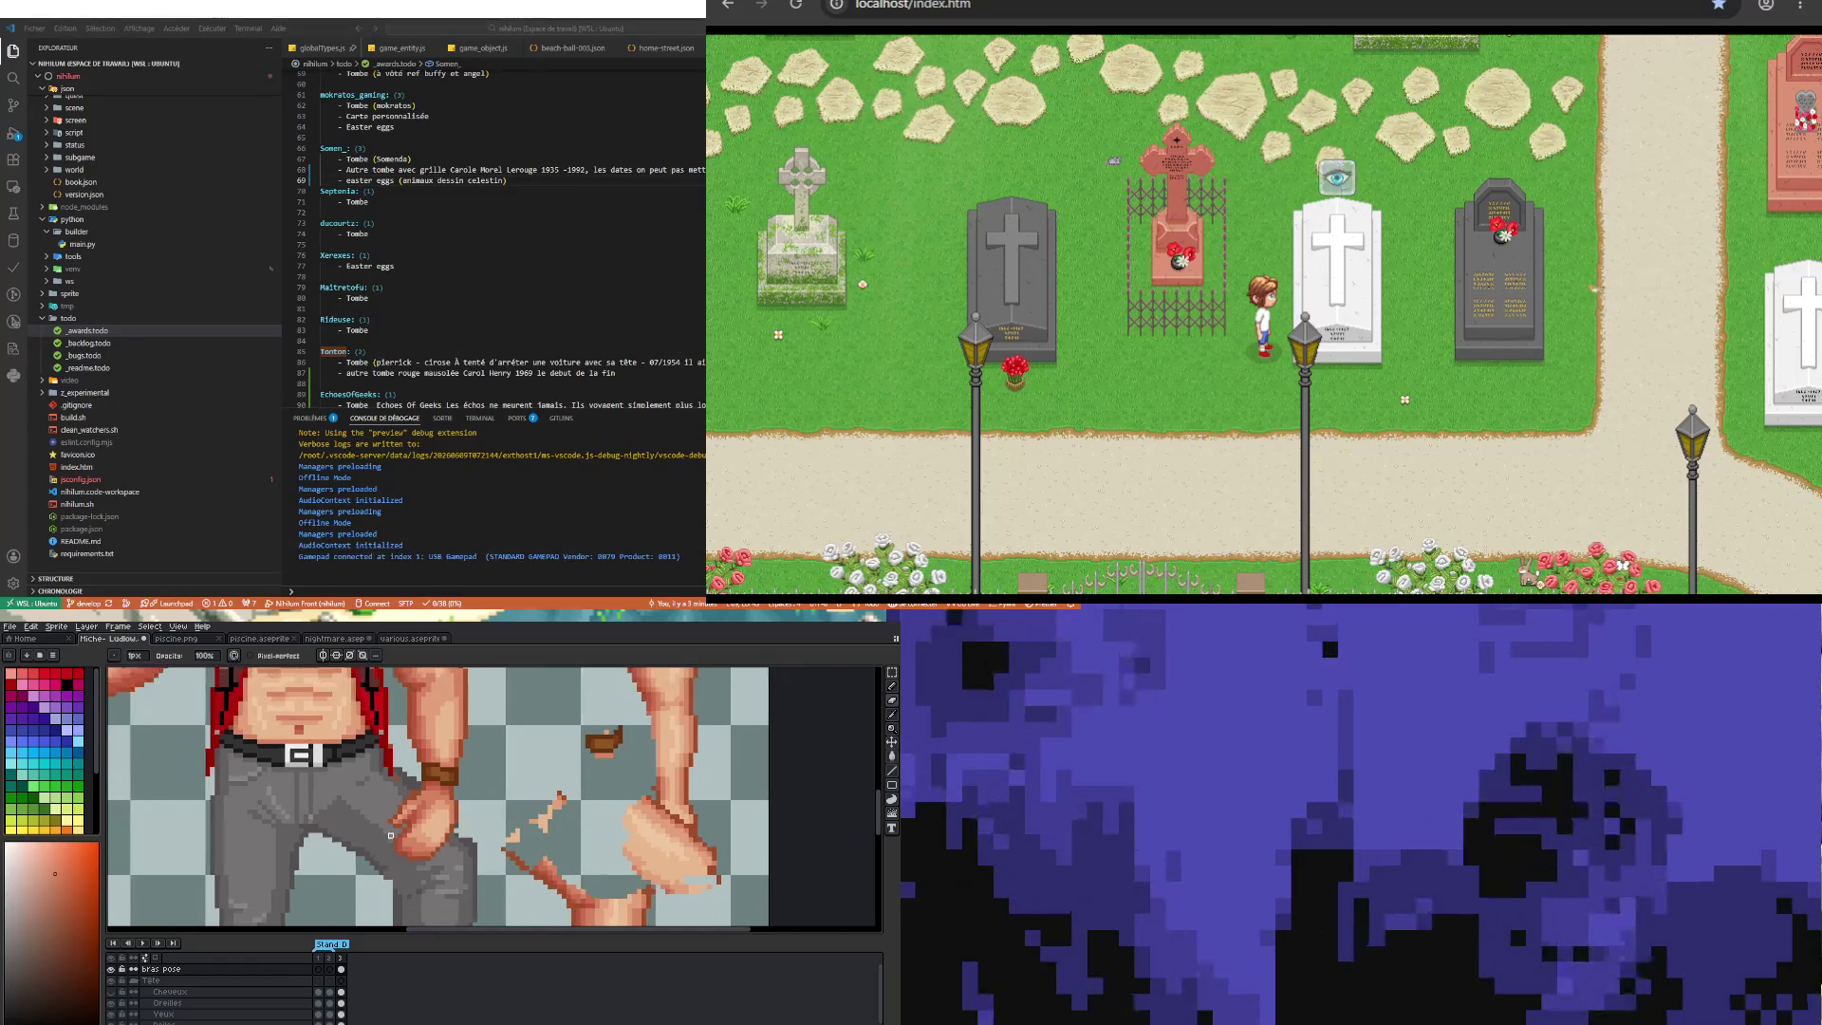
Step: Sample lighter skin tones from the hand and repaint the fist's shading
{"action": "scroll", "coordinate": [390, 835], "scroll_direction": "up", "scroll_amount": 2}
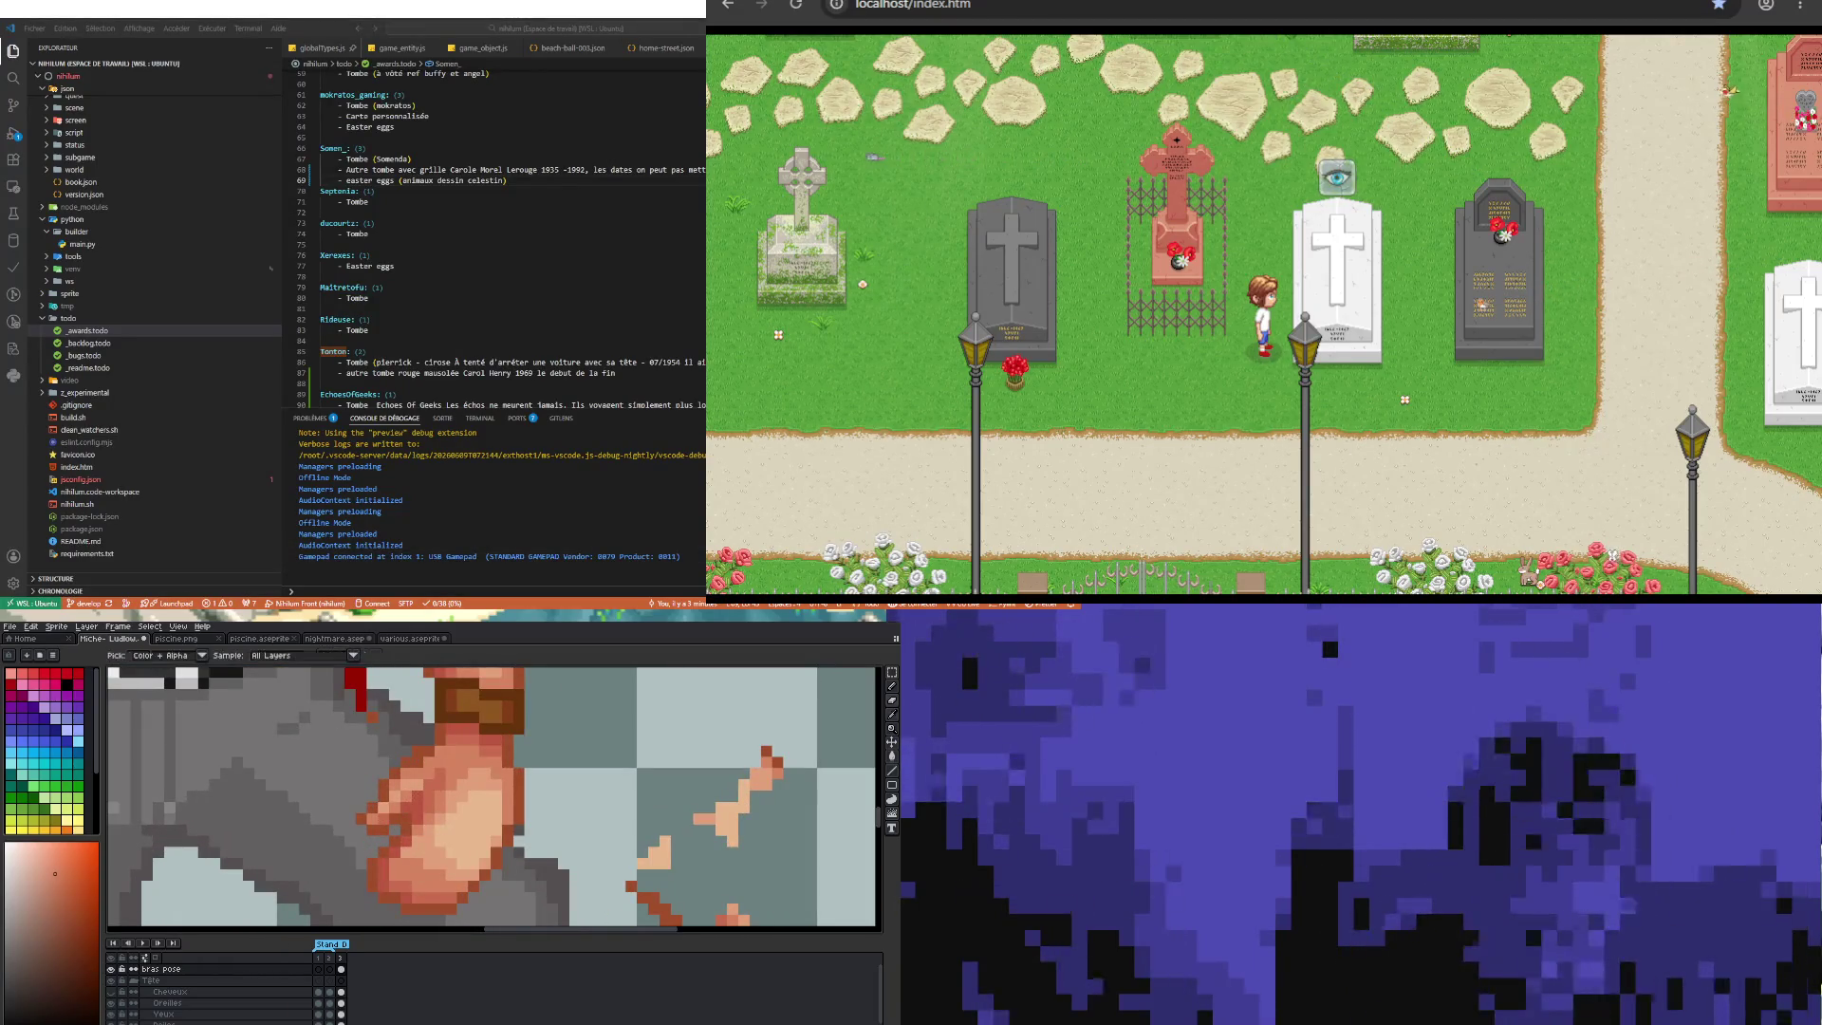
{"action": "left_click", "coordinate": [482, 780], "text": "alt"}
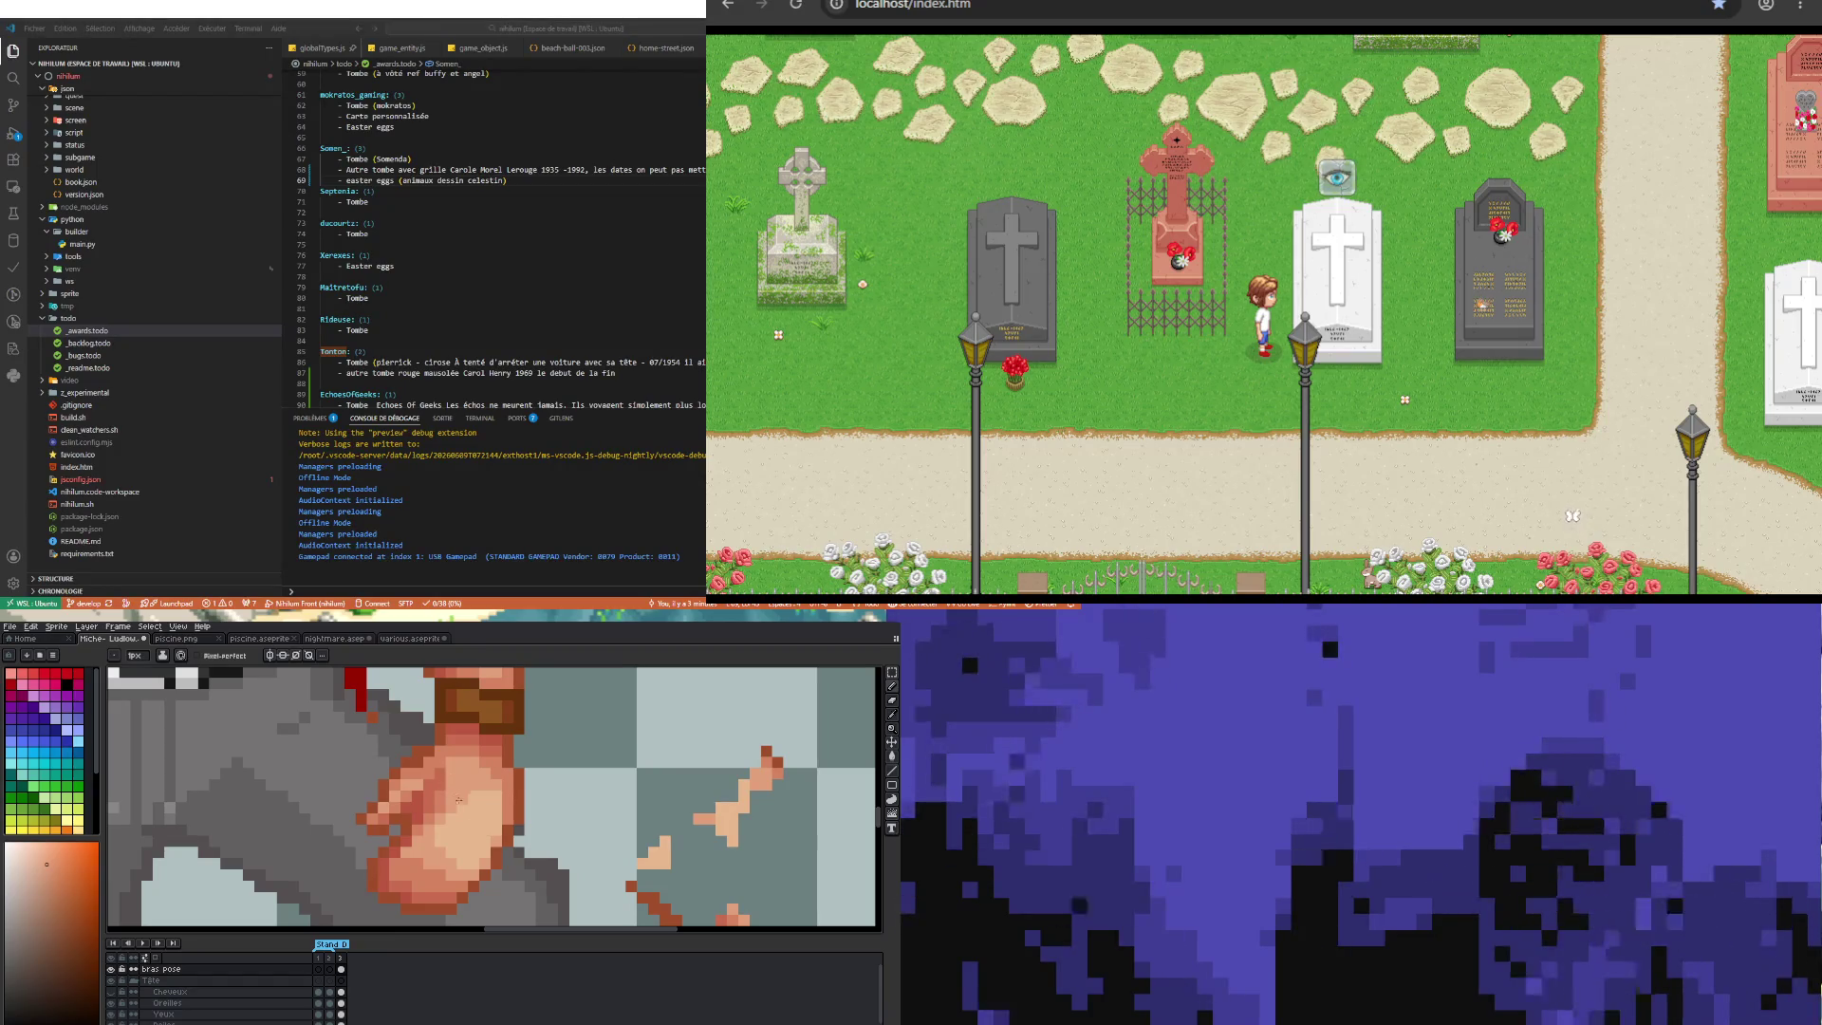
{"action": "left_click", "coordinate": [452, 780], "text": "alt"}
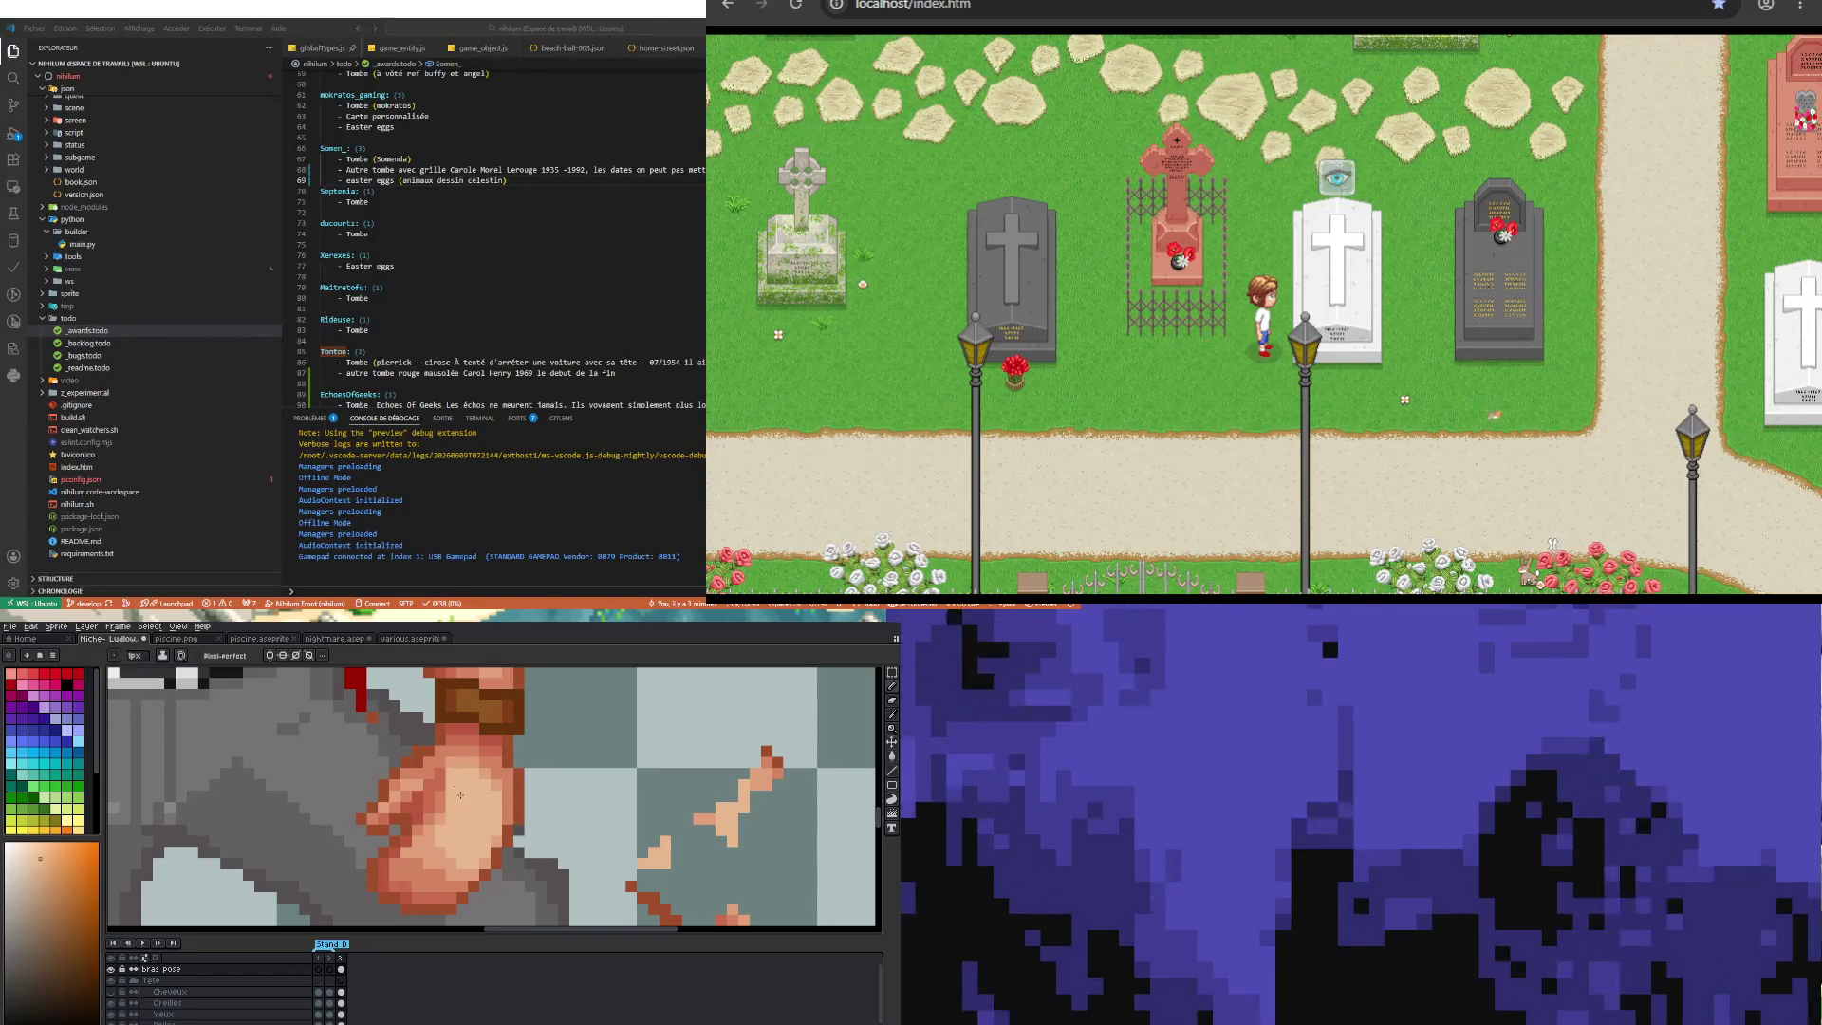
{"action": "scroll", "coordinate": [459, 785], "scroll_direction": "down", "scroll_amount": 1}
{"action": "scroll", "coordinate": [465, 797], "scroll_direction": "down", "scroll_amount": 1}
{"action": "scroll", "coordinate": [472, 809], "scroll_direction": "up", "scroll_amount": 1}
{"action": "scroll", "coordinate": [480, 821], "scroll_direction": "up", "scroll_amount": 1}
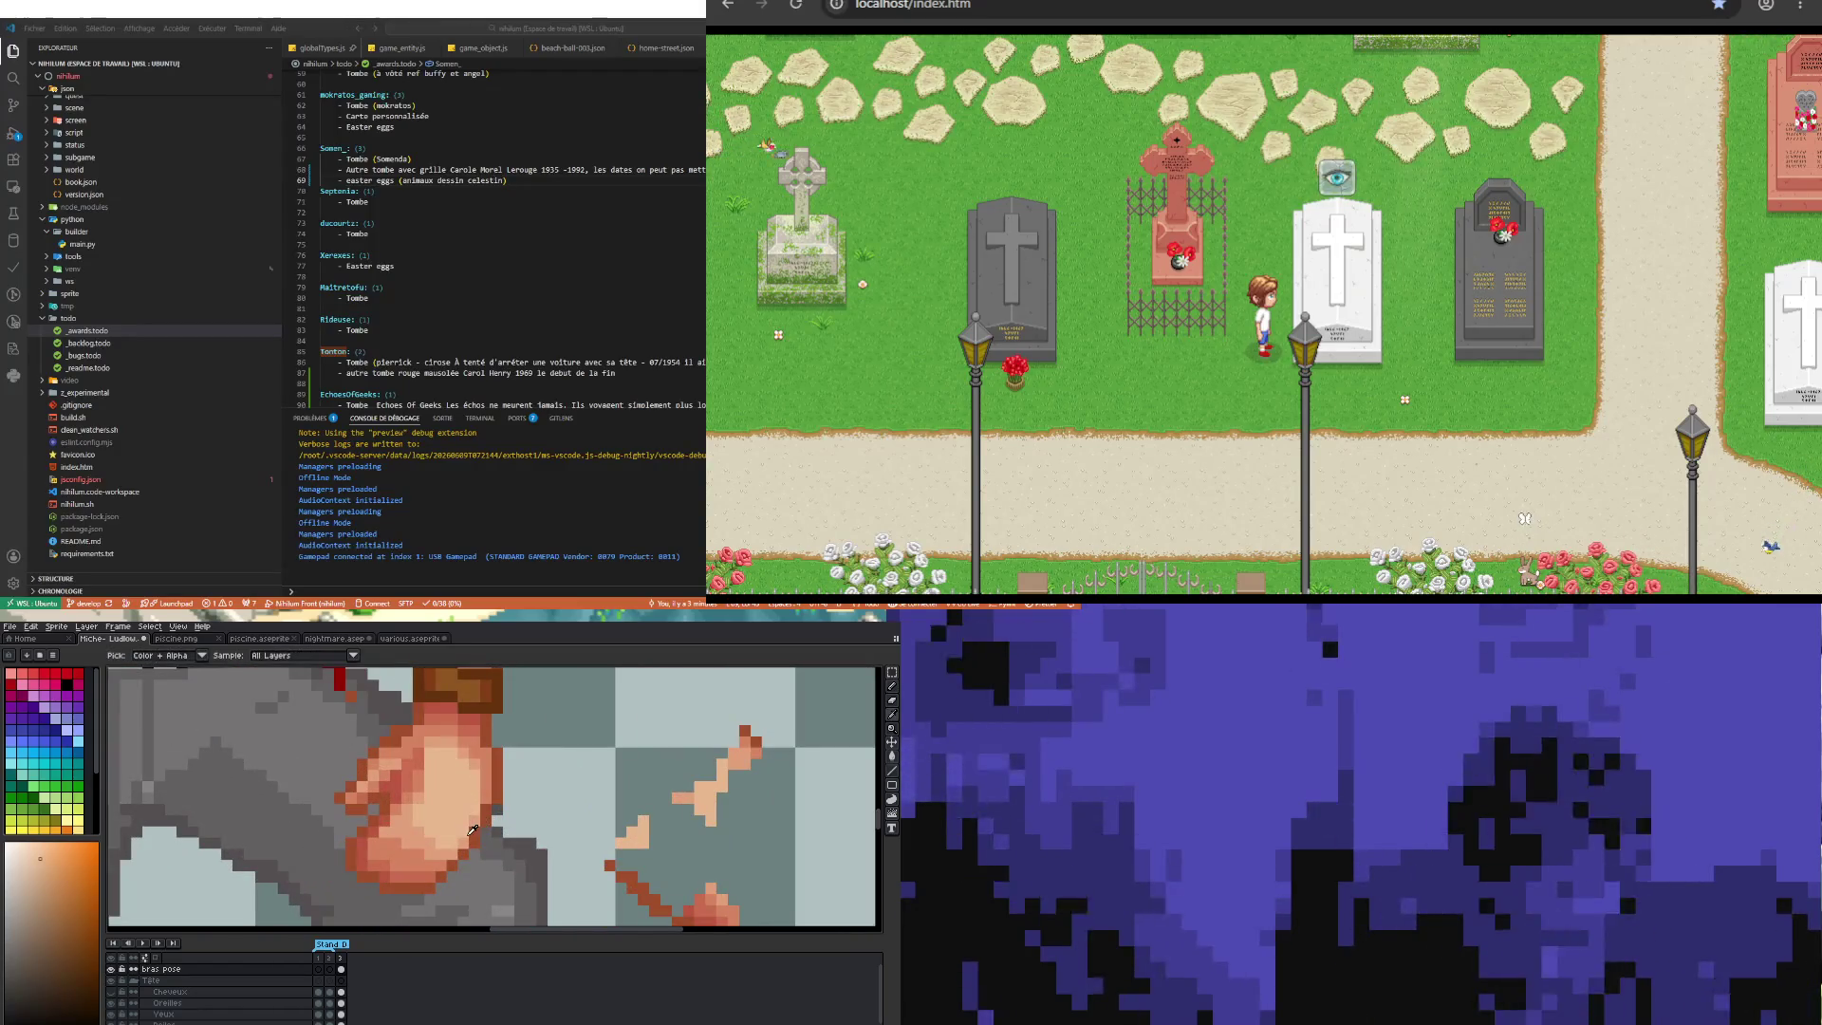
{"action": "left_click", "coordinate": [473, 817], "text": "alt"}
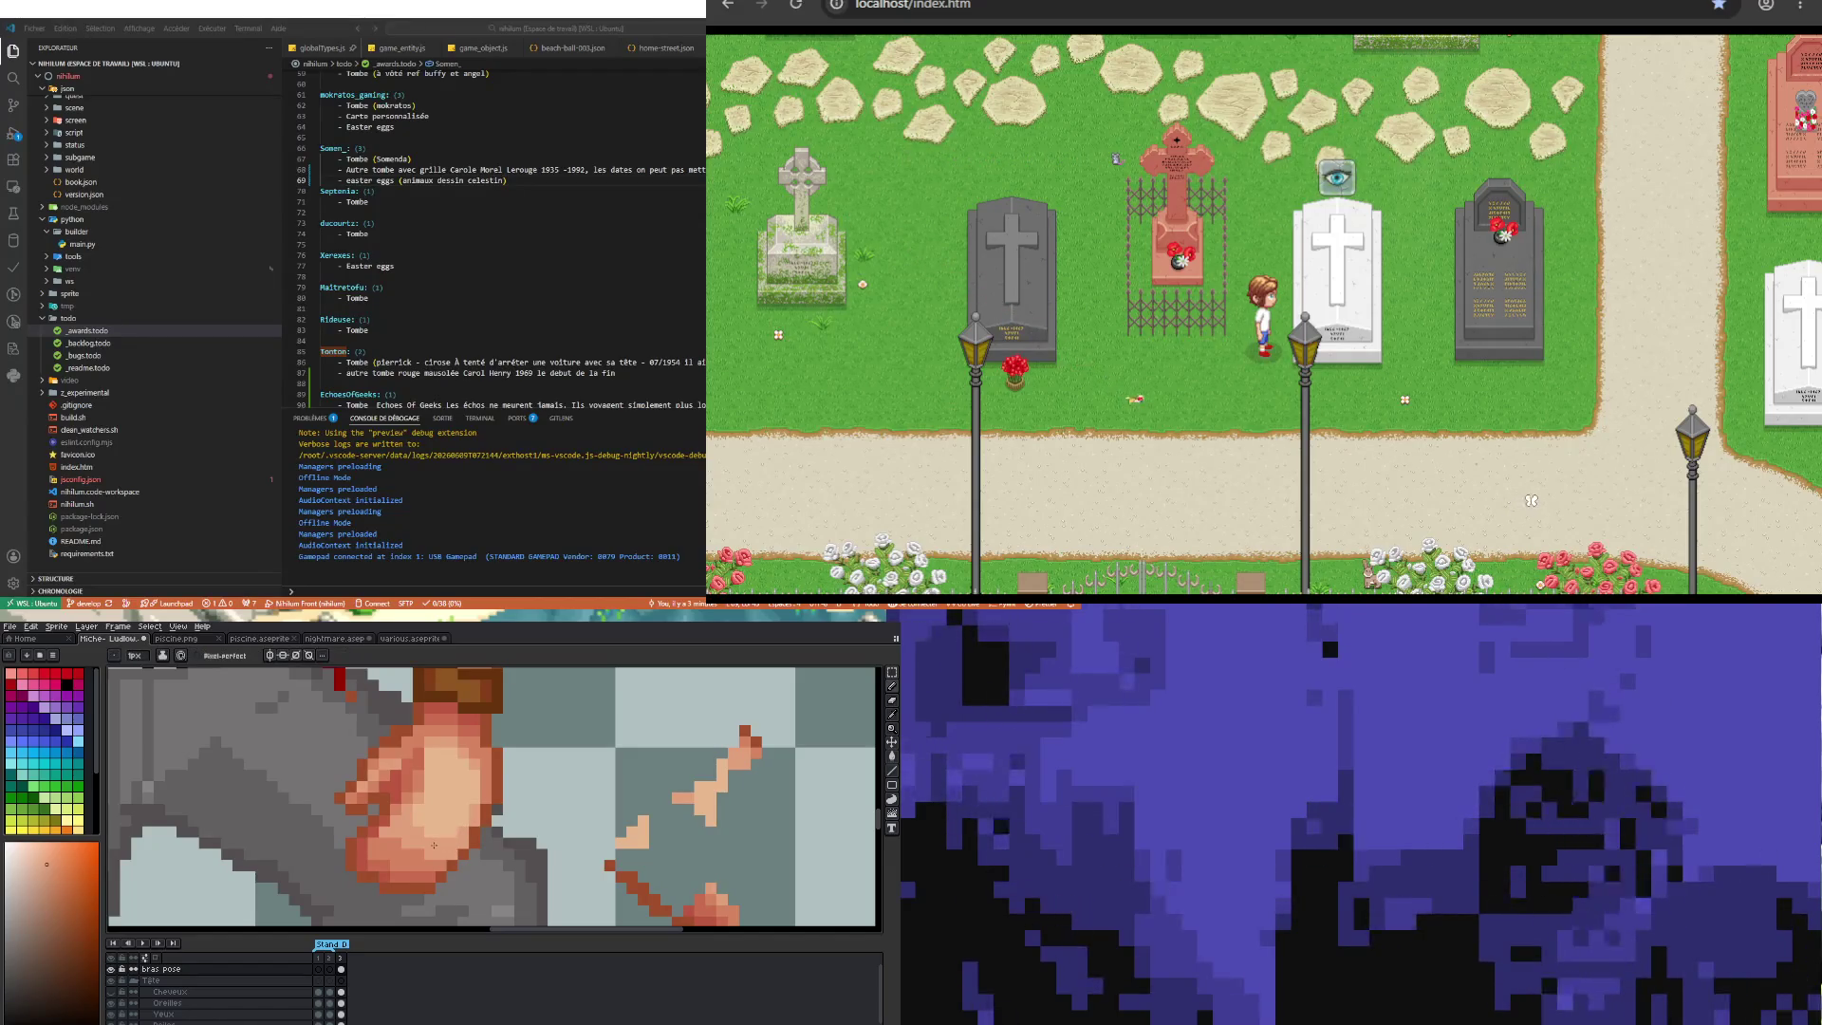
{"action": "scroll", "coordinate": [475, 839], "scroll_direction": "down", "scroll_amount": 2}
{"action": "scroll", "coordinate": [474, 839], "scroll_direction": "up", "scroll_amount": 2}
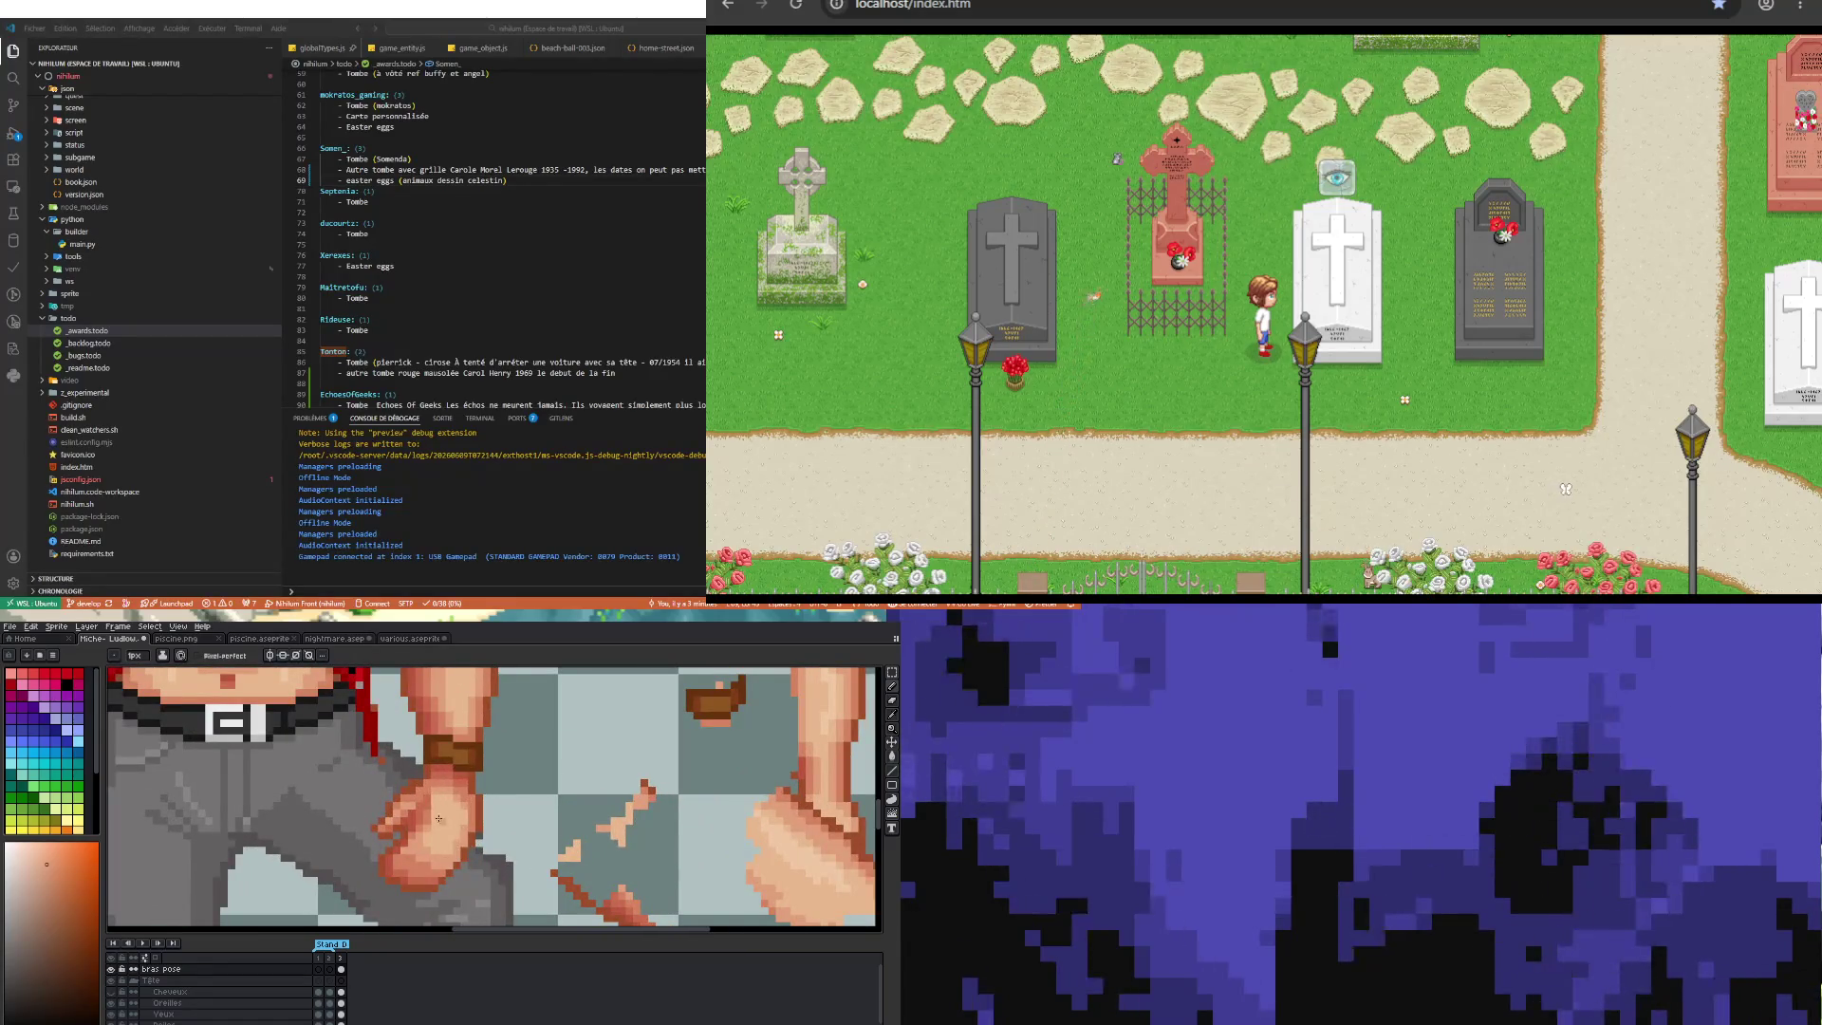
{"action": "scroll", "coordinate": [440, 820], "scroll_direction": "up", "scroll_amount": 1}
{"action": "scroll", "coordinate": [422, 797], "scroll_direction": "up", "scroll_amount": 1}
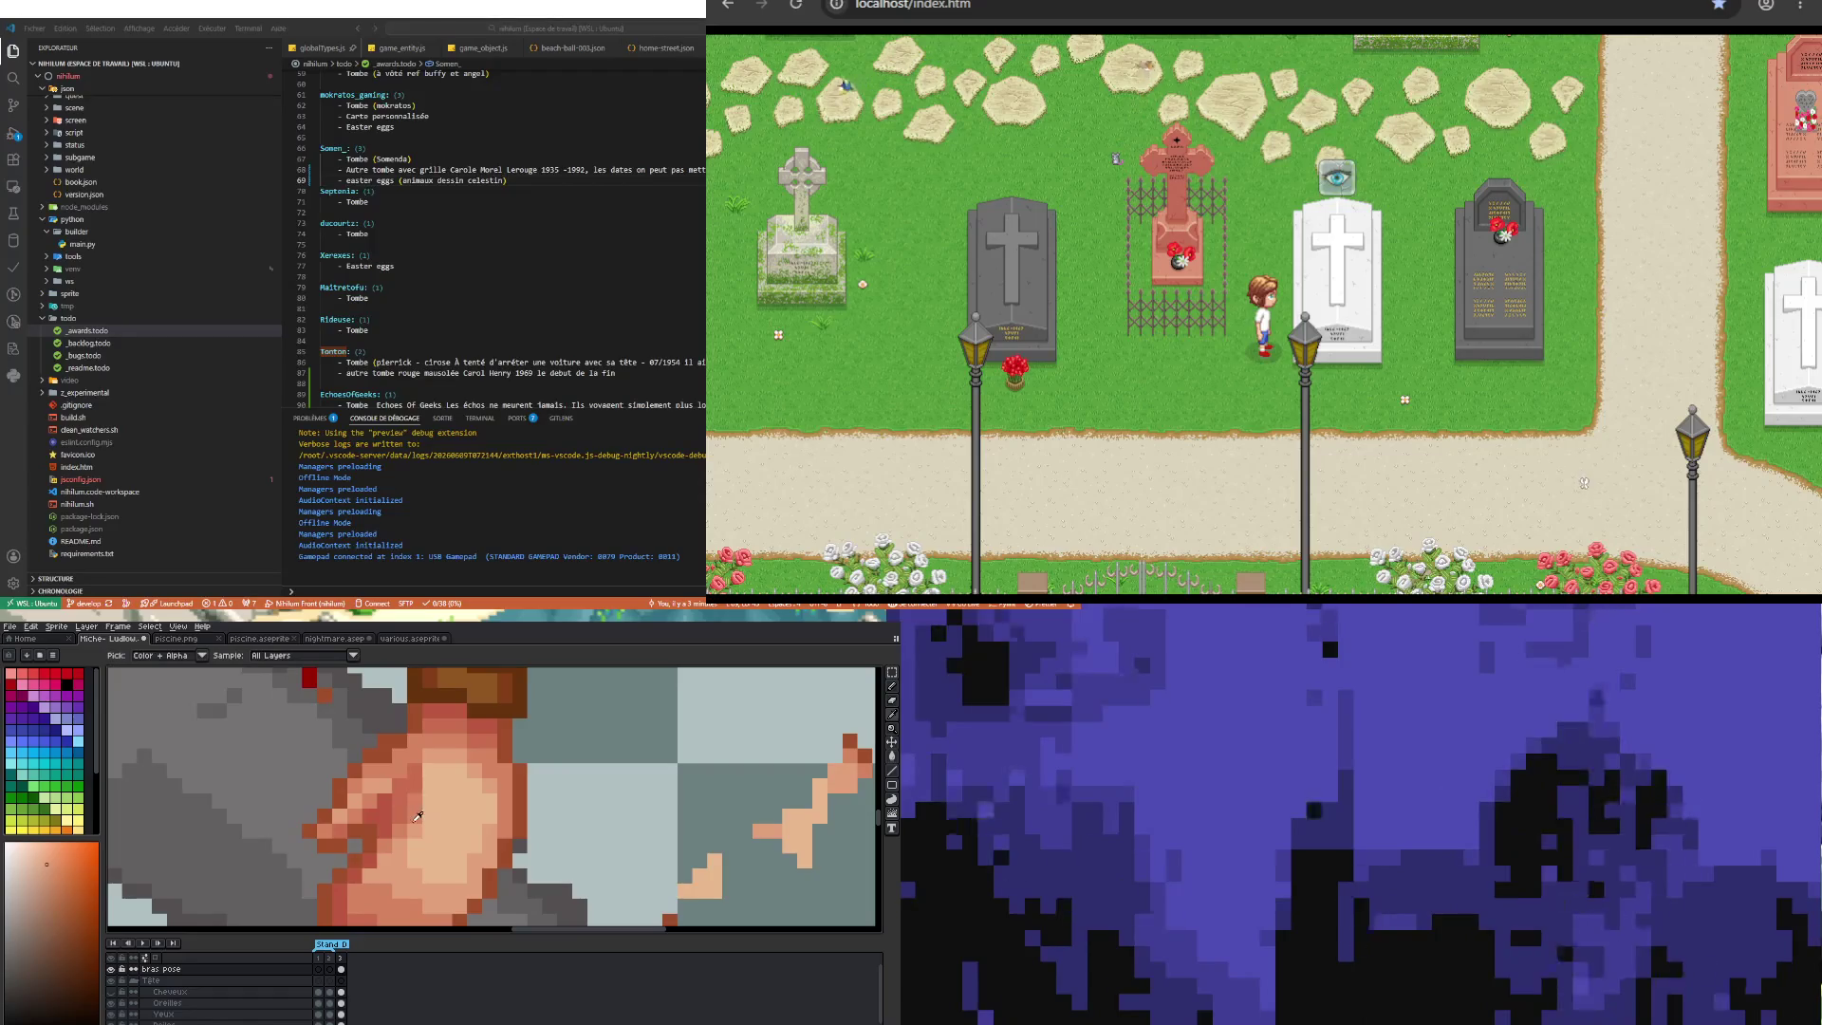
{"action": "left_click", "coordinate": [438, 807]}
{"action": "key", "text": "b"}
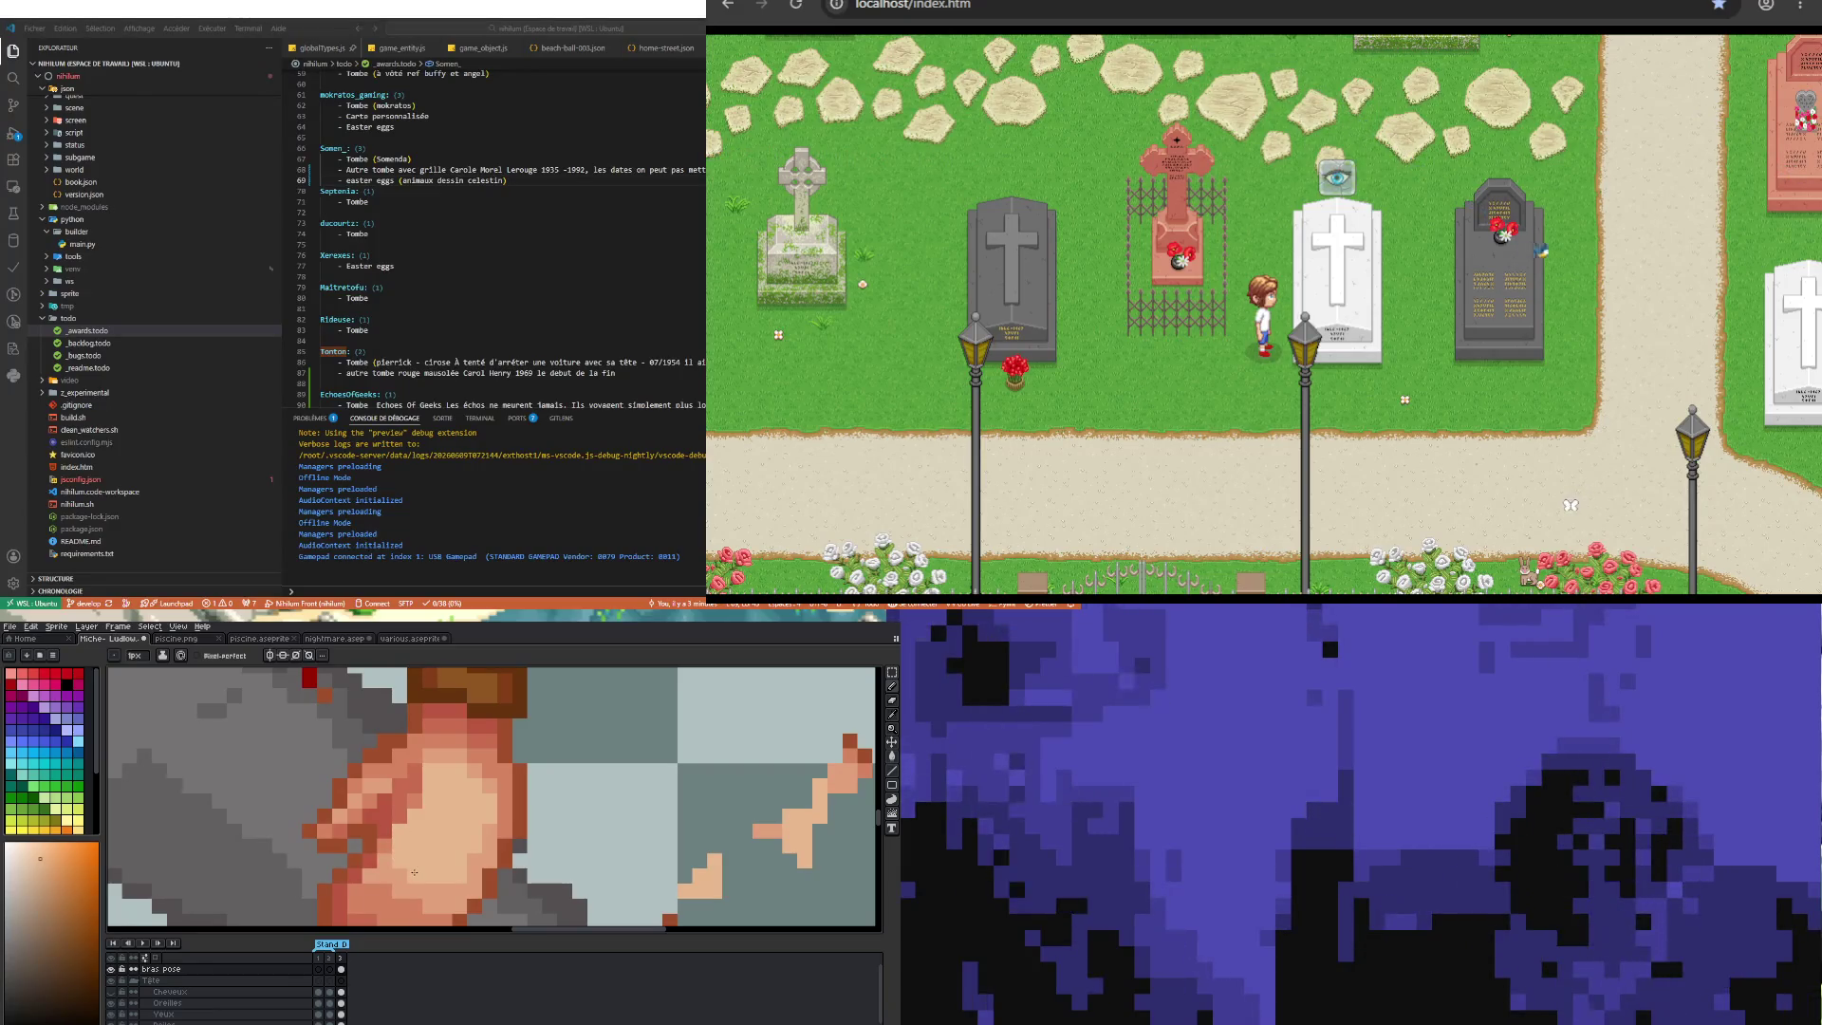
Step: Sample another skin shade from the fist and smooth the remaining shading pixels
{"action": "scroll", "coordinate": [431, 826], "scroll_direction": "down", "scroll_amount": 2}
{"action": "scroll", "coordinate": [435, 833], "scroll_direction": "up", "scroll_amount": 1}
{"action": "scroll", "coordinate": [437, 837], "scroll_direction": "up", "scroll_amount": 1}
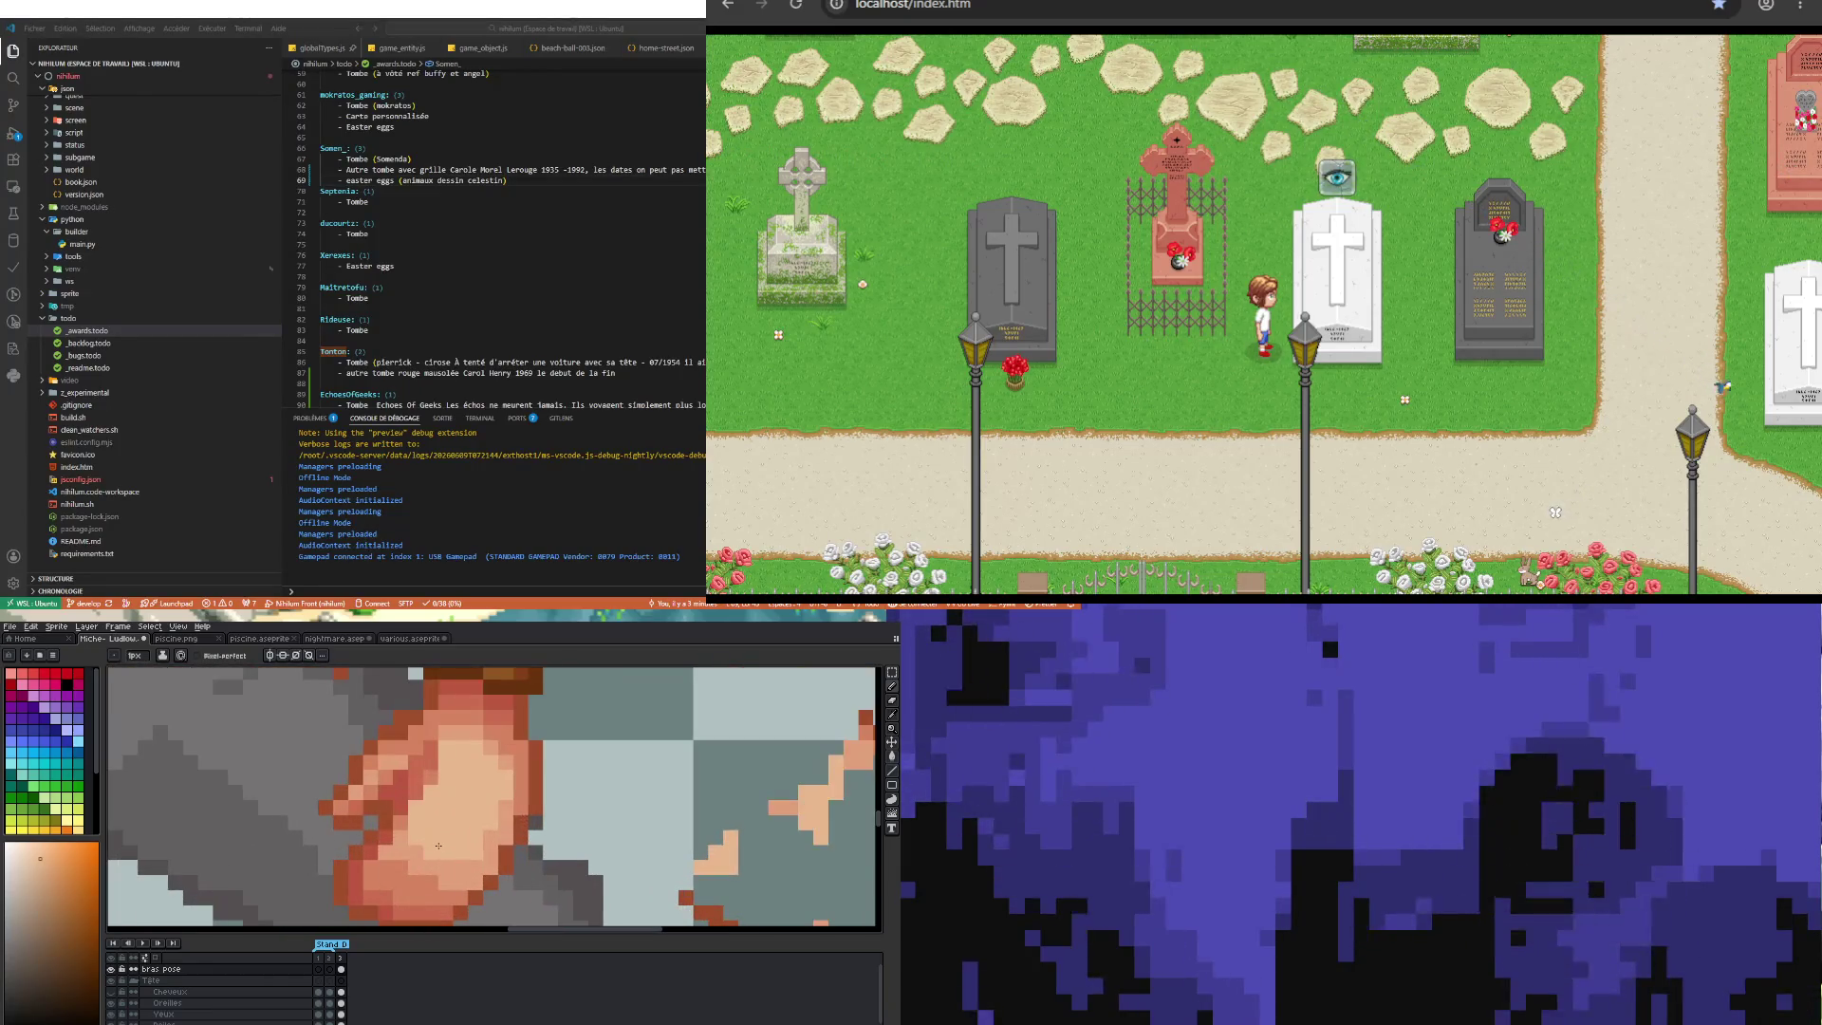
{"action": "key", "text": "i"}
{"action": "left_click", "coordinate": [418, 840]}
{"action": "key", "text": "b"}
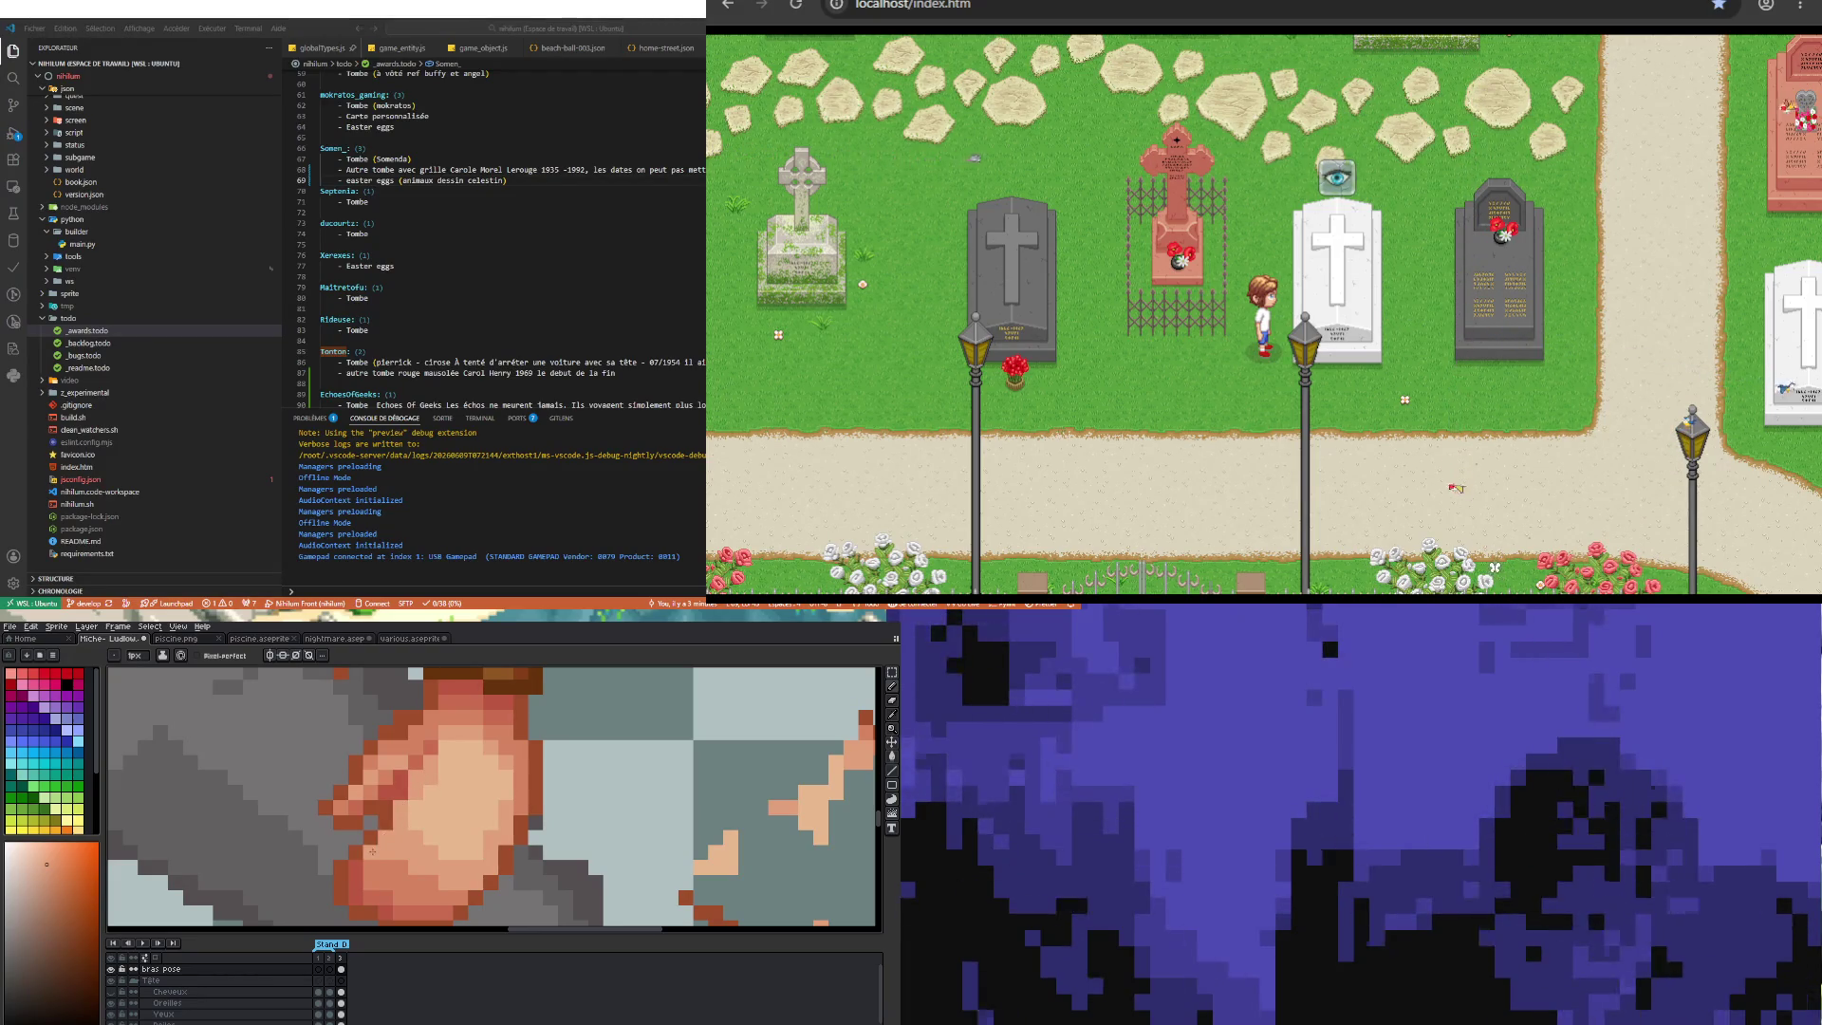
{"action": "scroll", "coordinate": [456, 855], "scroll_direction": "down", "scroll_amount": 2}
{"action": "scroll", "coordinate": [417, 866], "scroll_direction": "up", "scroll_amount": 2}
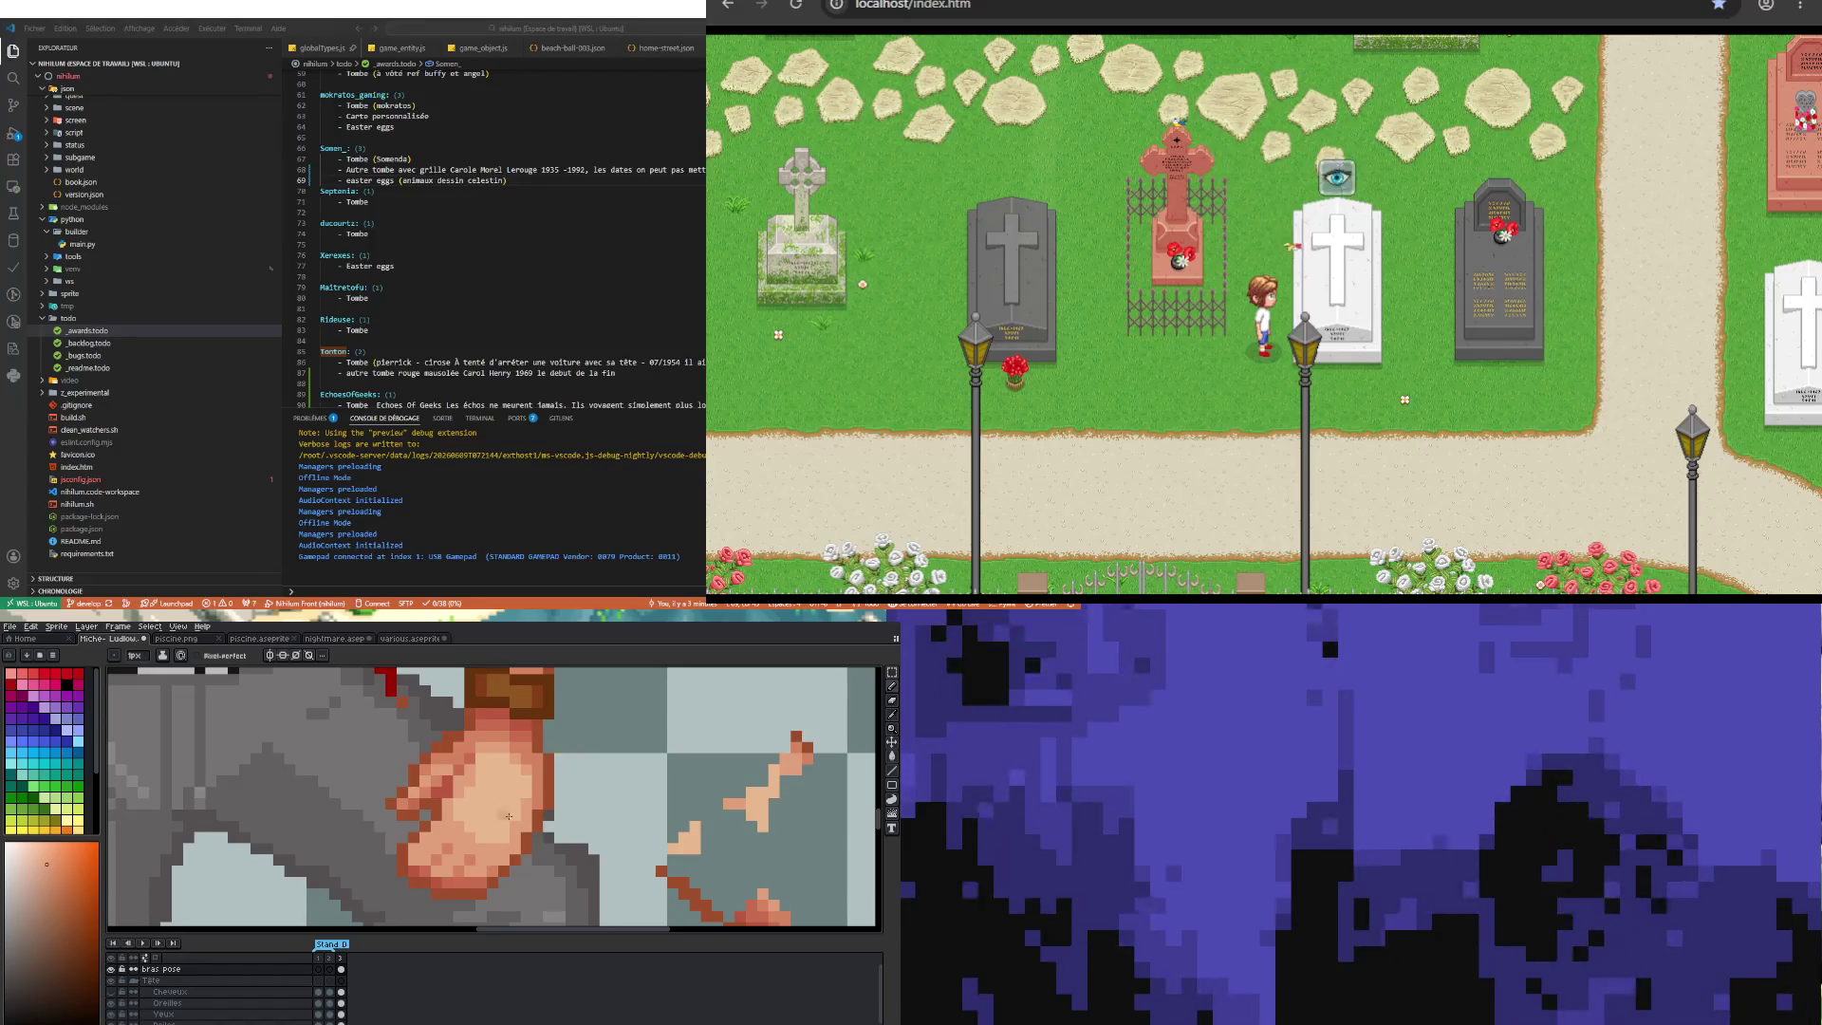
{"action": "scroll", "coordinate": [465, 878], "scroll_direction": "down", "scroll_amount": 3}
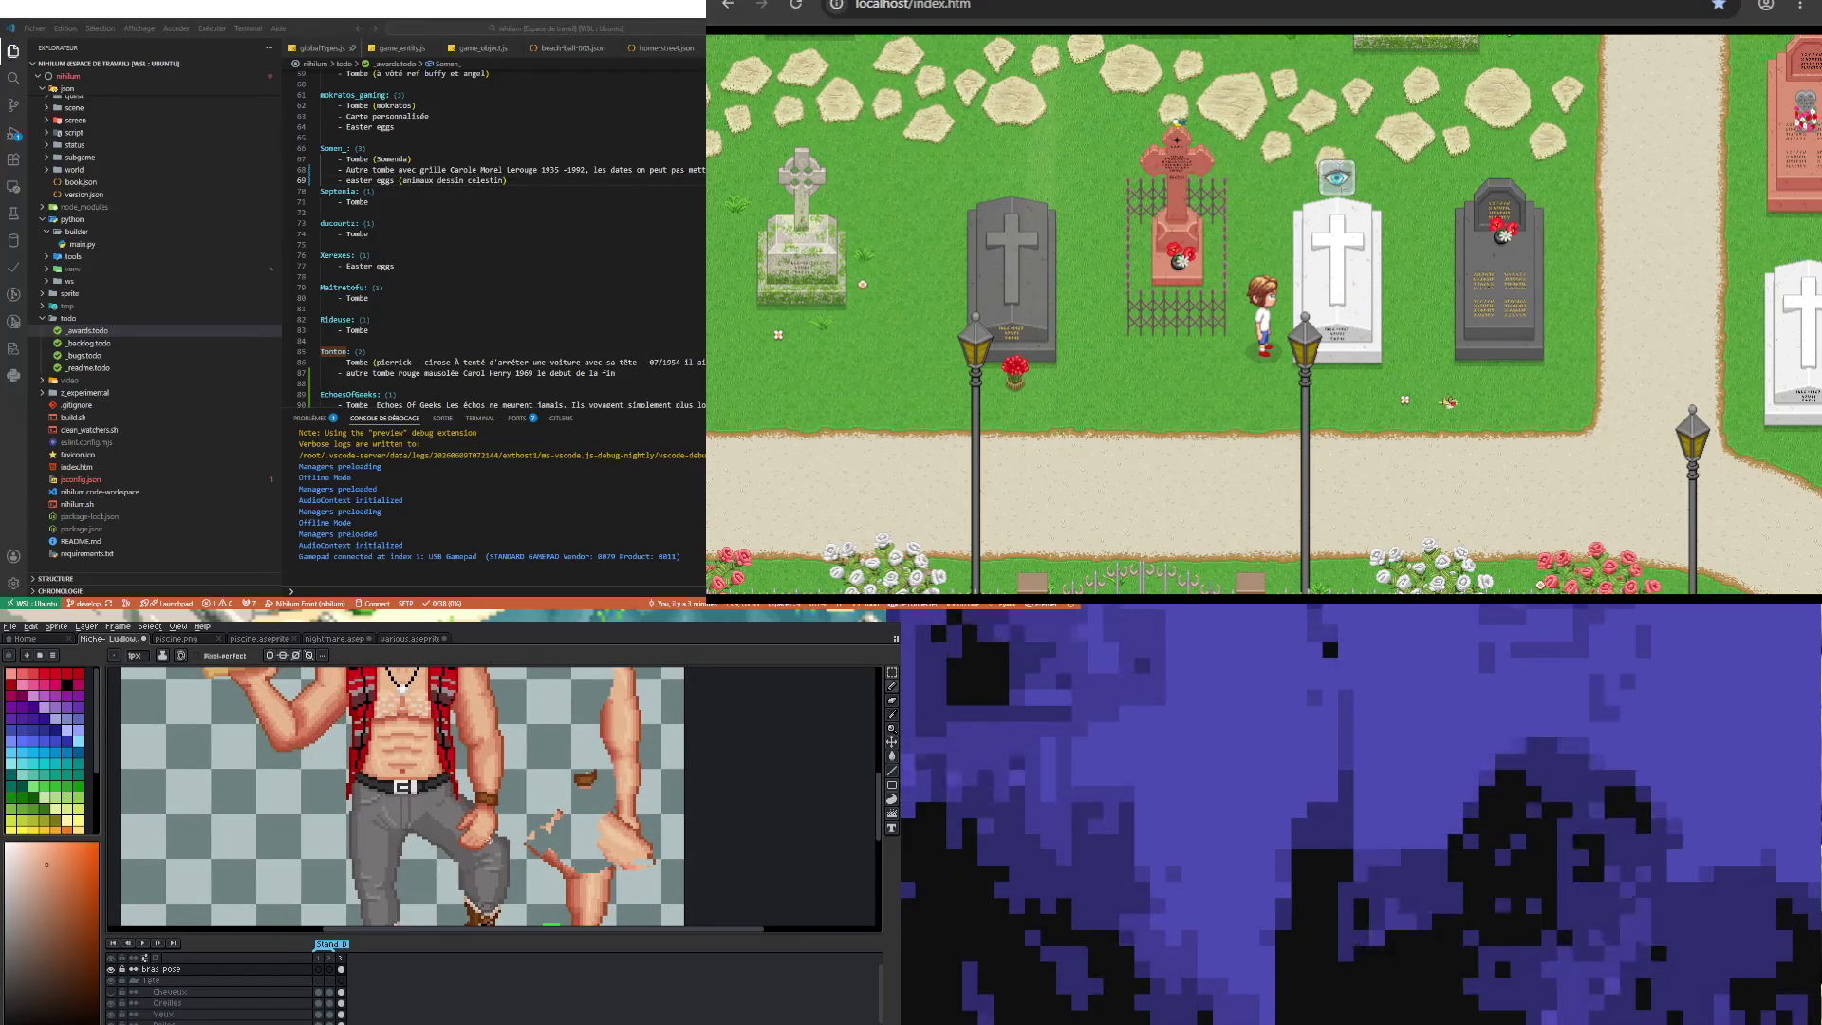
Step: Sample a skin colour from the fist and return to the pencil
{"action": "scroll", "coordinate": [479, 841], "scroll_direction": "up", "scroll_amount": 2}
{"action": "scroll", "coordinate": [478, 841], "scroll_direction": "up", "scroll_amount": 2}
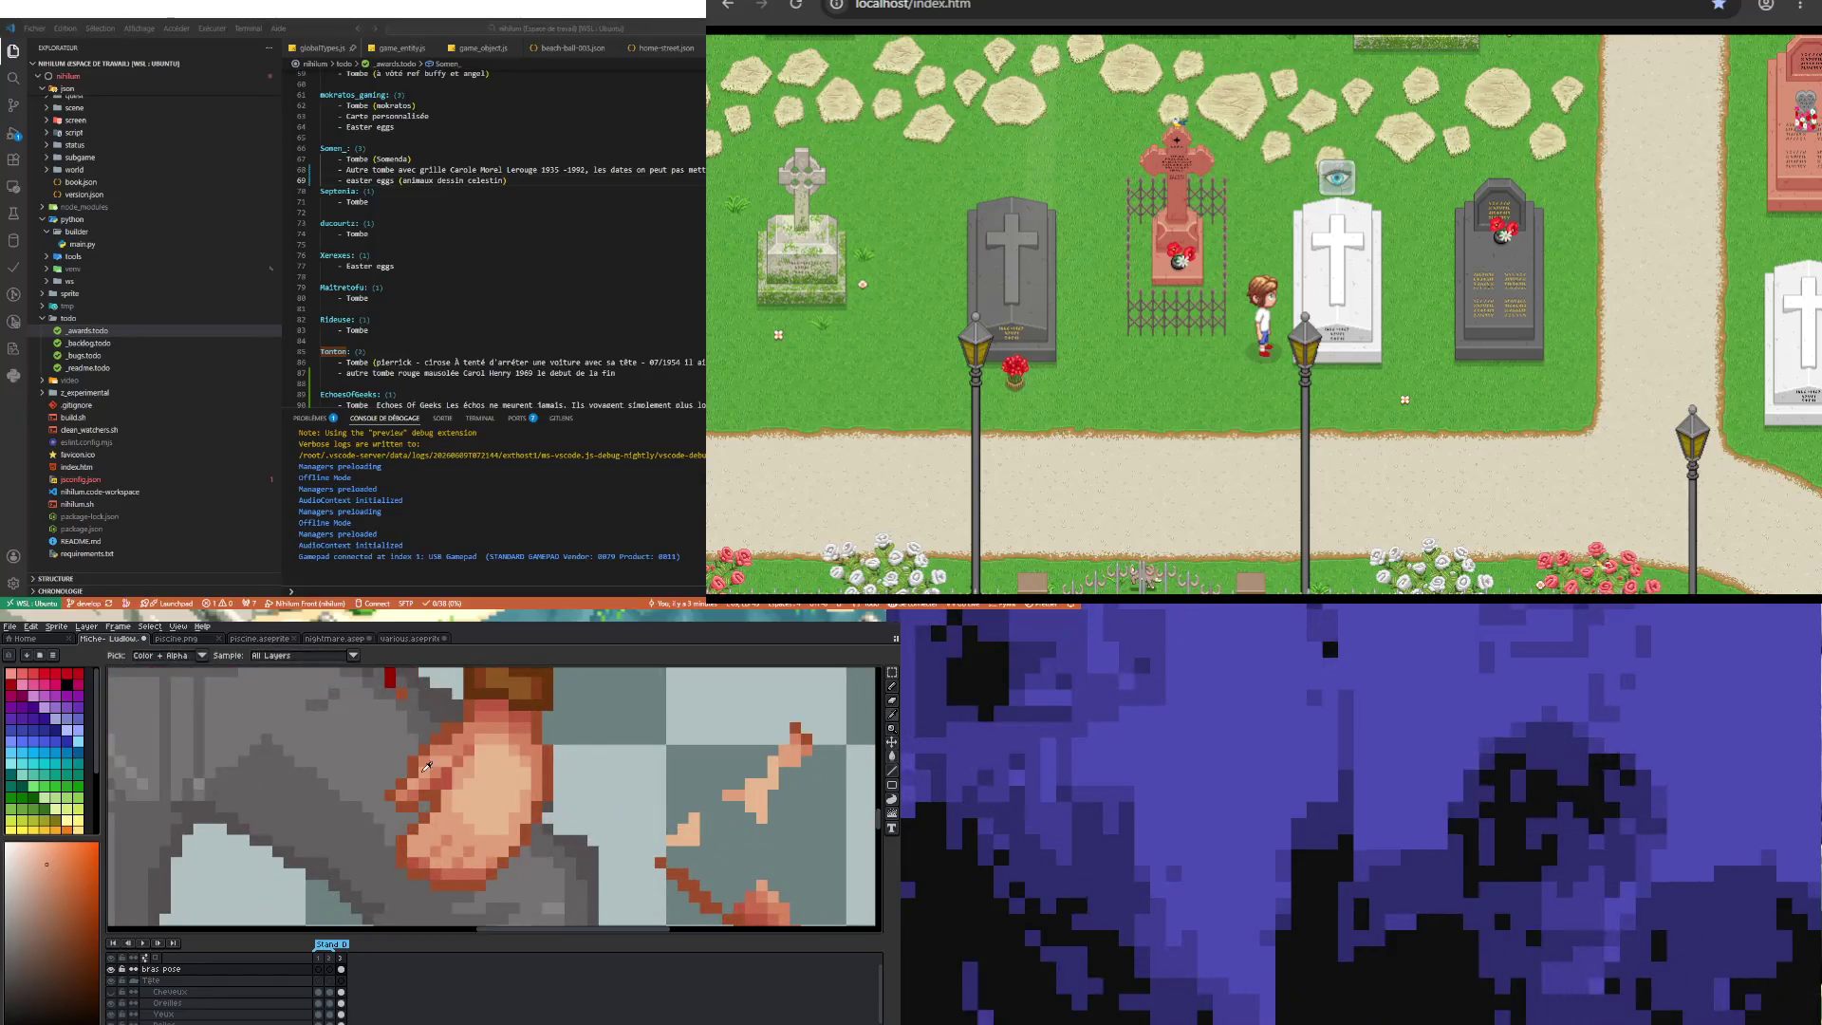
{"action": "left_click", "coordinate": [427, 758], "text": "alt"}
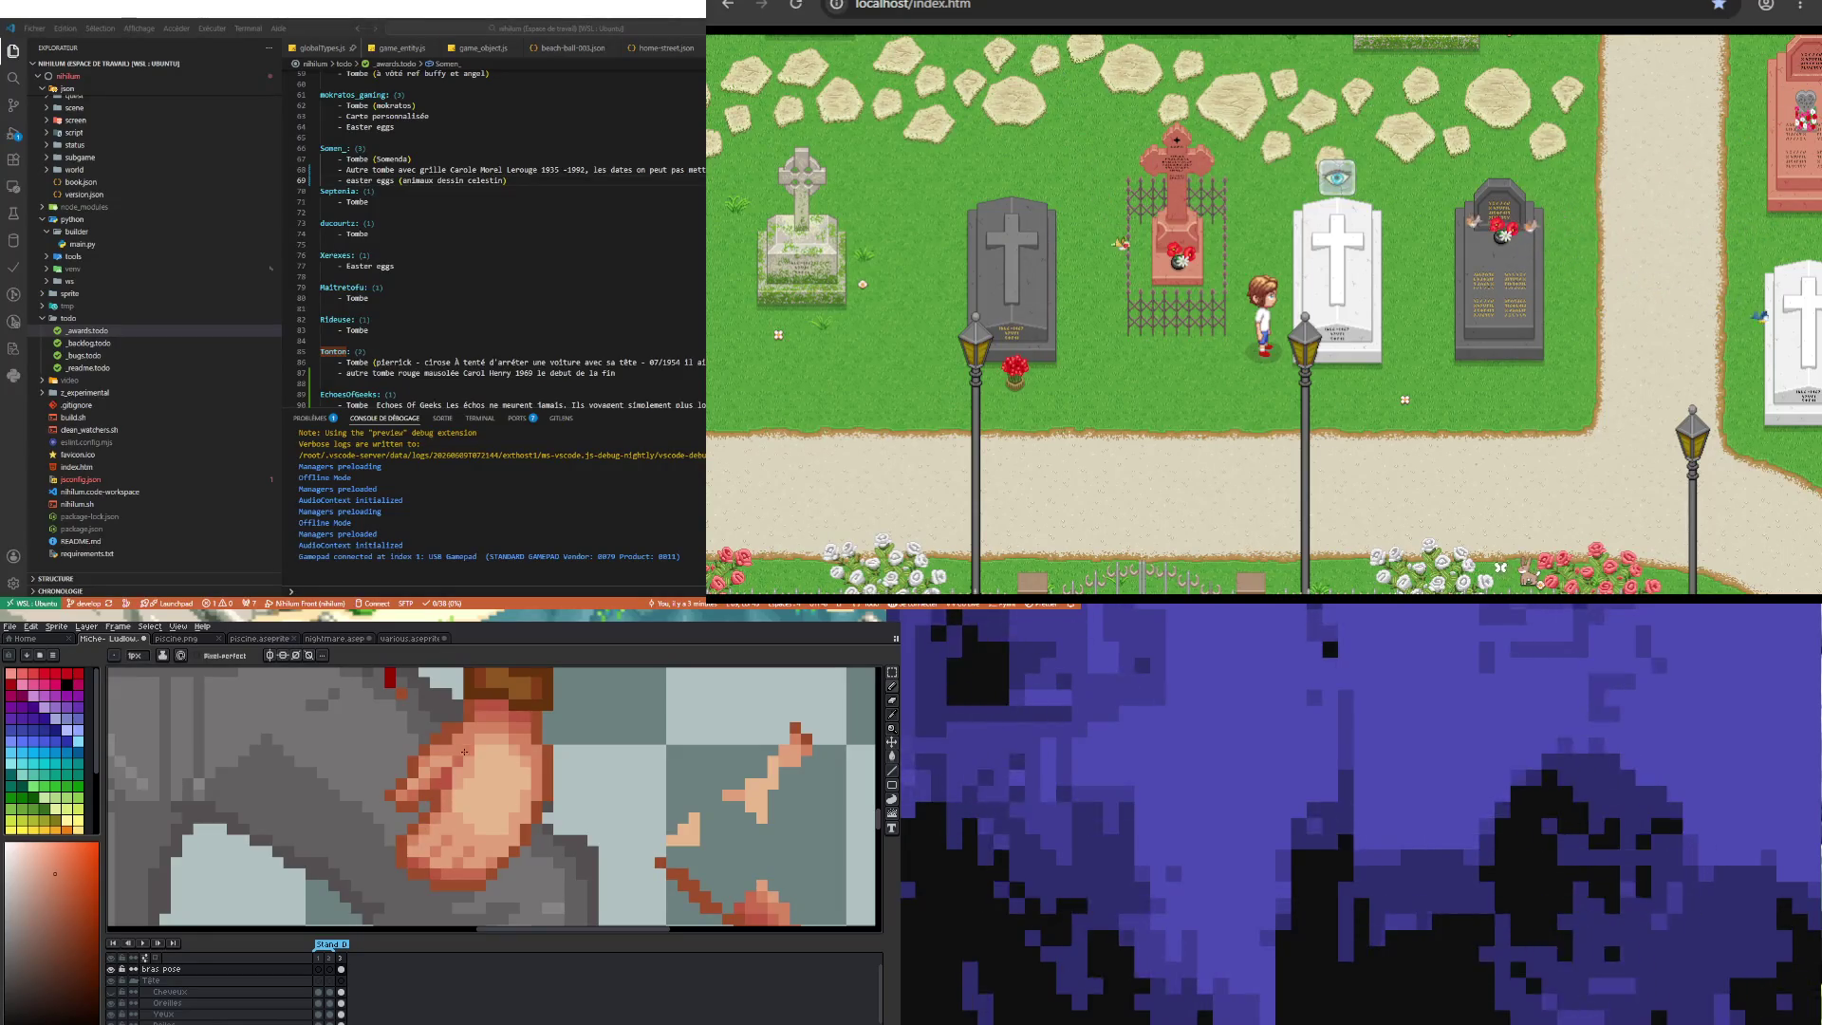
{"action": "scroll", "coordinate": [459, 770], "scroll_direction": "down", "scroll_amount": 3}
{"action": "scroll", "coordinate": [465, 834], "scroll_direction": "up", "scroll_amount": 2}
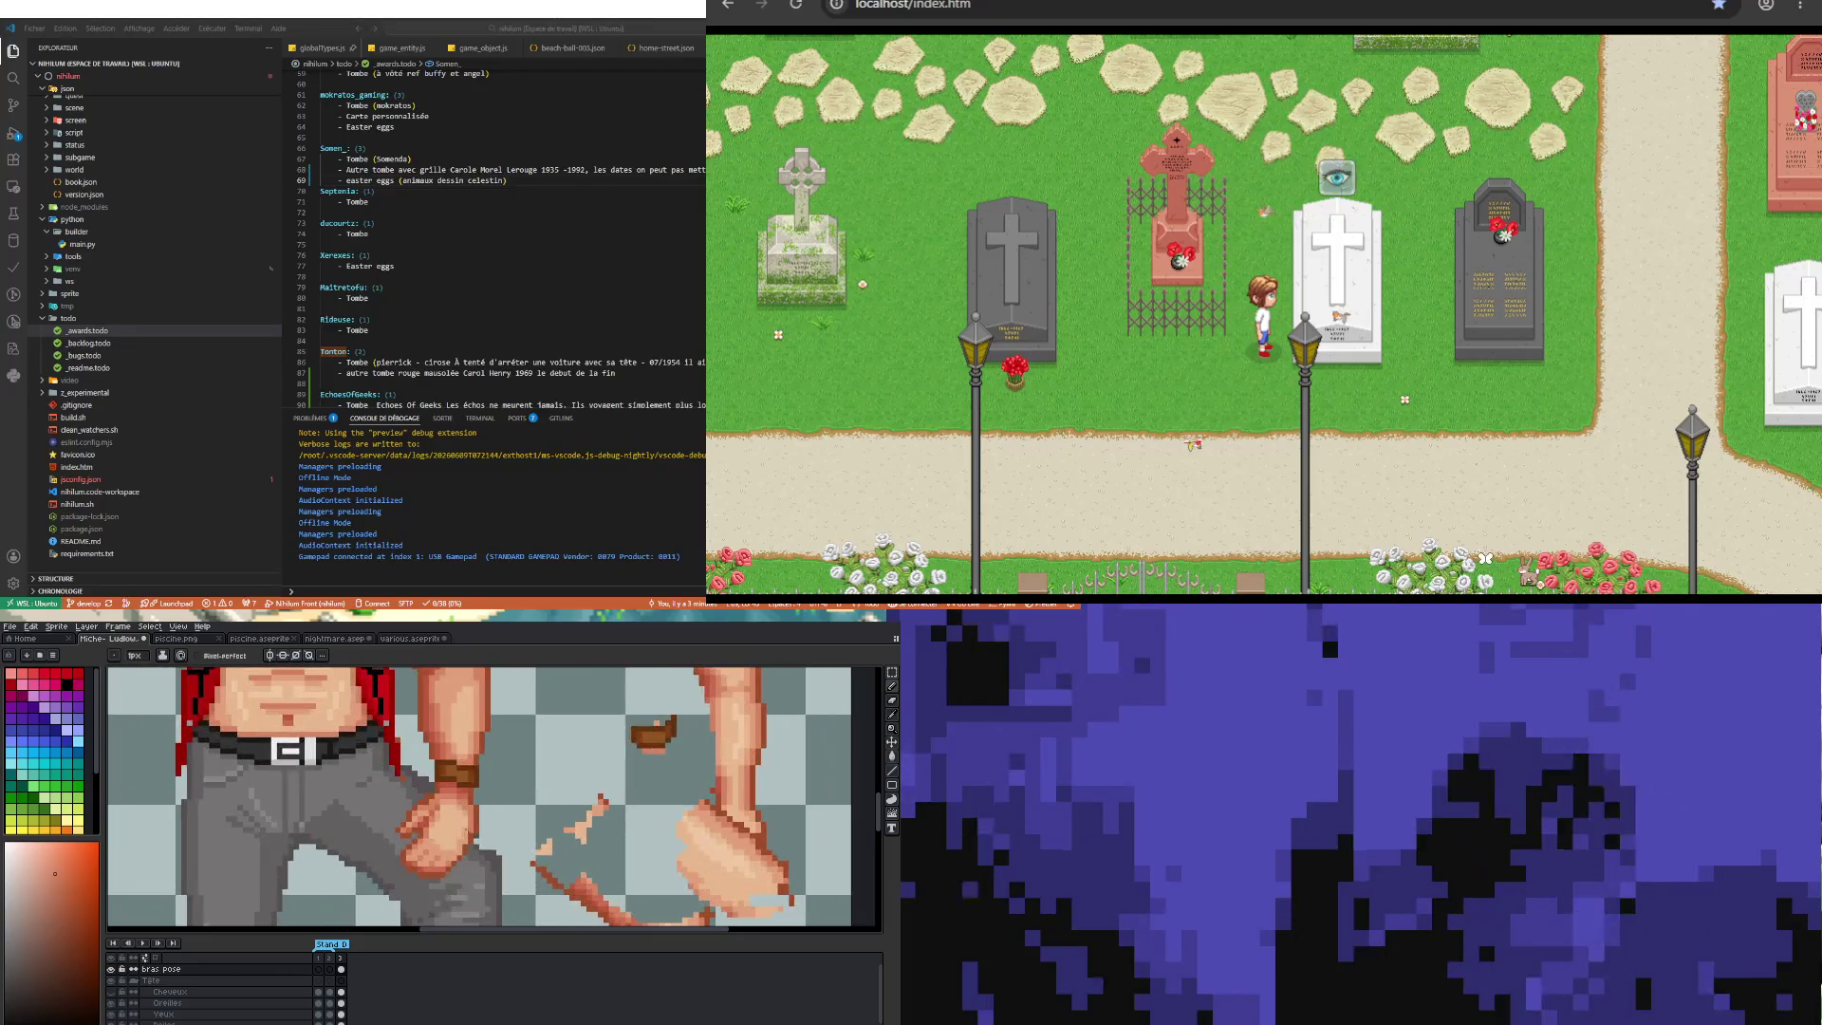
{"action": "scroll", "coordinate": [469, 864], "scroll_direction": "up", "scroll_amount": 1}
{"action": "scroll", "coordinate": [465, 866], "scroll_direction": "down", "scroll_amount": 1}
{"action": "scroll", "coordinate": [446, 868], "scroll_direction": "down", "scroll_amount": 1}
{"action": "scroll", "coordinate": [418, 870], "scroll_direction": "down", "scroll_amount": 1}
{"action": "scroll", "coordinate": [412, 870], "scroll_direction": "up", "scroll_amount": 2}
{"action": "scroll", "coordinate": [446, 836], "scroll_direction": "up", "scroll_amount": 2}
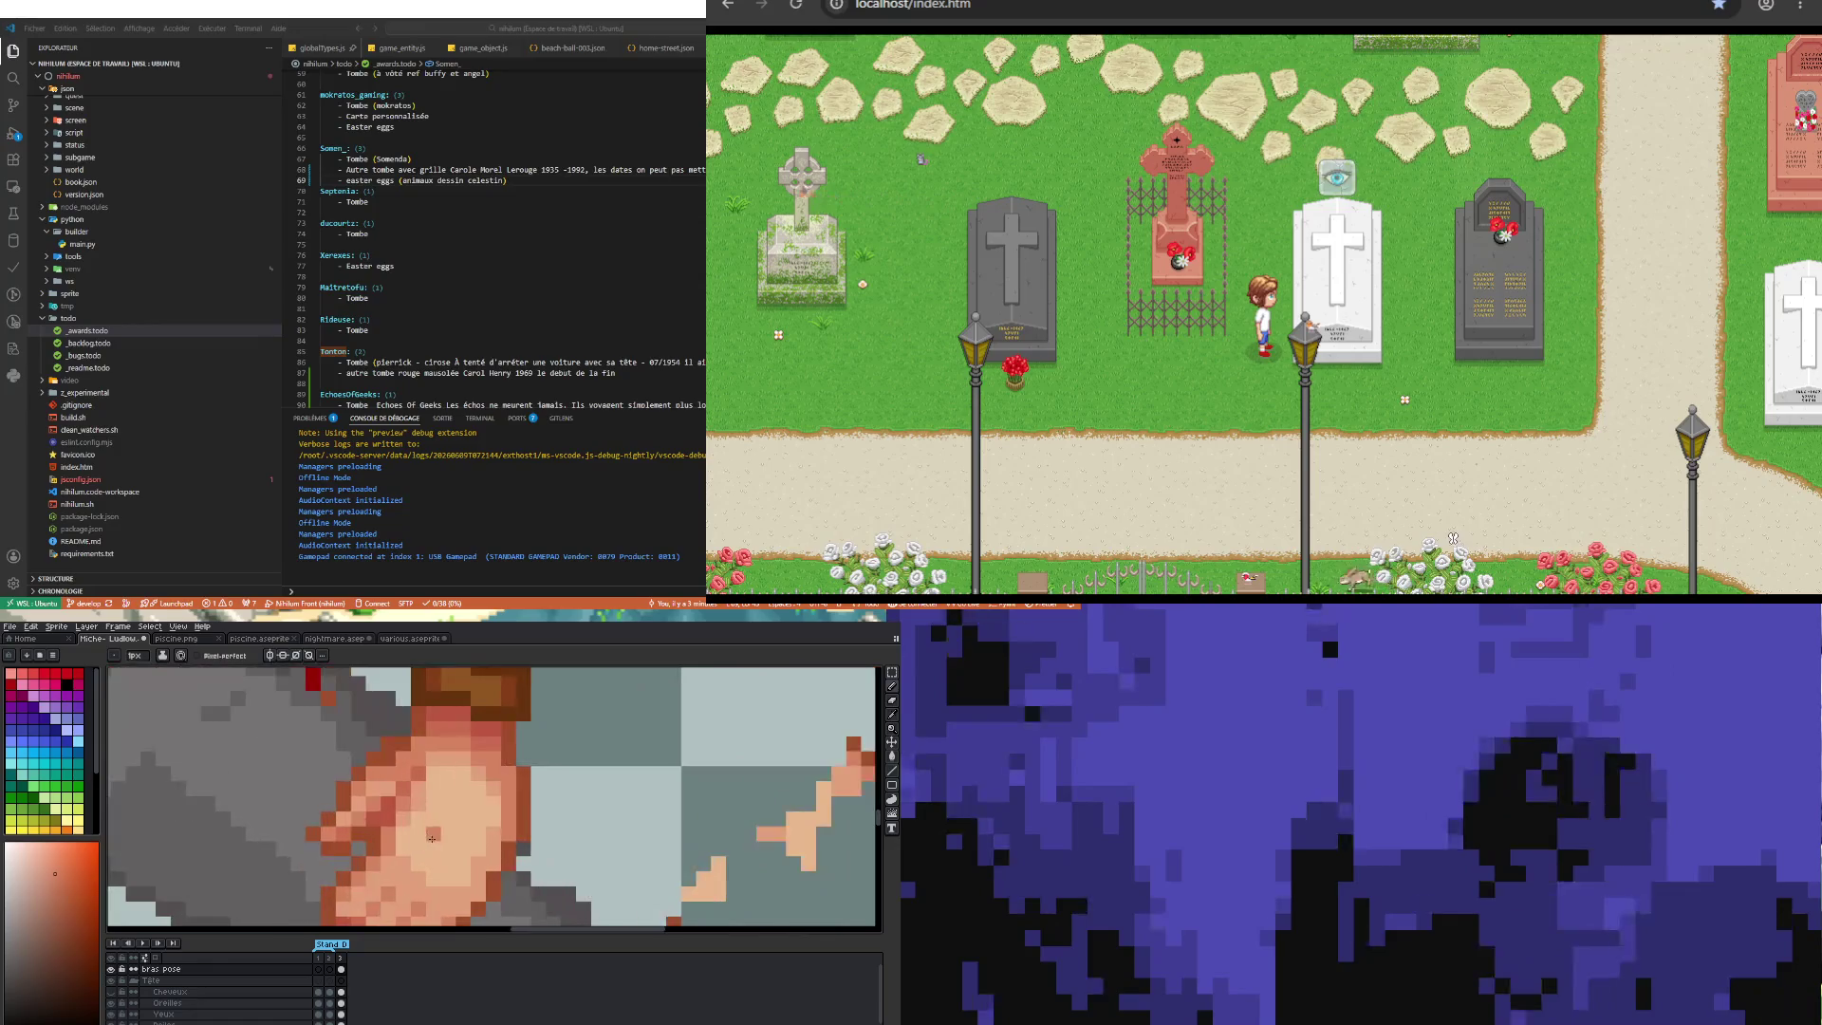
{"action": "key", "text": "i"}
{"action": "key", "text": "b"}
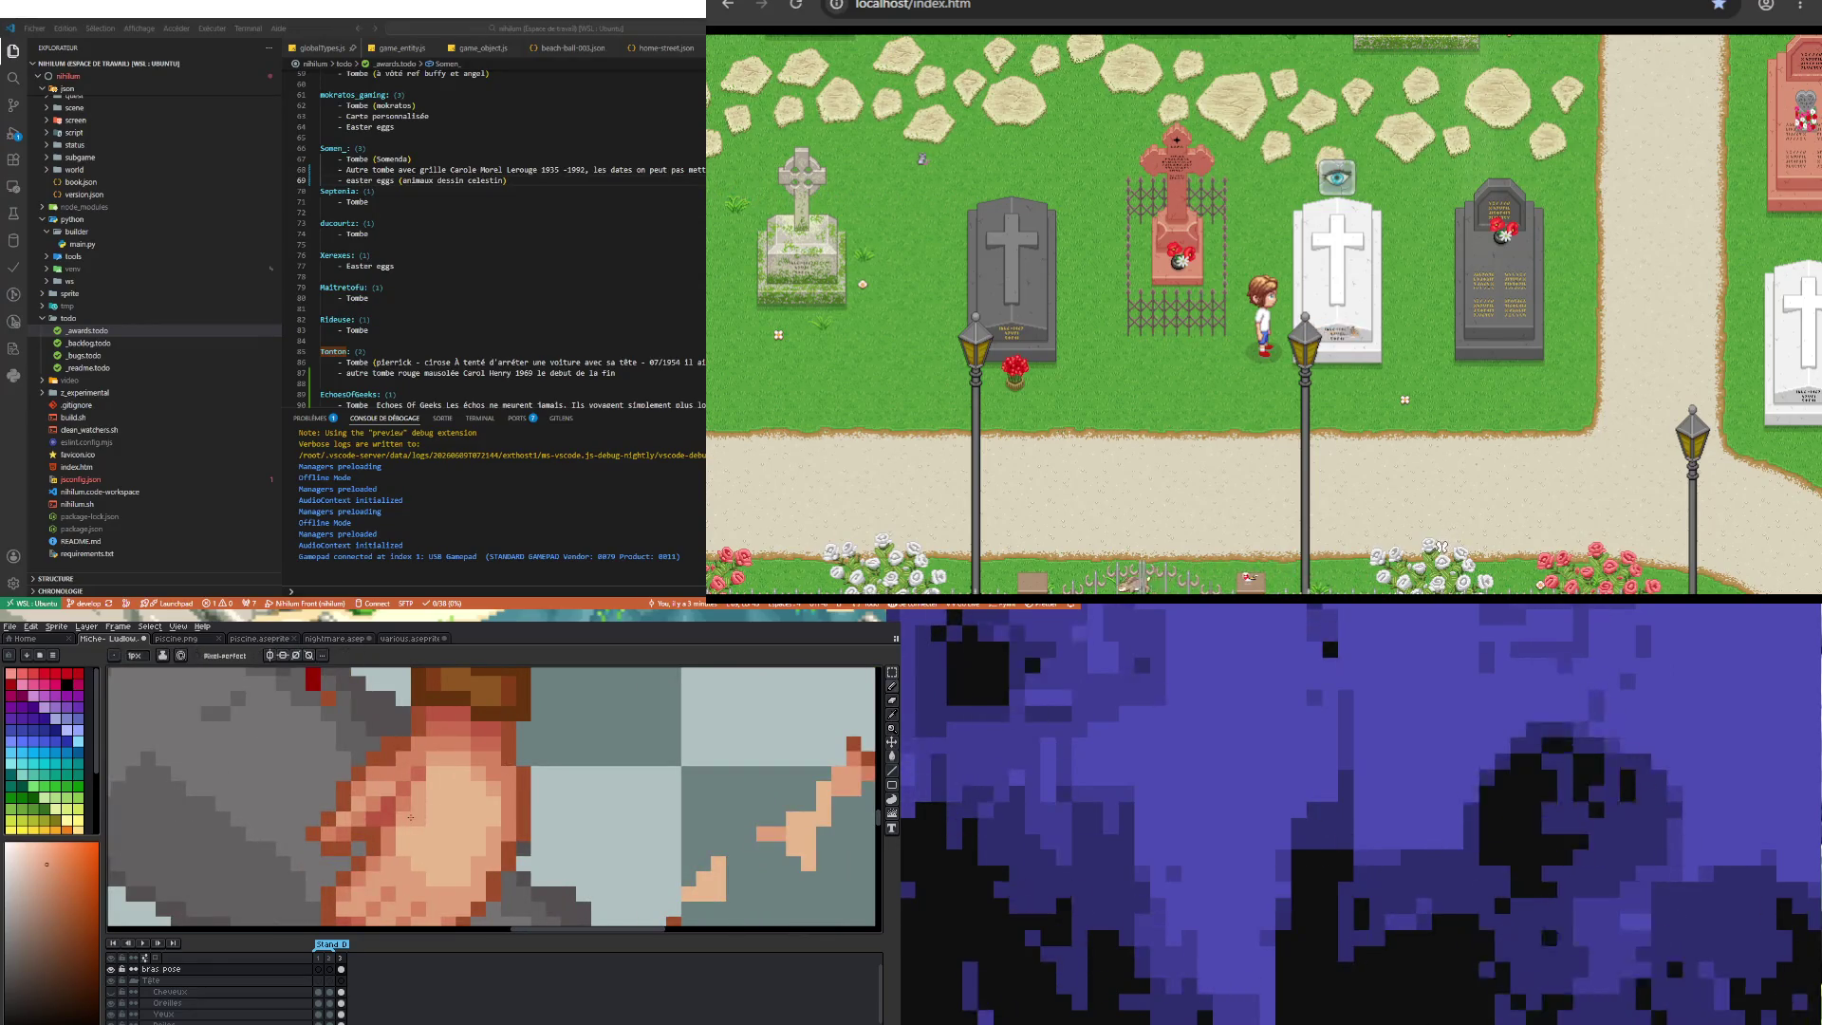
Step: Sample darker and lighter skin shades from the fist's knuckles
{"action": "scroll", "coordinate": [400, 845], "scroll_direction": "down", "scroll_amount": 3}
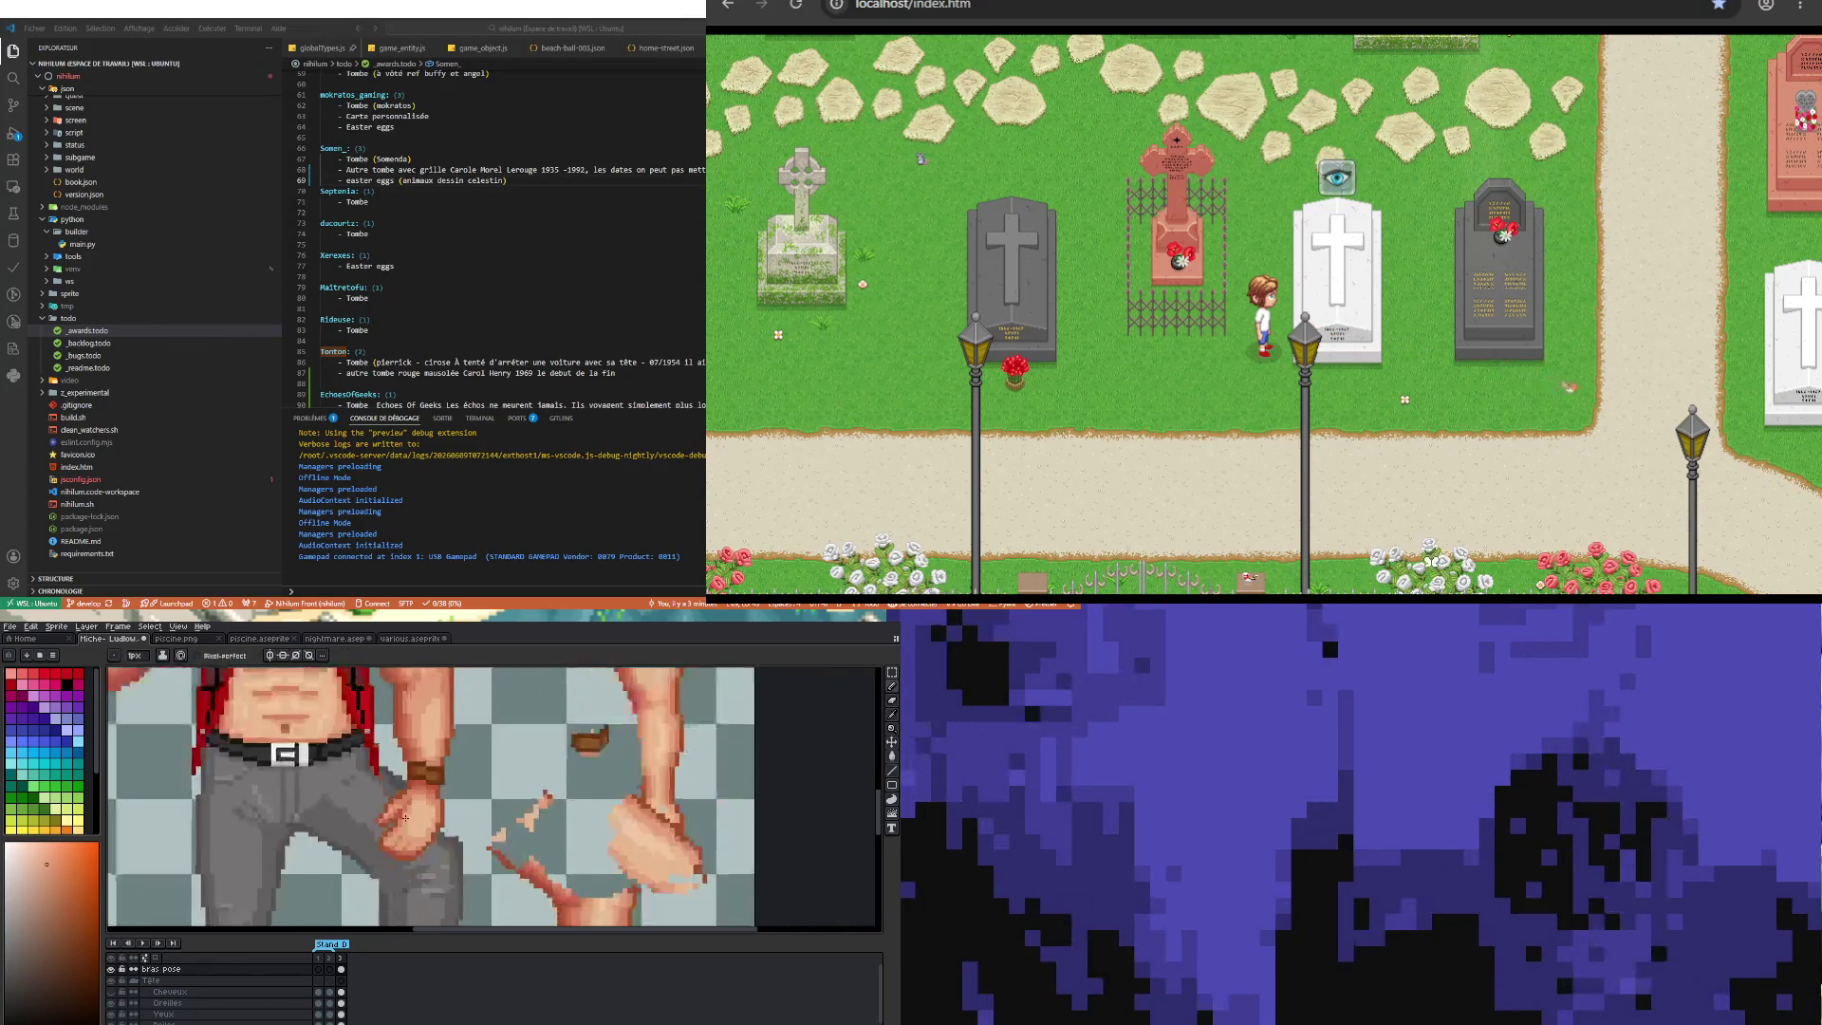
{"action": "scroll", "coordinate": [431, 814], "scroll_direction": "up", "scroll_amount": 1}
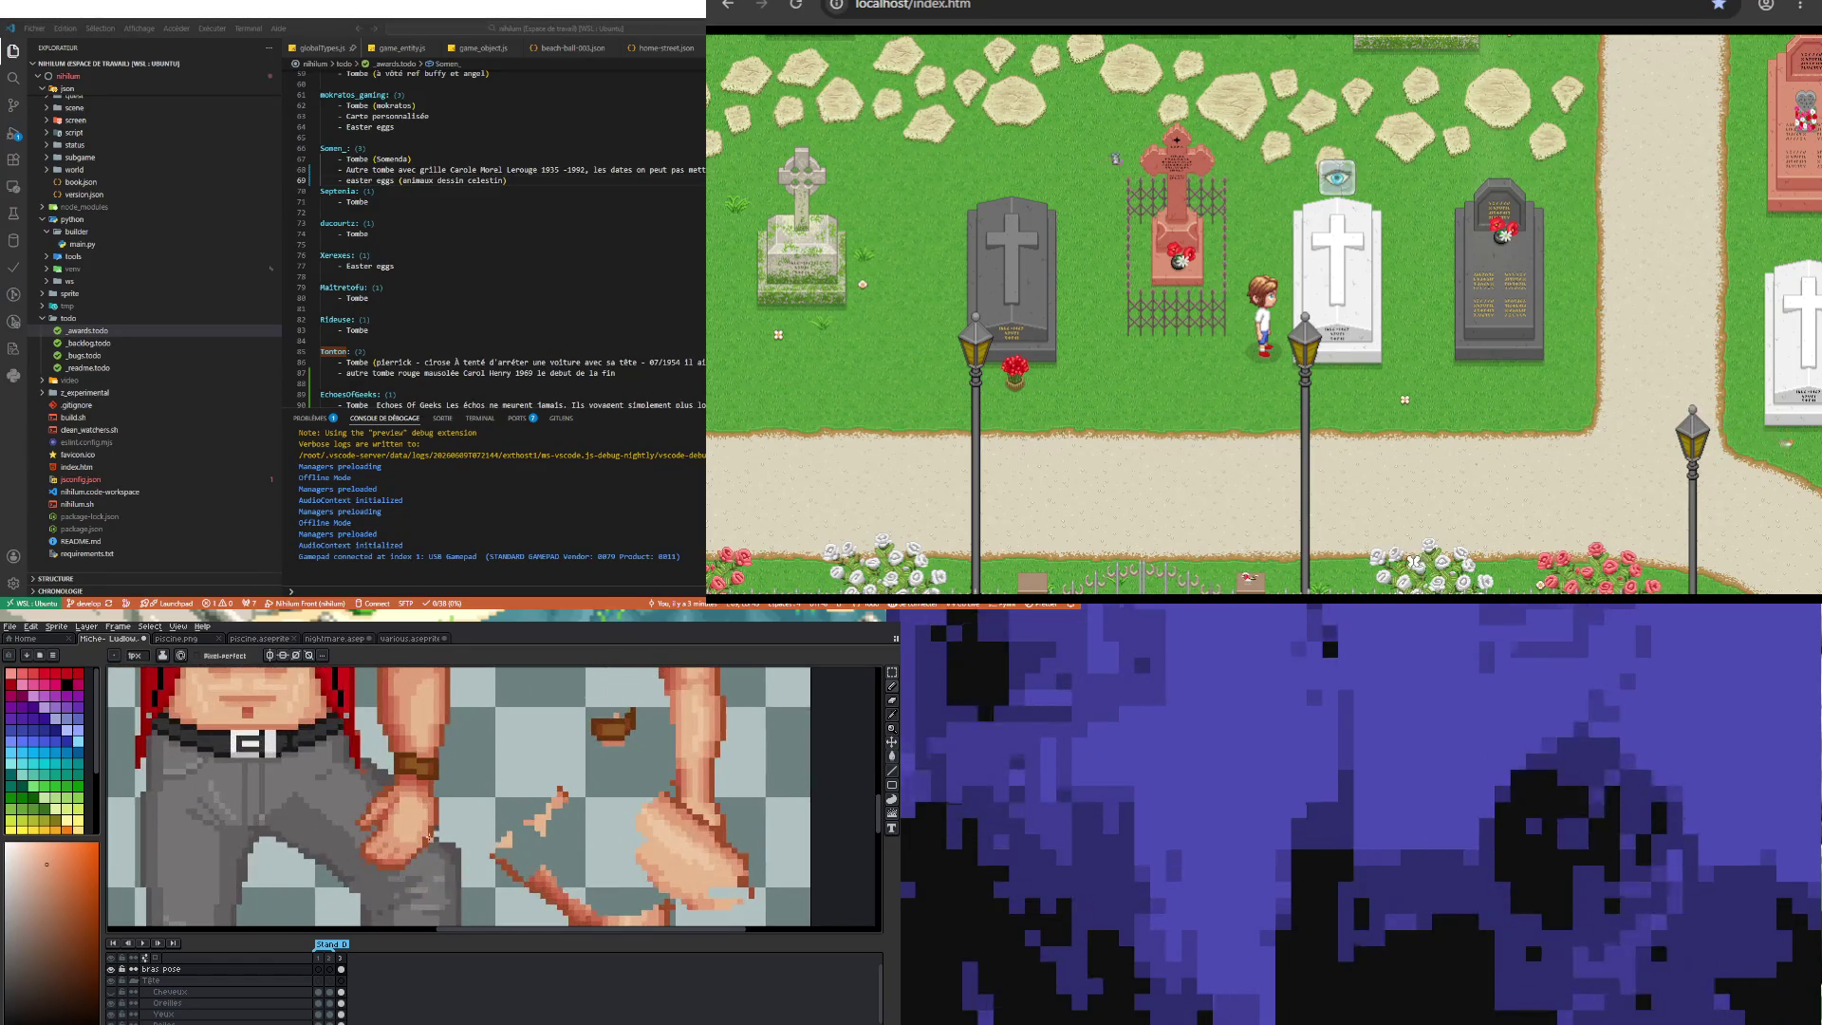
{"action": "scroll", "coordinate": [432, 814], "scroll_direction": "up", "scroll_amount": 1}
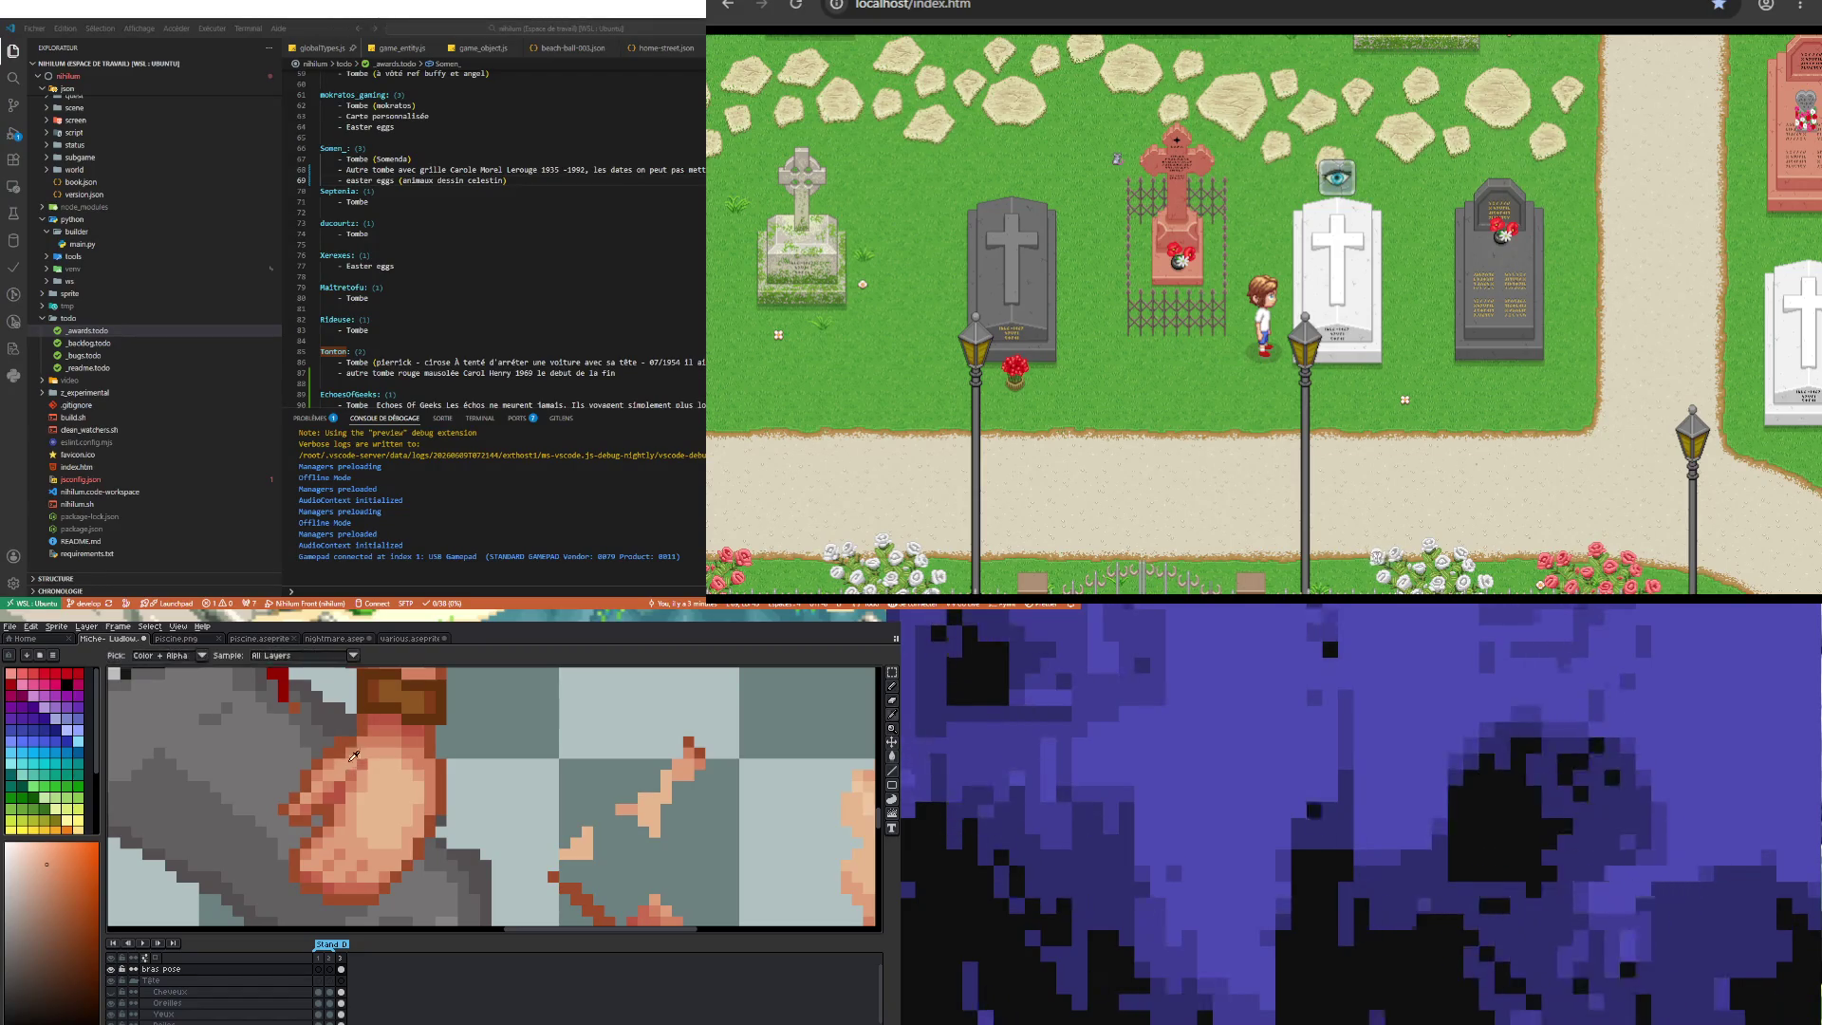
{"action": "scroll", "coordinate": [340, 765], "scroll_direction": "down", "scroll_amount": 3}
{"action": "scroll", "coordinate": [389, 839], "scroll_direction": "down", "scroll_amount": 1}
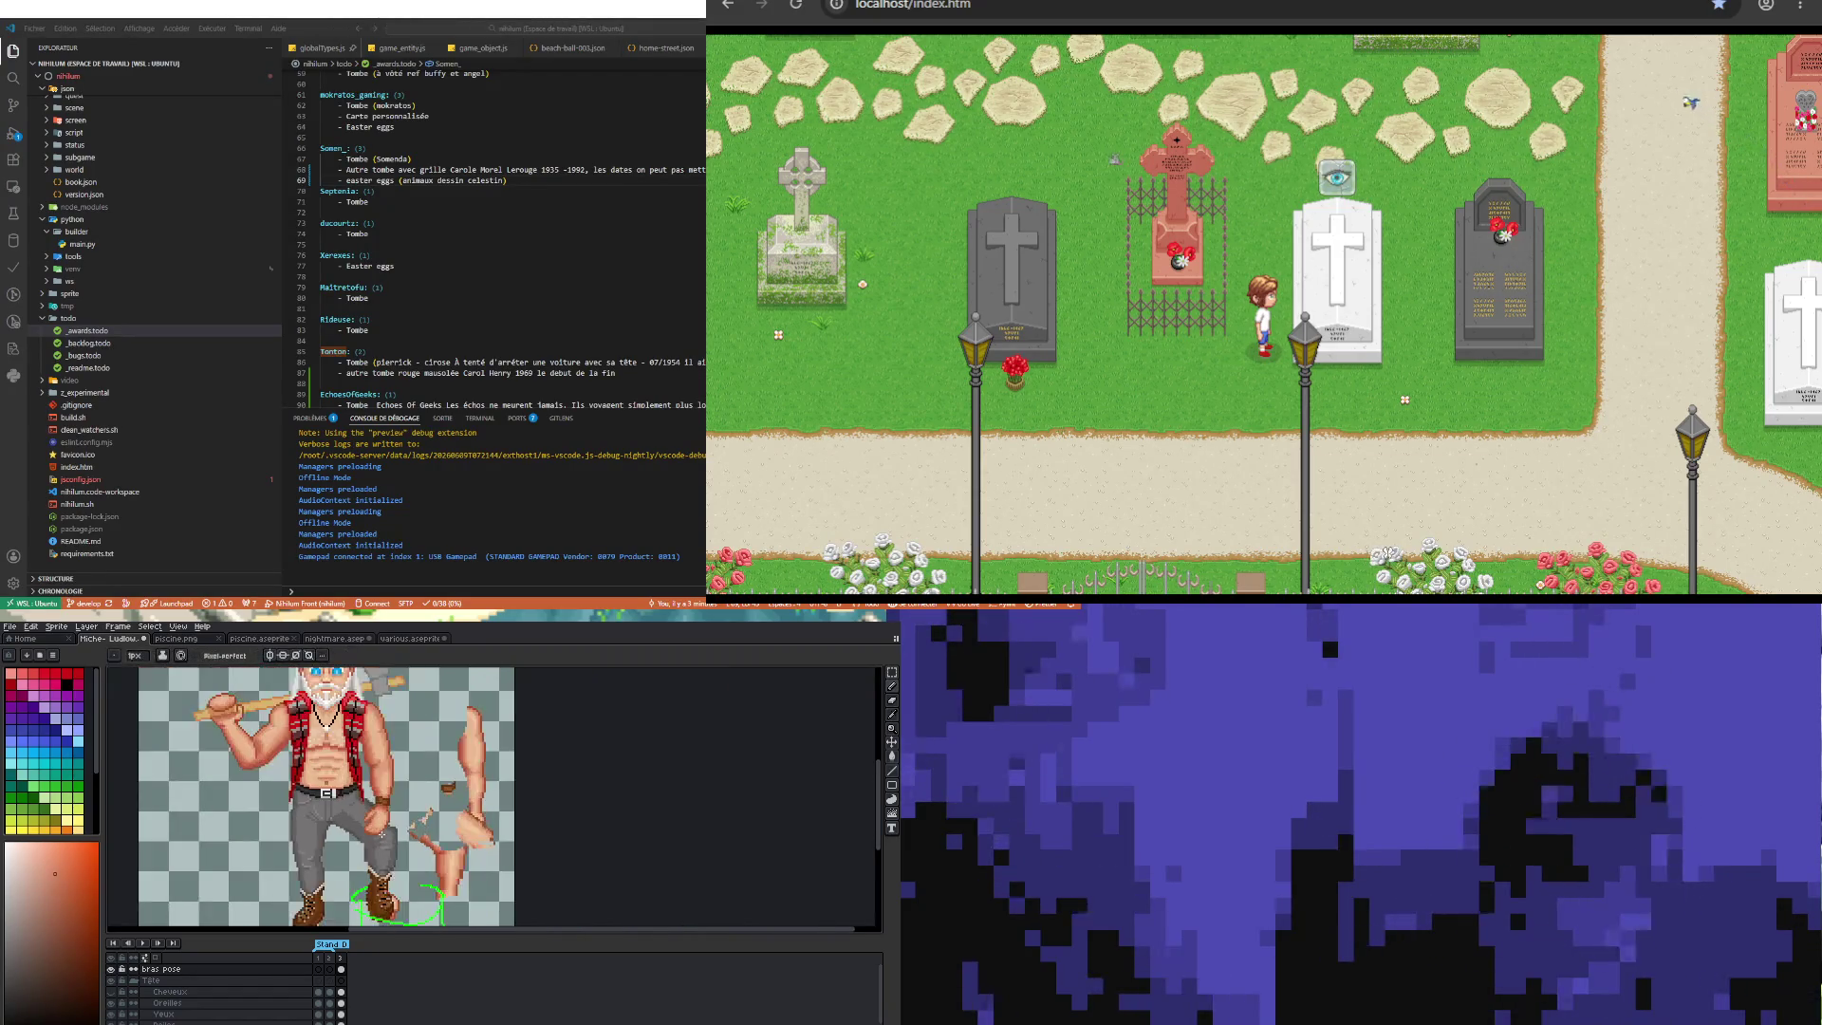
{"action": "scroll", "coordinate": [394, 841], "scroll_direction": "up", "scroll_amount": 2}
{"action": "scroll", "coordinate": [395, 842], "scroll_direction": "up", "scroll_amount": 2}
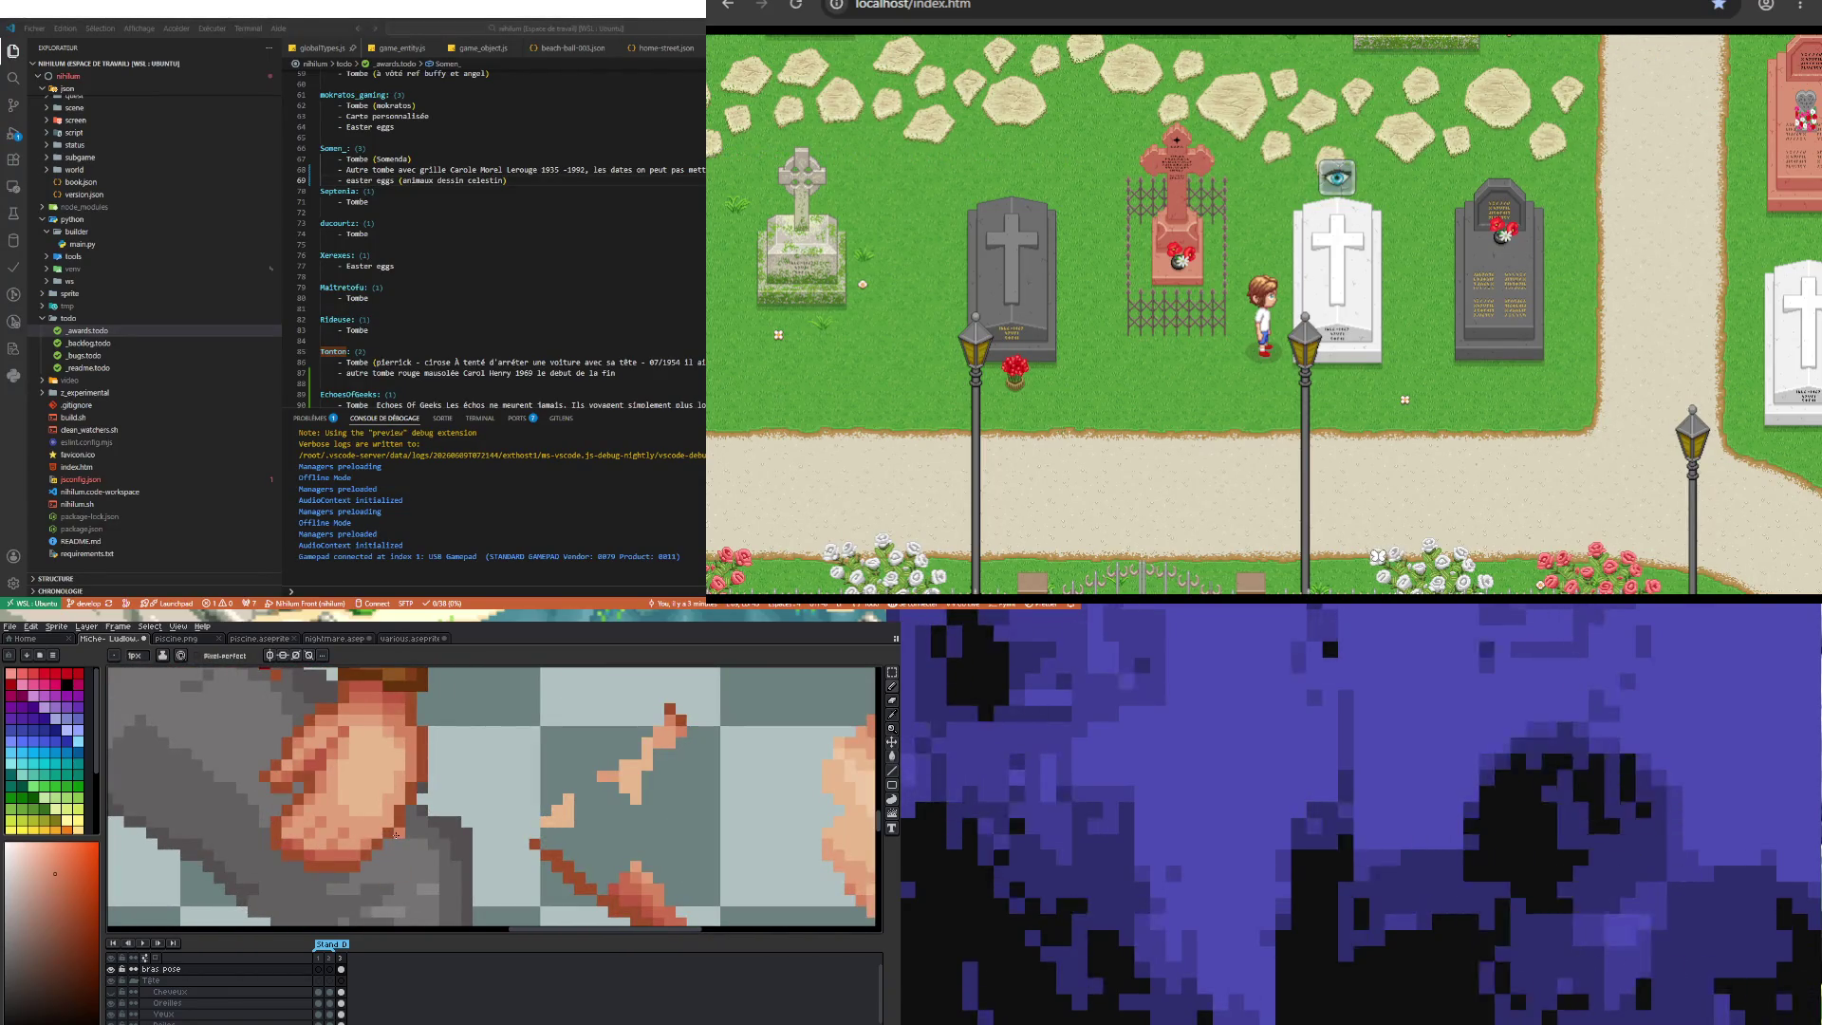
{"action": "left_click", "coordinate": [385, 838], "text": "alt"}
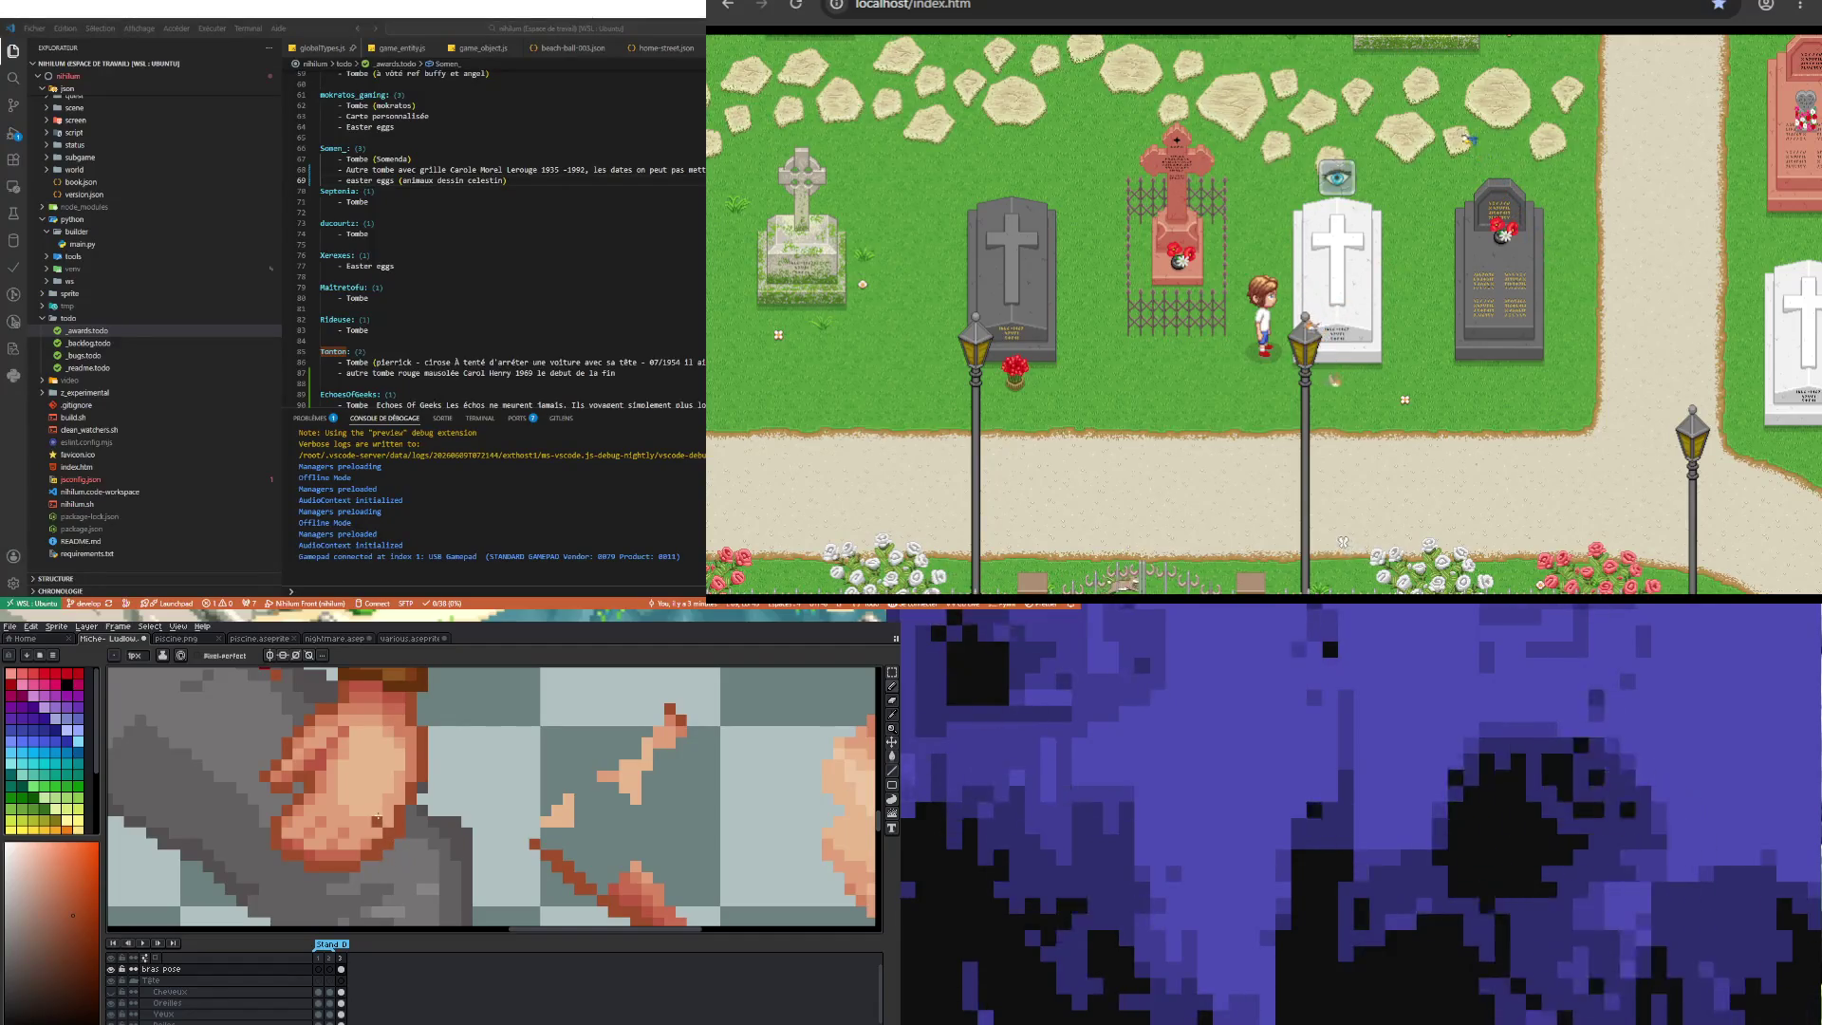
{"action": "left_click", "coordinate": [373, 833], "text": "alt"}
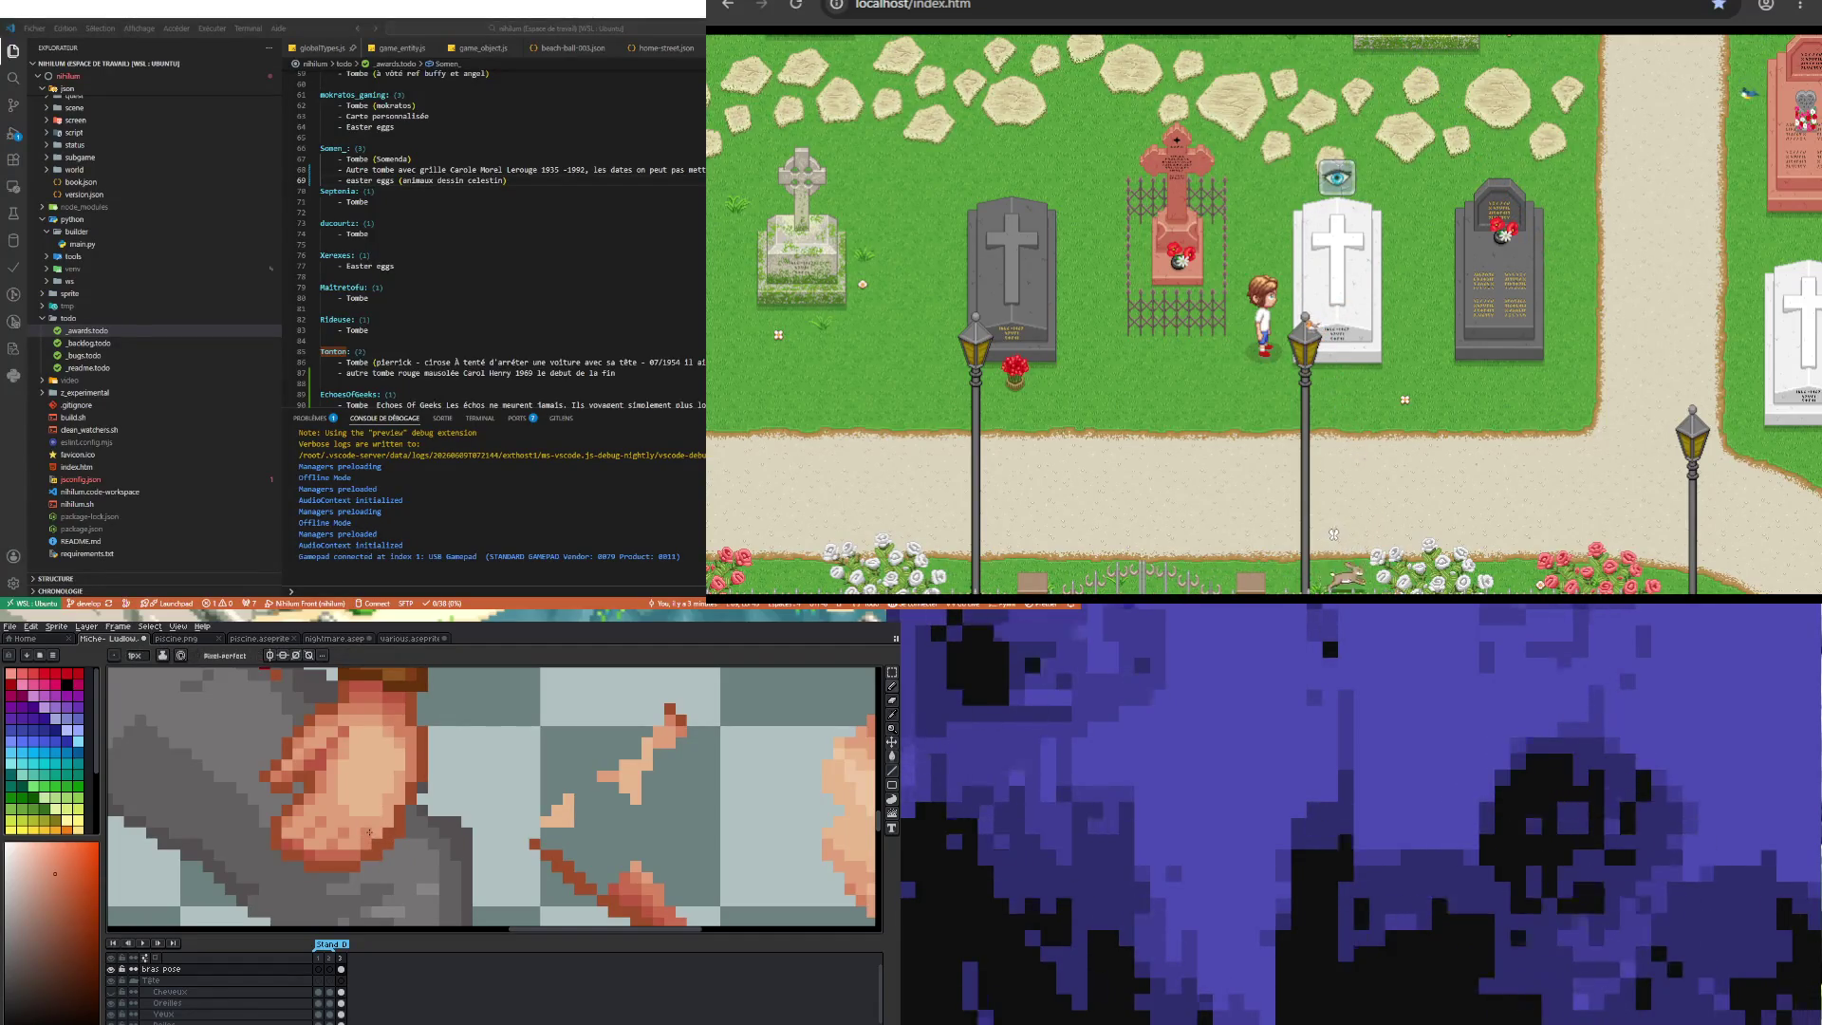
Step: Eyedrop another skin shade with Alt and repaint the fist's finger pixels
{"action": "key", "text": "alt"}
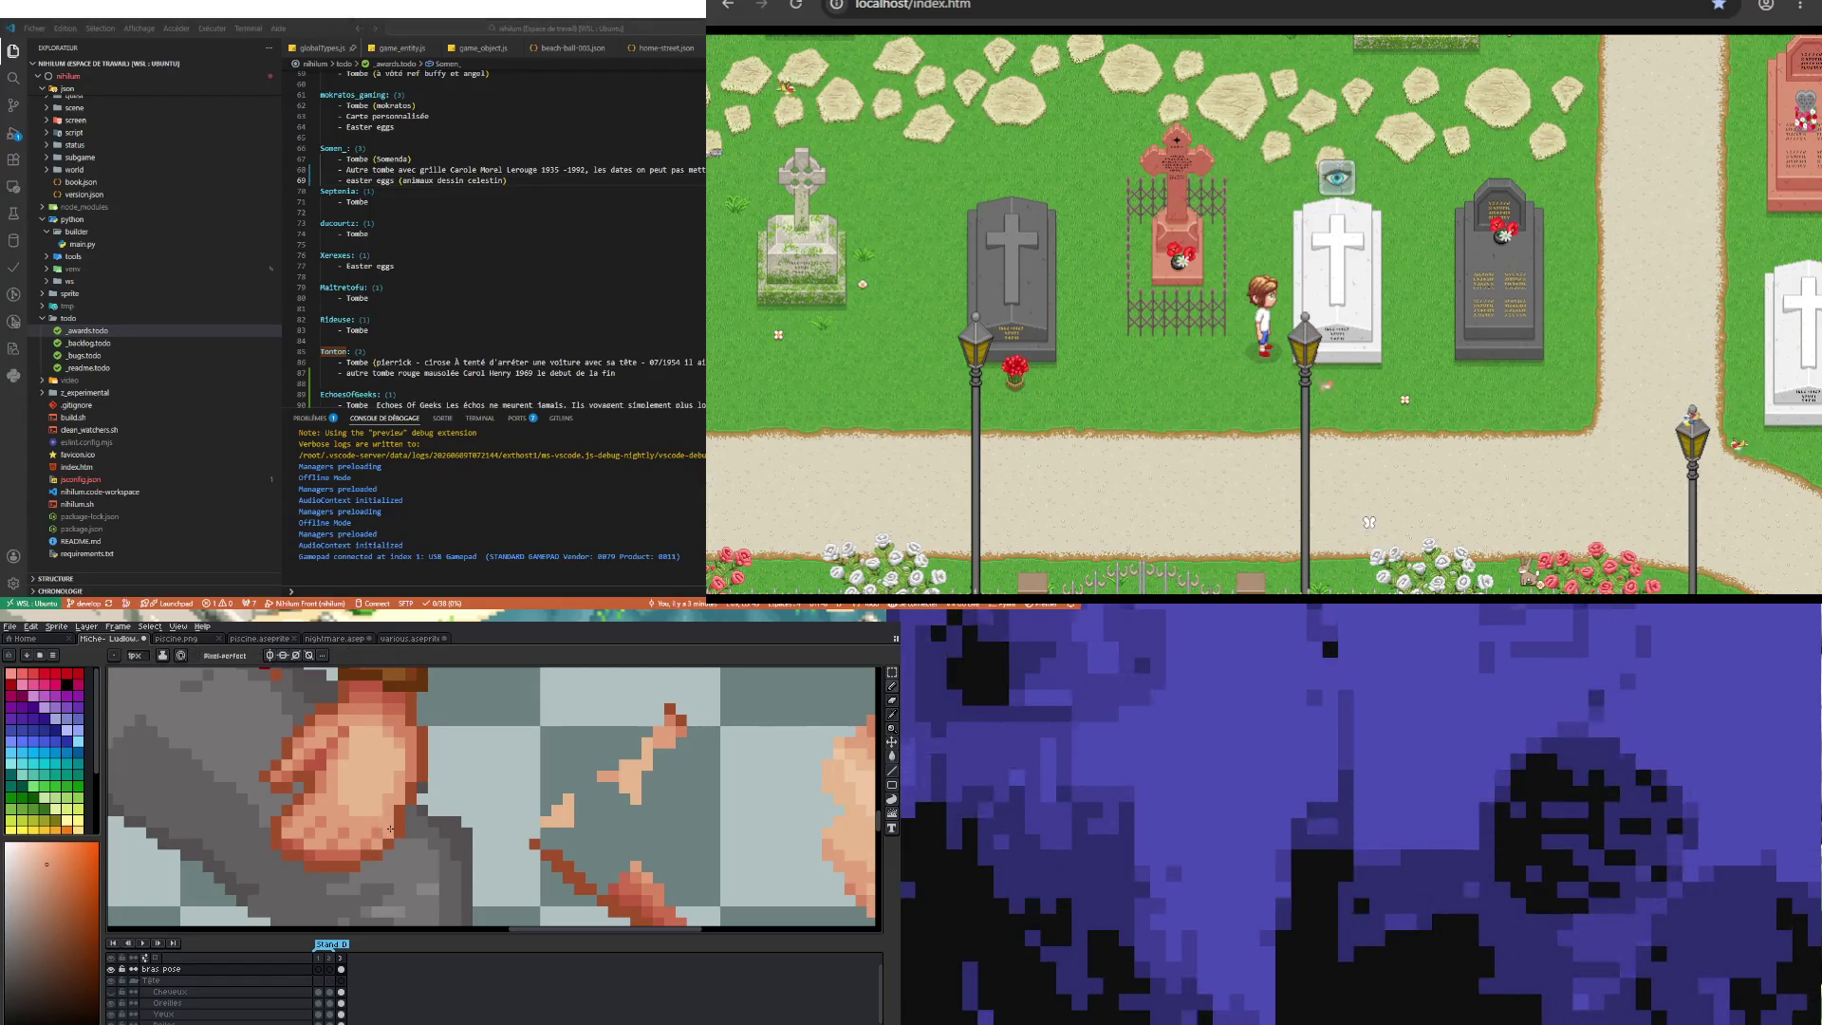
{"action": "scroll", "coordinate": [390, 829], "scroll_direction": "down", "scroll_amount": 3}
{"action": "scroll", "coordinate": [365, 878], "scroll_direction": "up", "scroll_amount": 1}
{"action": "scroll", "coordinate": [361, 863], "scroll_direction": "up", "scroll_amount": 1}
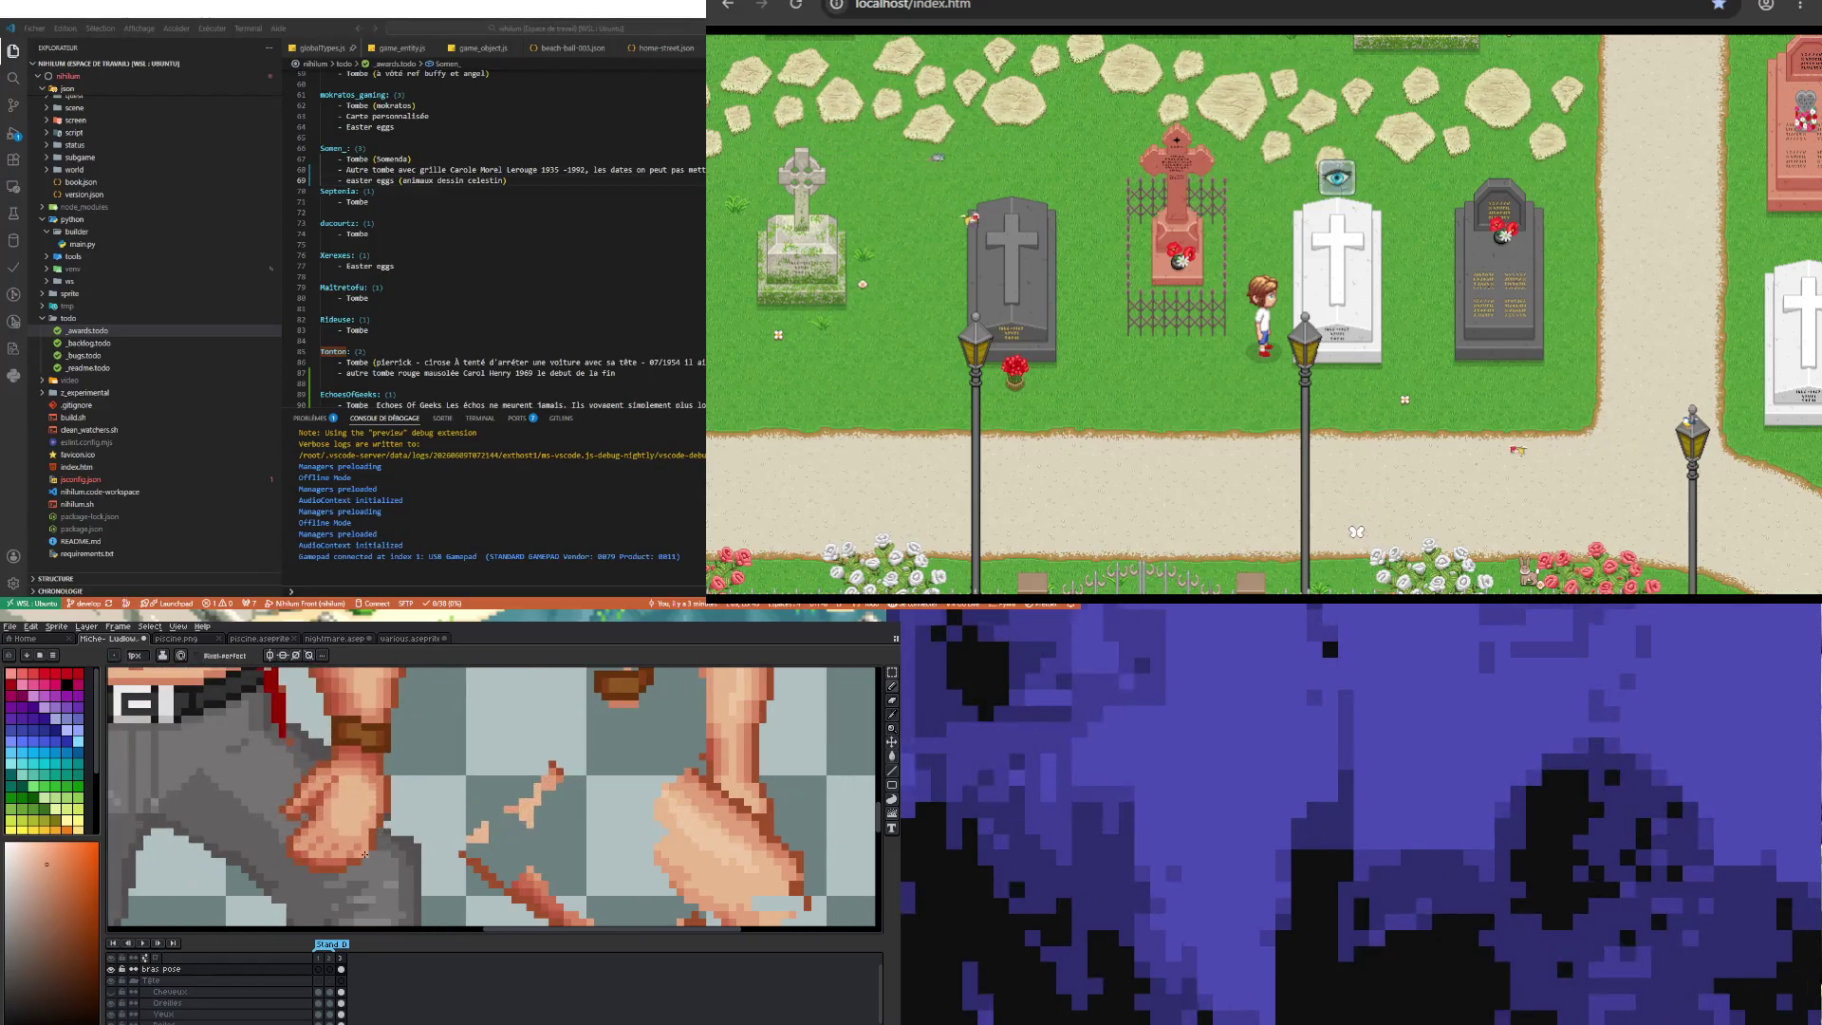
{"action": "scroll", "coordinate": [356, 850], "scroll_direction": "up", "scroll_amount": 1}
{"action": "key", "text": "alt"}
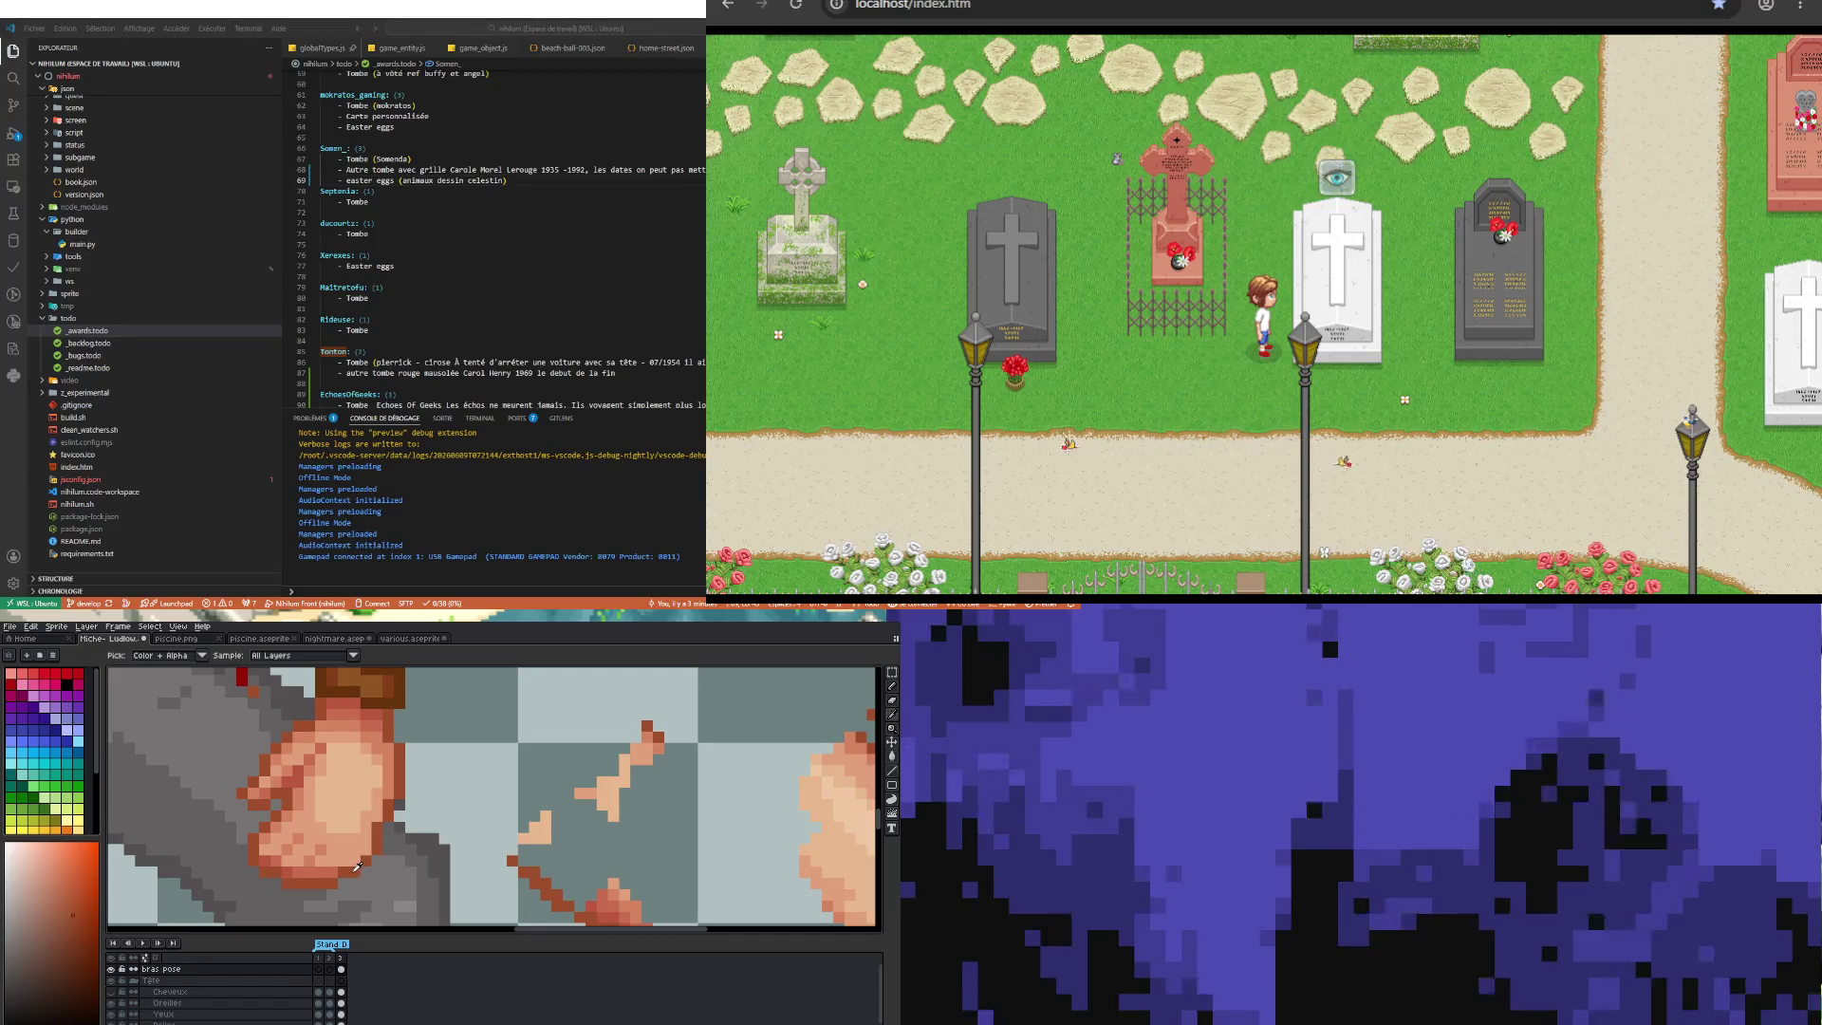
{"action": "left_click", "coordinate": [347, 850], "text": "alt"}
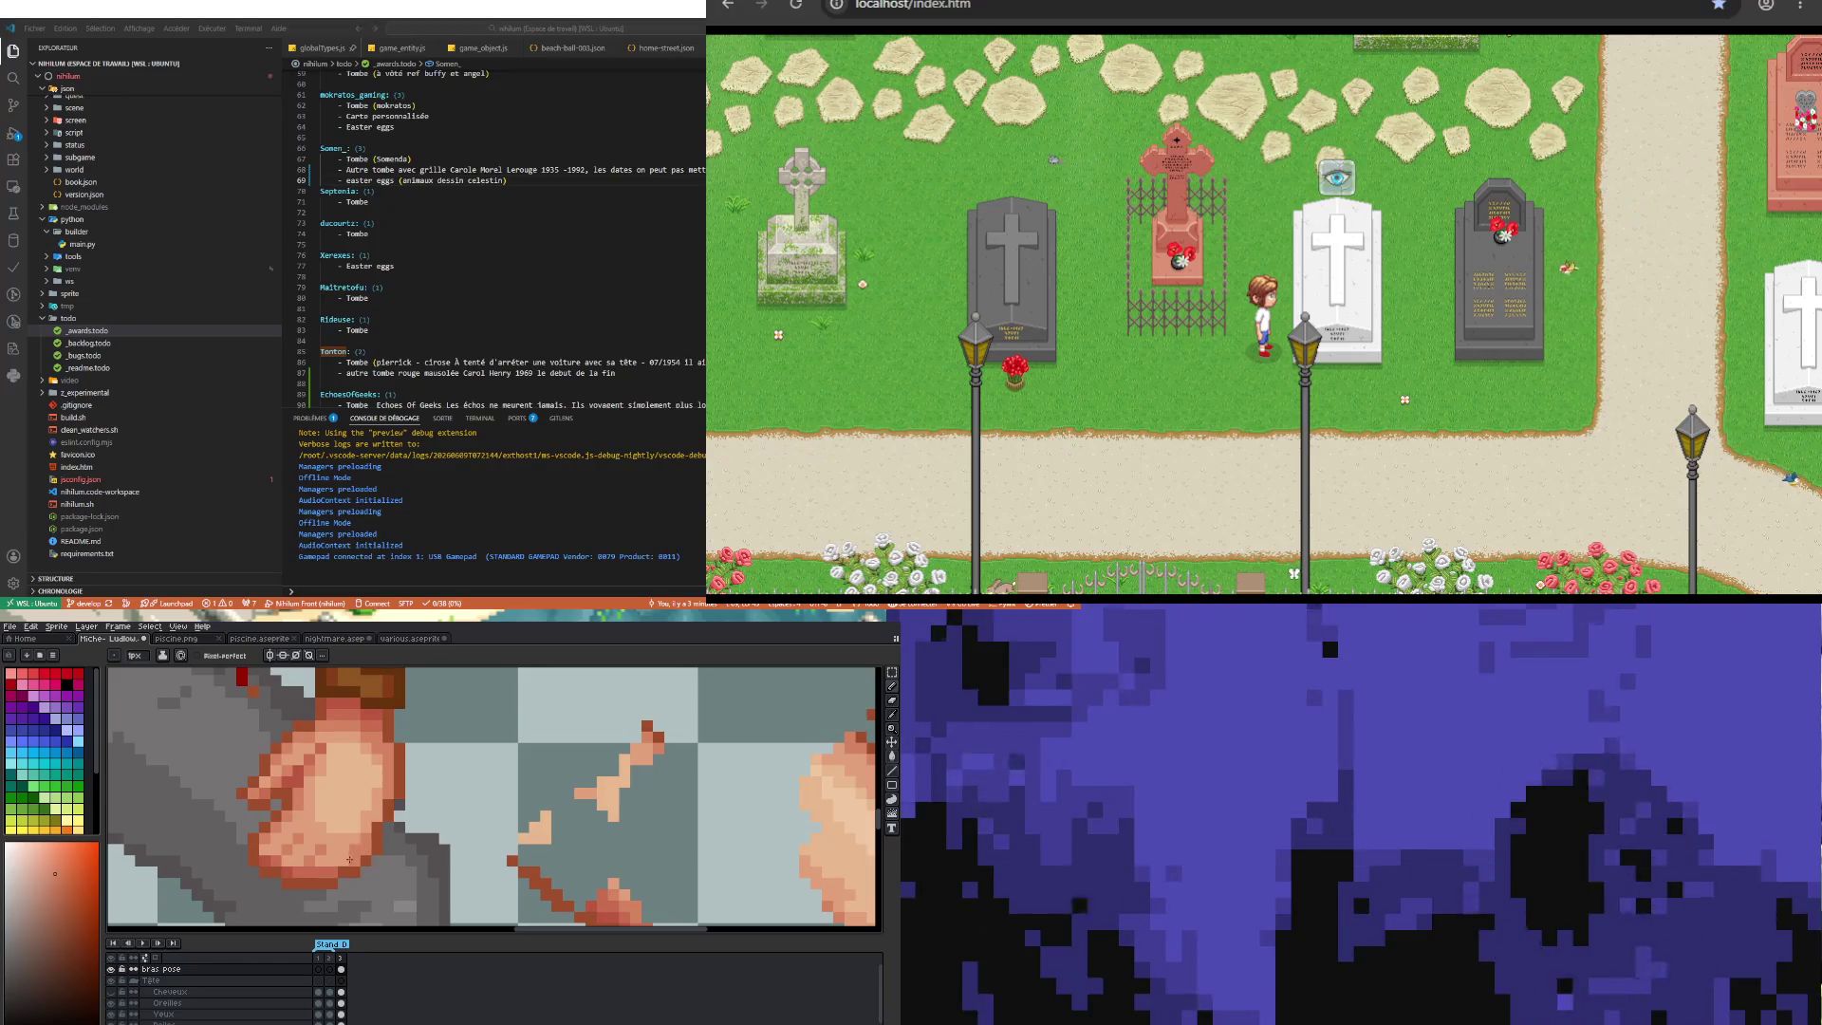
{"action": "scroll", "coordinate": [349, 865], "scroll_direction": "down", "scroll_amount": 2}
{"action": "scroll", "coordinate": [372, 897], "scroll_direction": "up", "scroll_amount": 2}
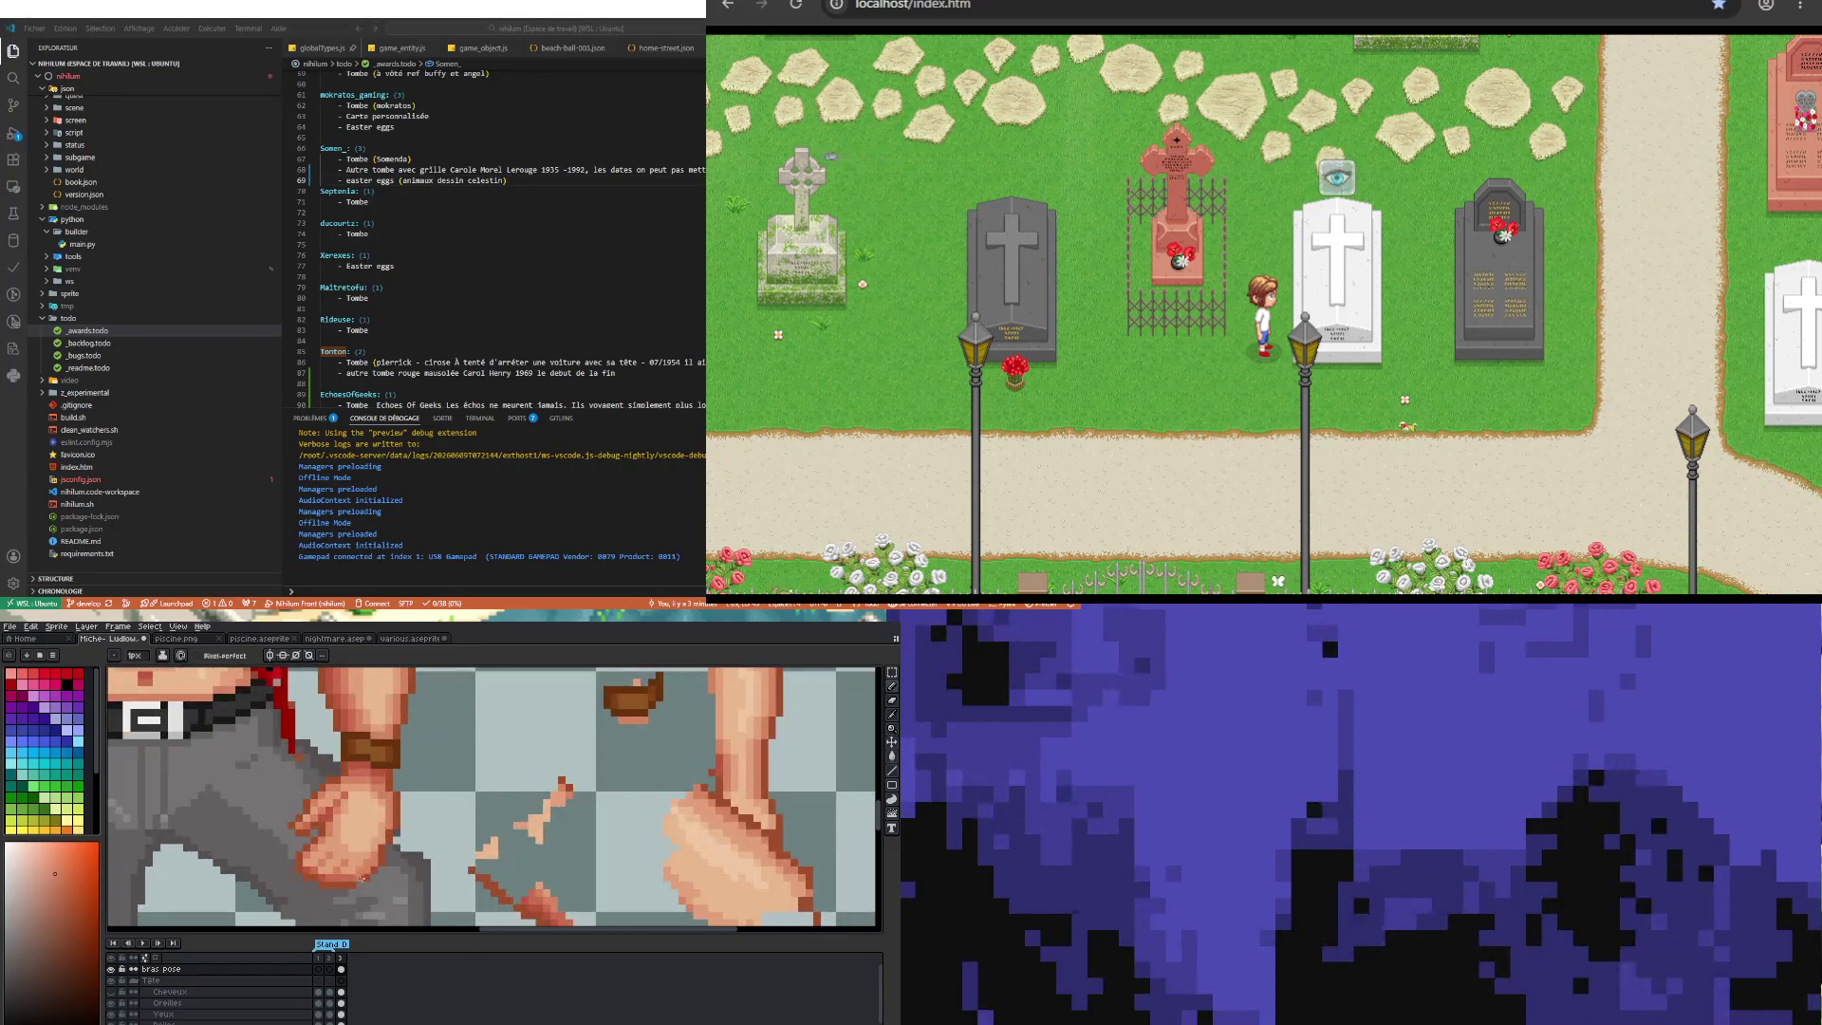
{"action": "scroll", "coordinate": [356, 873], "scroll_direction": "down", "scroll_amount": 2}
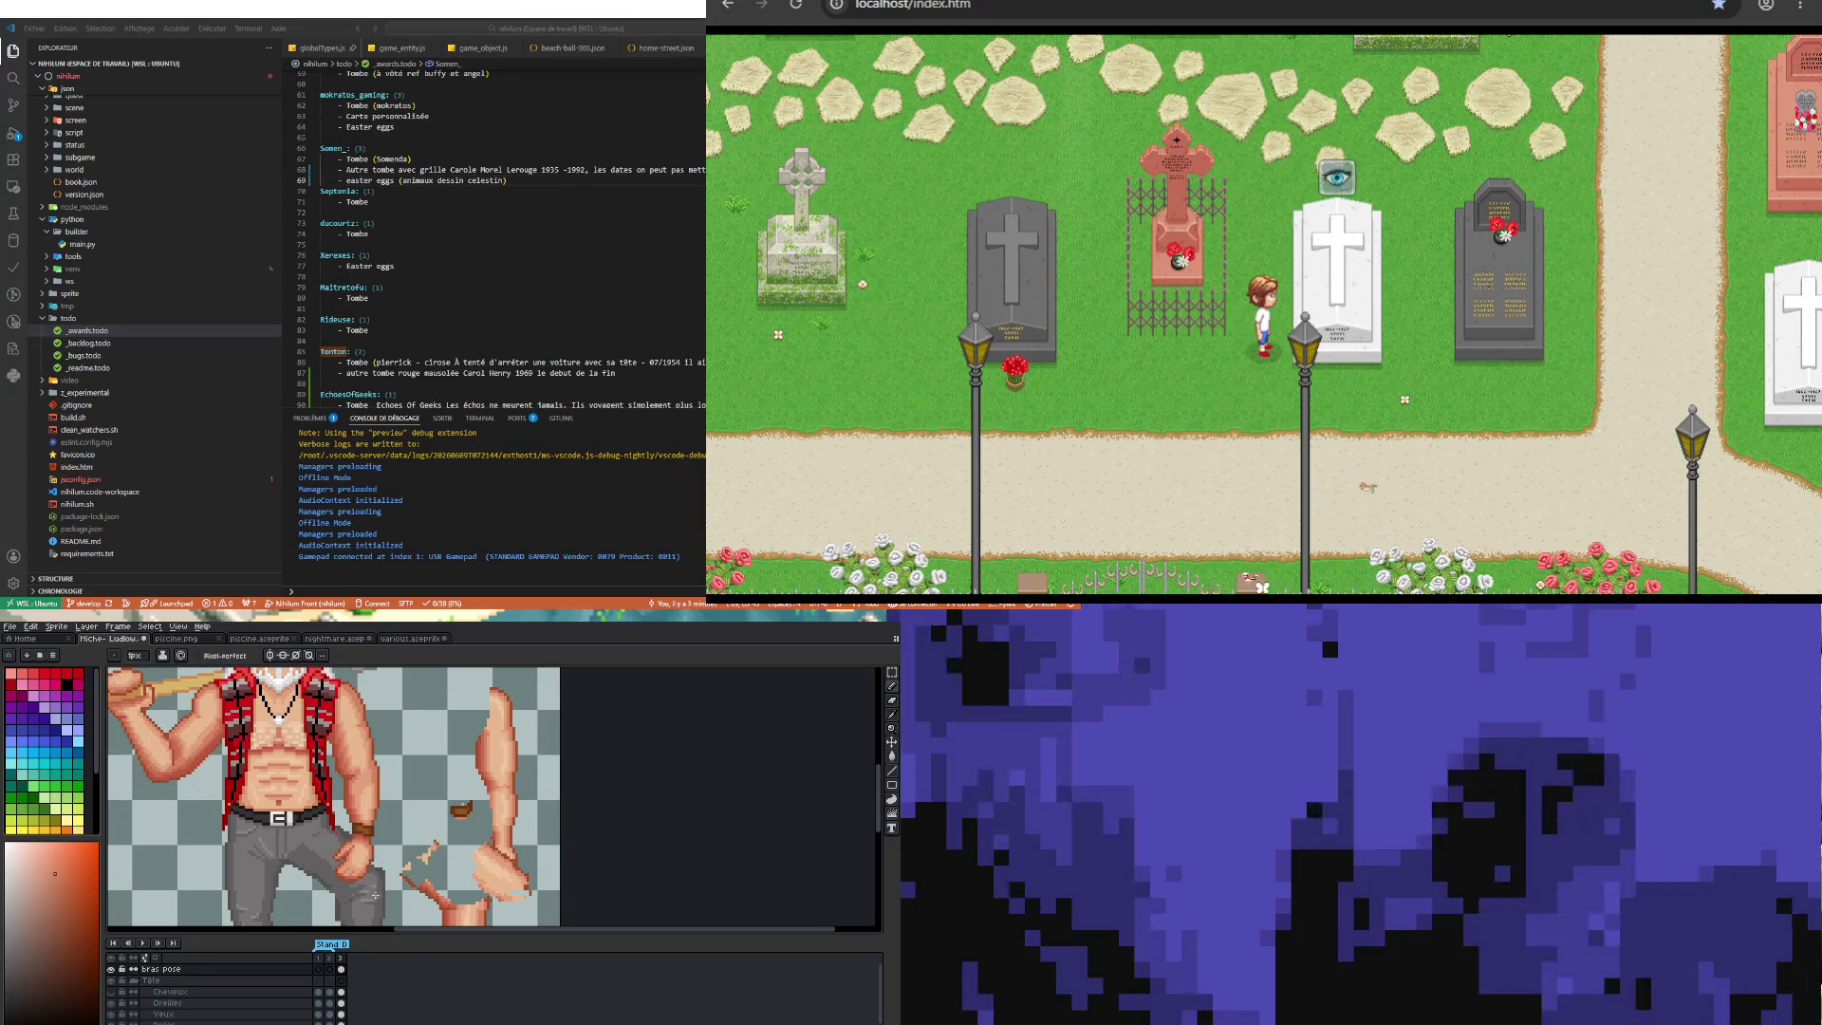
Step: Switch to a different skin shade and sample a shading colour from the sprite
{"action": "scroll", "coordinate": [359, 868], "scroll_direction": "up", "scroll_amount": 1}
{"action": "scroll", "coordinate": [360, 864], "scroll_direction": "up", "scroll_amount": 1}
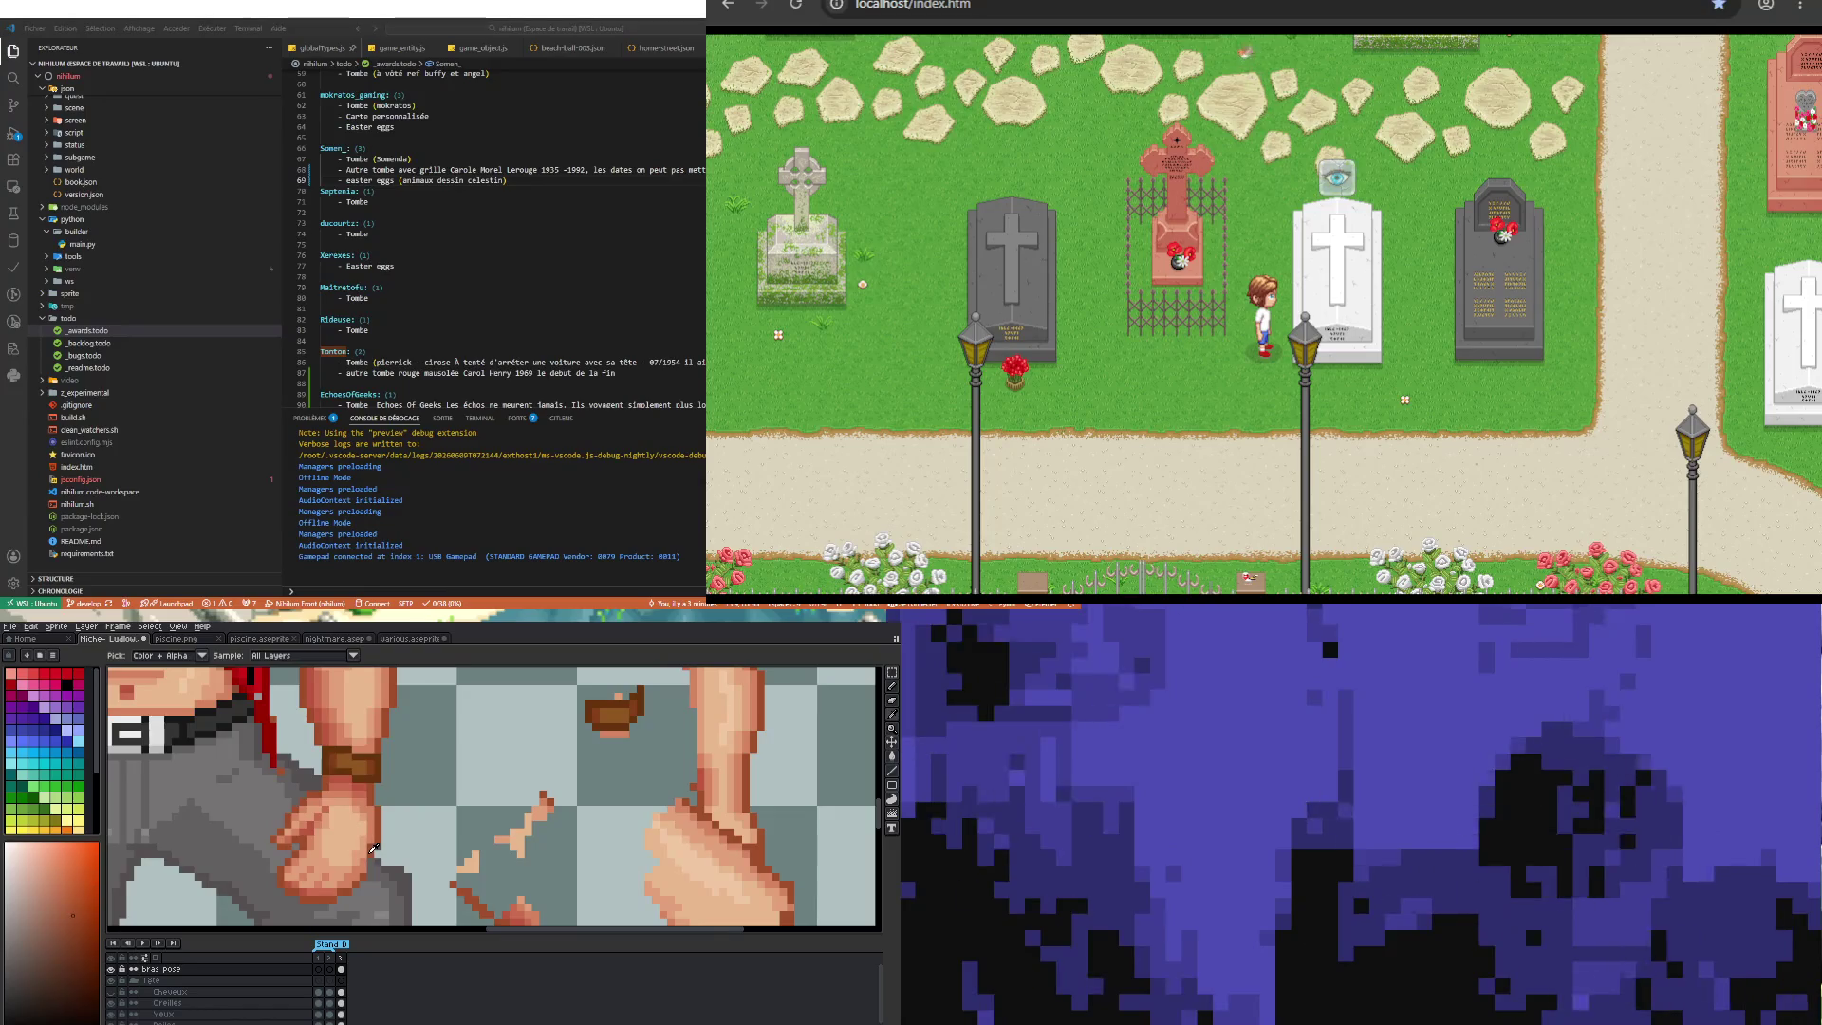
{"action": "left_click", "coordinate": [365, 869], "text": "alt"}
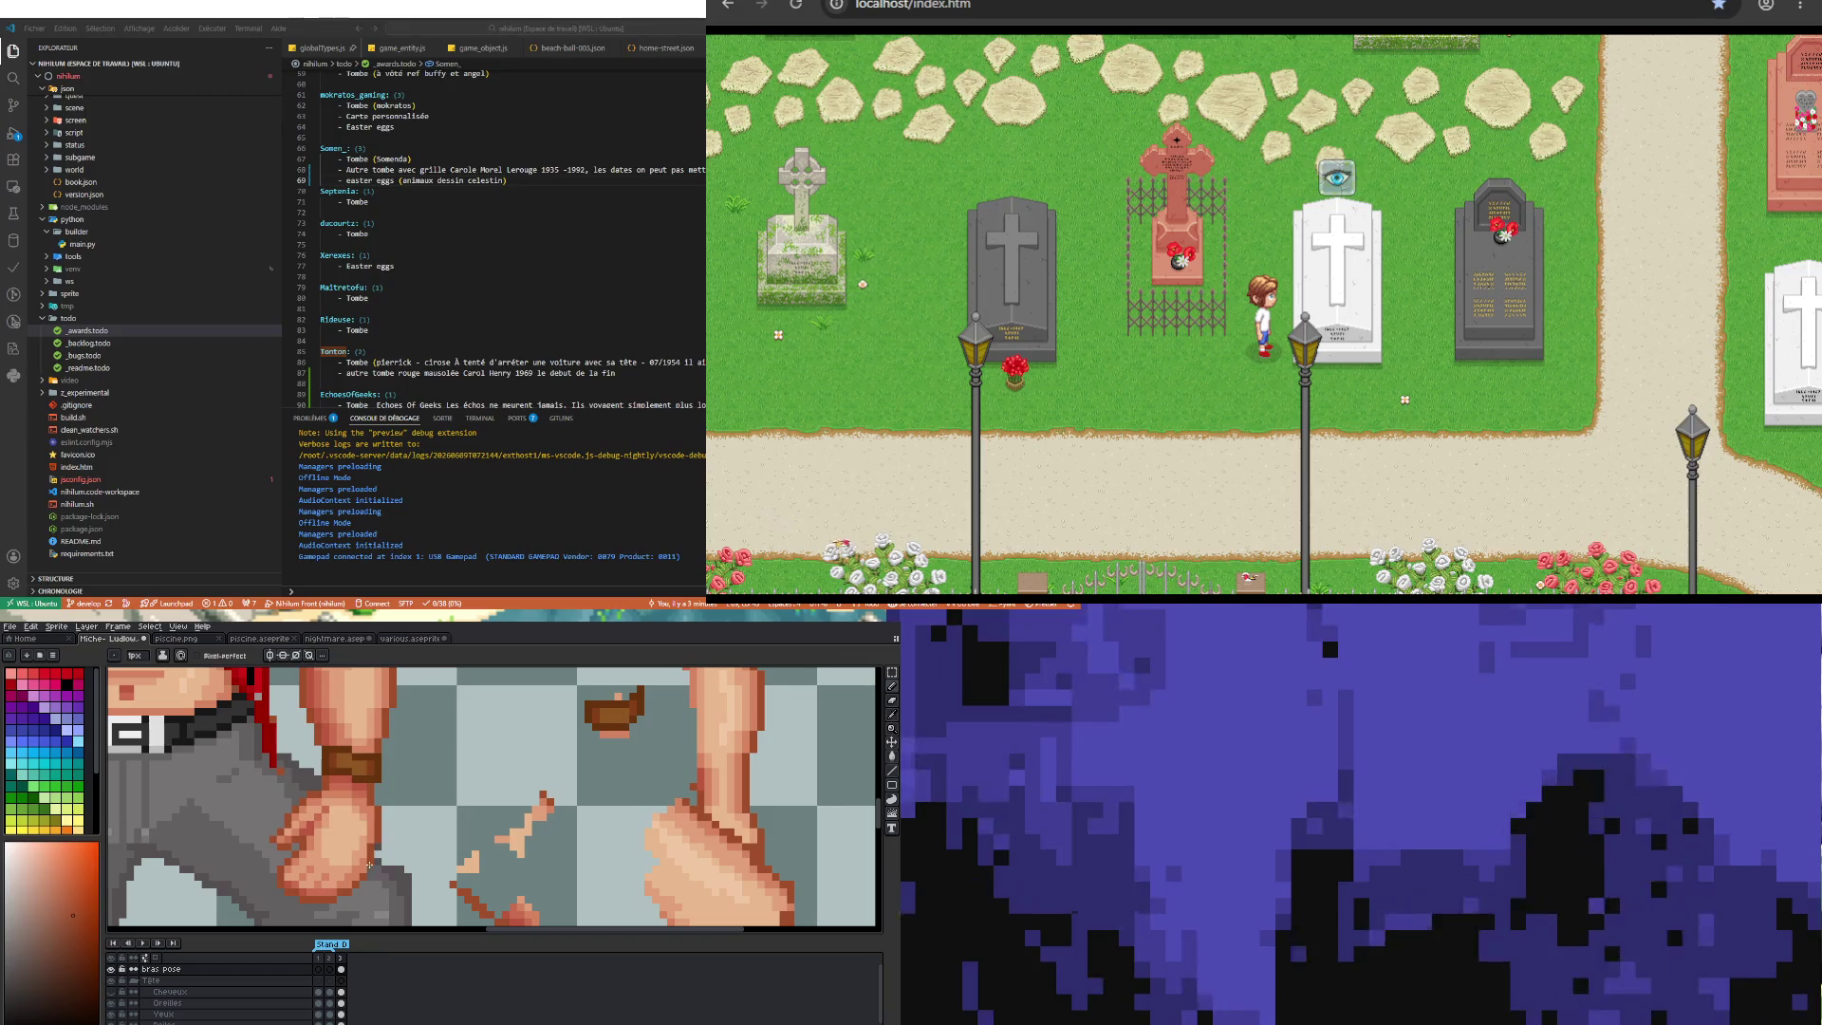
{"action": "scroll", "coordinate": [378, 846], "scroll_direction": "down", "scroll_amount": 2}
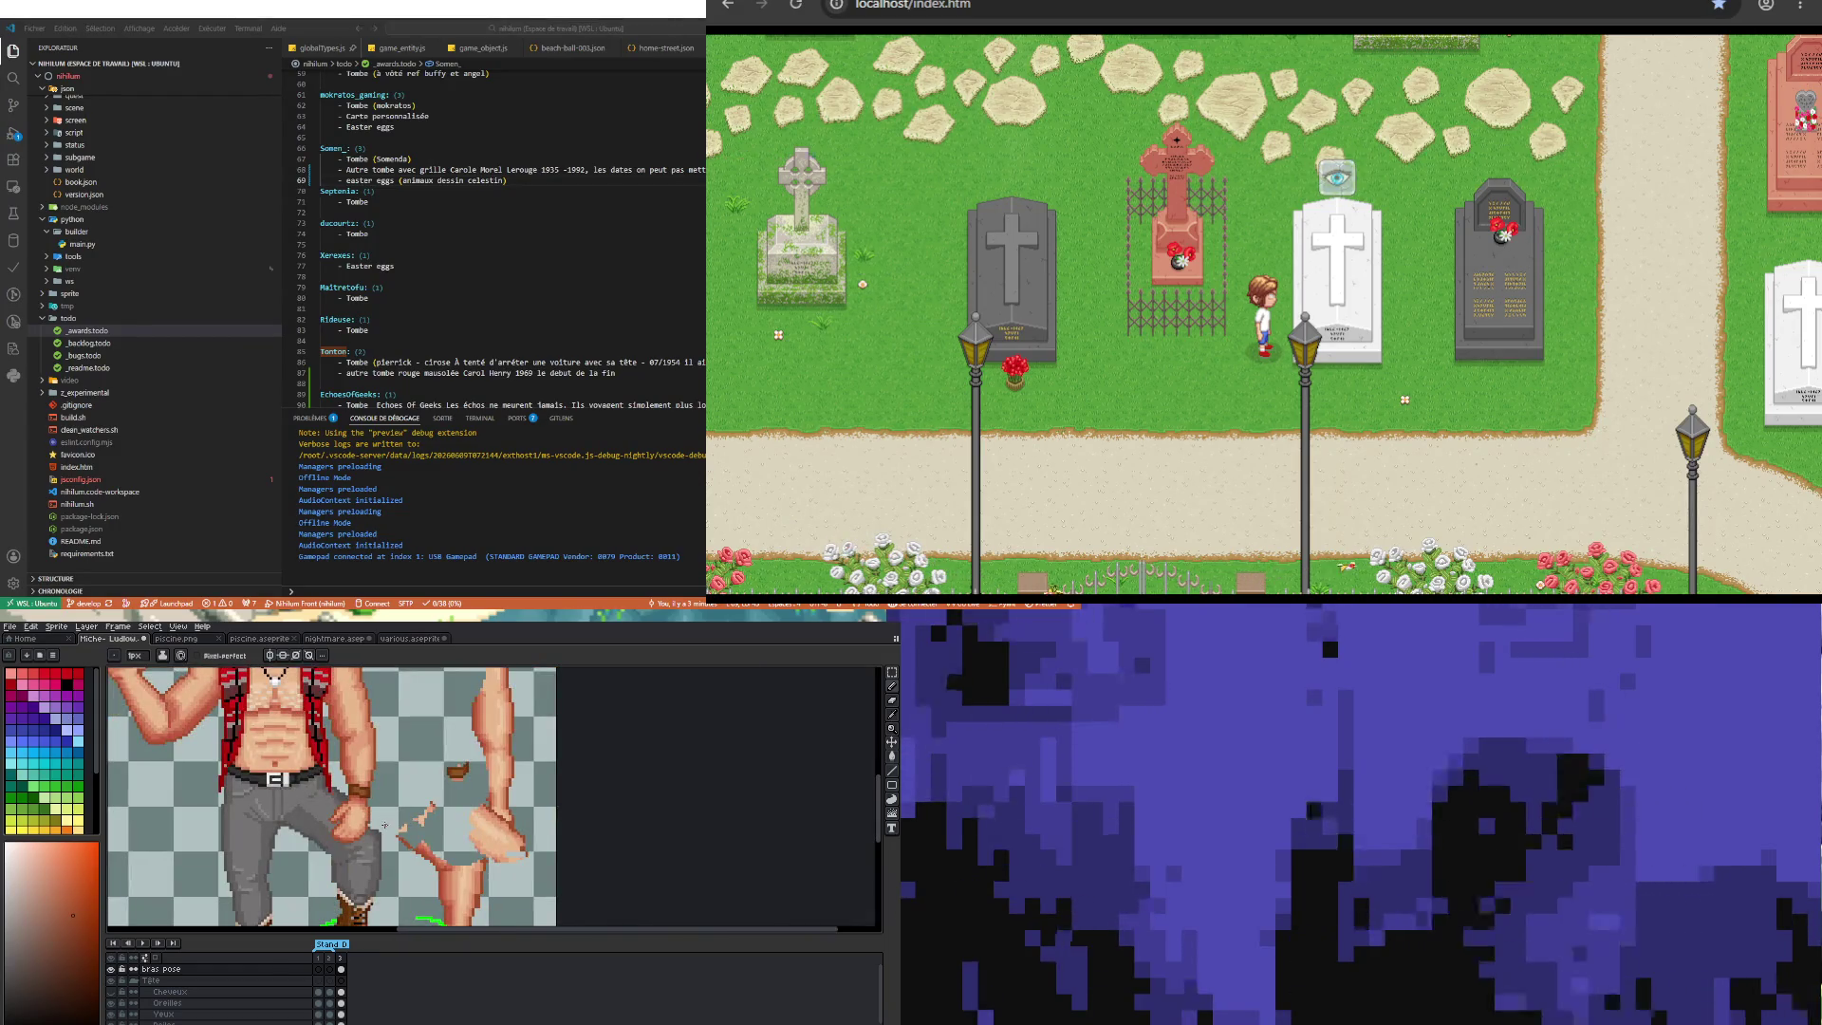
{"action": "scroll", "coordinate": [333, 809], "scroll_direction": "up", "scroll_amount": 2}
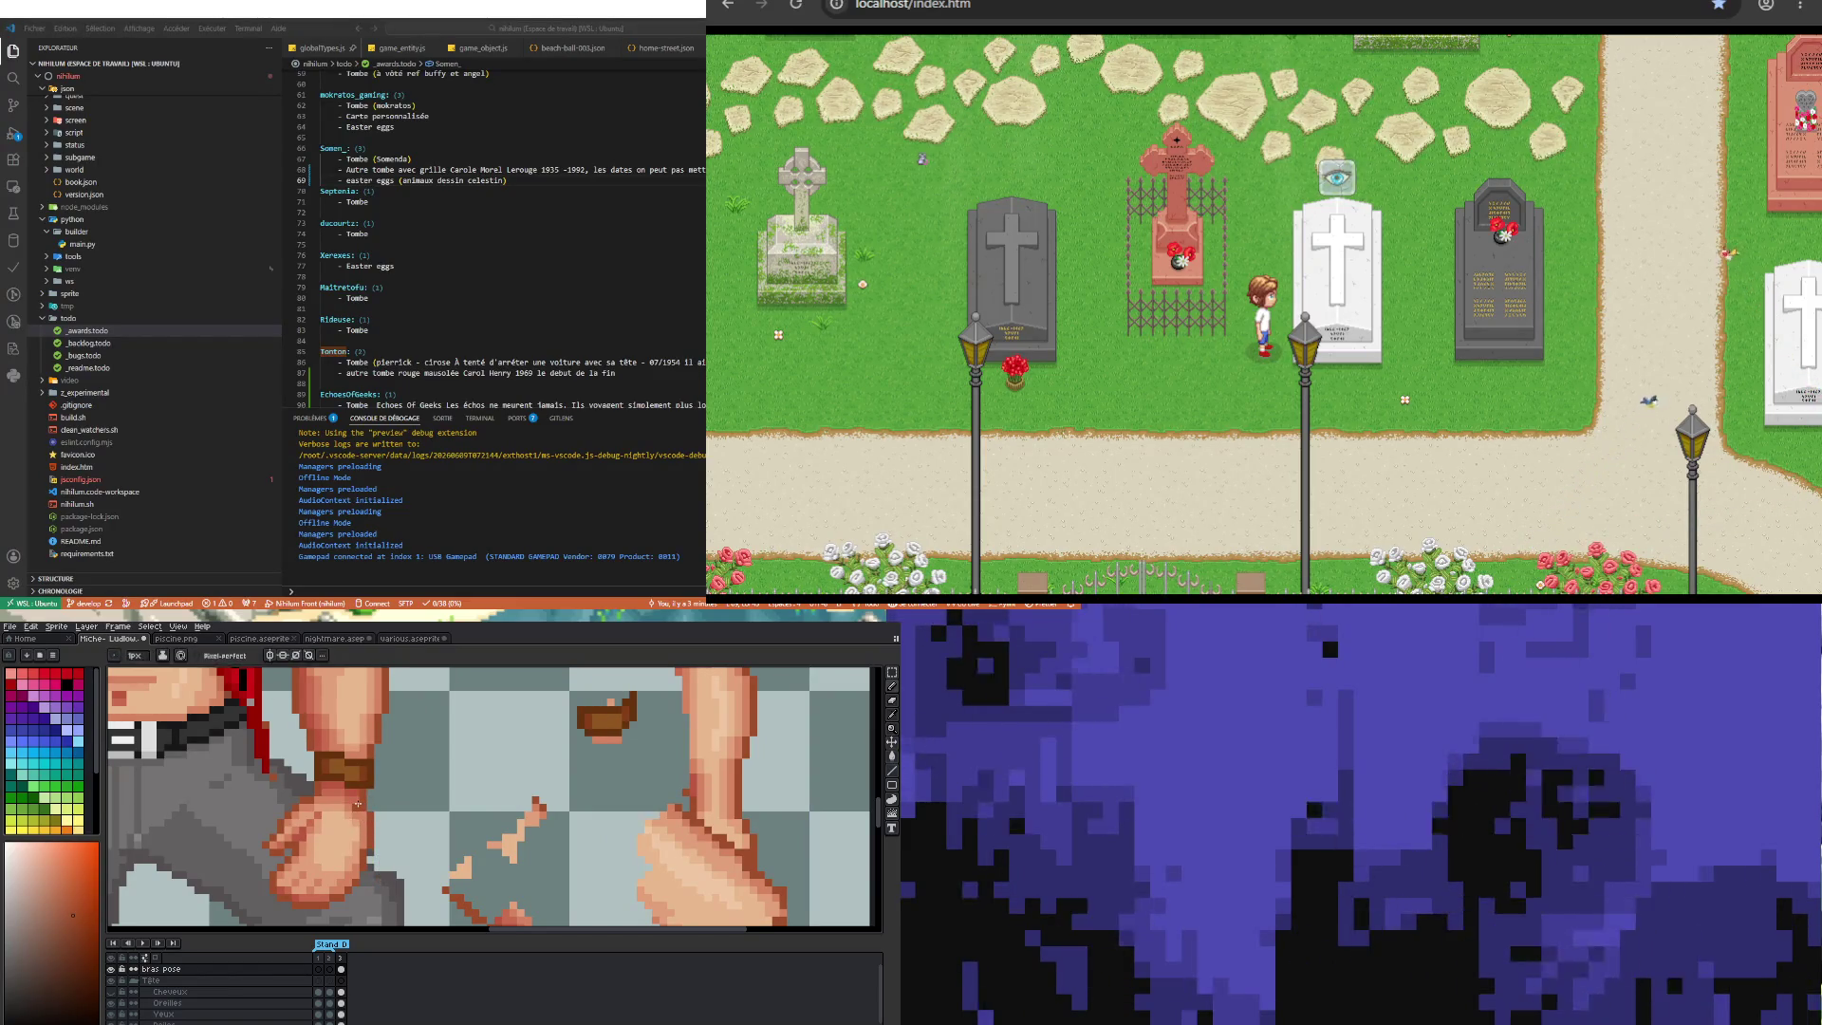
{"action": "key", "text": "alt"}
{"action": "left_click", "coordinate": [348, 803], "text": "alt"}
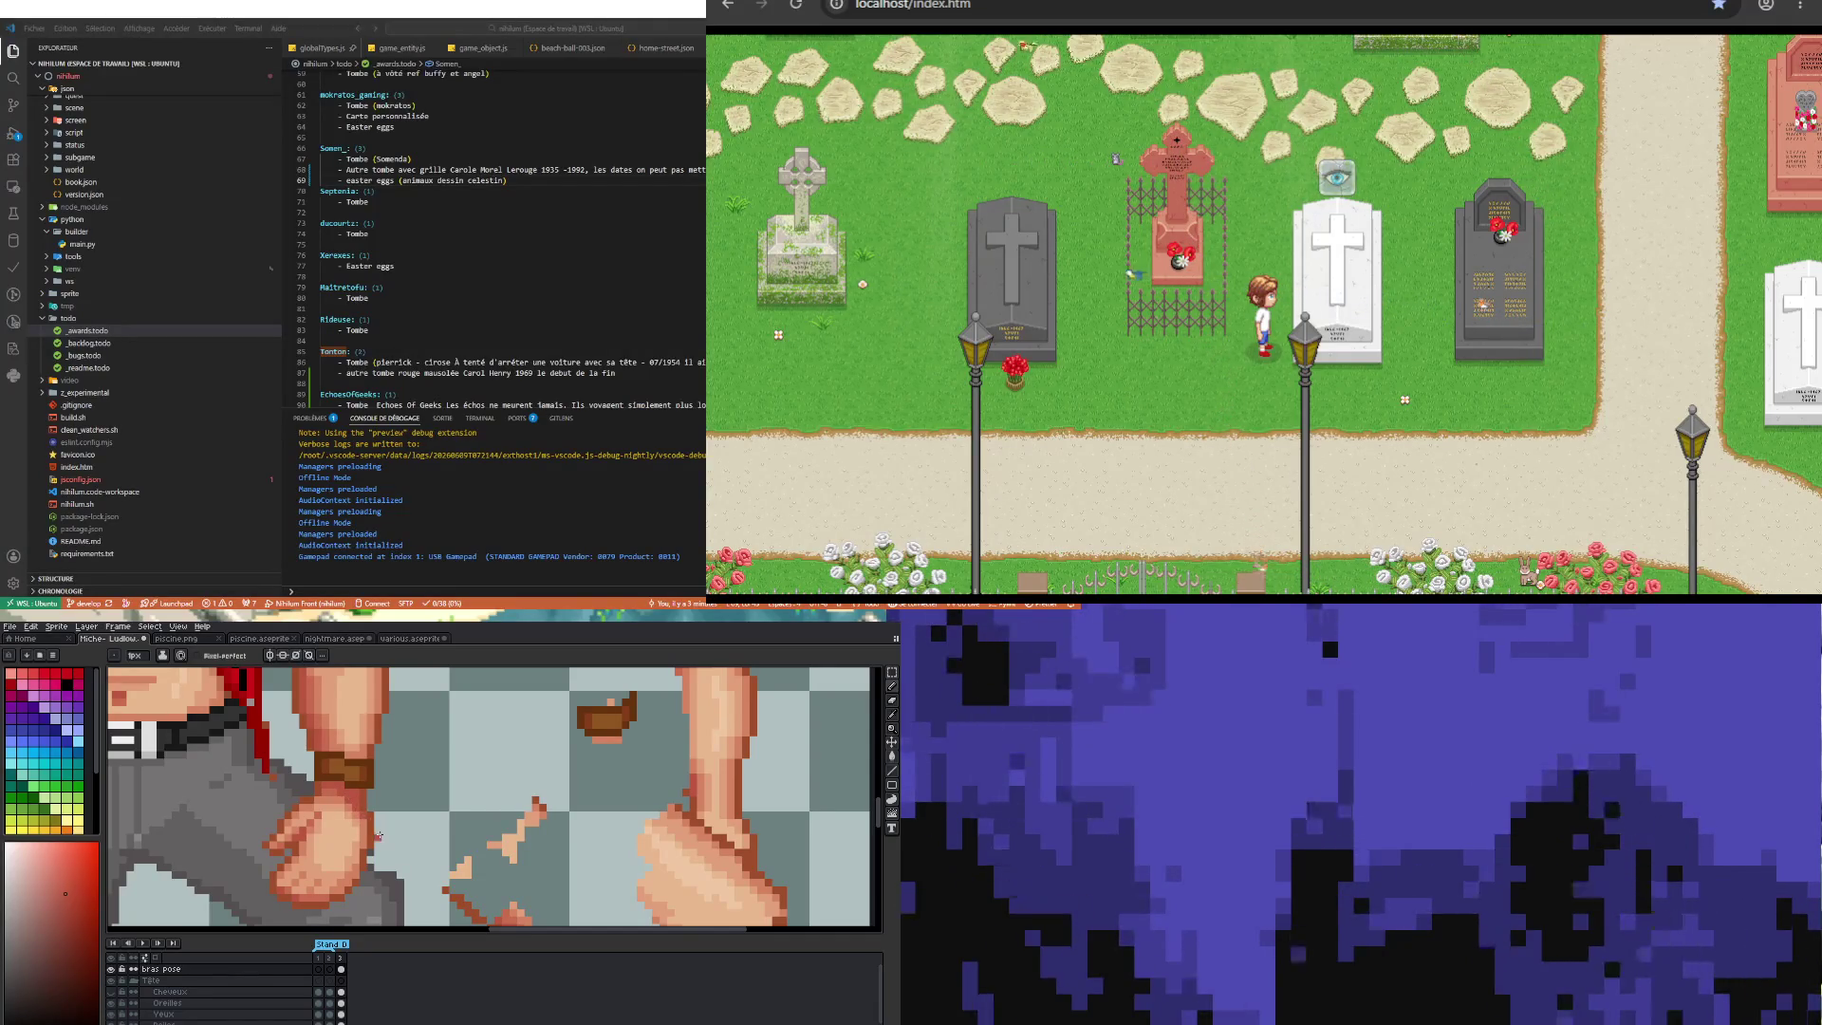
Step: Sample an orange skin tone from the hand and repaint the fist's shading
{"action": "scroll", "coordinate": [370, 811], "scroll_direction": "down", "scroll_amount": 2}
{"action": "scroll", "coordinate": [389, 858], "scroll_direction": "up", "scroll_amount": 1}
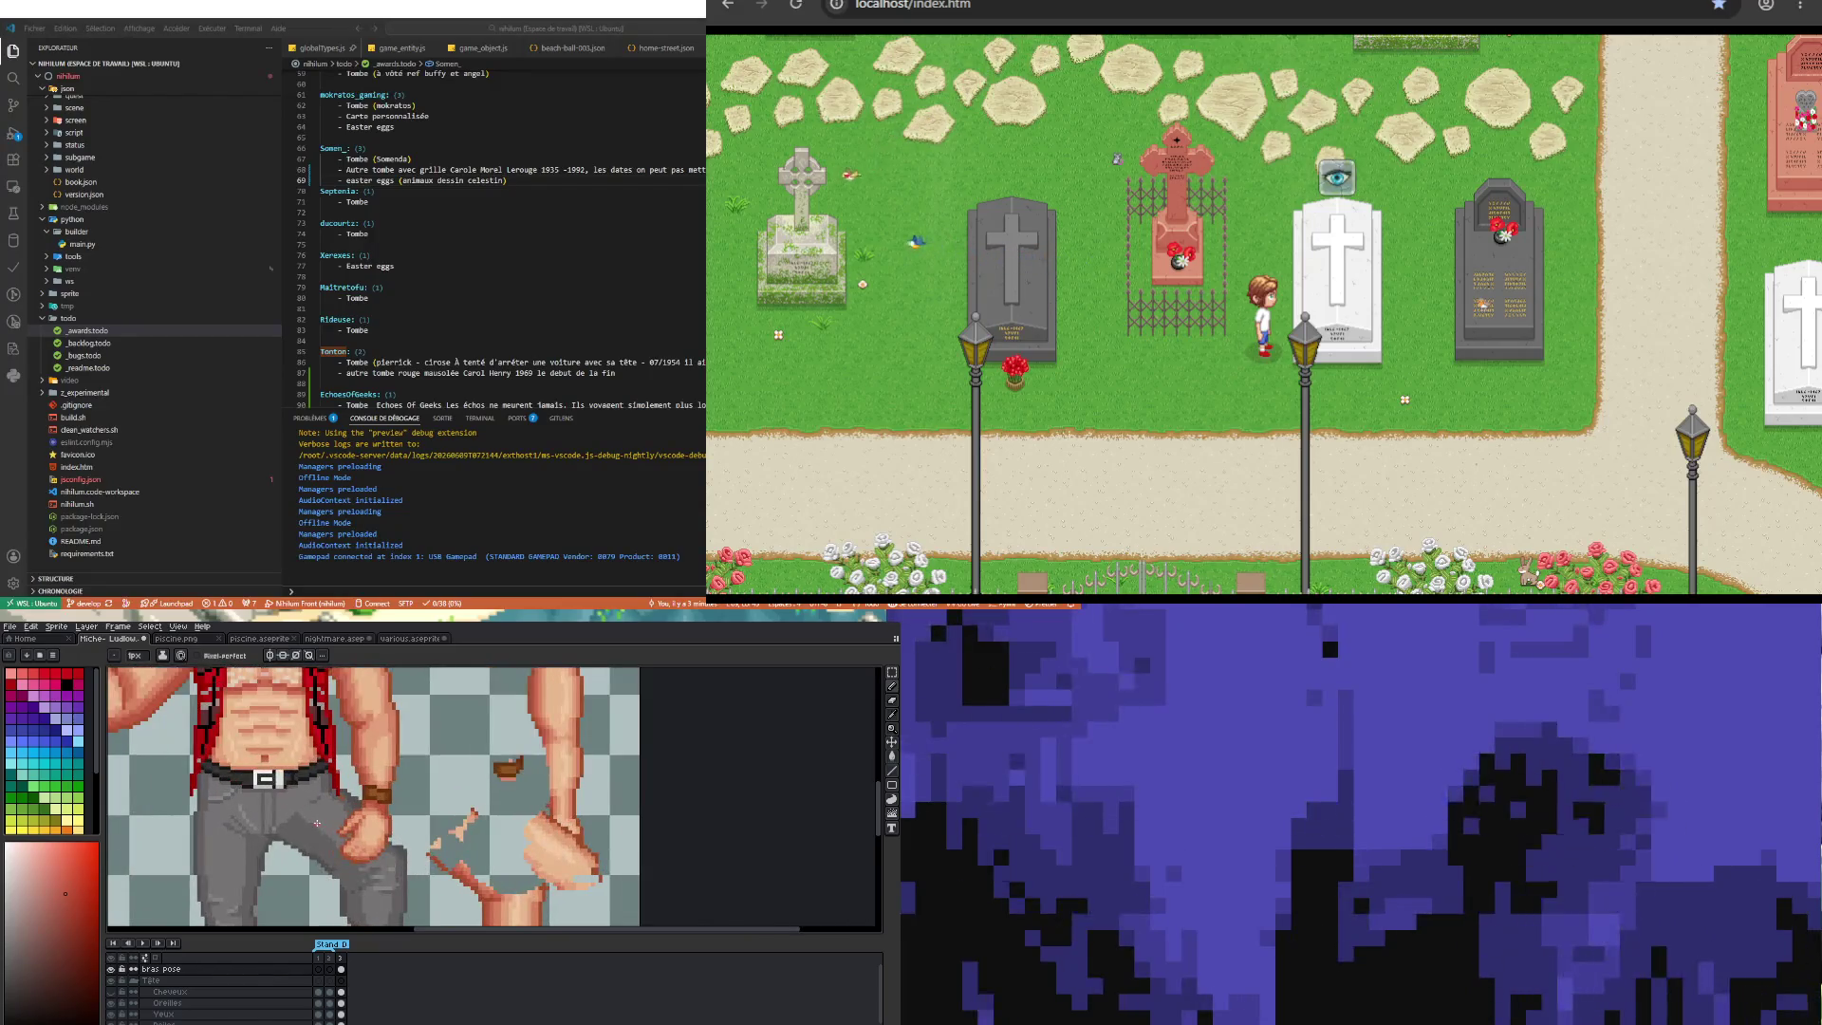
{"action": "scroll", "coordinate": [379, 859], "scroll_direction": "up", "scroll_amount": 1}
{"action": "scroll", "coordinate": [377, 860], "scroll_direction": "down", "scroll_amount": 1}
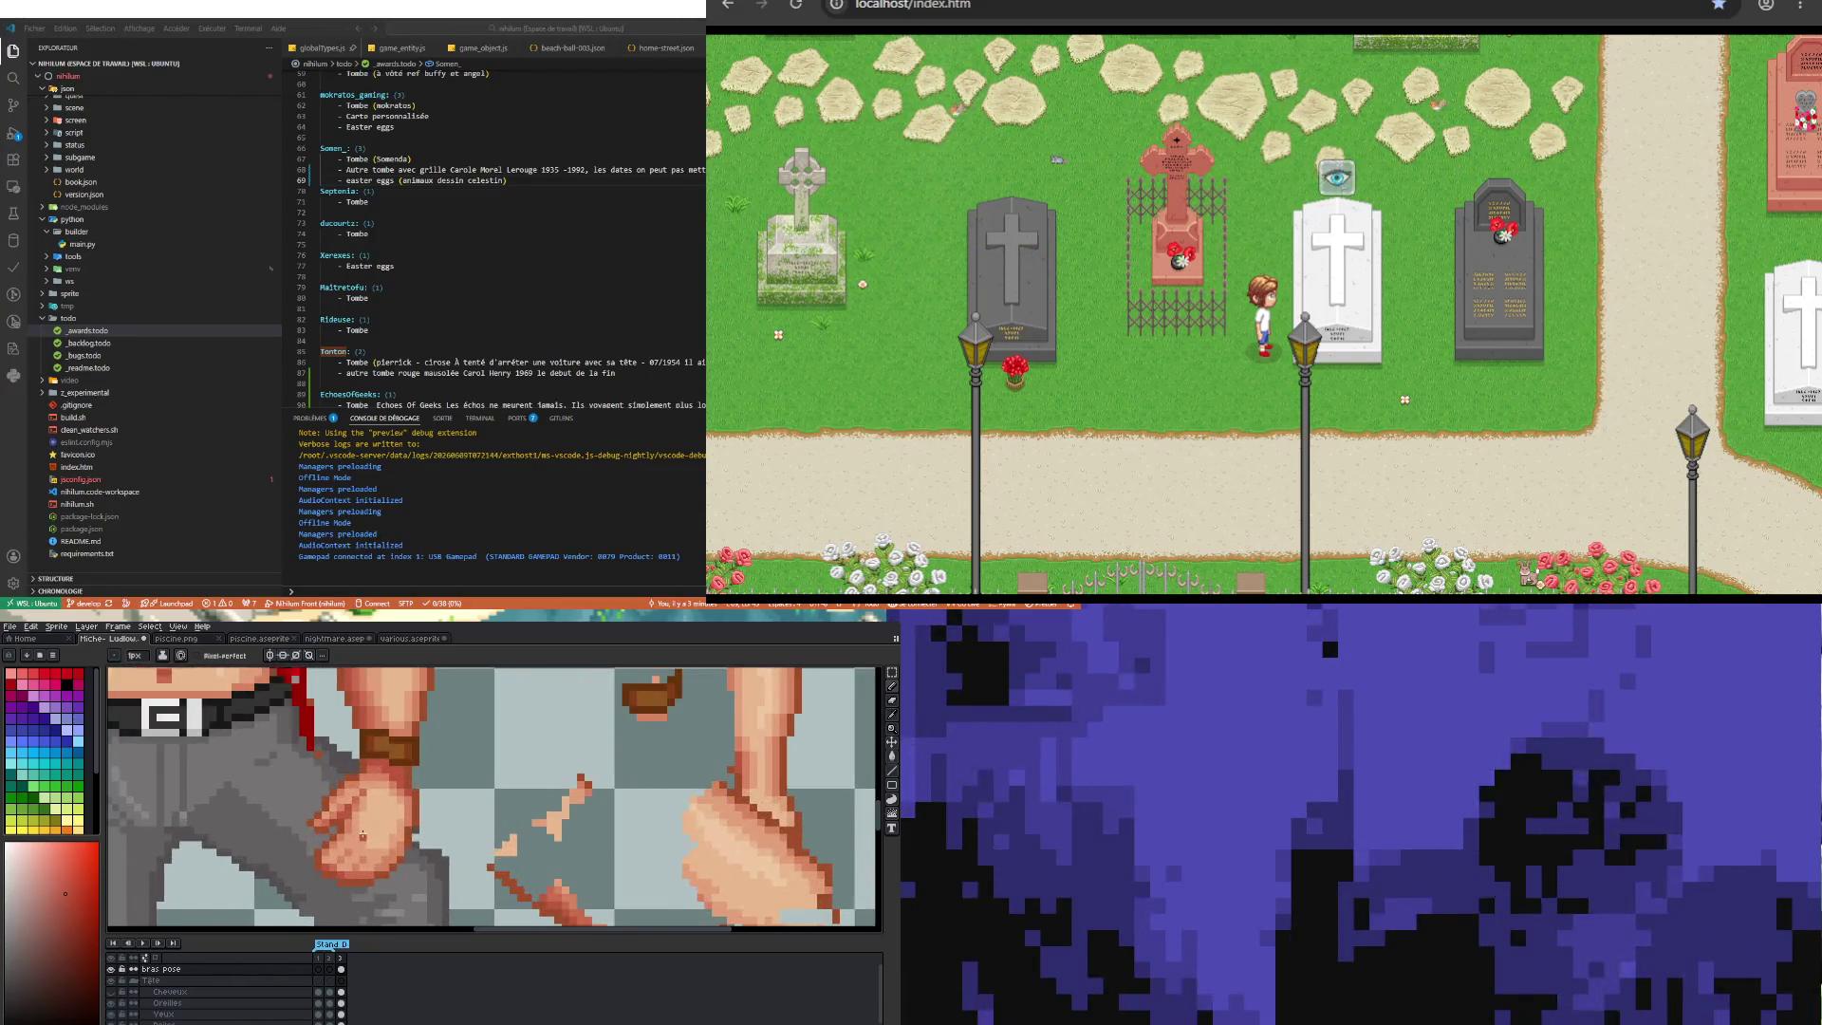
{"action": "scroll", "coordinate": [389, 863], "scroll_direction": "down", "scroll_amount": 1}
{"action": "scroll", "coordinate": [401, 865], "scroll_direction": "down", "scroll_amount": 1}
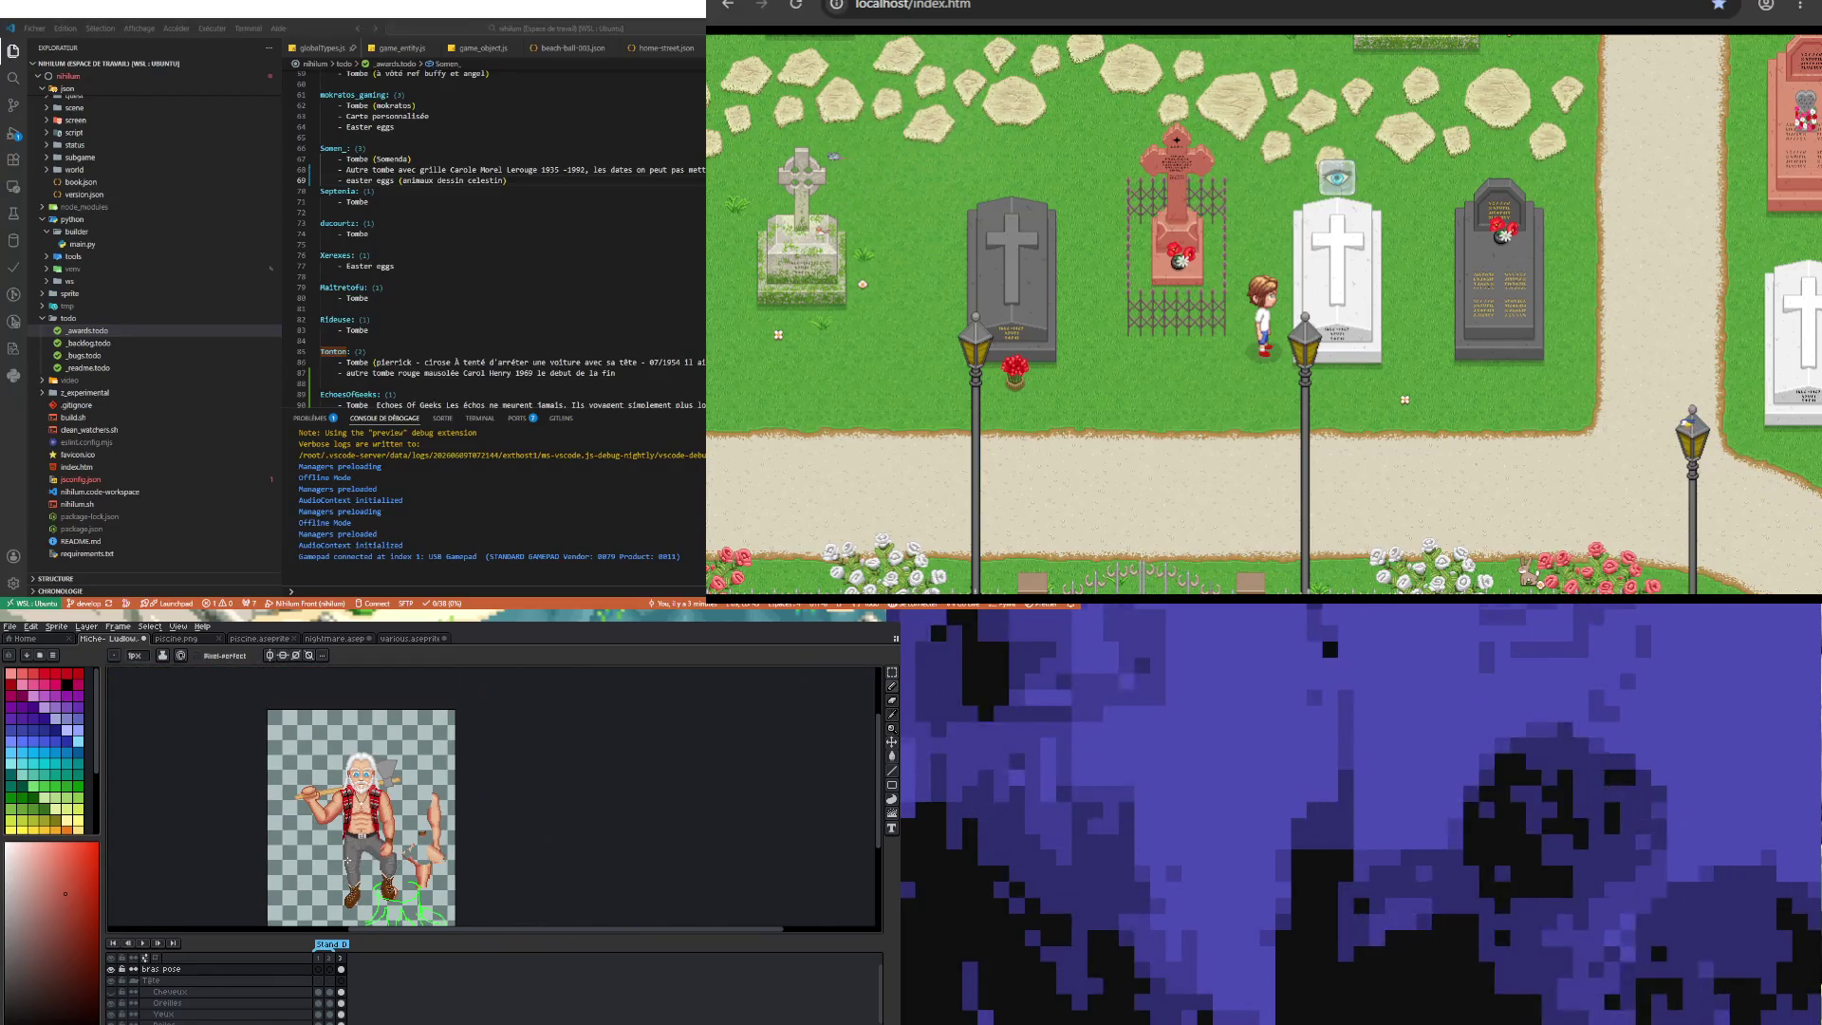
{"action": "scroll", "coordinate": [398, 860], "scroll_direction": "up", "scroll_amount": 1}
{"action": "scroll", "coordinate": [389, 852], "scroll_direction": "up", "scroll_amount": 1}
{"action": "scroll", "coordinate": [389, 851], "scroll_direction": "up", "scroll_amount": 1}
{"action": "scroll", "coordinate": [407, 845], "scroll_direction": "up", "scroll_amount": 1}
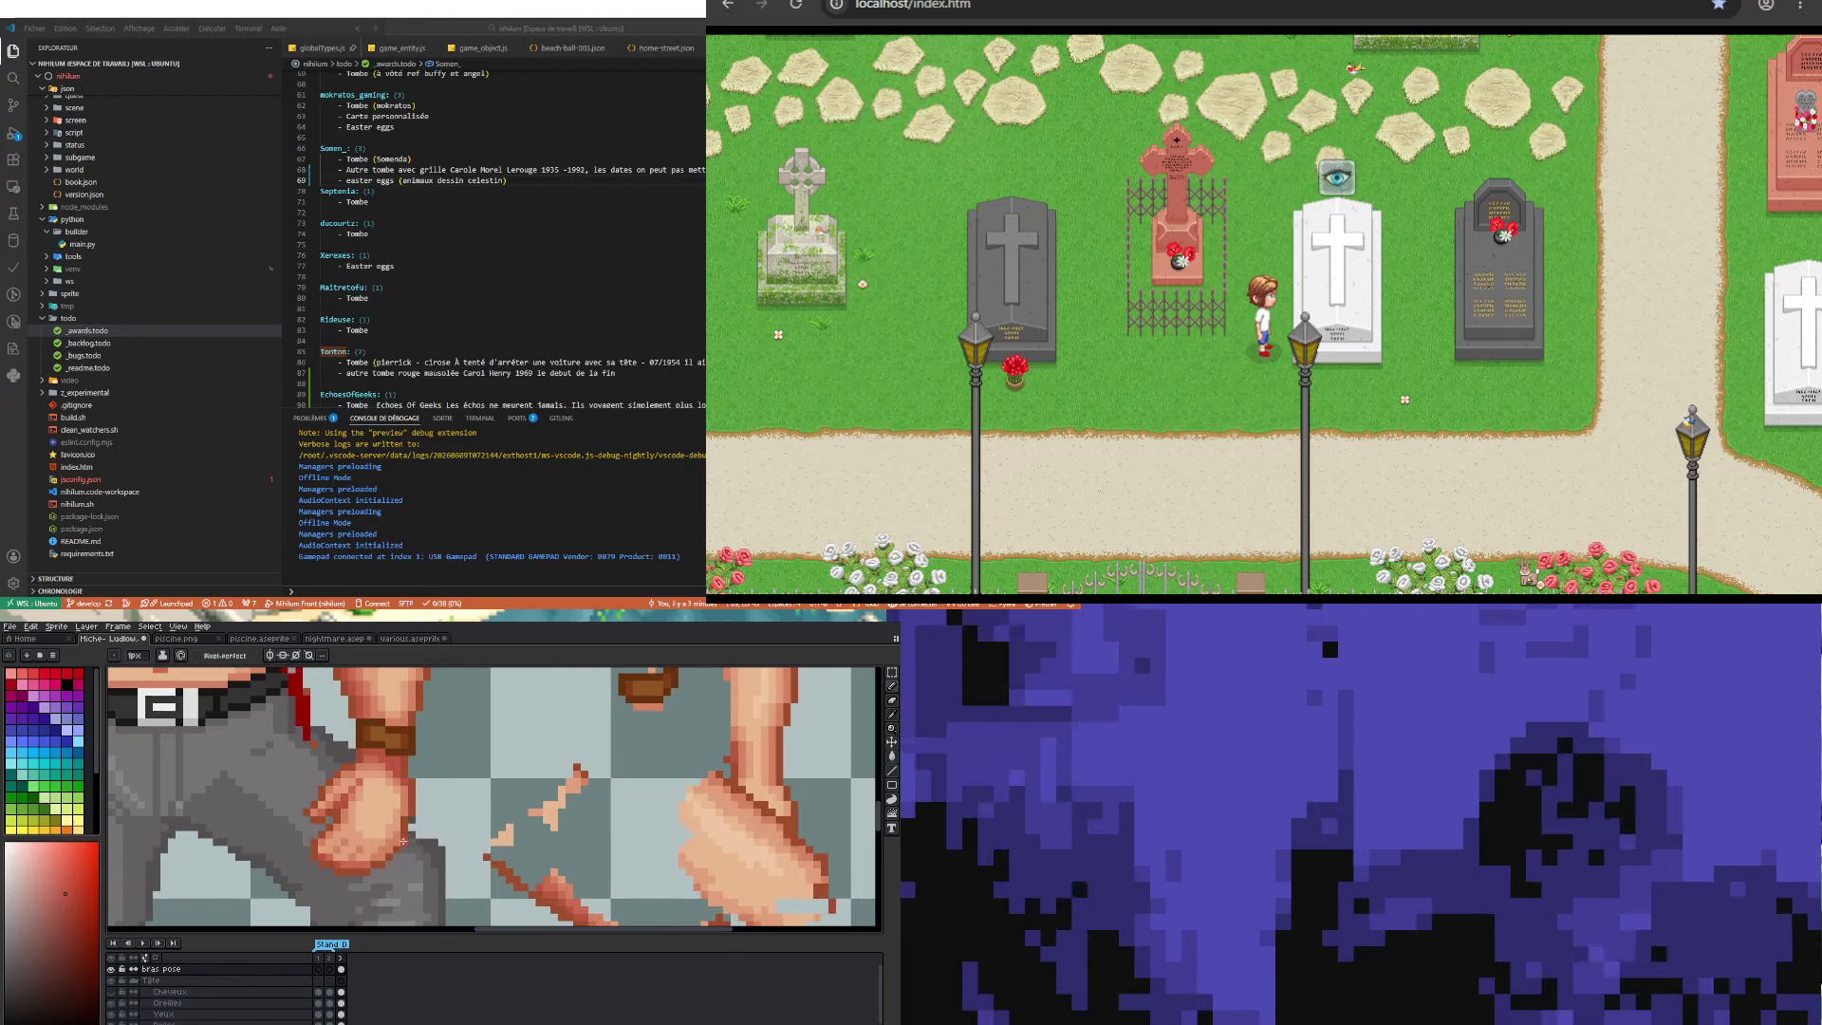
{"action": "left_click", "coordinate": [410, 826]}
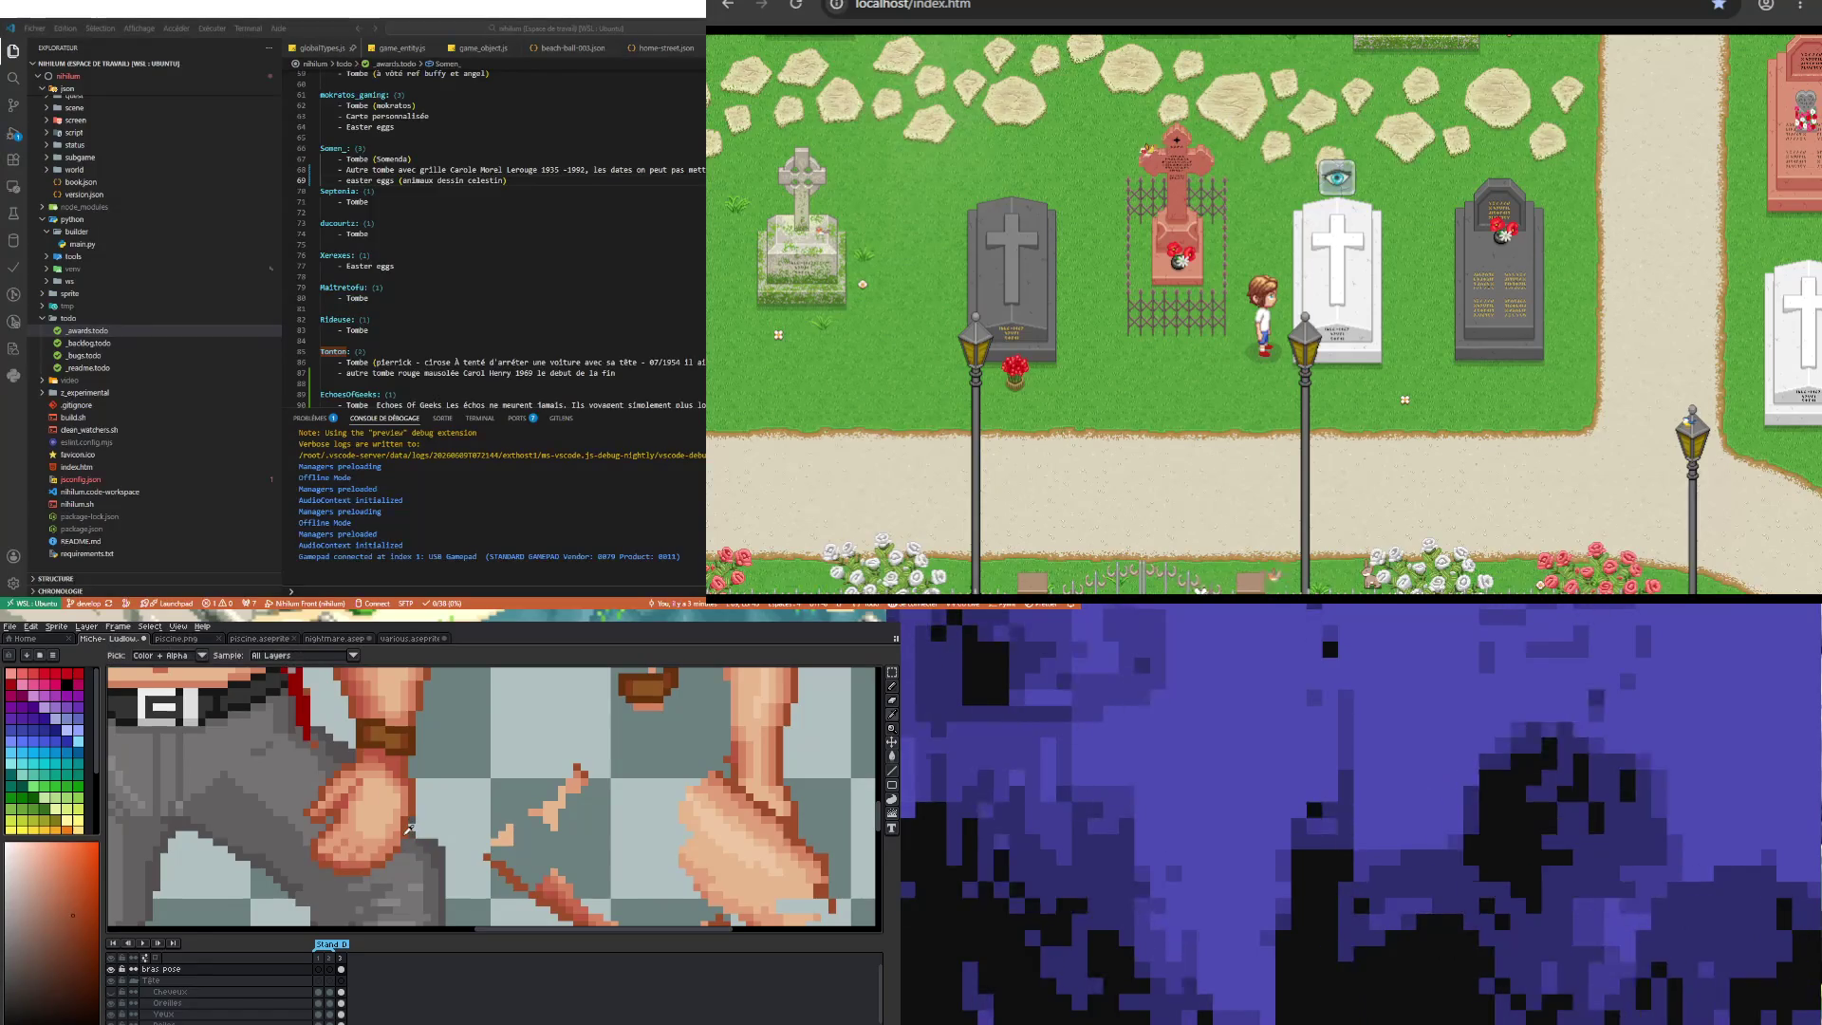
{"action": "scroll", "coordinate": [397, 839], "scroll_direction": "down", "scroll_amount": 2}
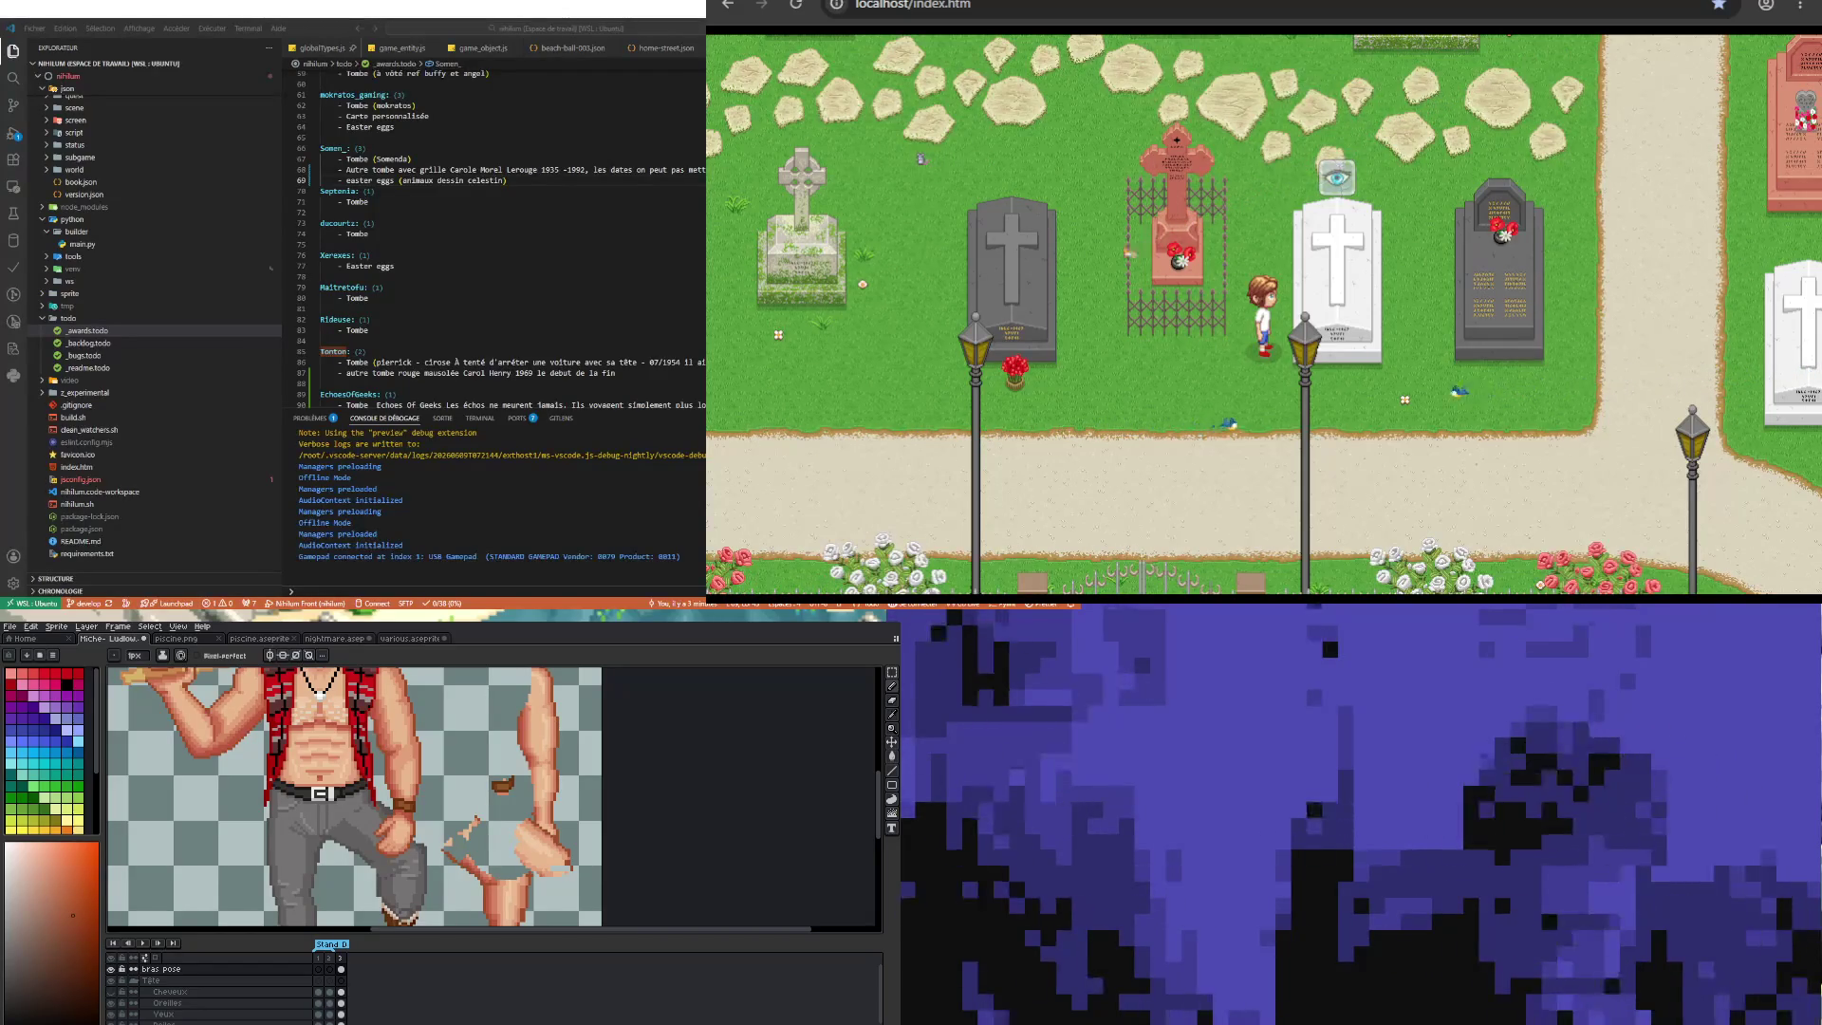
Step: Return to the pencil and touch up pixels on the zoomed-in fist
{"action": "scroll", "coordinate": [416, 829], "scroll_direction": "up", "scroll_amount": 3}
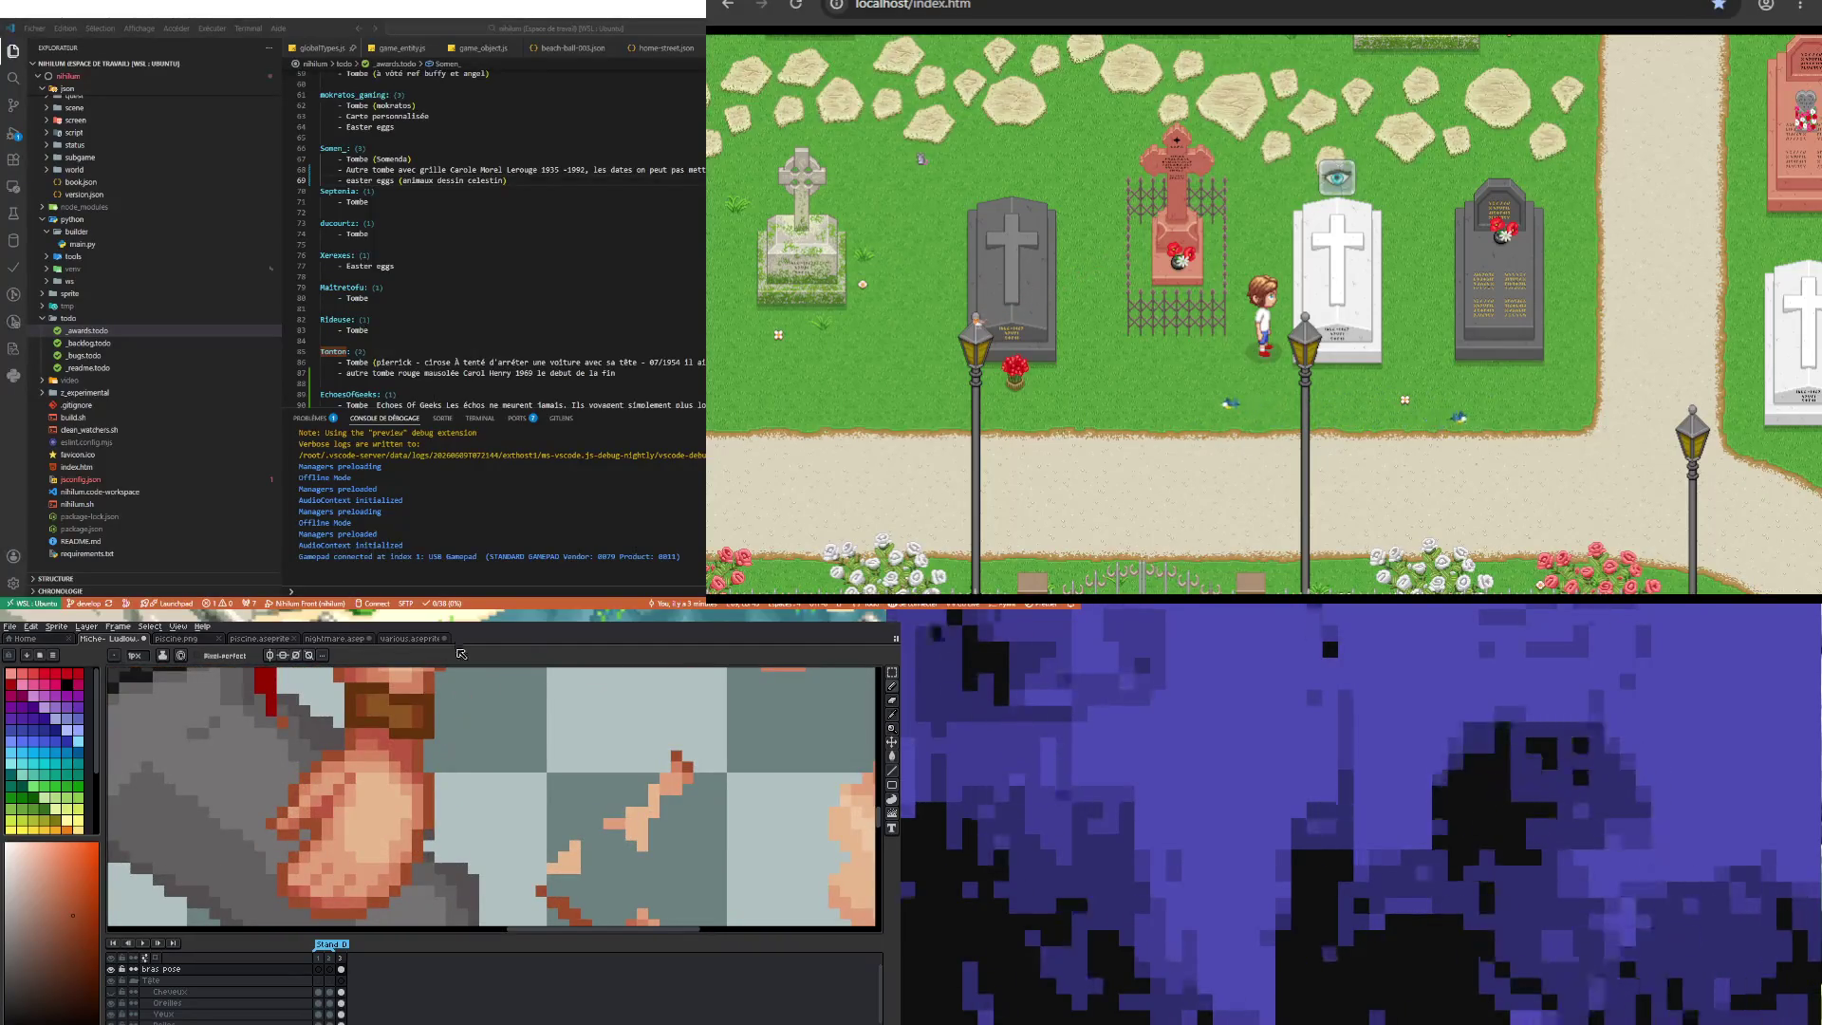
{"action": "left_click", "coordinate": [376, 863], "text": "alt"}
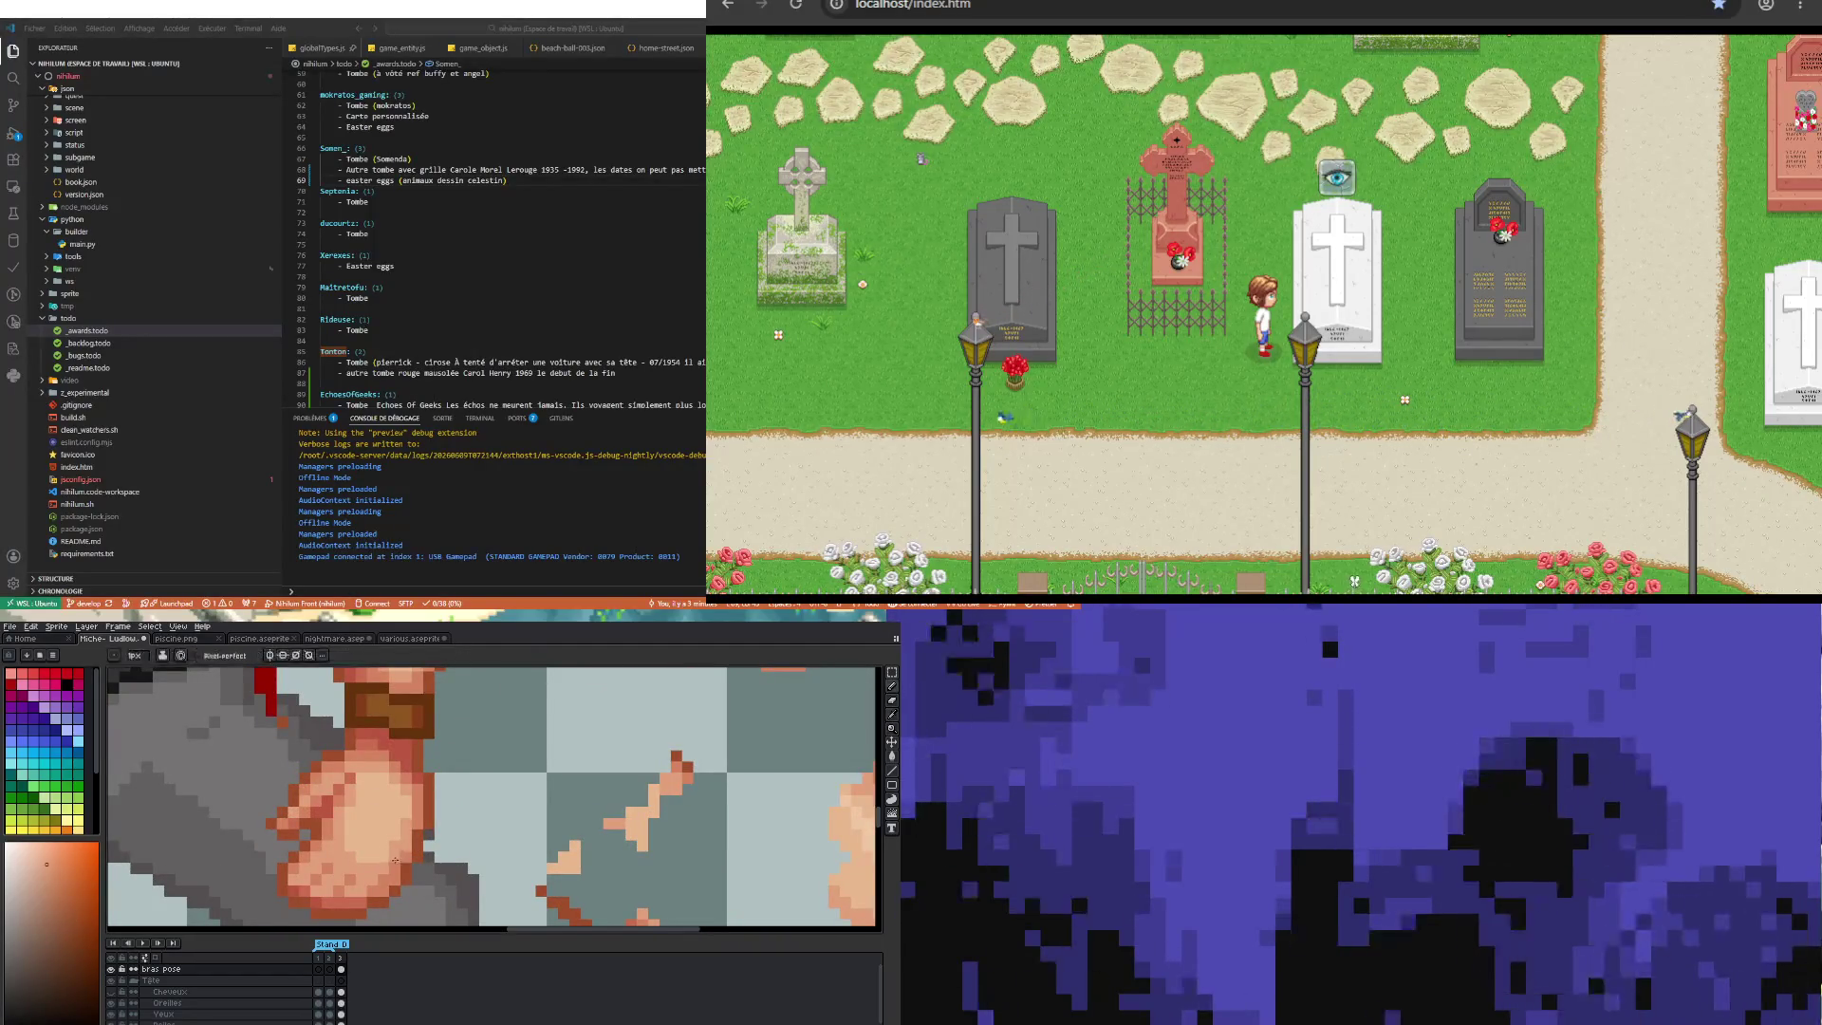
{"action": "scroll", "coordinate": [380, 872], "scroll_direction": "down", "scroll_amount": 3}
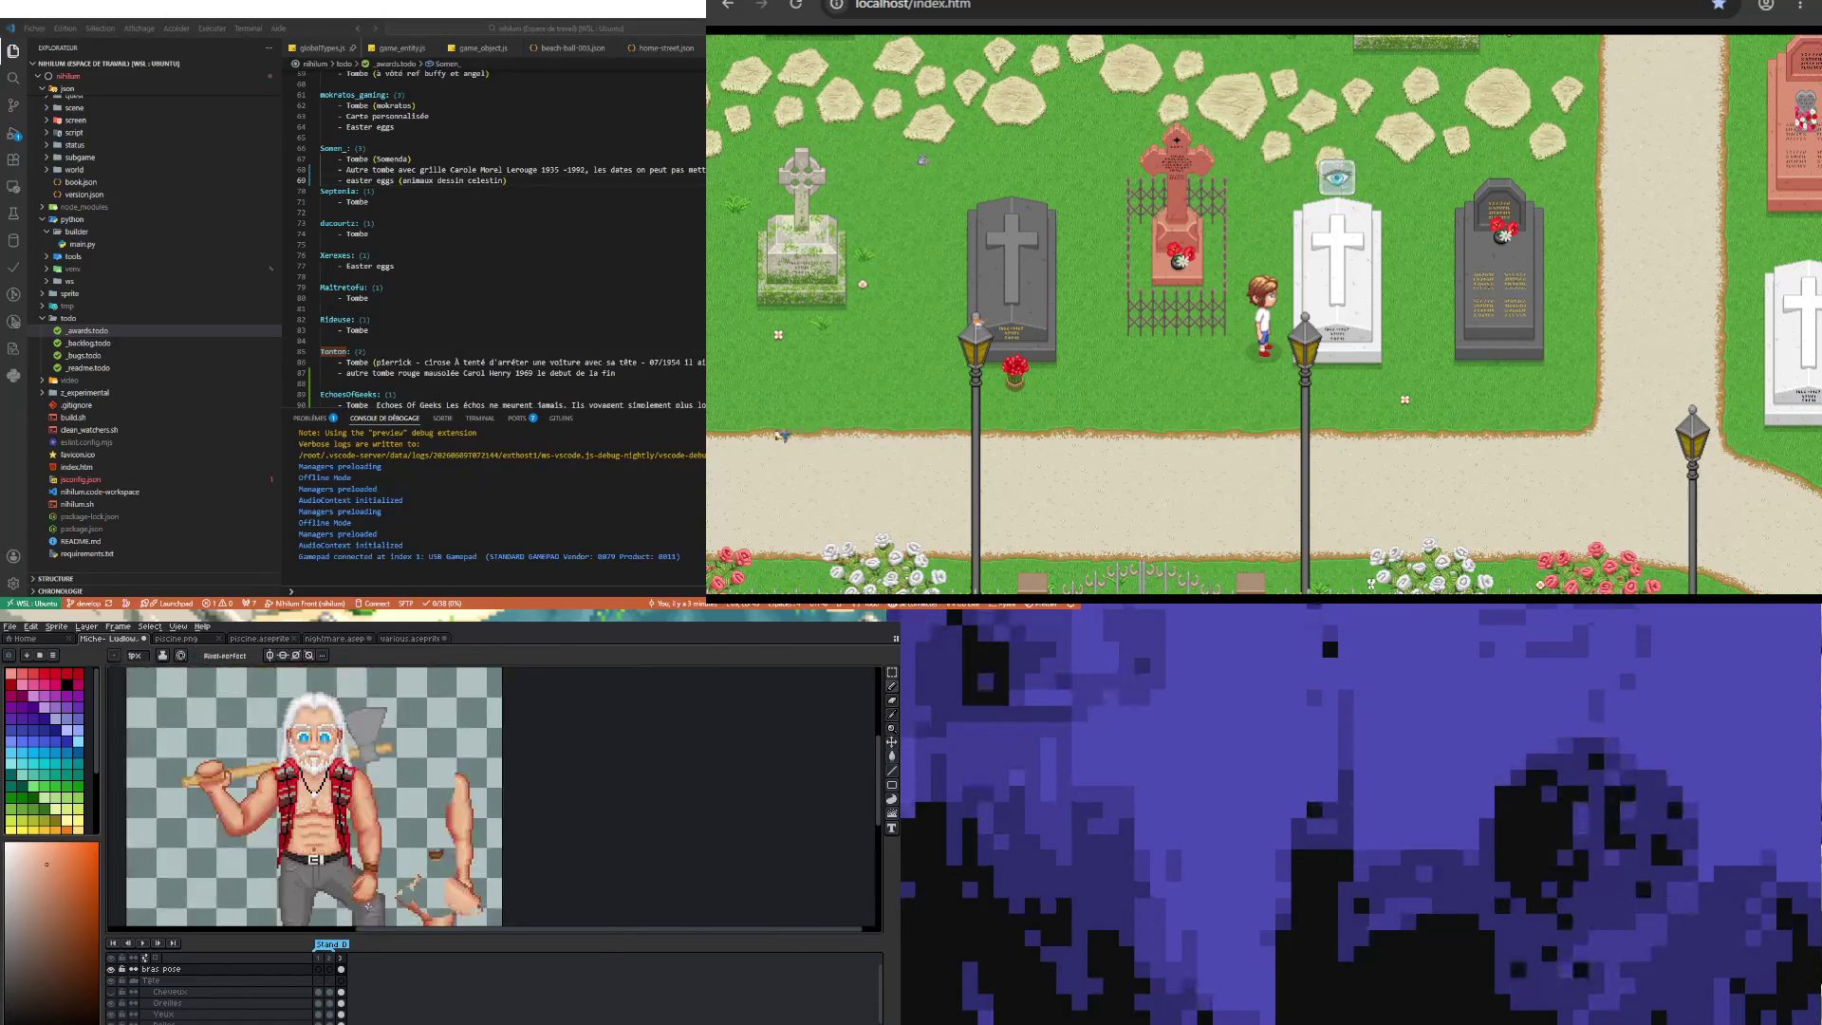
{"action": "scroll", "coordinate": [368, 902], "scroll_direction": "up", "scroll_amount": 3}
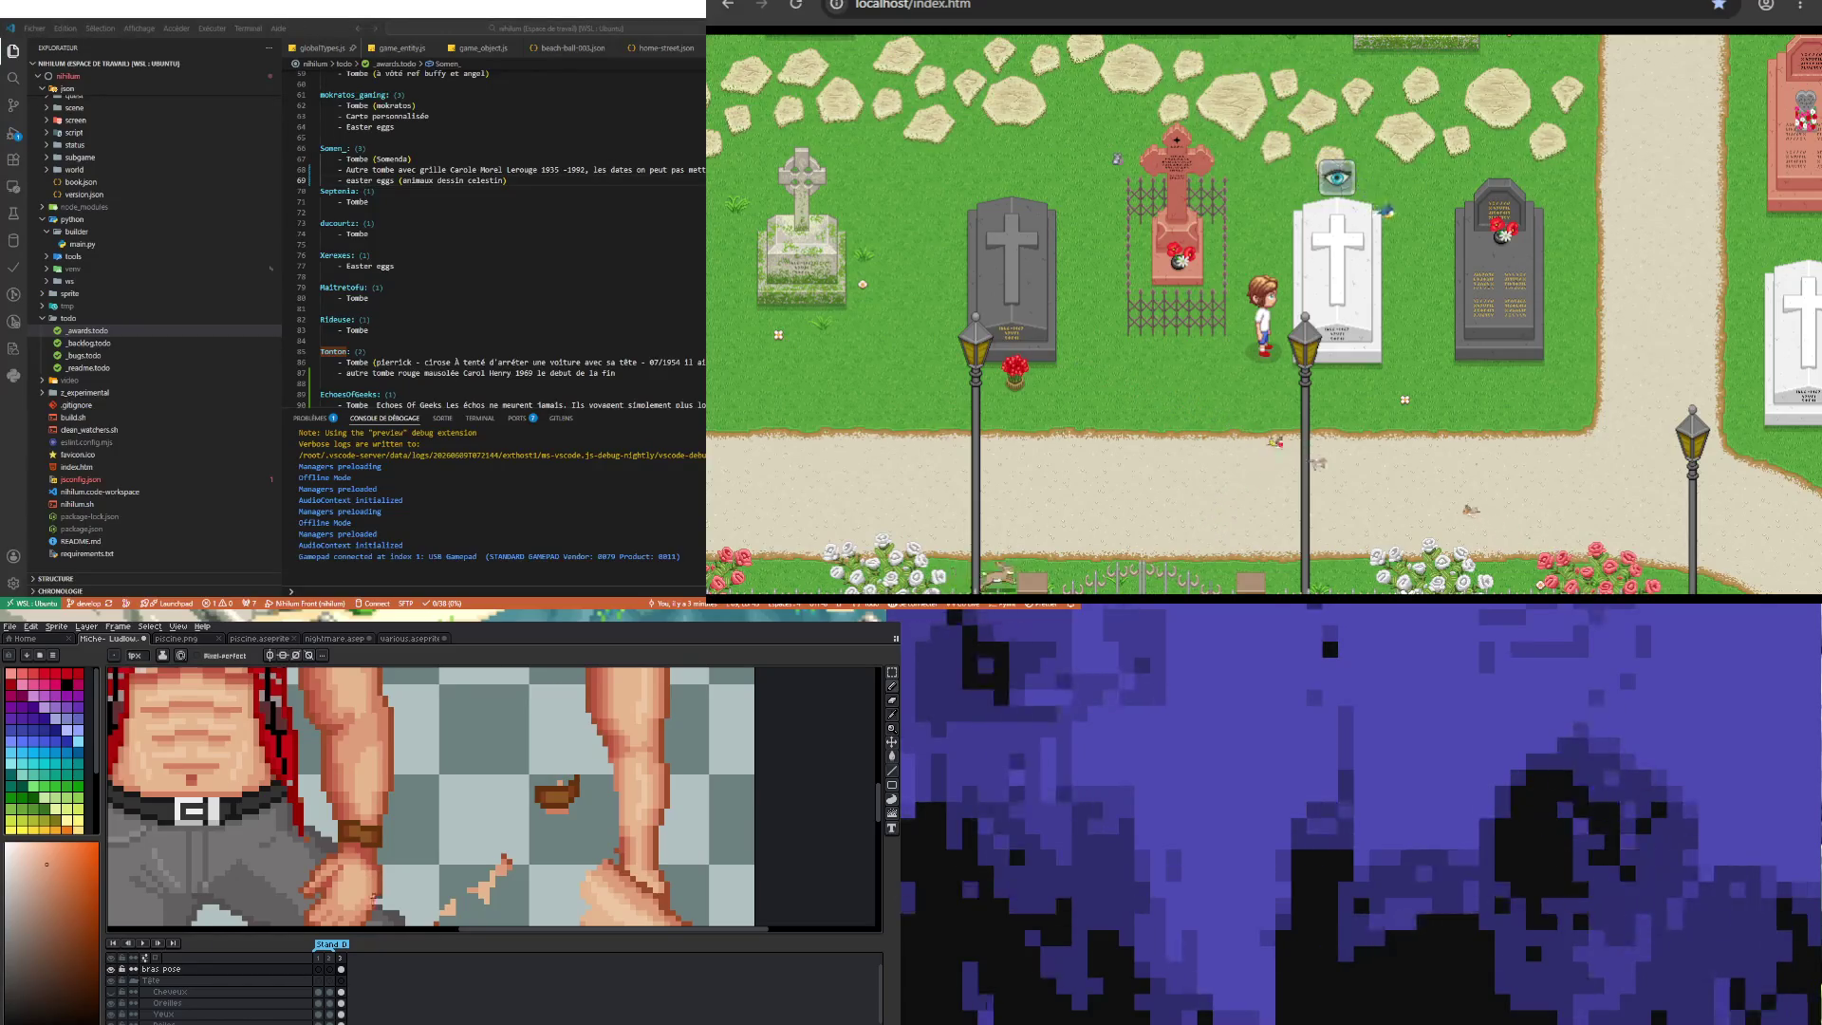
{"action": "scroll", "coordinate": [373, 896], "scroll_direction": "down", "scroll_amount": 3}
{"action": "scroll", "coordinate": [358, 874], "scroll_direction": "down", "scroll_amount": 2}
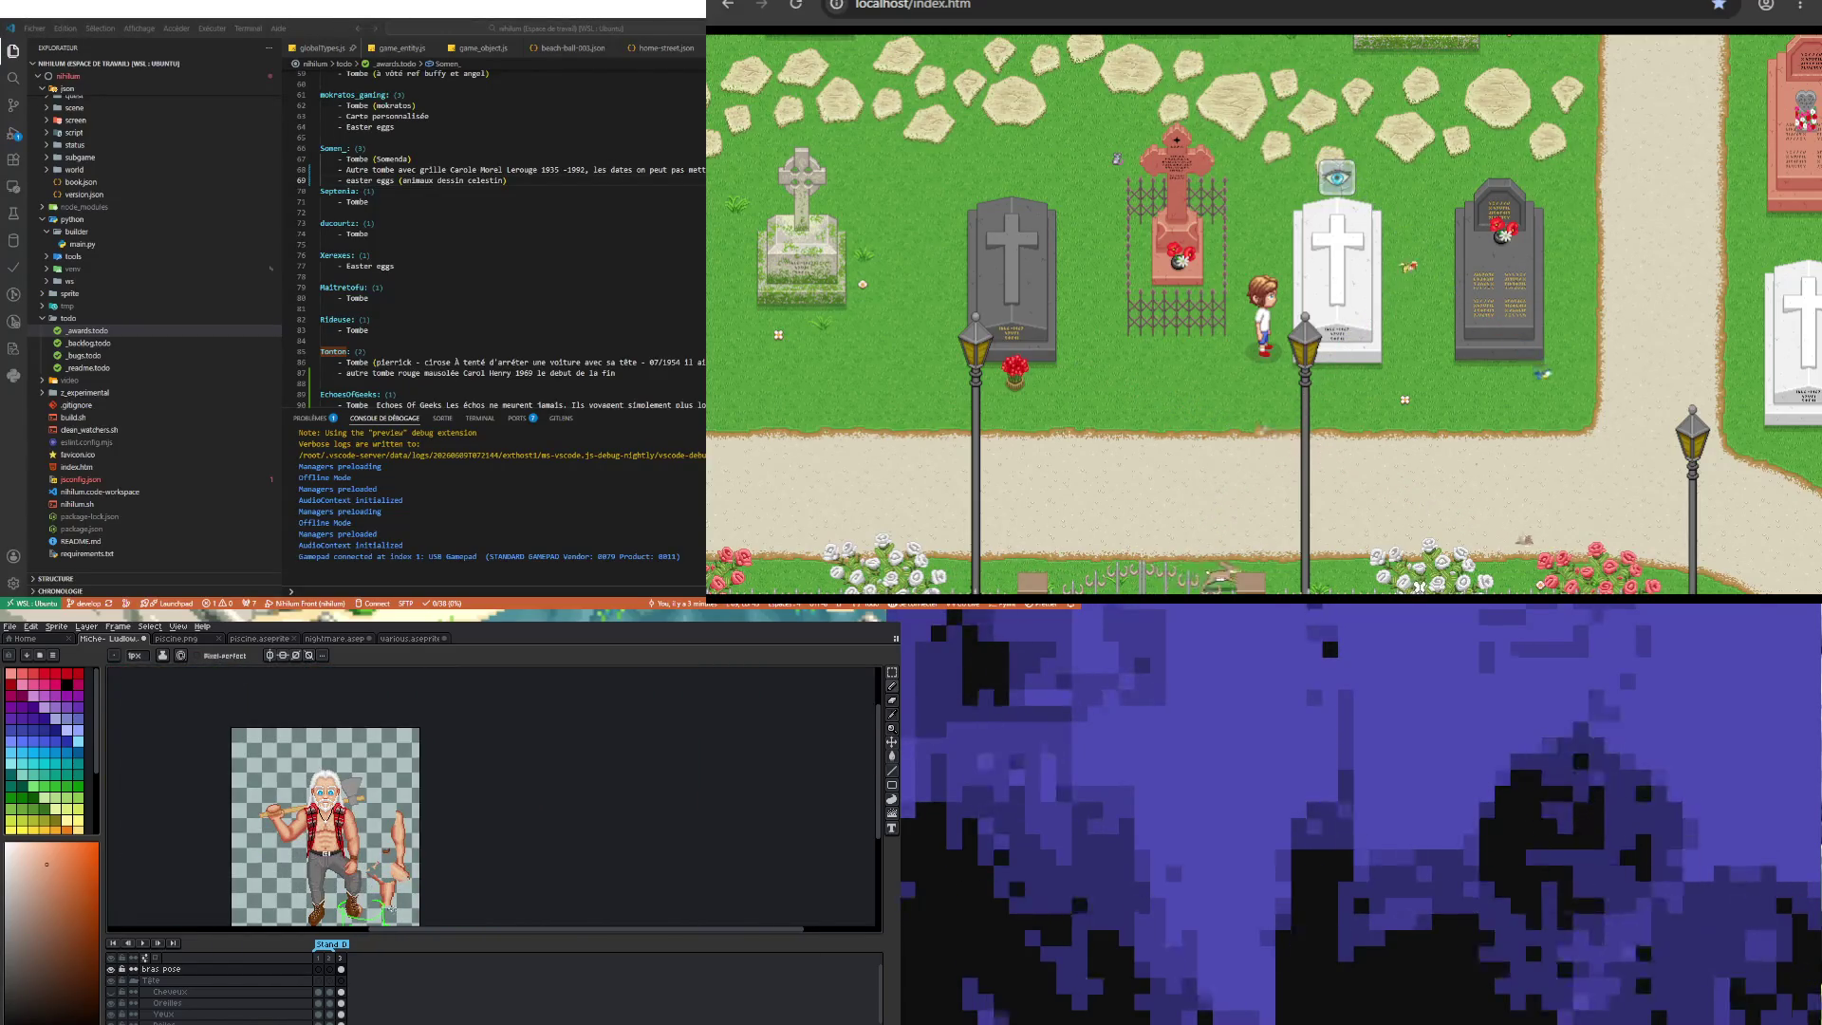
{"action": "scroll", "coordinate": [389, 906], "scroll_direction": "up", "scroll_amount": 2}
{"action": "scroll", "coordinate": [381, 897], "scroll_direction": "up", "scroll_amount": 2}
{"action": "scroll", "coordinate": [374, 885], "scroll_direction": "up", "scroll_amount": 2}
{"action": "scroll", "coordinate": [365, 871], "scroll_direction": "up", "scroll_amount": 2}
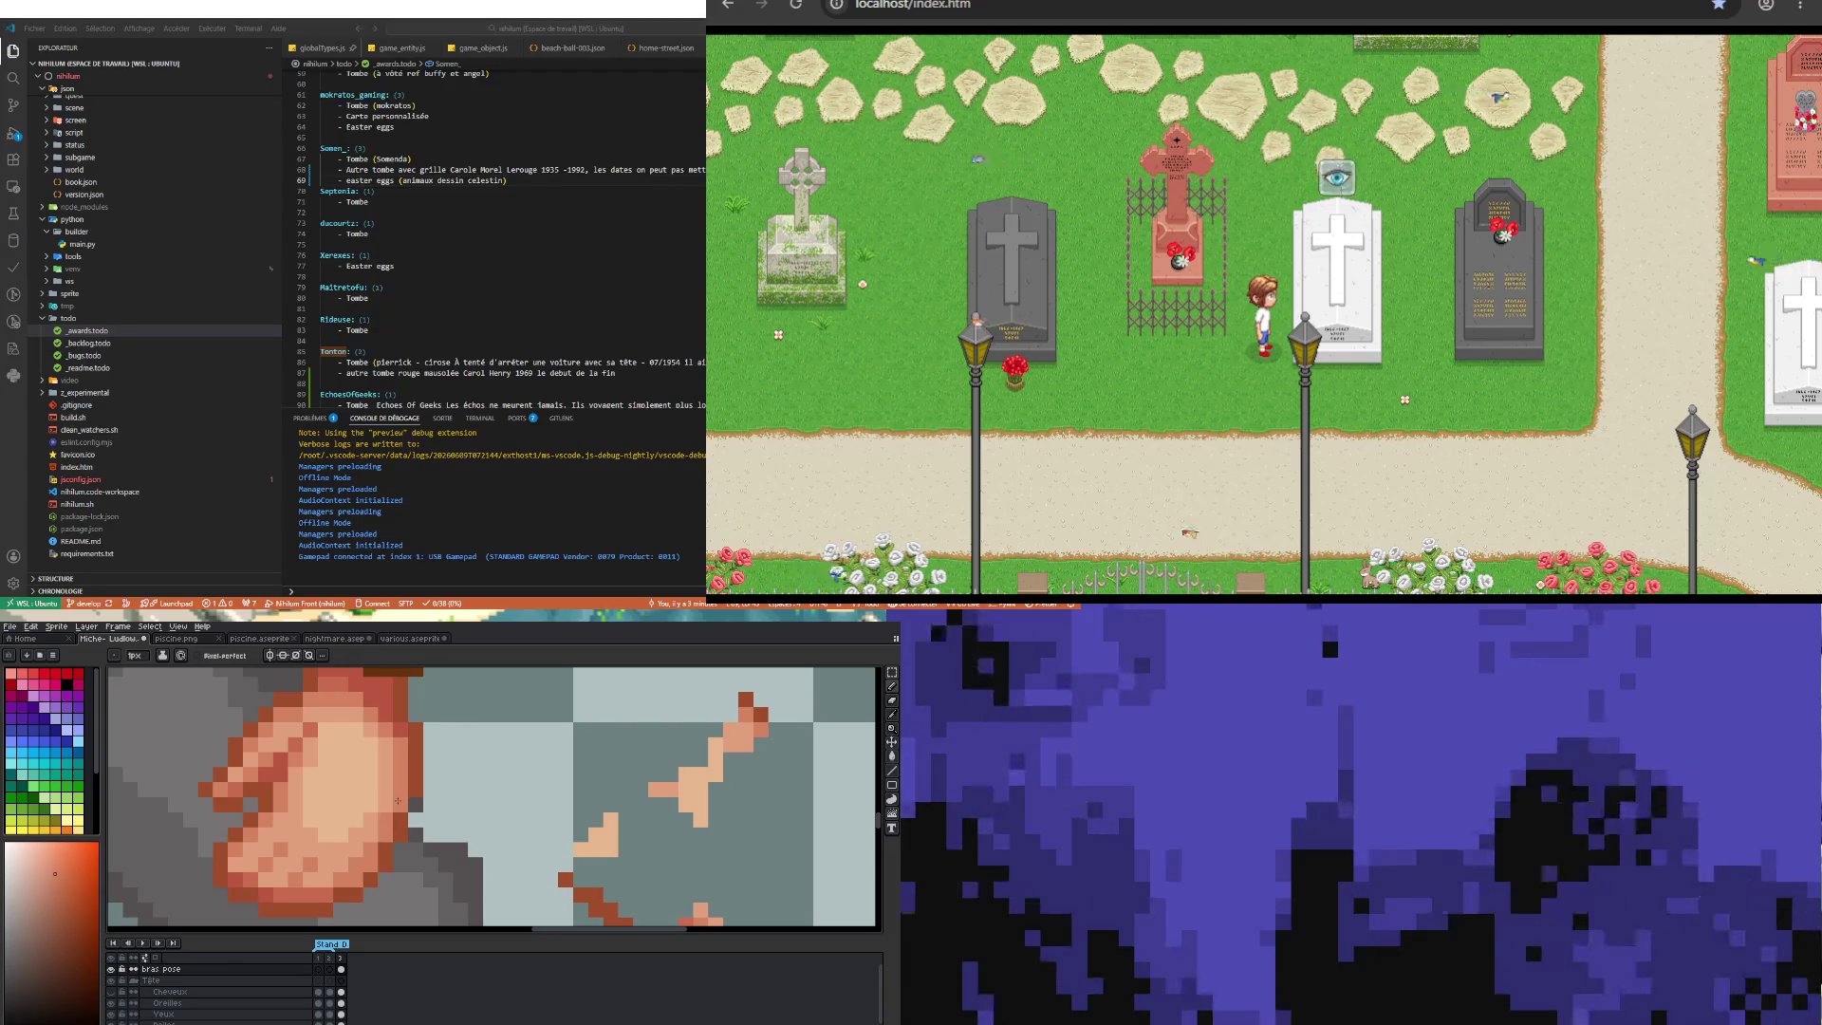
Step: Sample a dark brown from the sprite and add it to the fist's shading
{"action": "left_click", "coordinate": [421, 786], "text": "alt"}
{"action": "scroll", "coordinate": [414, 803], "scroll_direction": "down", "scroll_amount": 3}
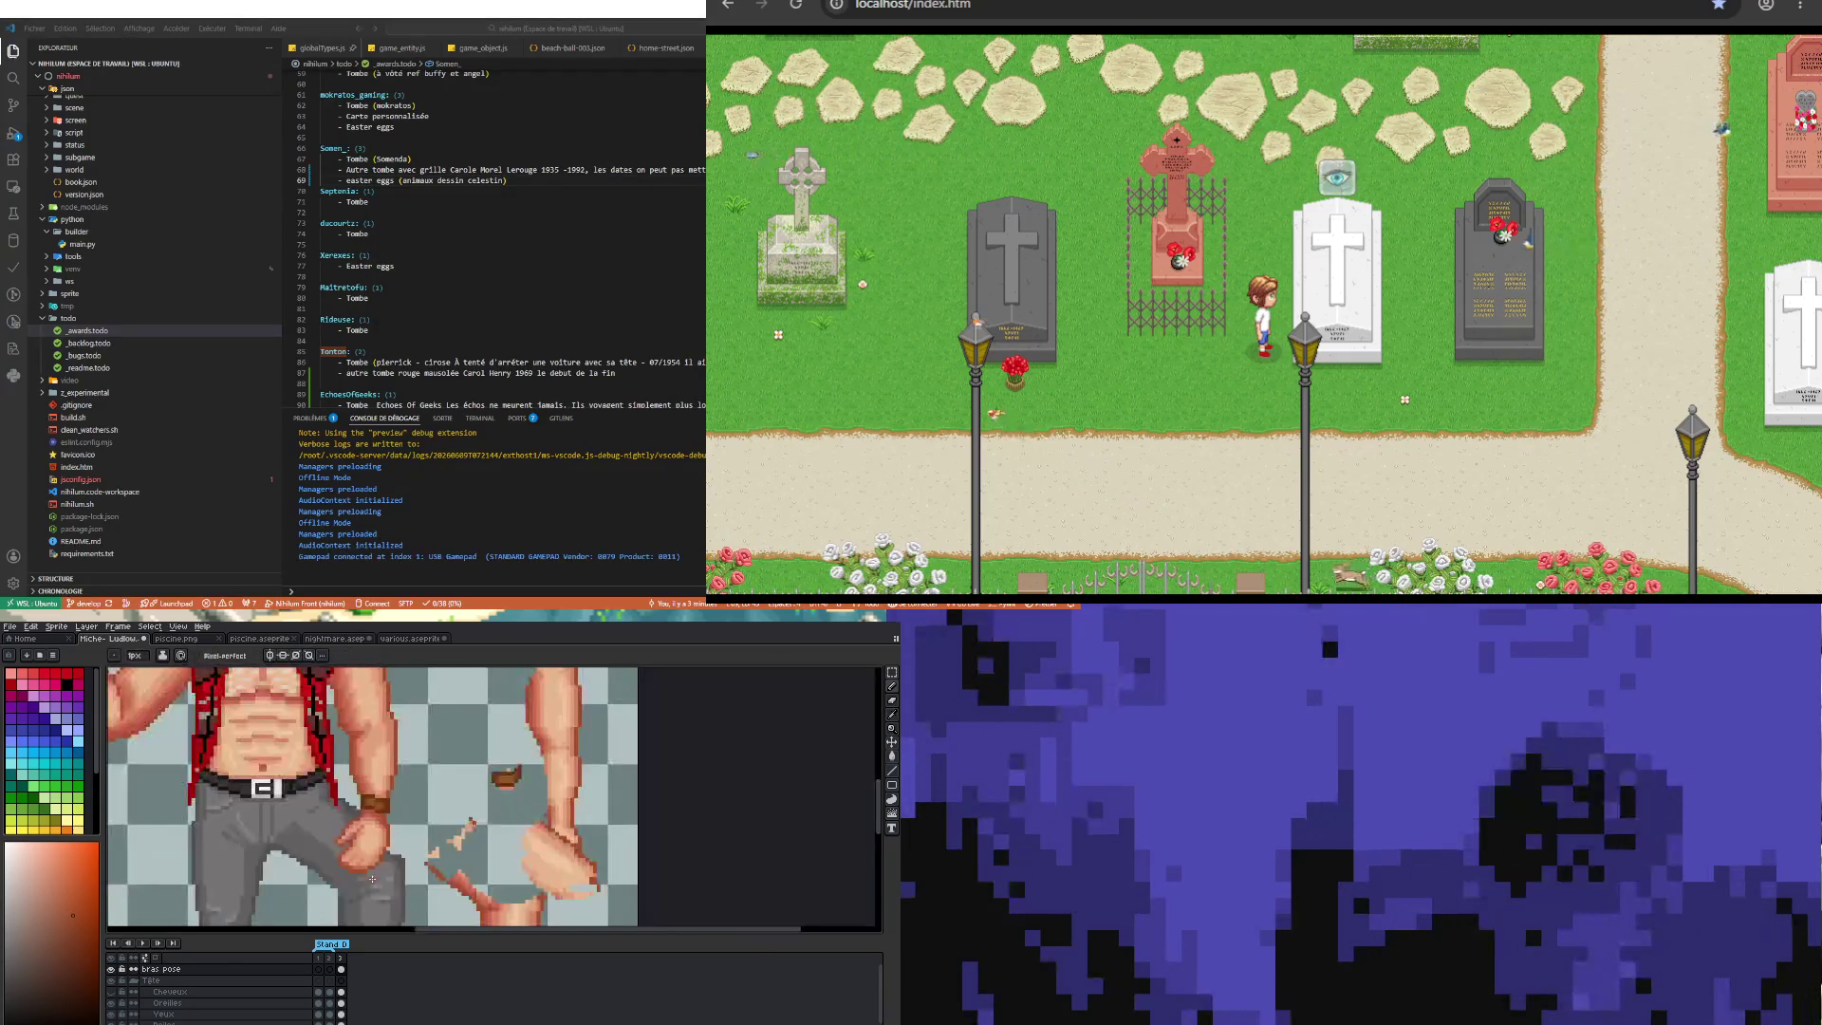
{"action": "scroll", "coordinate": [342, 852], "scroll_direction": "down", "scroll_amount": 2}
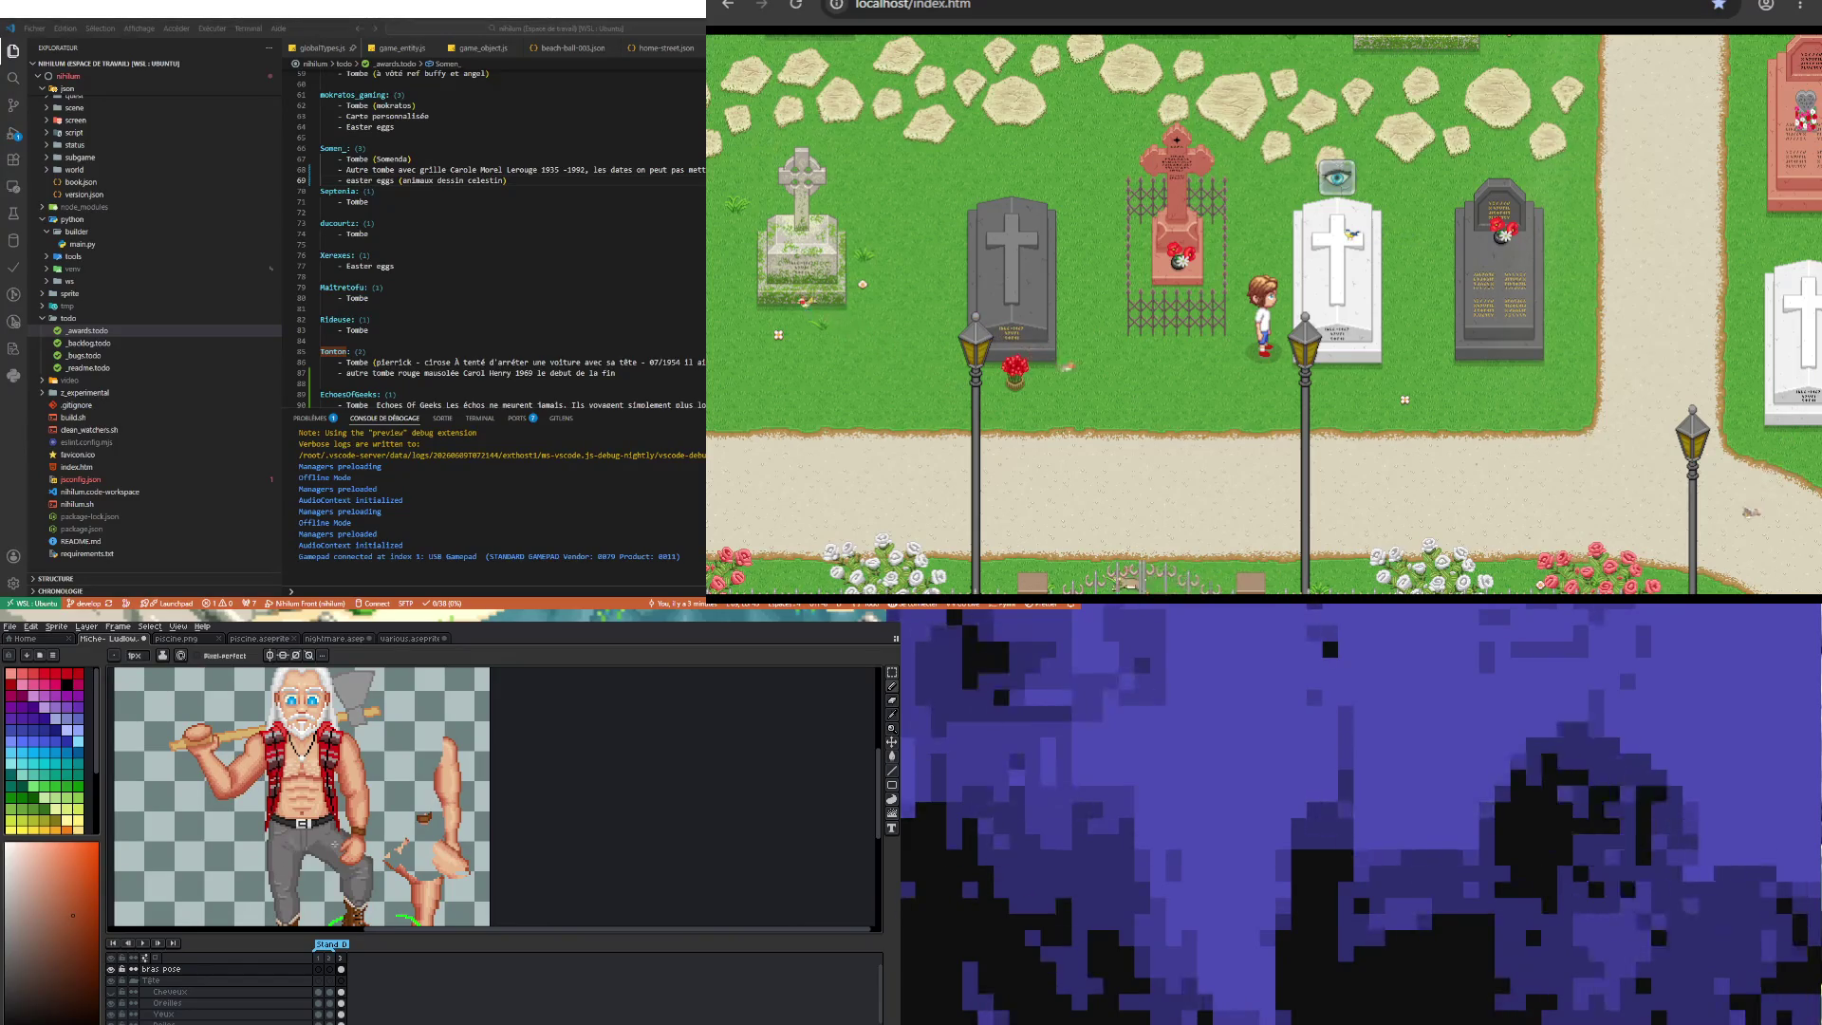
{"action": "scroll", "coordinate": [352, 898], "scroll_direction": "up", "scroll_amount": 1}
{"action": "scroll", "coordinate": [352, 898], "scroll_direction": "up", "scroll_amount": 1}
{"action": "scroll", "coordinate": [352, 898], "scroll_direction": "down", "scroll_amount": 1}
{"action": "scroll", "coordinate": [352, 898], "scroll_direction": "down", "scroll_amount": 1}
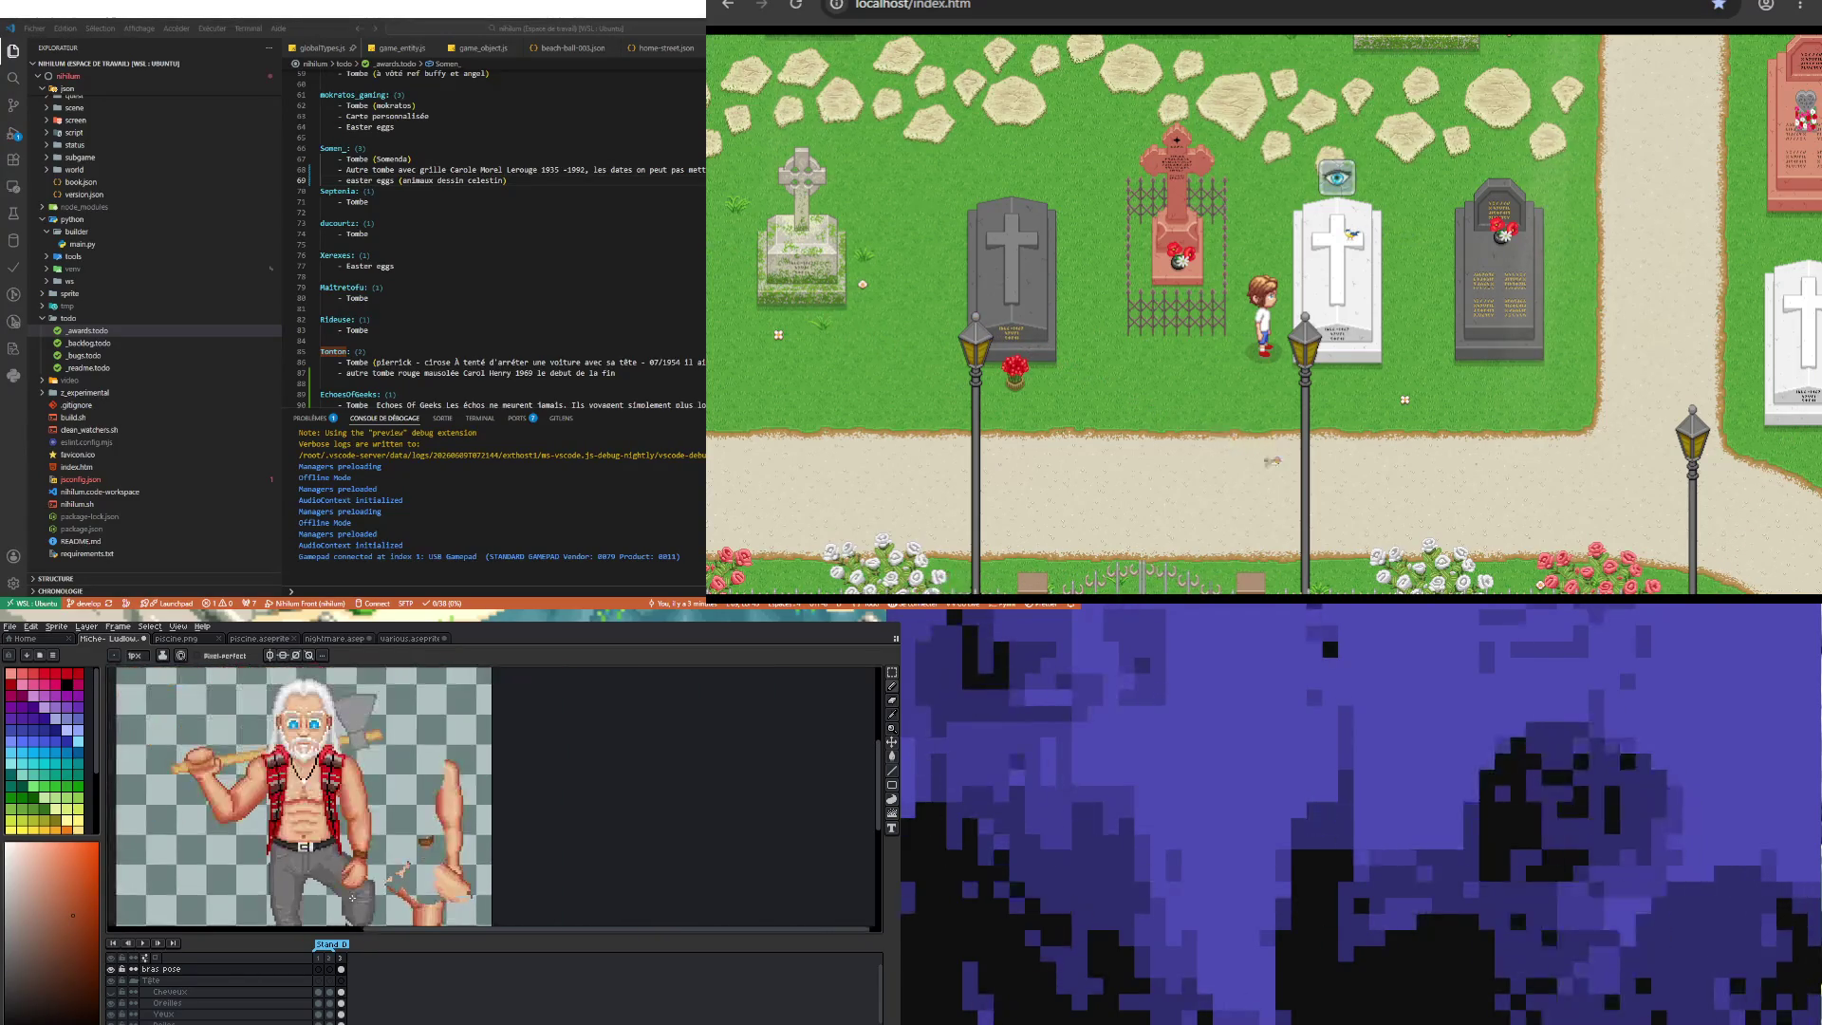
{"action": "scroll", "coordinate": [352, 895], "scroll_direction": "down", "scroll_amount": 1}
{"action": "scroll", "coordinate": [320, 897], "scroll_direction": "up", "scroll_amount": 1}
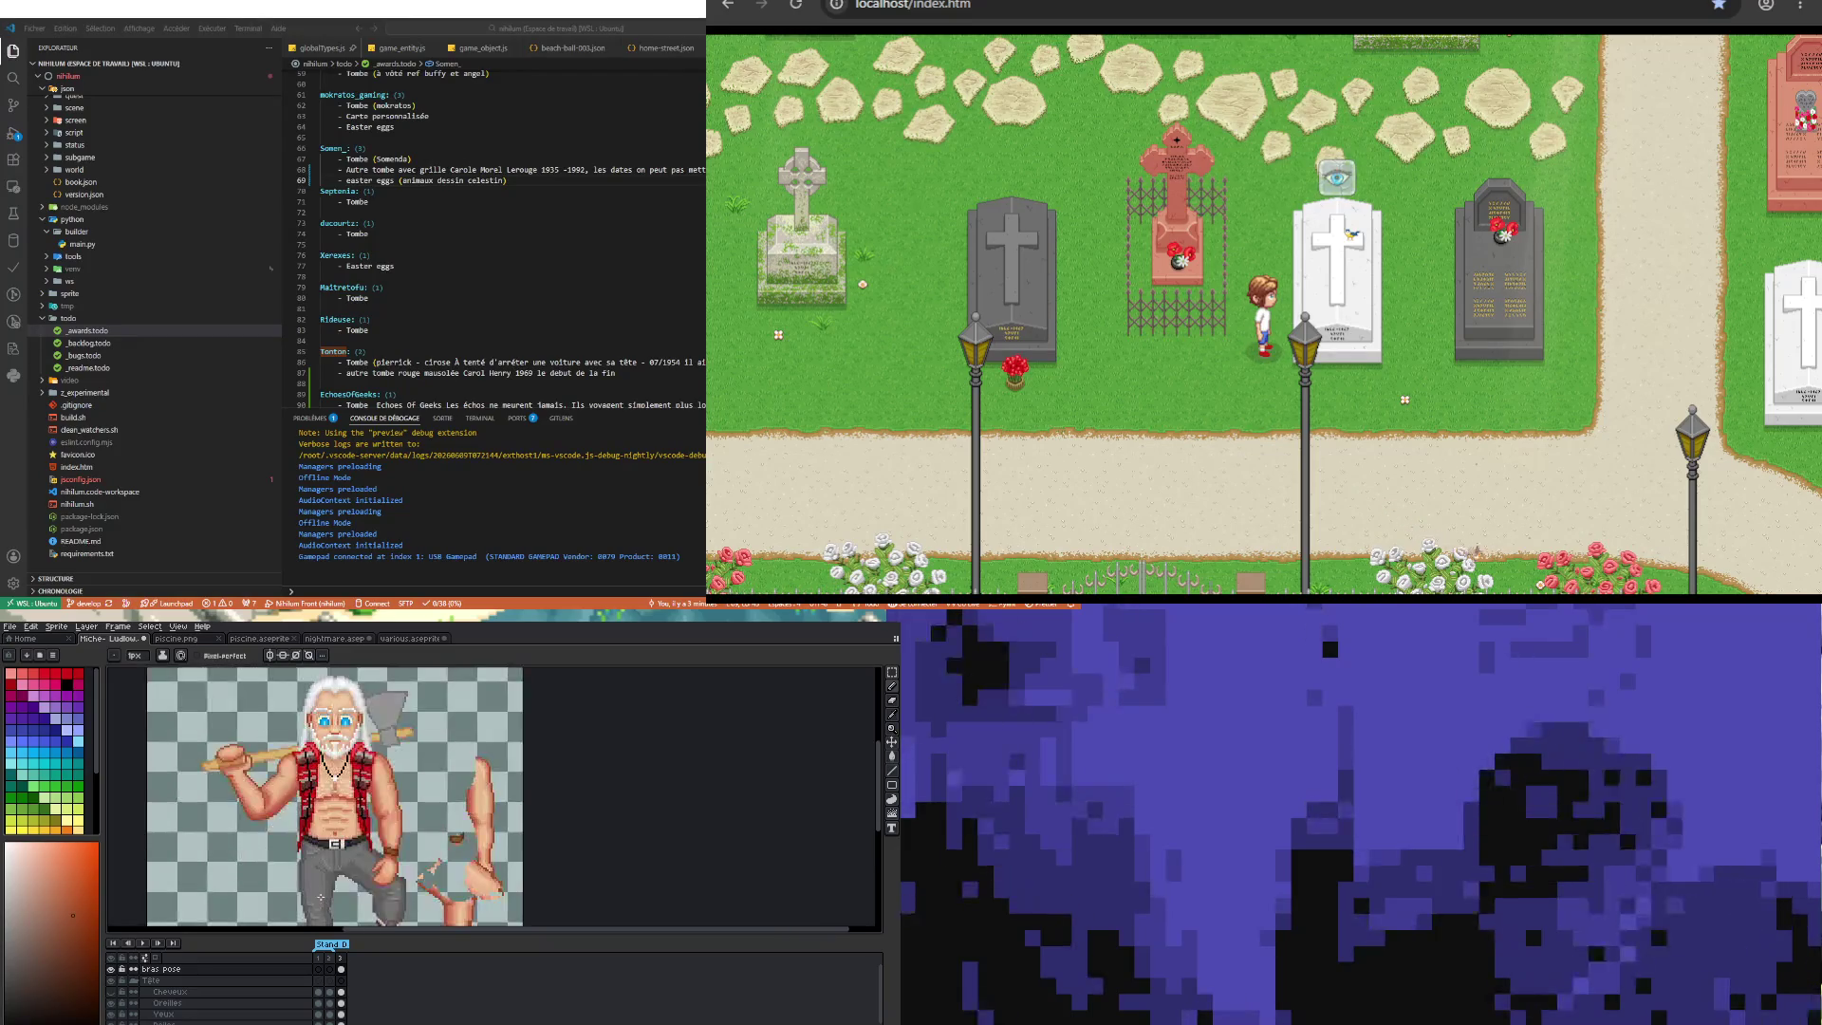
{"action": "scroll", "coordinate": [395, 870], "scroll_direction": "up", "scroll_amount": 1}
{"action": "scroll", "coordinate": [396, 870], "scroll_direction": "up", "scroll_amount": 1}
{"action": "scroll", "coordinate": [395, 870], "scroll_direction": "down", "scroll_amount": 2}
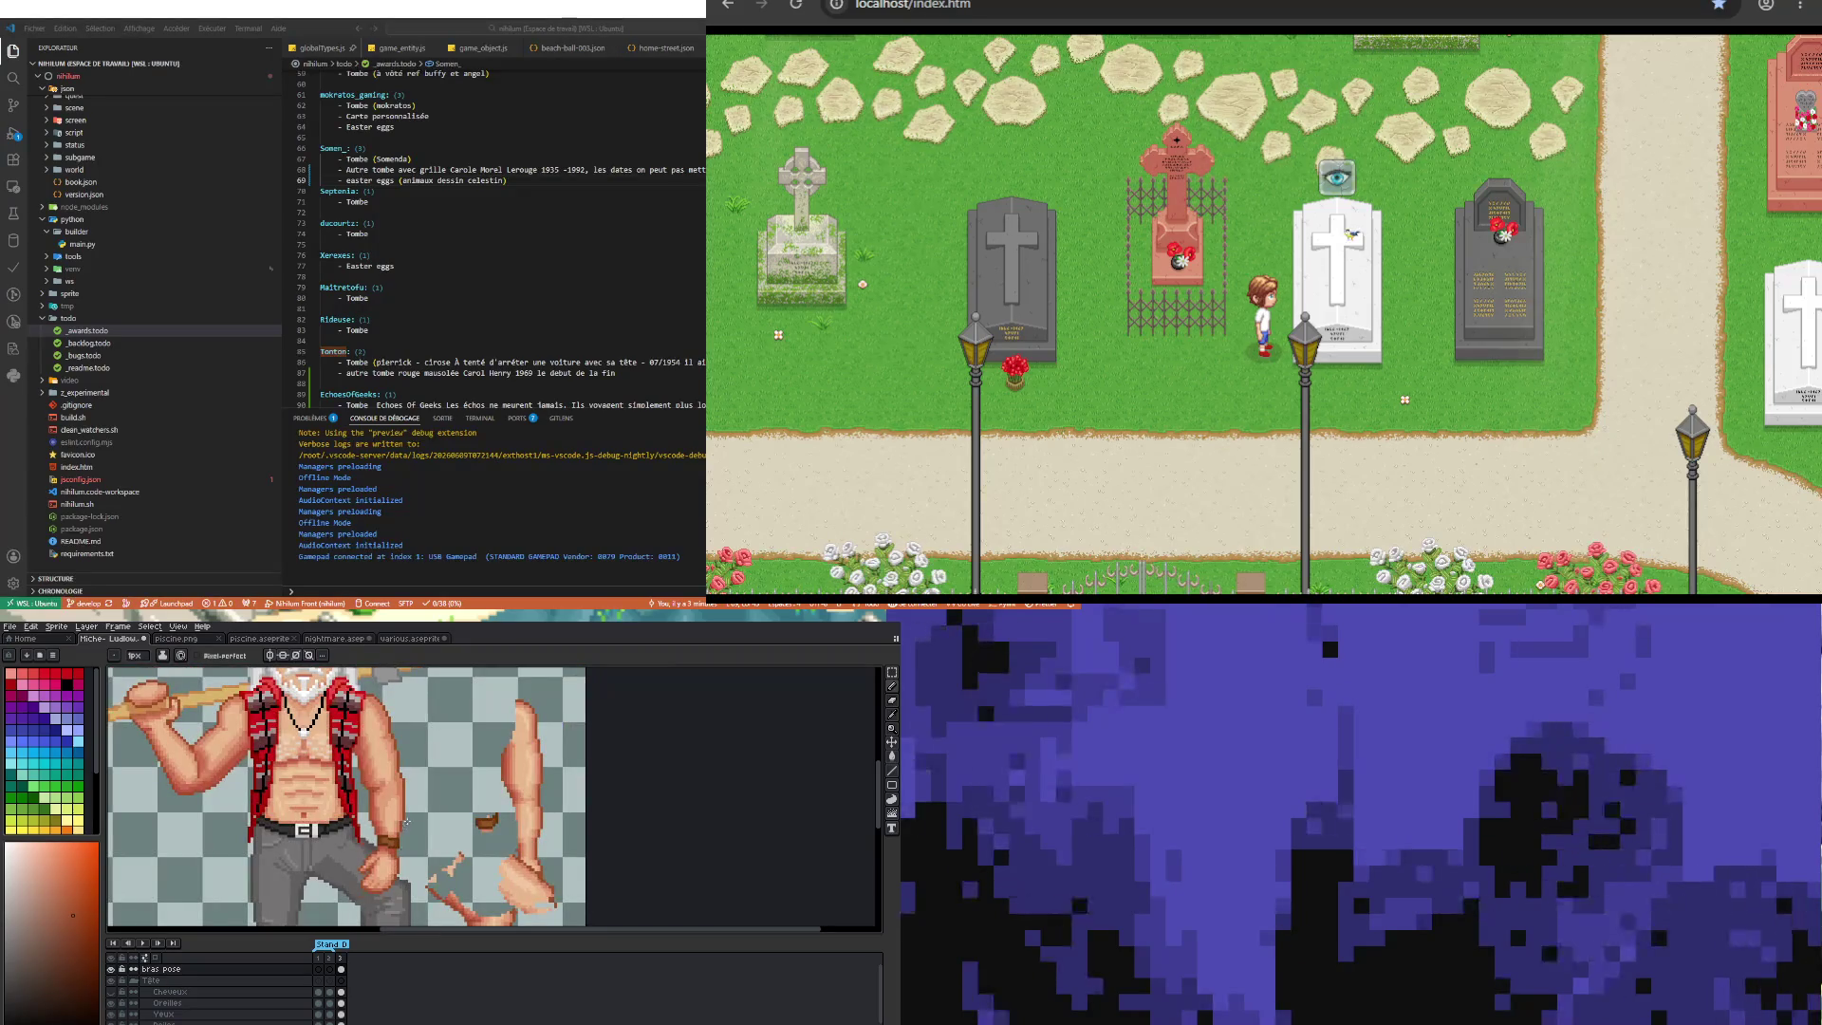
{"action": "scroll", "coordinate": [406, 820], "scroll_direction": "down", "scroll_amount": 2}
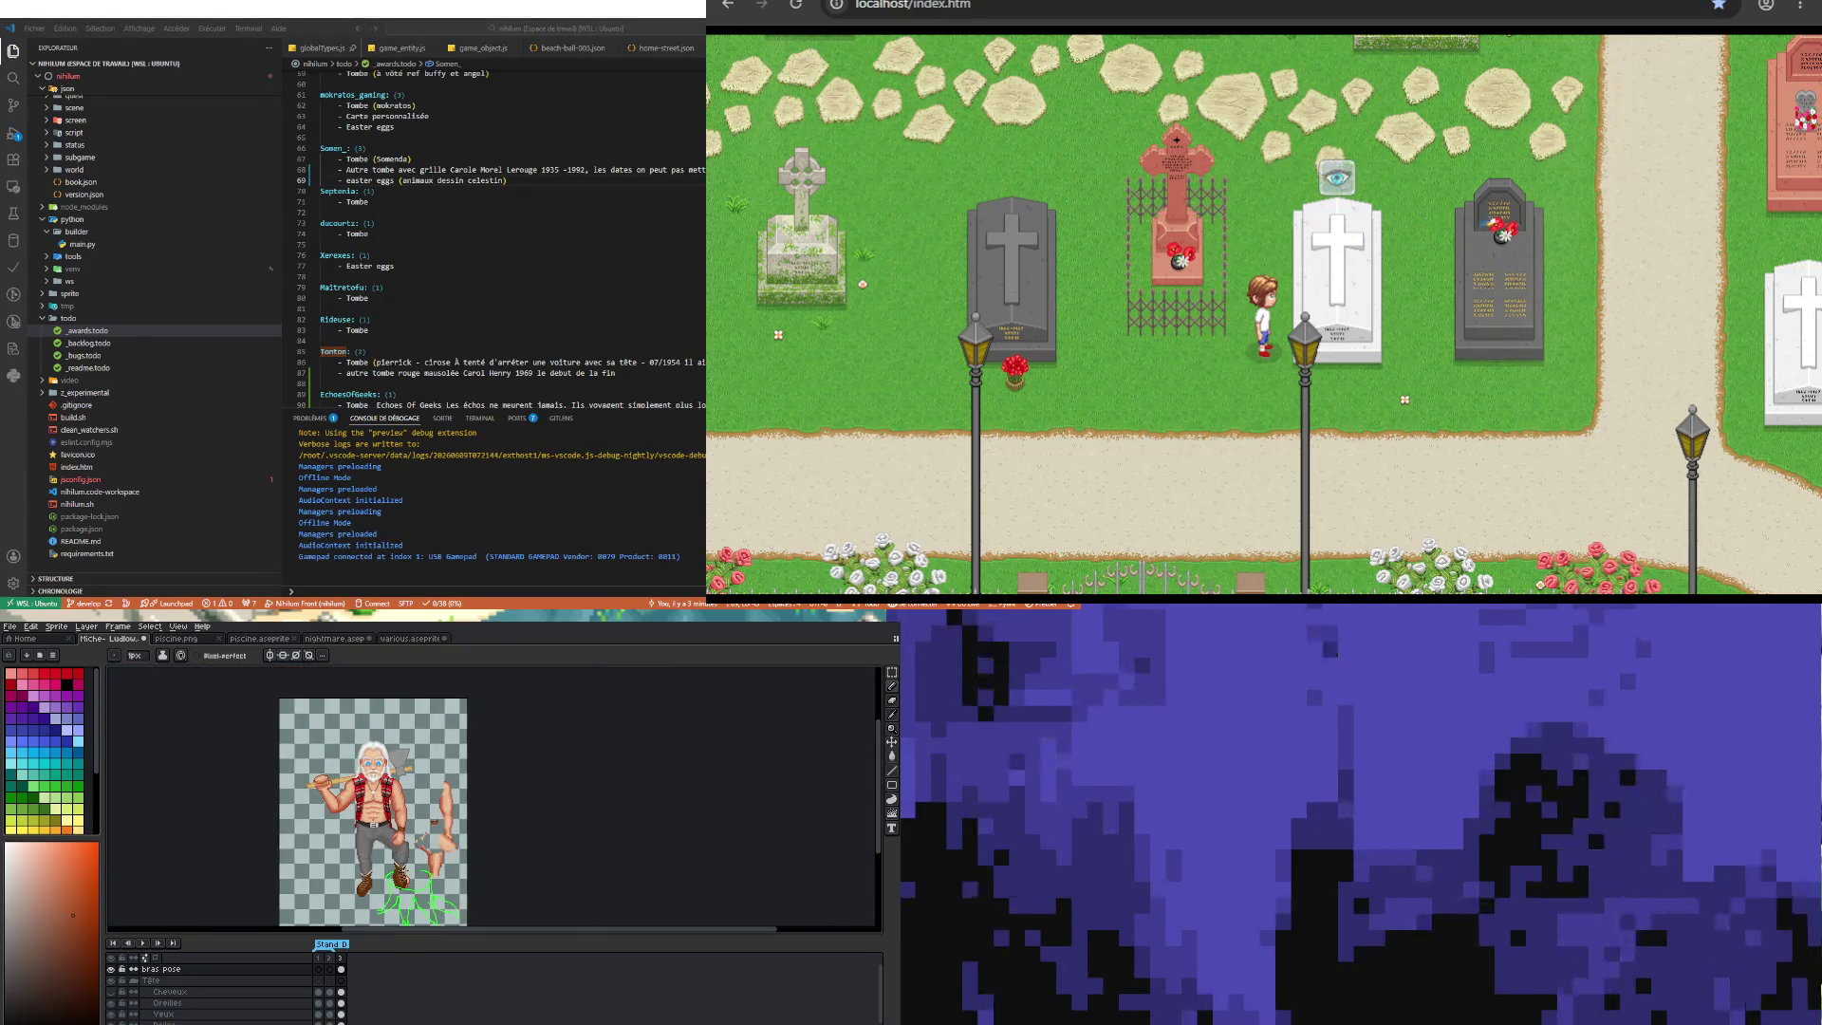
Step: Bring the torso's left edge above the belt into view
{"action": "scroll", "coordinate": [406, 861], "scroll_direction": "up", "scroll_amount": 2}
{"action": "scroll", "coordinate": [392, 841], "scroll_direction": "down", "scroll_amount": 3}
{"action": "scroll", "coordinate": [391, 842], "scroll_direction": "up", "scroll_amount": 2}
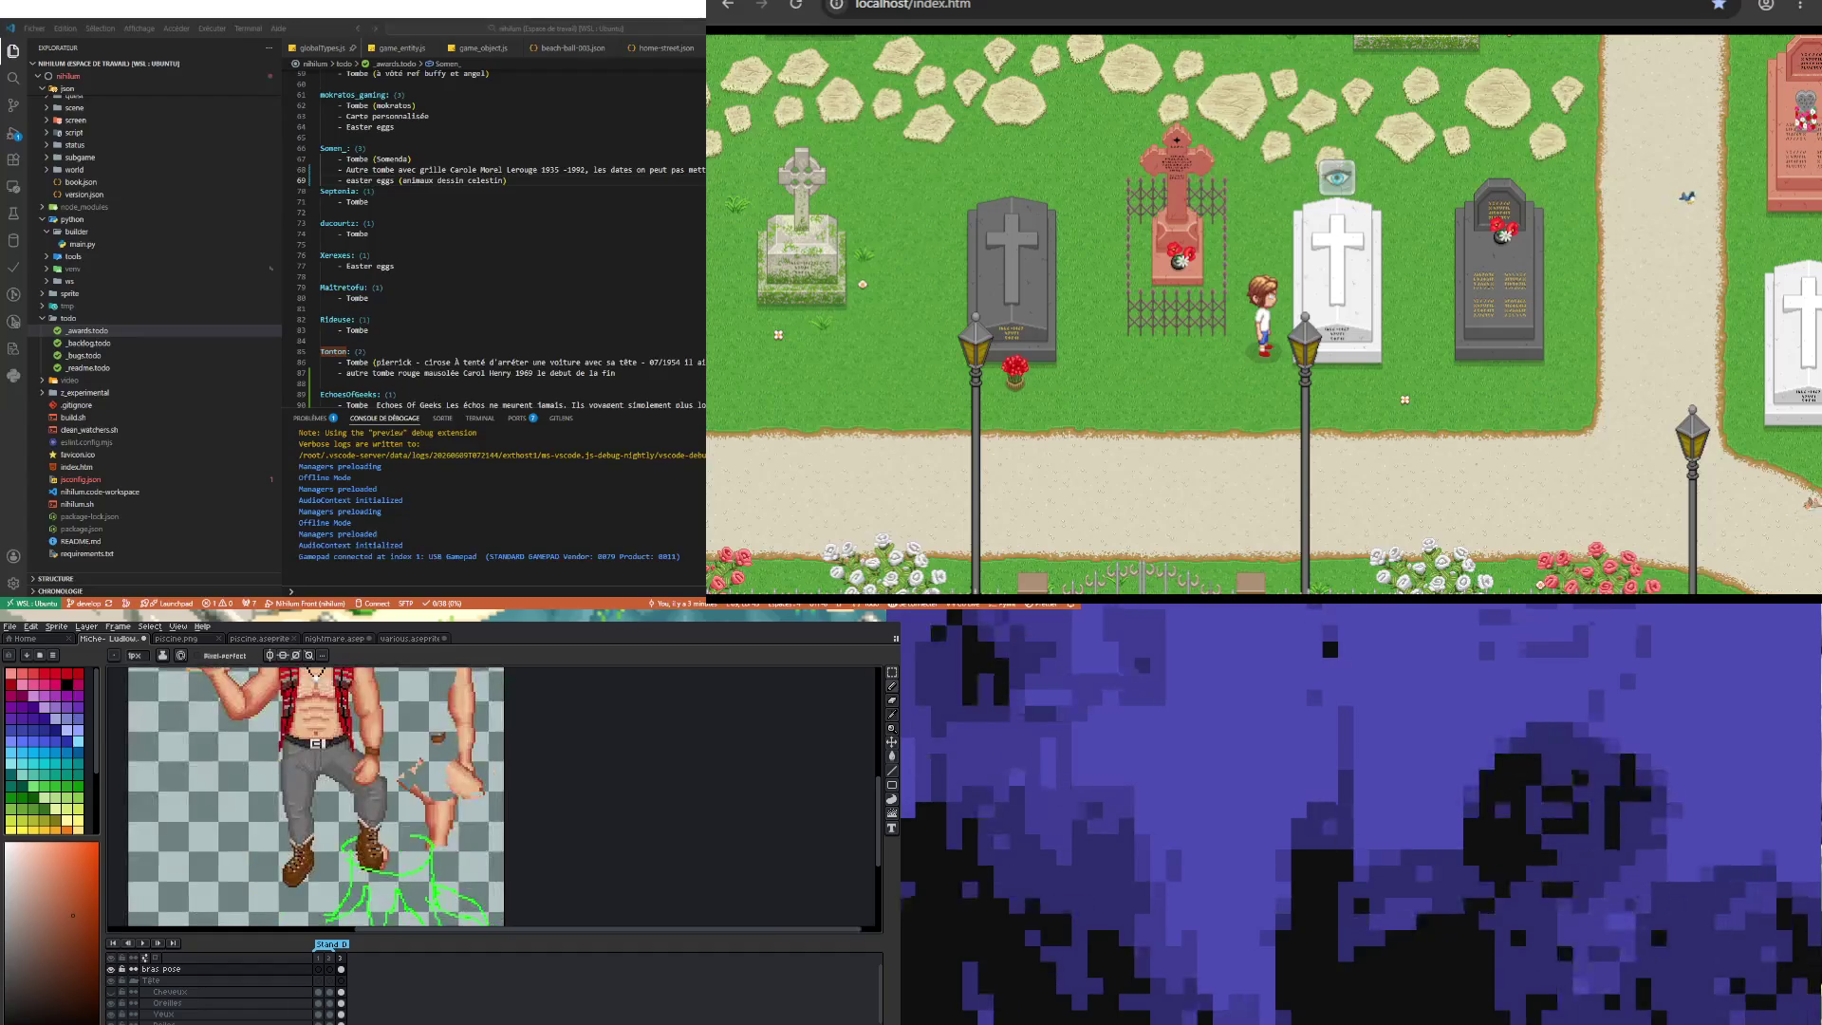
{"action": "scroll", "coordinate": [292, 1006], "scroll_direction": "down", "scroll_amount": 3}
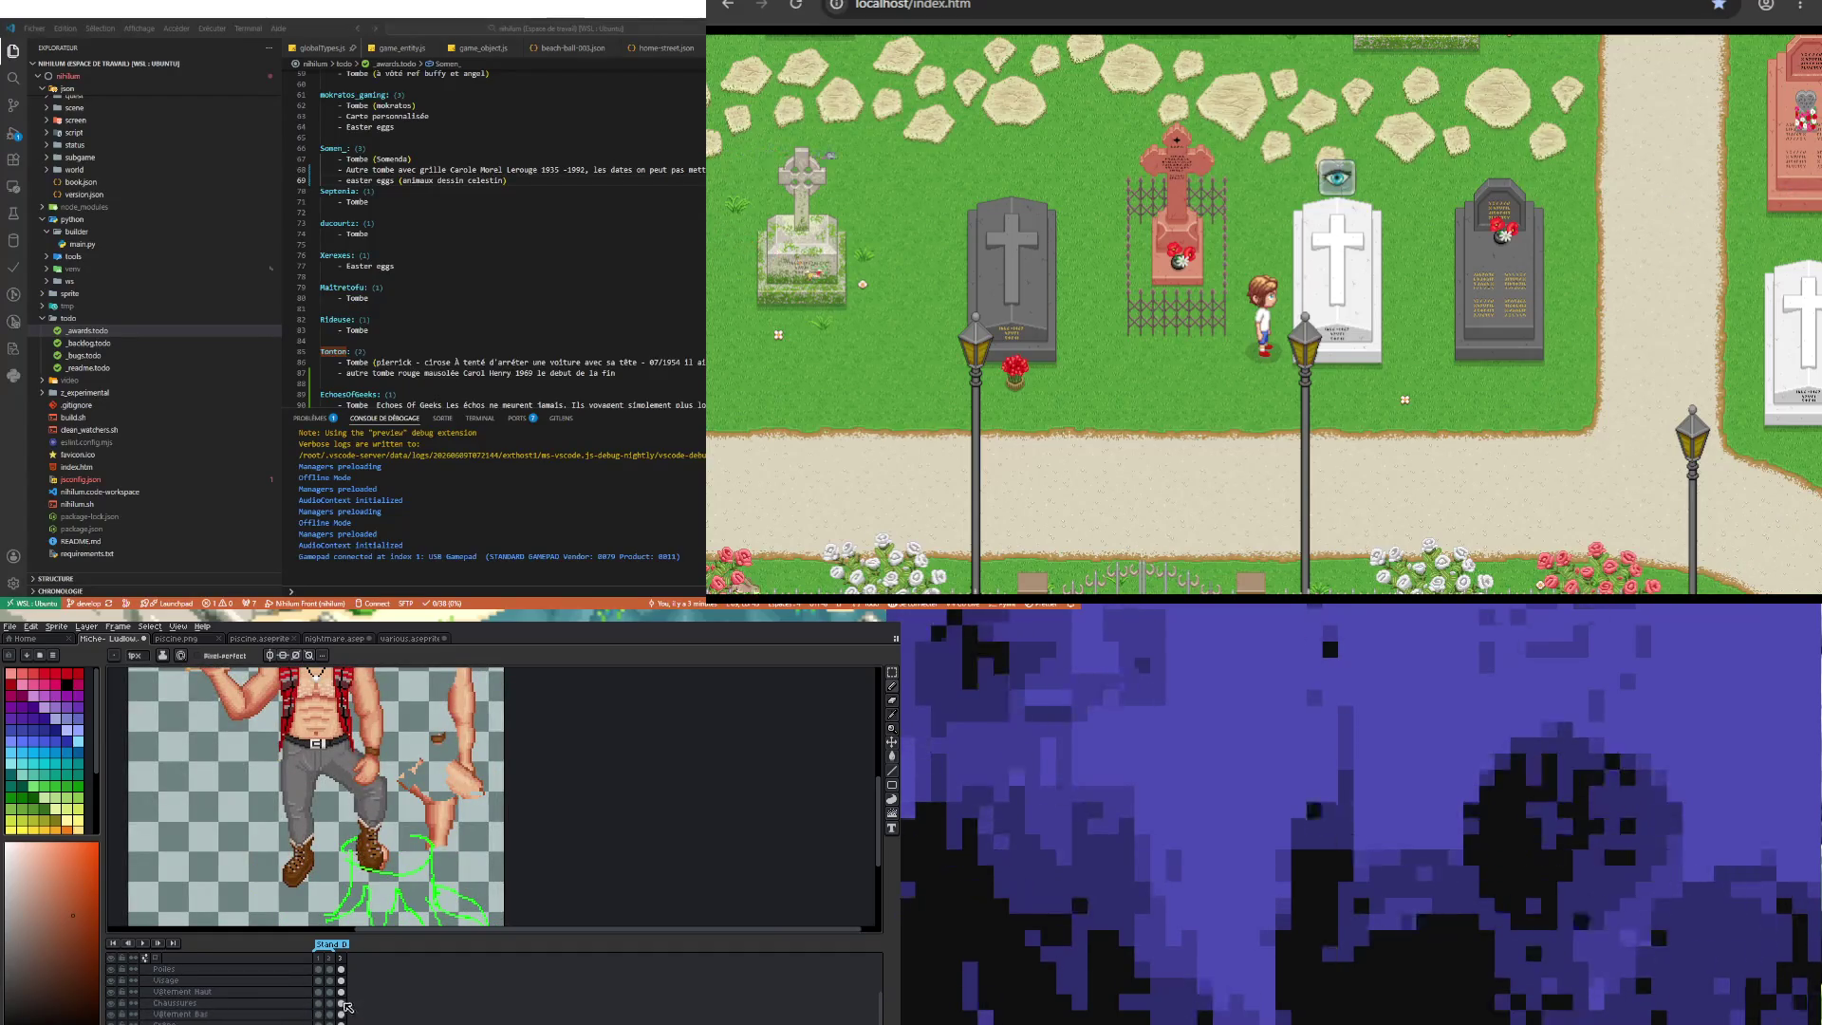
{"action": "scroll", "coordinate": [390, 806], "scroll_direction": "up", "scroll_amount": 1}
{"action": "scroll", "coordinate": [390, 805], "scroll_direction": "down", "scroll_amount": 3}
{"action": "scroll", "coordinate": [390, 806], "scroll_direction": "up", "scroll_amount": 2}
{"action": "scroll", "coordinate": [390, 806], "scroll_direction": "up", "scroll_amount": 1}
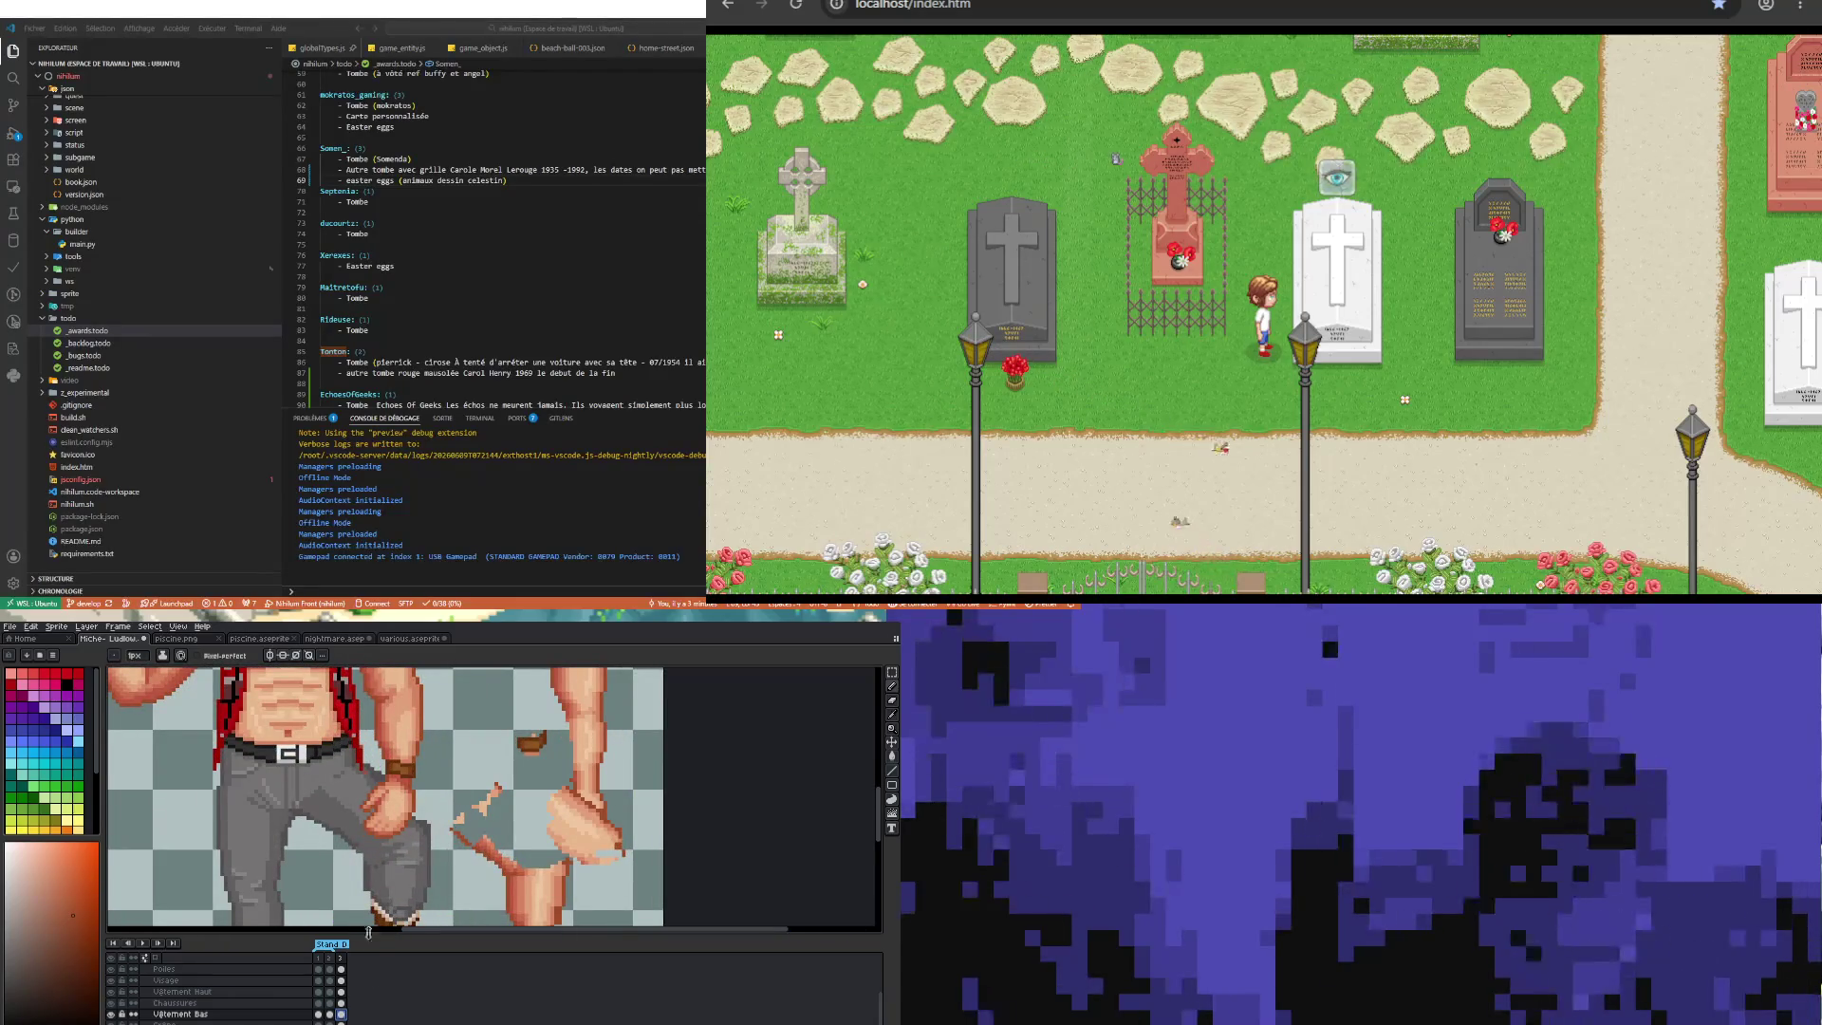
{"action": "scroll", "coordinate": [421, 791], "scroll_direction": "up", "scroll_amount": 1}
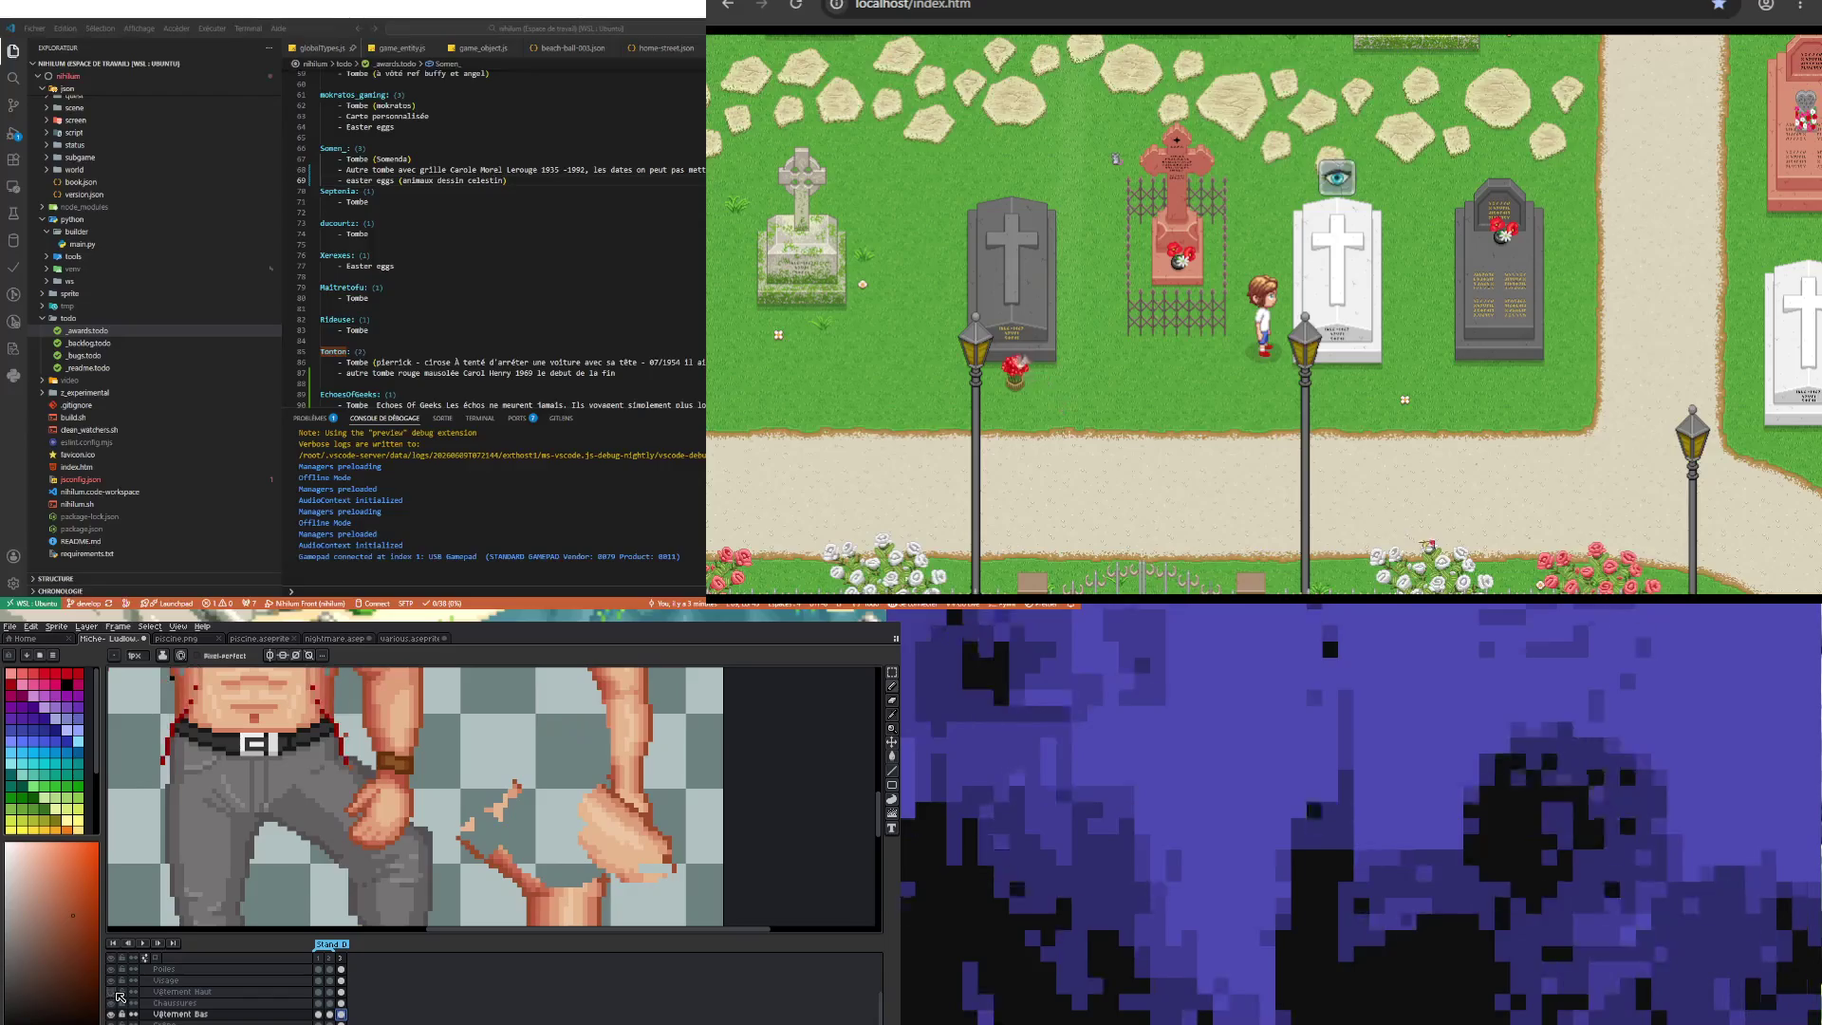
{"action": "scroll", "coordinate": [326, 833], "scroll_direction": "down", "scroll_amount": 2}
{"action": "scroll", "coordinate": [325, 836], "scroll_direction": "up", "scroll_amount": 1}
{"action": "scroll", "coordinate": [351, 827], "scroll_direction": "up", "scroll_amount": 1}
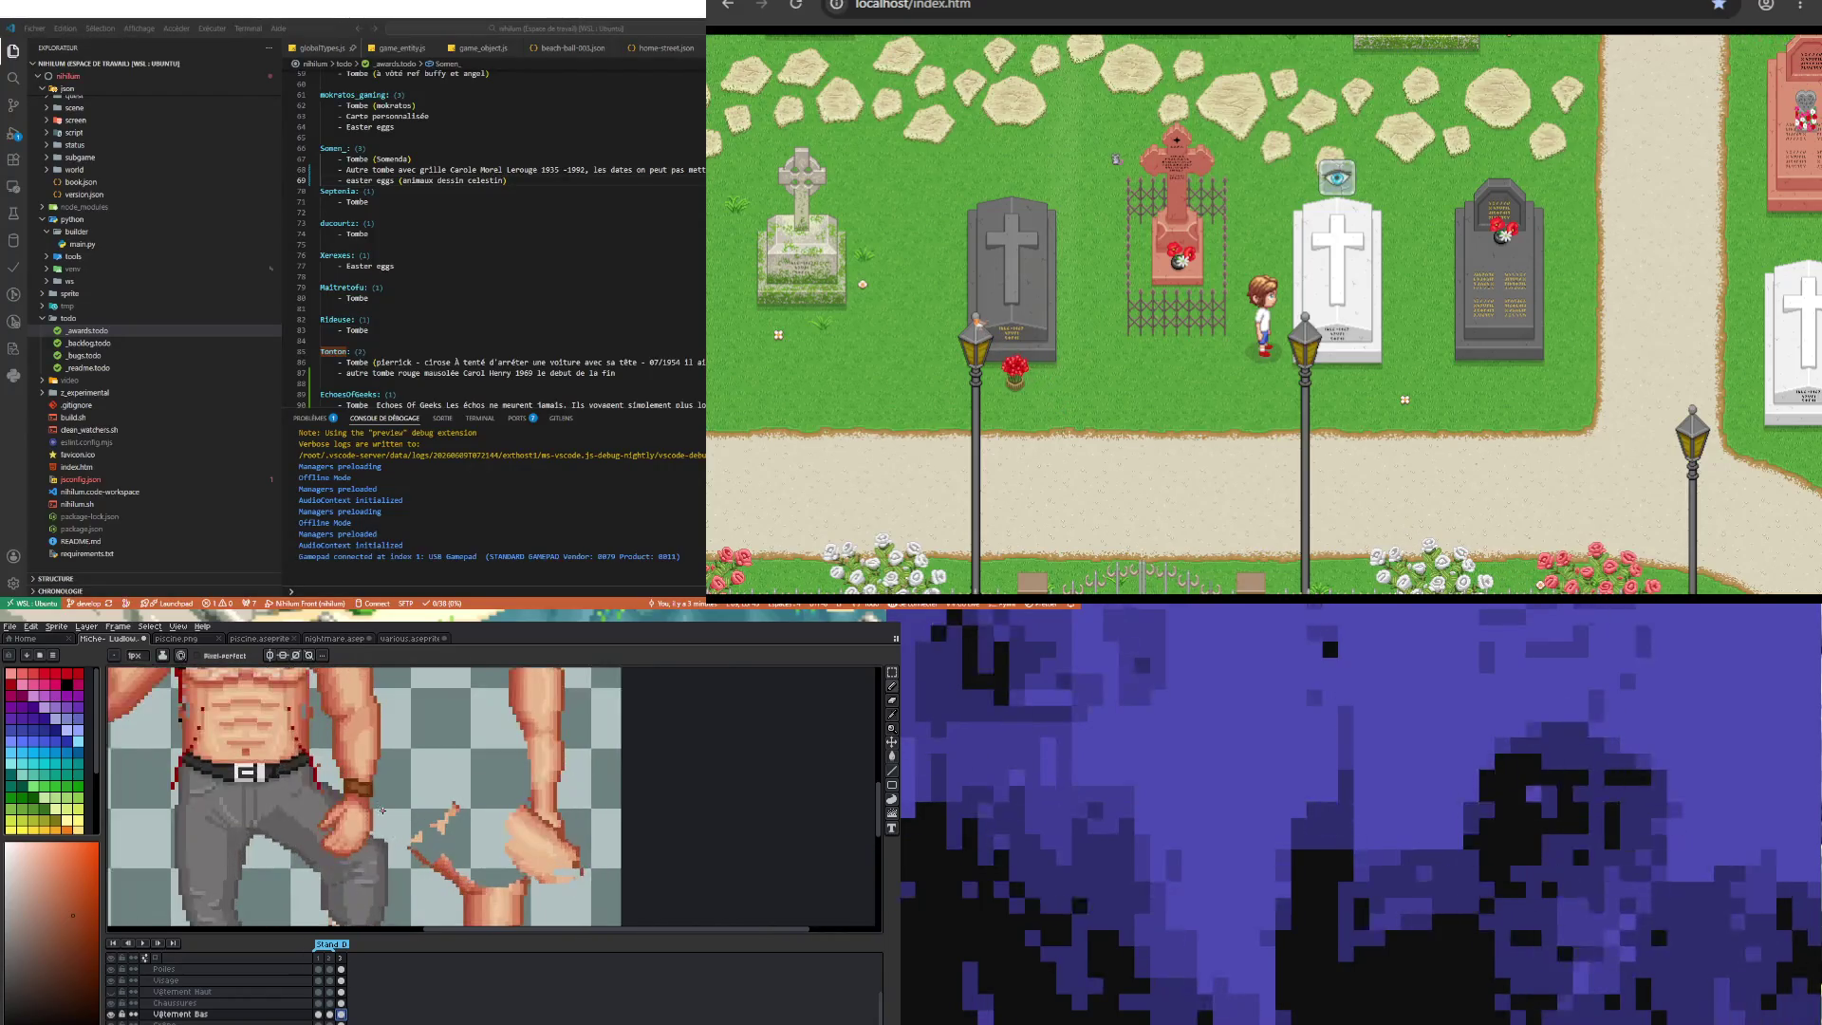
{"action": "scroll", "coordinate": [370, 821], "scroll_direction": "up", "scroll_amount": 1}
Step: Eyedrop a very dark red and pencil it along the torso's left edge above the belt
{"action": "key", "text": "i"}
{"action": "left_click", "coordinate": [301, 755]}
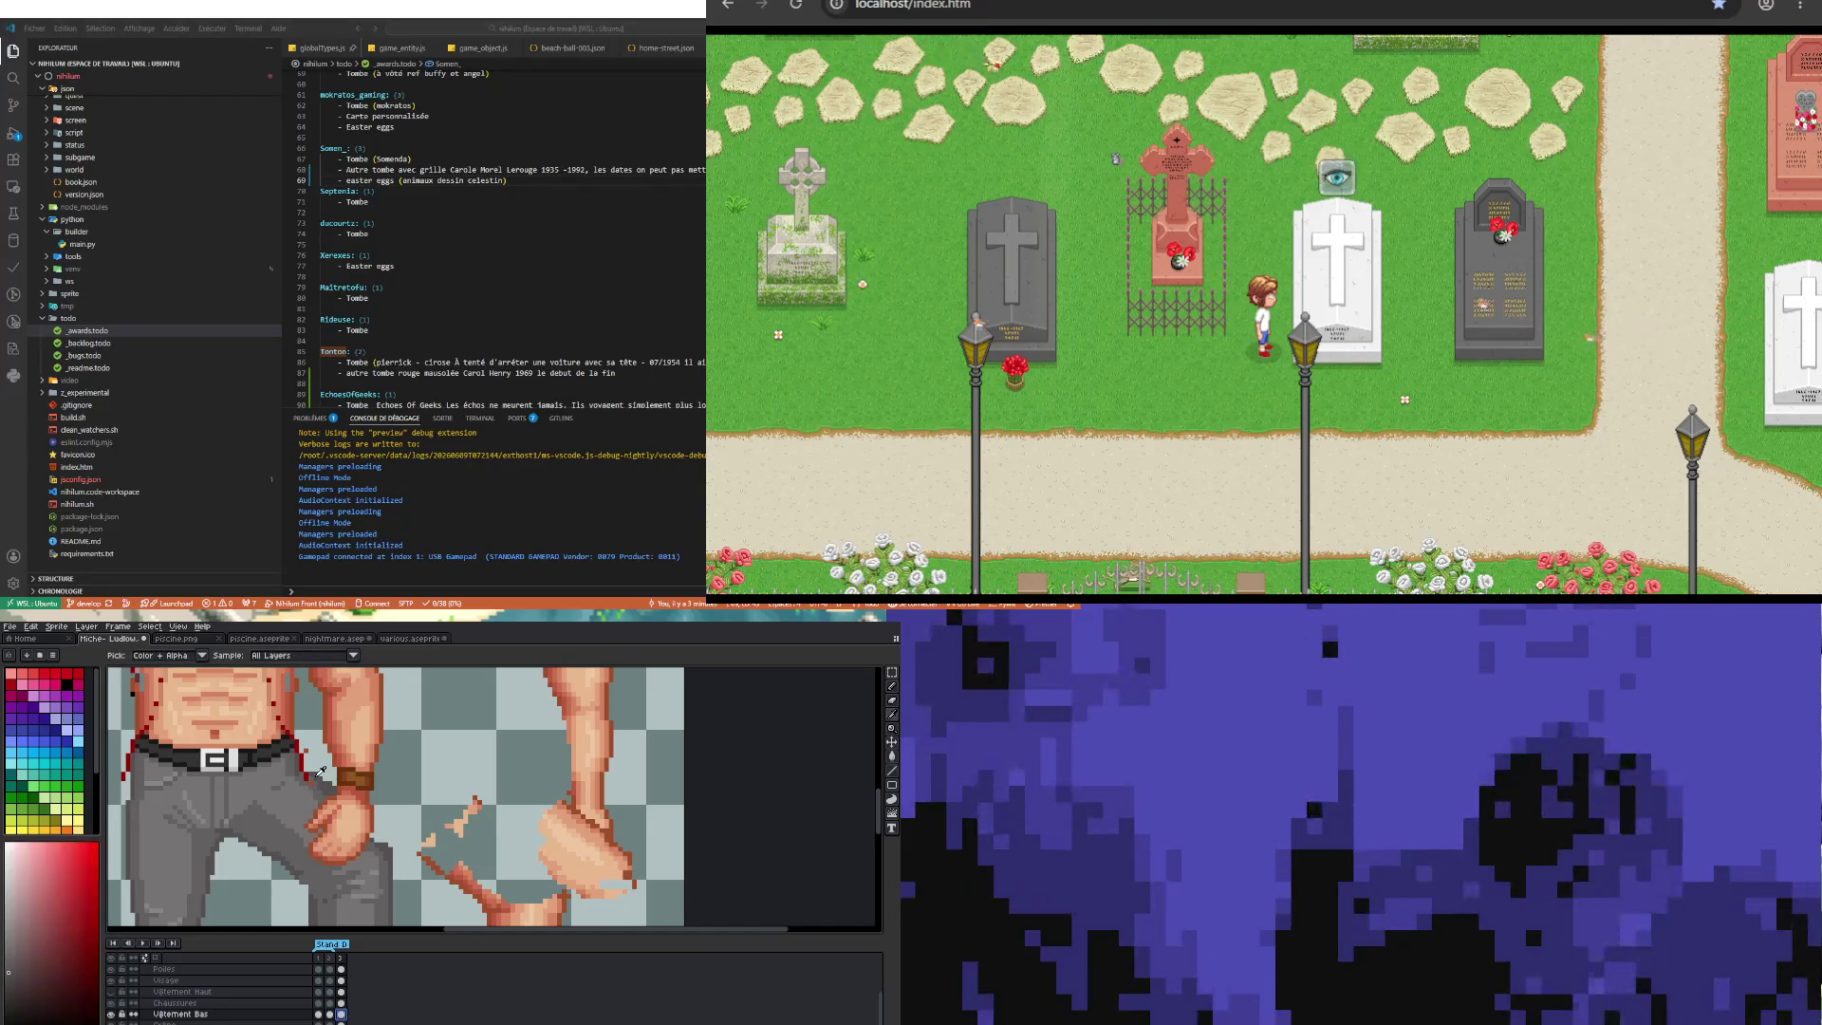
{"action": "key", "text": "b"}
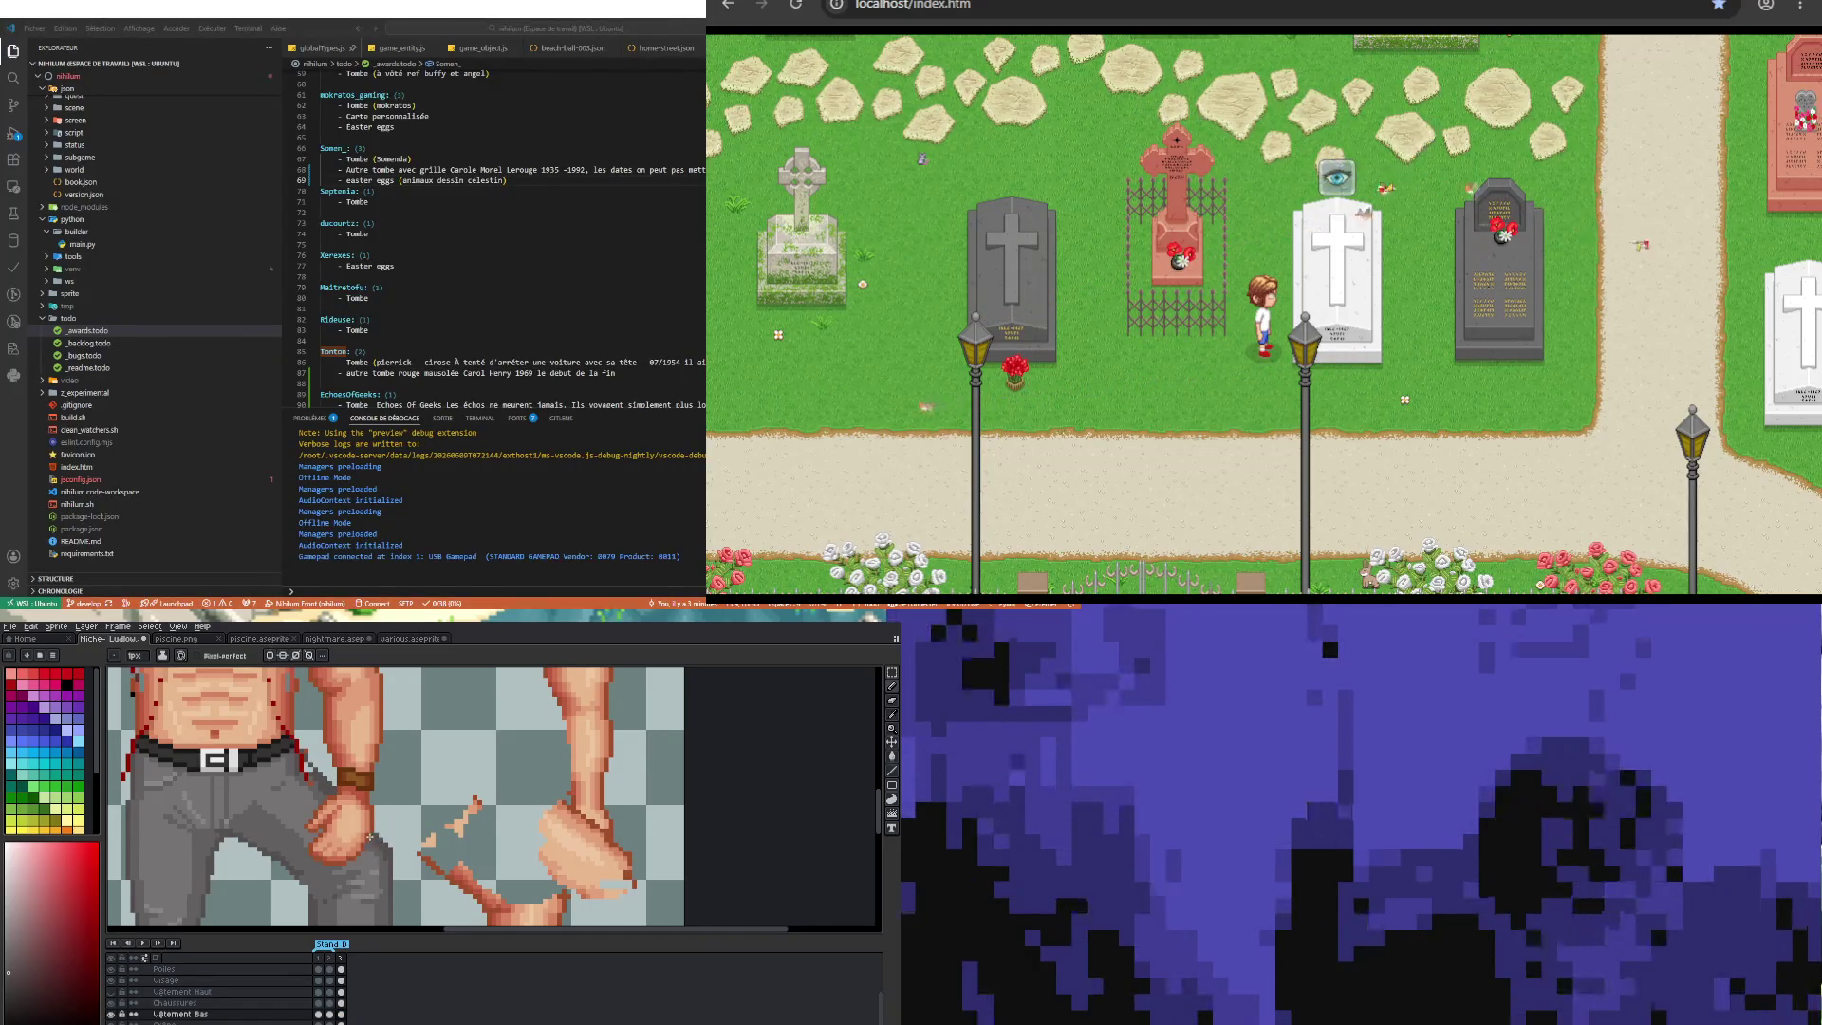
{"action": "scroll", "coordinate": [252, 804], "scroll_direction": "down", "scroll_amount": 3}
{"action": "scroll", "coordinate": [252, 804], "scroll_direction": "up", "scroll_amount": 3}
{"action": "scroll", "coordinate": [251, 804], "scroll_direction": "down", "scroll_amount": 2}
{"action": "scroll", "coordinate": [306, 811], "scroll_direction": "up", "scroll_amount": 3}
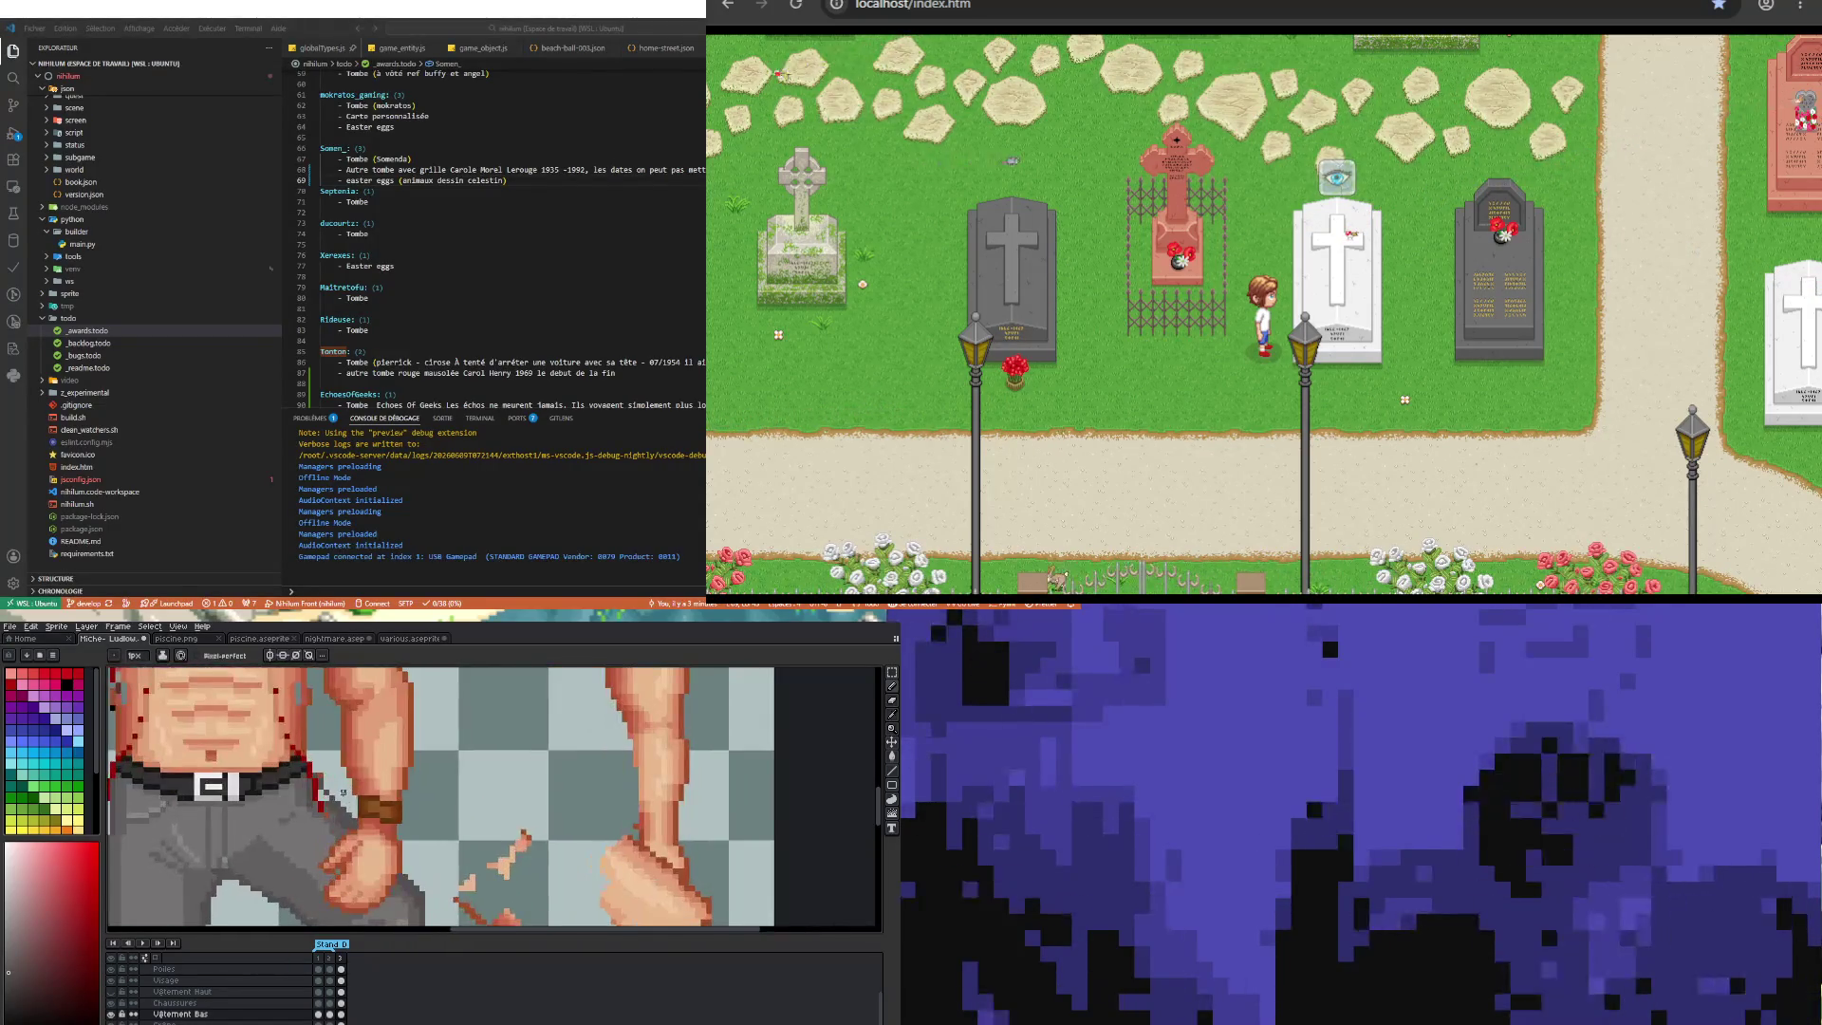
{"action": "left_click", "coordinate": [306, 809], "text": "alt"}
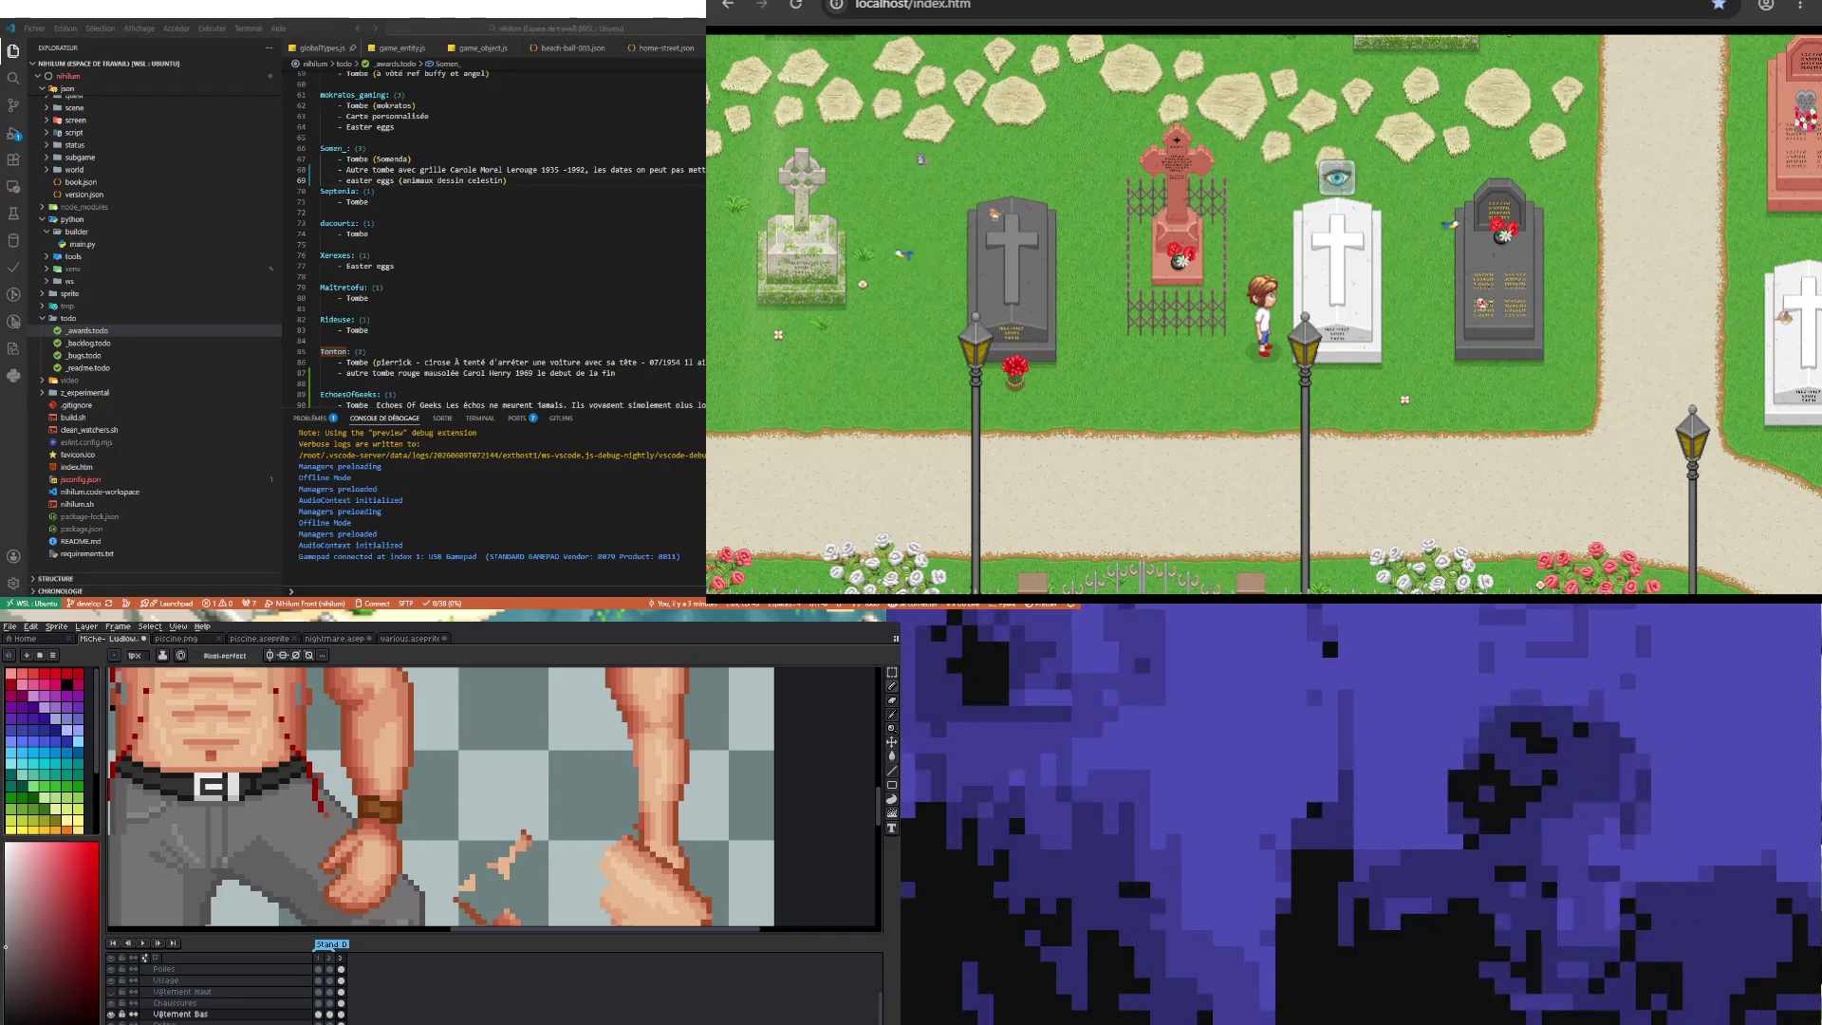
Step: Zoom on the torso and start repainting the fist with a sampled skin tone
{"action": "scroll", "coordinate": [438, 911], "scroll_direction": "down", "scroll_amount": 2}
{"action": "scroll", "coordinate": [438, 925], "scroll_direction": "down", "scroll_amount": 1}
{"action": "scroll", "coordinate": [438, 921], "scroll_direction": "up", "scroll_amount": 2}
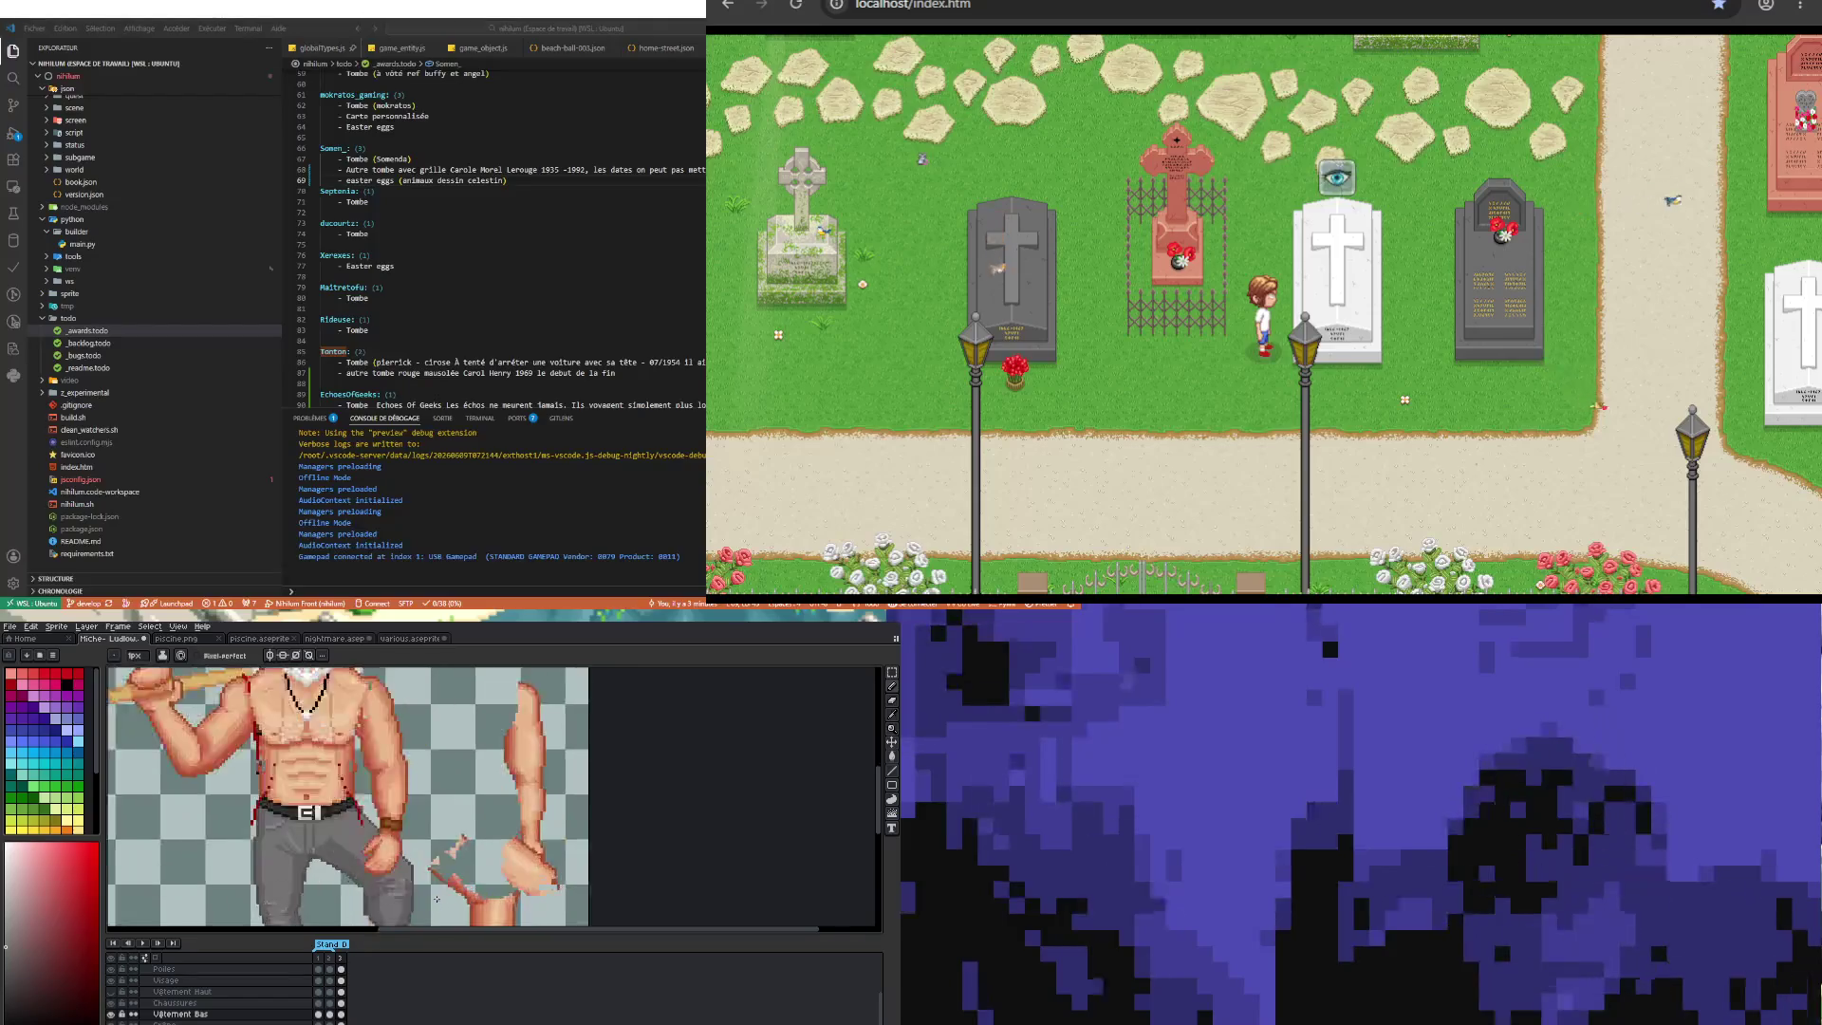
{"action": "scroll", "coordinate": [437, 901], "scroll_direction": "down", "scroll_amount": 2}
{"action": "scroll", "coordinate": [434, 887], "scroll_direction": "up", "scroll_amount": 2}
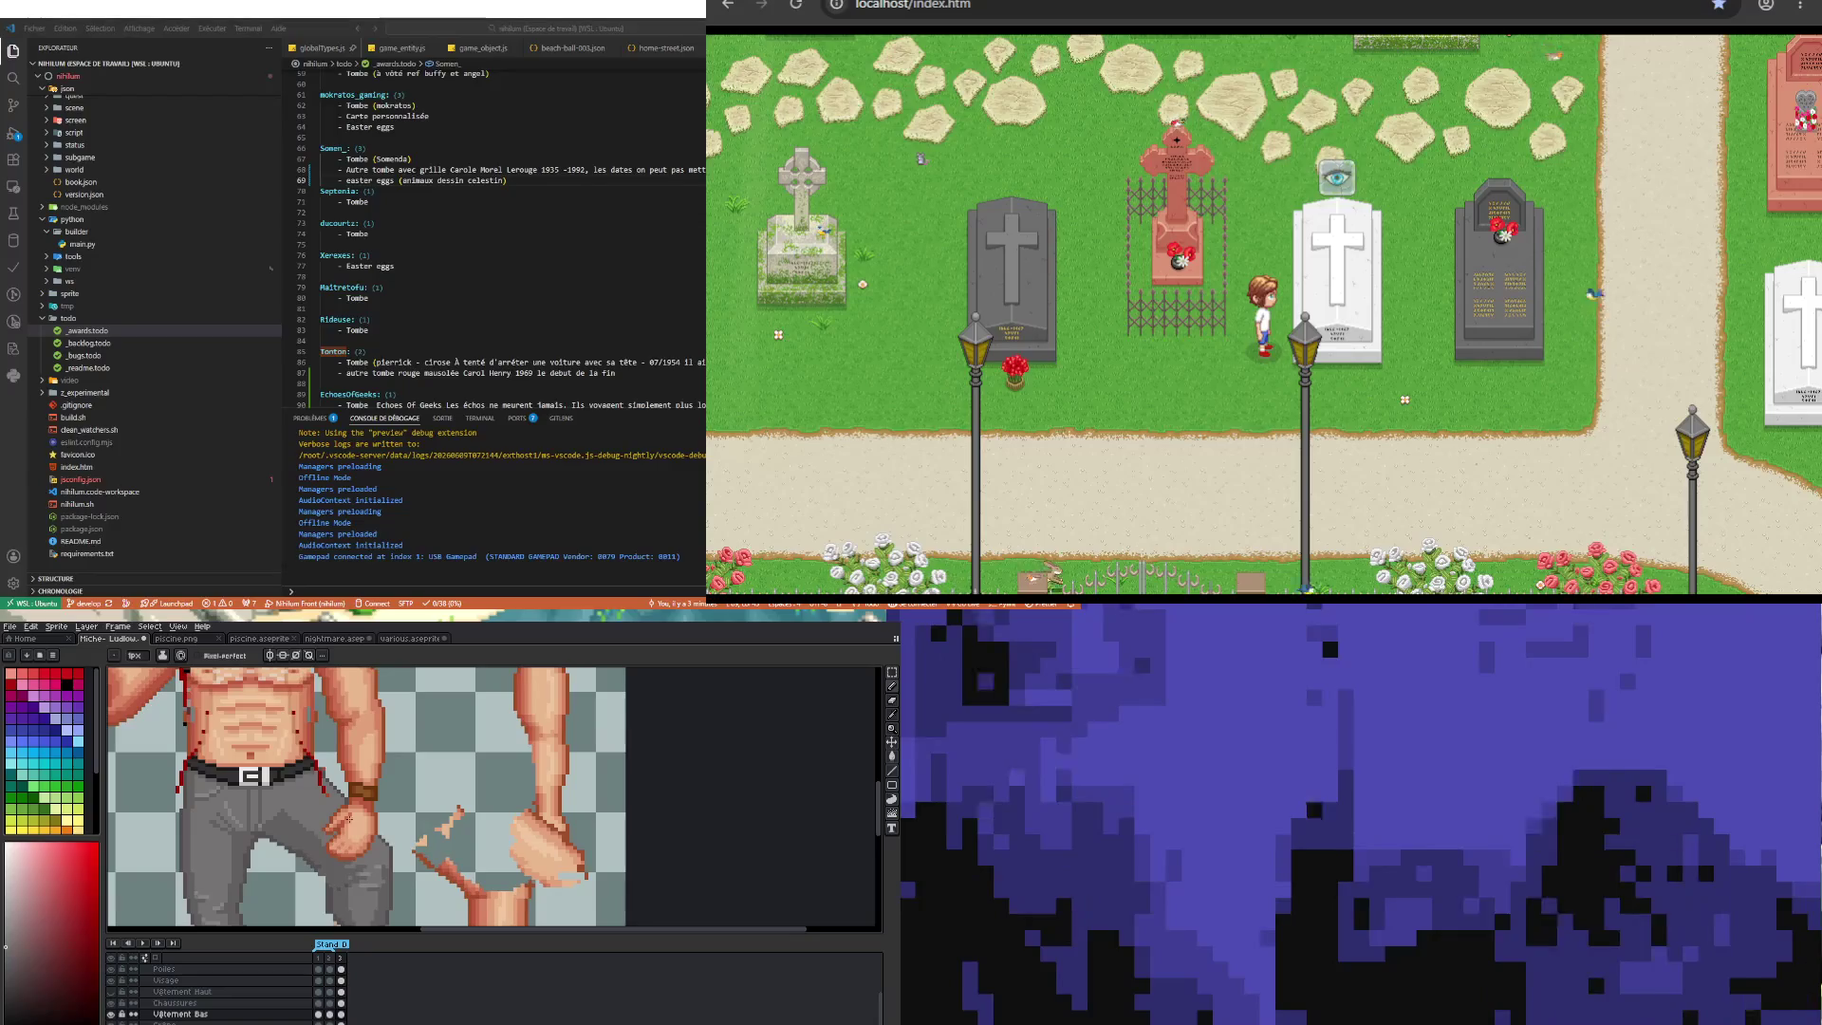
{"action": "key", "text": "b"}
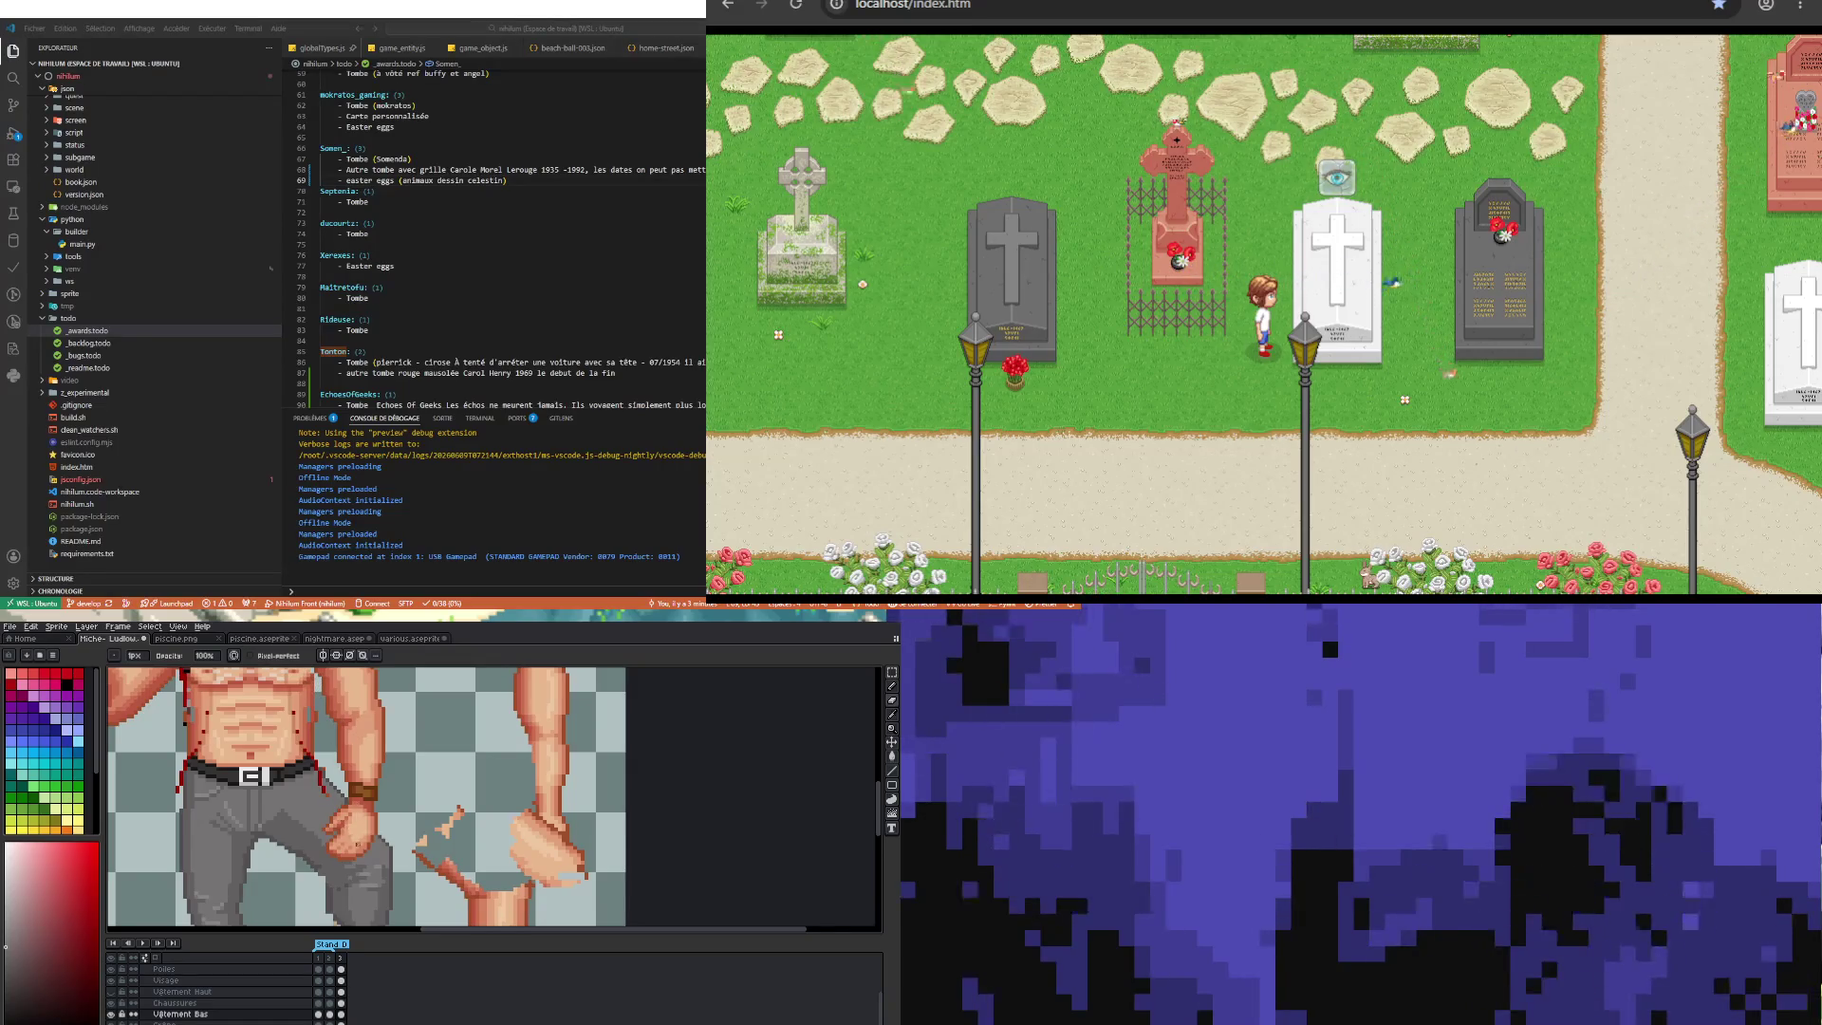
{"action": "key", "text": "i"}
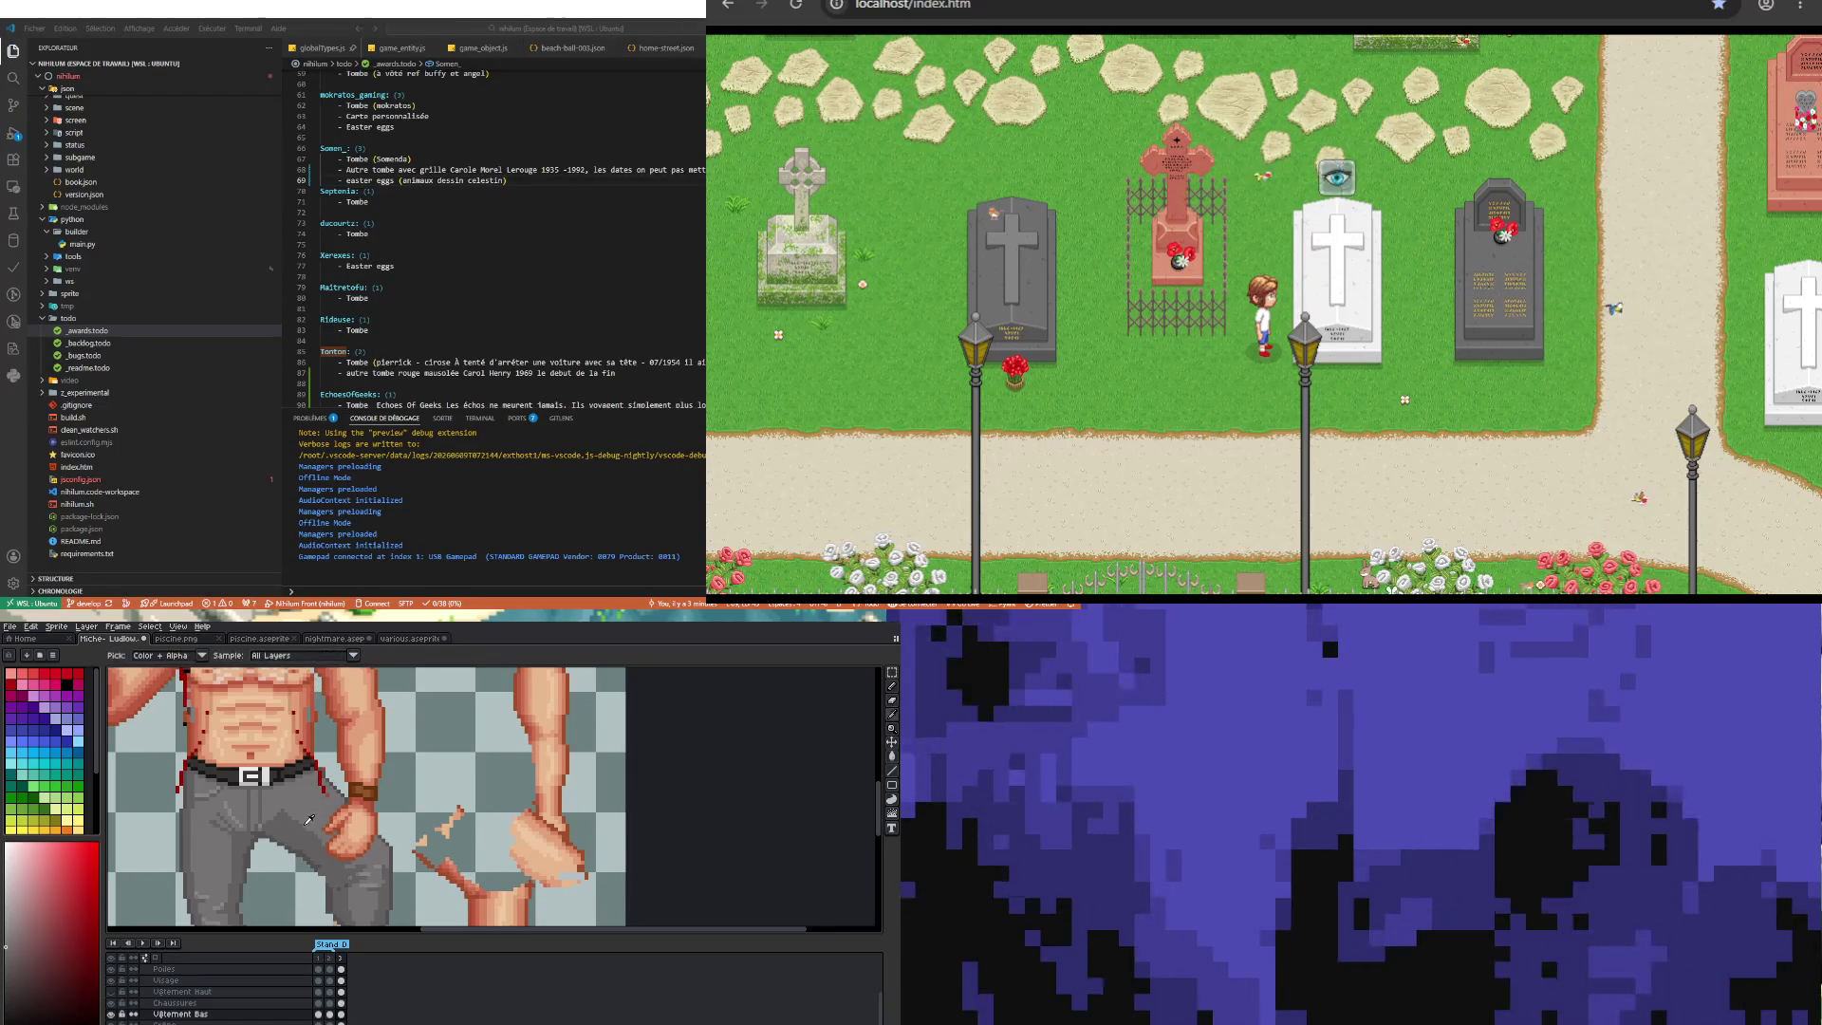
{"action": "key", "text": "b"}
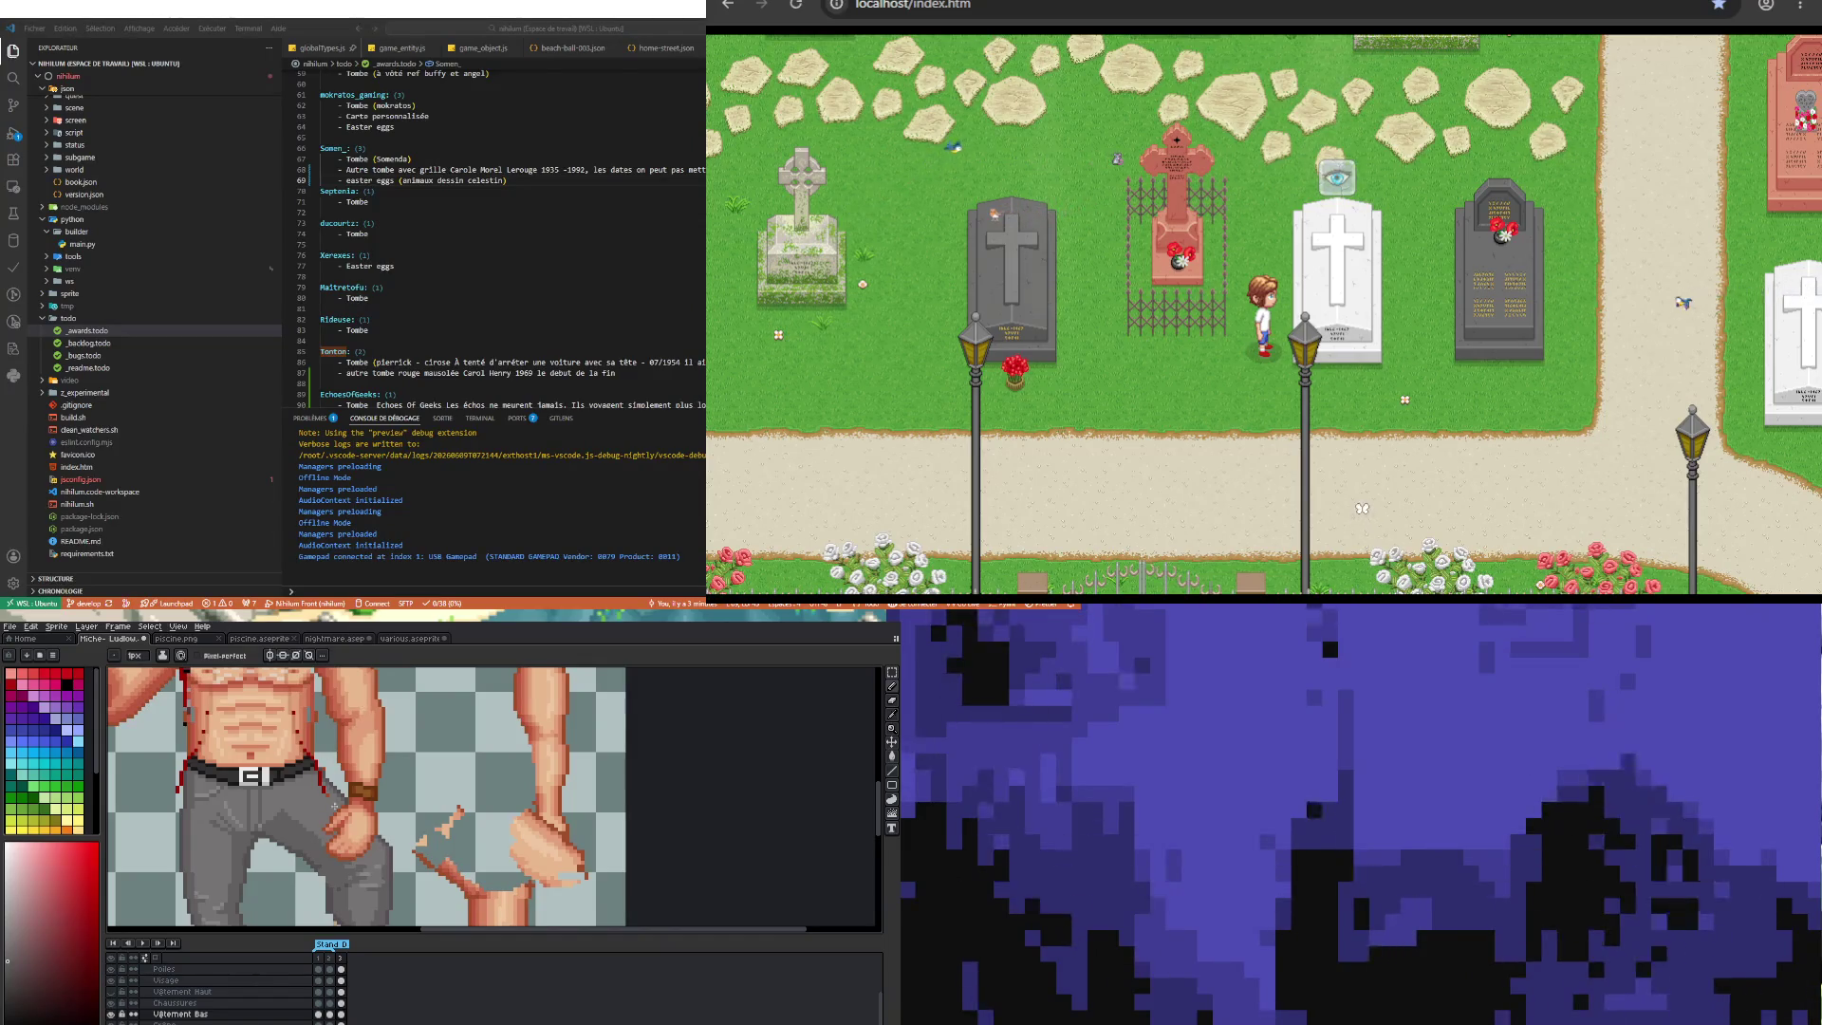
Step: Sample two more skin tones from the sprite and finish reshading the fist
{"action": "key", "text": "i"}
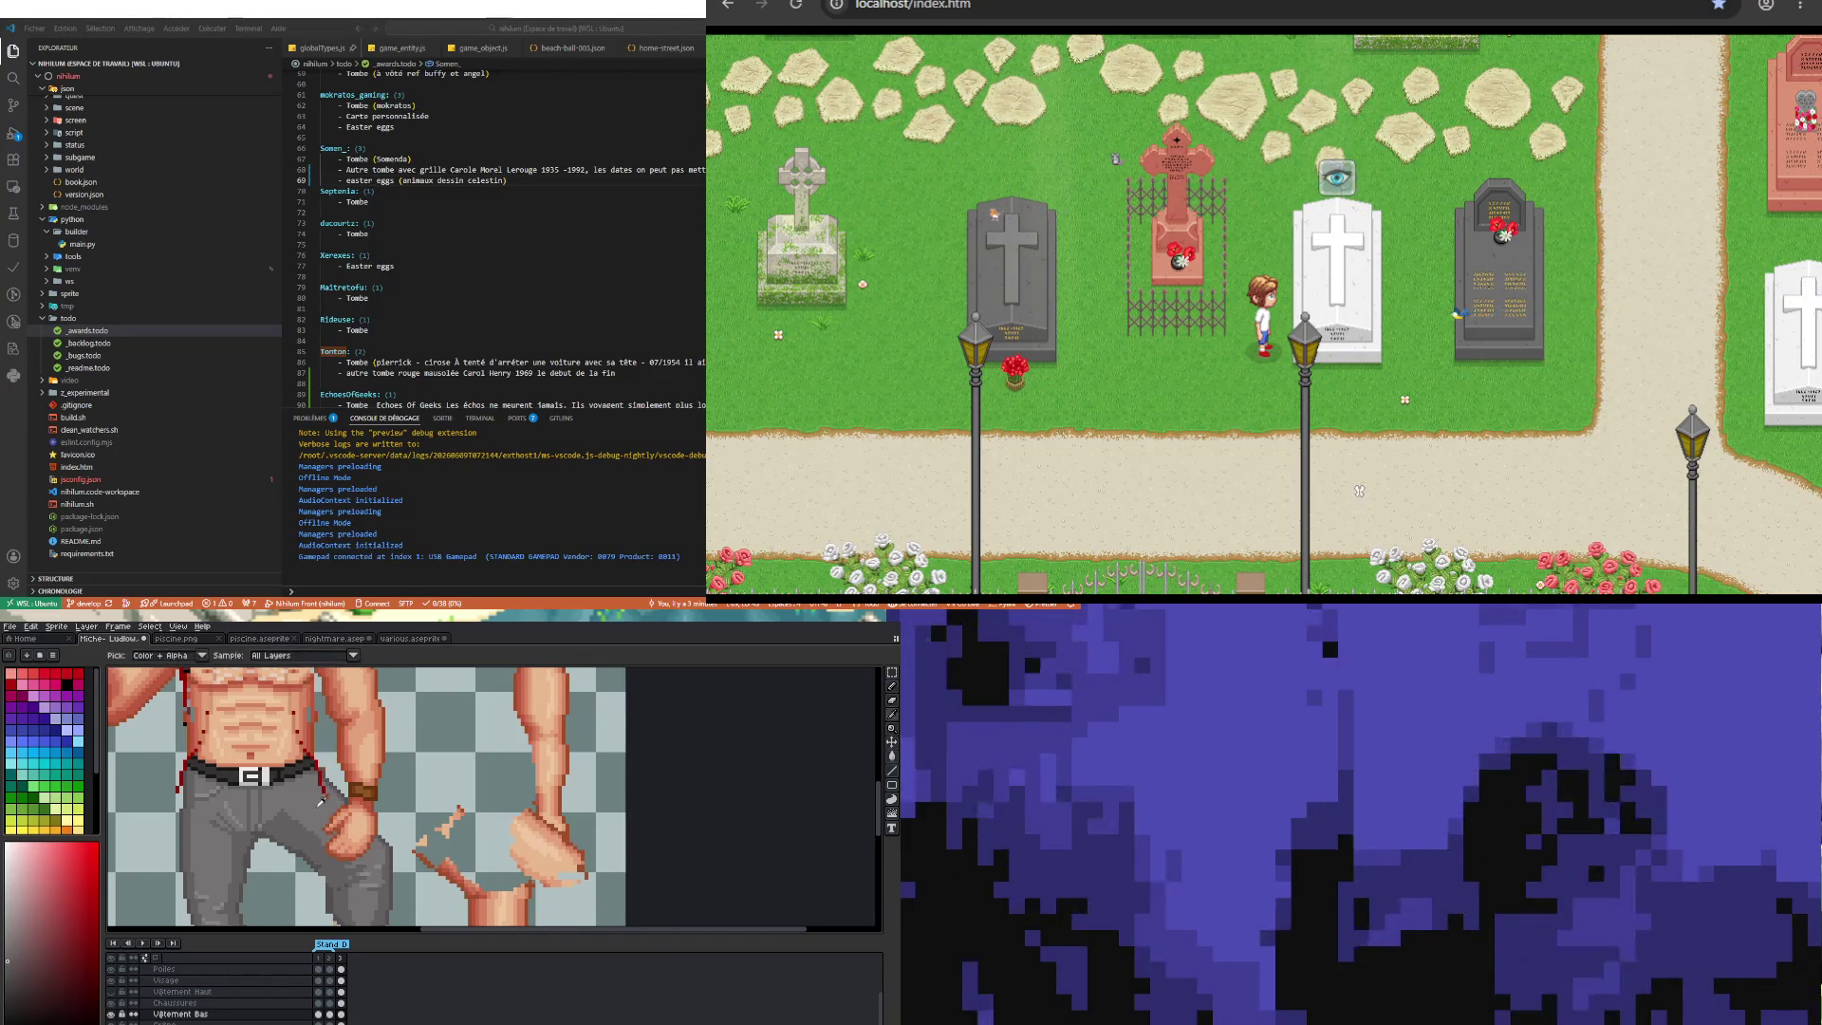
{"action": "key", "text": "b"}
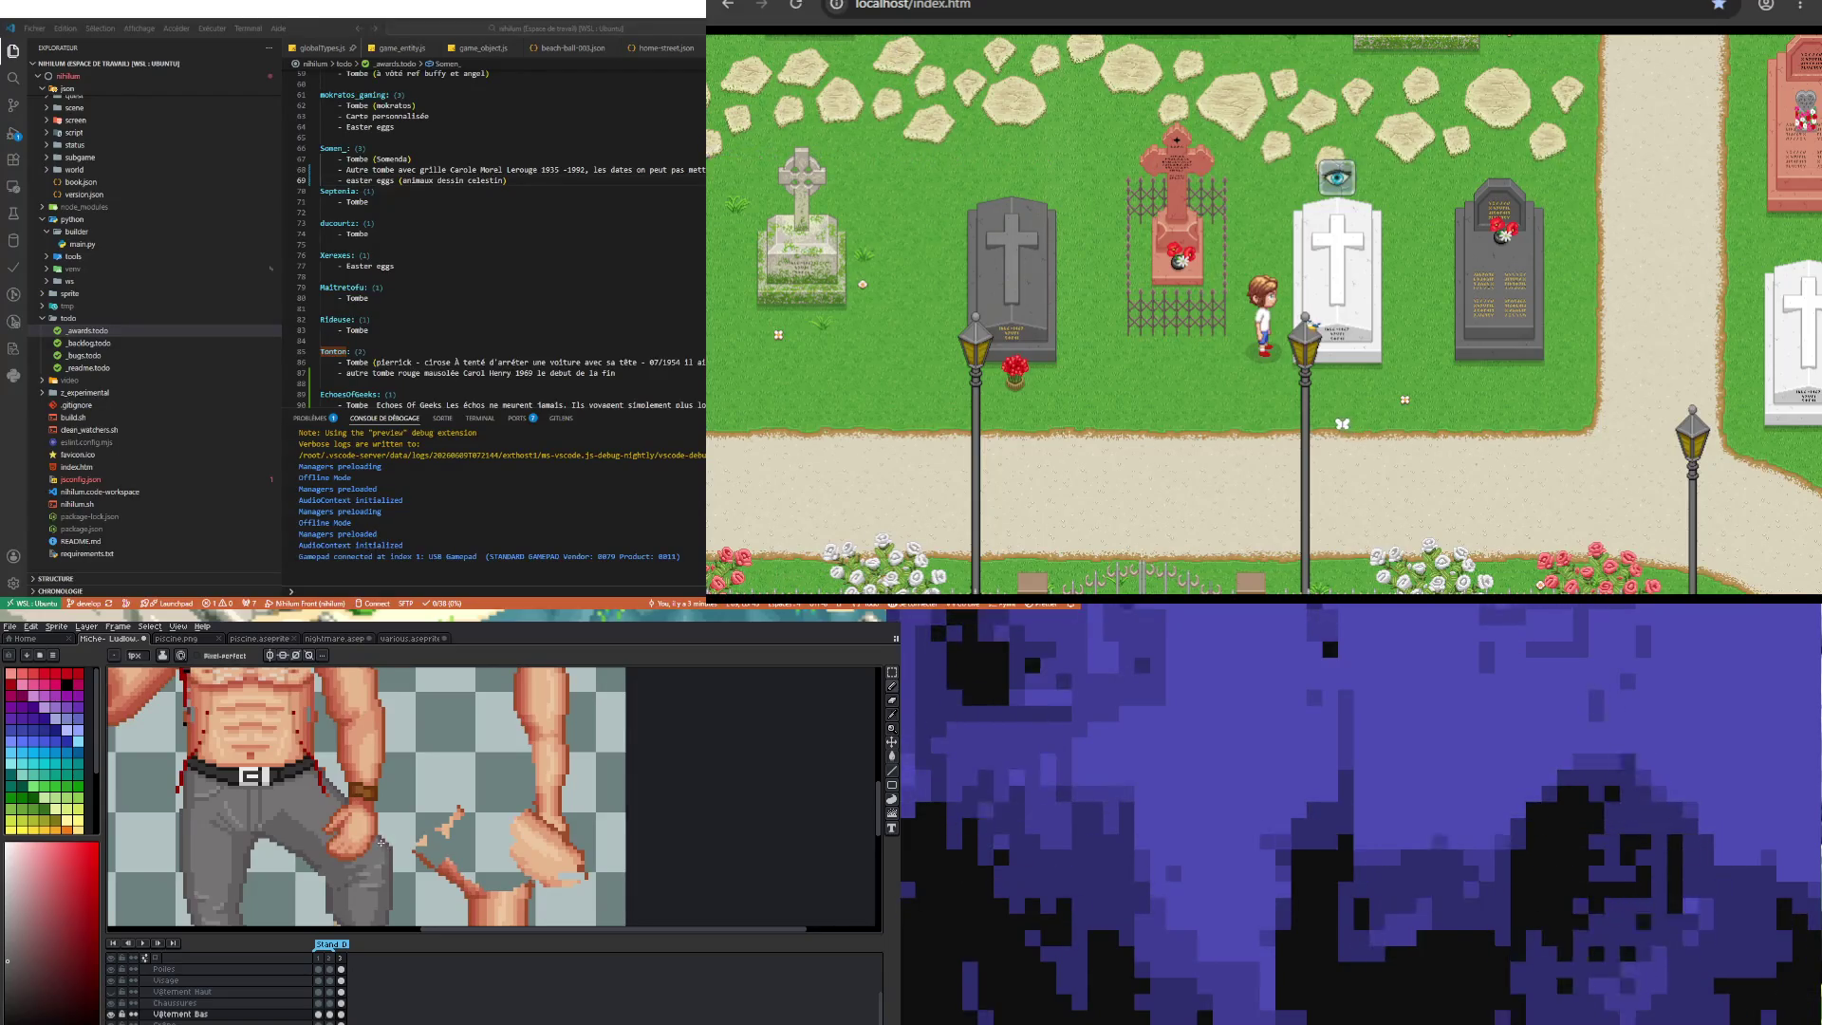
{"action": "key", "text": "i"}
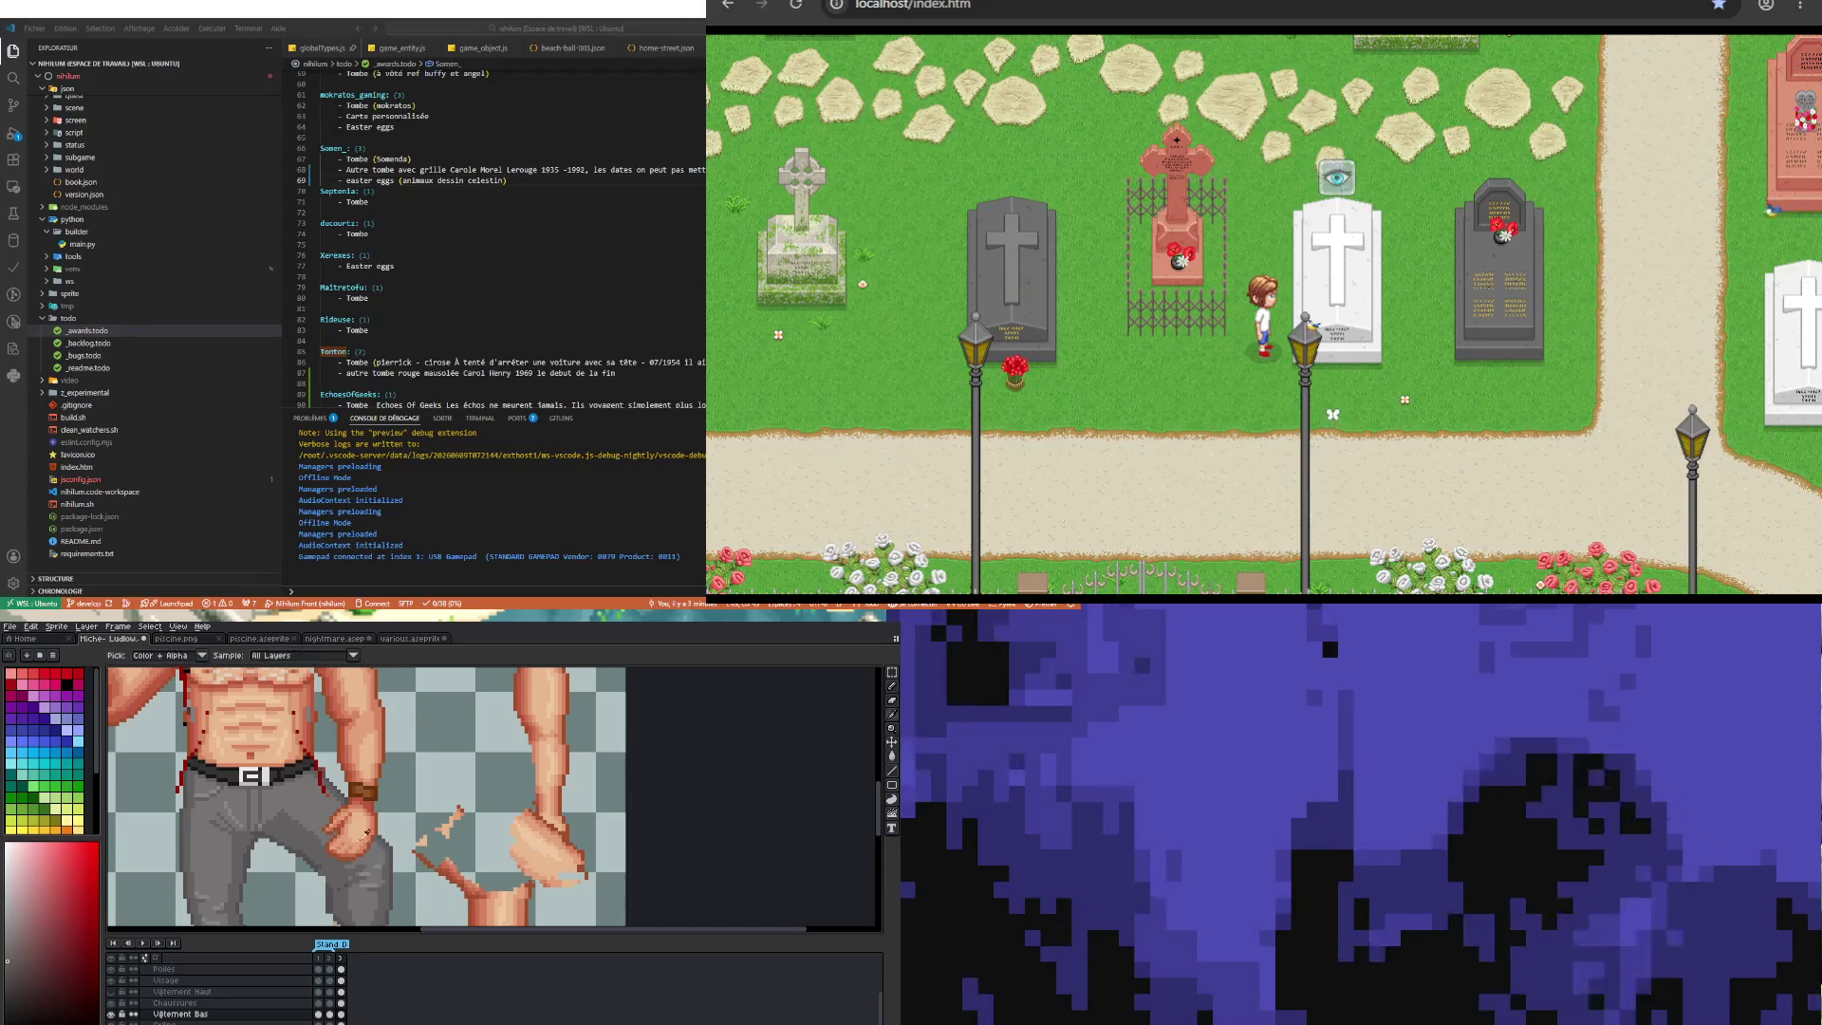
{"action": "key", "text": "b"}
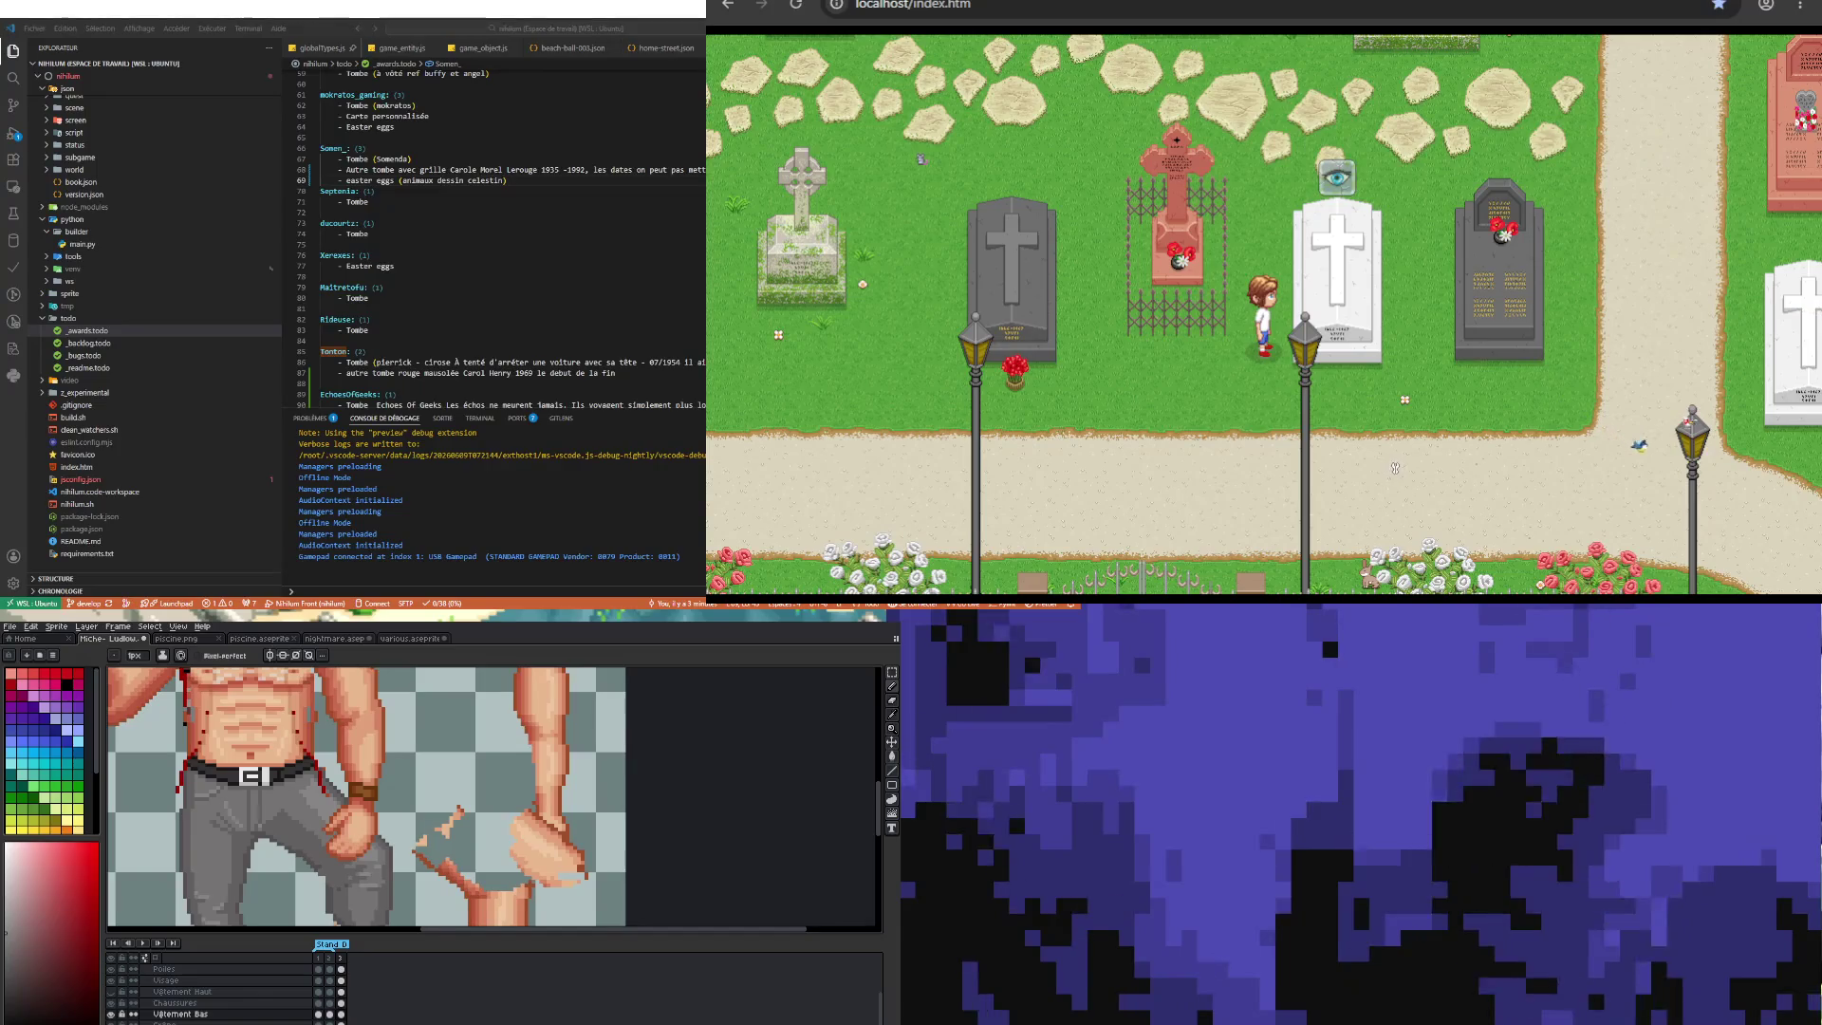
{"action": "scroll", "coordinate": [346, 766], "scroll_direction": "down", "scroll_amount": 5}
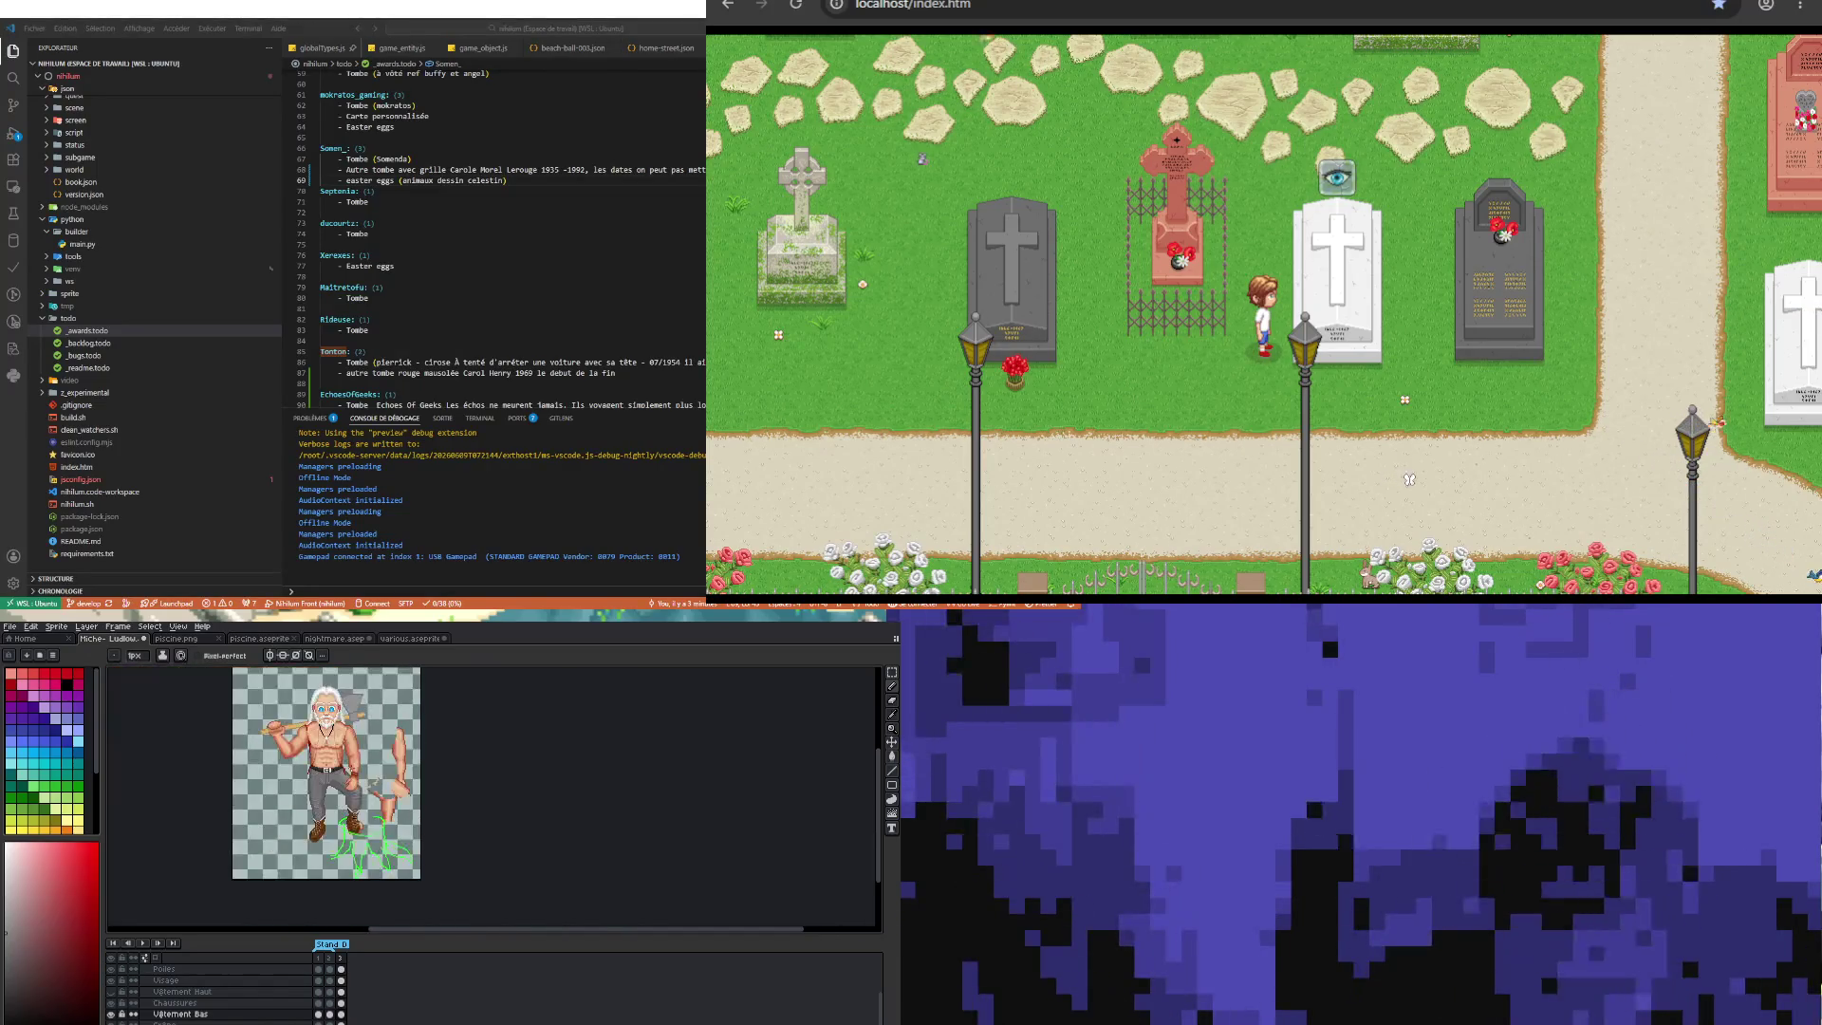
Step: Reshade the grey pants around the knee and fist with greys sampled from the sprite
{"action": "scroll", "coordinate": [350, 788], "scroll_direction": "up", "scroll_amount": 2}
{"action": "scroll", "coordinate": [349, 788], "scroll_direction": "up", "scroll_amount": 3}
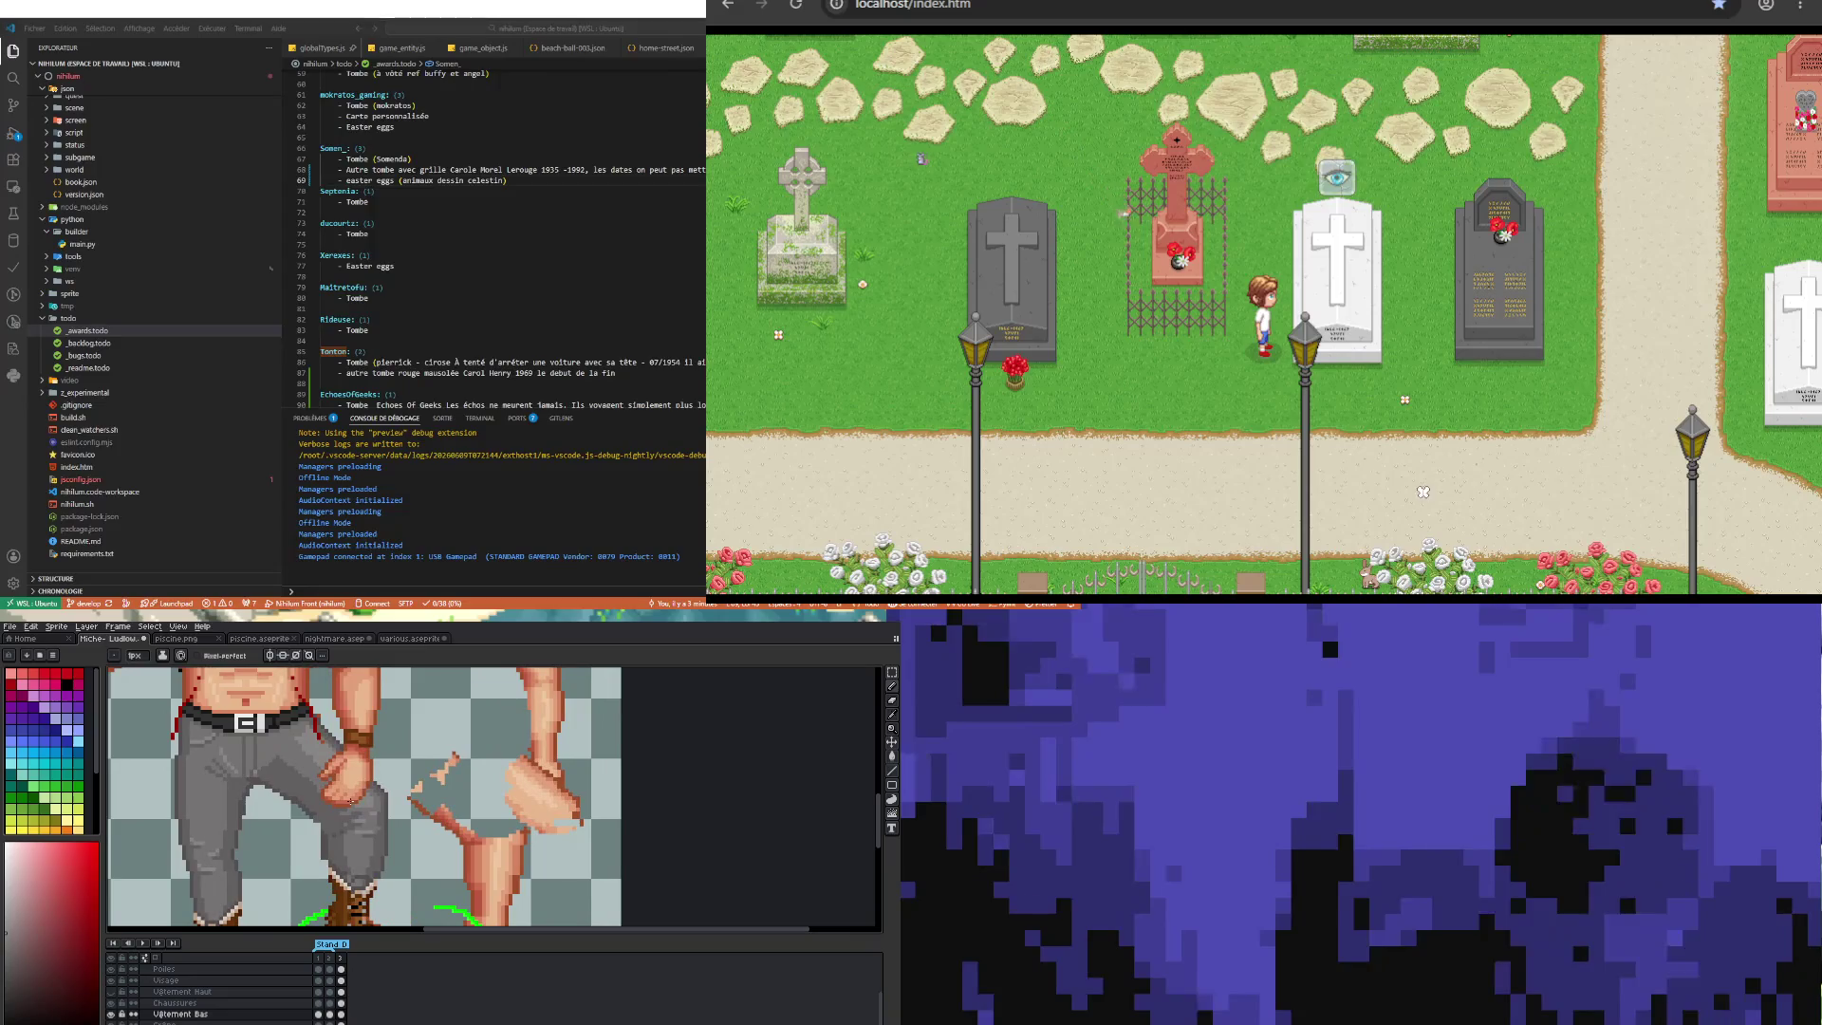
{"action": "key", "text": "i"}
{"action": "key", "text": "b"}
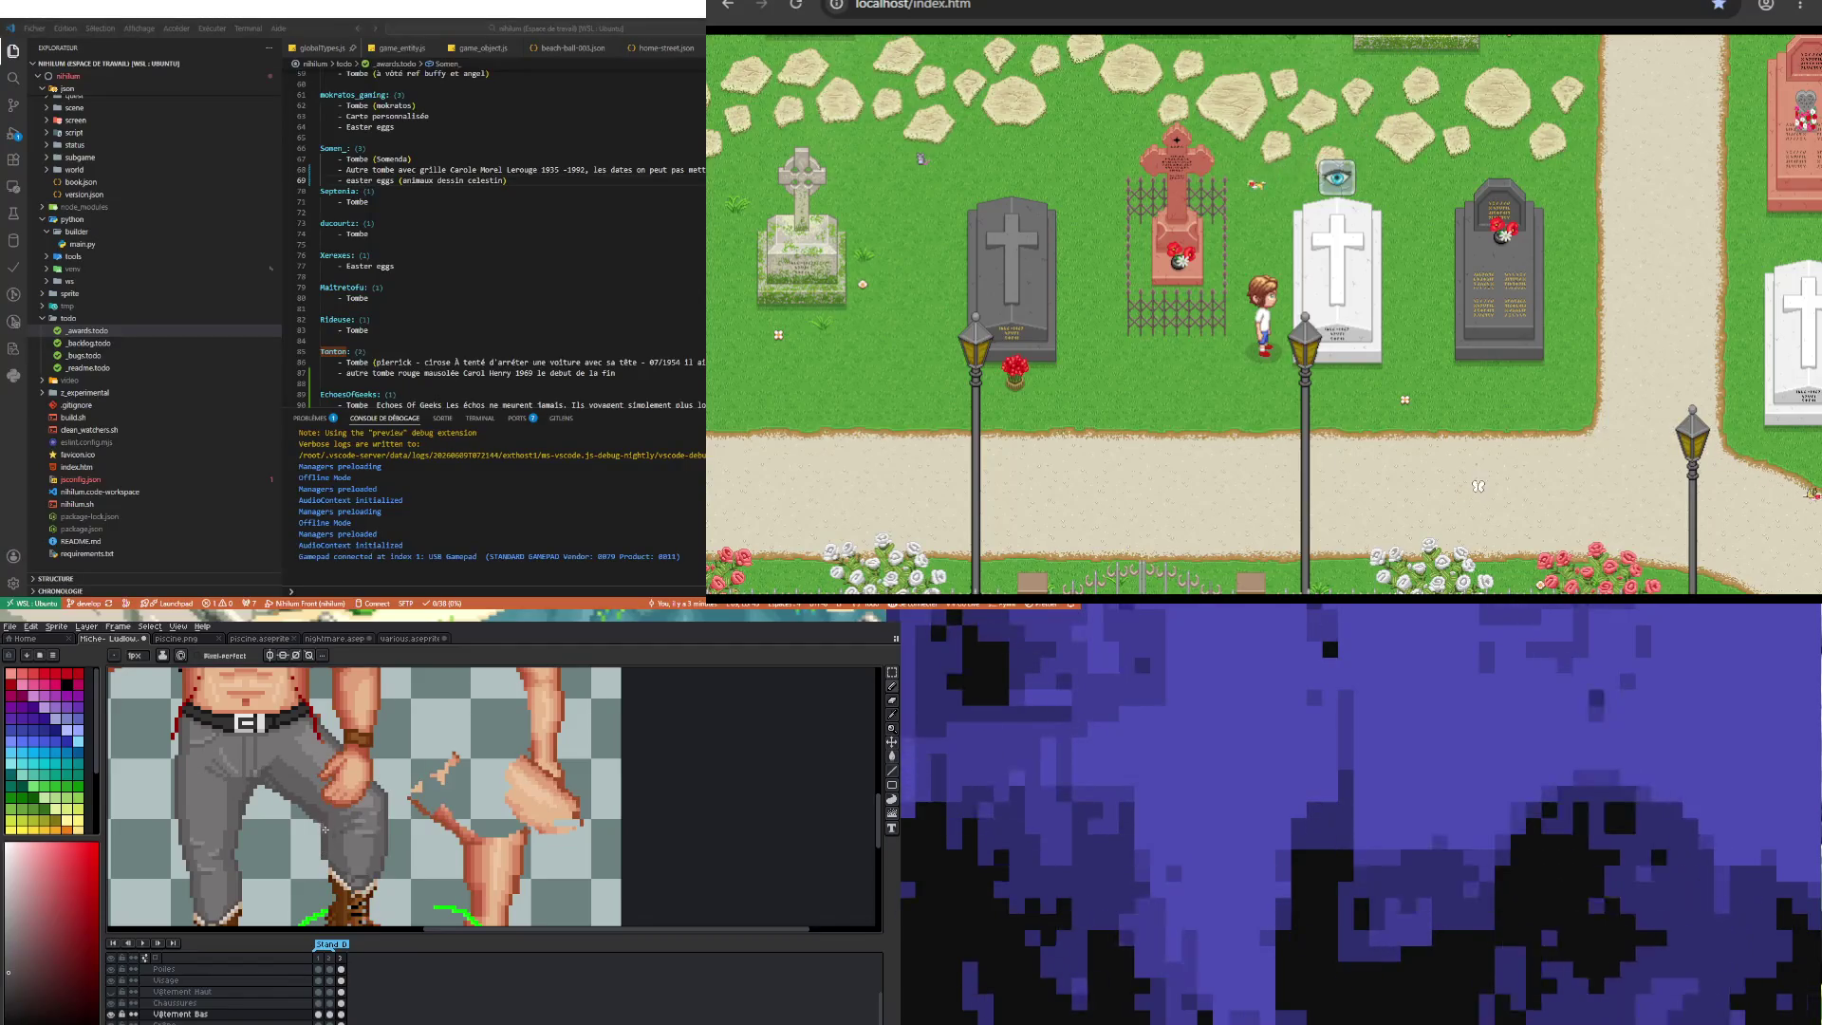
{"action": "key", "text": "b"}
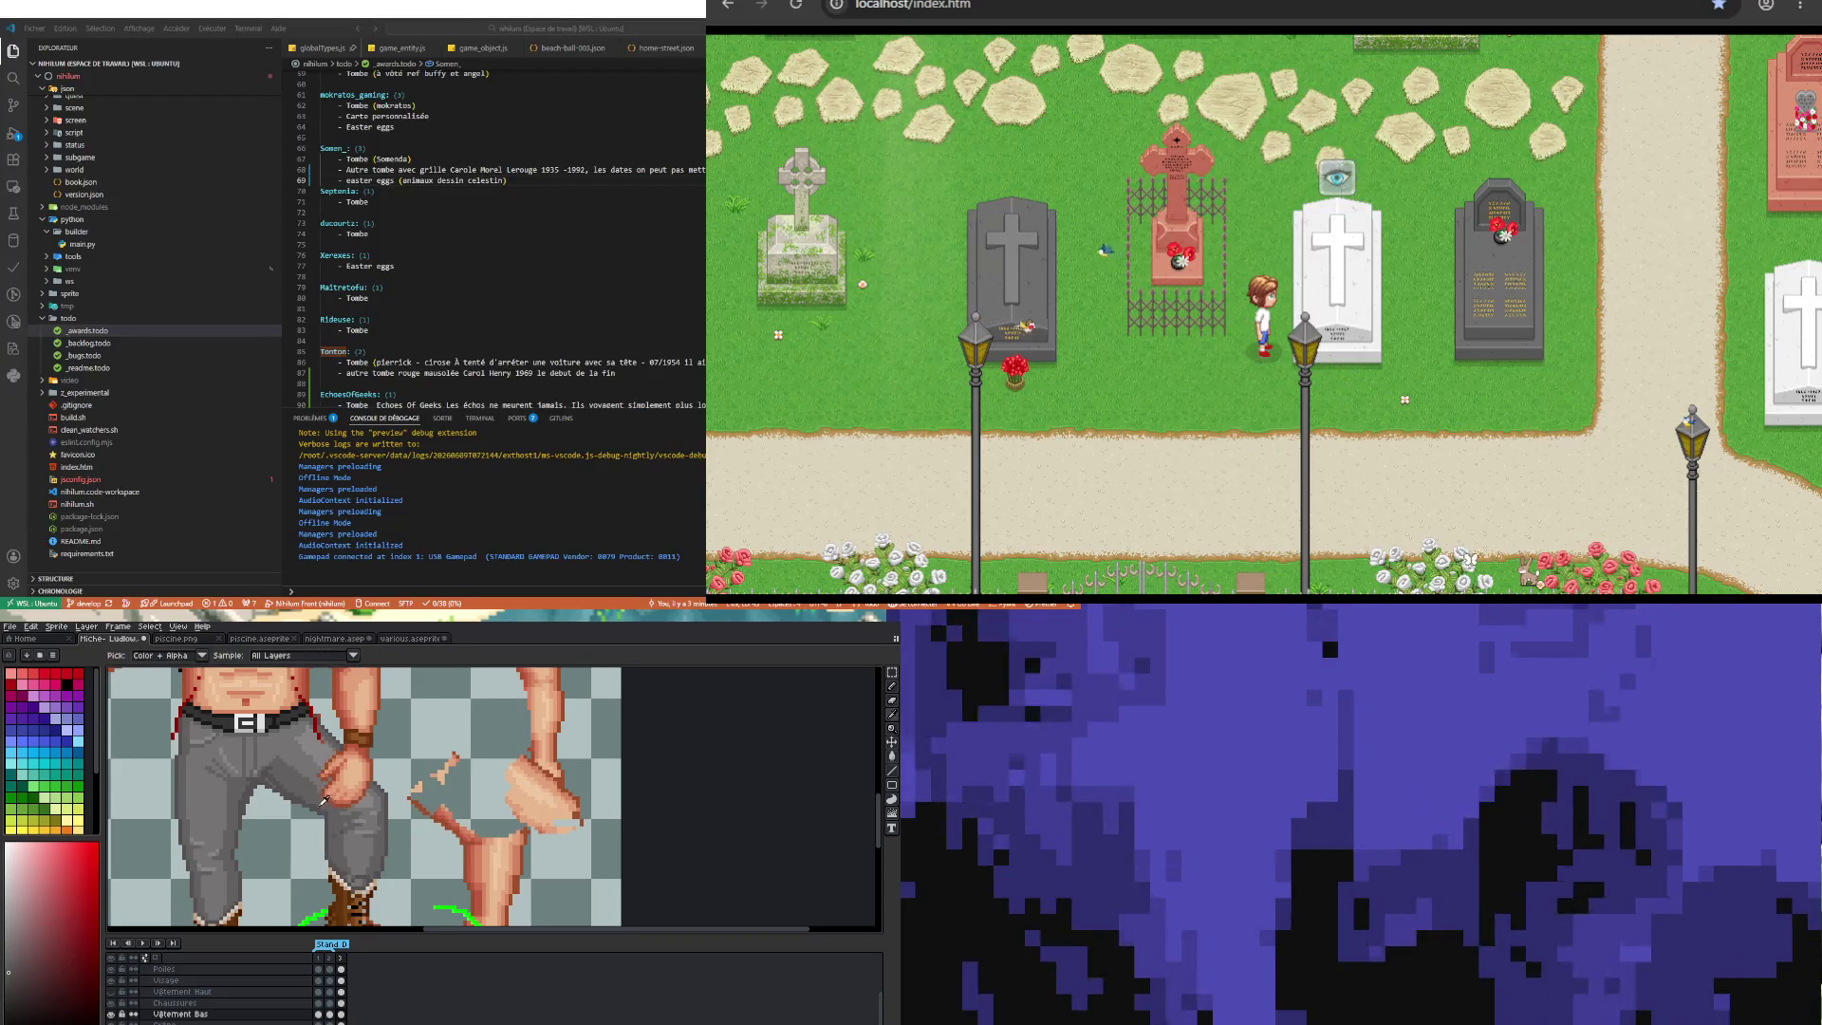
{"action": "key", "text": "i"}
{"action": "key", "text": "b"}
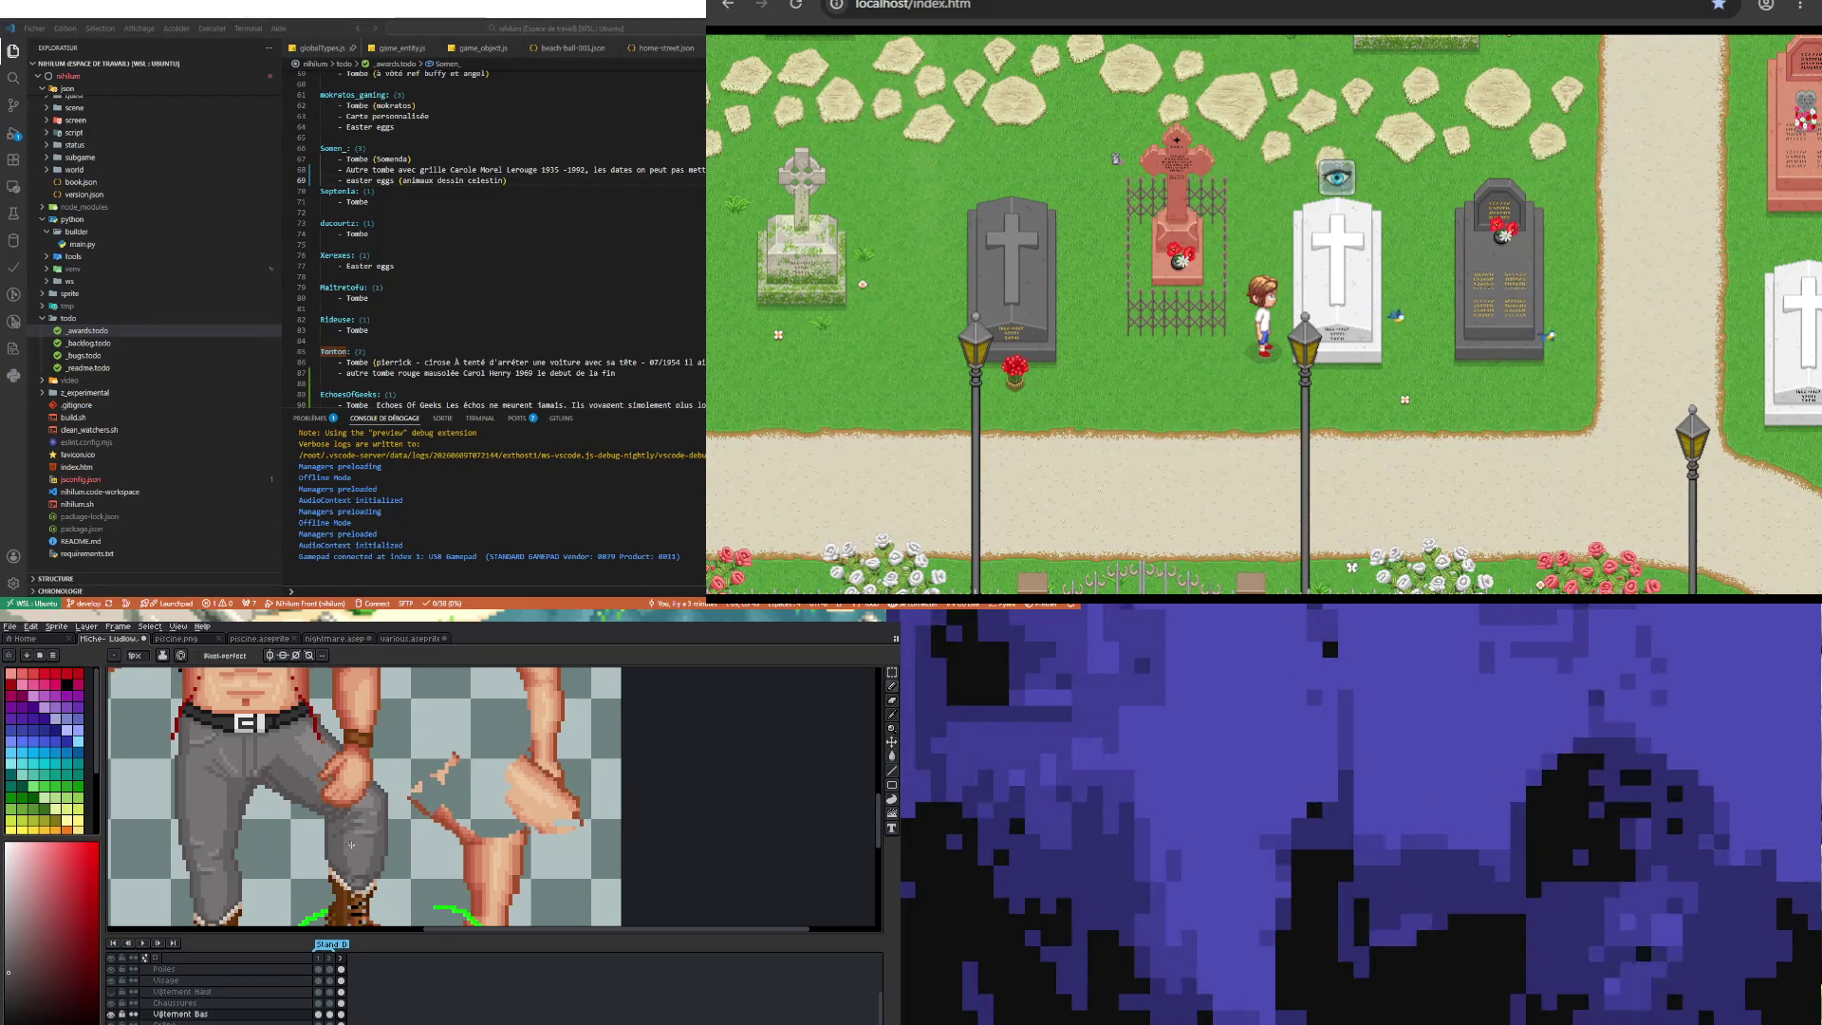
{"action": "key", "text": "i"}
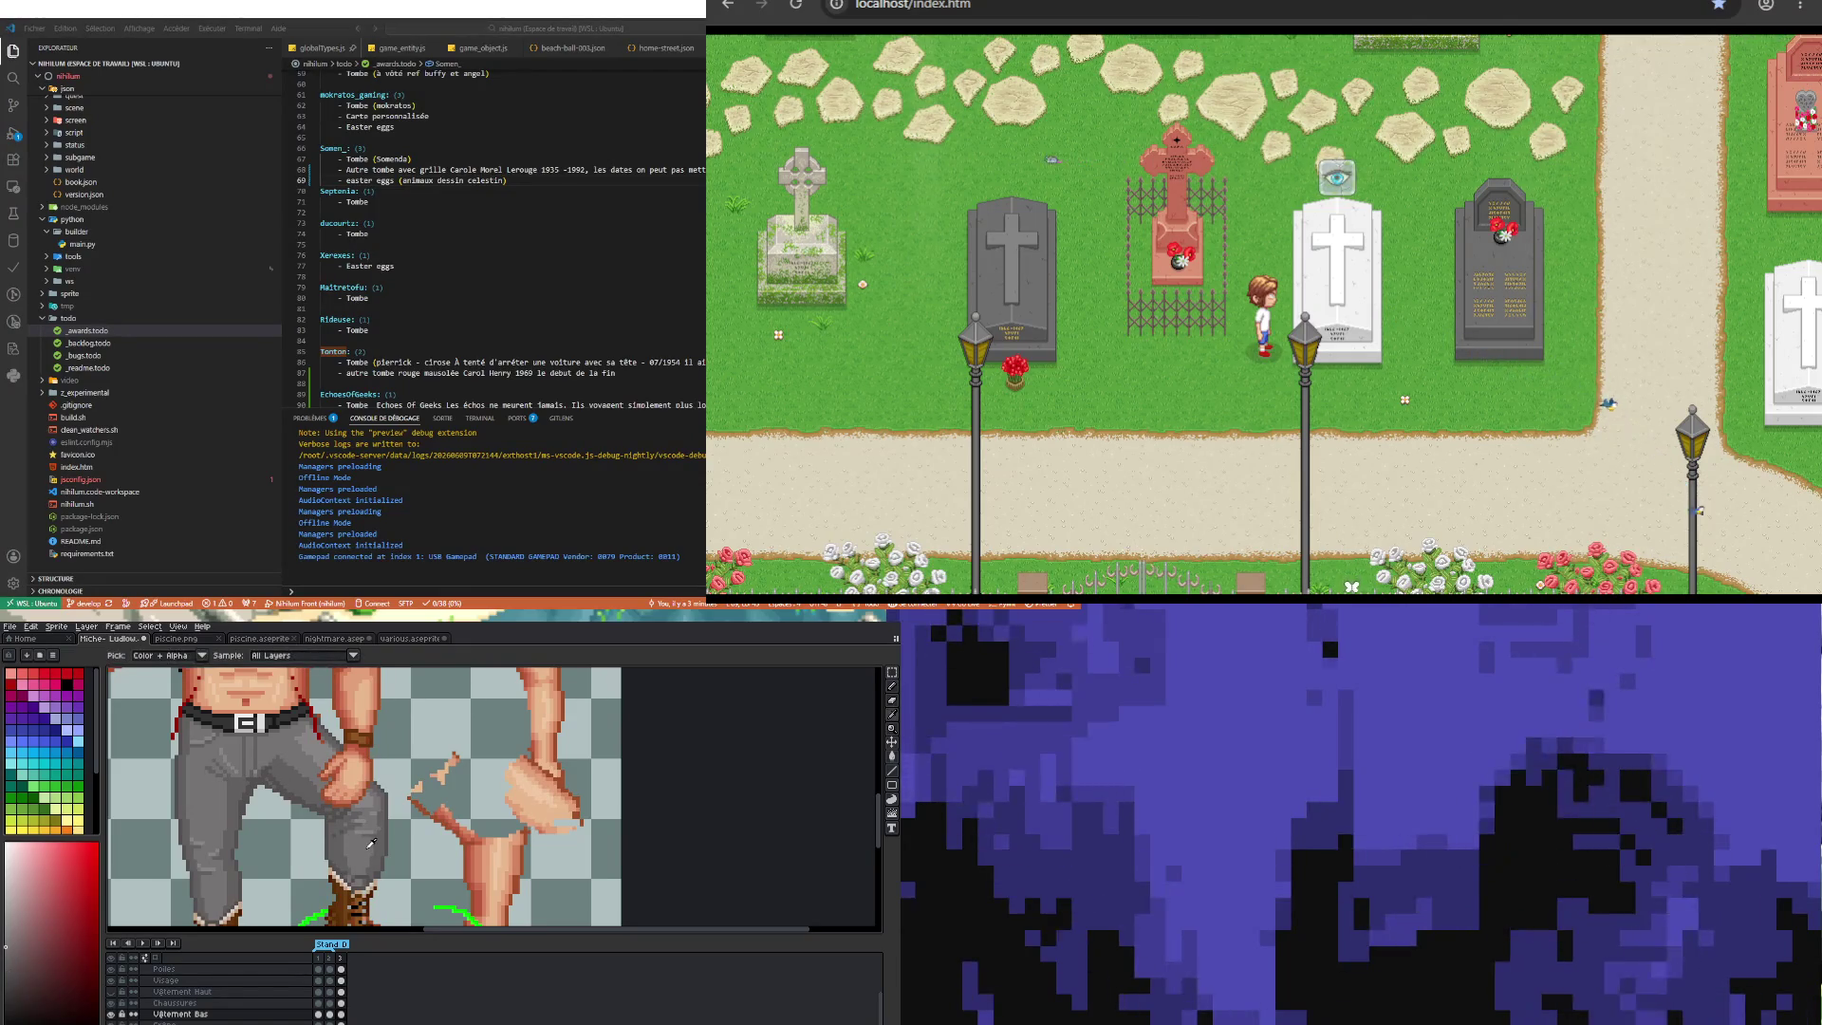
{"action": "key", "text": "b"}
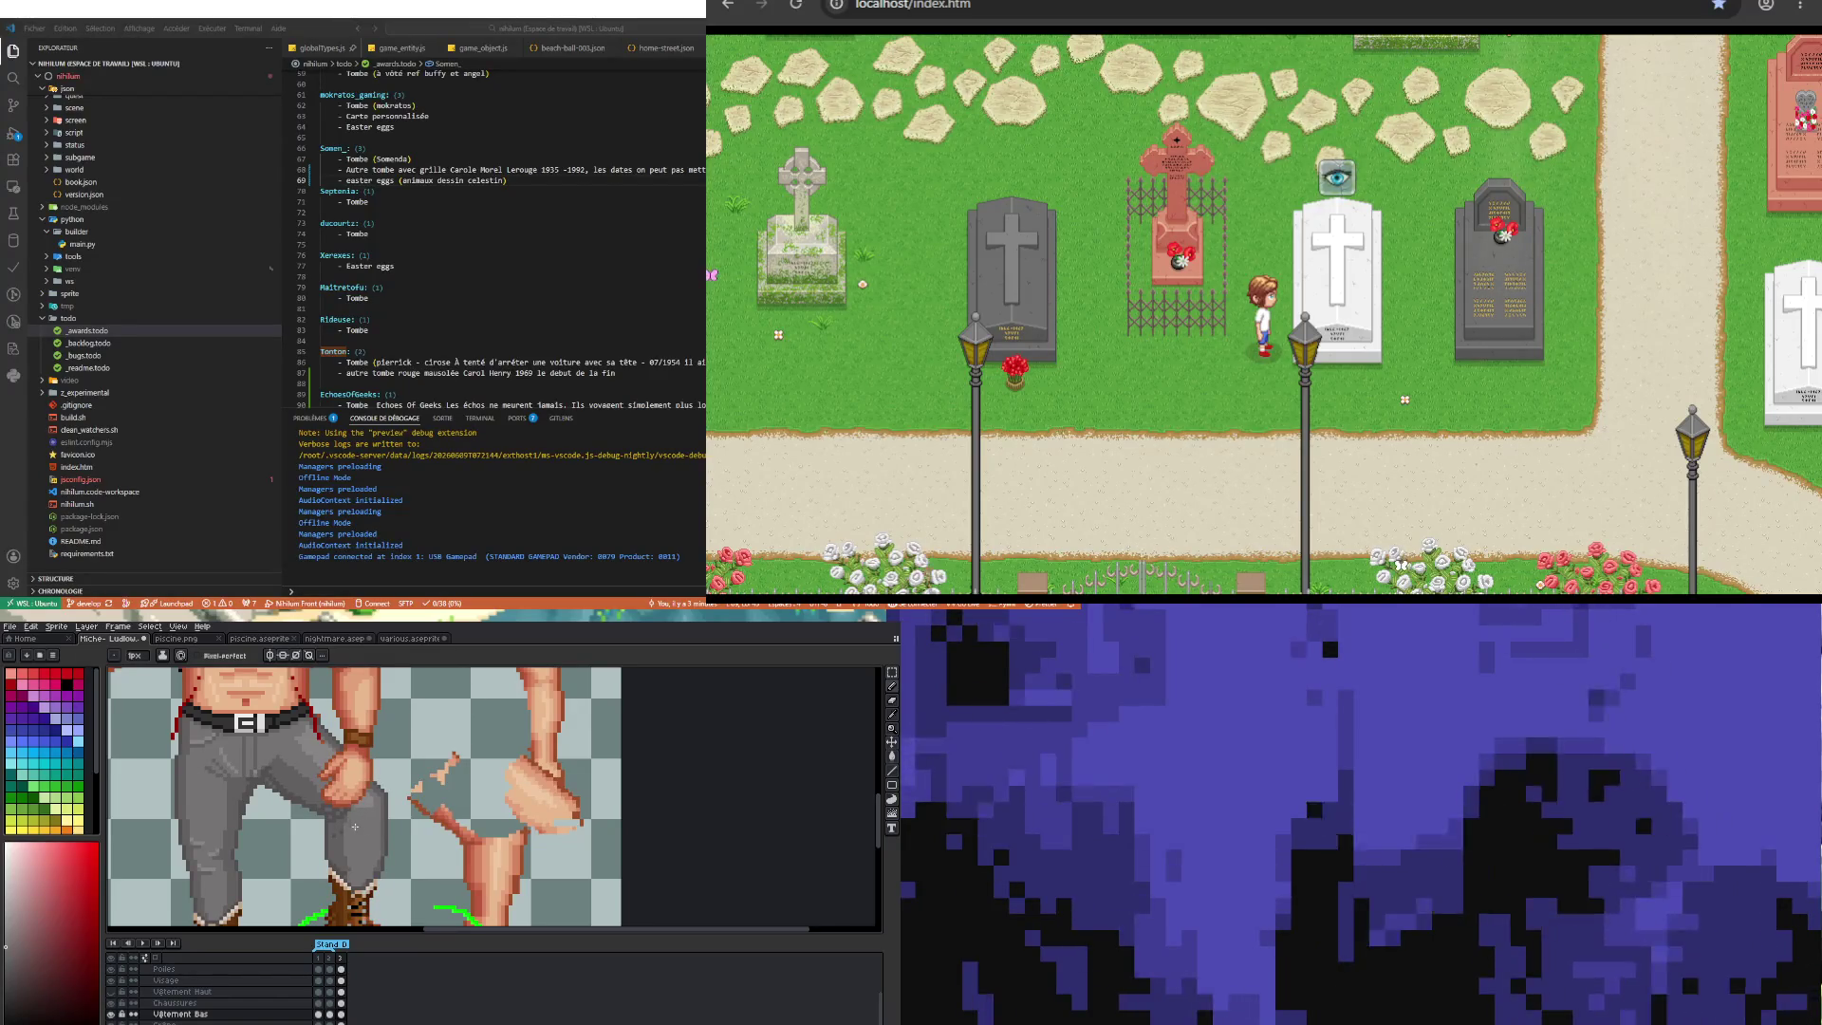
{"action": "key", "text": "i"}
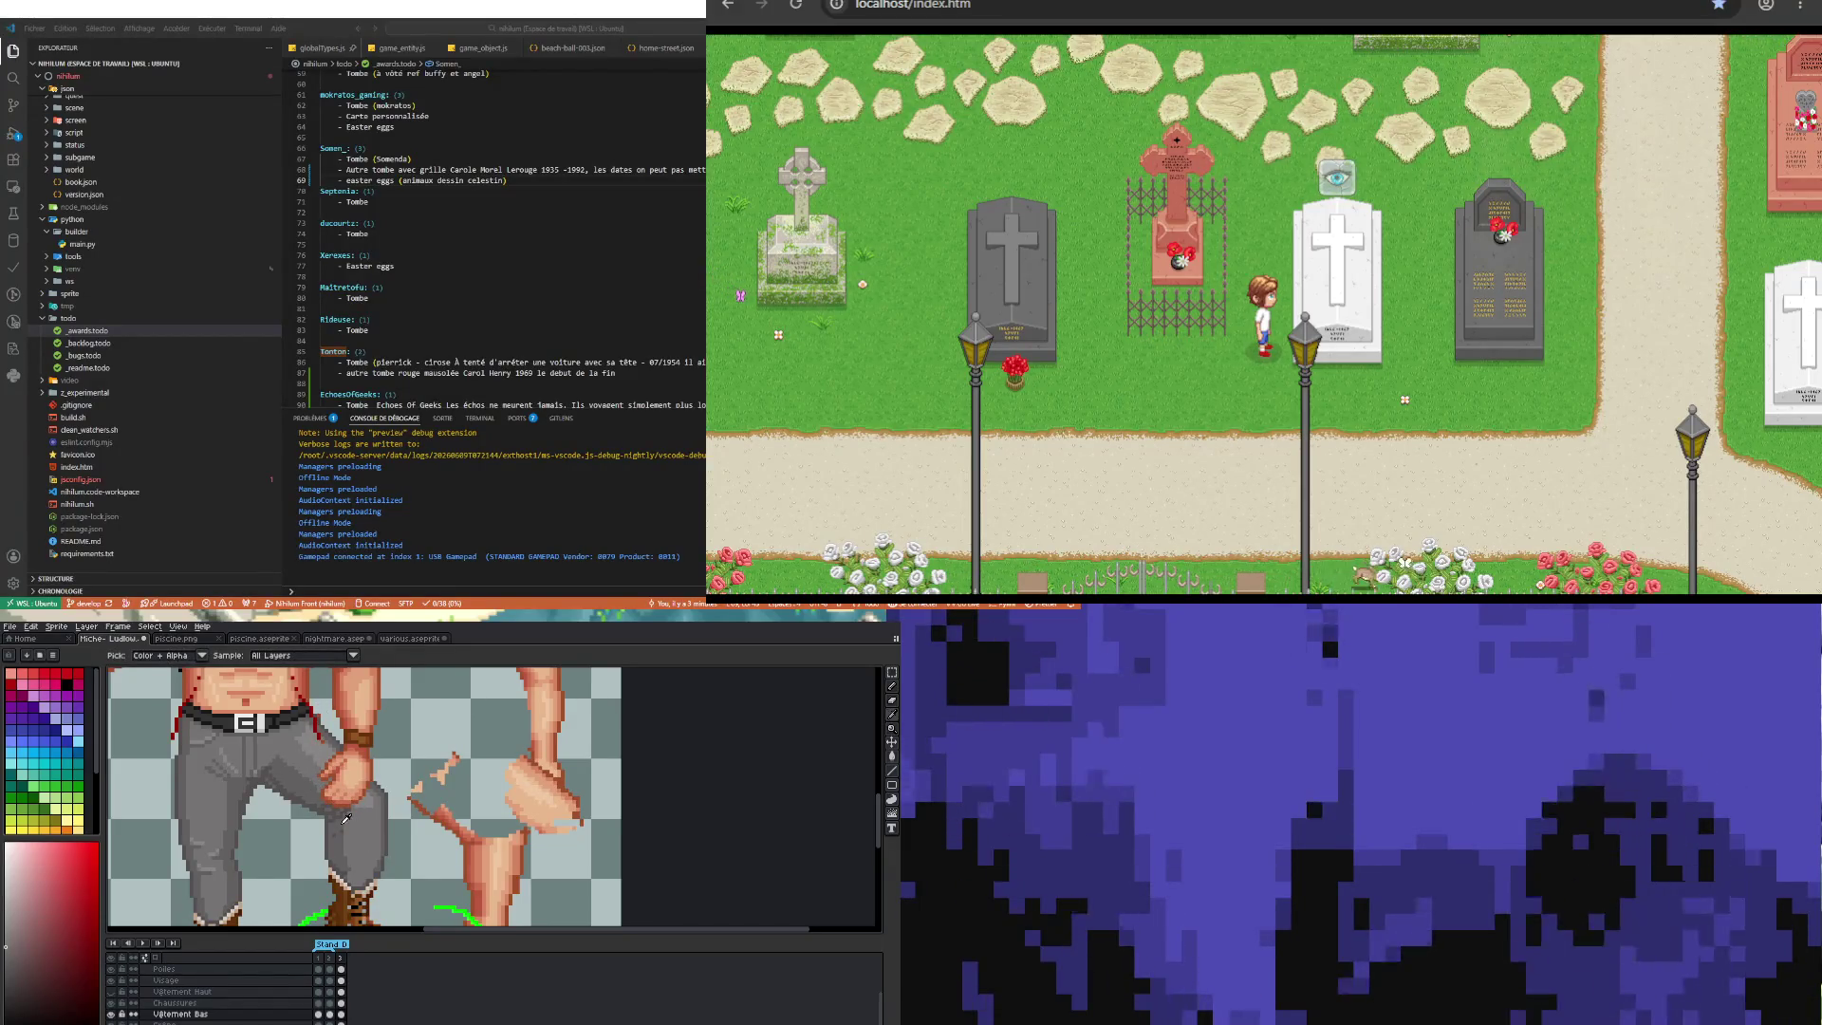
{"action": "key", "text": "b"}
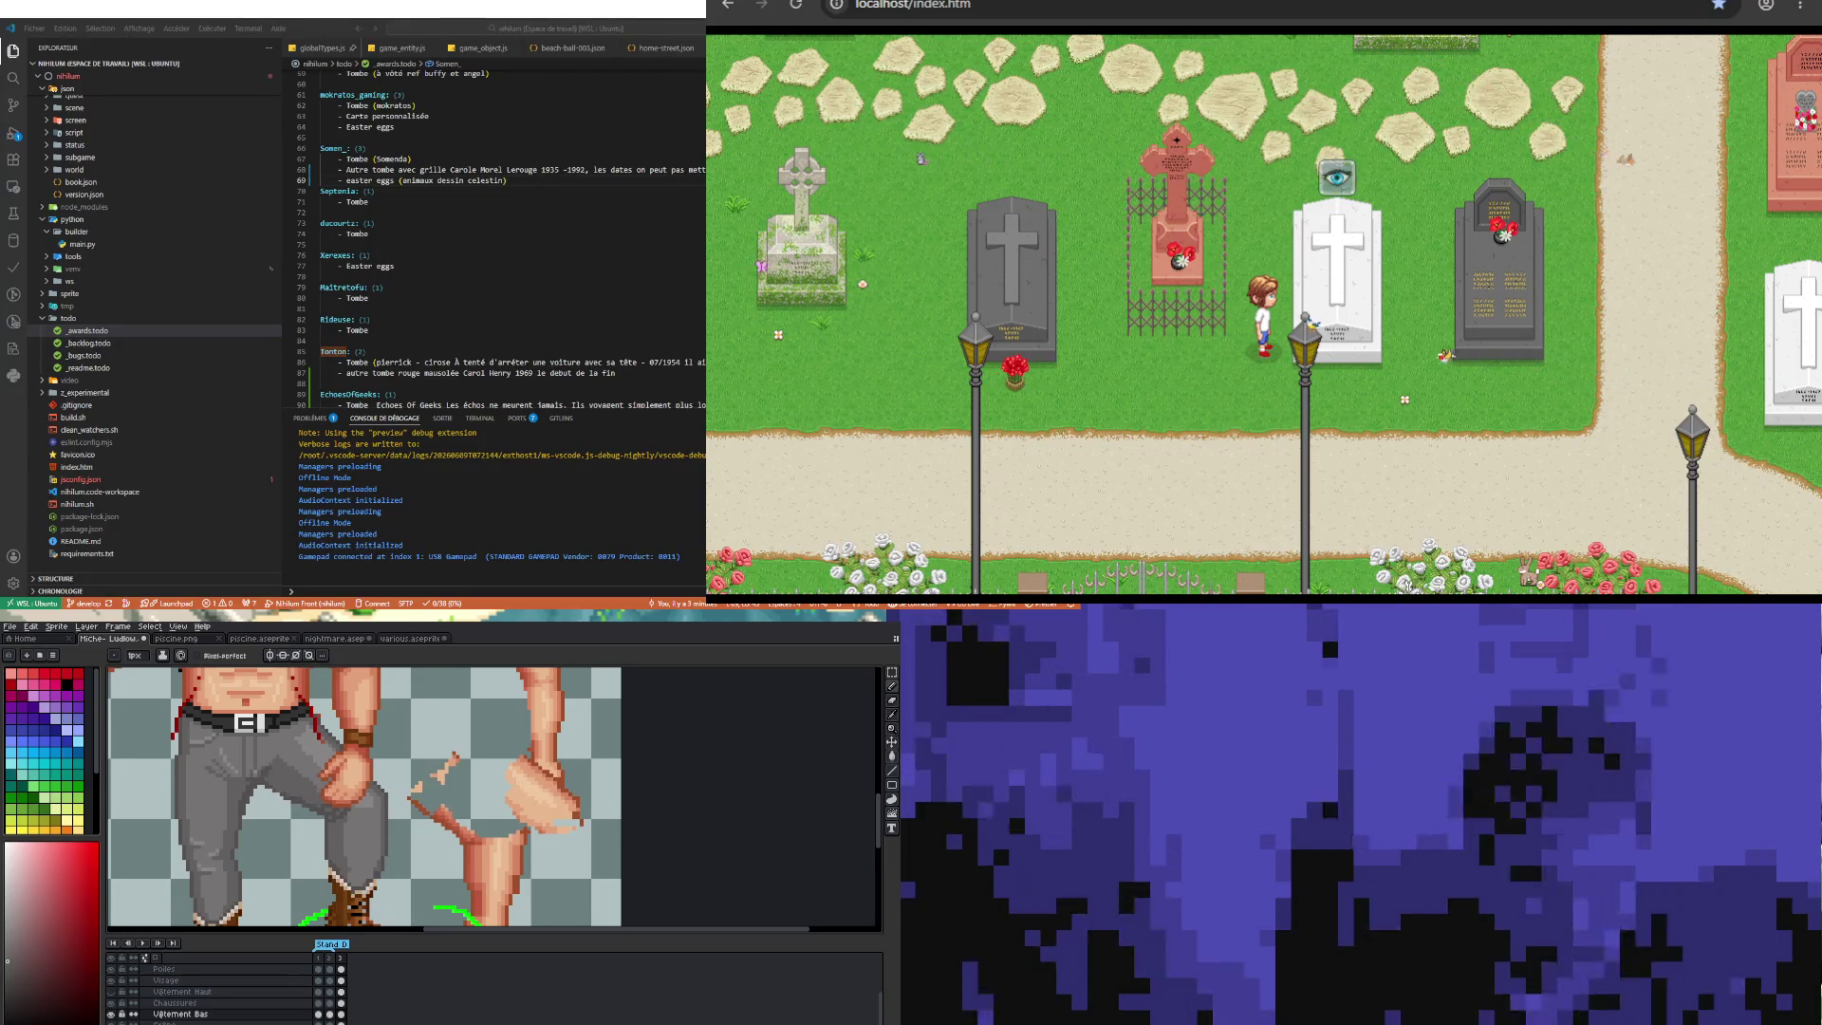
{"action": "scroll", "coordinate": [307, 743], "scroll_direction": "down", "scroll_amount": 3}
Step: Choose rectangular area selection and make the Tronc layer current
{"action": "scroll", "coordinate": [306, 743], "scroll_direction": "up", "scroll_amount": 1}
{"action": "scroll", "coordinate": [307, 743], "scroll_direction": "up", "scroll_amount": 1}
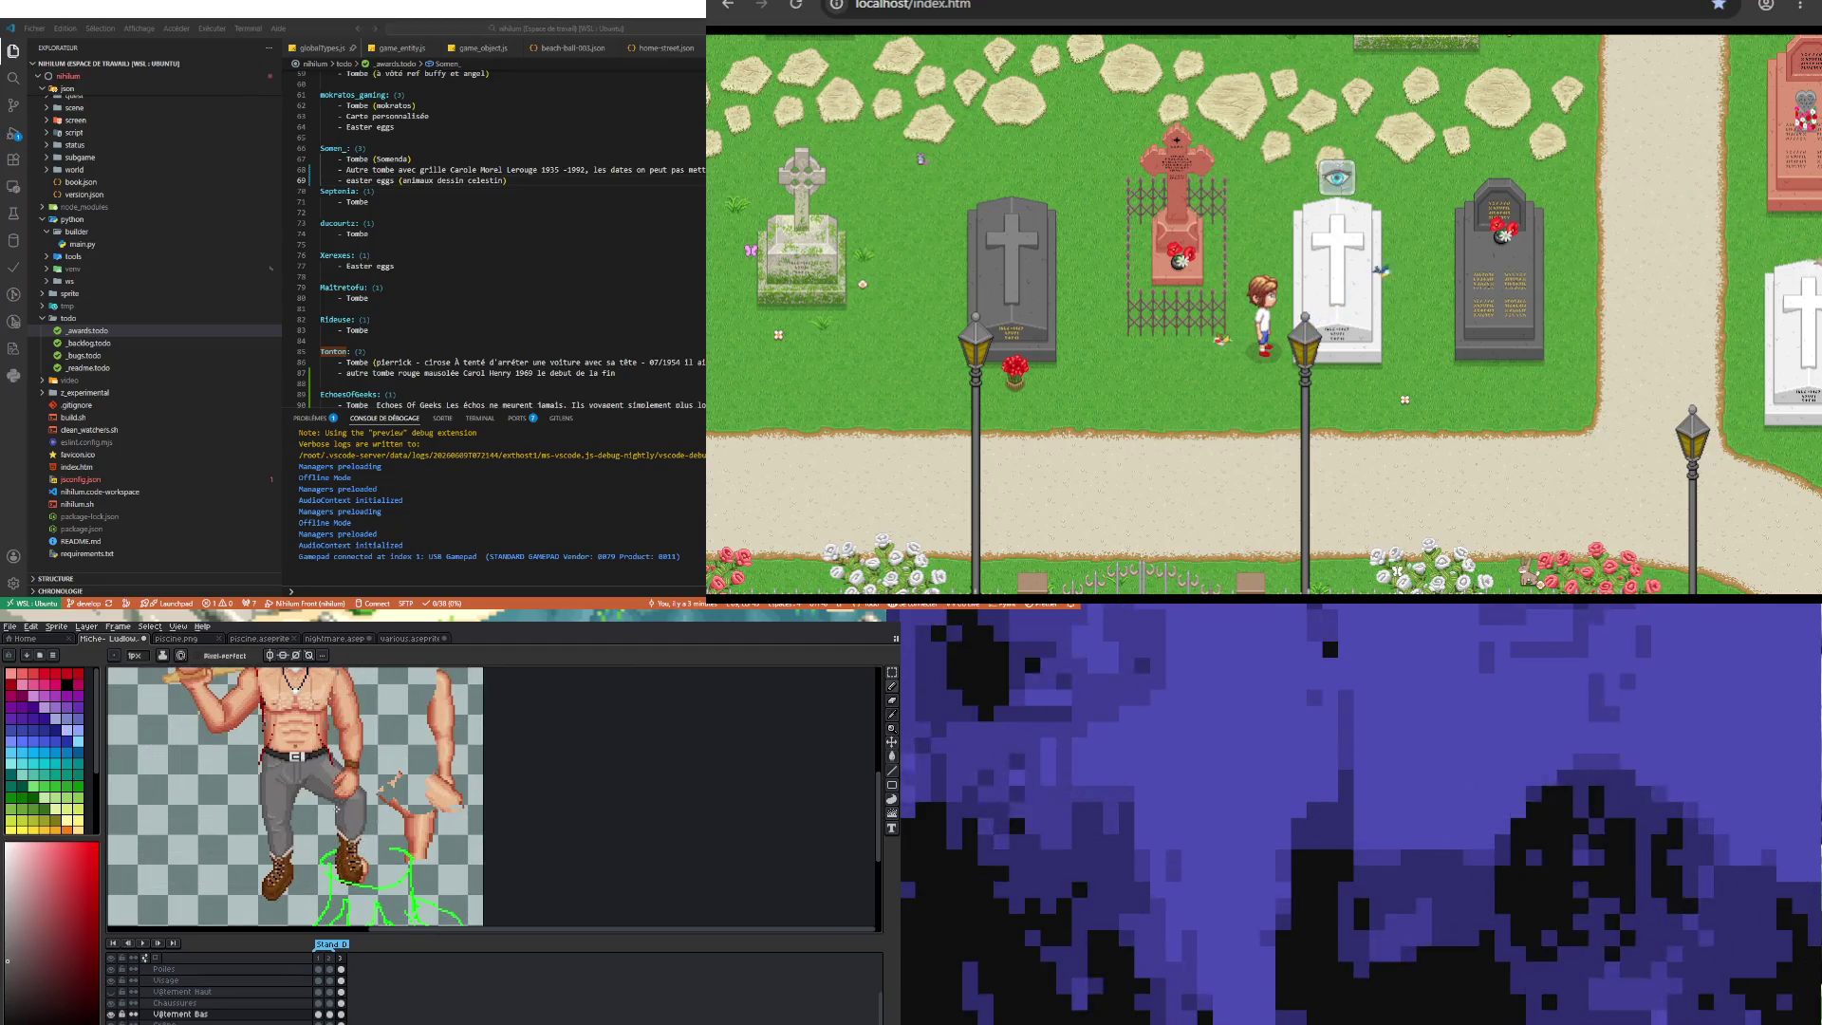
{"action": "scroll", "coordinate": [357, 821], "scroll_direction": "up", "scroll_amount": 1}
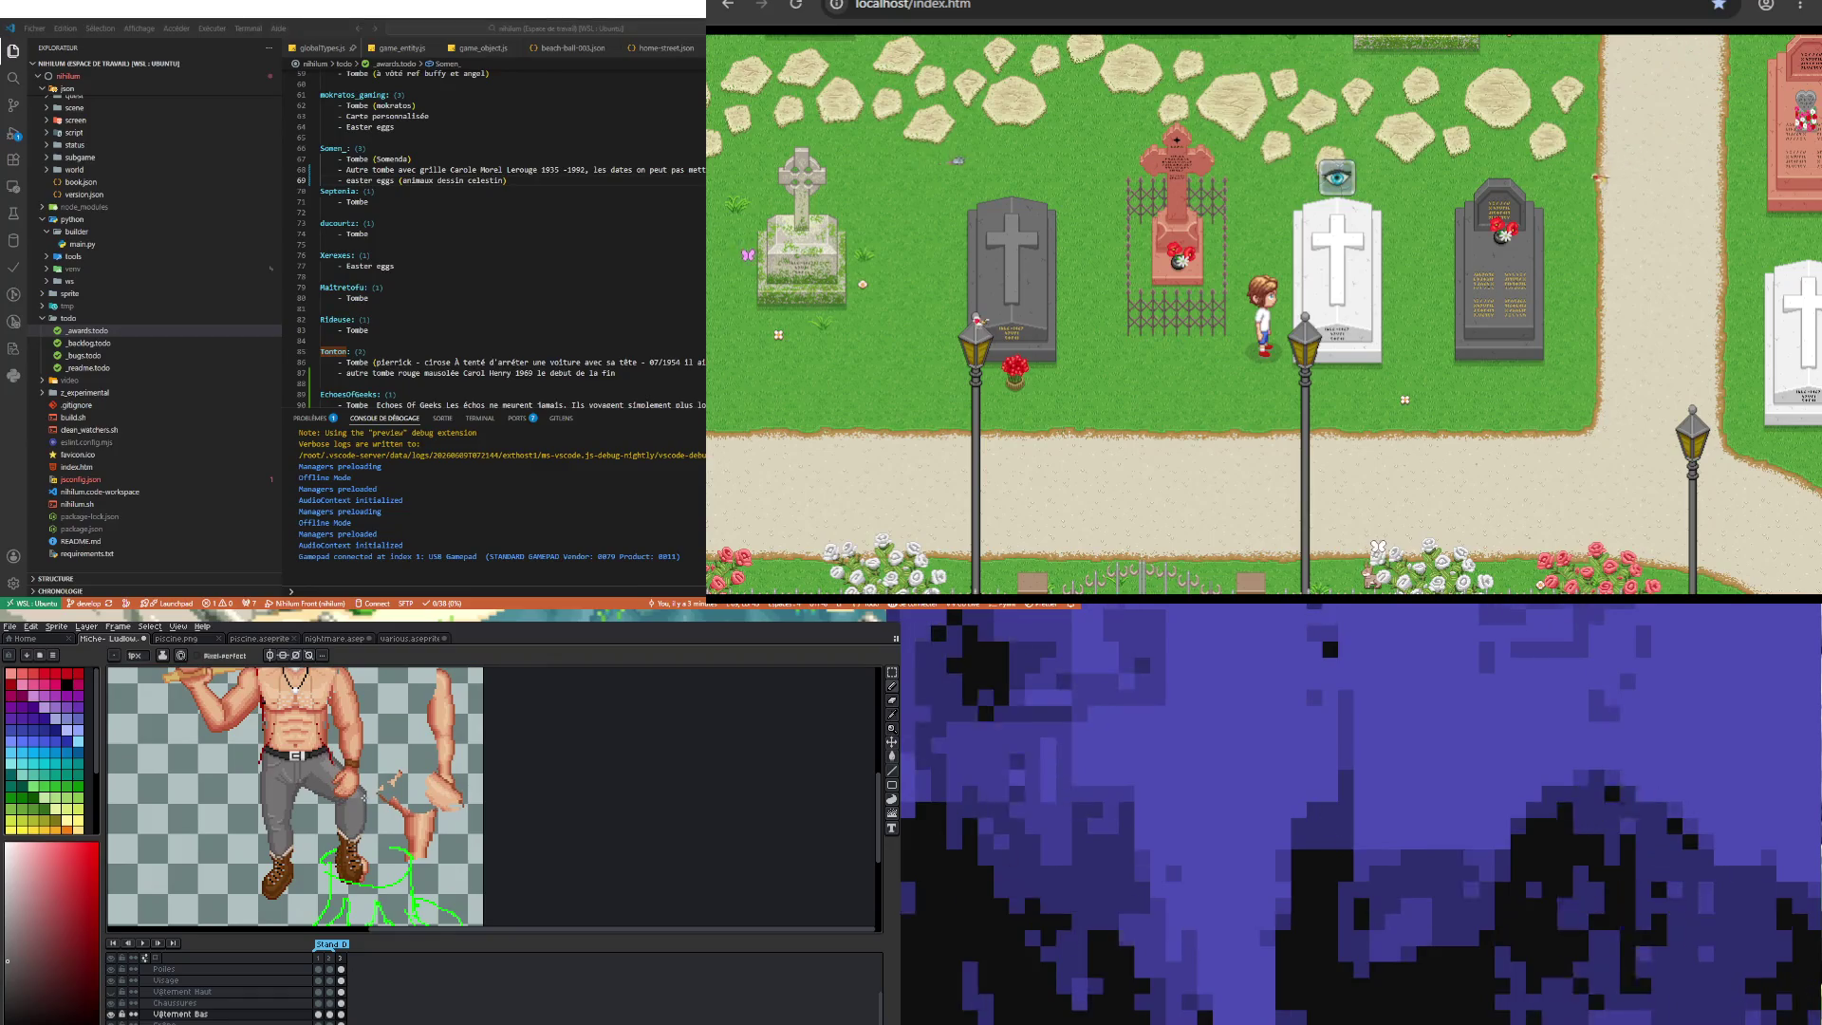
{"action": "scroll", "coordinate": [359, 792], "scroll_direction": "up", "scroll_amount": 1}
{"action": "scroll", "coordinate": [359, 792], "scroll_direction": "up", "scroll_amount": 1}
{"action": "scroll", "coordinate": [359, 792], "scroll_direction": "up", "scroll_amount": 1}
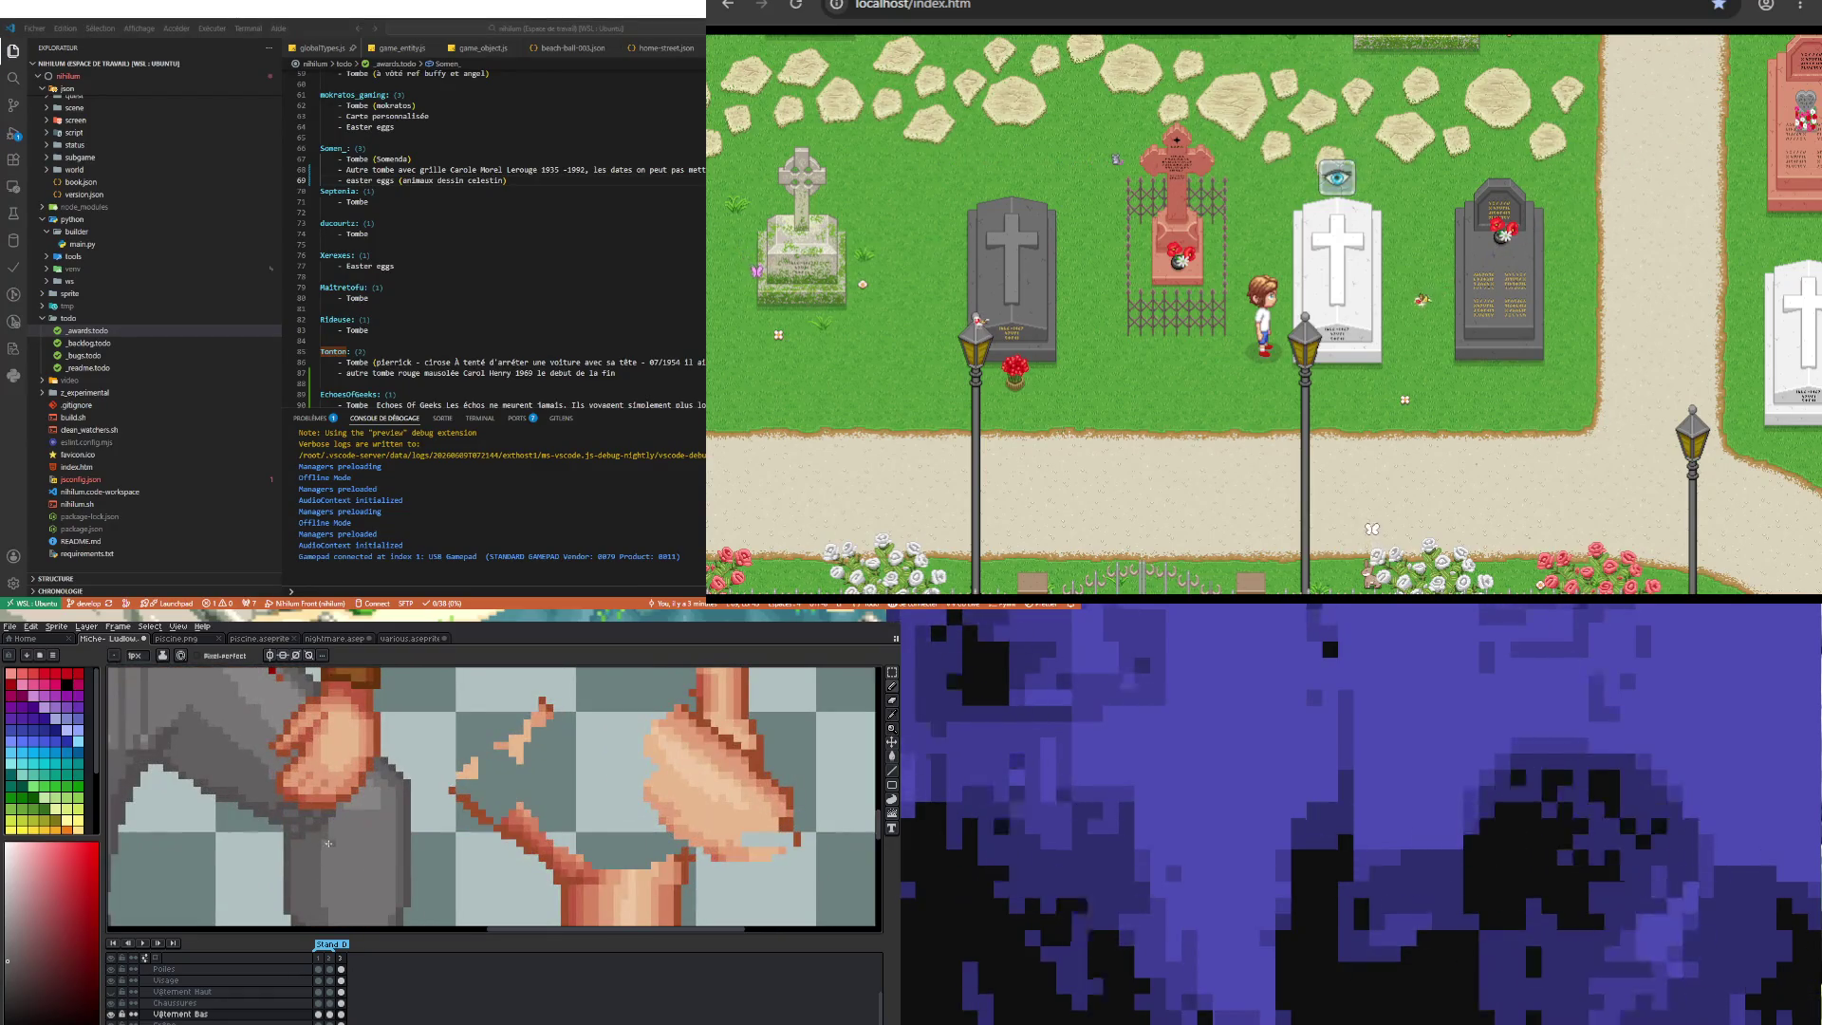
{"action": "scroll", "coordinate": [325, 843], "scroll_direction": "down", "scroll_amount": 3}
{"action": "scroll", "coordinate": [325, 843], "scroll_direction": "down", "scroll_amount": 1}
{"action": "scroll", "coordinate": [326, 843], "scroll_direction": "down", "scroll_amount": 1}
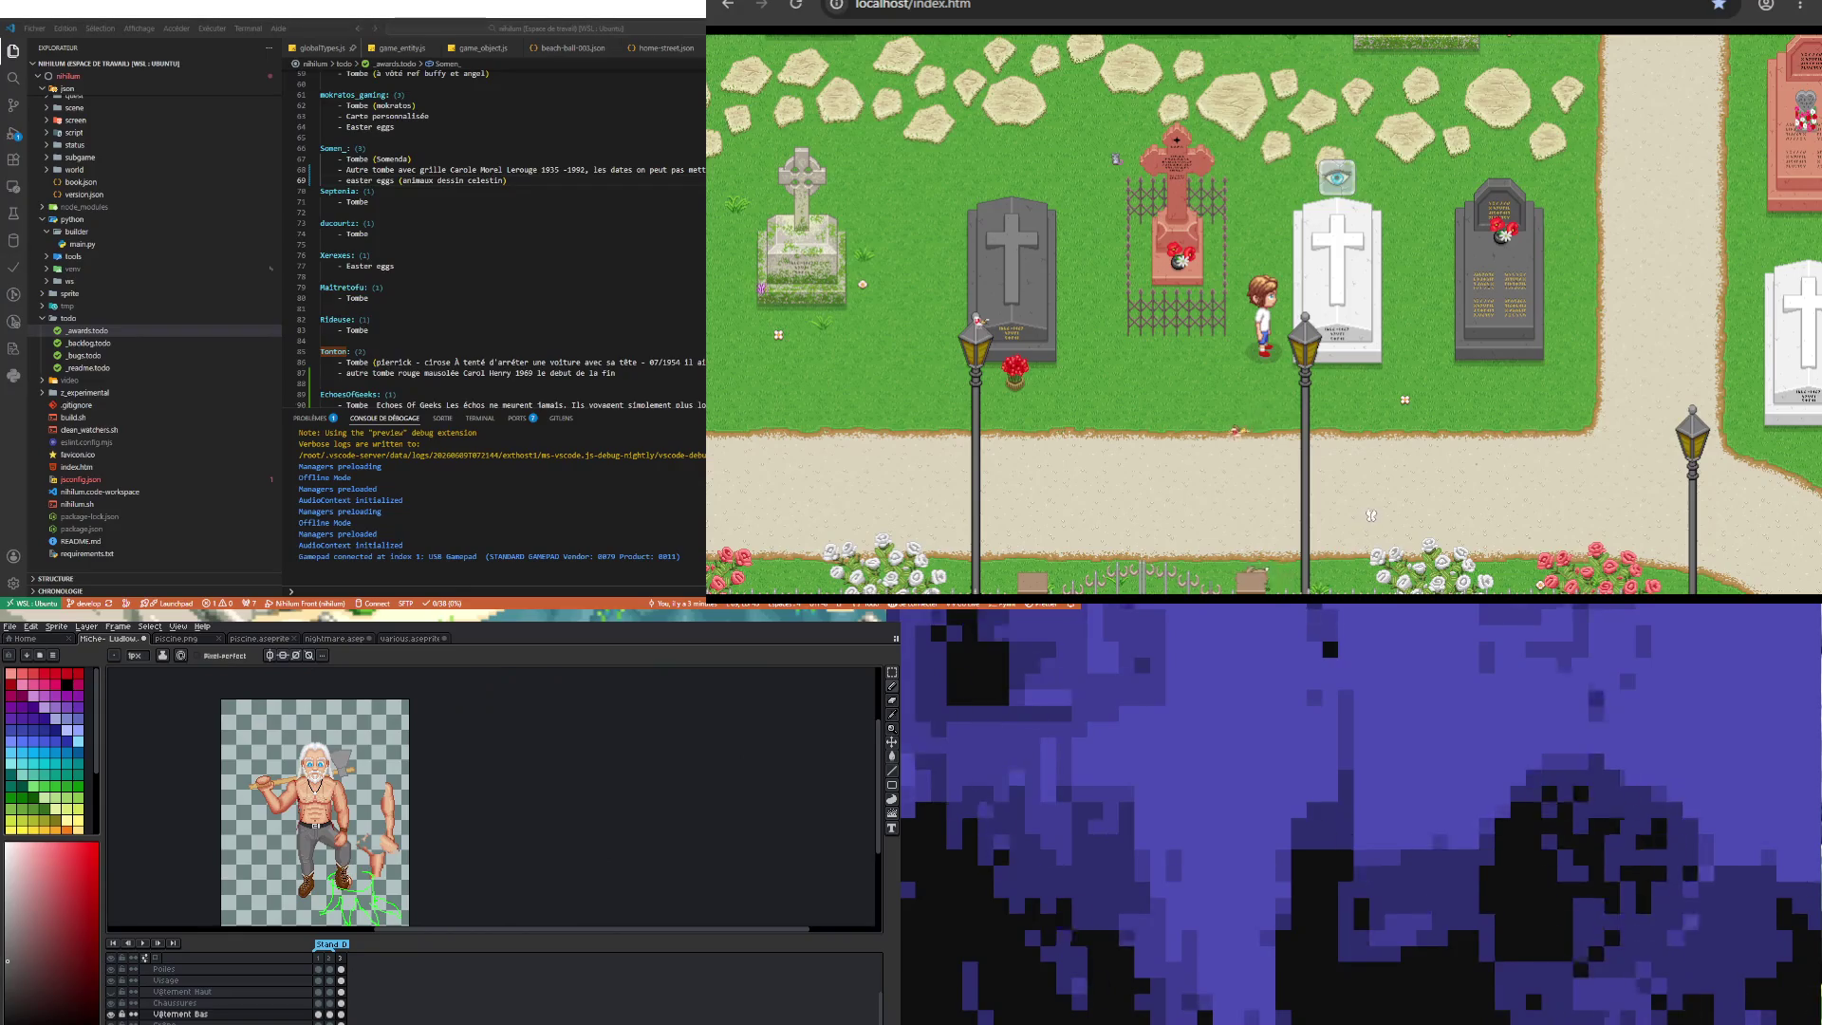
{"action": "scroll", "coordinate": [326, 843], "scroll_direction": "up", "scroll_amount": 1}
{"action": "scroll", "coordinate": [326, 842], "scroll_direction": "up", "scroll_amount": 1}
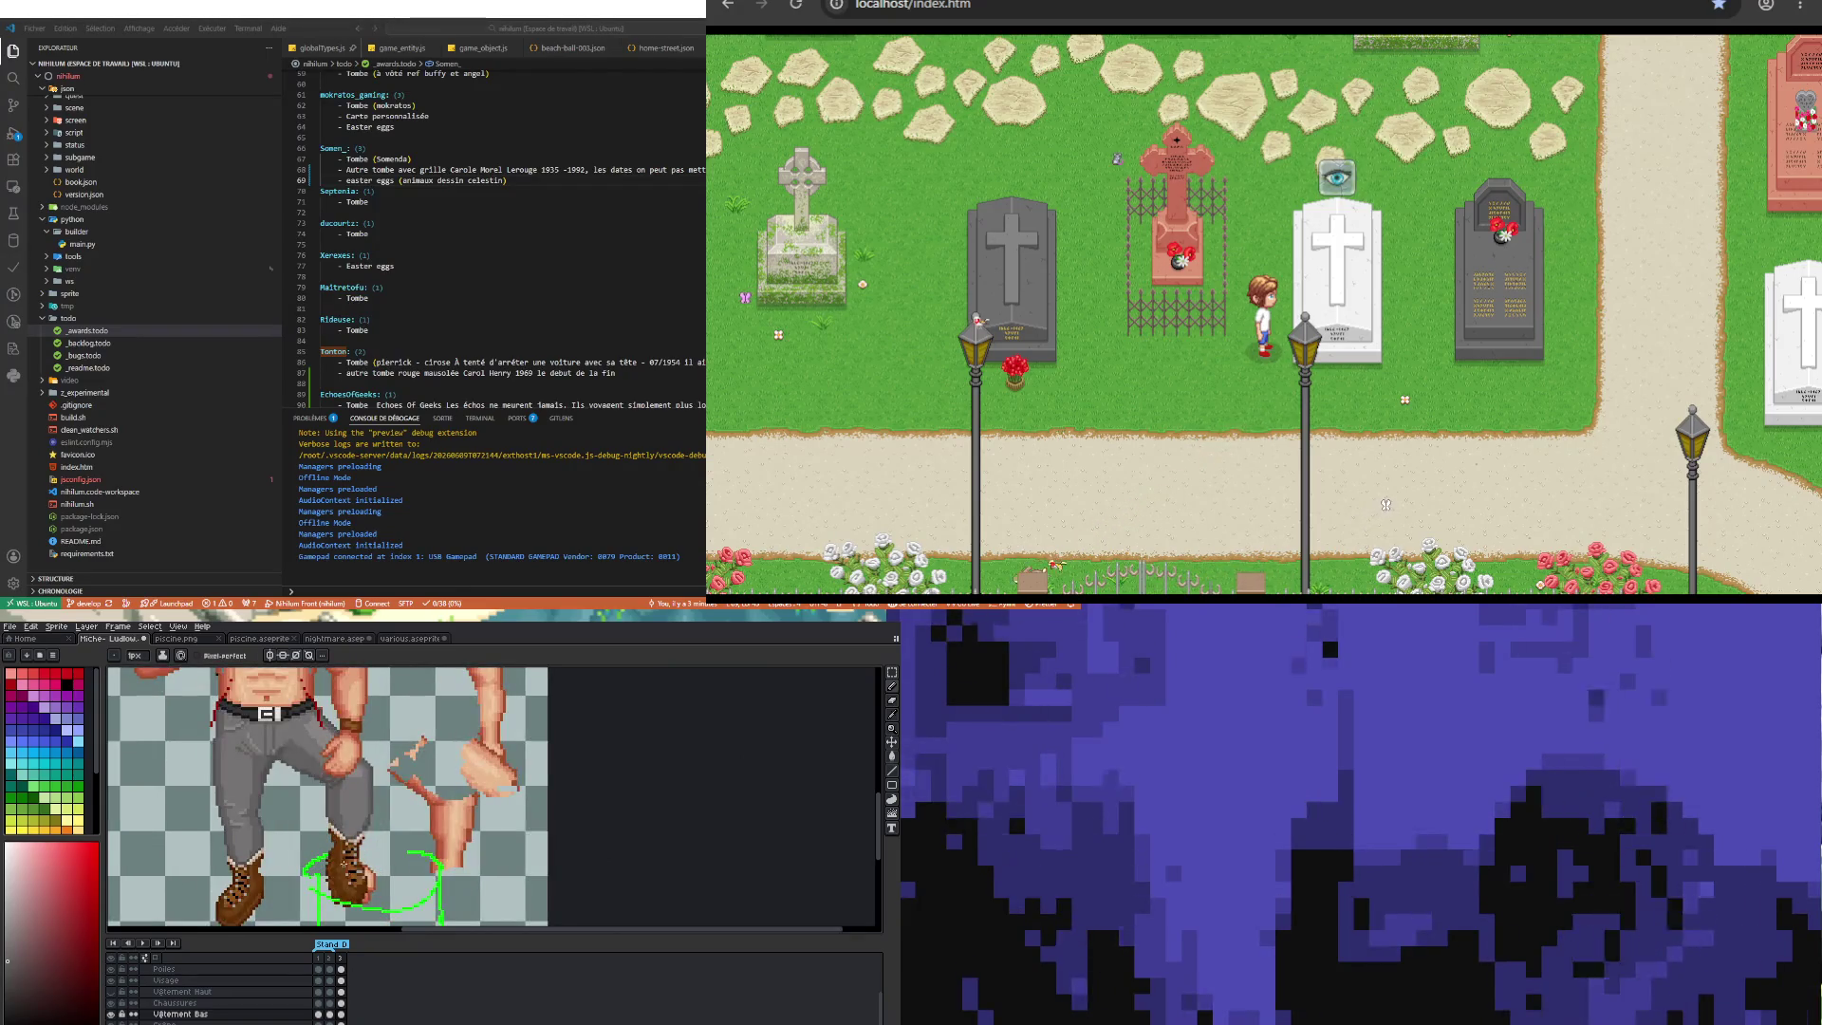
{"action": "scroll", "coordinate": [325, 842], "scroll_direction": "down", "scroll_amount": 2}
{"action": "left_click", "coordinate": [891, 672]}
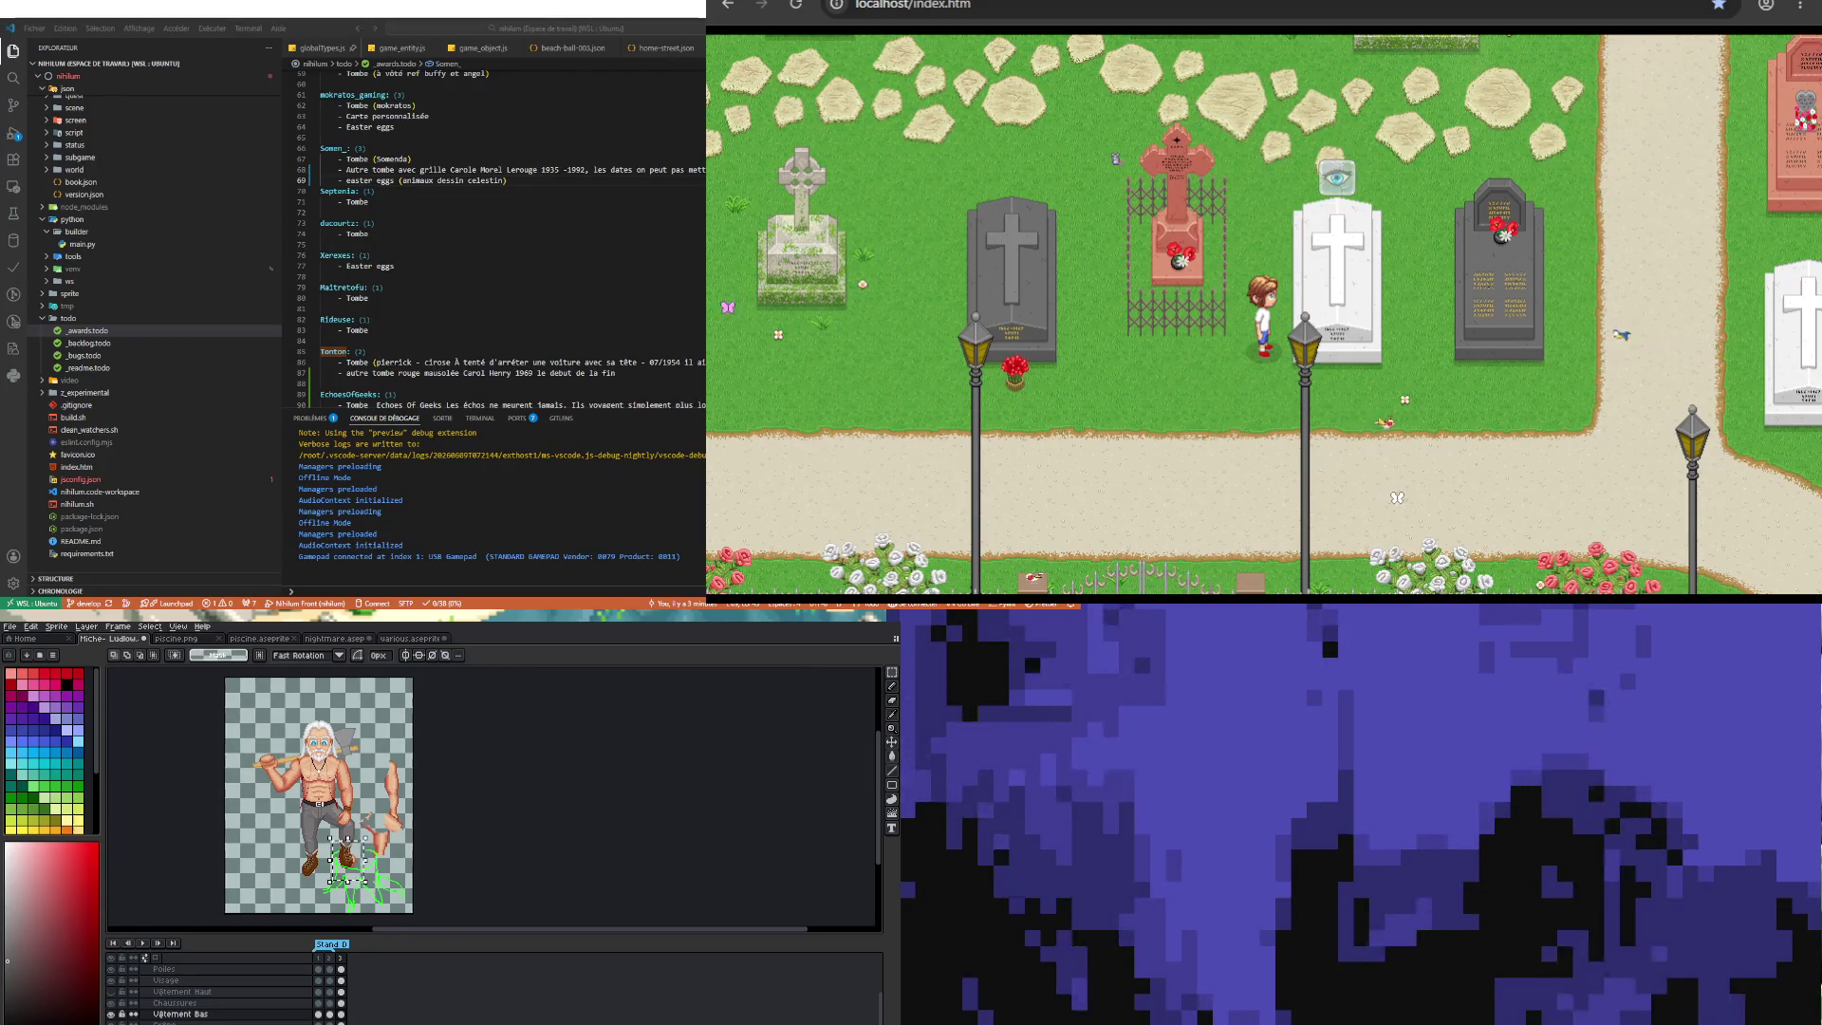
{"action": "scroll", "coordinate": [271, 1006], "scroll_direction": "down", "scroll_amount": 2}
{"action": "scroll", "coordinate": [271, 1006], "scroll_direction": "down", "scroll_amount": 2}
{"action": "left_click", "coordinate": [342, 1003]}
Step: Pick a selection mode again and switch to the Chaussures boots layer
{"action": "scroll", "coordinate": [360, 884], "scroll_direction": "up", "scroll_amount": 2}
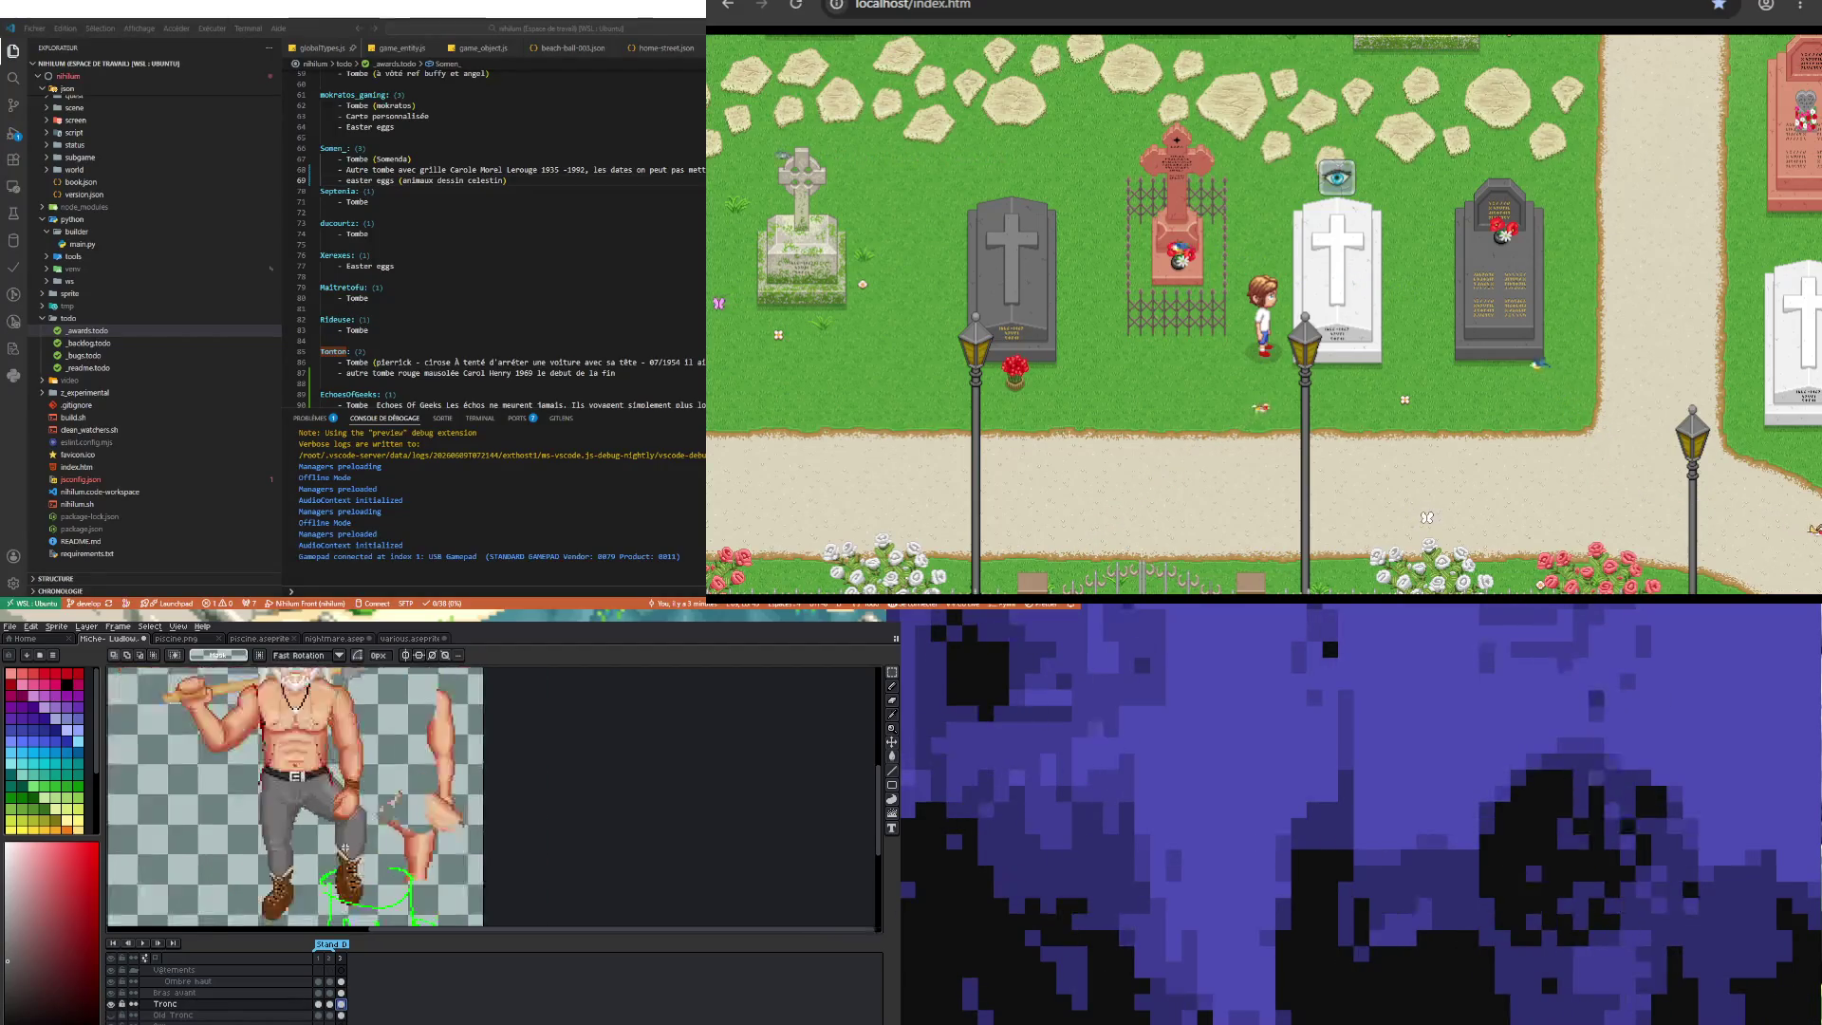
{"action": "scroll", "coordinate": [371, 839], "scroll_direction": "down", "scroll_amount": 2}
{"action": "scroll", "coordinate": [371, 839], "scroll_direction": "up", "scroll_amount": 2}
{"action": "scroll", "coordinate": [325, 1007], "scroll_direction": "up", "scroll_amount": 2}
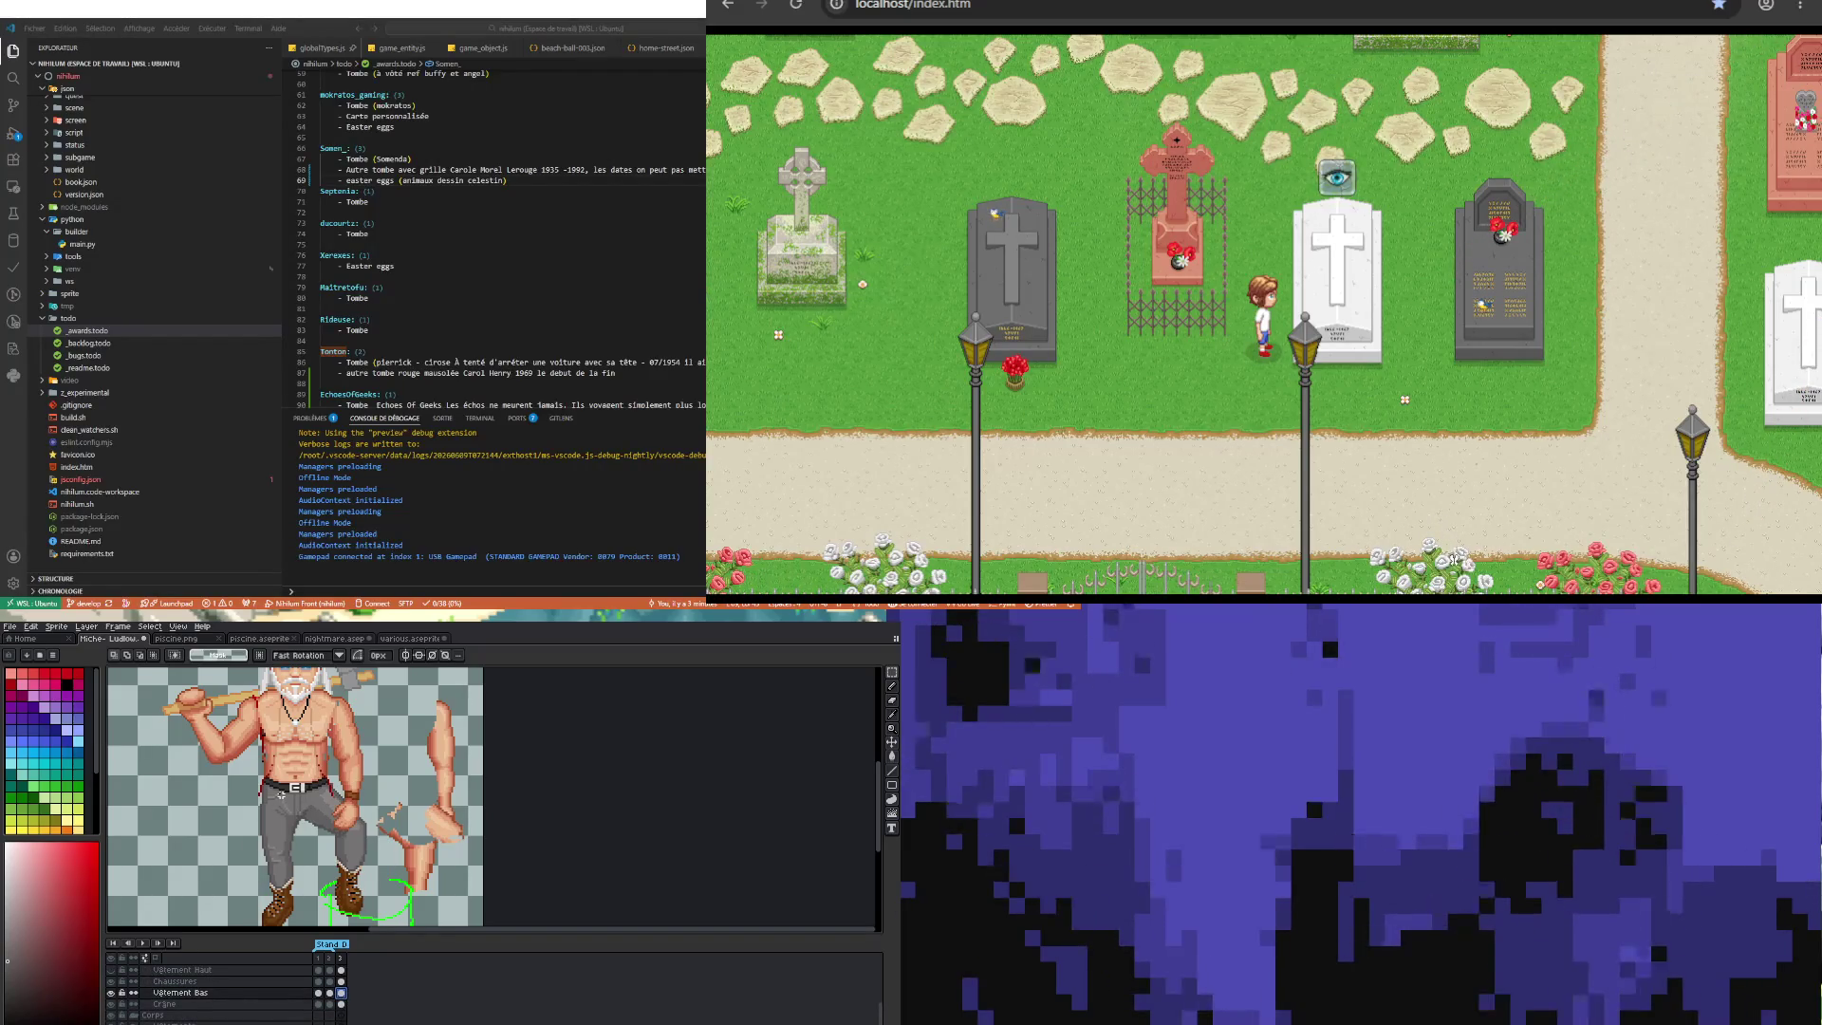
{"action": "scroll", "coordinate": [363, 886], "scroll_direction": "up", "scroll_amount": 1}
{"action": "scroll", "coordinate": [363, 878], "scroll_direction": "up", "scroll_amount": 1}
{"action": "scroll", "coordinate": [361, 859], "scroll_direction": "down", "scroll_amount": 2}
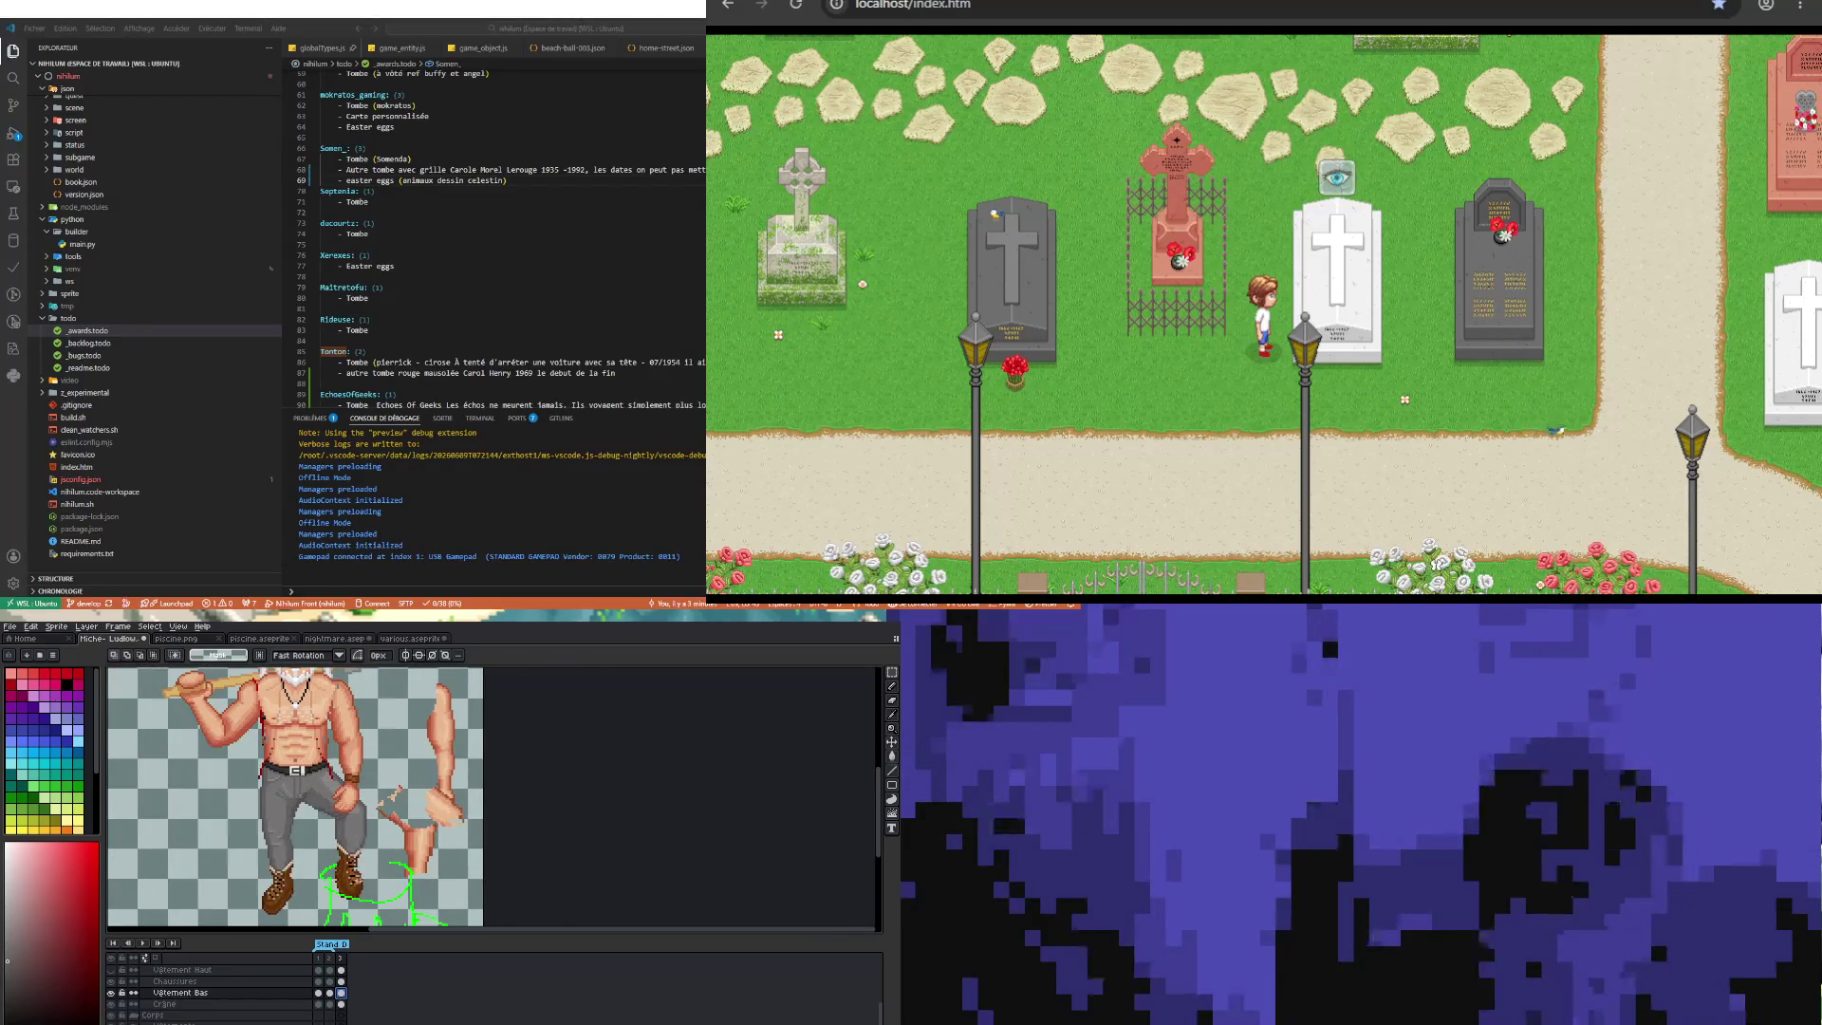
{"action": "scroll", "coordinate": [350, 834], "scroll_direction": "down", "scroll_amount": 2}
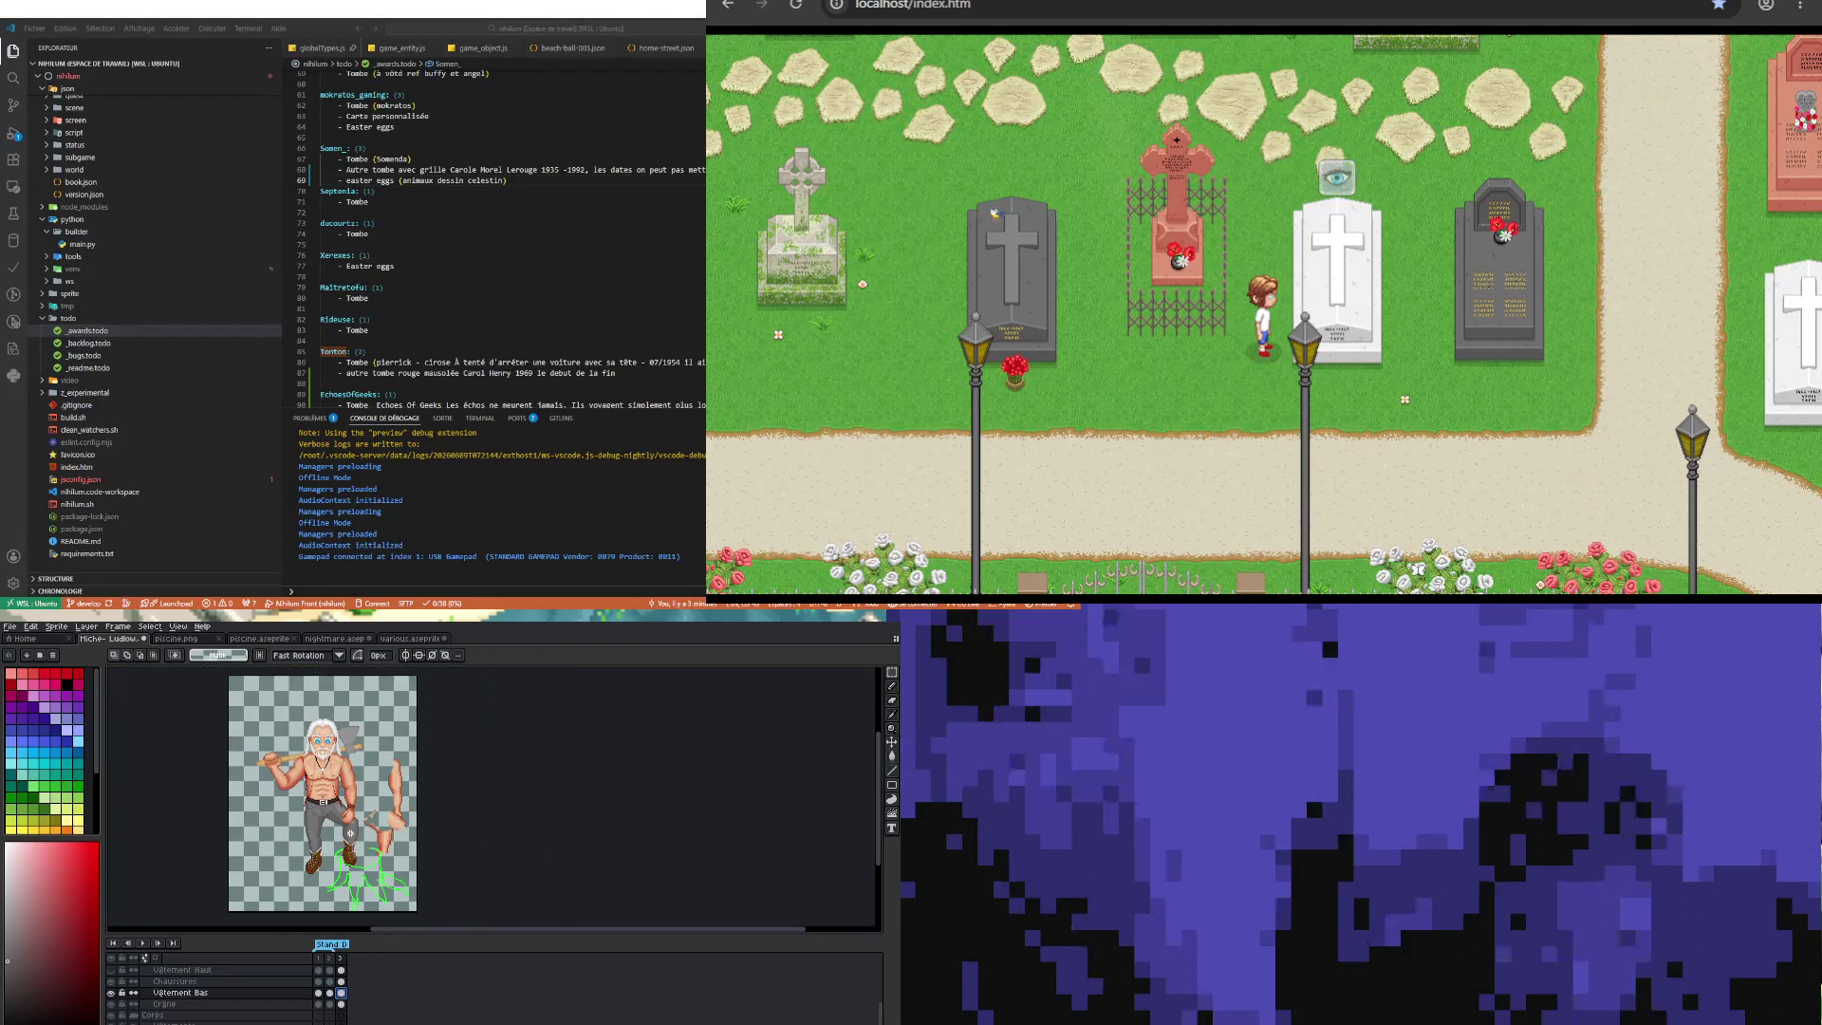
{"action": "scroll", "coordinate": [345, 865], "scroll_direction": "up", "scroll_amount": 2}
{"action": "scroll", "coordinate": [361, 857], "scroll_direction": "up", "scroll_amount": 1}
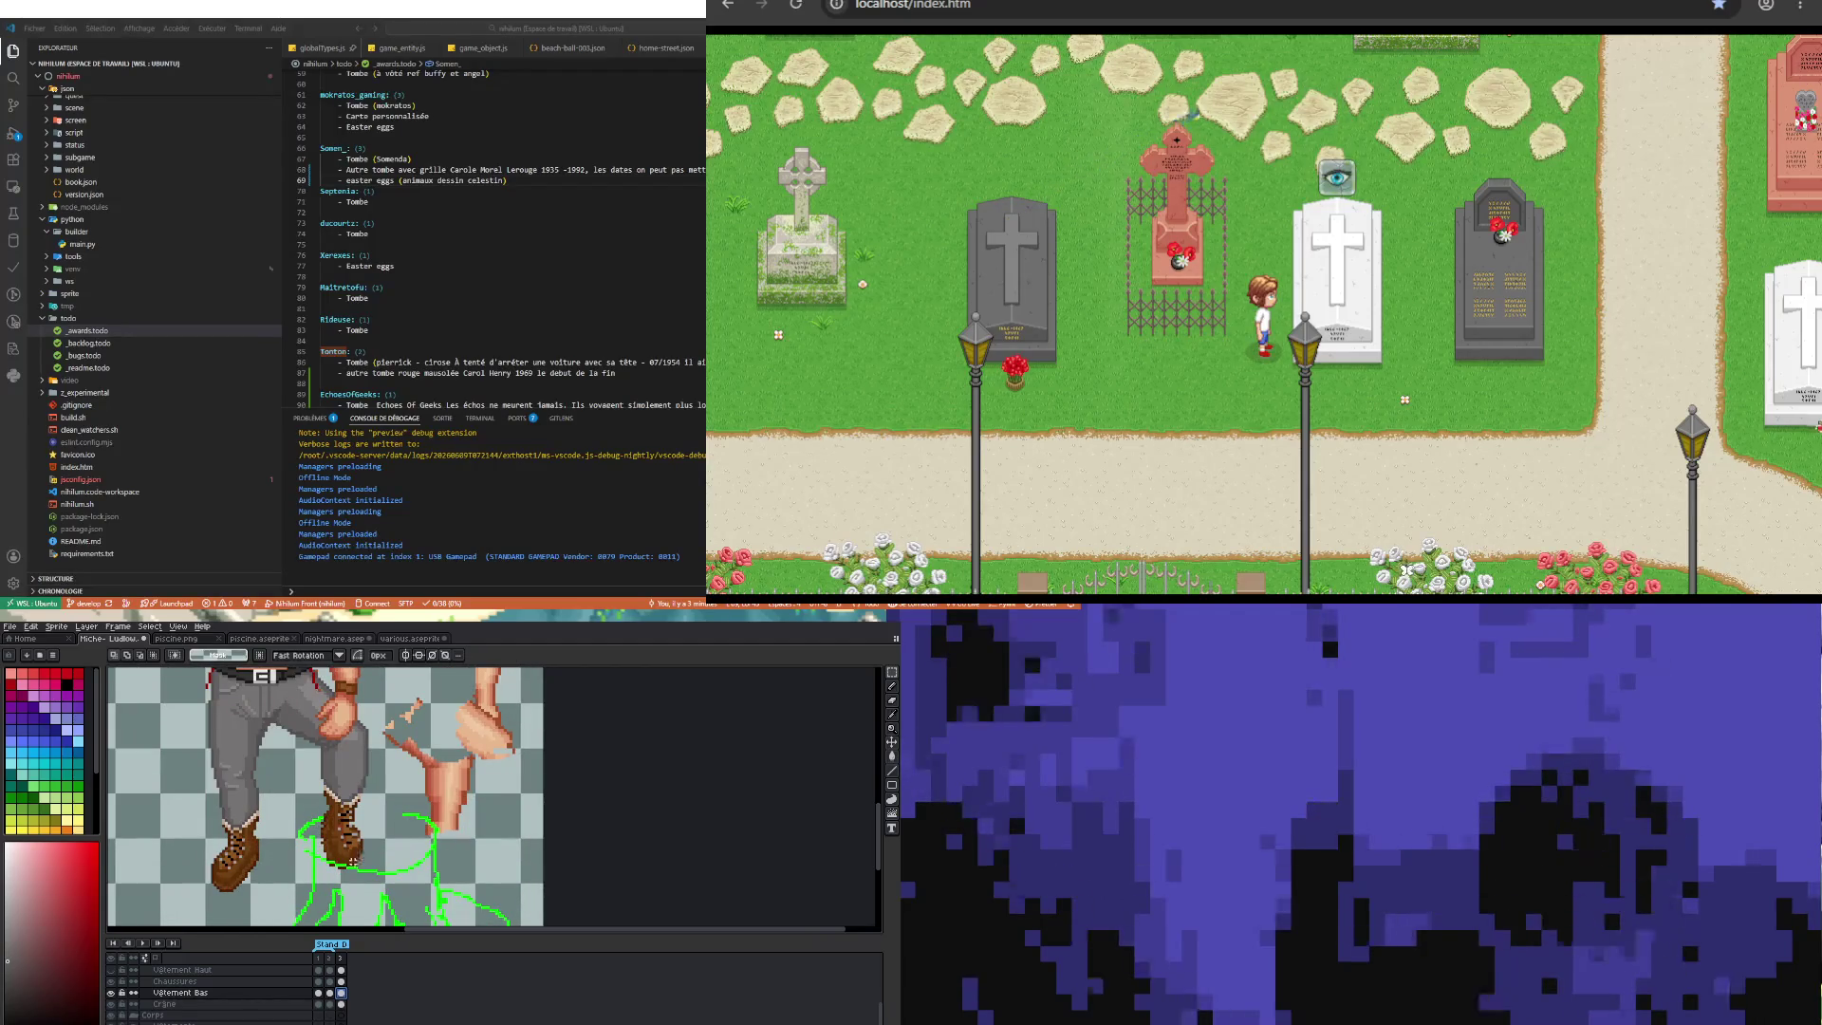
{"action": "left_click", "coordinate": [892, 674]}
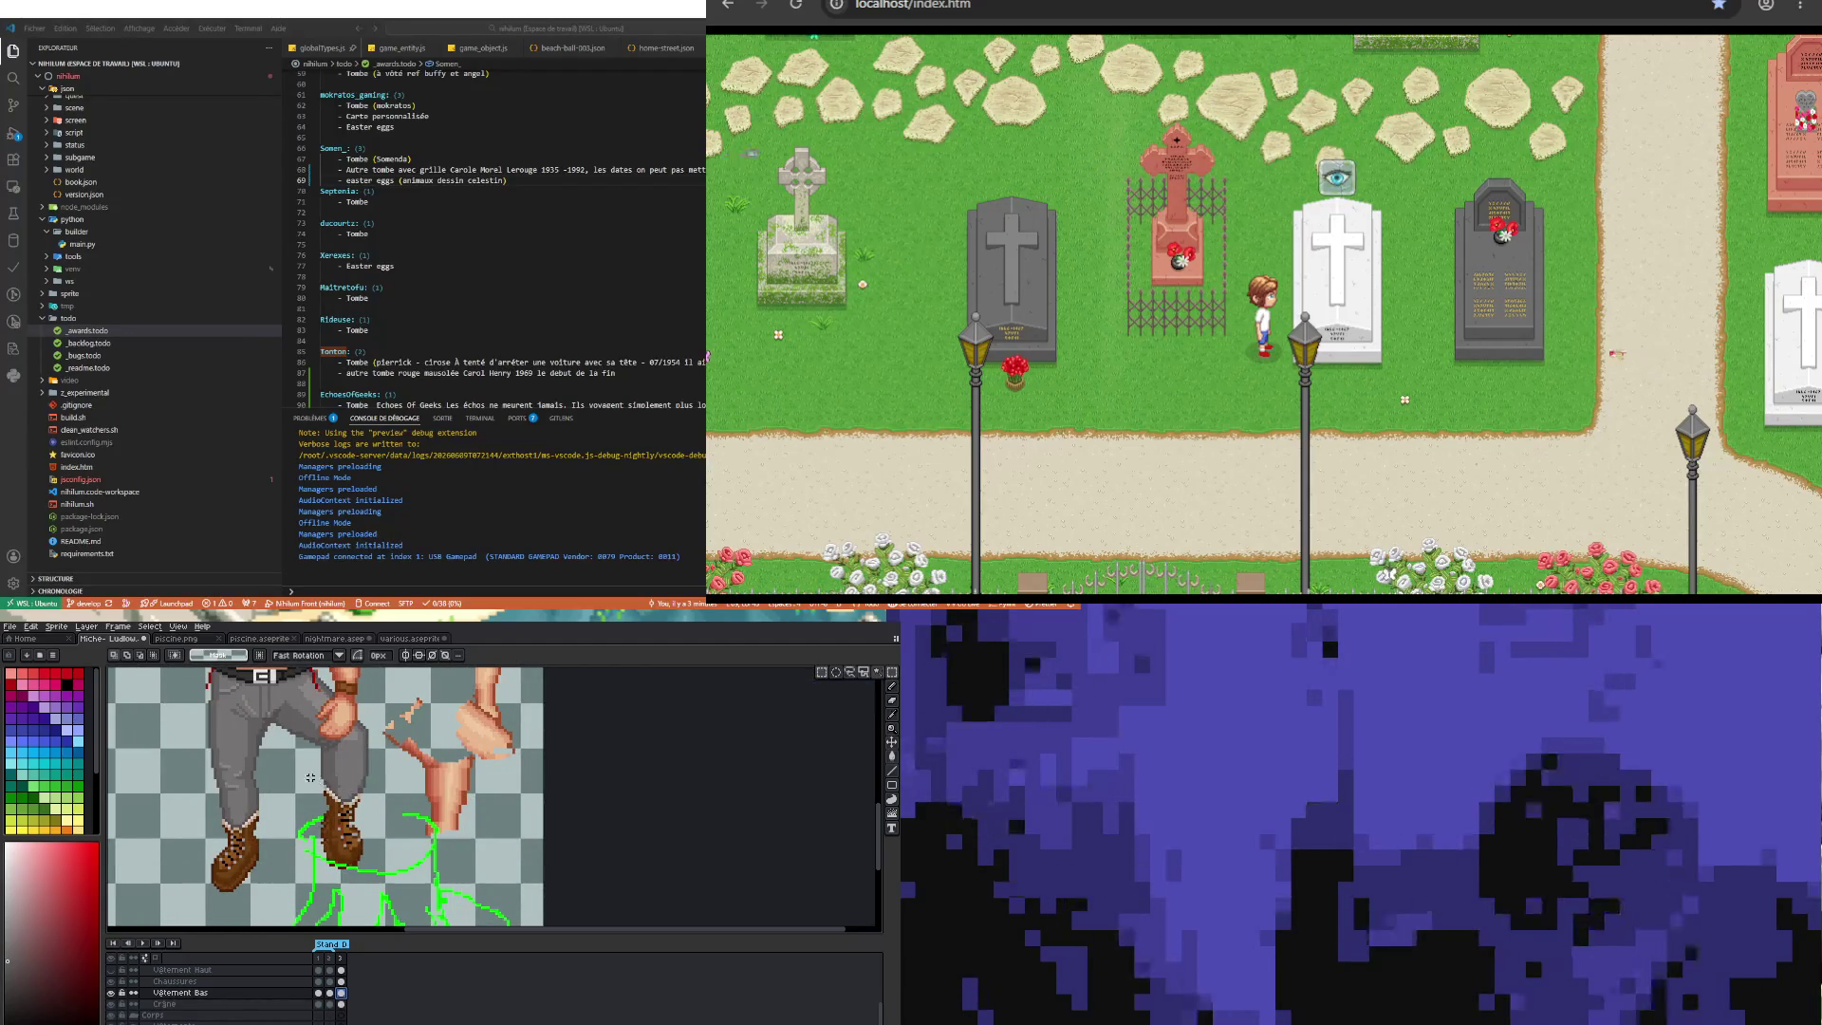
{"action": "left_click", "coordinate": [341, 983]}
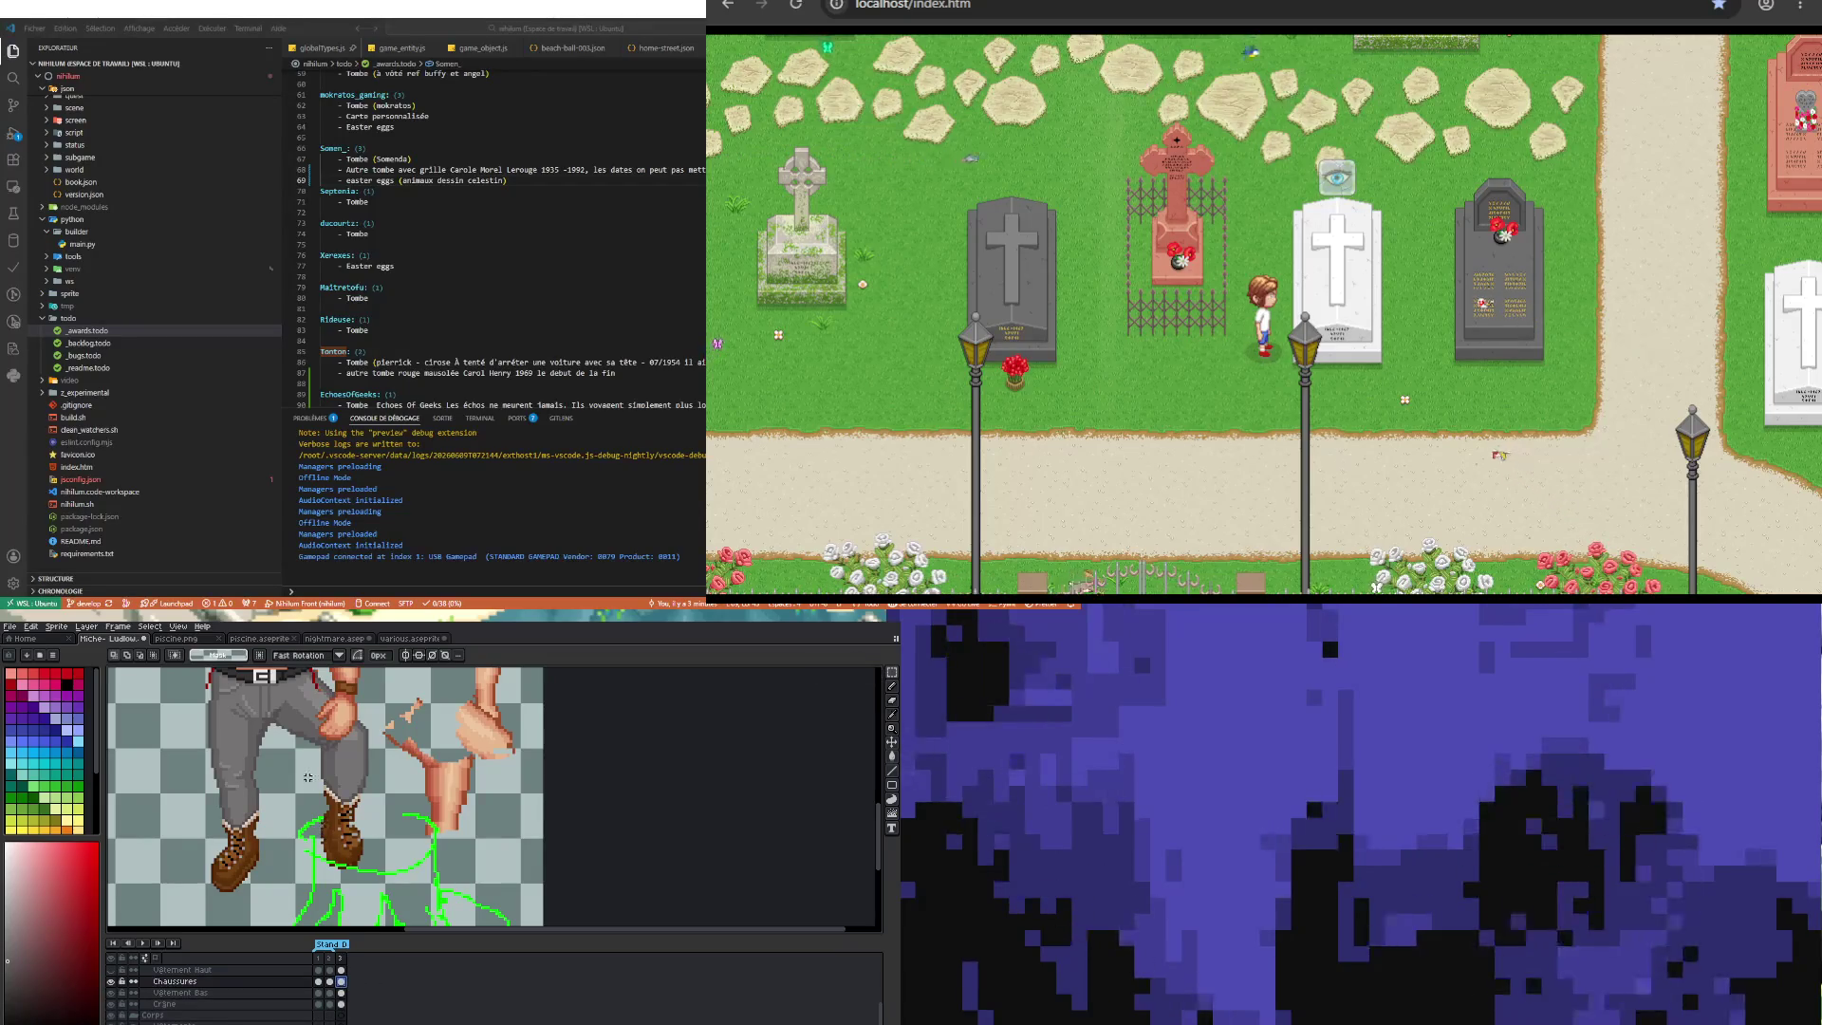
Step: Select the right-hand boot, rotate it 3.79°, nudge it down and apply
{"action": "left_click_drag", "start_coordinate": [368, 895], "coordinate": [390, 905]}
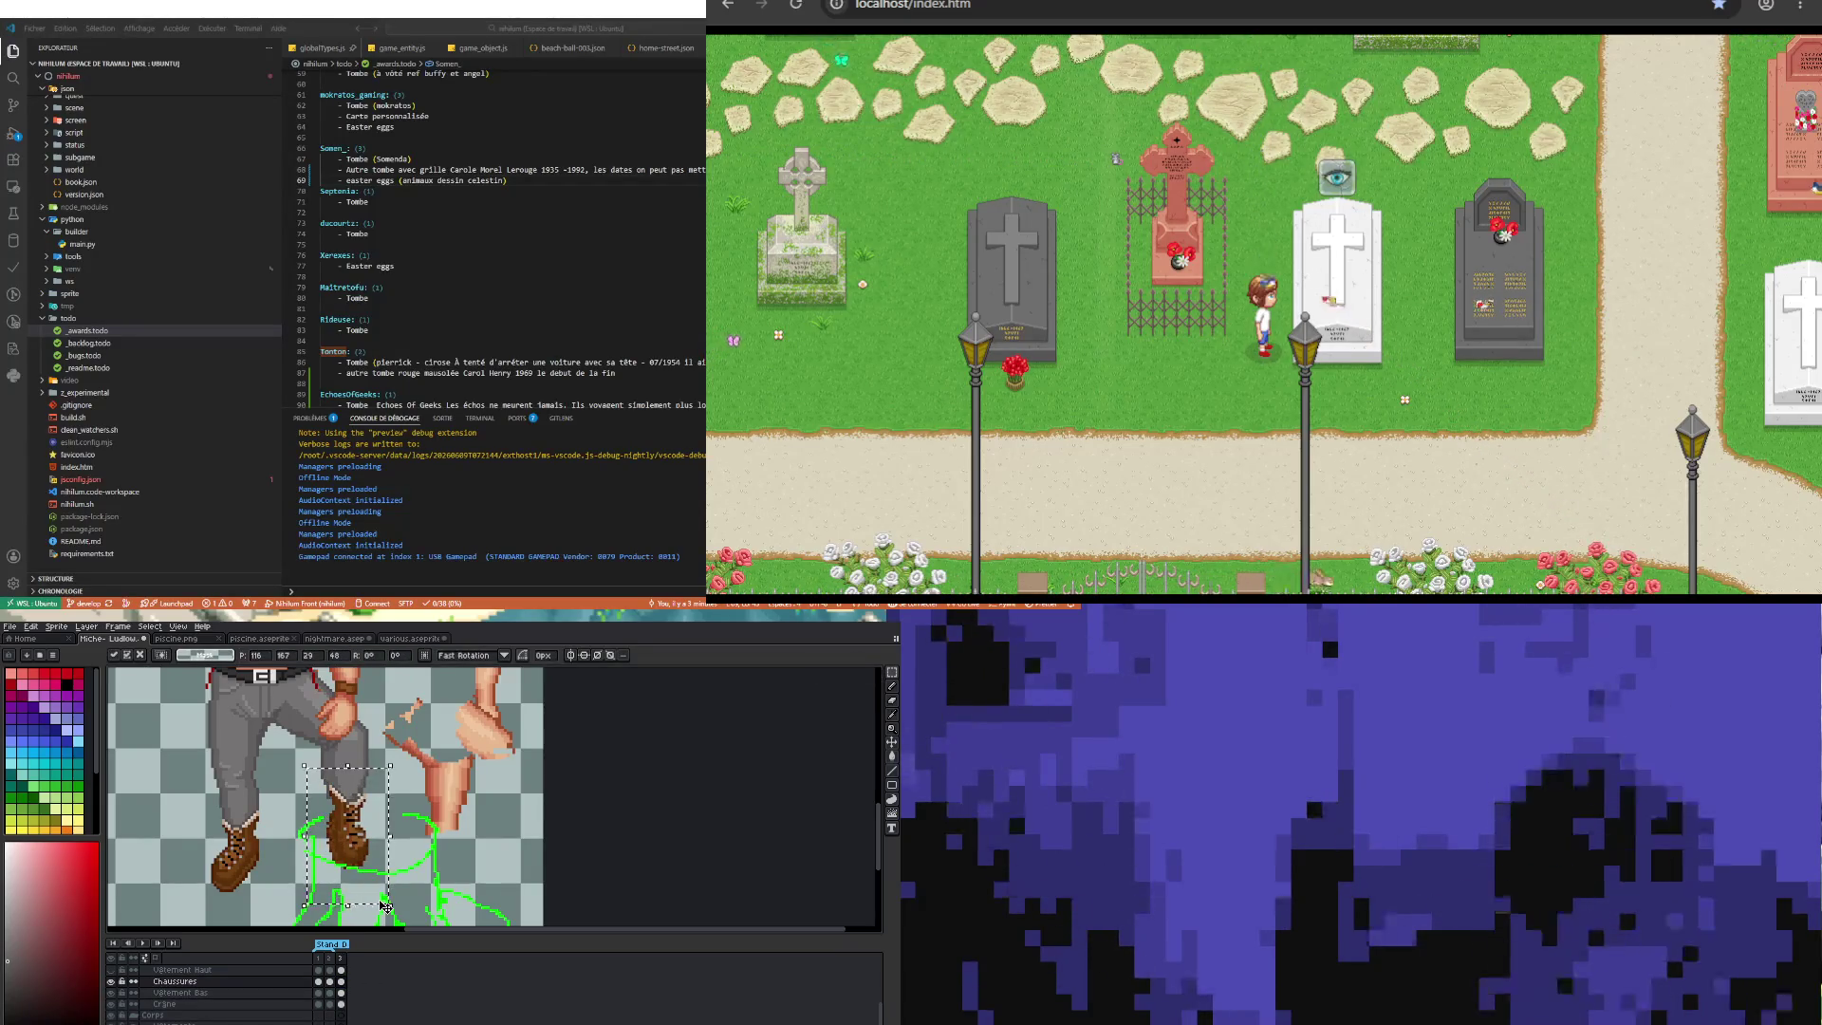
{"action": "left_click_drag", "start_coordinate": [397, 915], "coordinate": [402, 919]}
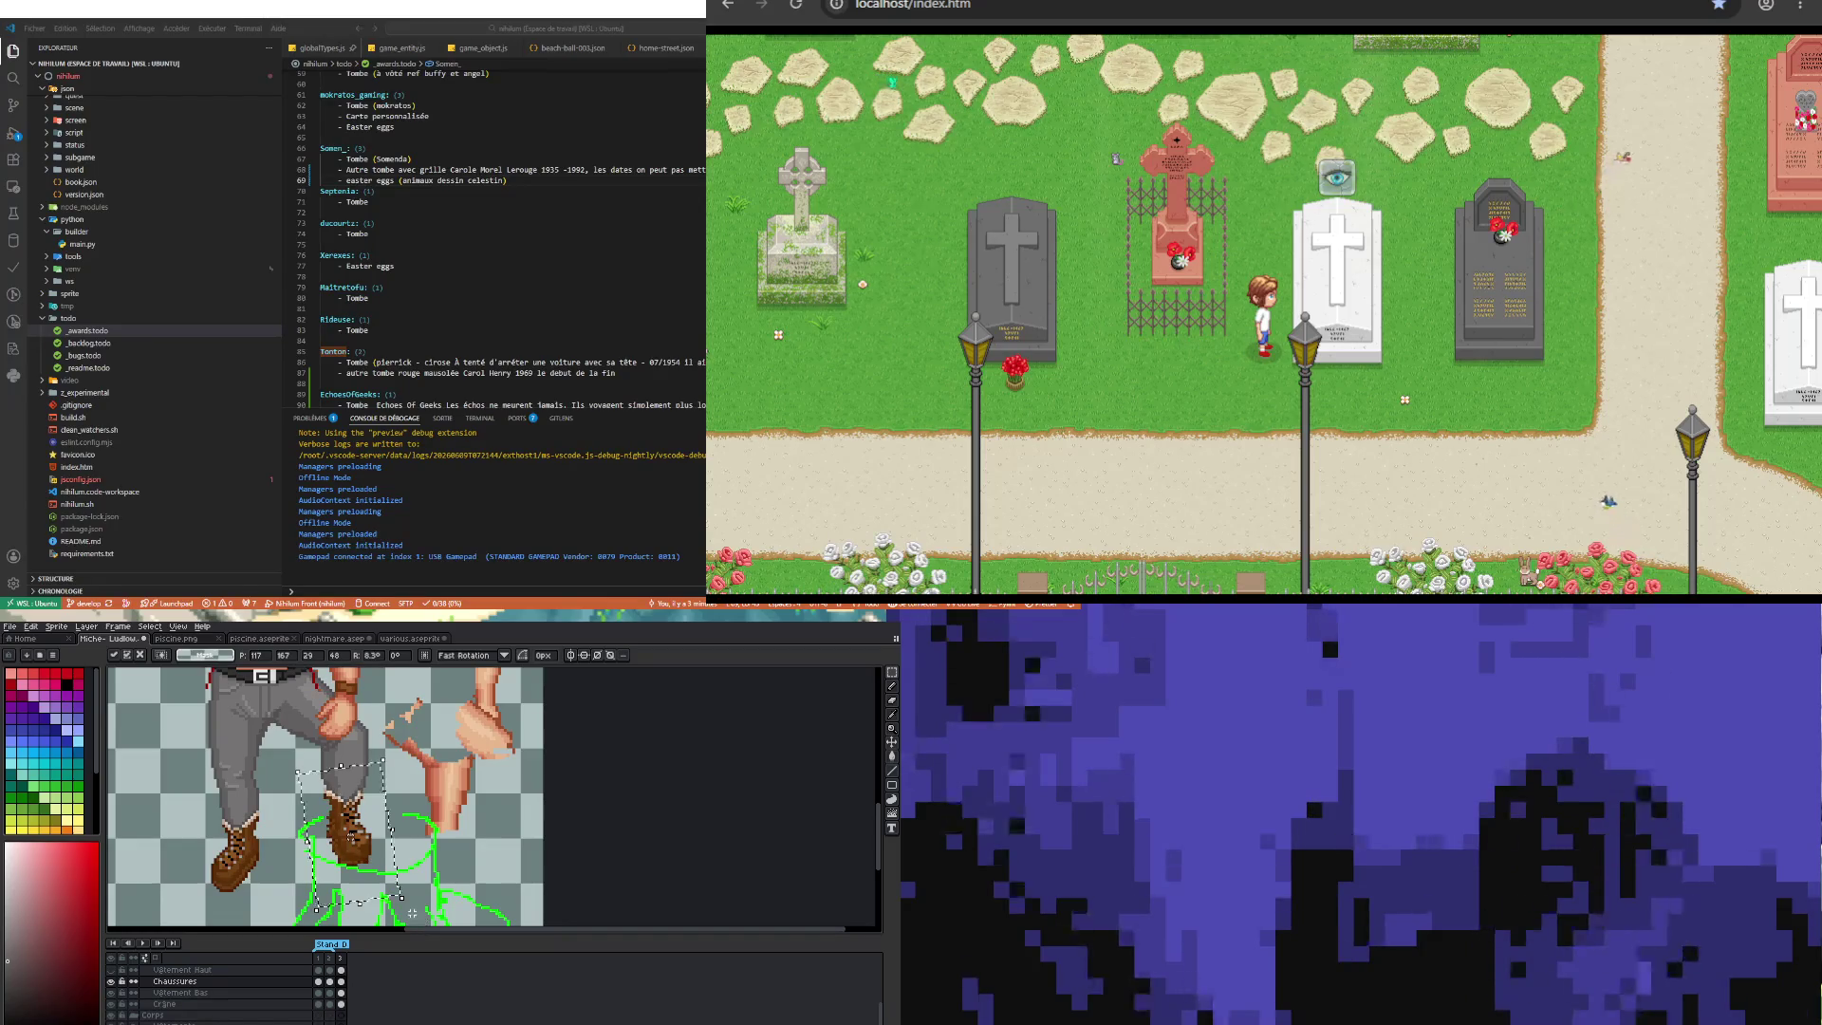
{"action": "left_click_drag", "start_coordinate": [360, 840], "coordinate": [366, 849]}
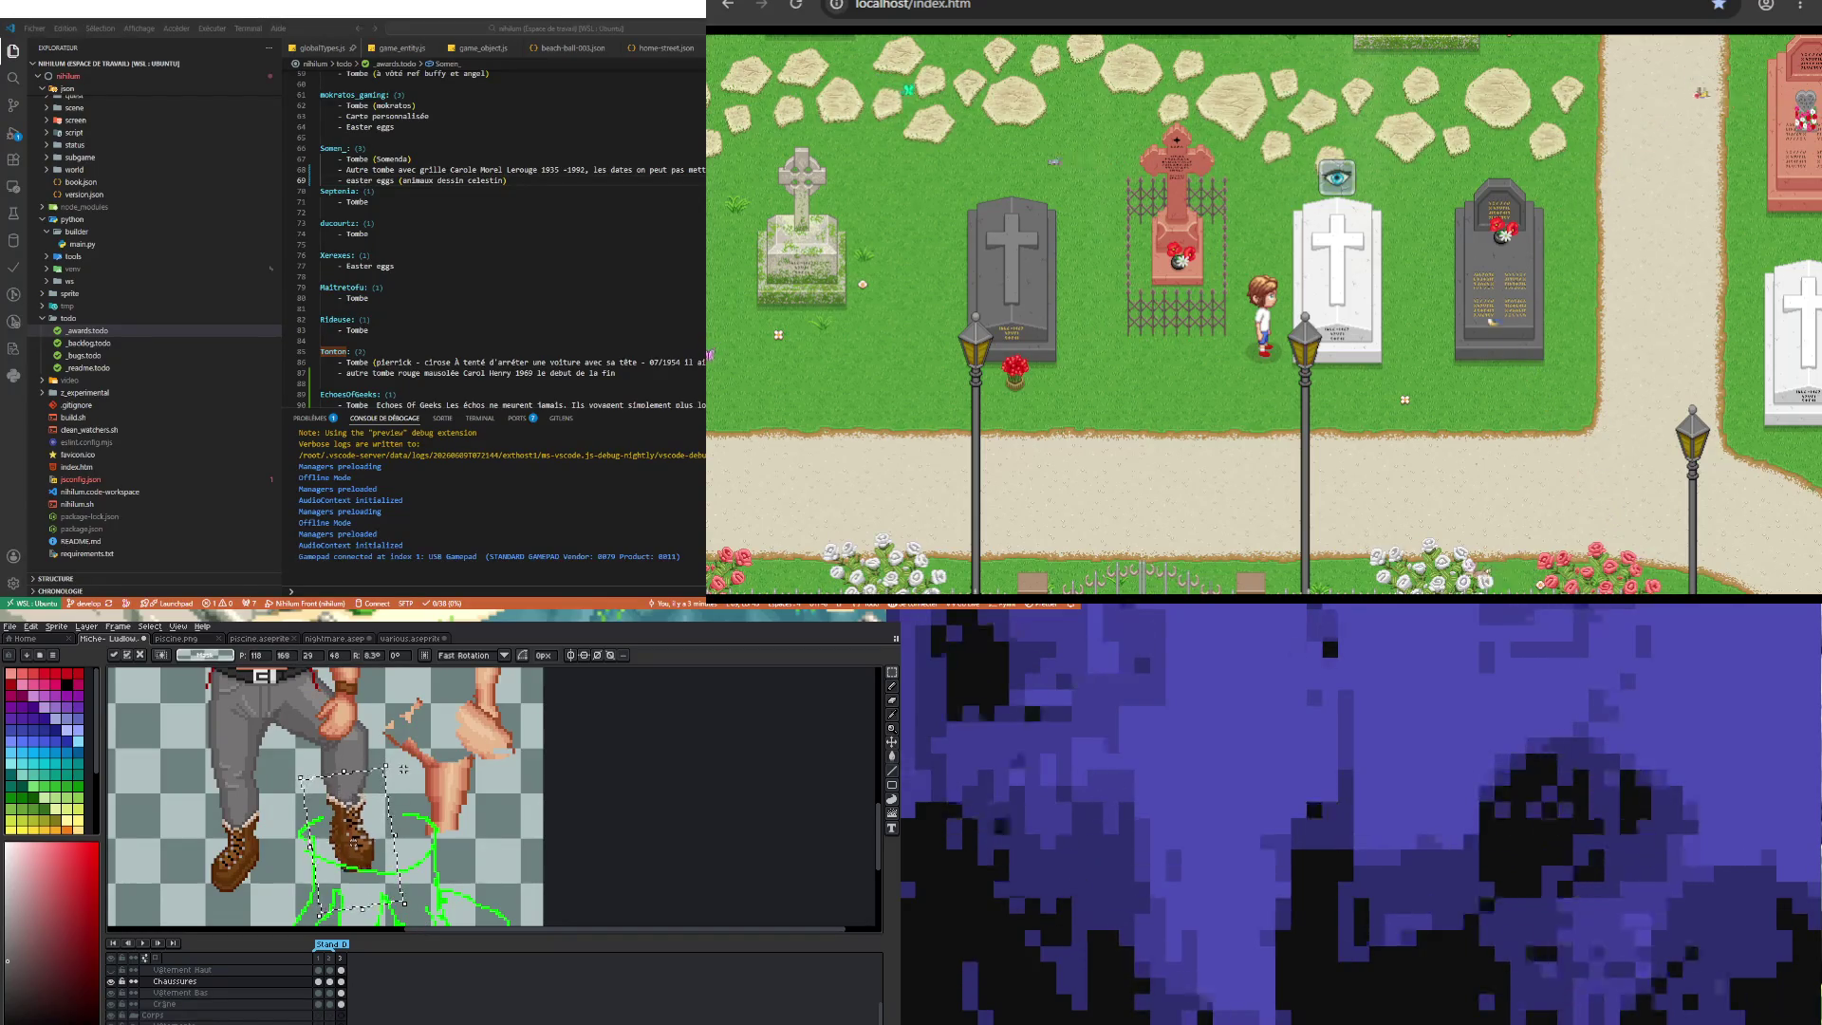
{"action": "key", "text": "Down"}
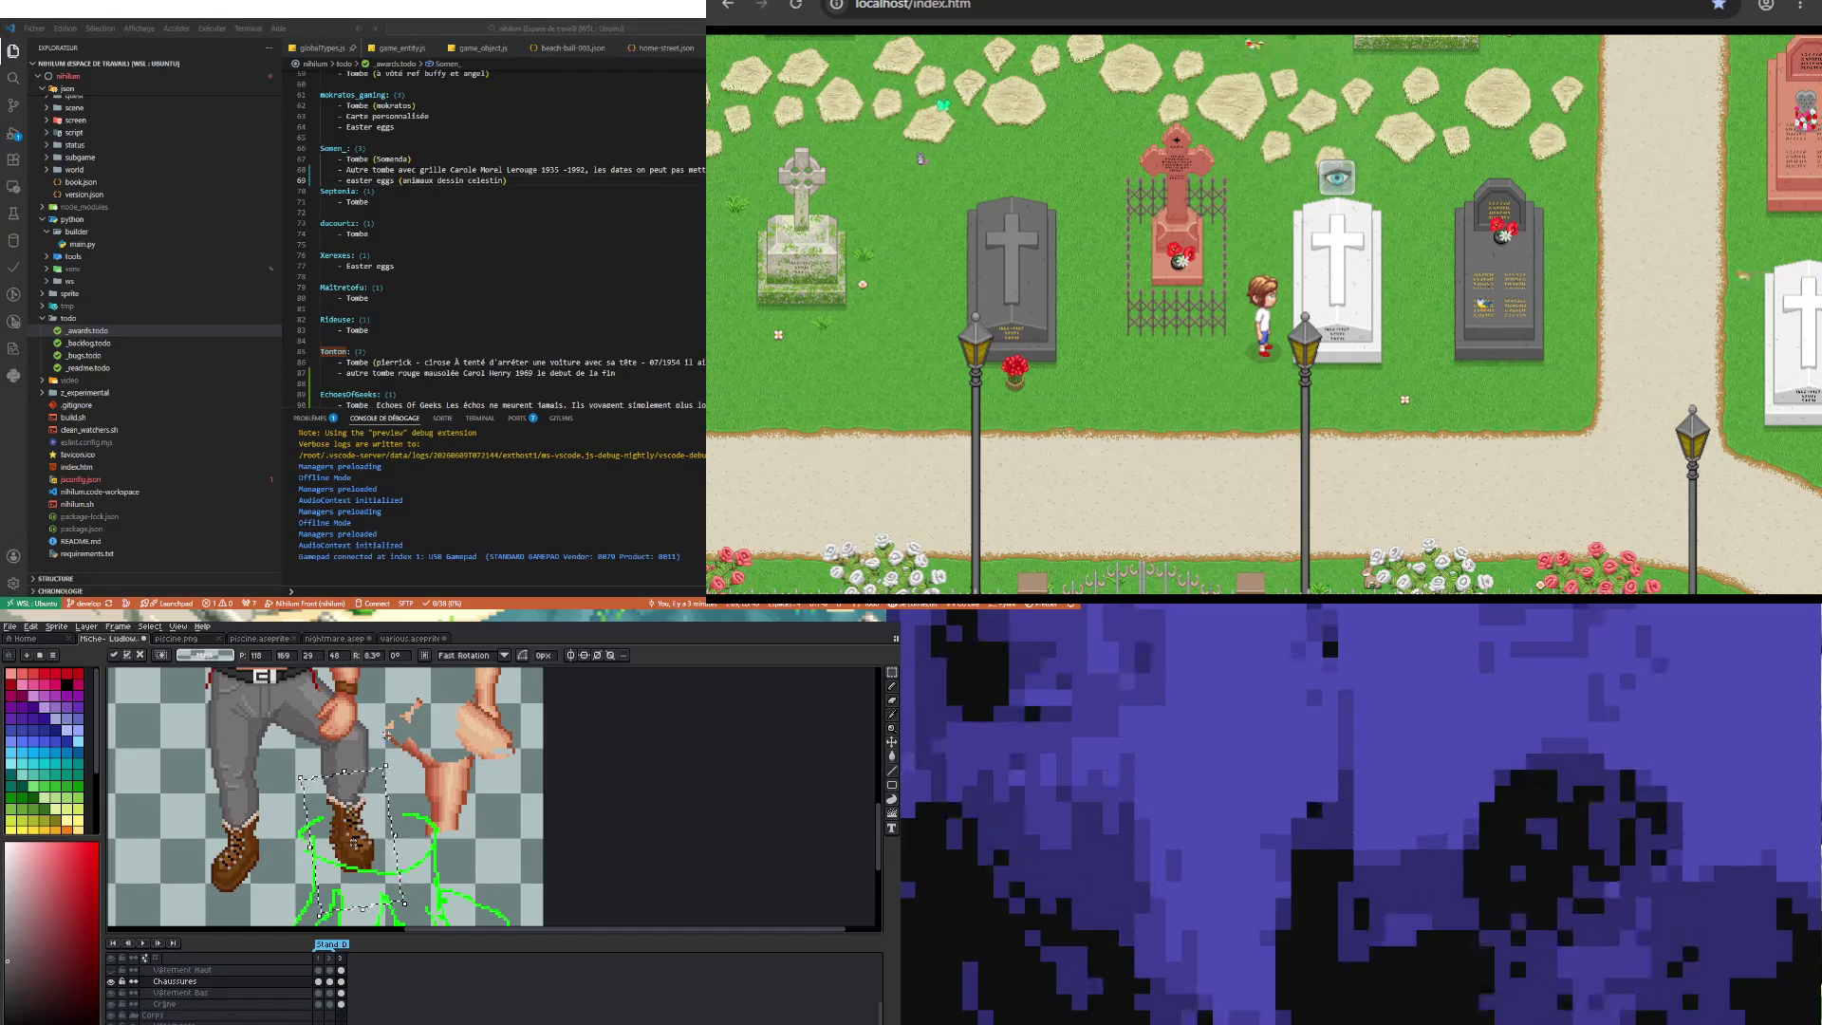
{"action": "key", "text": "Return"}
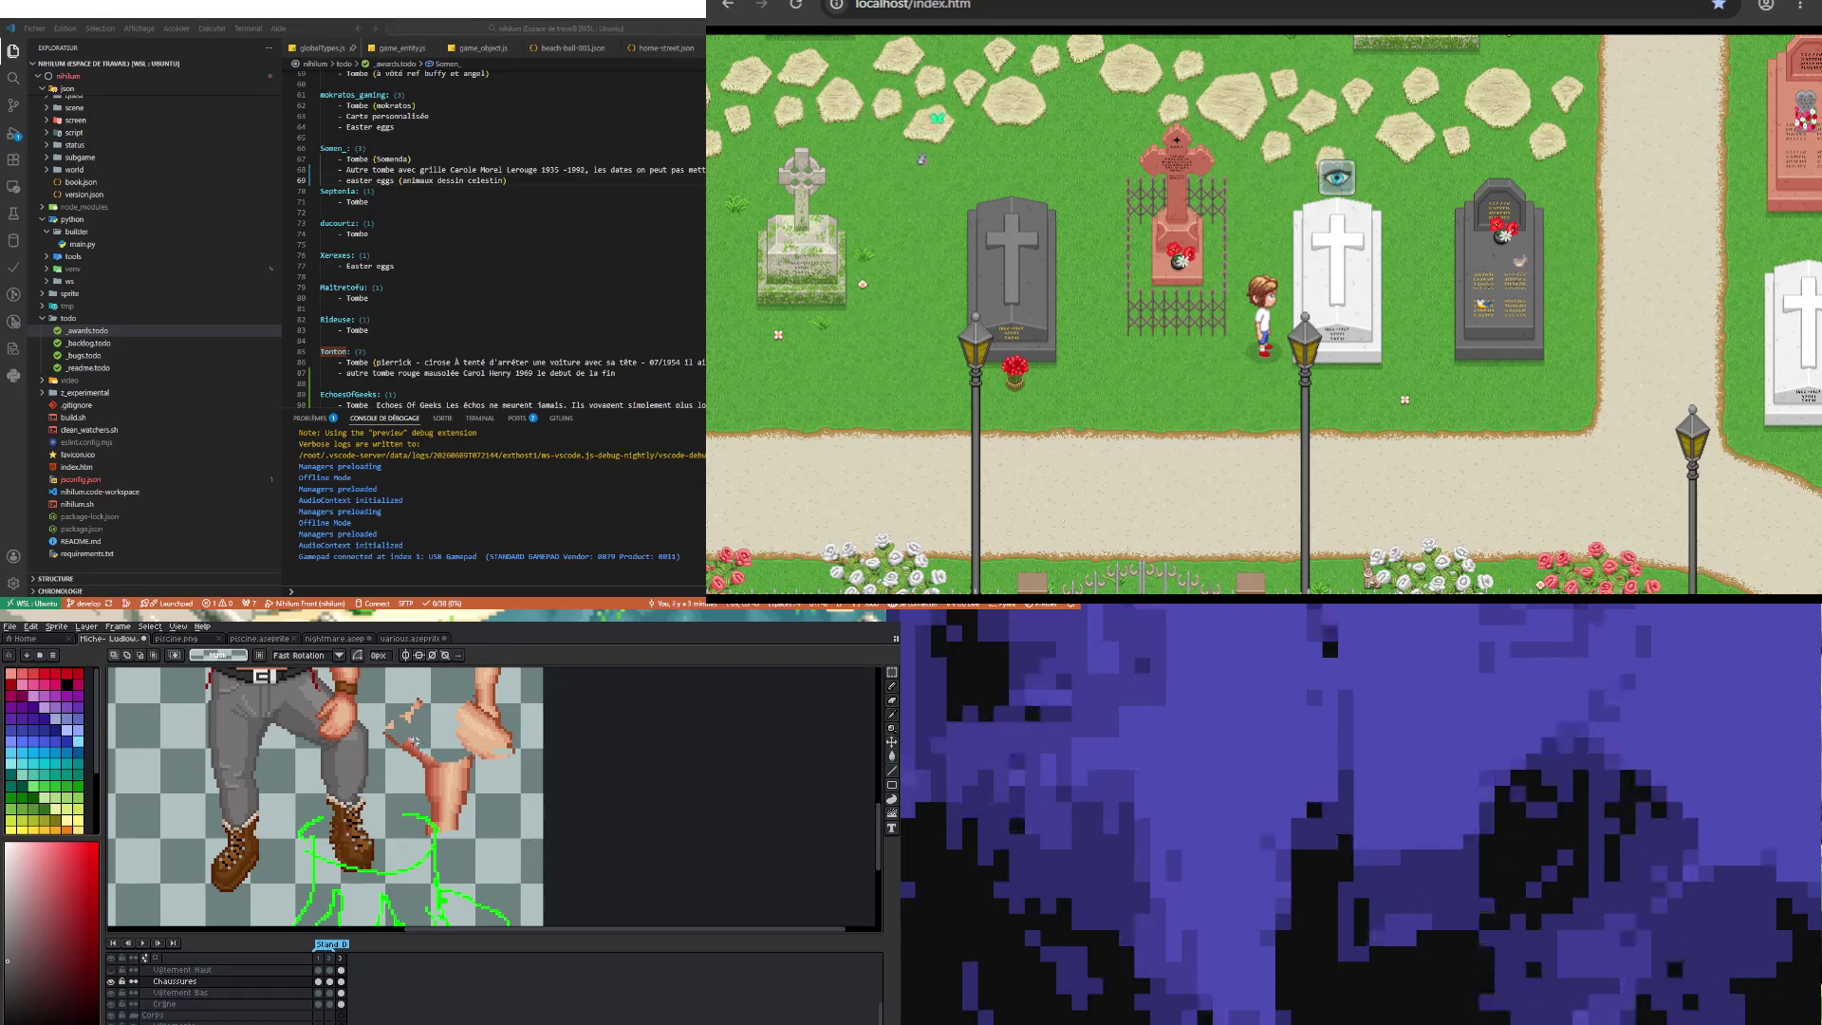
Step: Make the Vêtement Bas pants layer current again
{"action": "scroll", "coordinate": [365, 893], "scroll_direction": "up", "scroll_amount": 1}
{"action": "left_click", "coordinate": [342, 993]}
{"action": "scroll", "coordinate": [392, 765], "scroll_direction": "down", "scroll_amount": 1}
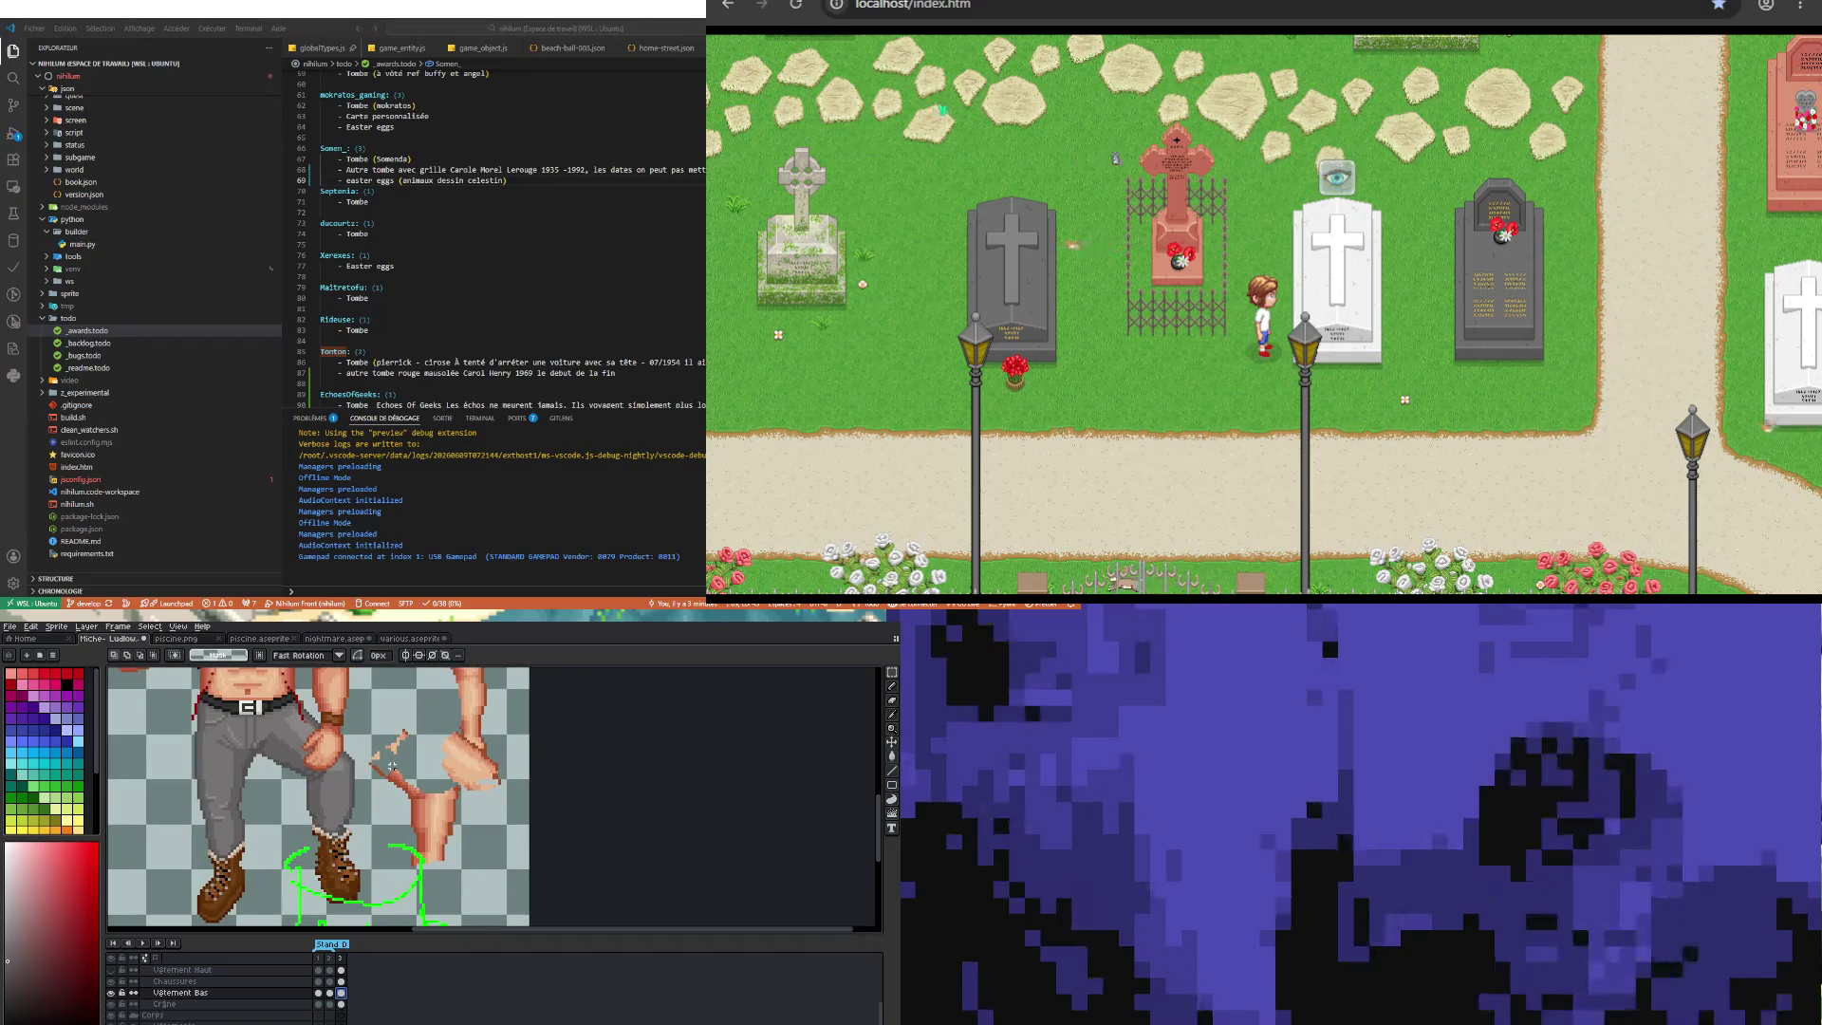
{"action": "scroll", "coordinate": [391, 764], "scroll_direction": "up", "scroll_amount": 1}
{"action": "scroll", "coordinate": [398, 771], "scroll_direction": "down", "scroll_amount": 1}
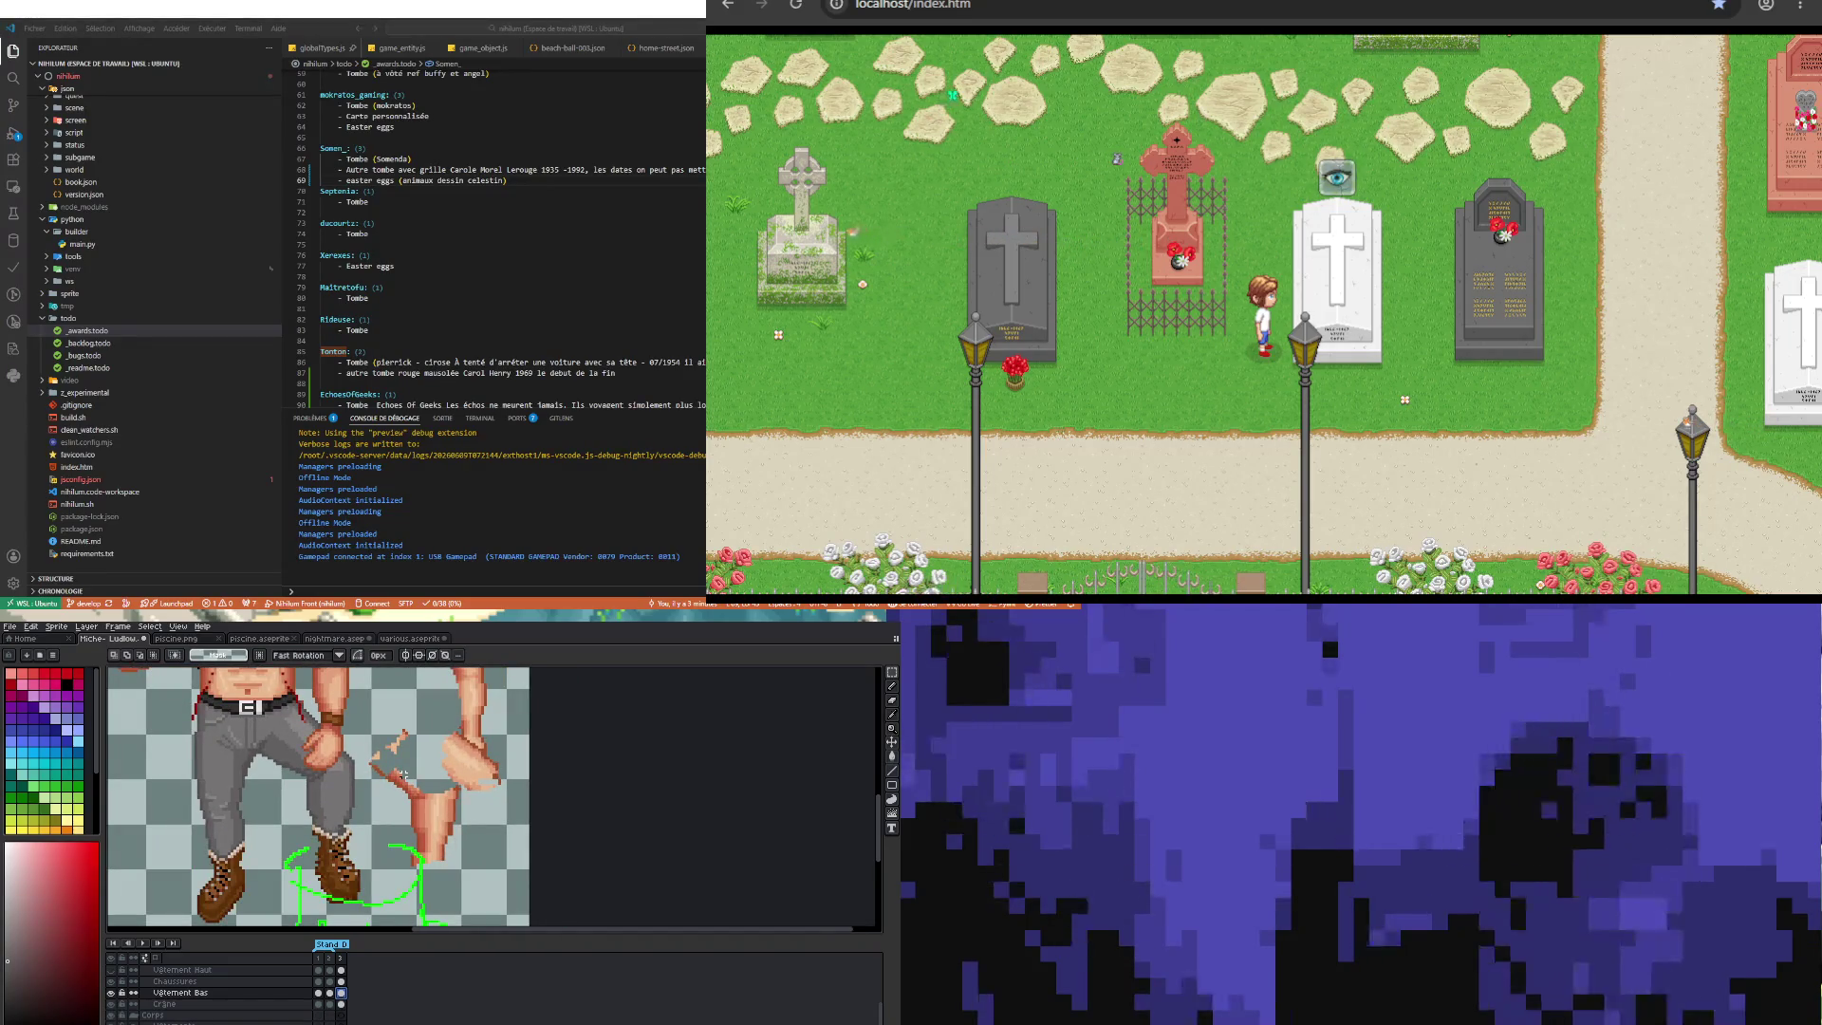
Step: Repaint the grey pants on Vêtement Bas with Pencil, sampled greys and Eraser
{"action": "key", "text": "b"}
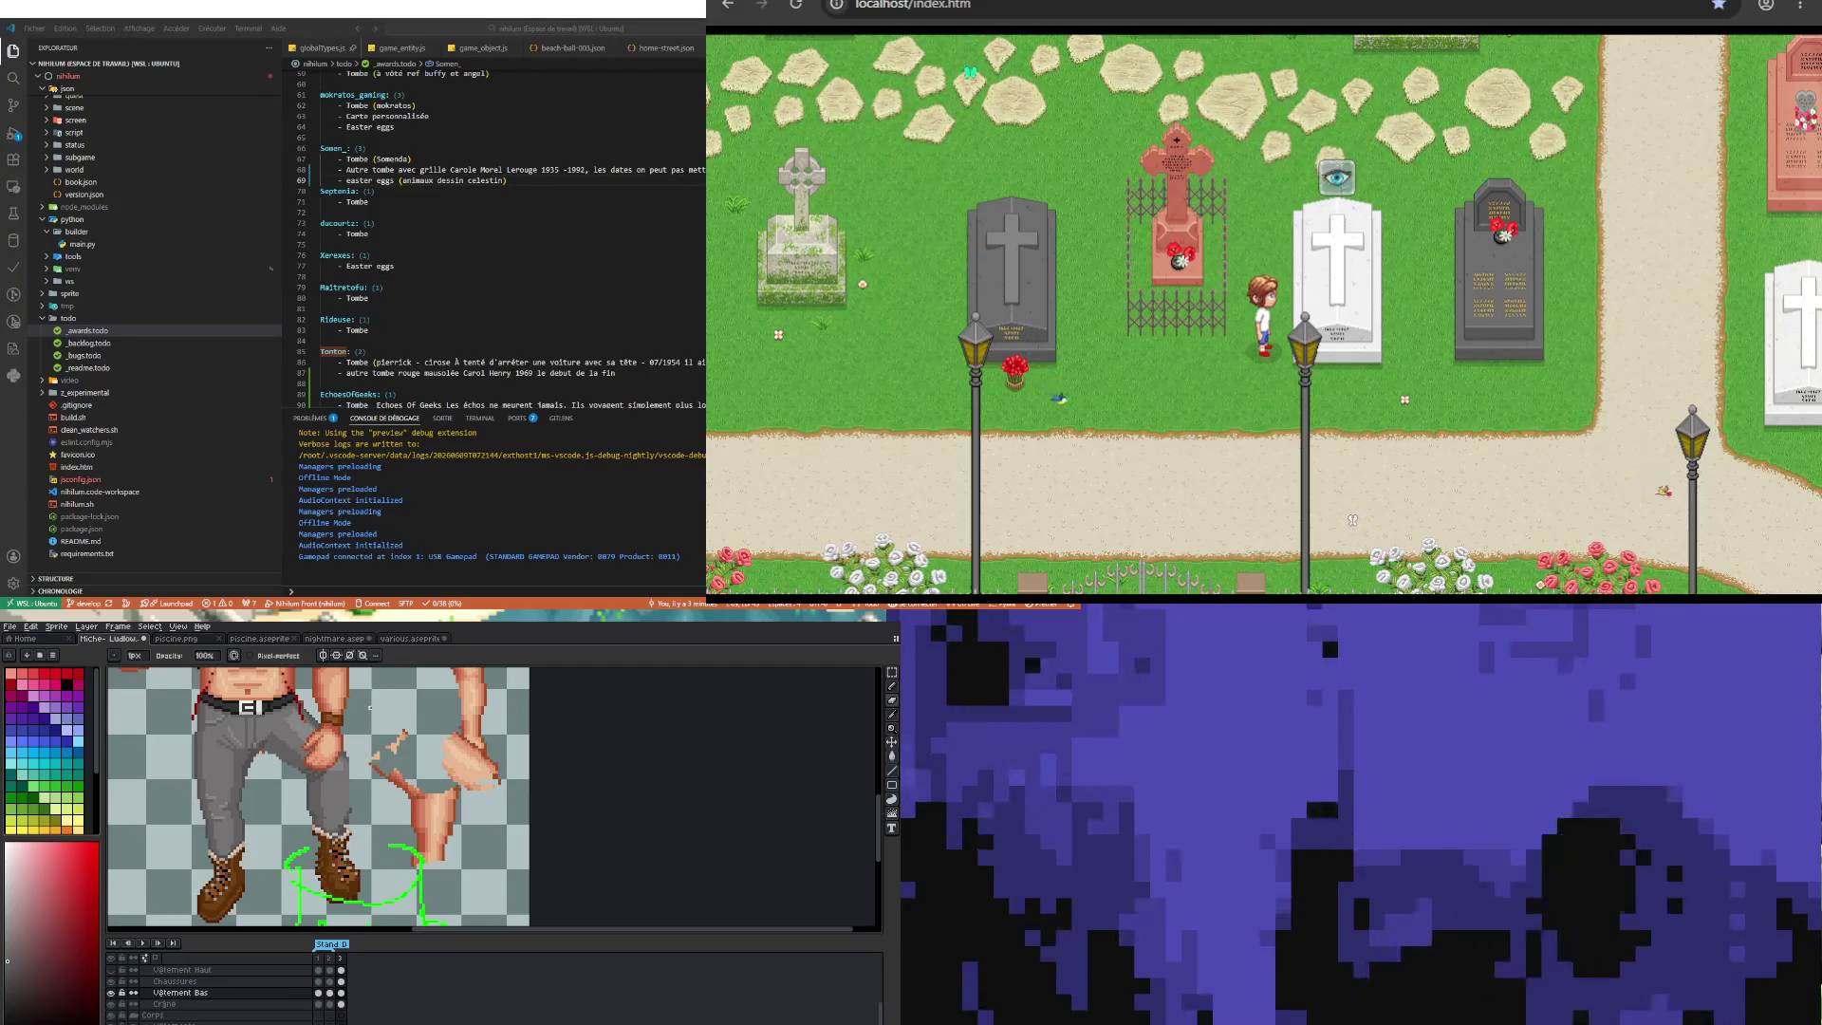
{"action": "key", "text": "i"}
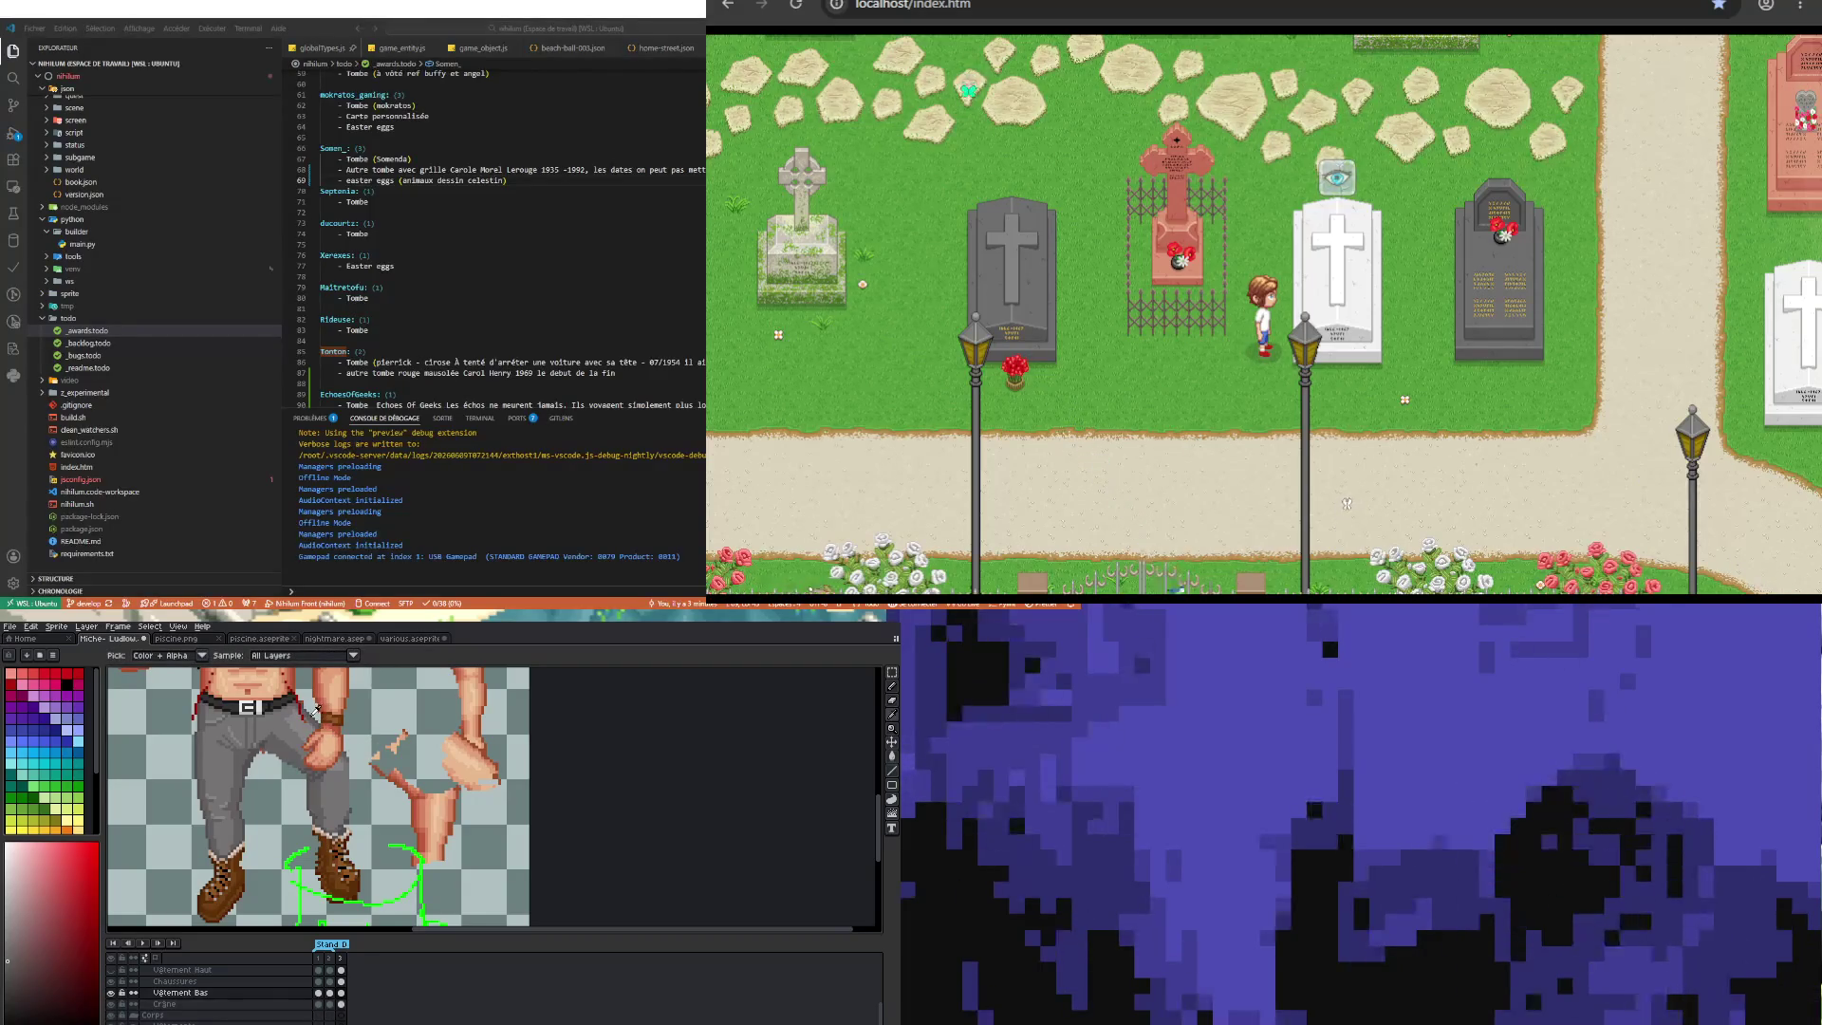
{"action": "key", "text": "b"}
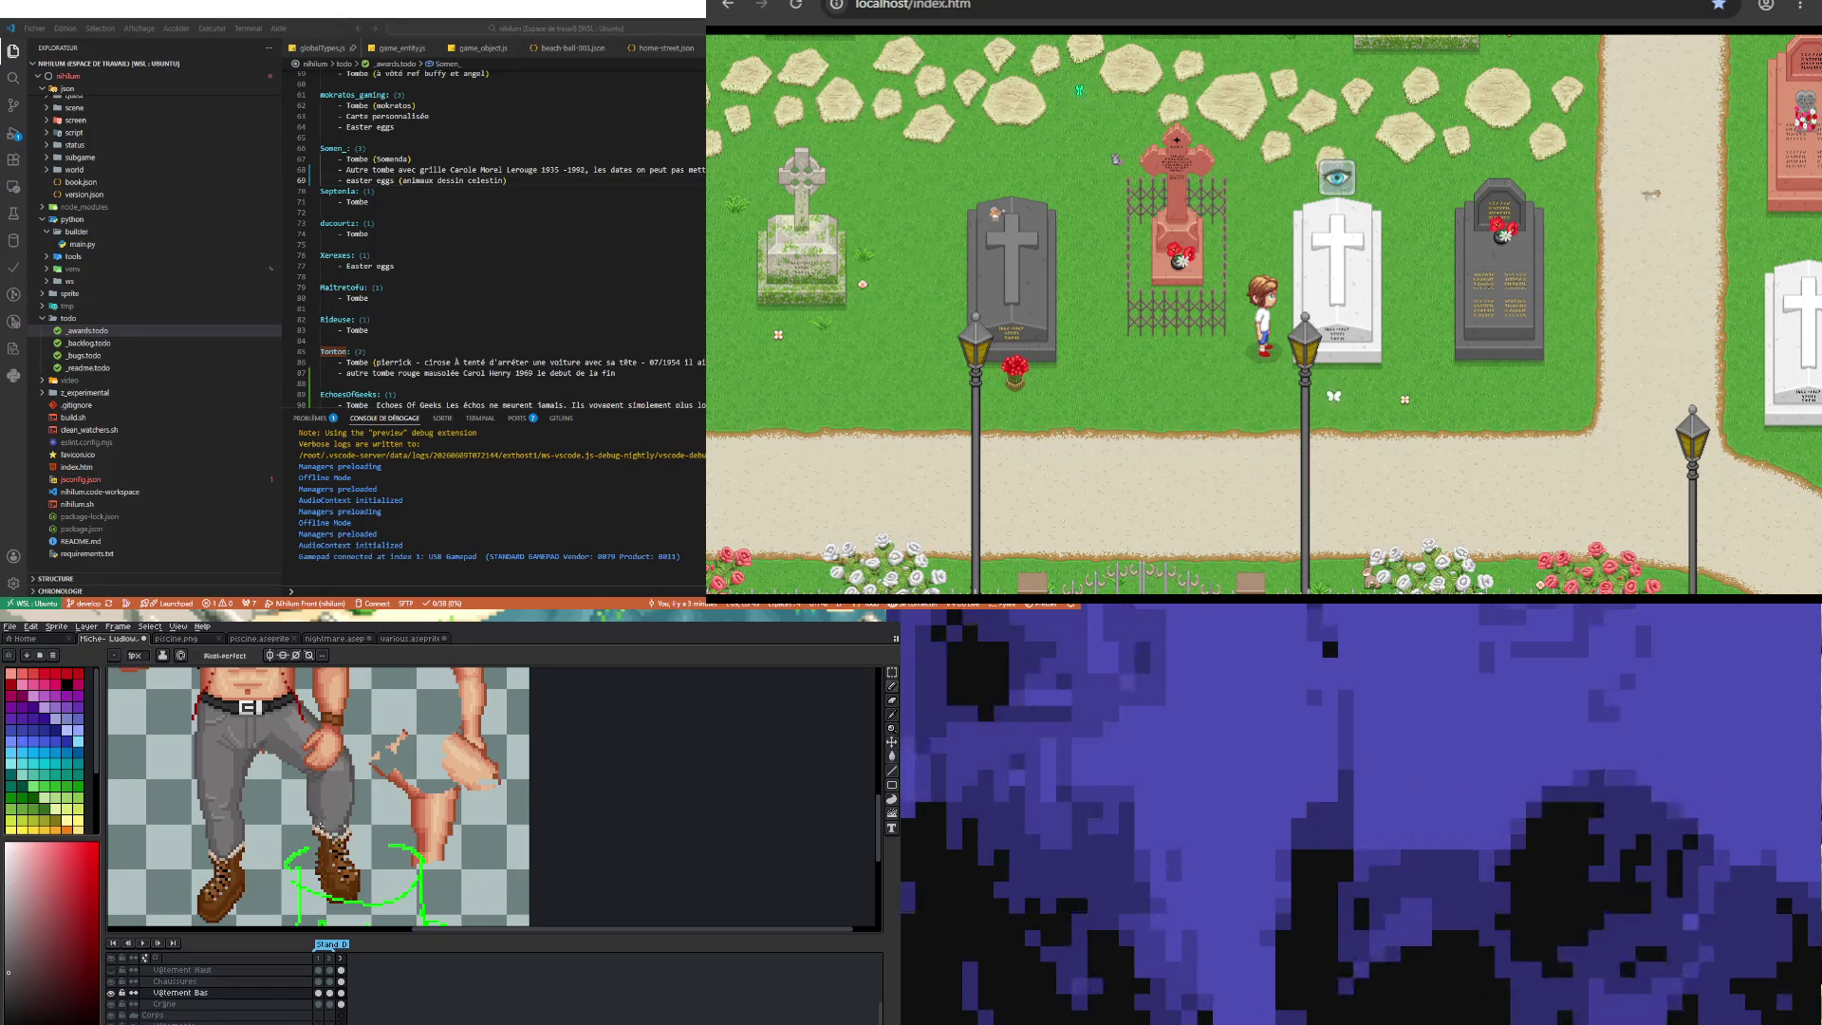
{"action": "key", "text": "b"}
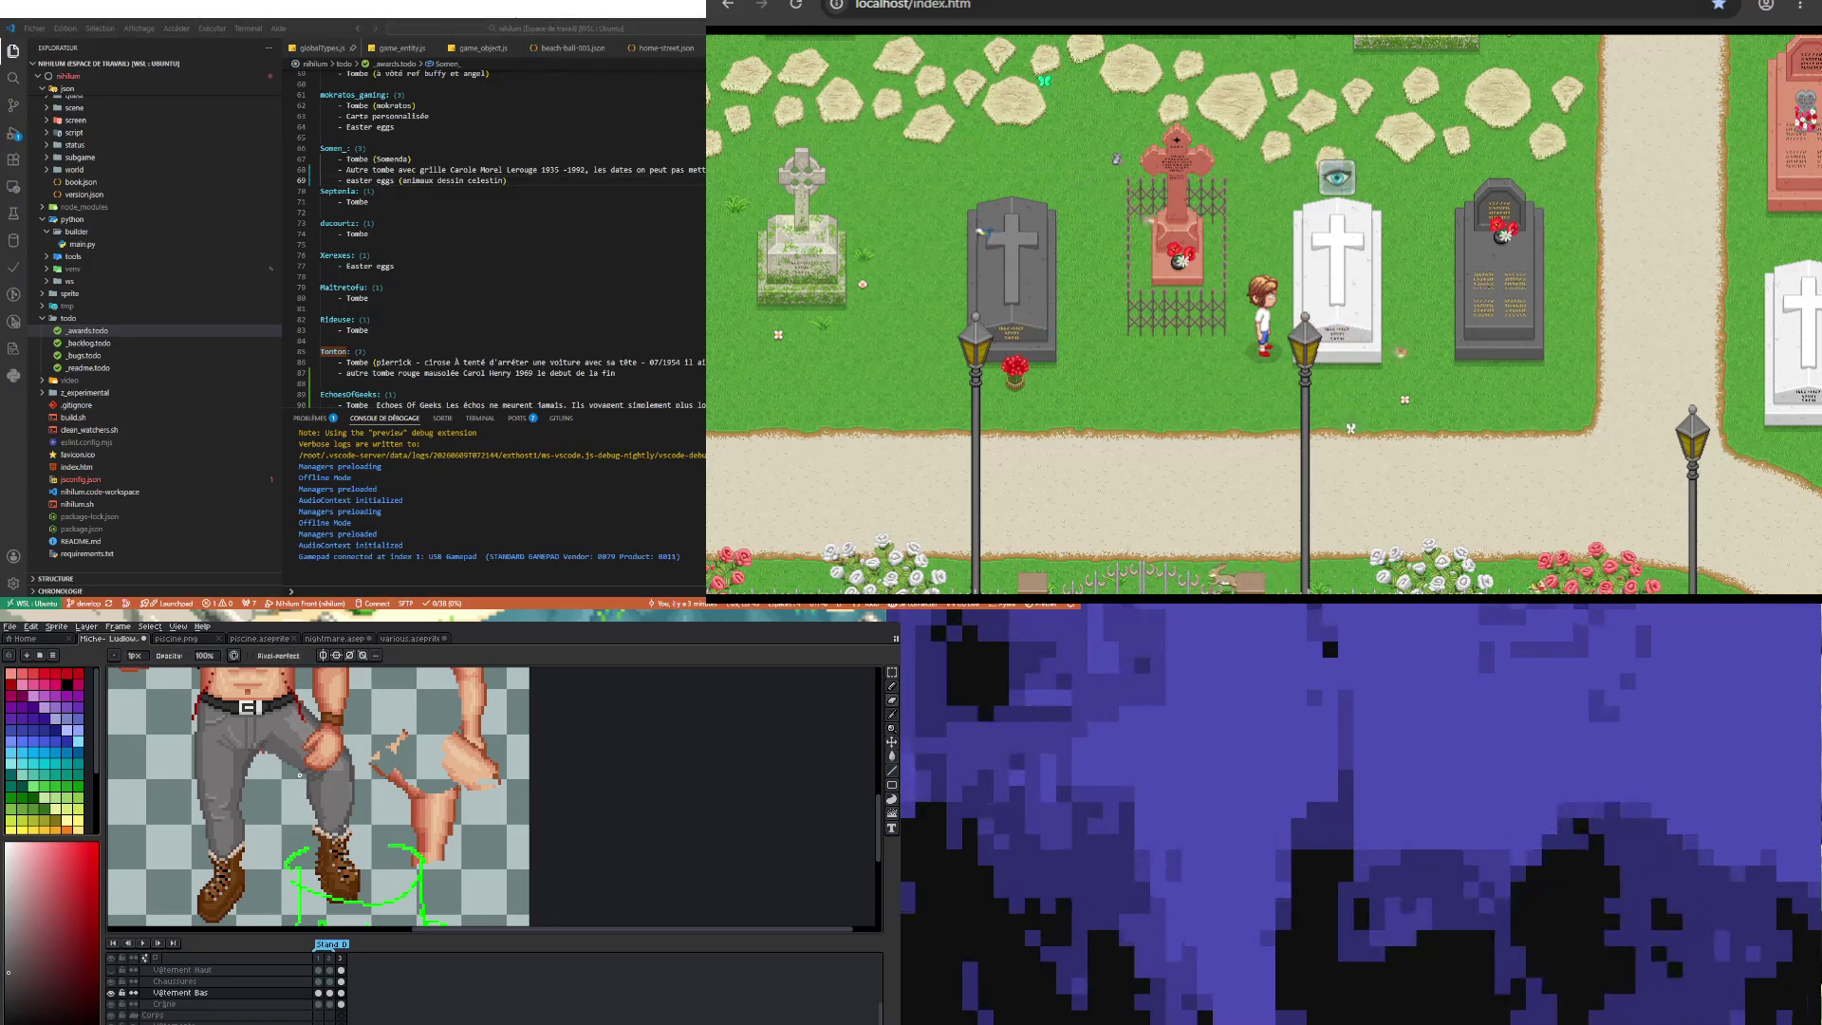
{"action": "key", "text": "e"}
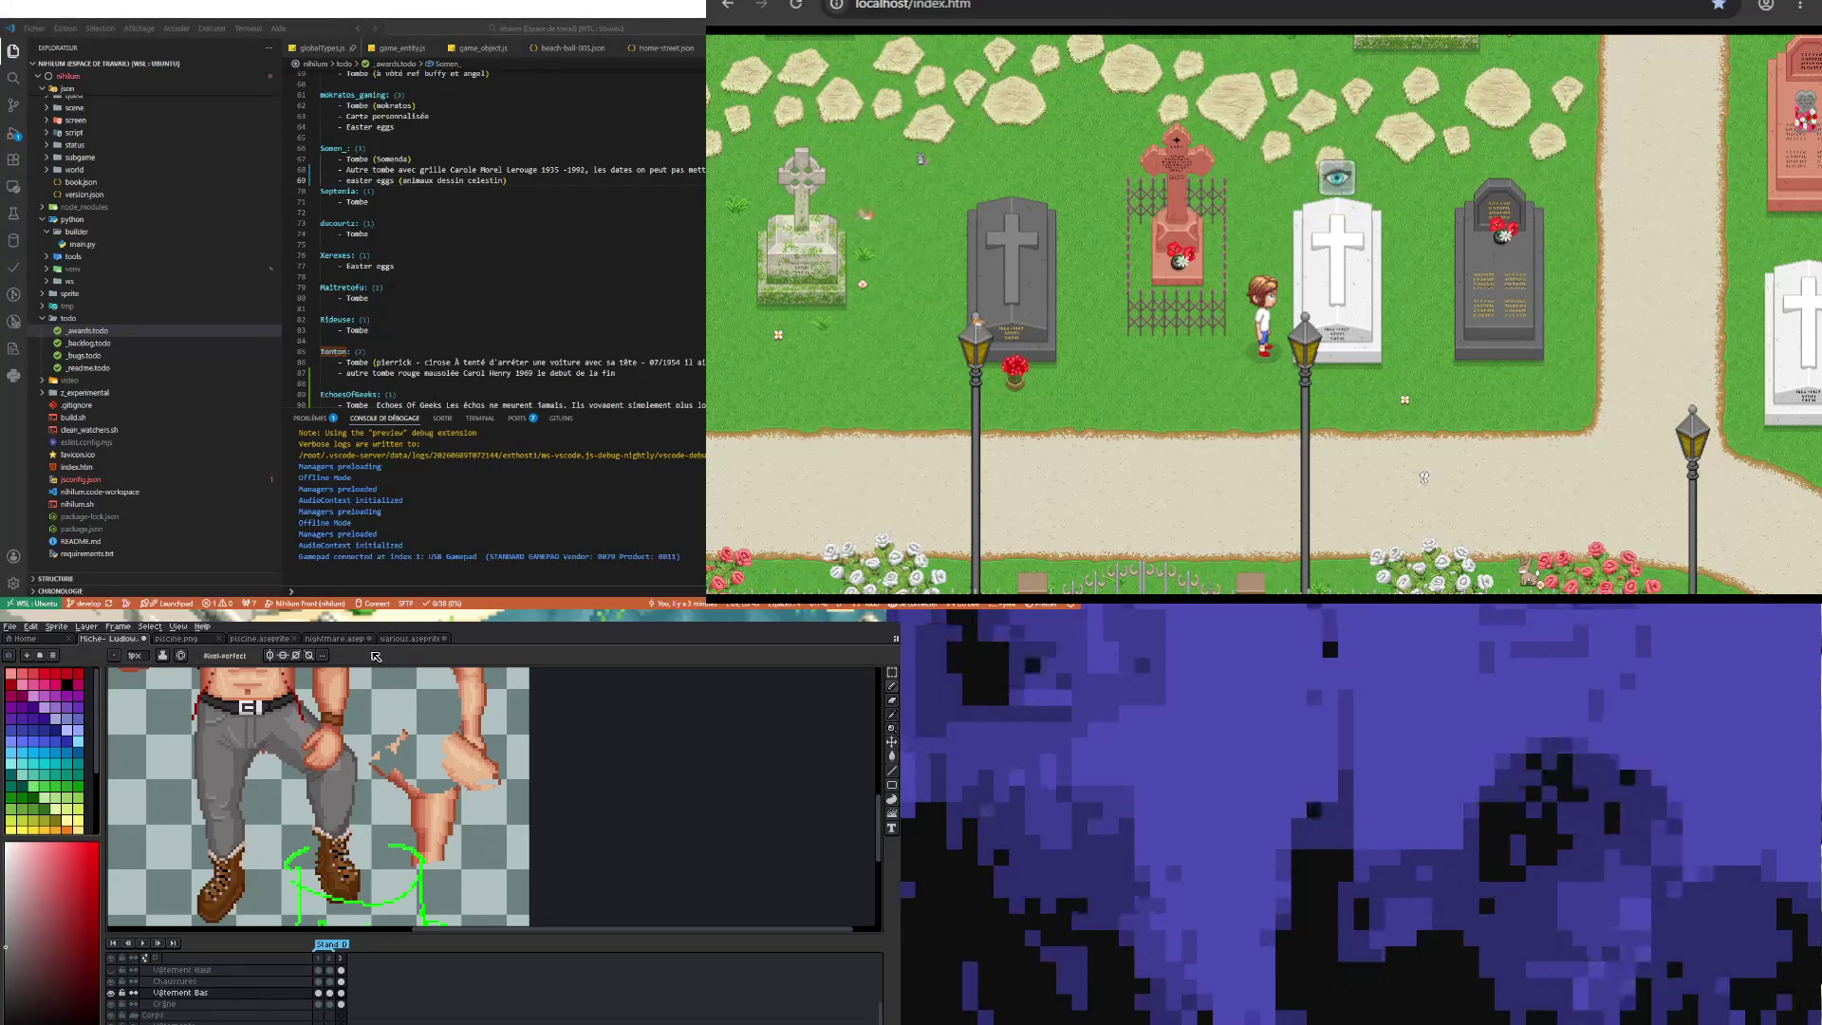
{"action": "key", "text": "i"}
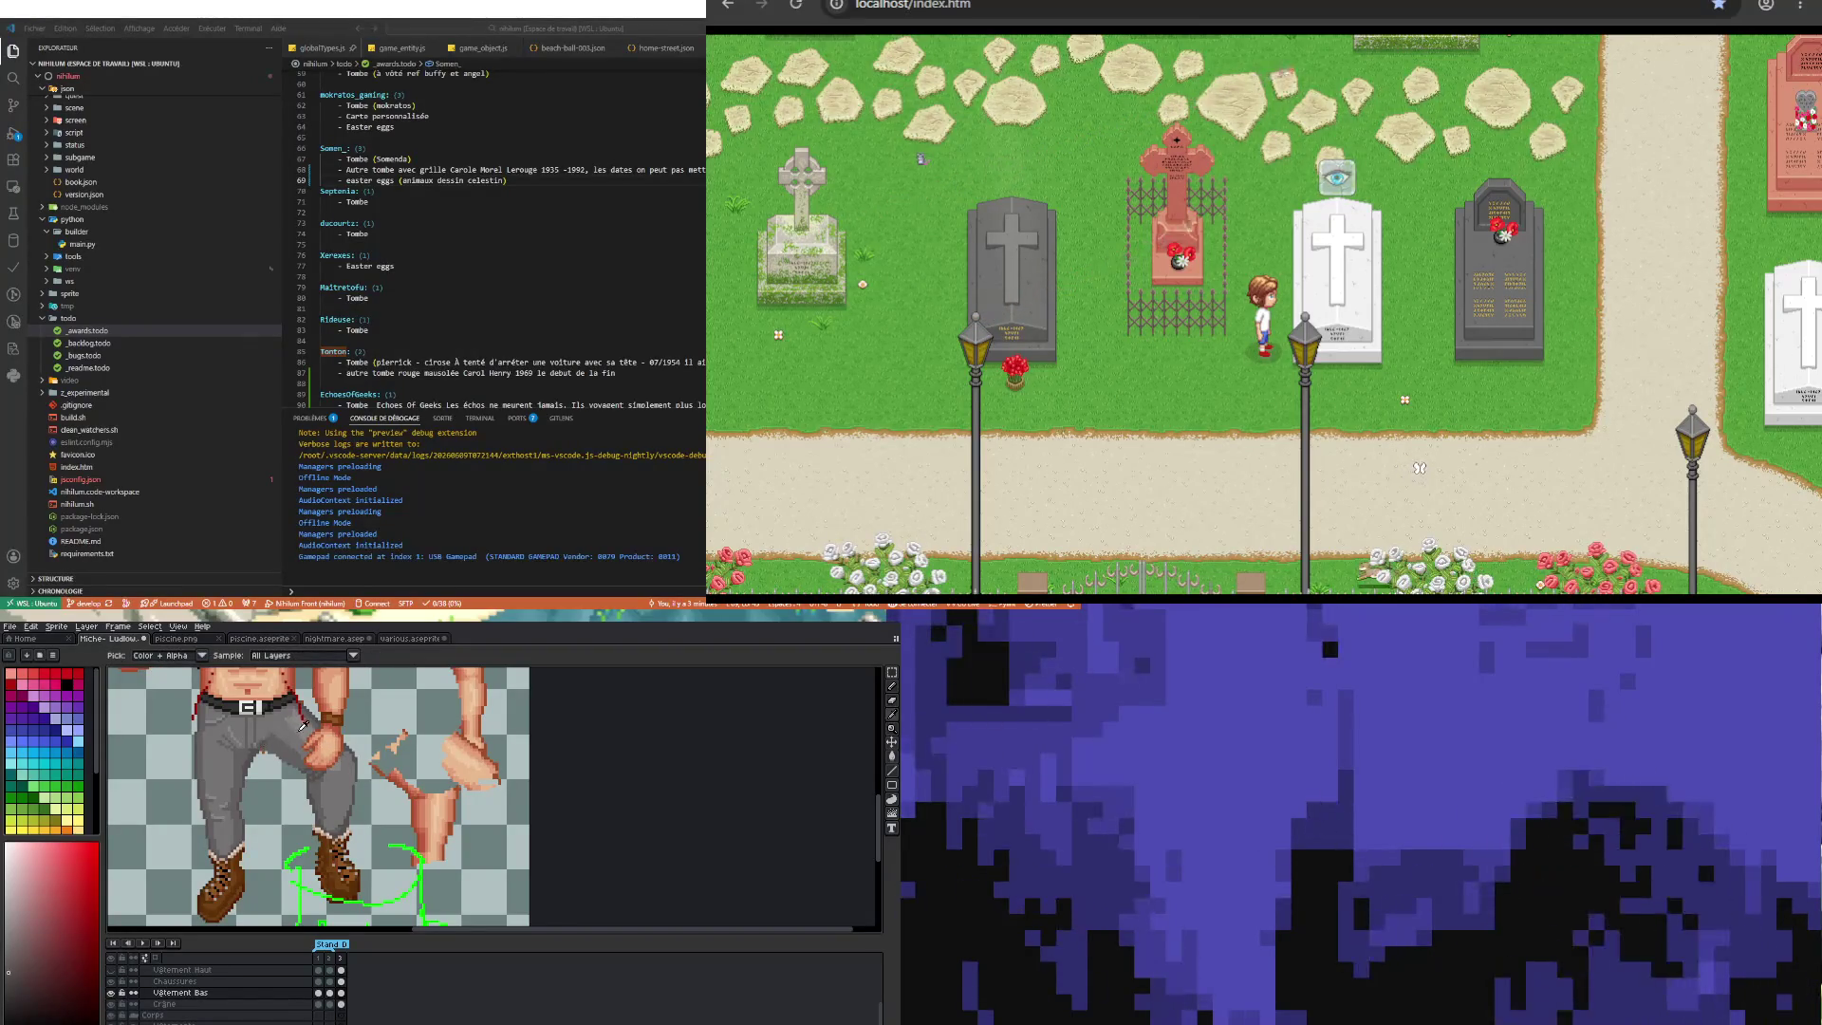
Step: Refine the pants shading with the Pencil using greys sampled from existing pixels
{"action": "key", "text": "b"}
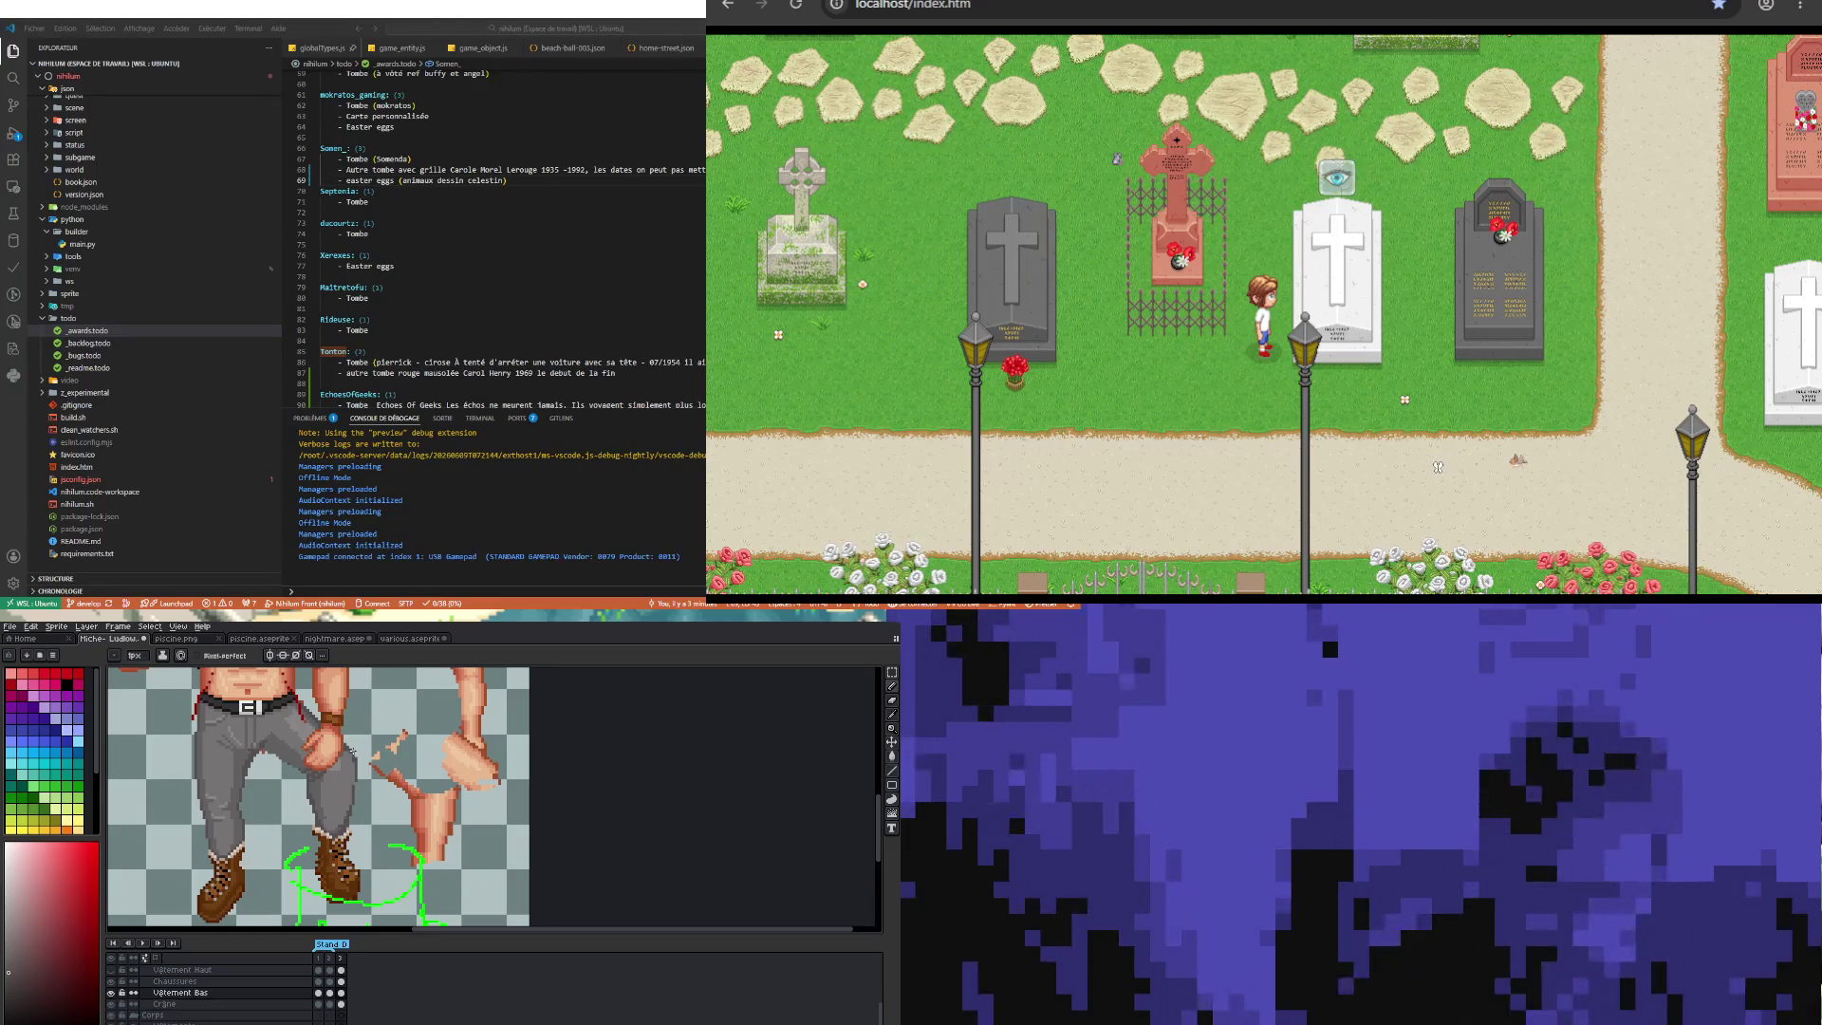
{"action": "key", "text": "i"}
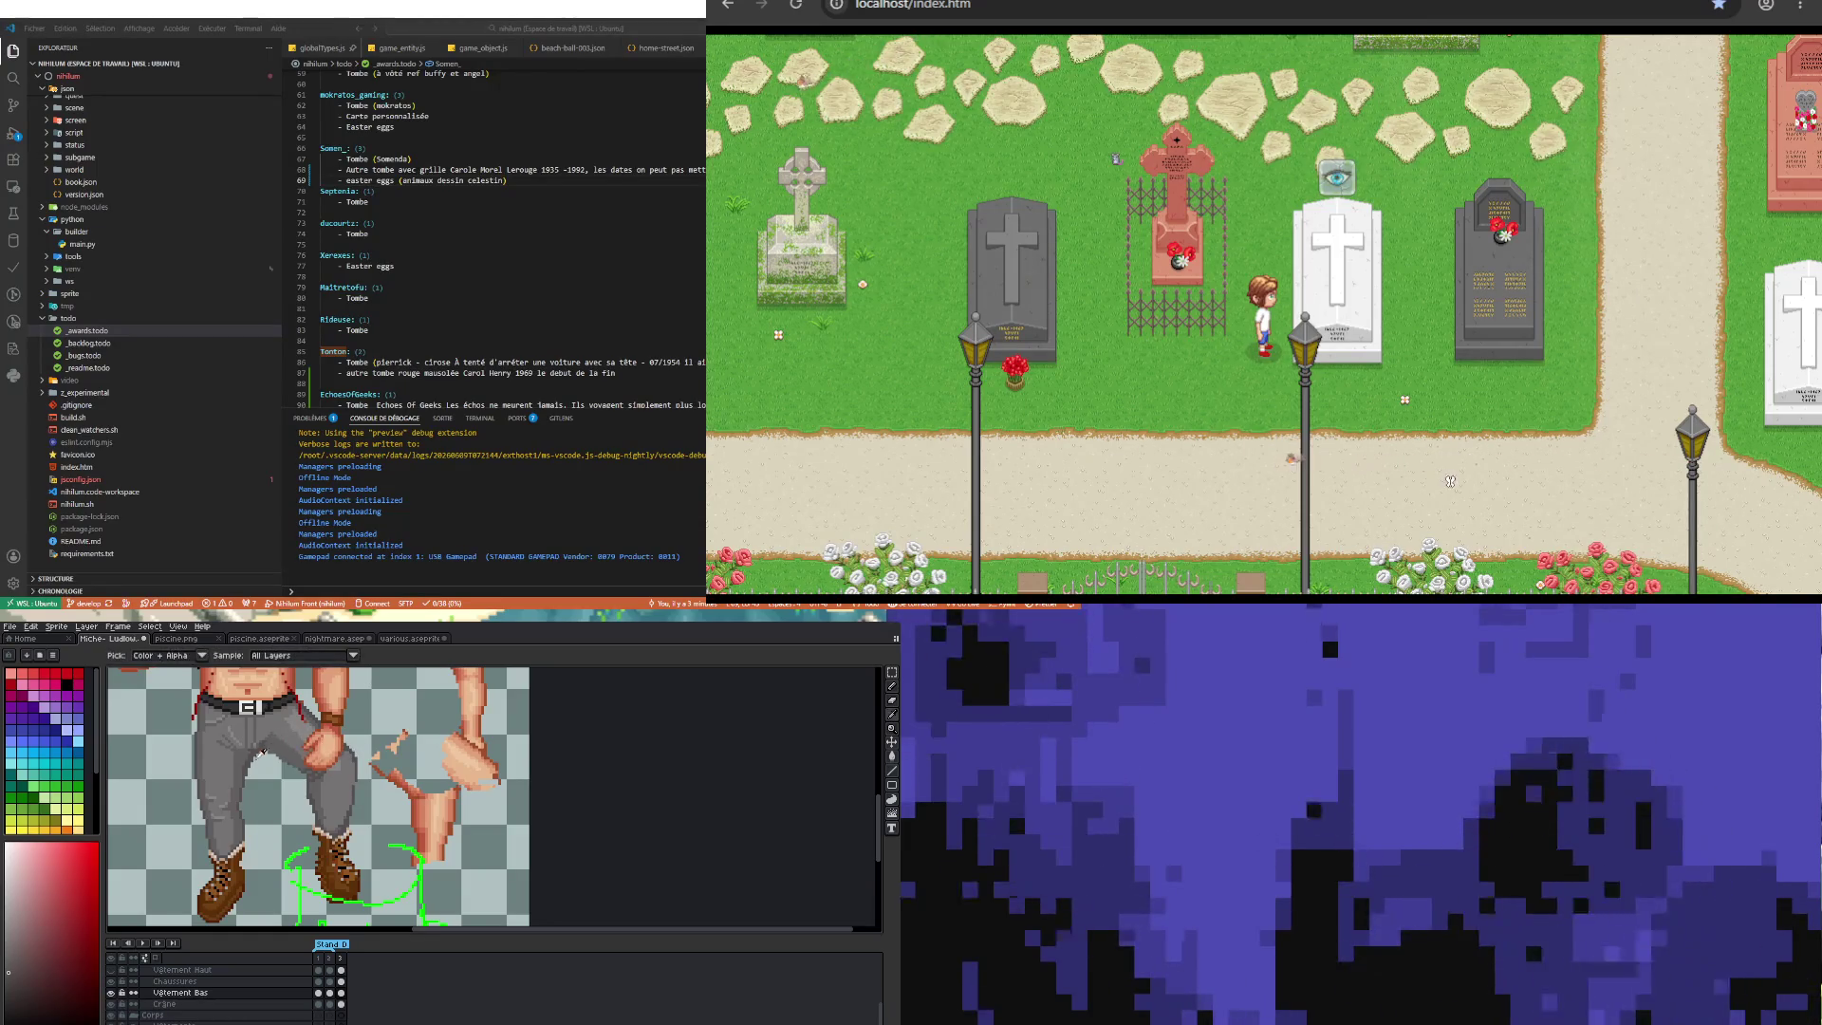
{"action": "key", "text": "b"}
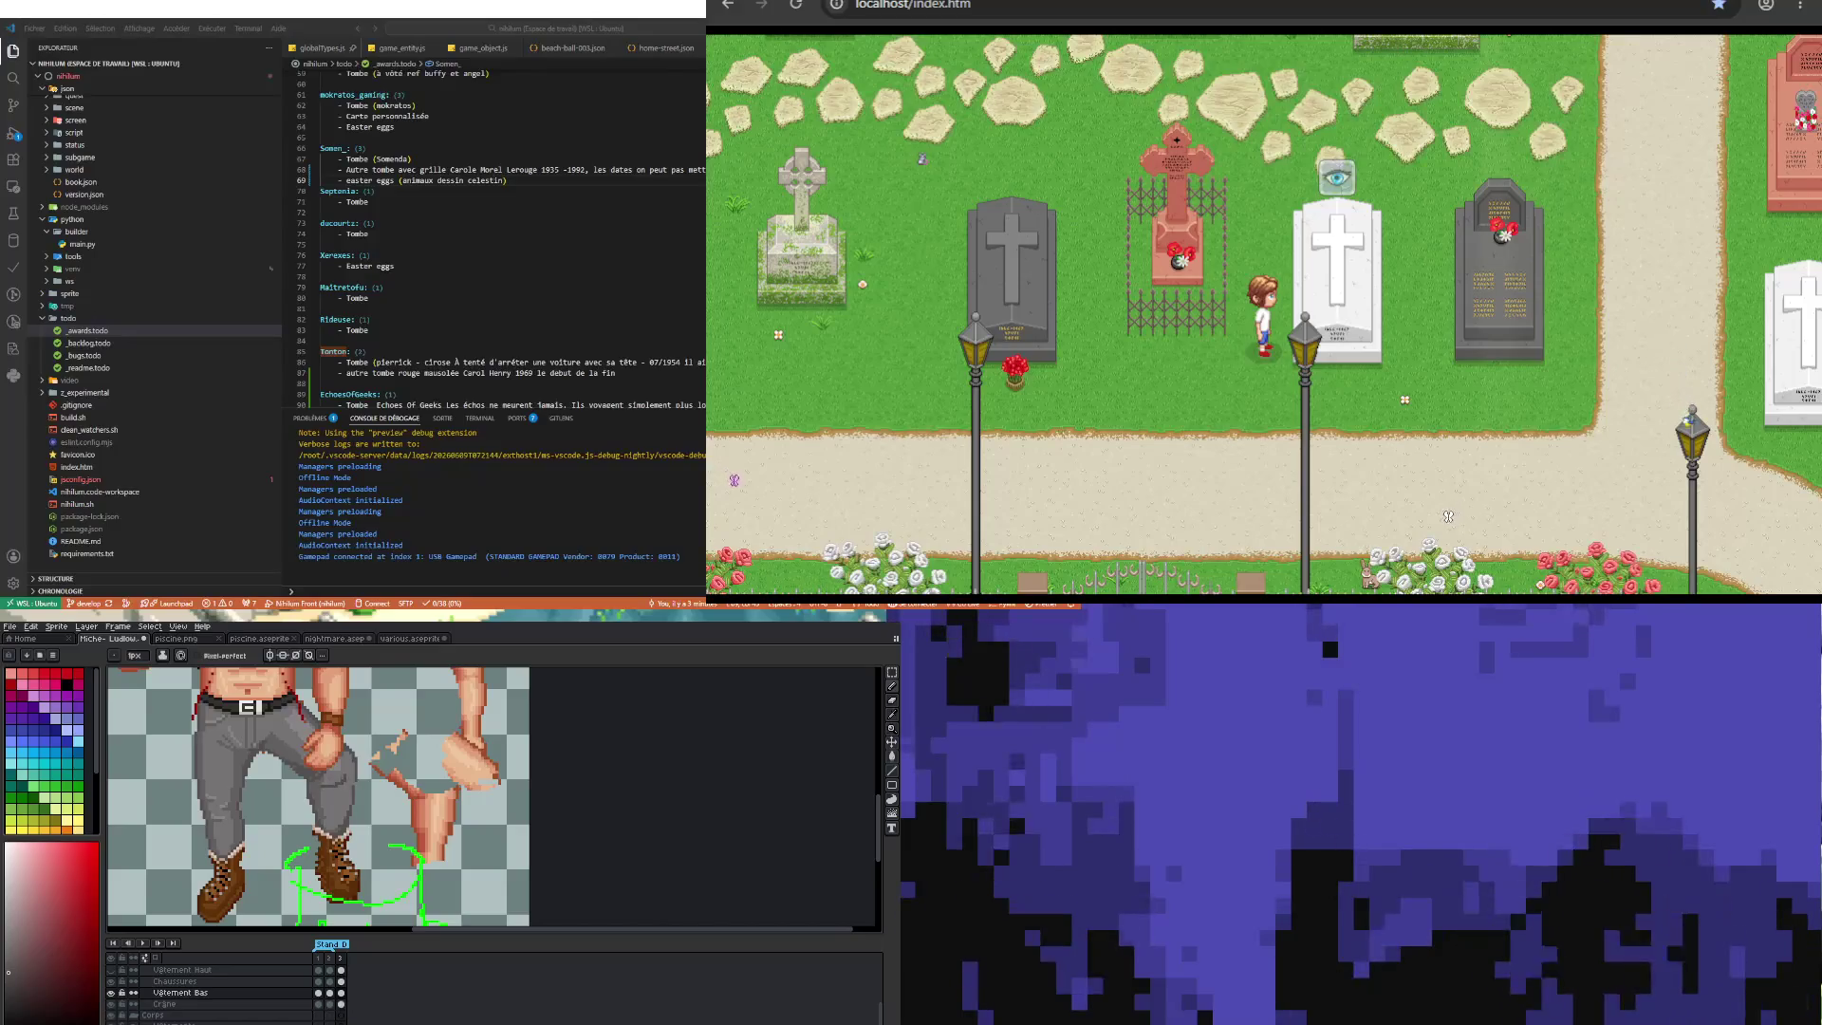
{"action": "key", "text": "i"}
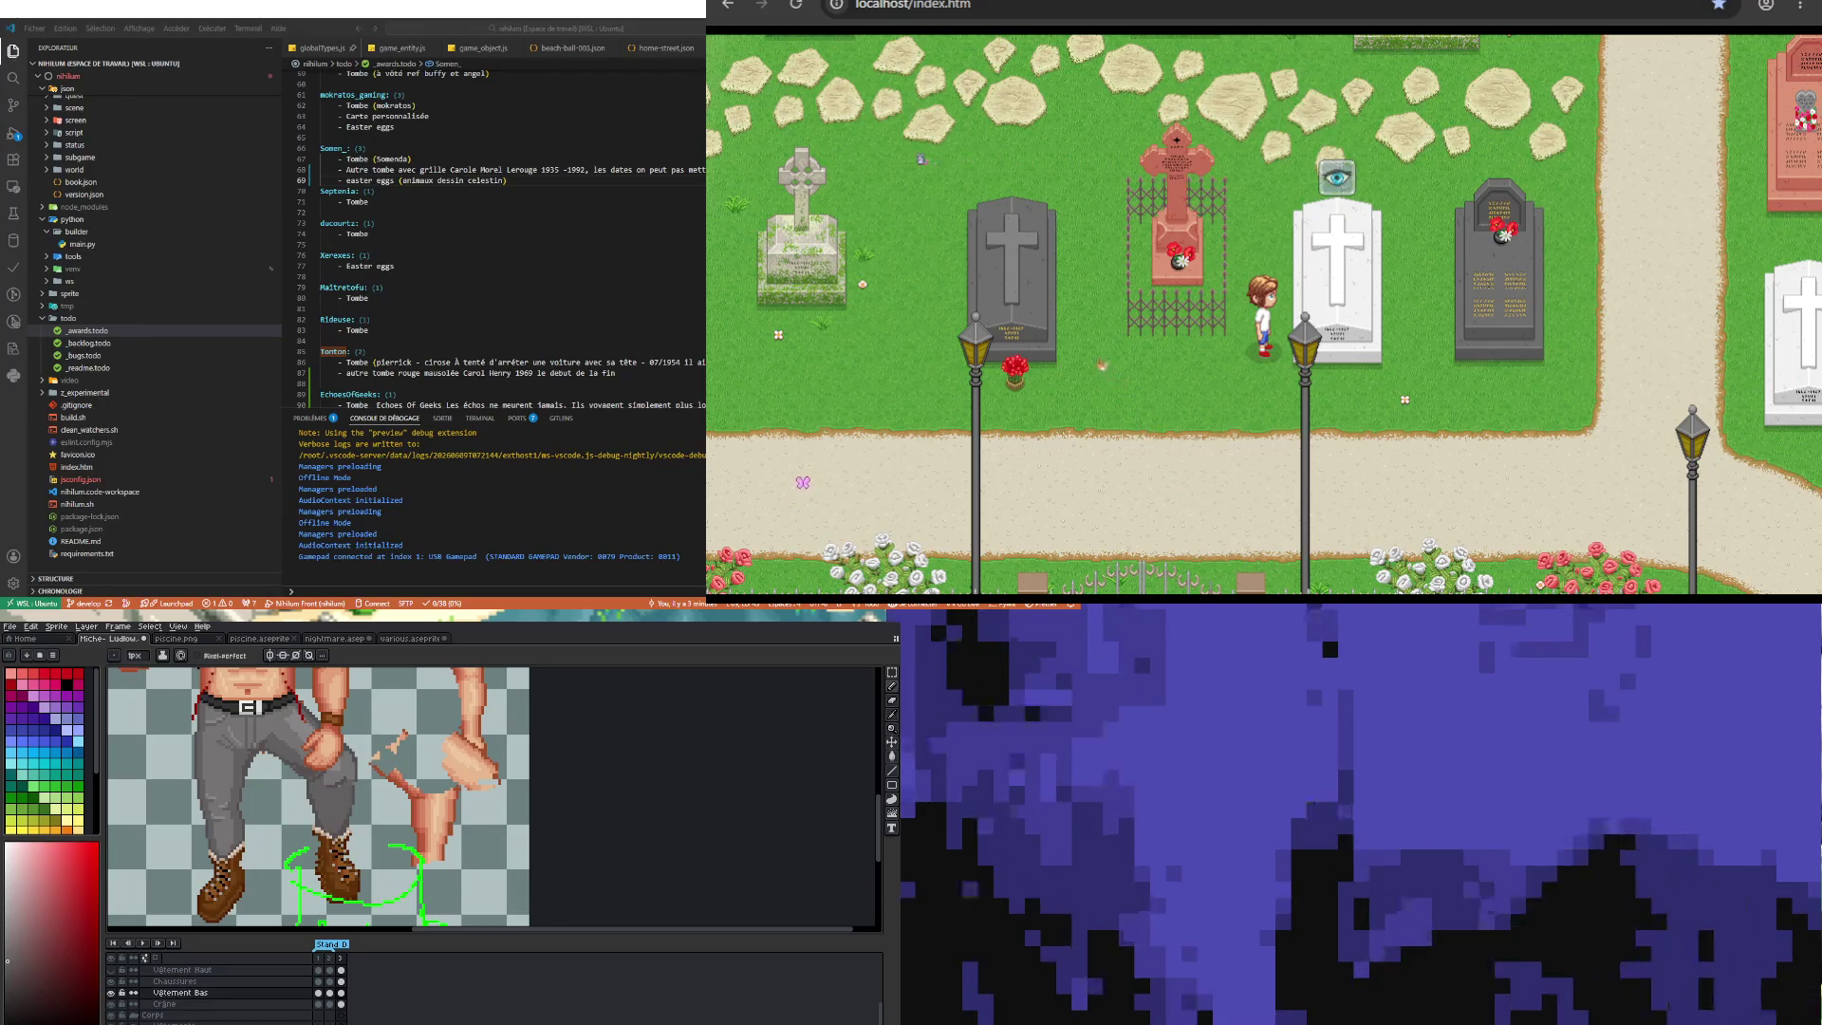
{"action": "scroll", "coordinate": [302, 749], "scroll_direction": "down", "scroll_amount": 3}
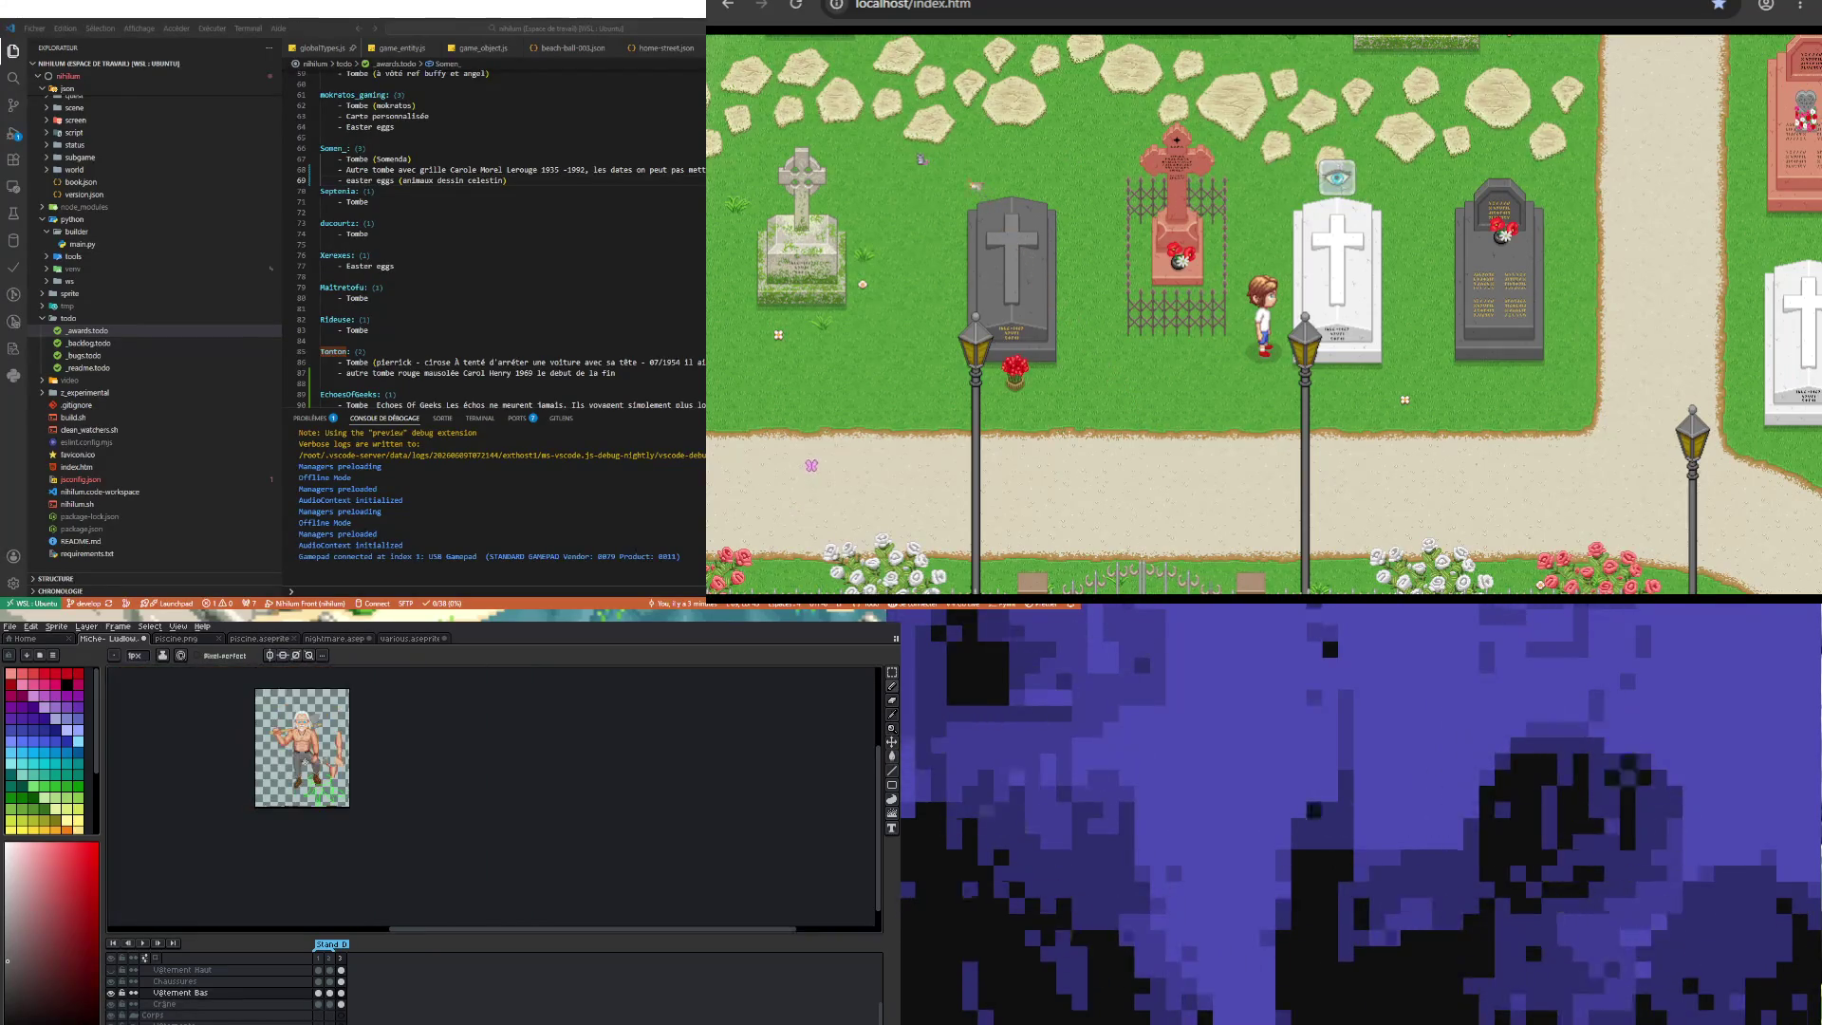
Step: Zoom into the legs and paint darker fold shadows with greys sampled from the pants
{"action": "scroll", "coordinate": [366, 824], "scroll_direction": "up", "scroll_amount": 1}
{"action": "scroll", "coordinate": [366, 823], "scroll_direction": "up", "scroll_amount": 1}
{"action": "scroll", "coordinate": [367, 823], "scroll_direction": "up", "scroll_amount": 1}
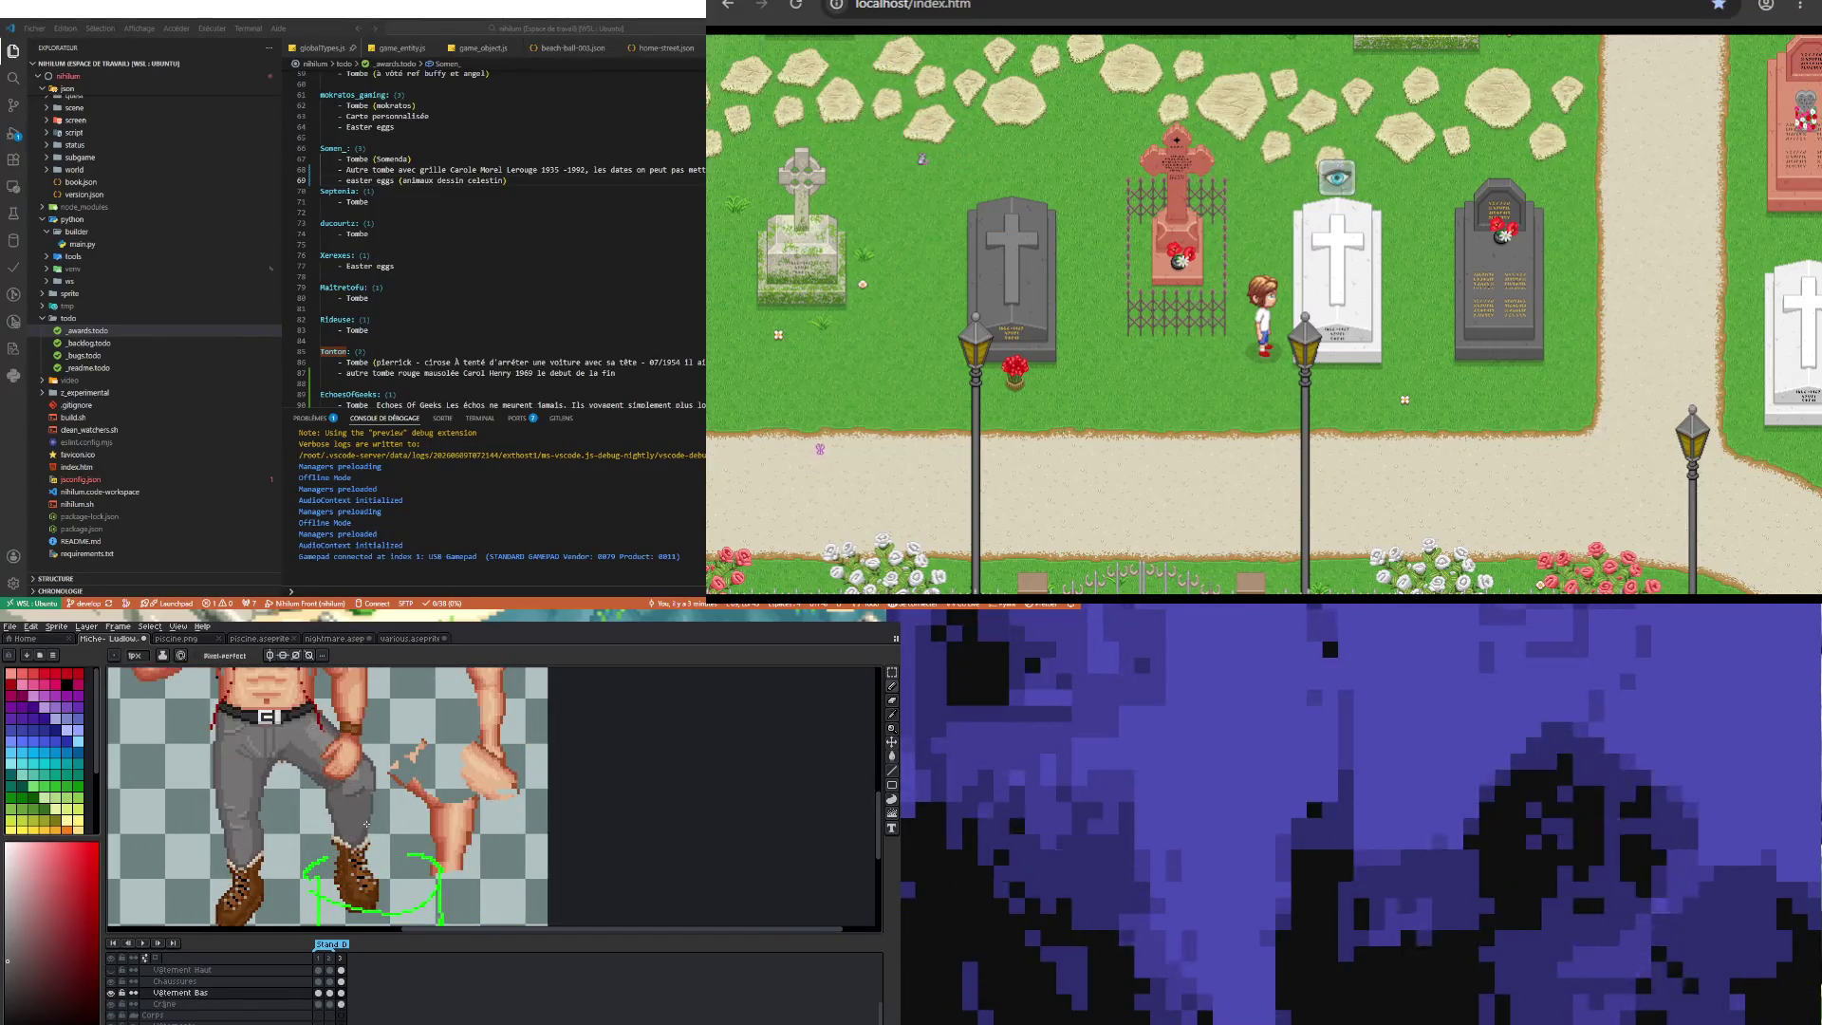
{"action": "scroll", "coordinate": [370, 842], "scroll_direction": "up", "scroll_amount": 1}
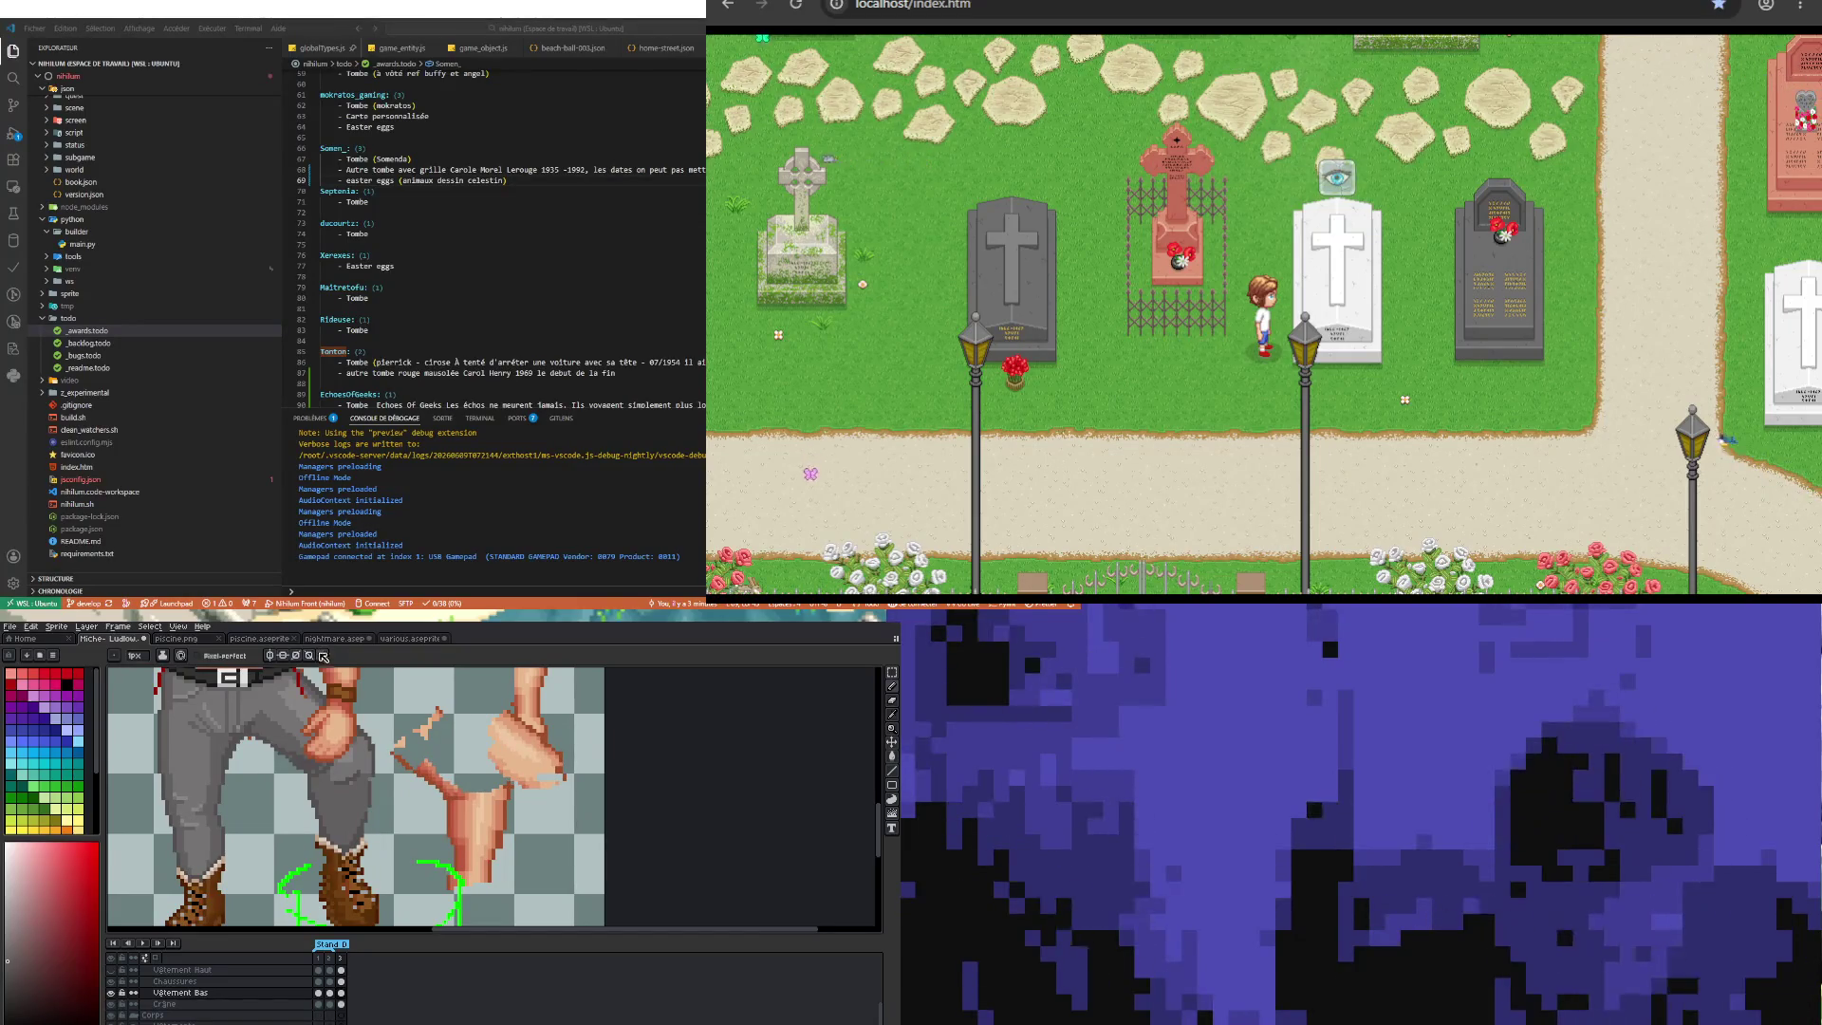
{"action": "key", "text": "i"}
{"action": "left_click", "coordinate": [325, 814]}
{"action": "key", "text": "b"}
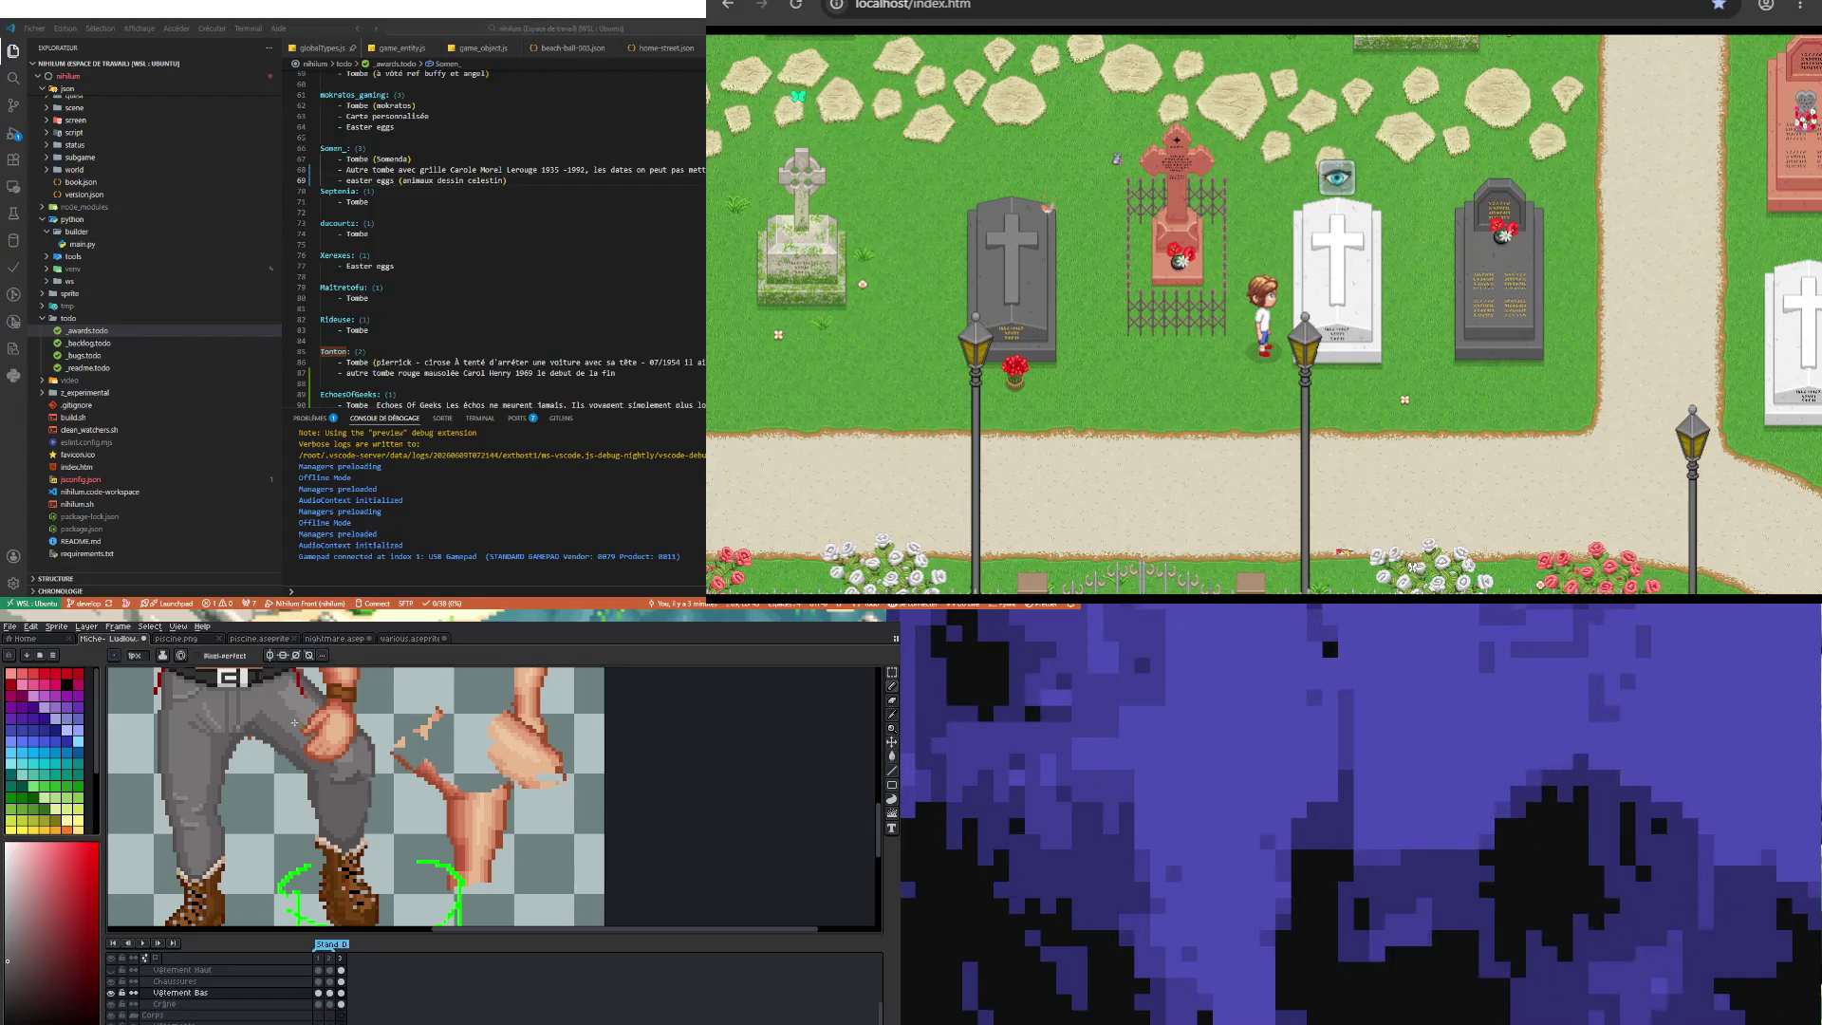
{"action": "key", "text": "i"}
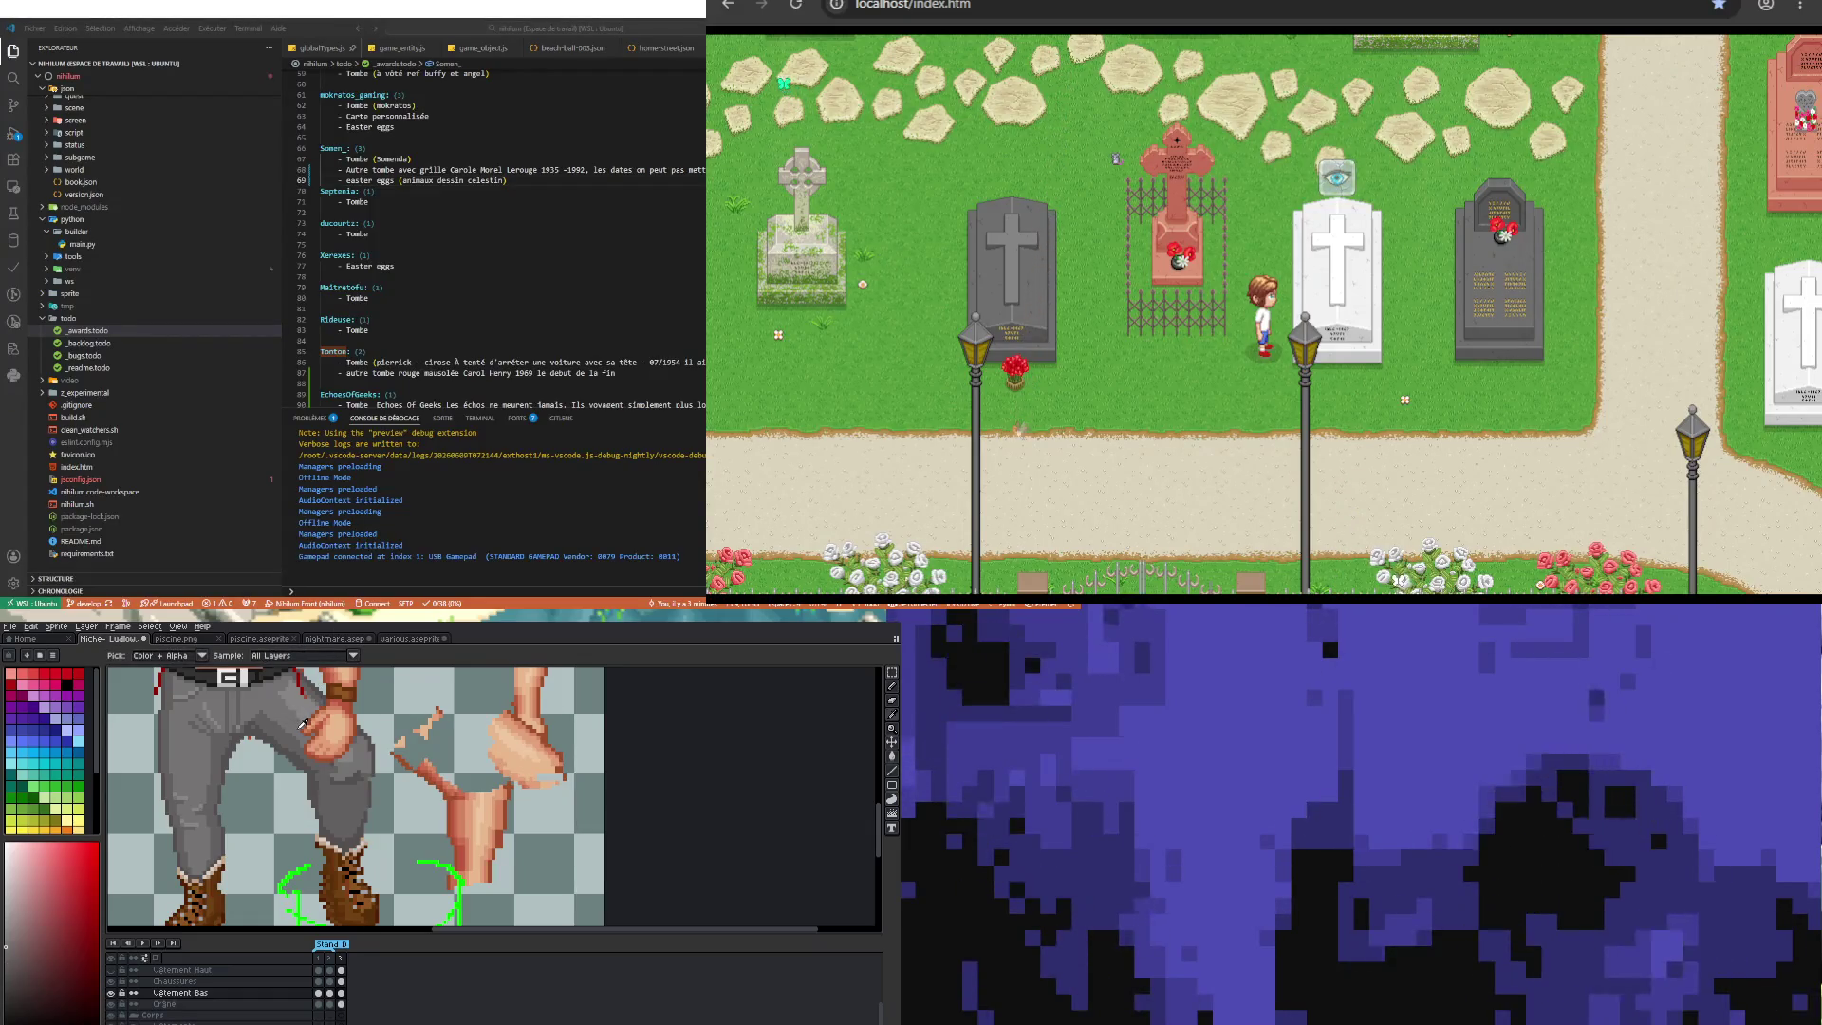
{"action": "key", "text": "b"}
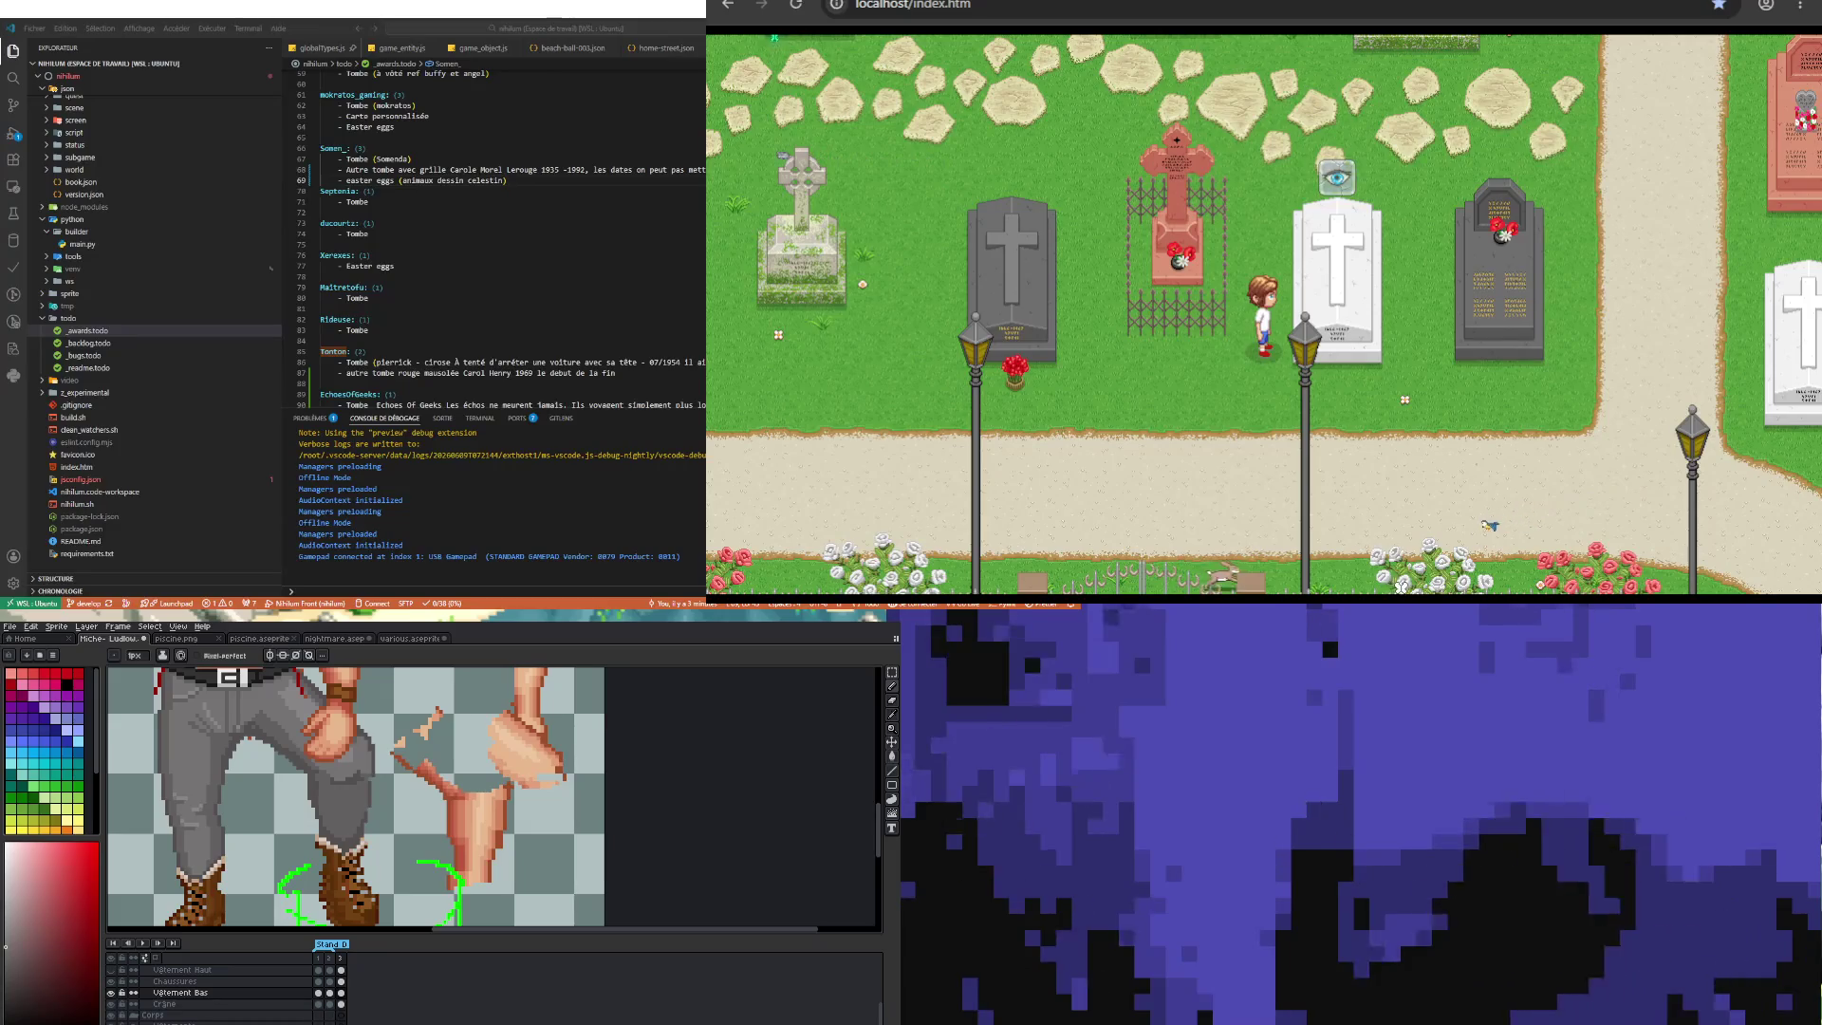
{"action": "left_click", "coordinate": [291, 736], "text": "alt"}
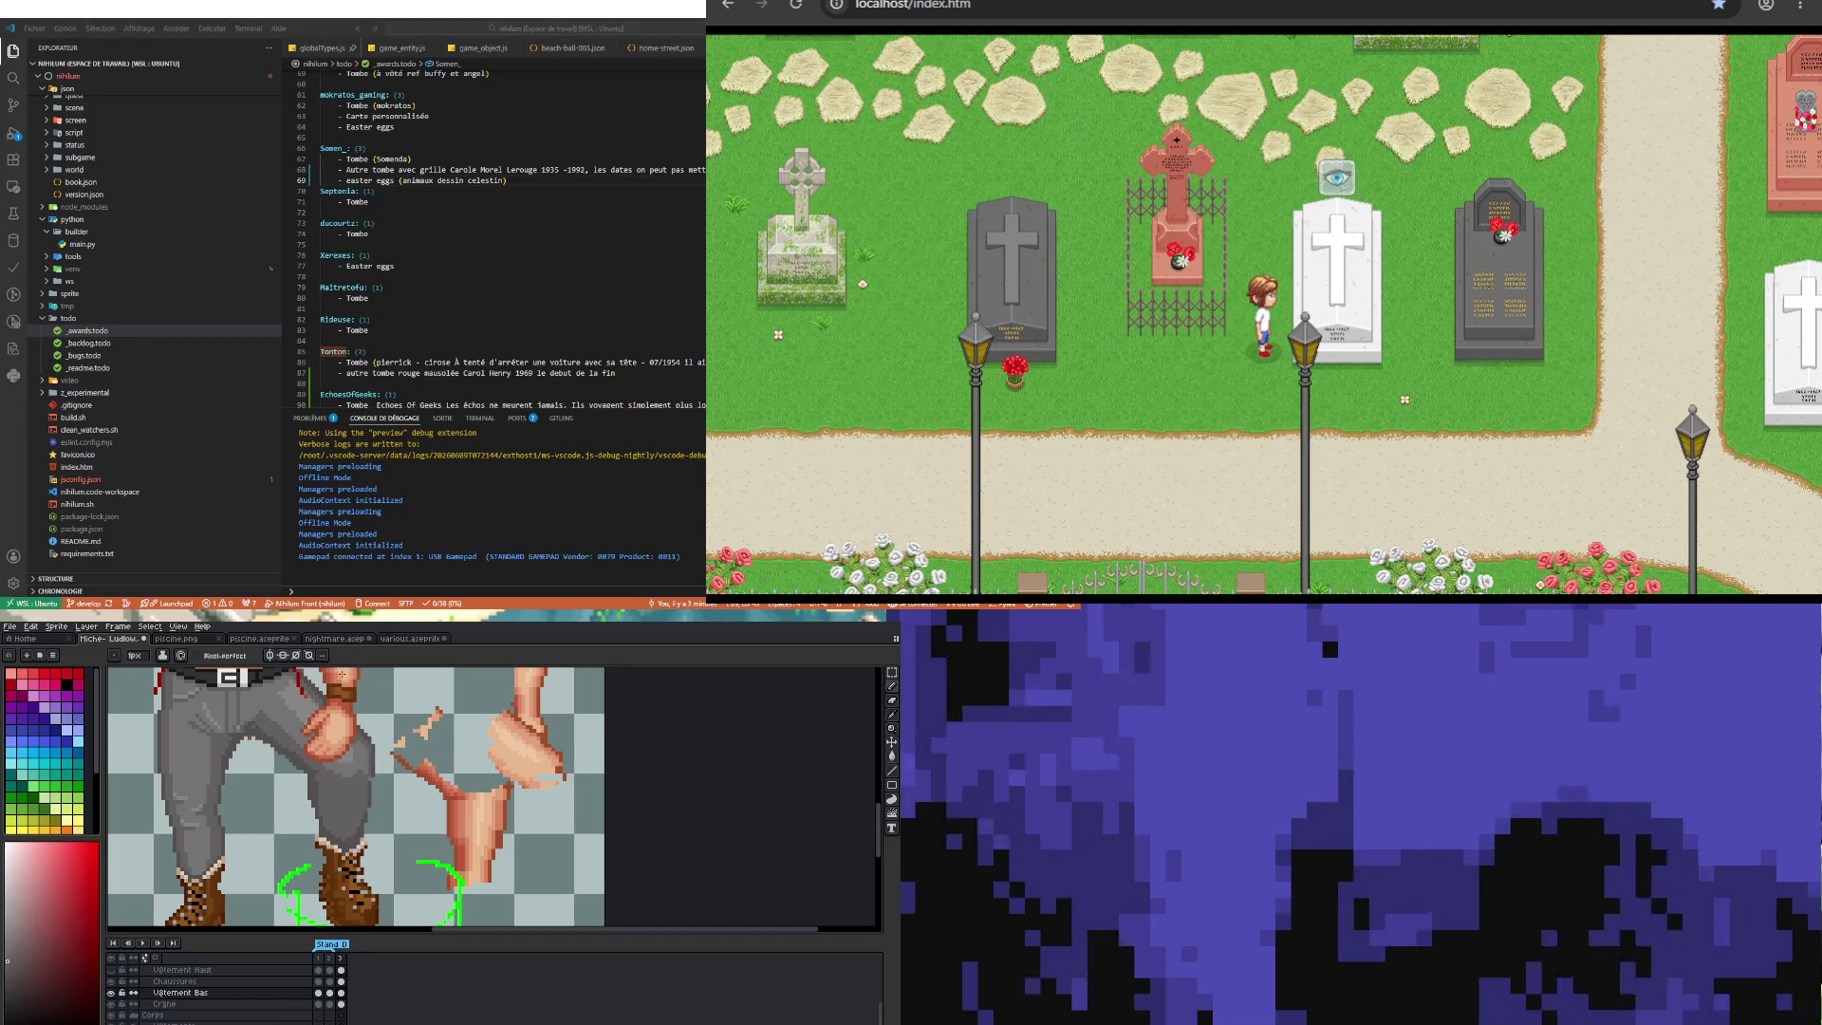
{"action": "key", "text": "alt"}
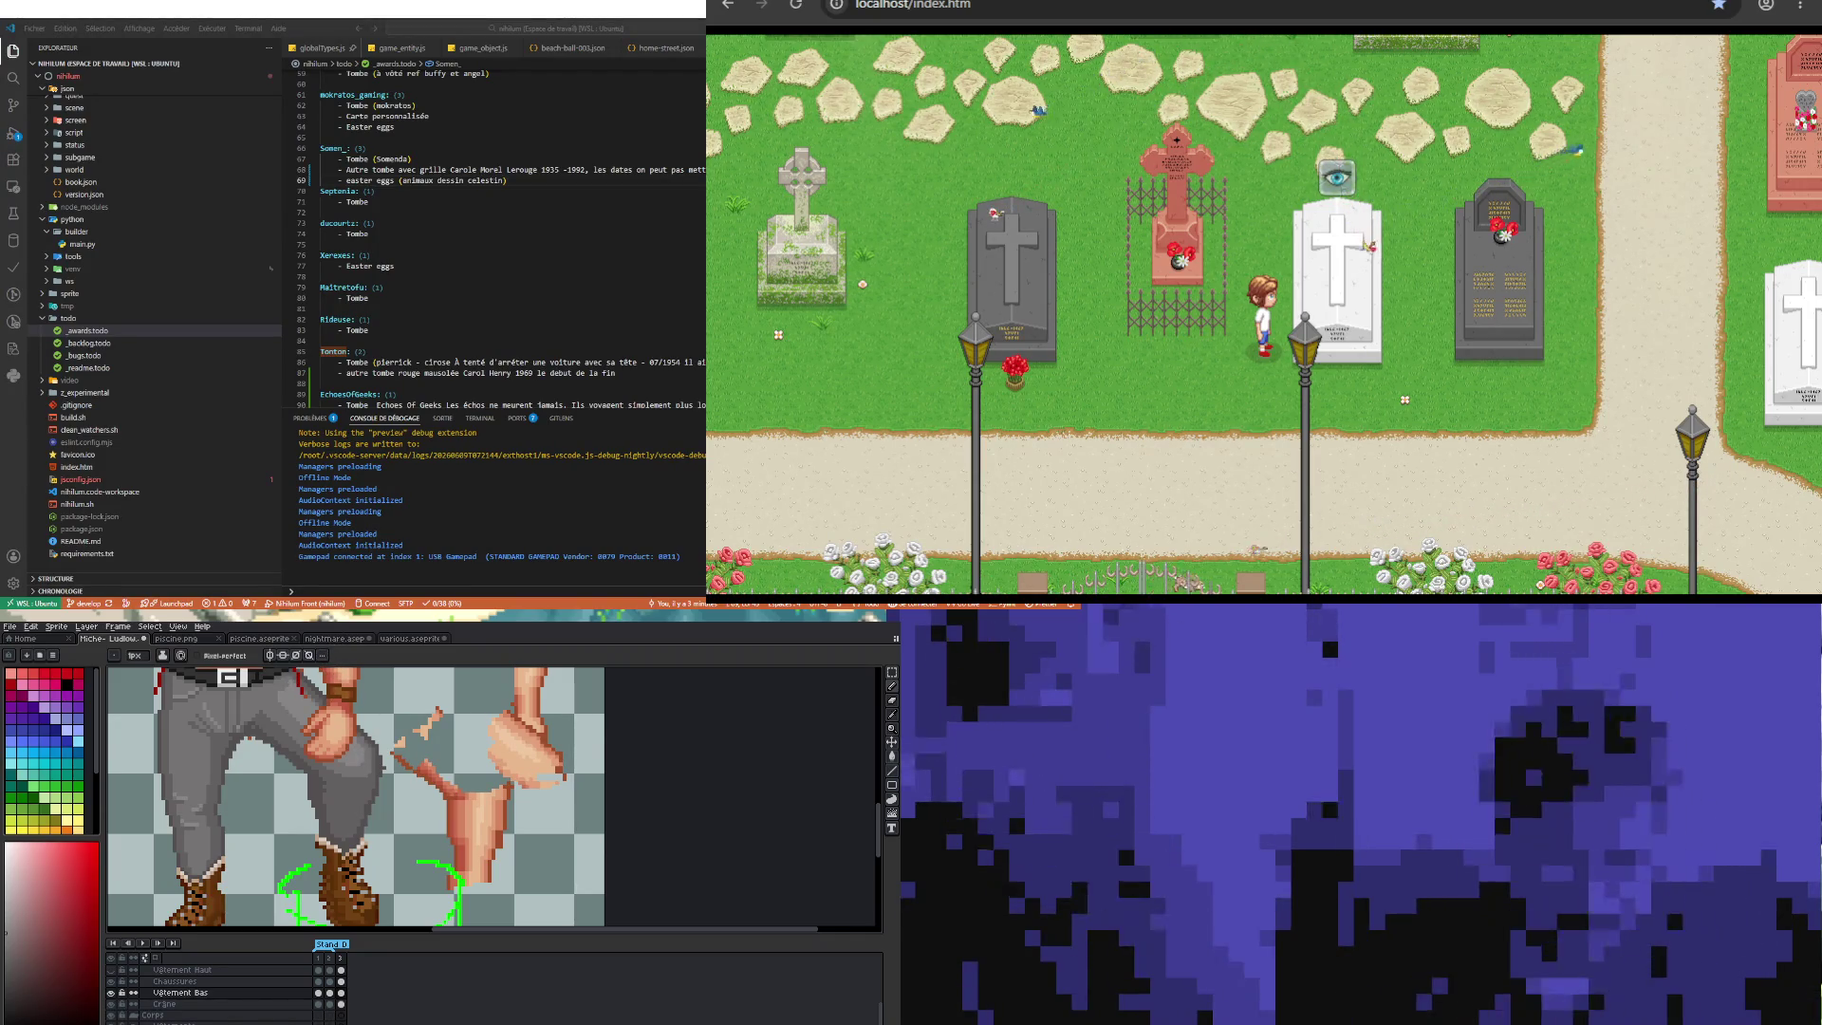
Step: Zoom on the legs and retouch pants pixels with a sampled colour on Vêtement Bas
{"action": "scroll", "coordinate": [280, 767], "scroll_direction": "down", "scroll_amount": 3}
{"action": "scroll", "coordinate": [280, 767], "scroll_direction": "up", "scroll_amount": 1}
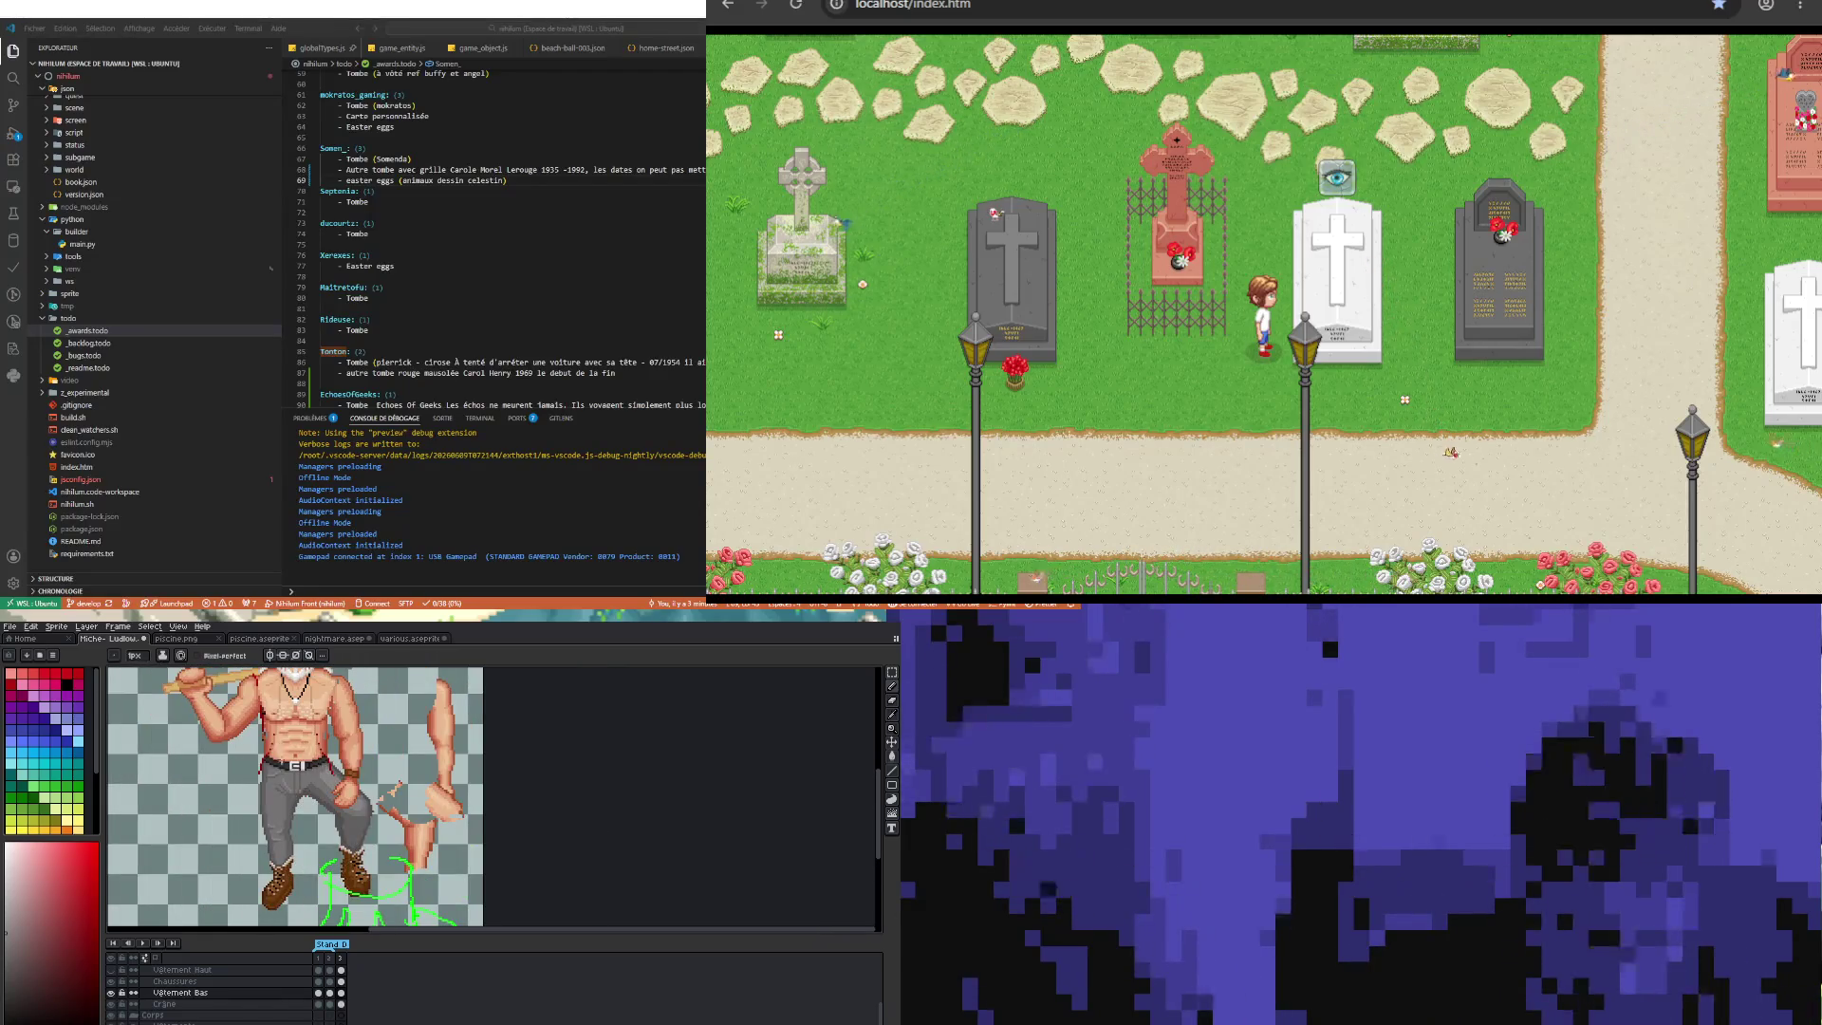
{"action": "scroll", "coordinate": [283, 790], "scroll_direction": "up", "scroll_amount": 1}
{"action": "scroll", "coordinate": [315, 783], "scroll_direction": "up", "scroll_amount": 1}
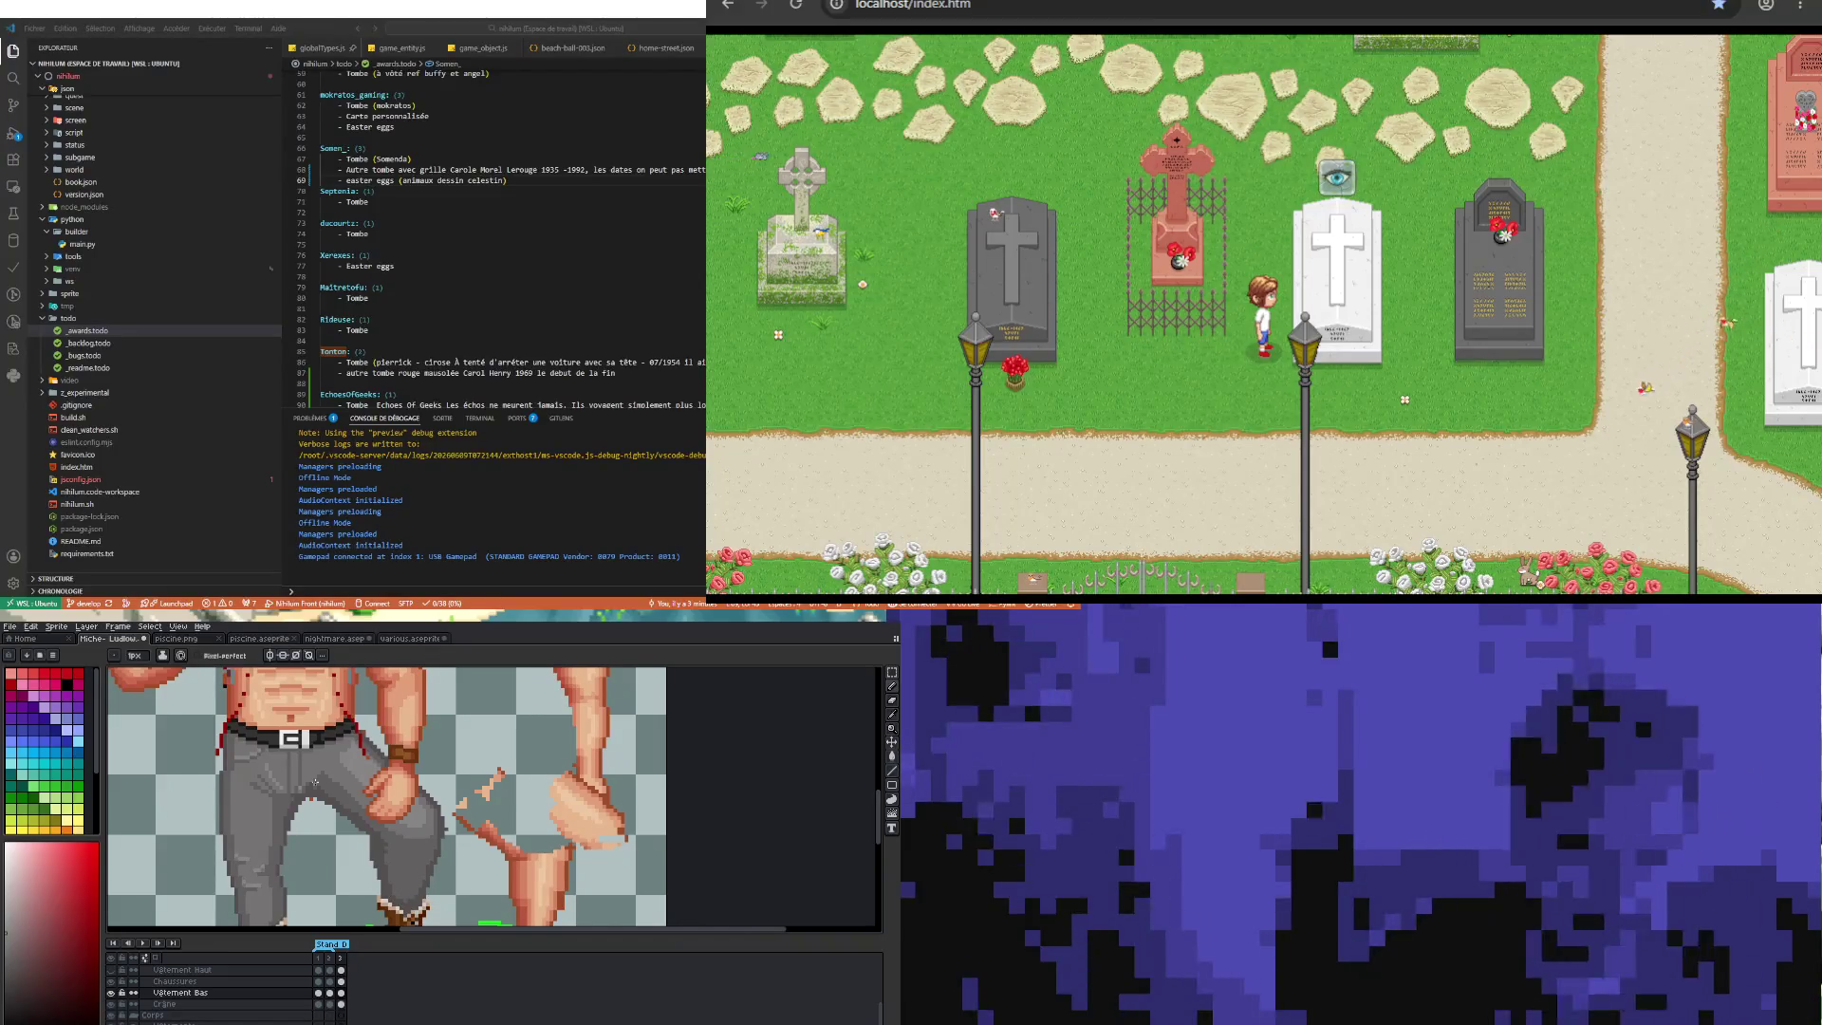
{"action": "key", "text": "i"}
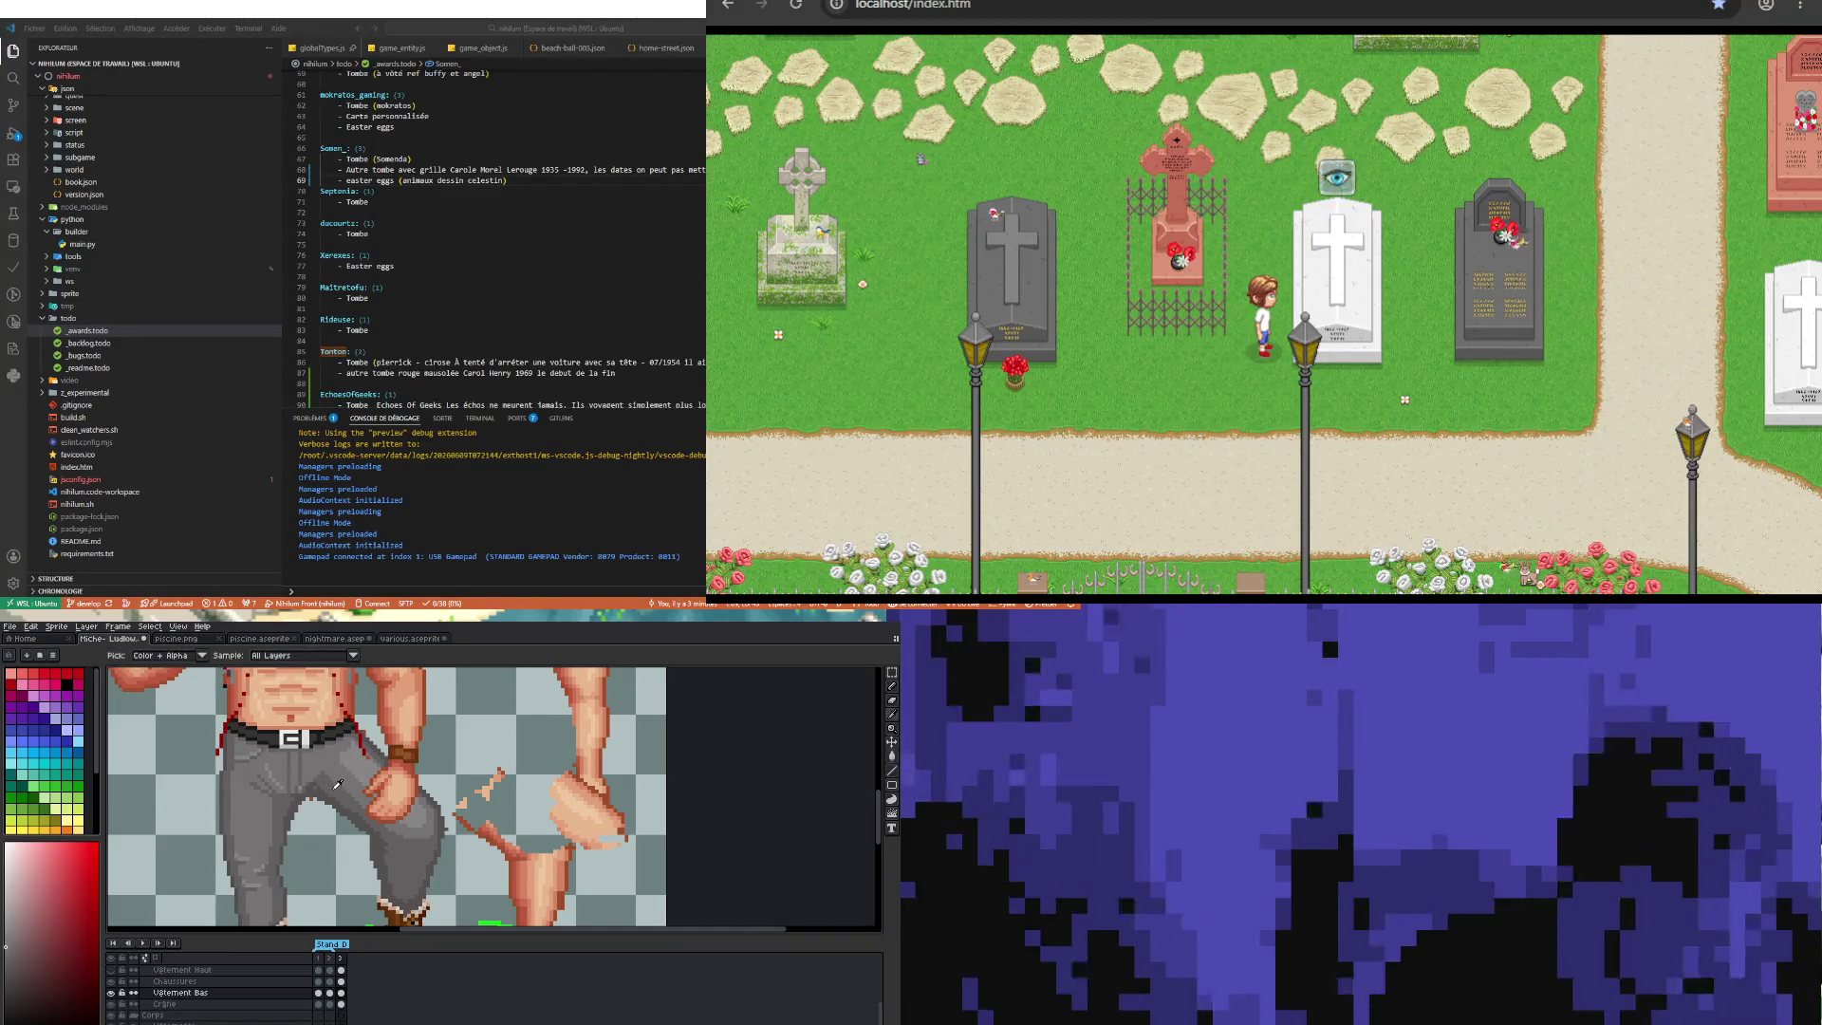
{"action": "key", "text": "b"}
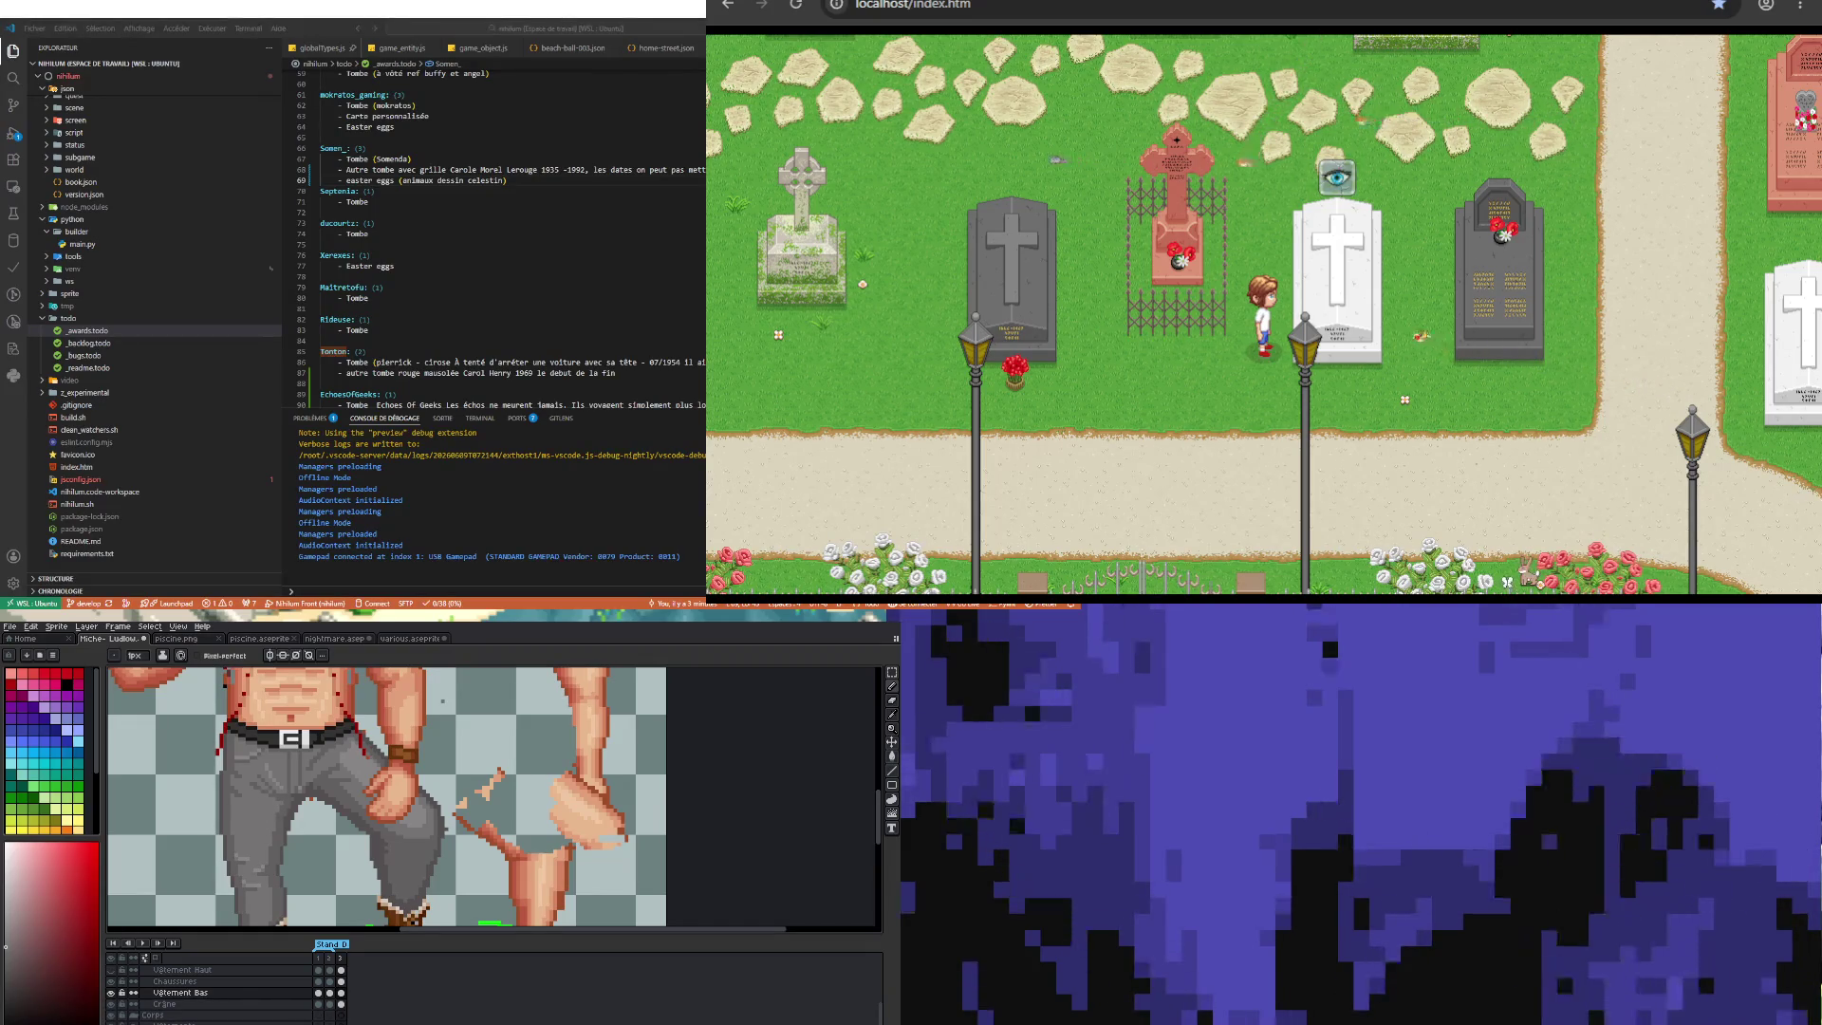
Step: Marquee the right boot on the Chaussures layer, nudge it up one pixel and commit
{"action": "scroll", "coordinate": [401, 767], "scroll_direction": "down", "scroll_amount": 2}
{"action": "scroll", "coordinate": [401, 768], "scroll_direction": "down", "scroll_amount": 2}
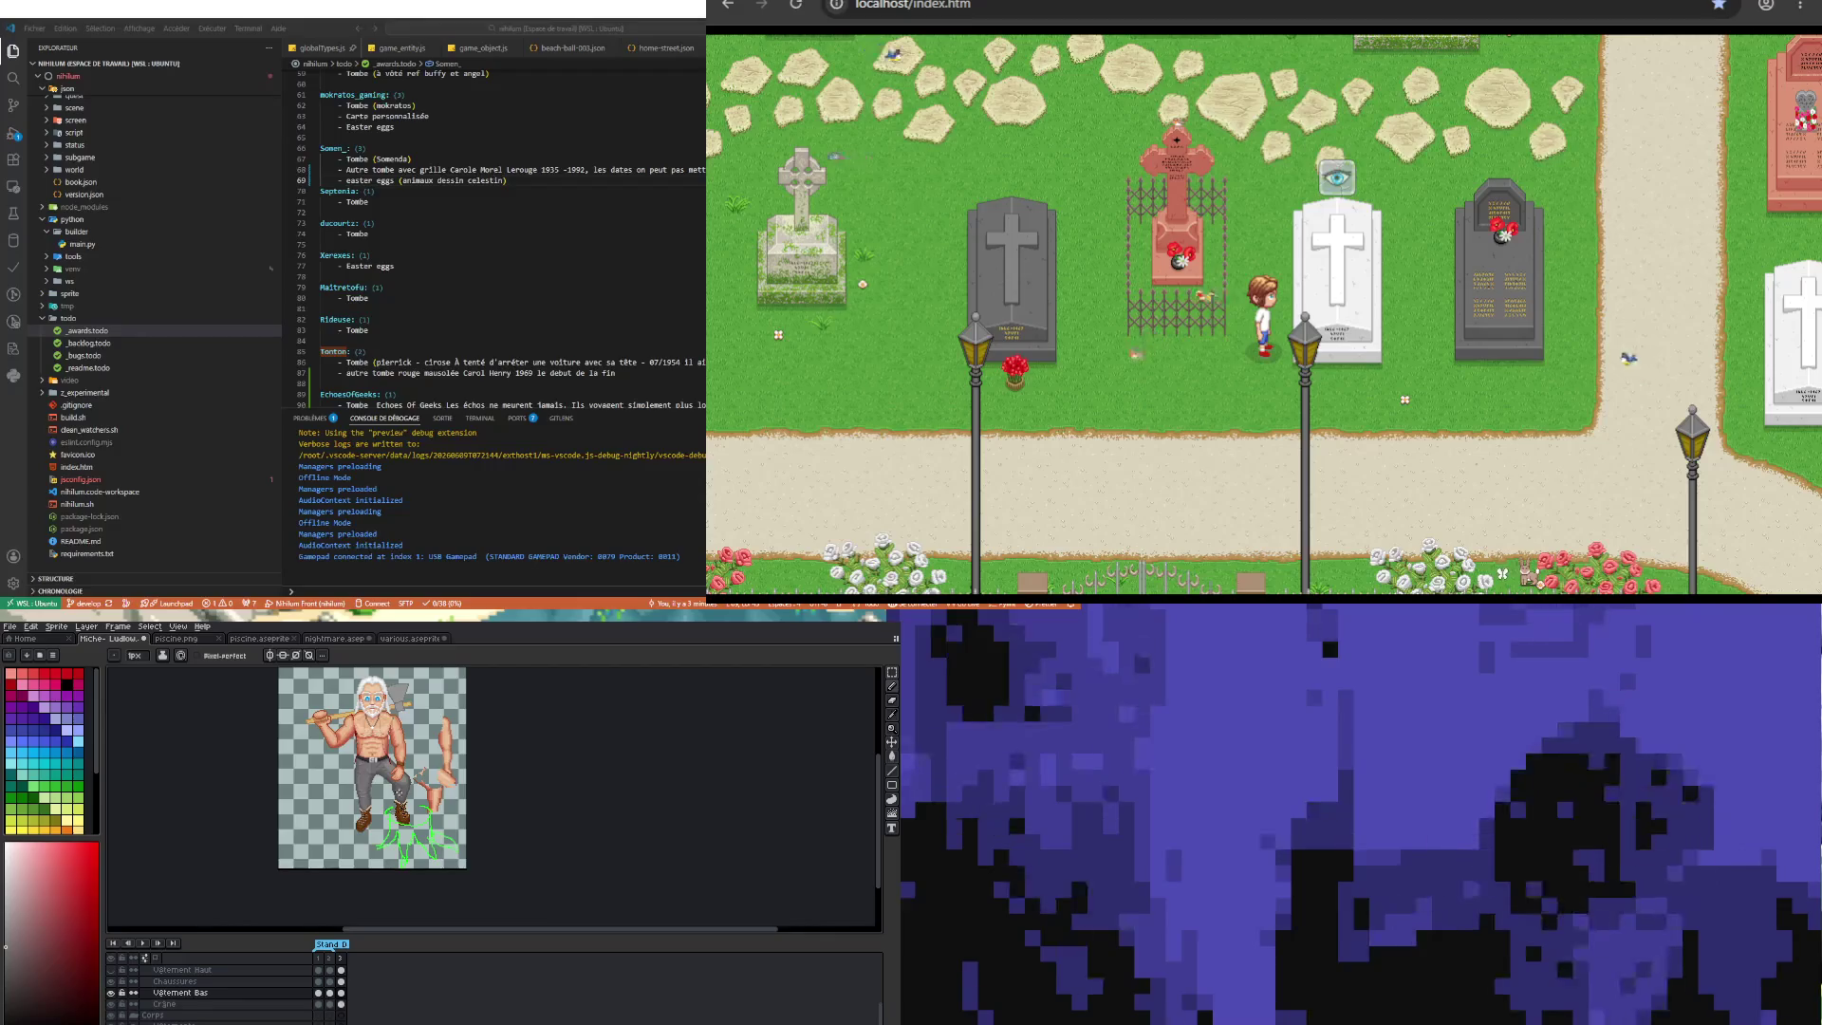
{"action": "scroll", "coordinate": [385, 812], "scroll_direction": "up", "scroll_amount": 3}
{"action": "scroll", "coordinate": [381, 817], "scroll_direction": "down", "scroll_amount": 3}
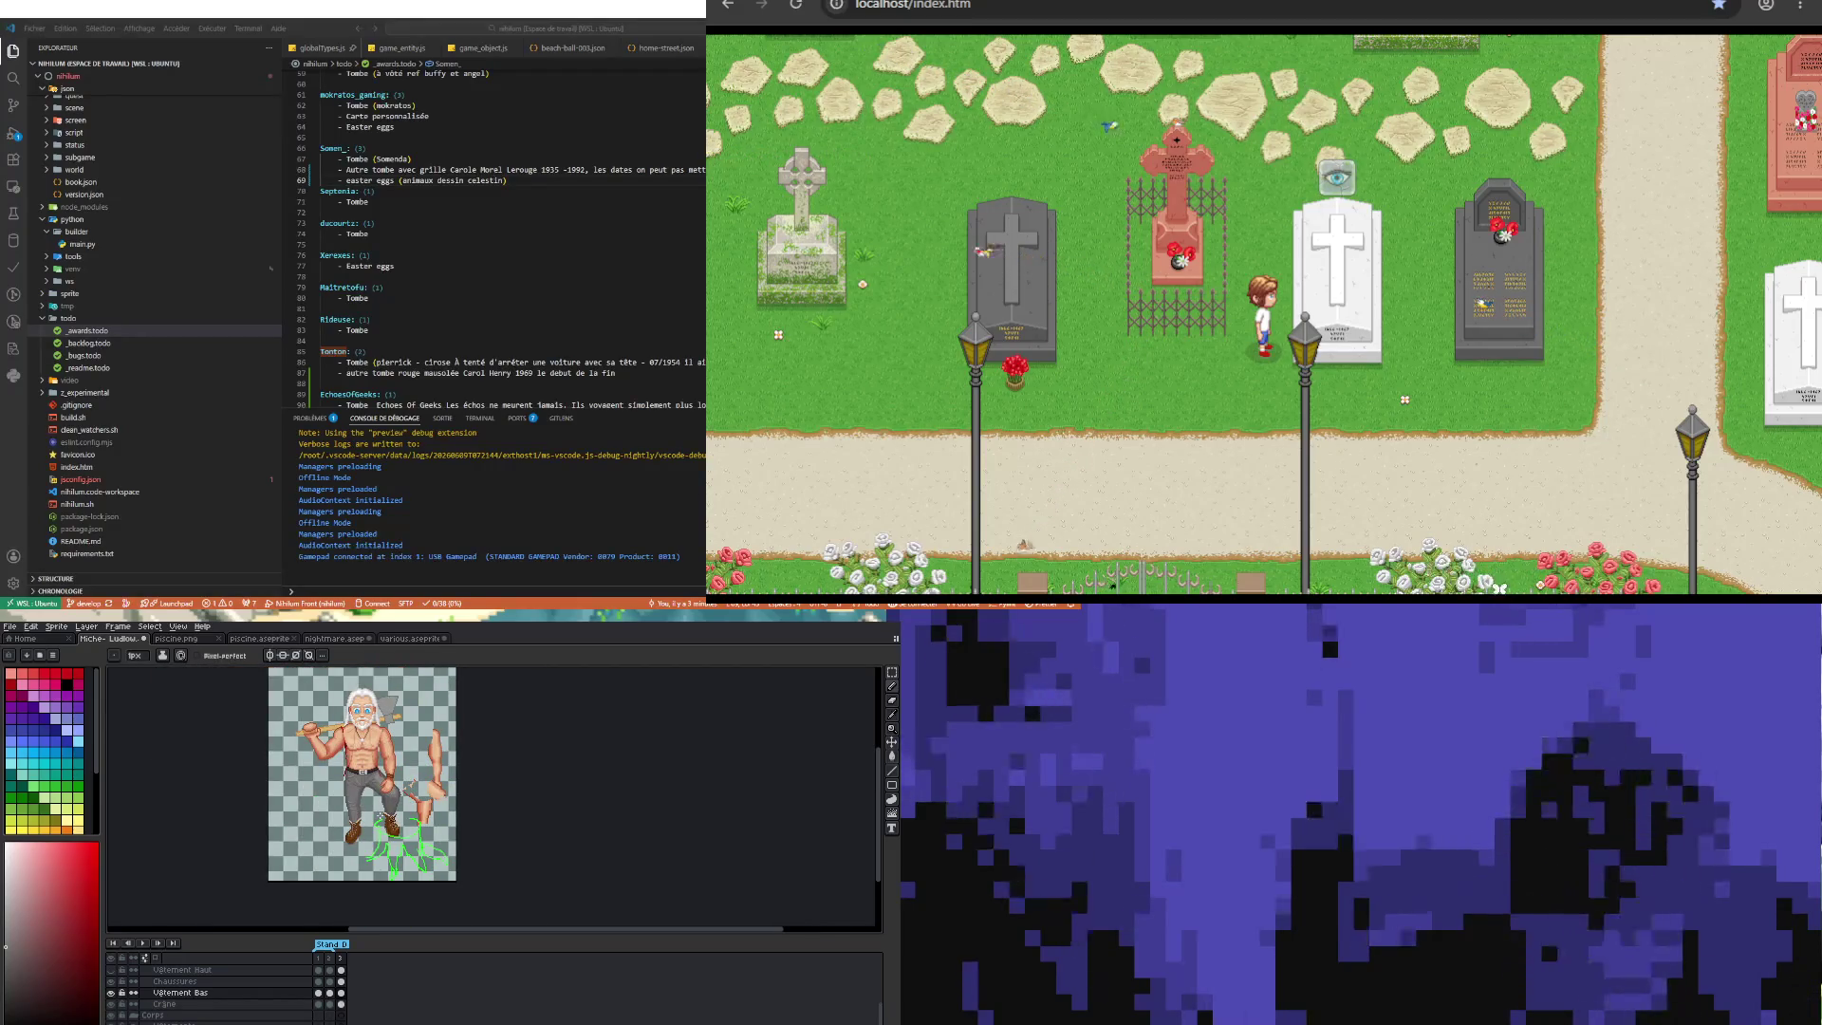
{"action": "scroll", "coordinate": [387, 847], "scroll_direction": "up", "scroll_amount": 2}
{"action": "scroll", "coordinate": [398, 834], "scroll_direction": "up", "scroll_amount": 1}
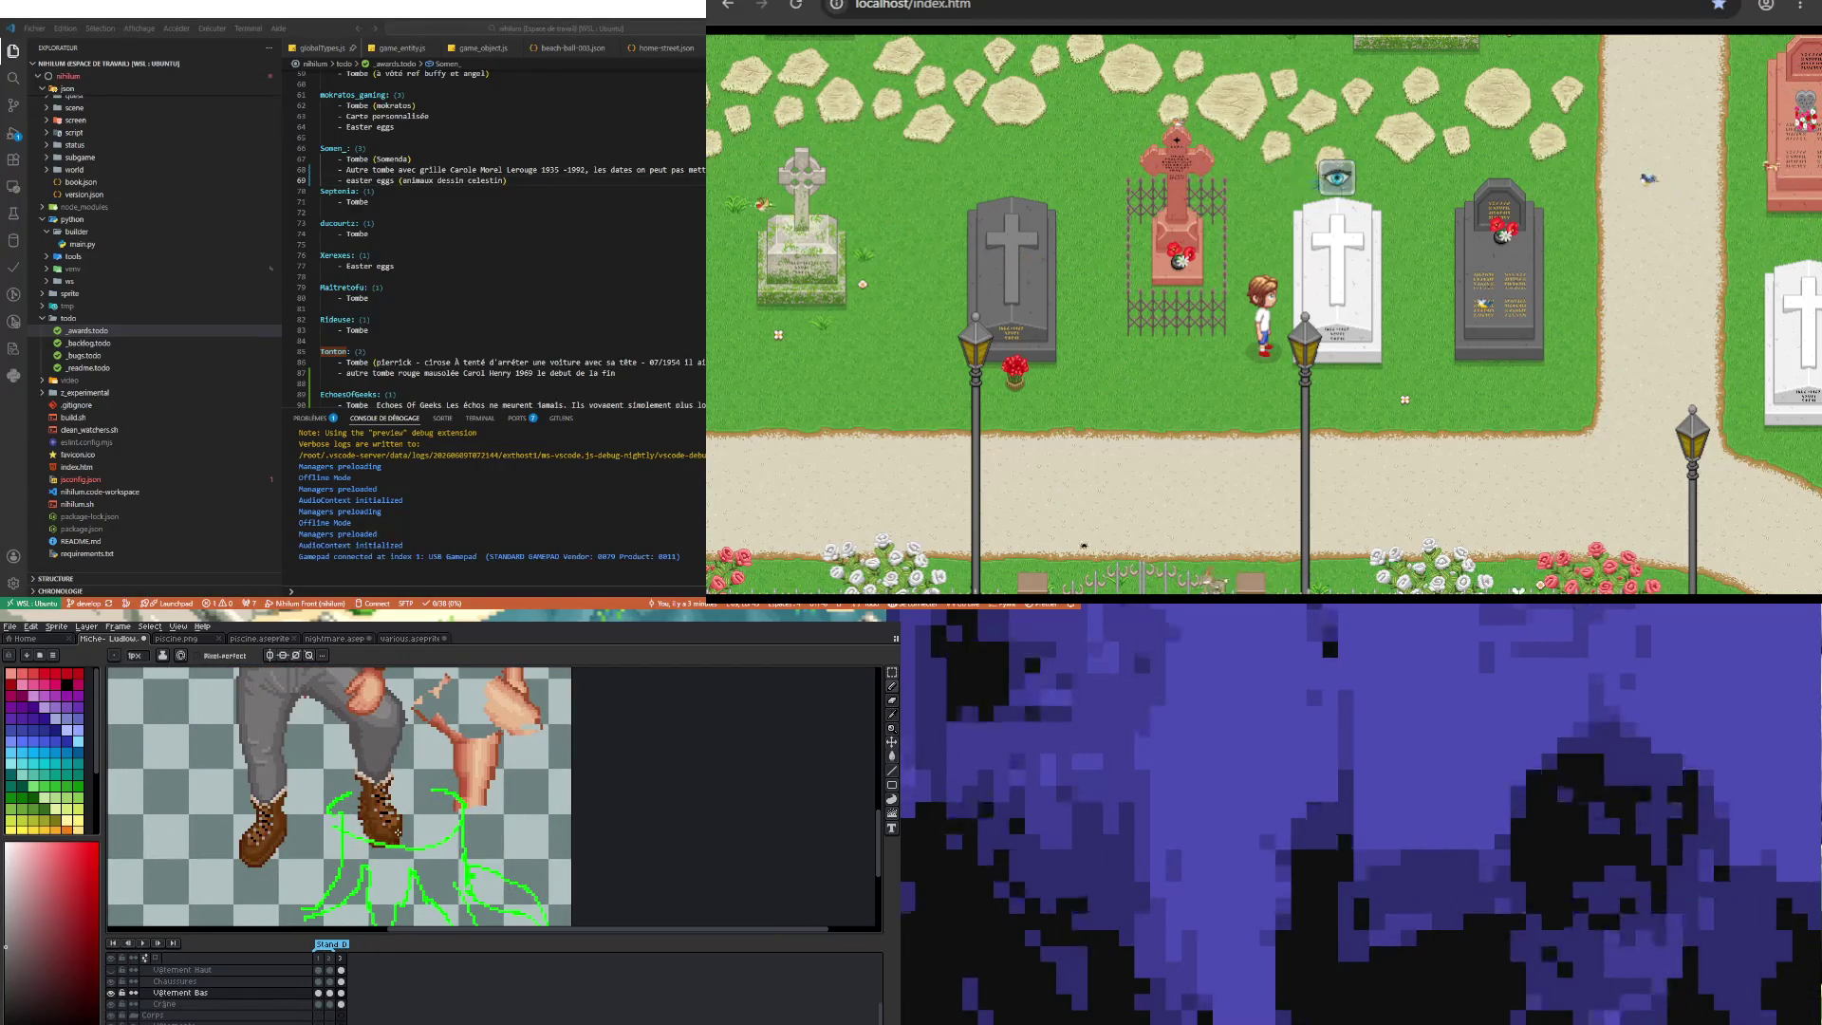
{"action": "key", "text": "m"}
{"action": "left_click_drag", "start_coordinate": [347, 862], "coordinate": [427, 814]}
{"action": "key", "text": "ctrl+t"}
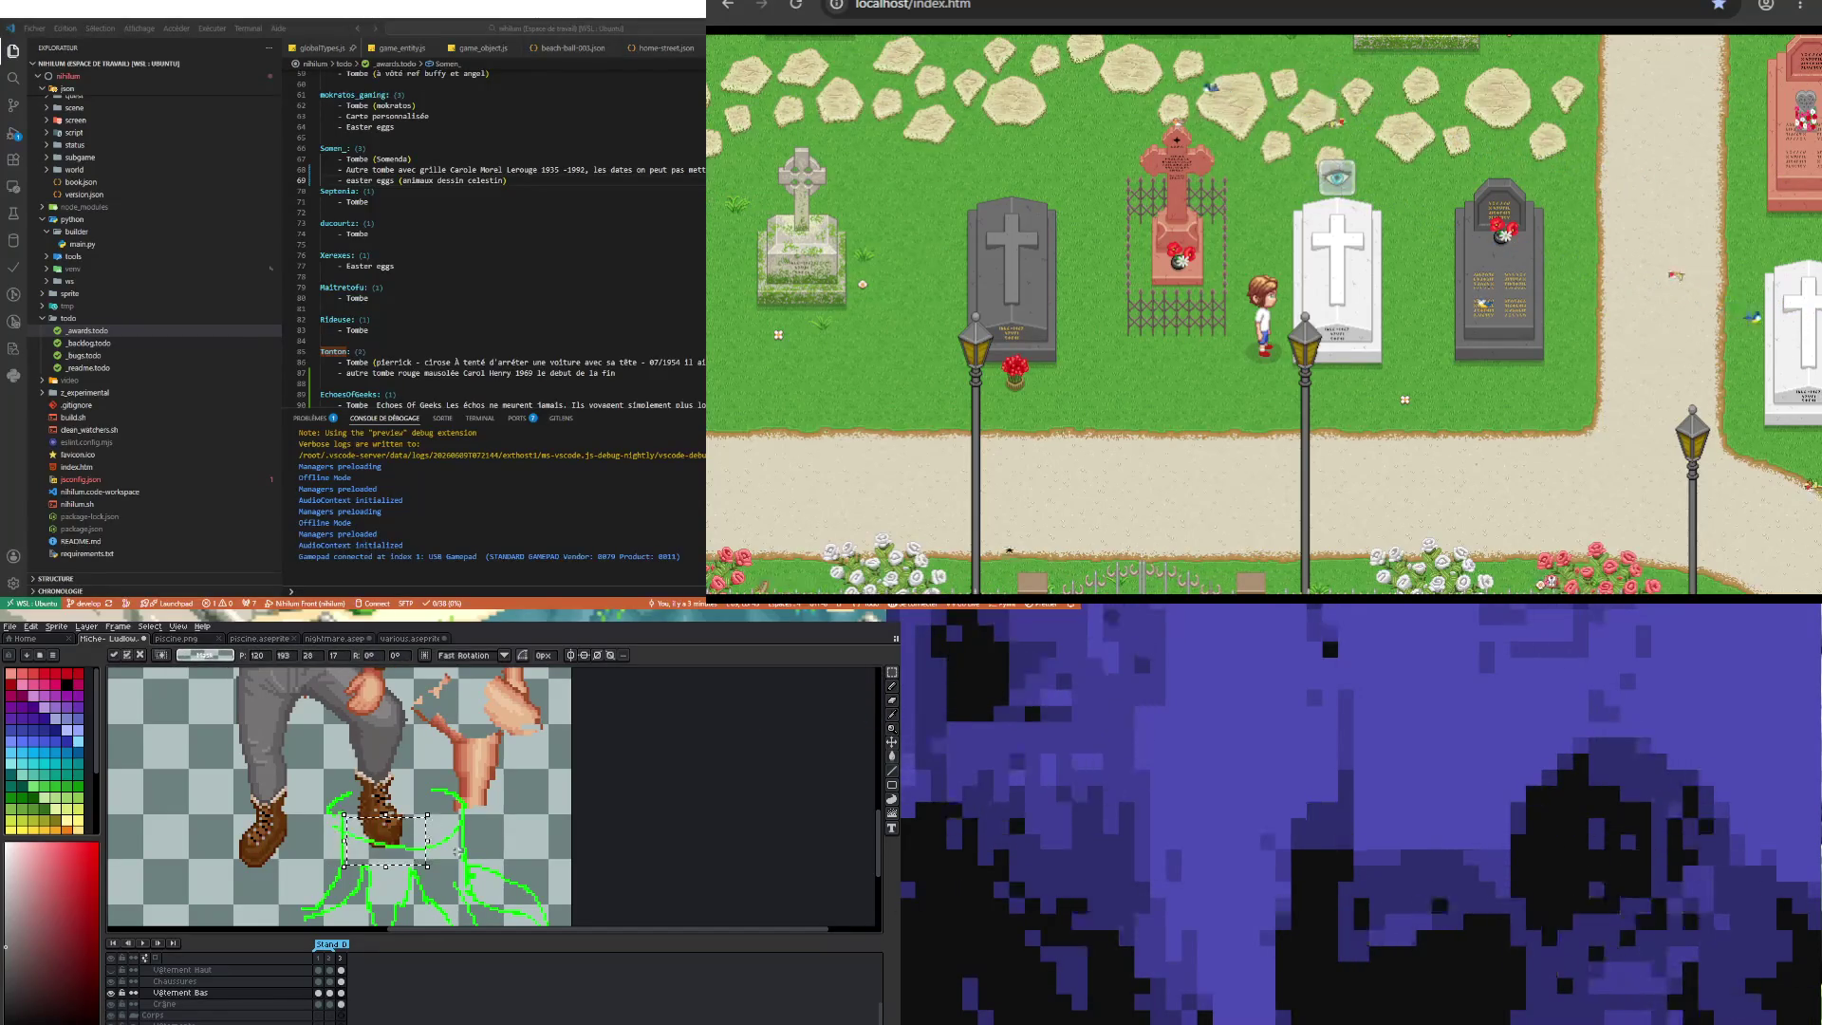
{"action": "left_click", "coordinate": [342, 982]}
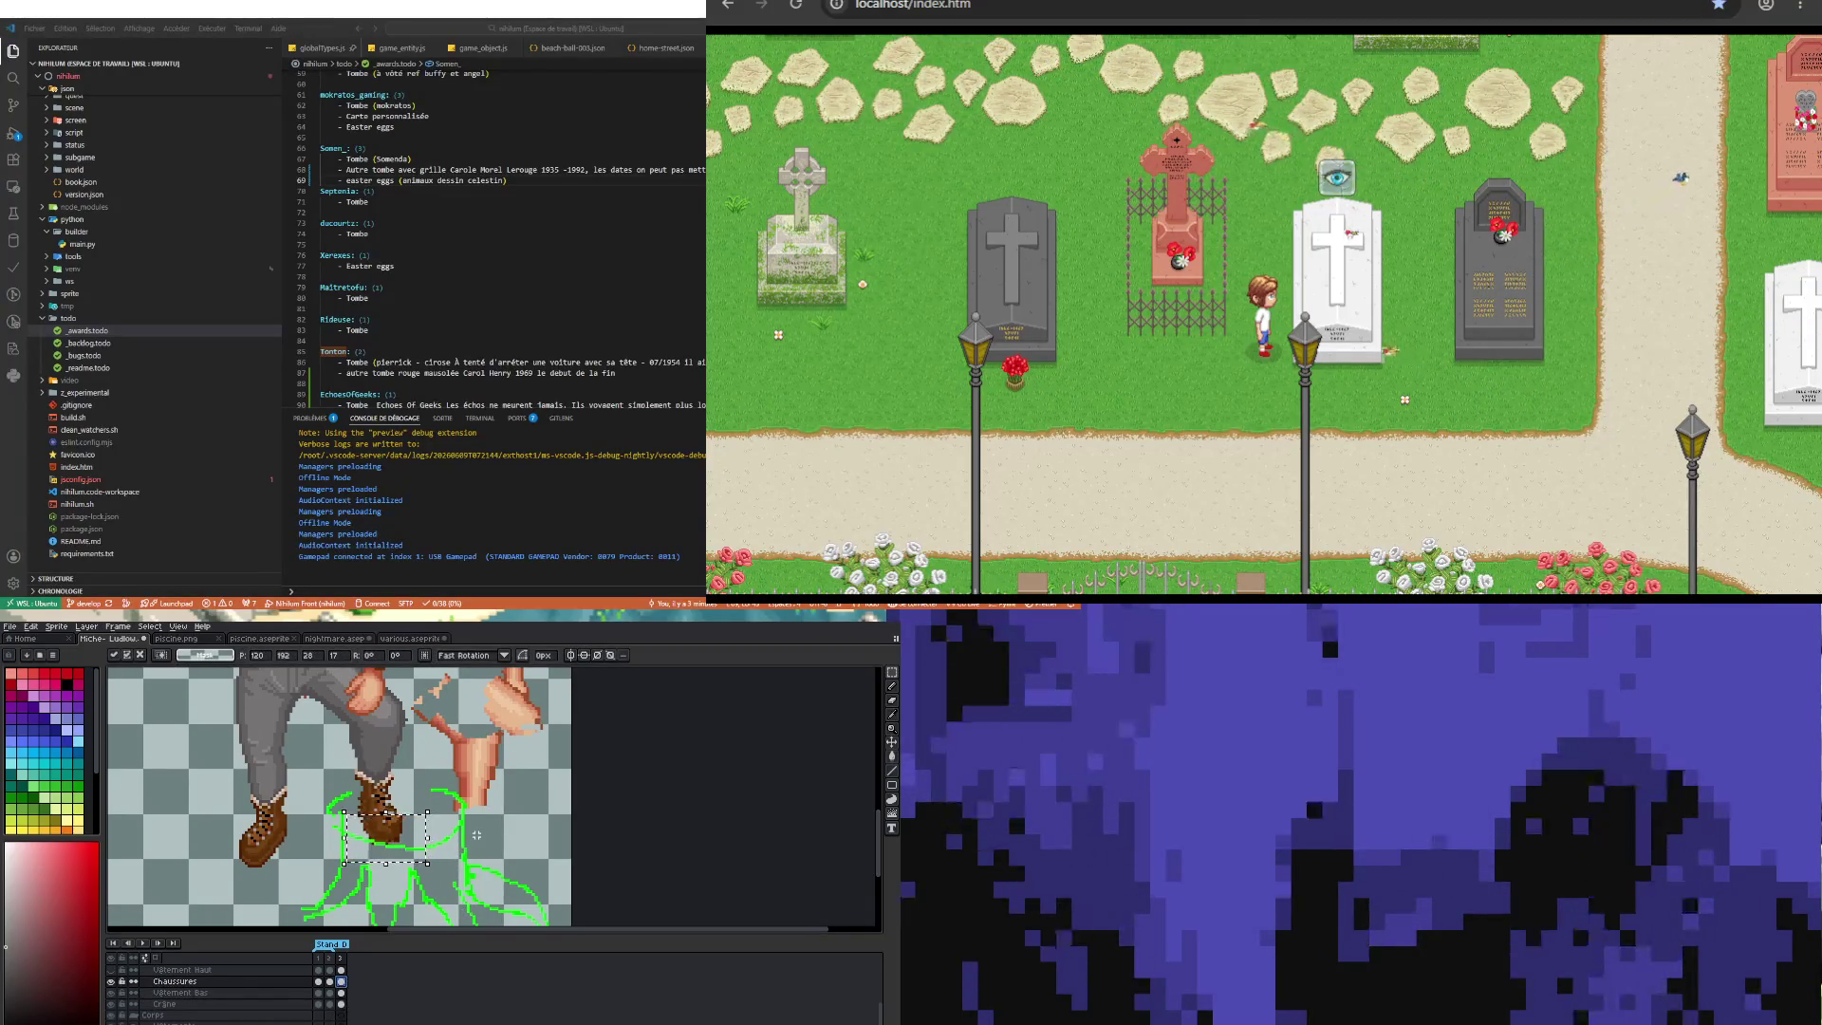
{"action": "key", "text": "Up"}
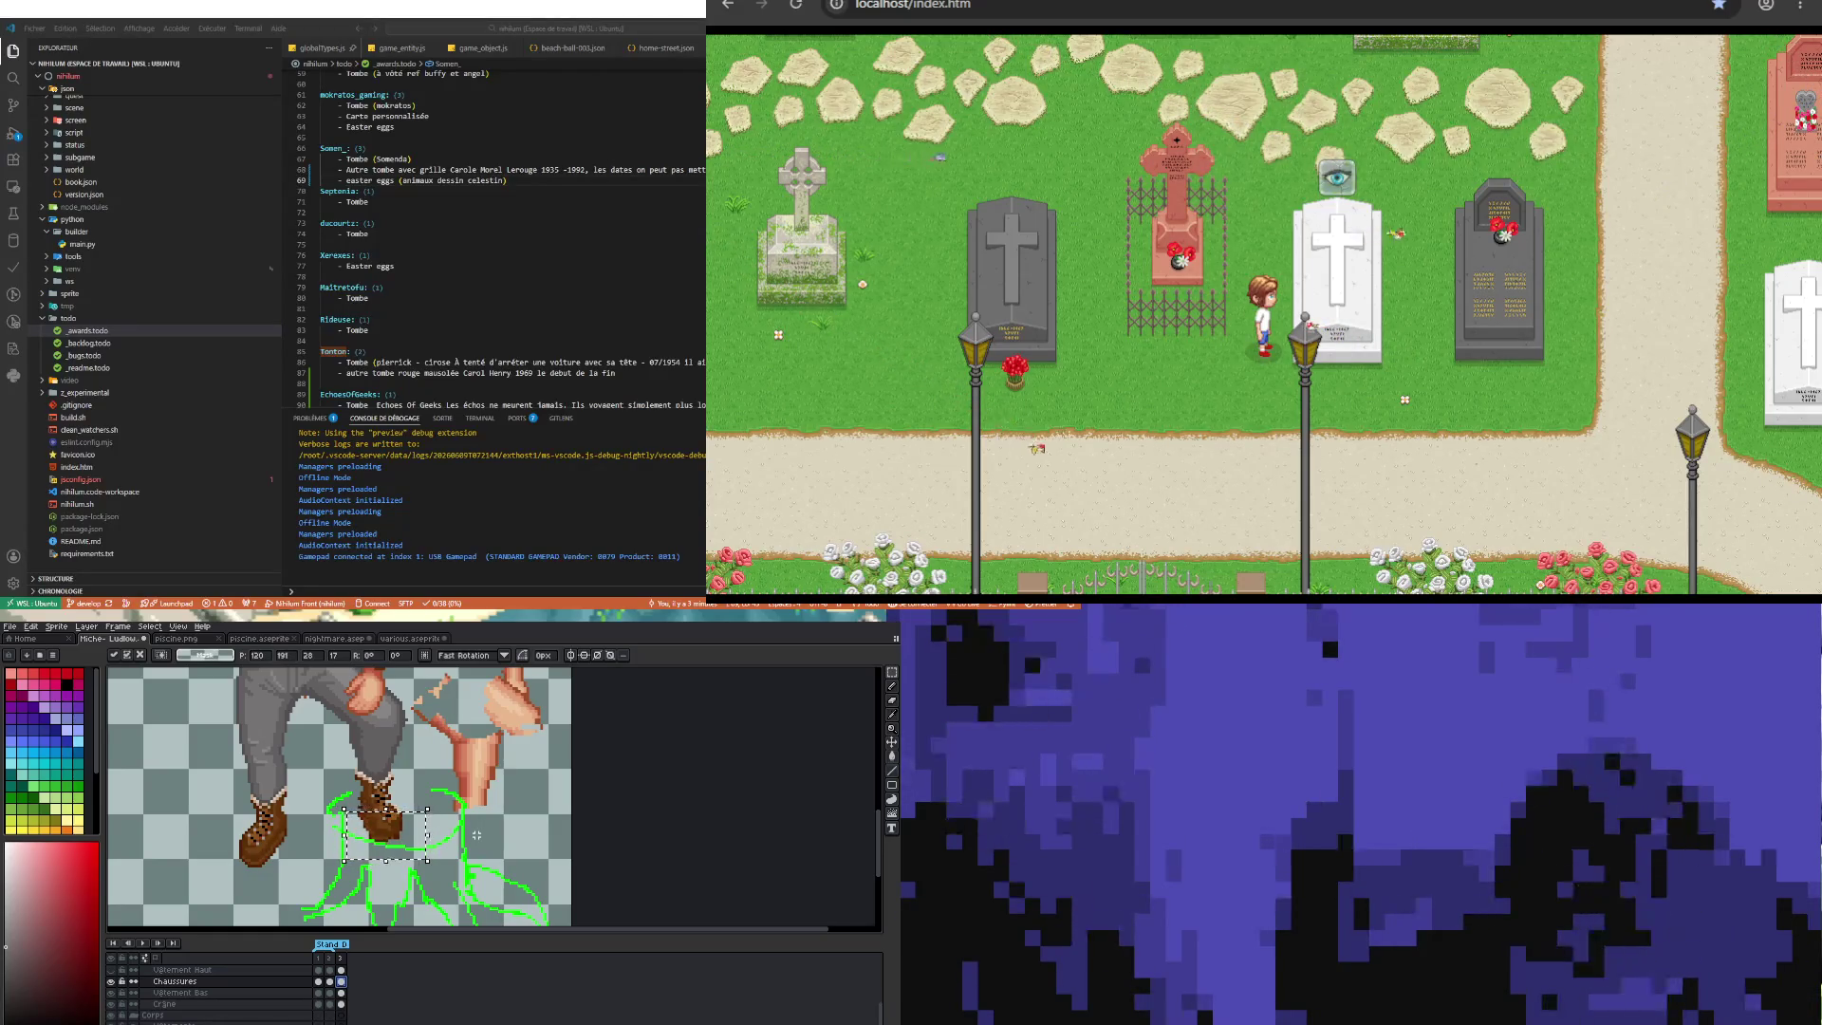
{"action": "key", "text": "ctrl+d"}
{"action": "scroll", "coordinate": [388, 847], "scroll_direction": "down", "scroll_amount": 3}
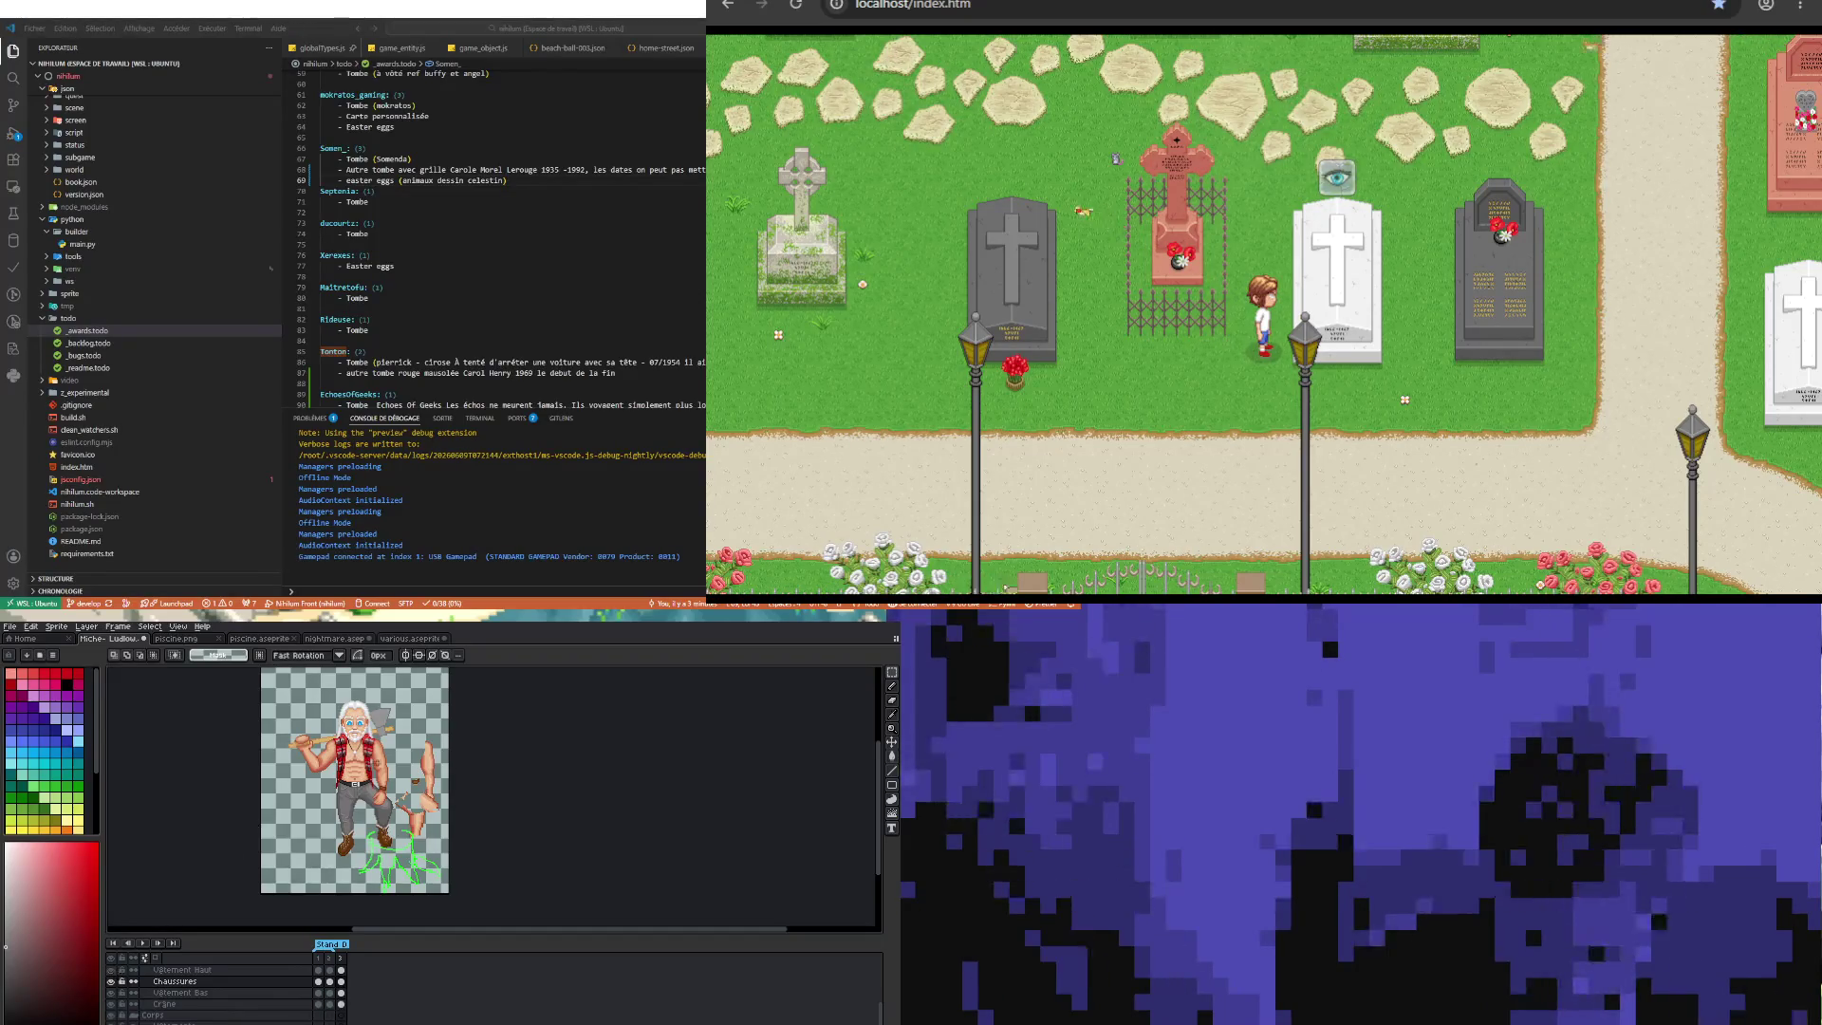
Step: Make the Vêtement Haut layer current and zoom toward the torso
{"action": "scroll", "coordinate": [406, 751], "scroll_direction": "up", "scroll_amount": 2}
{"action": "scroll", "coordinate": [337, 839], "scroll_direction": "up", "scroll_amount": 1}
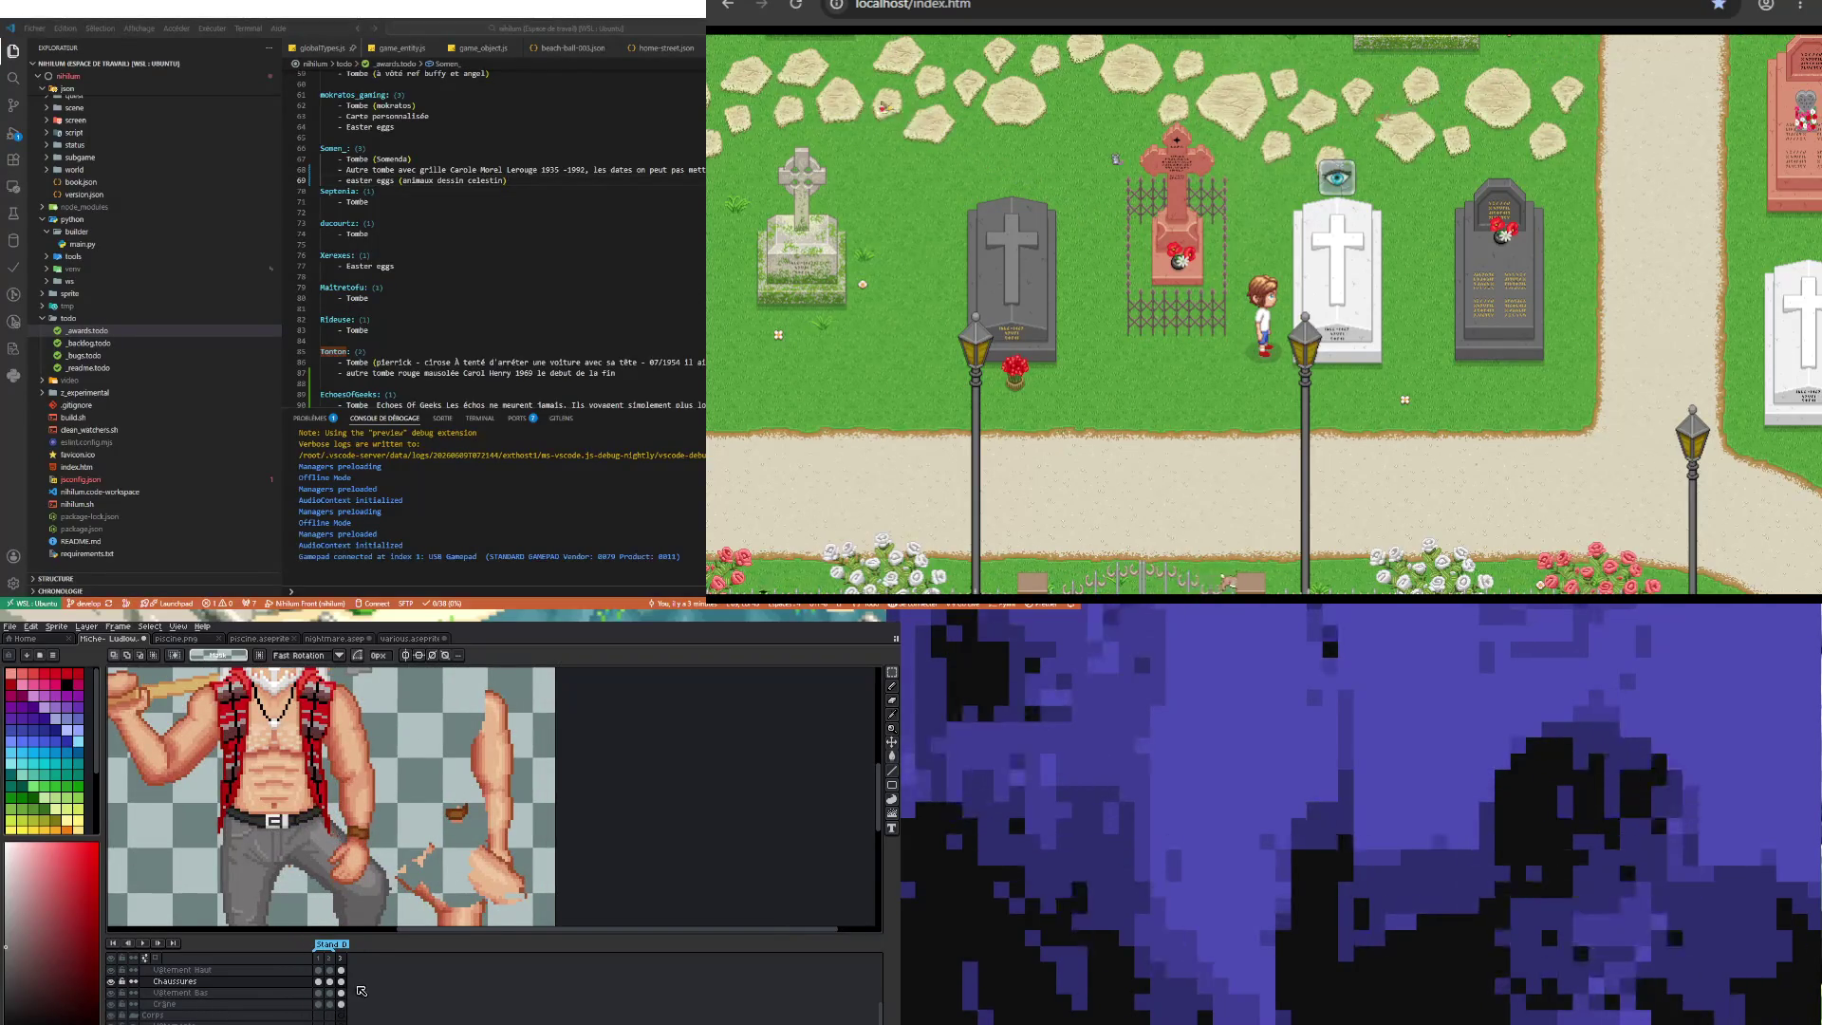
{"action": "left_click", "coordinate": [341, 969]}
{"action": "scroll", "coordinate": [356, 820], "scroll_direction": "up", "scroll_amount": 1}
{"action": "scroll", "coordinate": [357, 820], "scroll_direction": "up", "scroll_amount": 1}
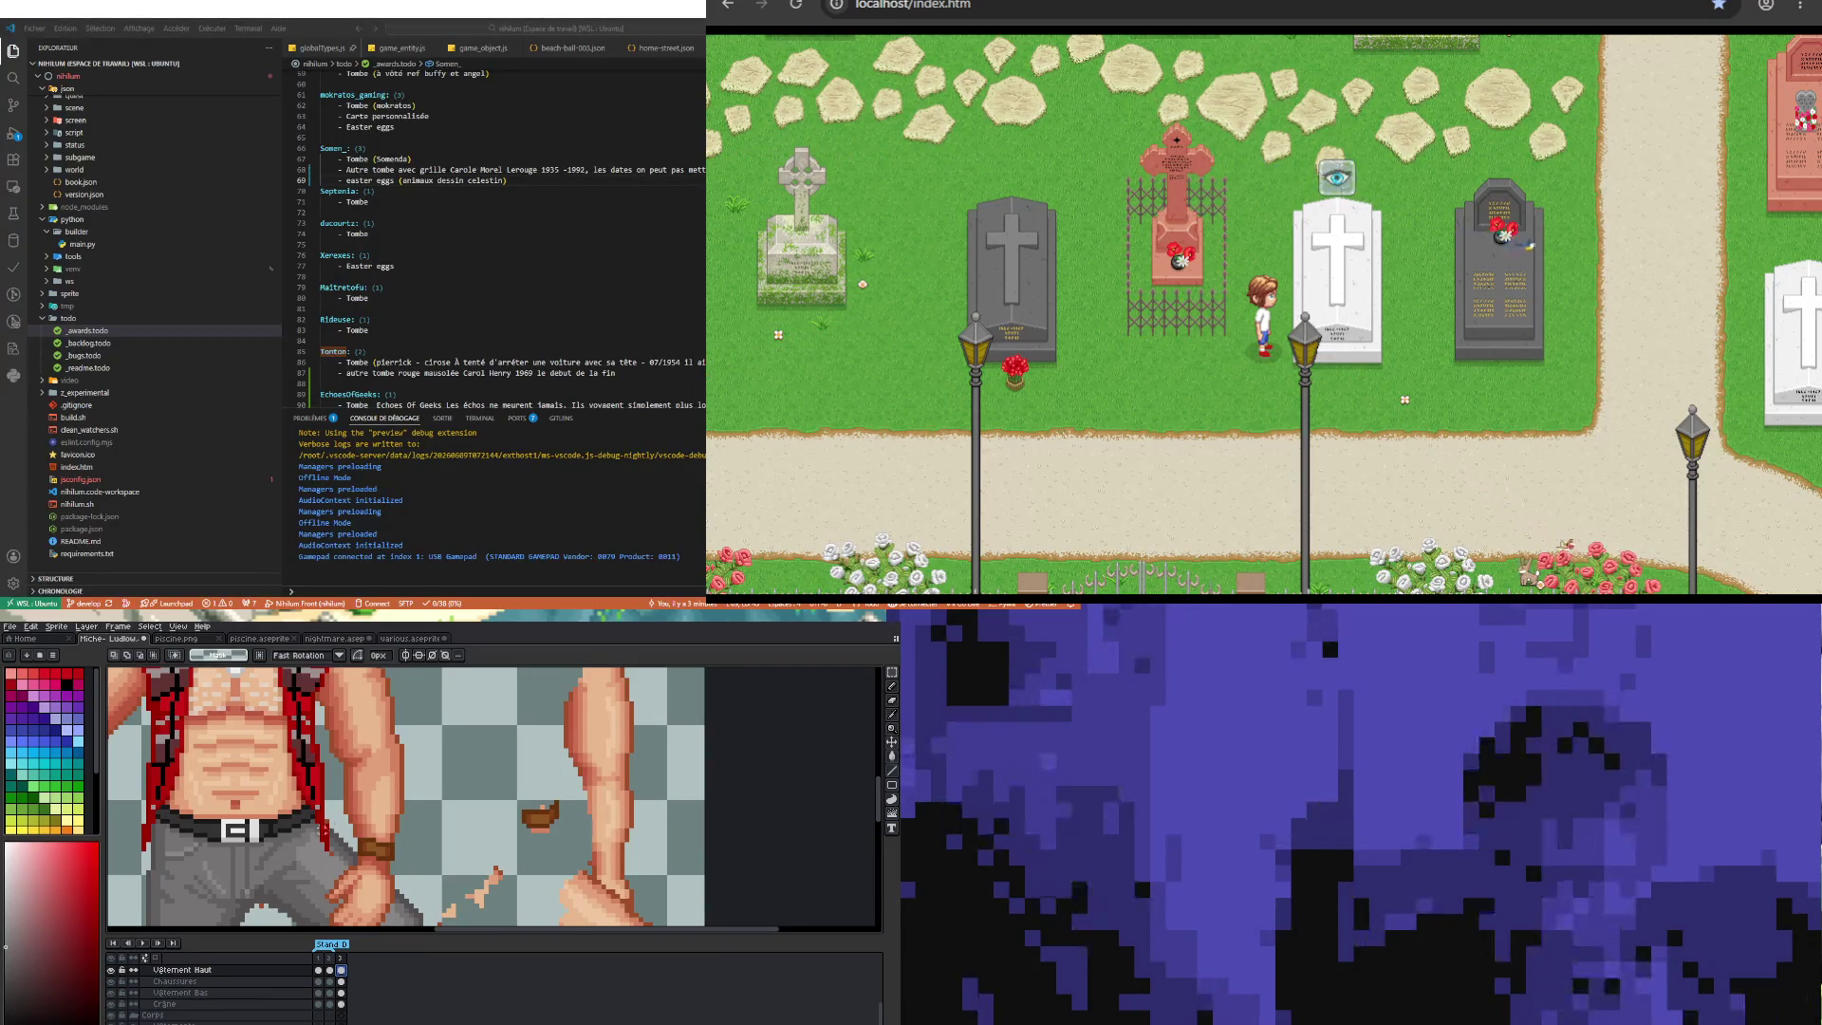
{"action": "scroll", "coordinate": [344, 849], "scroll_direction": "up", "scroll_amount": 1}
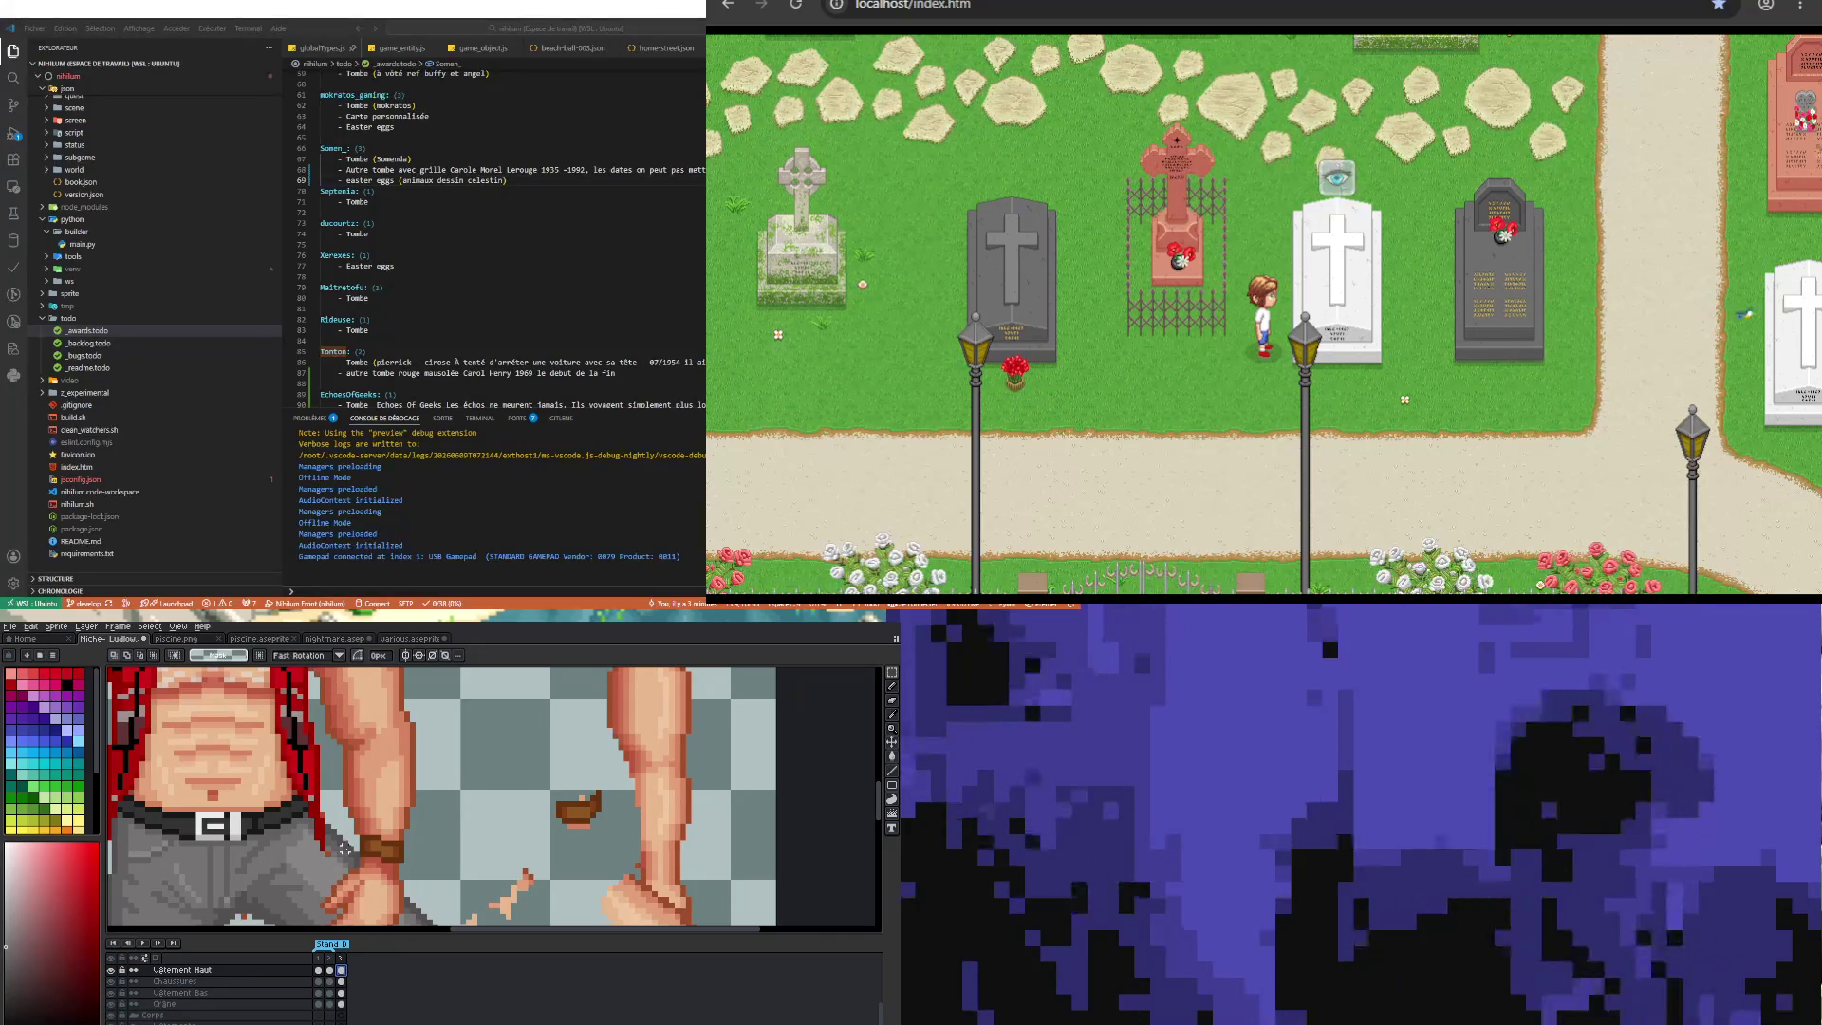
Step: Take the Pencil with a colour sampled from the red vest
{"action": "key", "text": "b"}
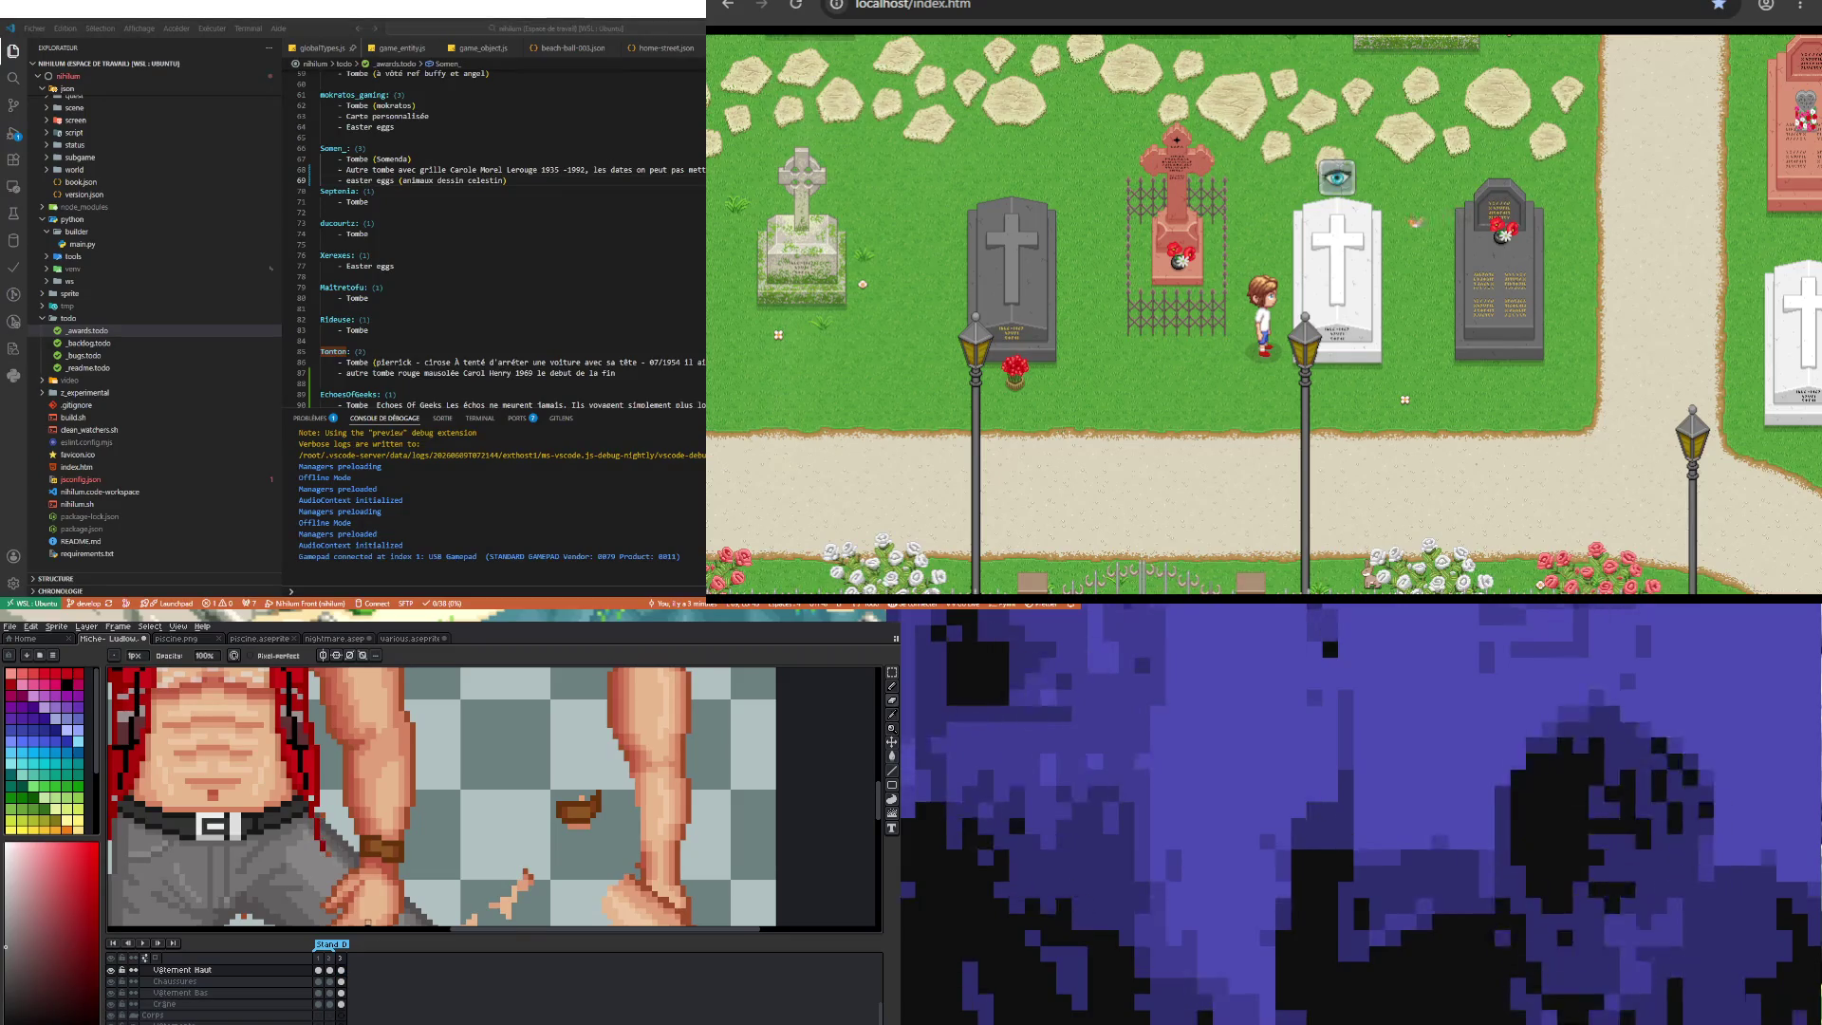
{"action": "key", "text": "i"}
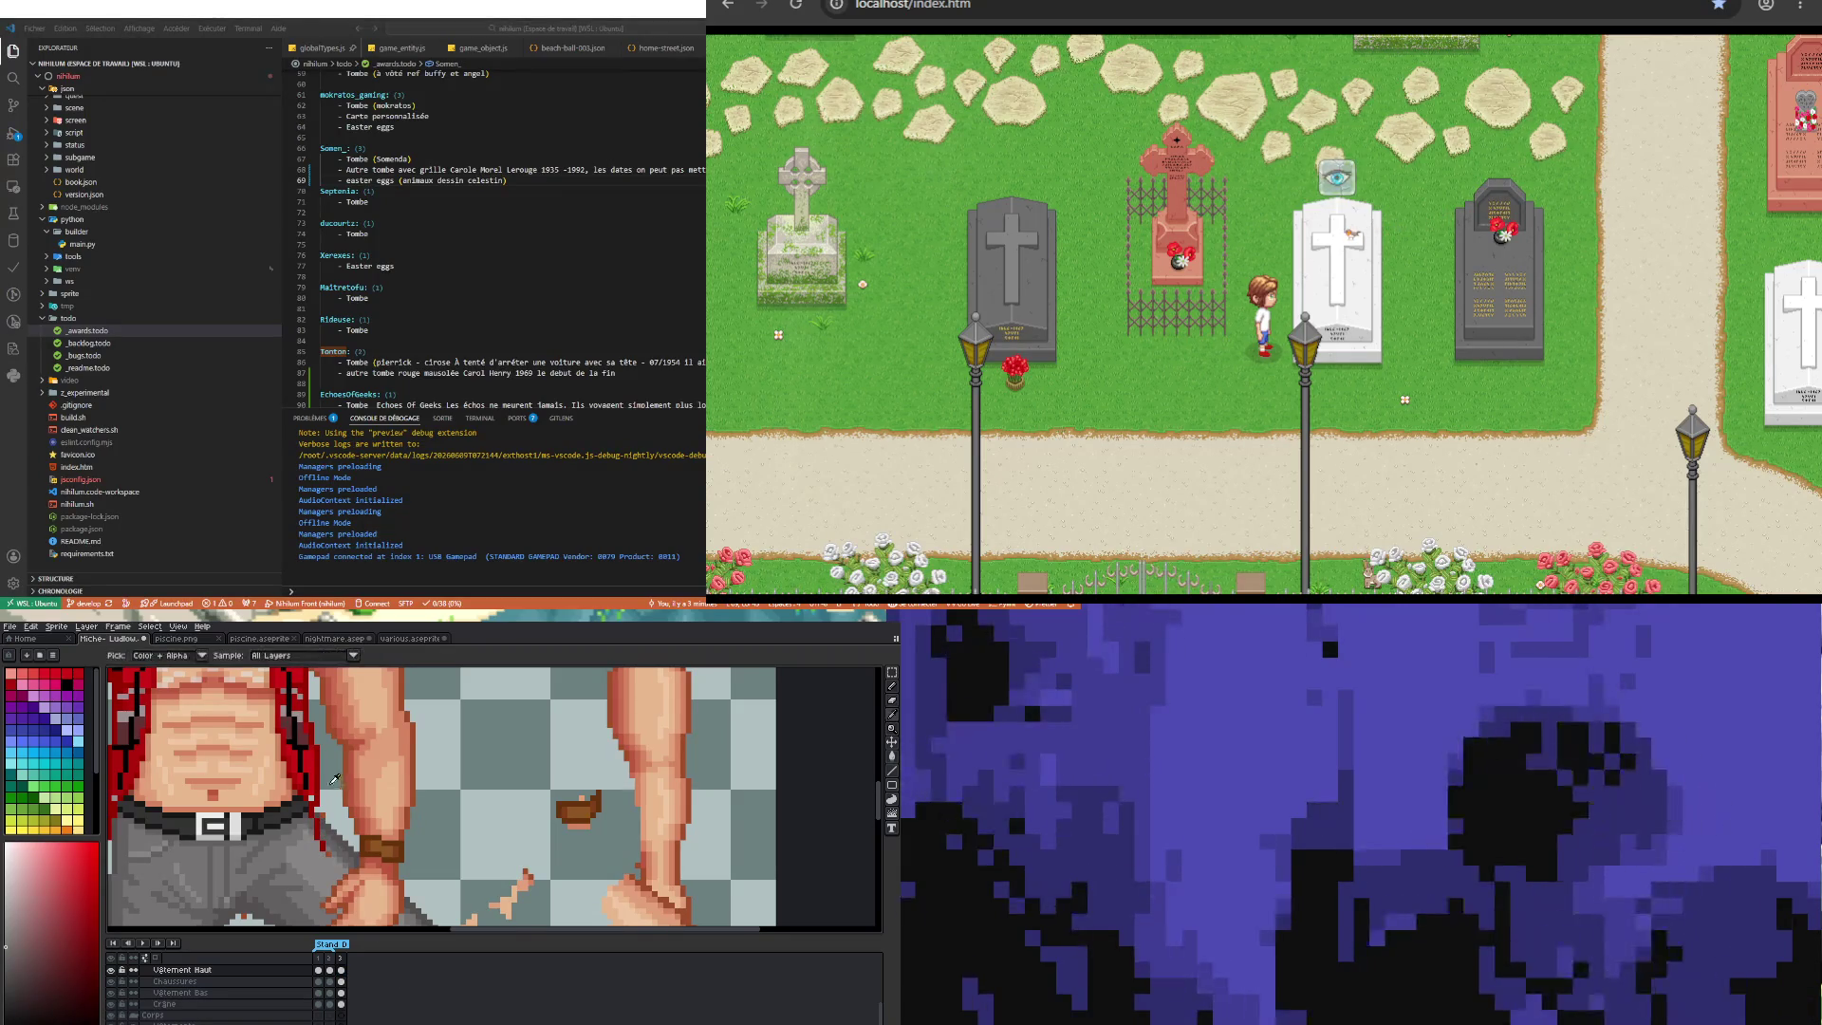
{"action": "key", "text": "b"}
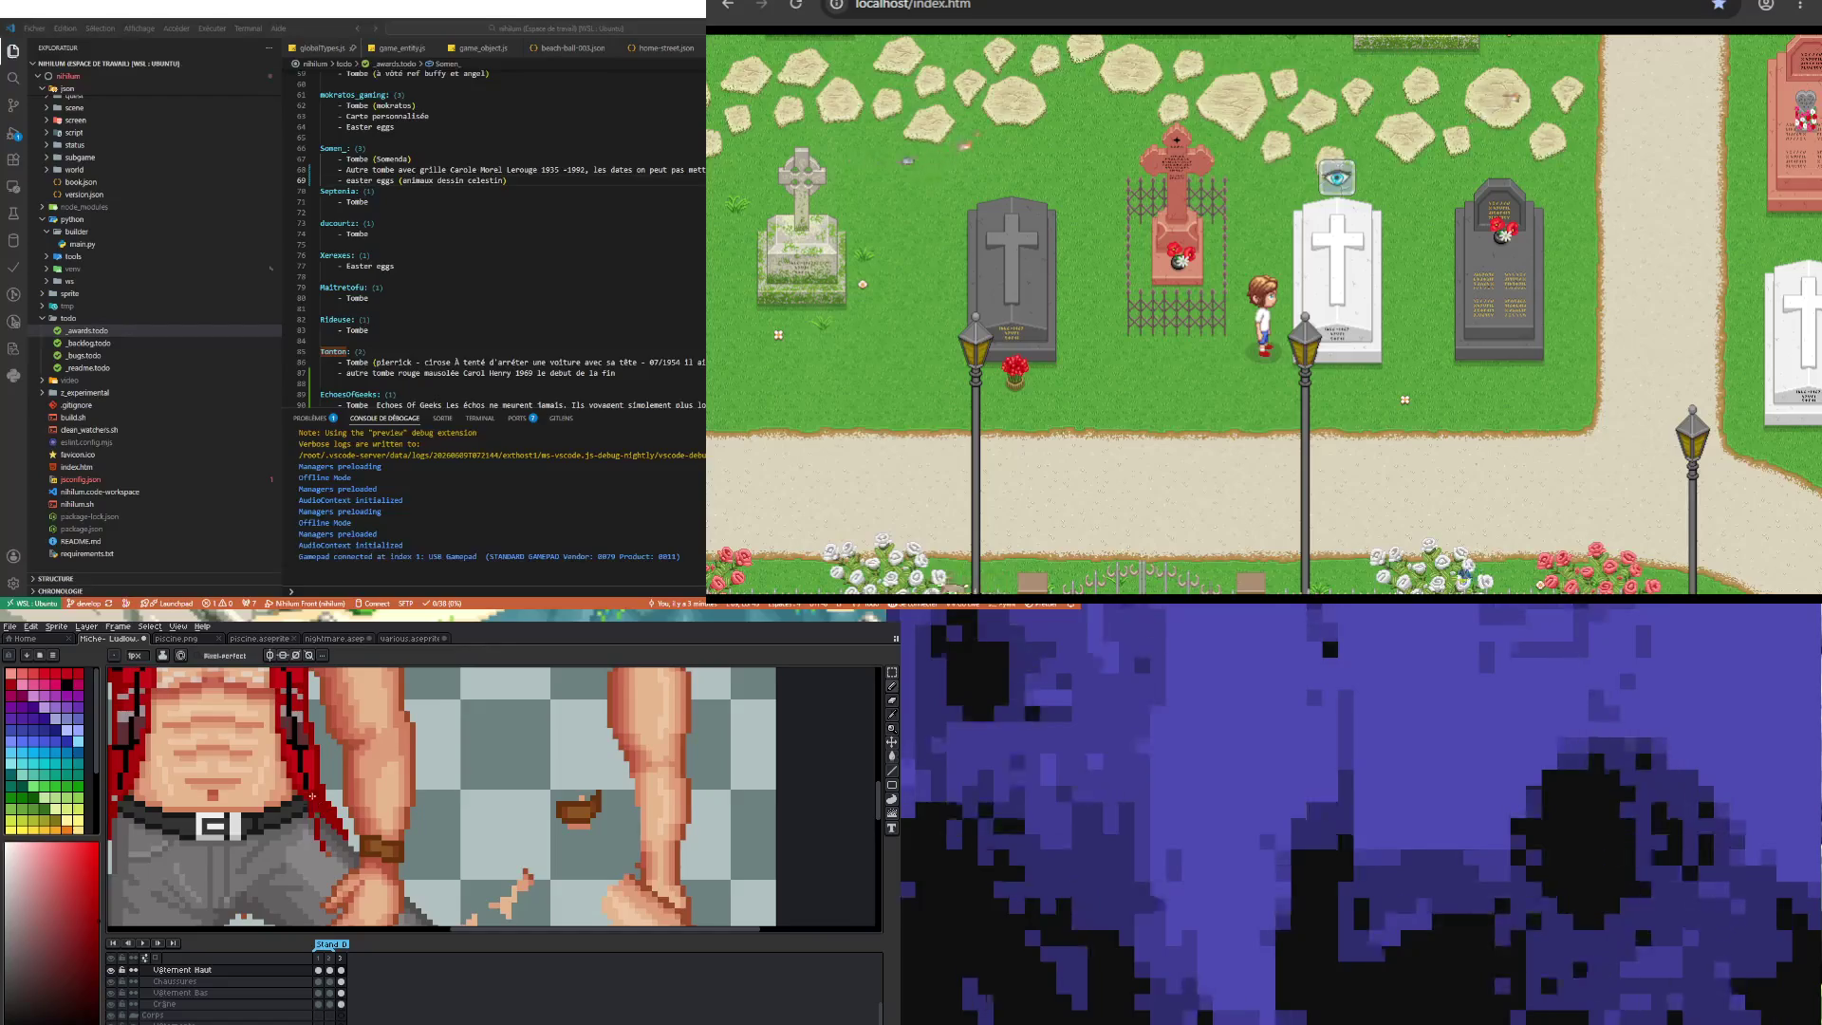
{"action": "scroll", "coordinate": [343, 816], "scroll_direction": "down", "scroll_amount": 1}
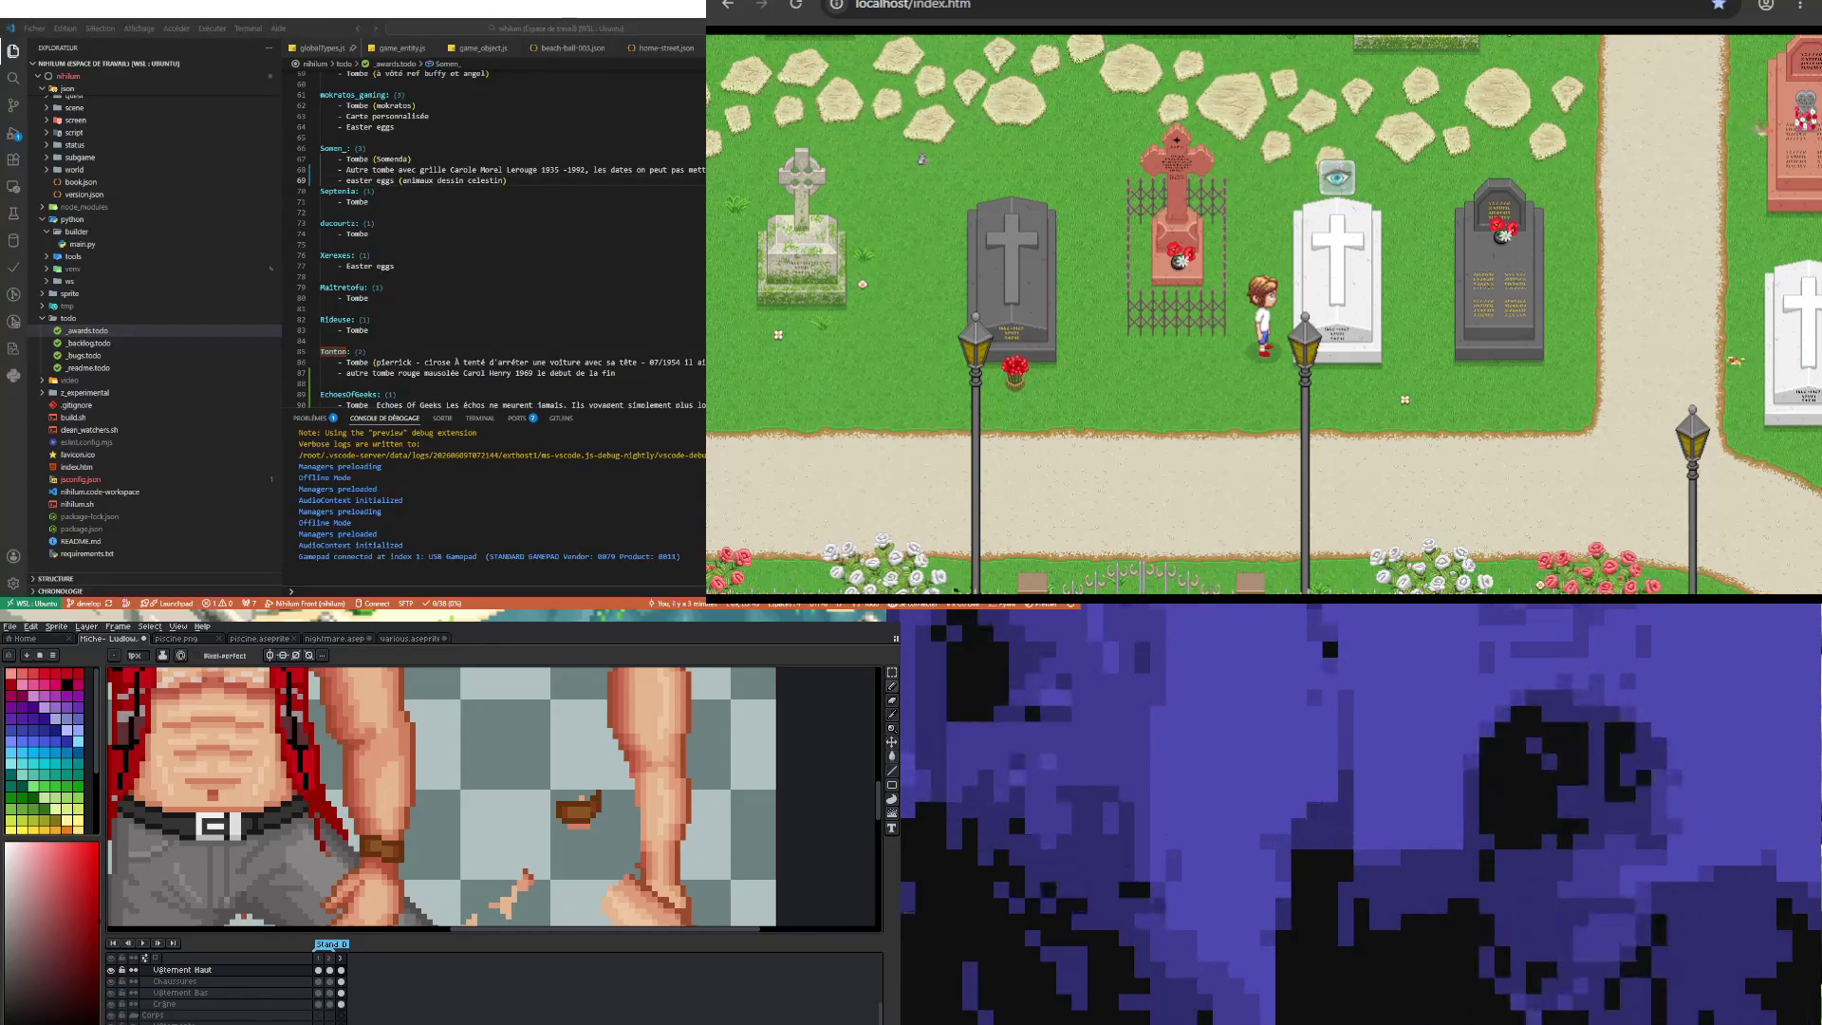
{"action": "scroll", "coordinate": [343, 816], "scroll_direction": "down", "scroll_amount": 1}
{"action": "scroll", "coordinate": [343, 815], "scroll_direction": "down", "scroll_amount": 1}
{"action": "scroll", "coordinate": [342, 816], "scroll_direction": "up", "scroll_amount": 1}
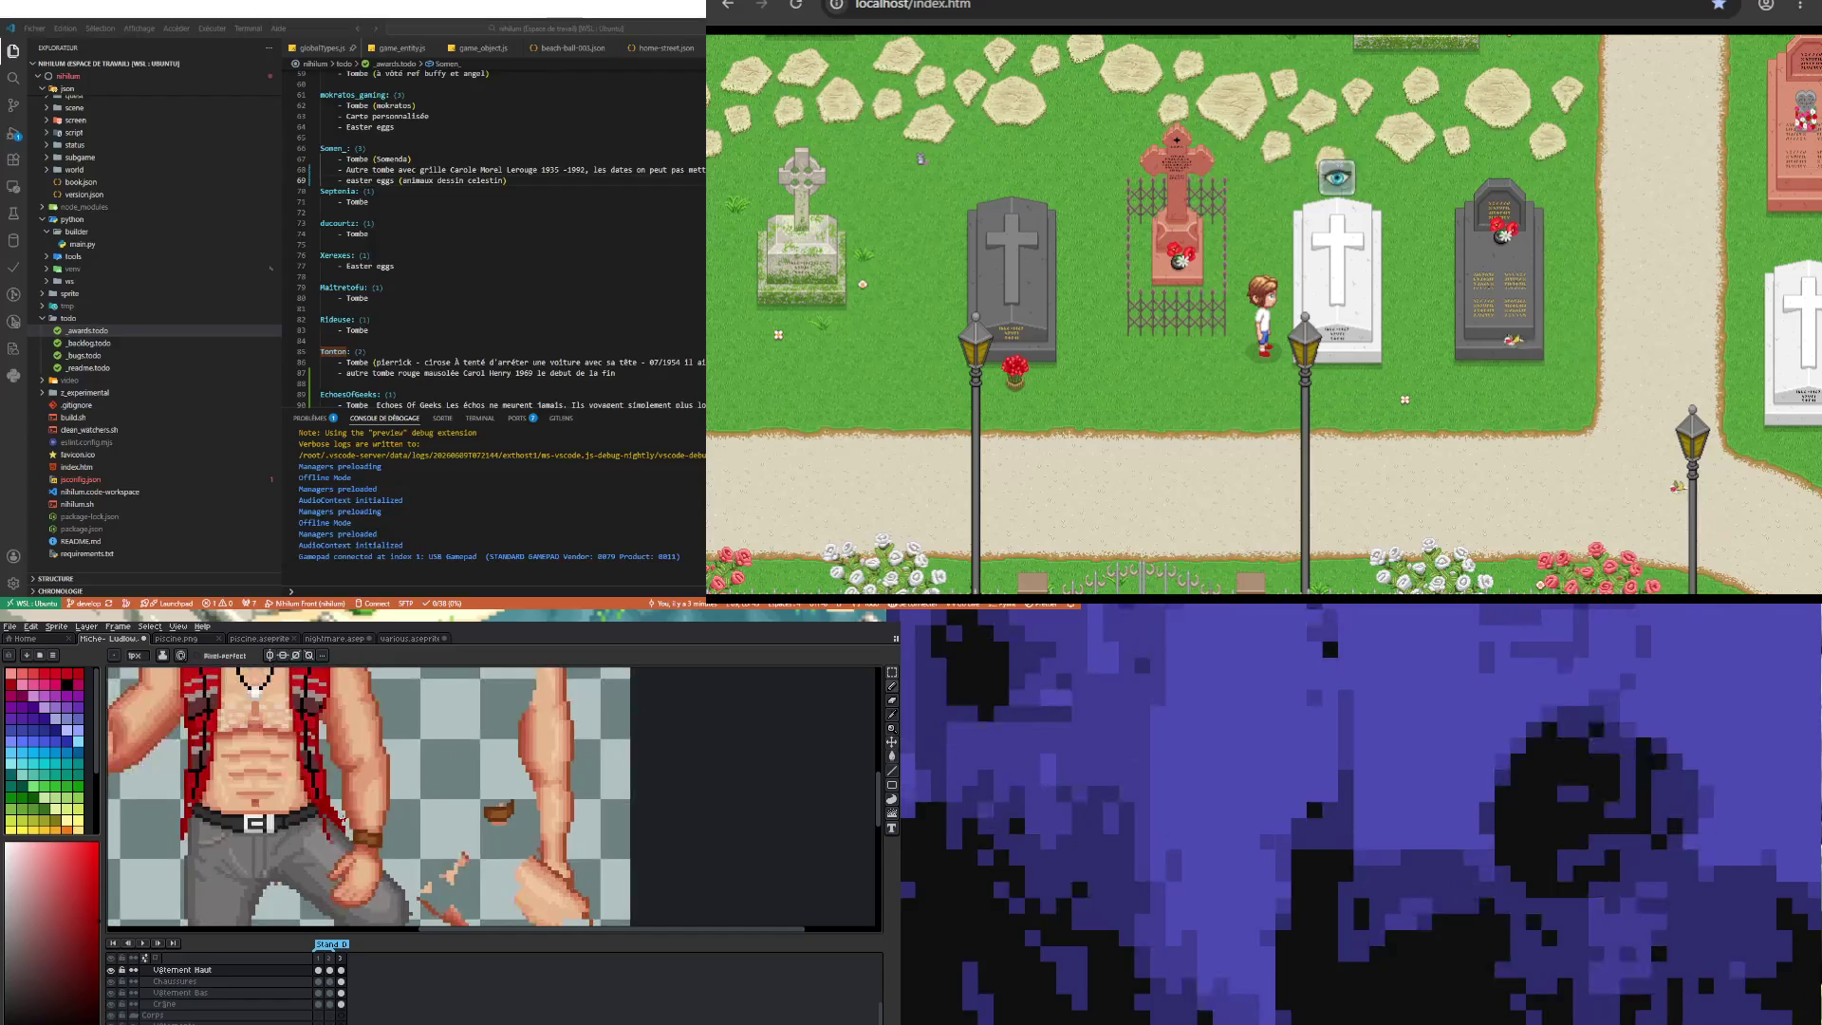
{"action": "key", "text": "b"}
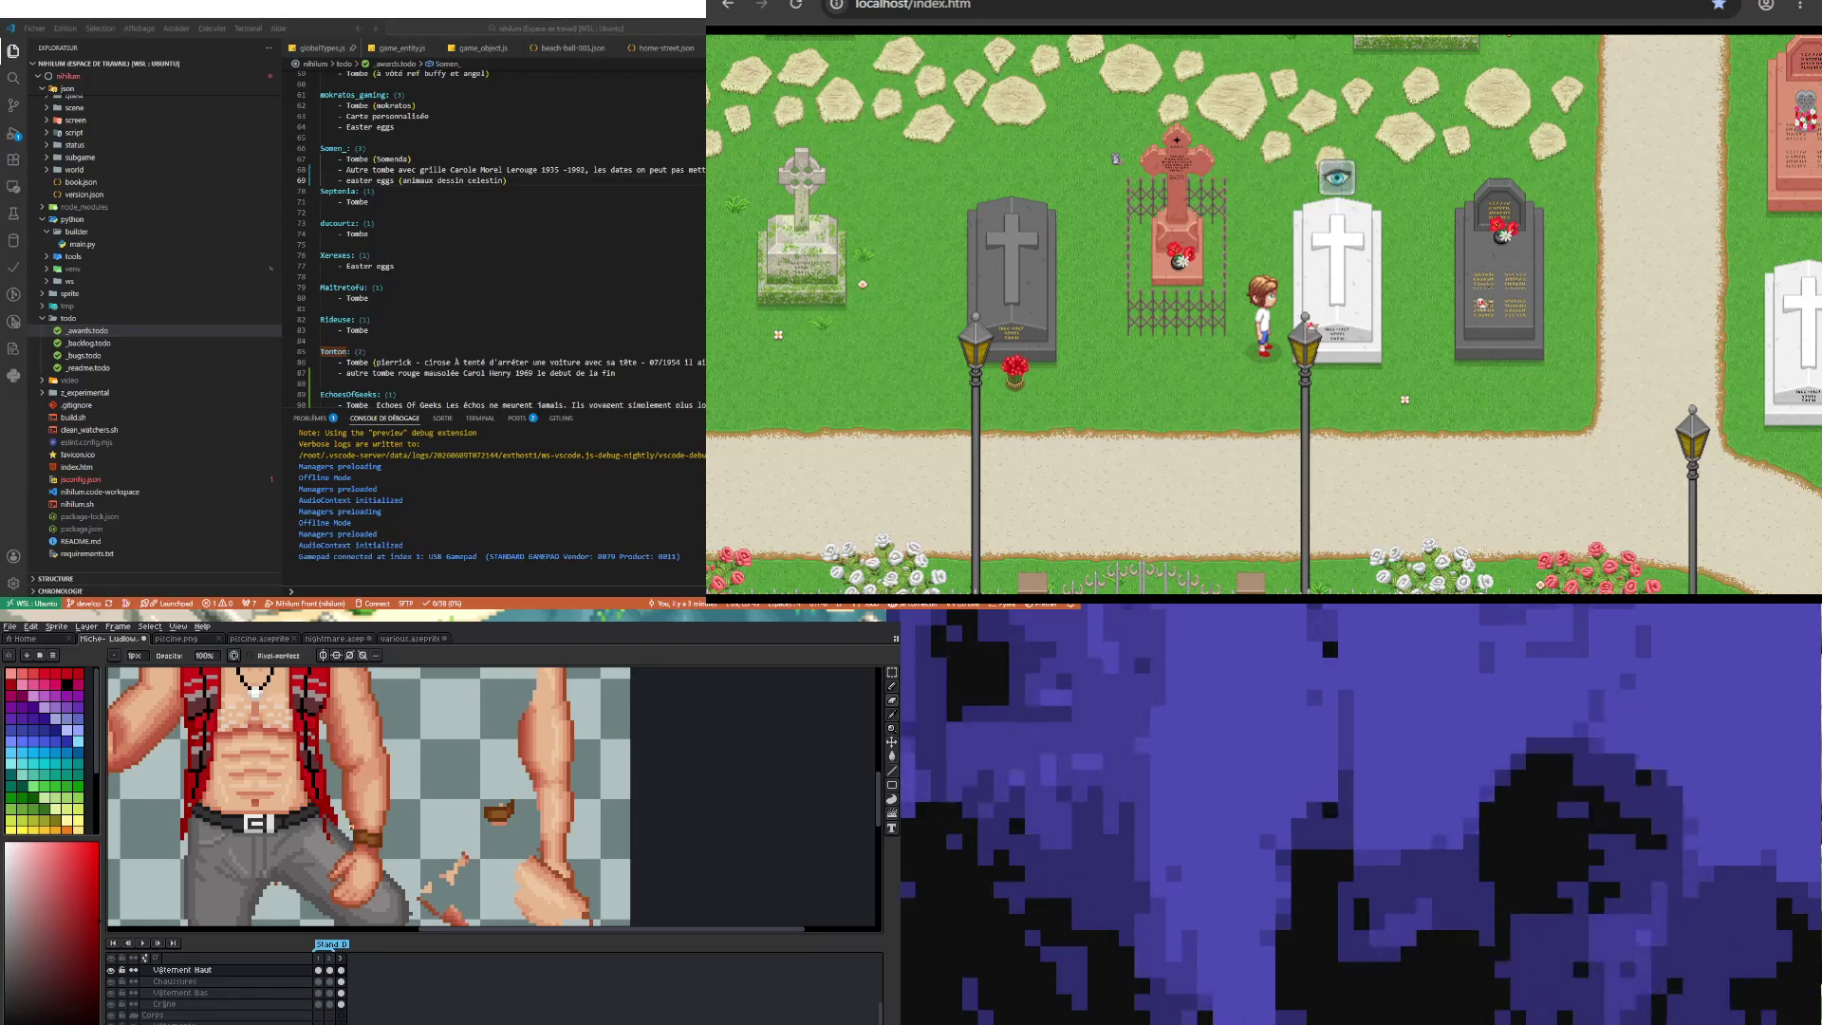
{"action": "left_click", "coordinate": [341, 992]}
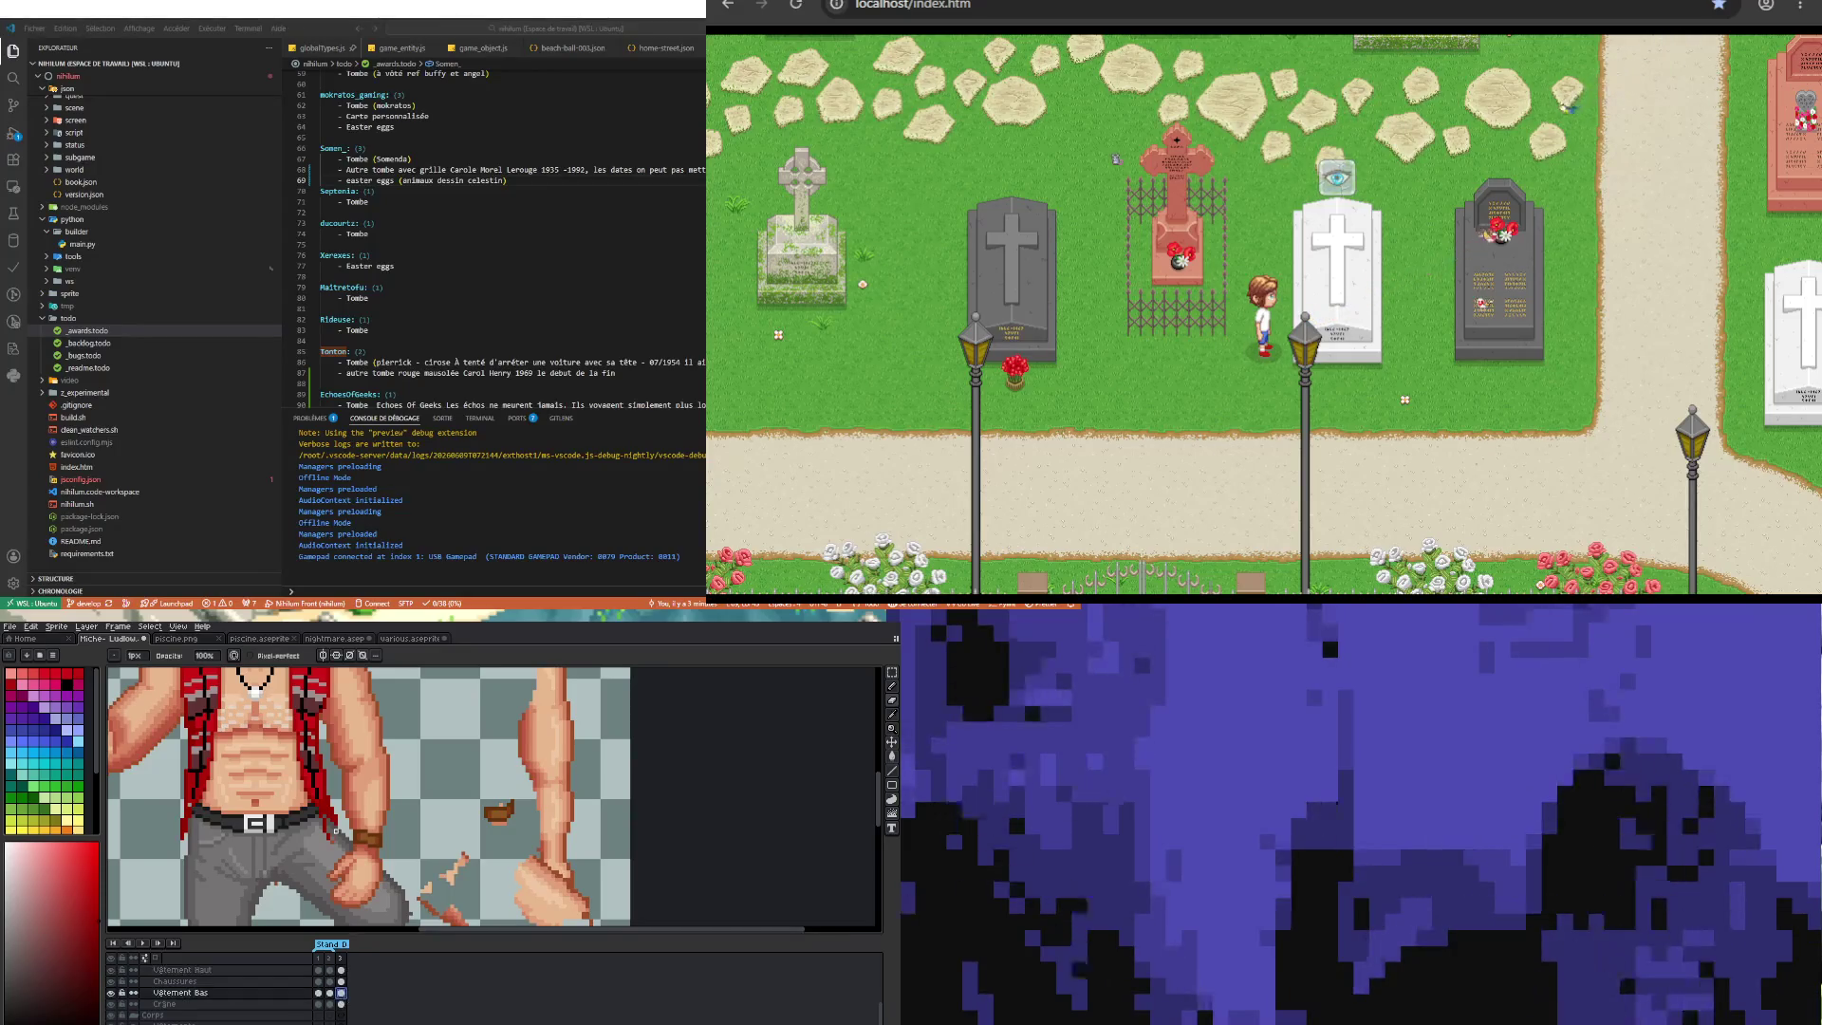
{"action": "key", "text": "v"}
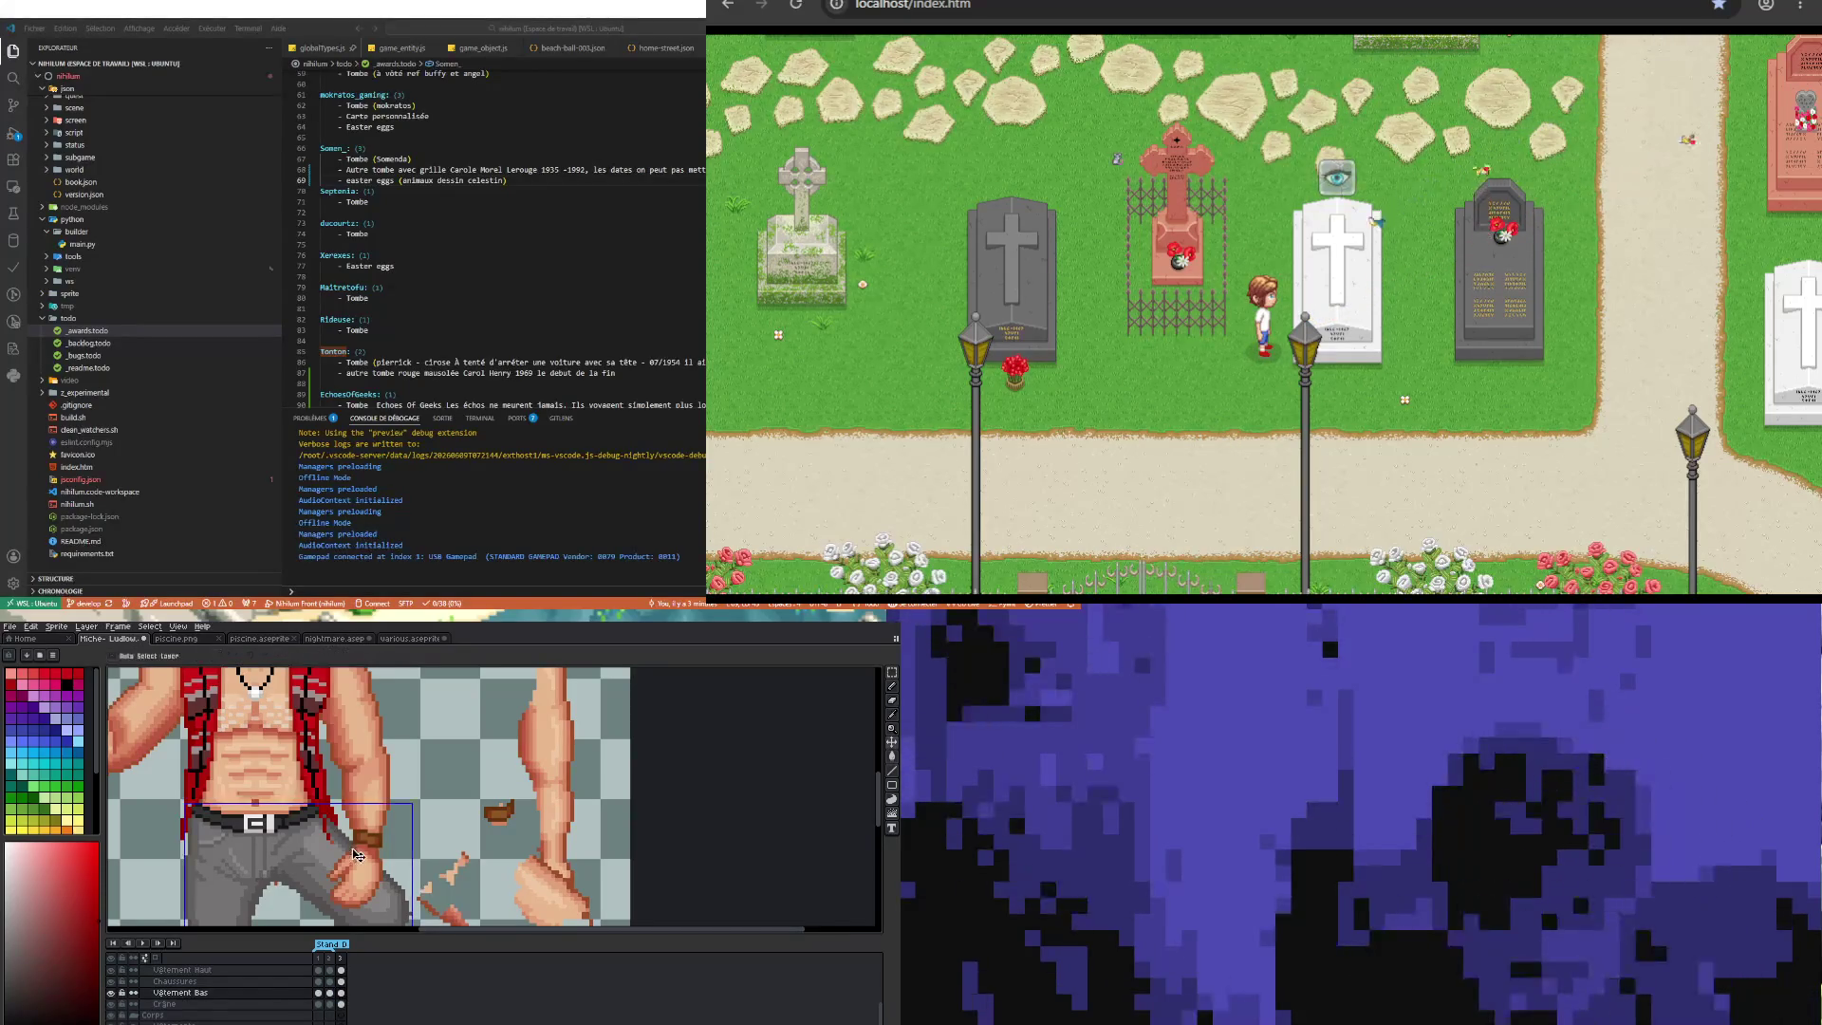
{"action": "key", "text": "b"}
{"action": "key", "text": "alt+Up"}
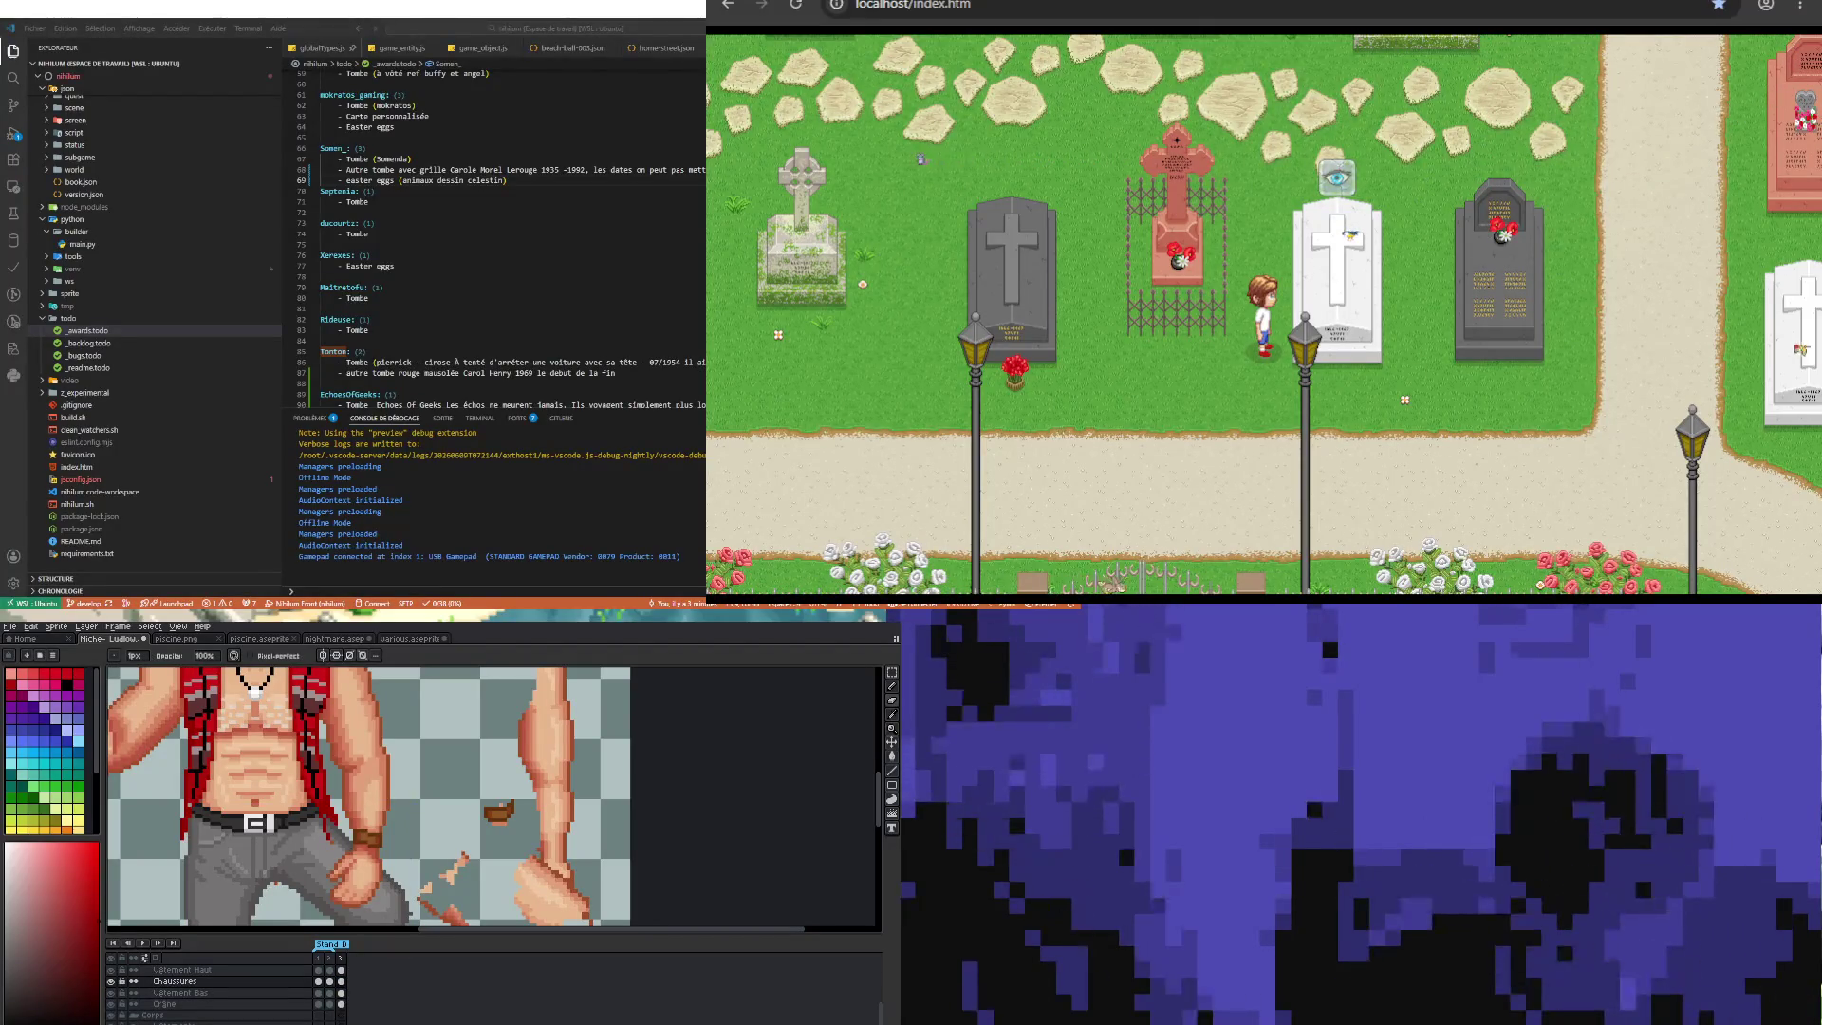
{"action": "scroll", "coordinate": [208, 996], "scroll_direction": "up", "scroll_amount": 5}
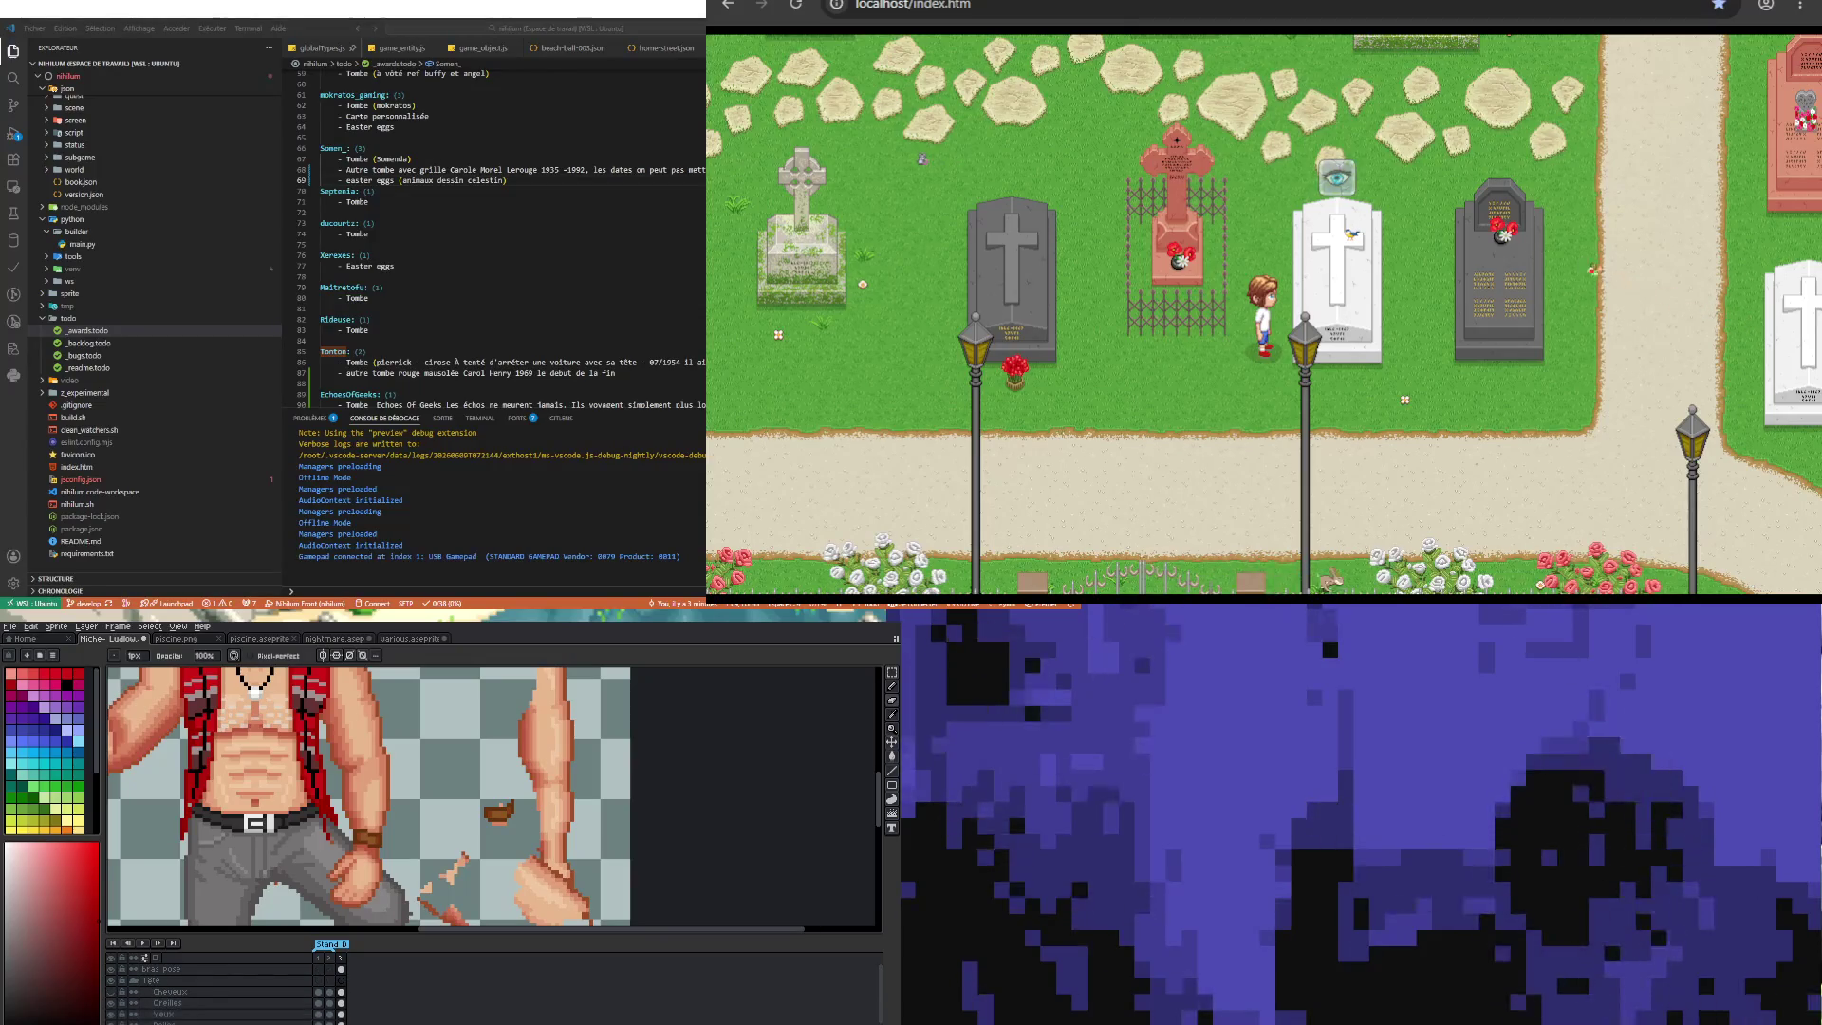
{"action": "left_click", "coordinate": [113, 980]}
{"action": "left_click", "coordinate": [113, 980]}
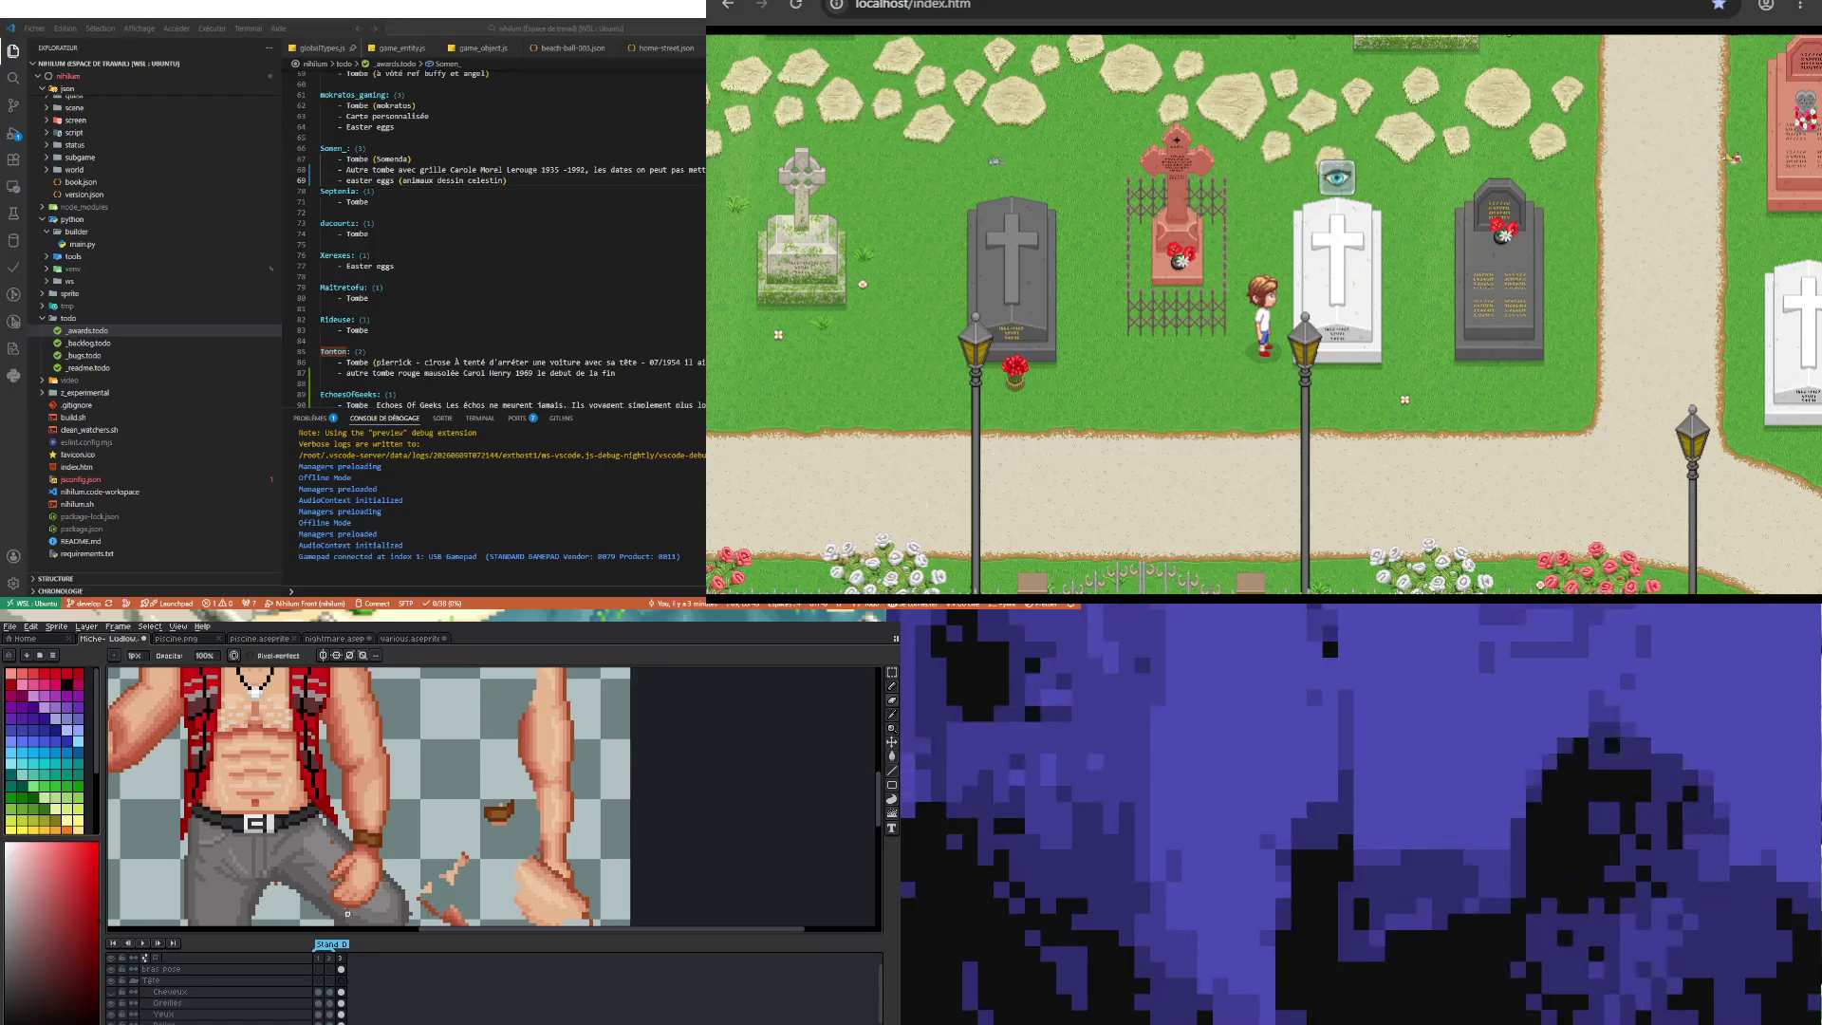
{"action": "key", "text": "i"}
{"action": "key", "text": "b"}
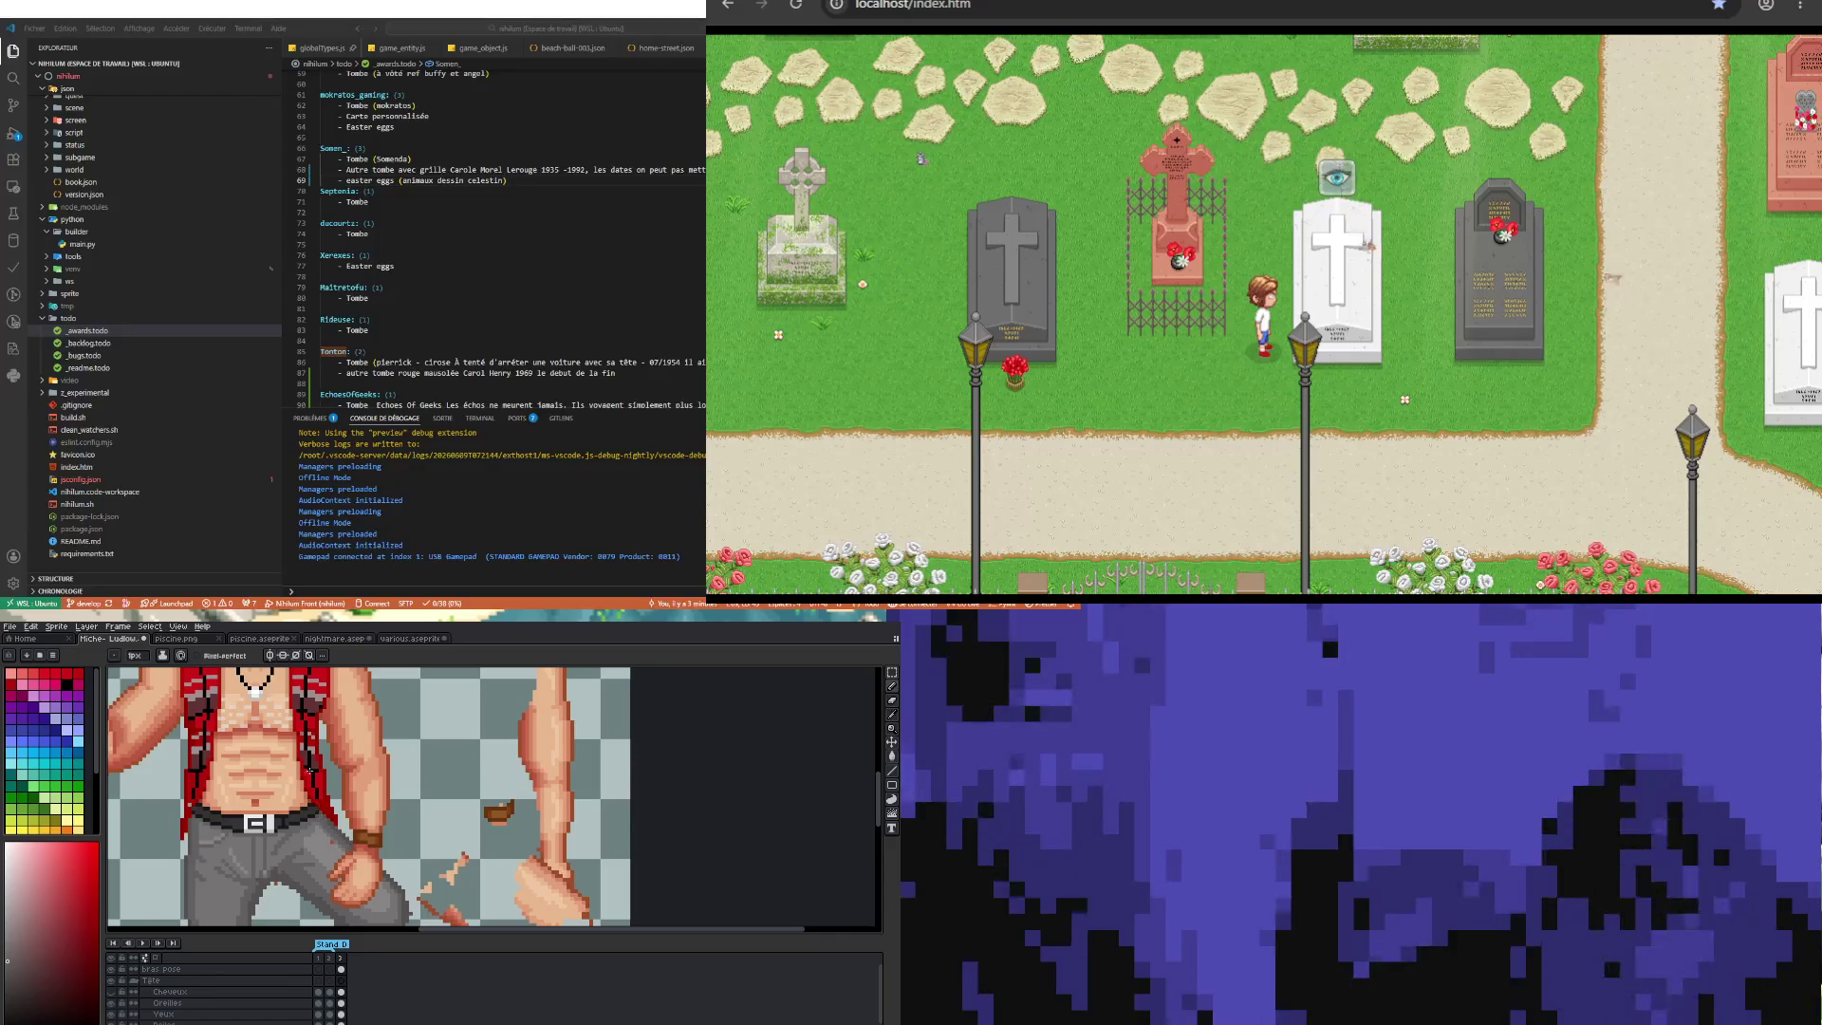
{"action": "key", "text": "i"}
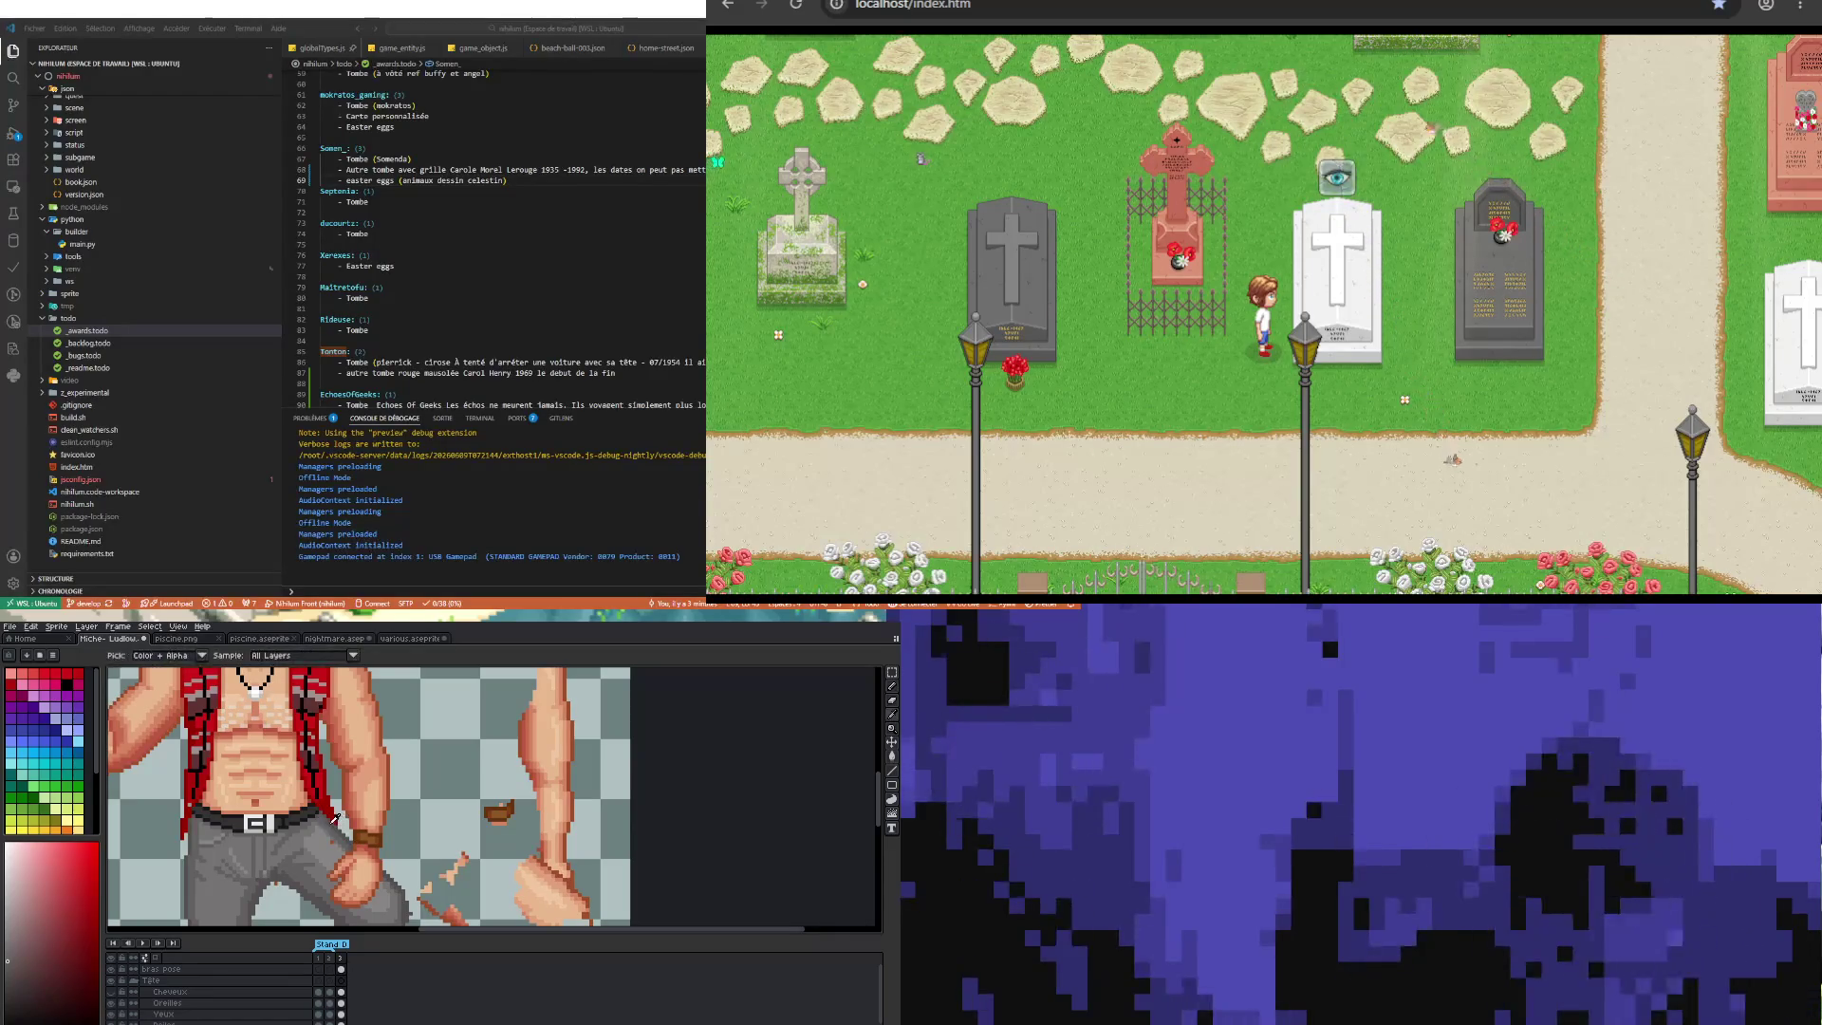
{"action": "key", "text": "b"}
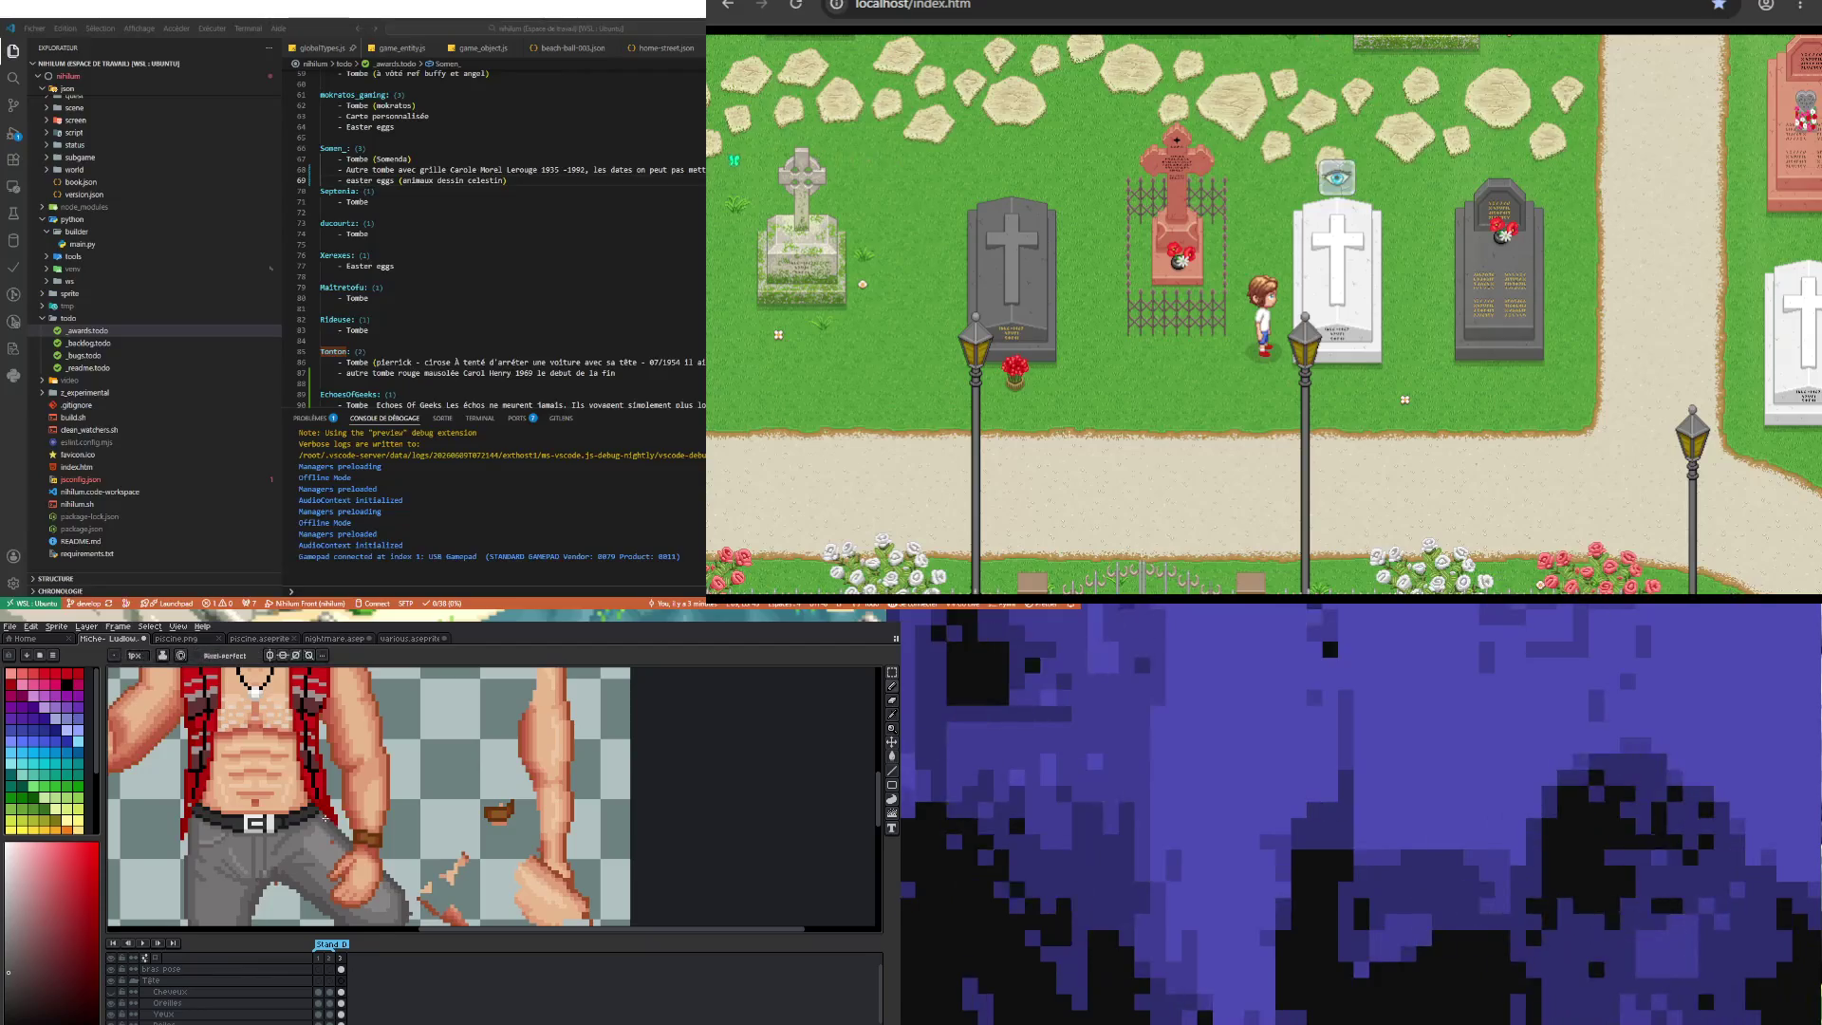
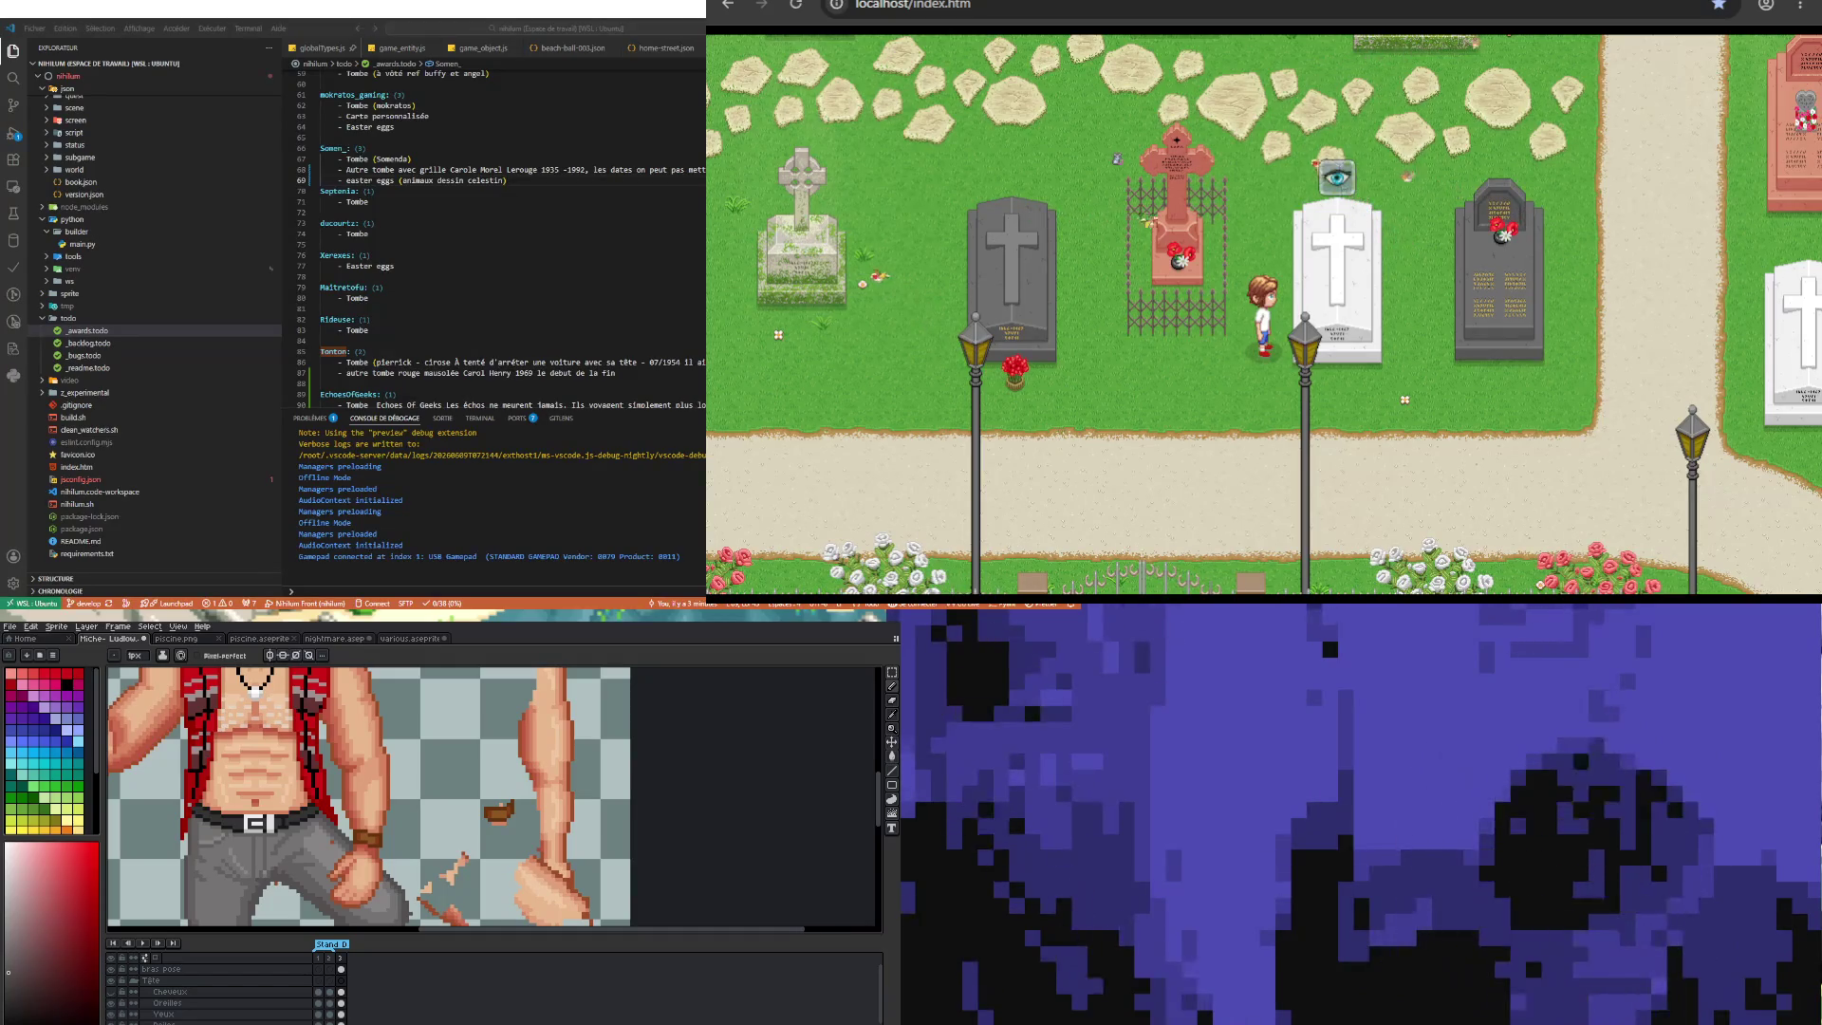
Step: Zoom out to view the whole lumberjack sprite, briefly toggling Eyedropper (I) and Pencil (B)
{"action": "scroll", "coordinate": [370, 797], "scroll_direction": "down", "scroll_amount": 3}
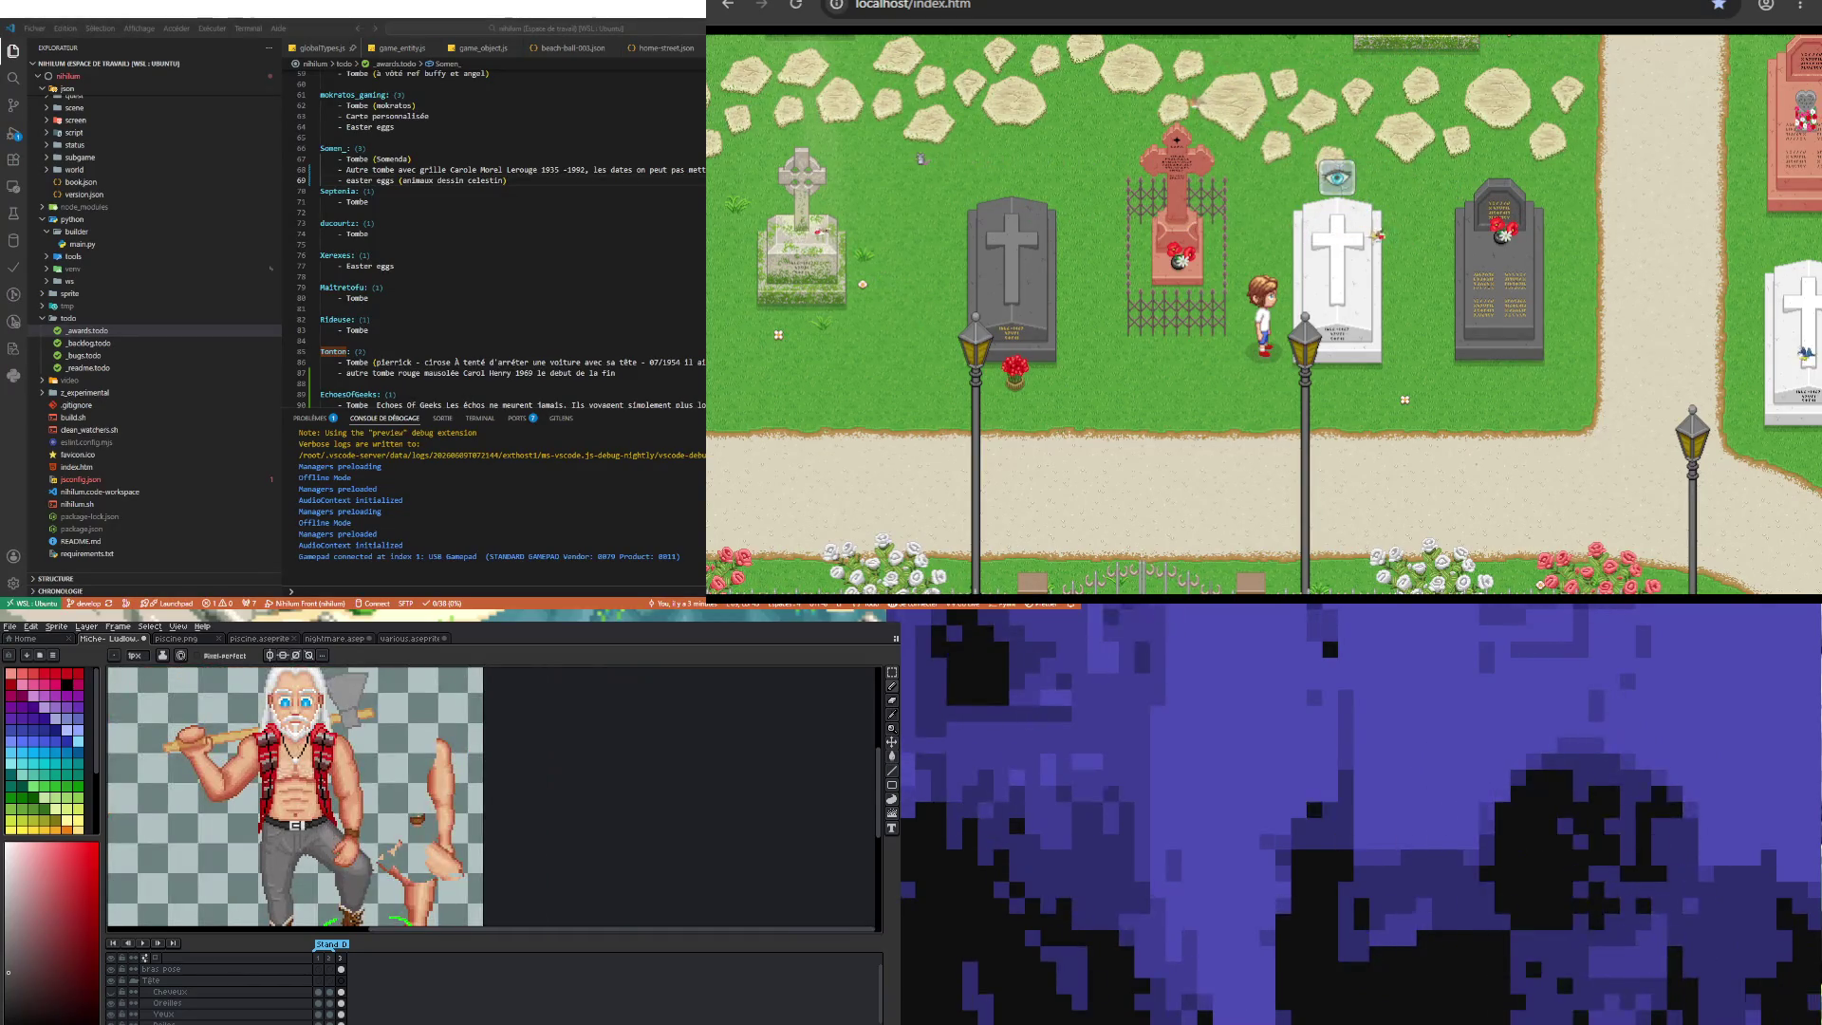
{"action": "scroll", "coordinate": [370, 797], "scroll_direction": "up", "scroll_amount": 2}
{"action": "scroll", "coordinate": [294, 797], "scroll_direction": "down", "scroll_amount": 2}
{"action": "scroll", "coordinate": [294, 797], "scroll_direction": "up", "scroll_amount": 1}
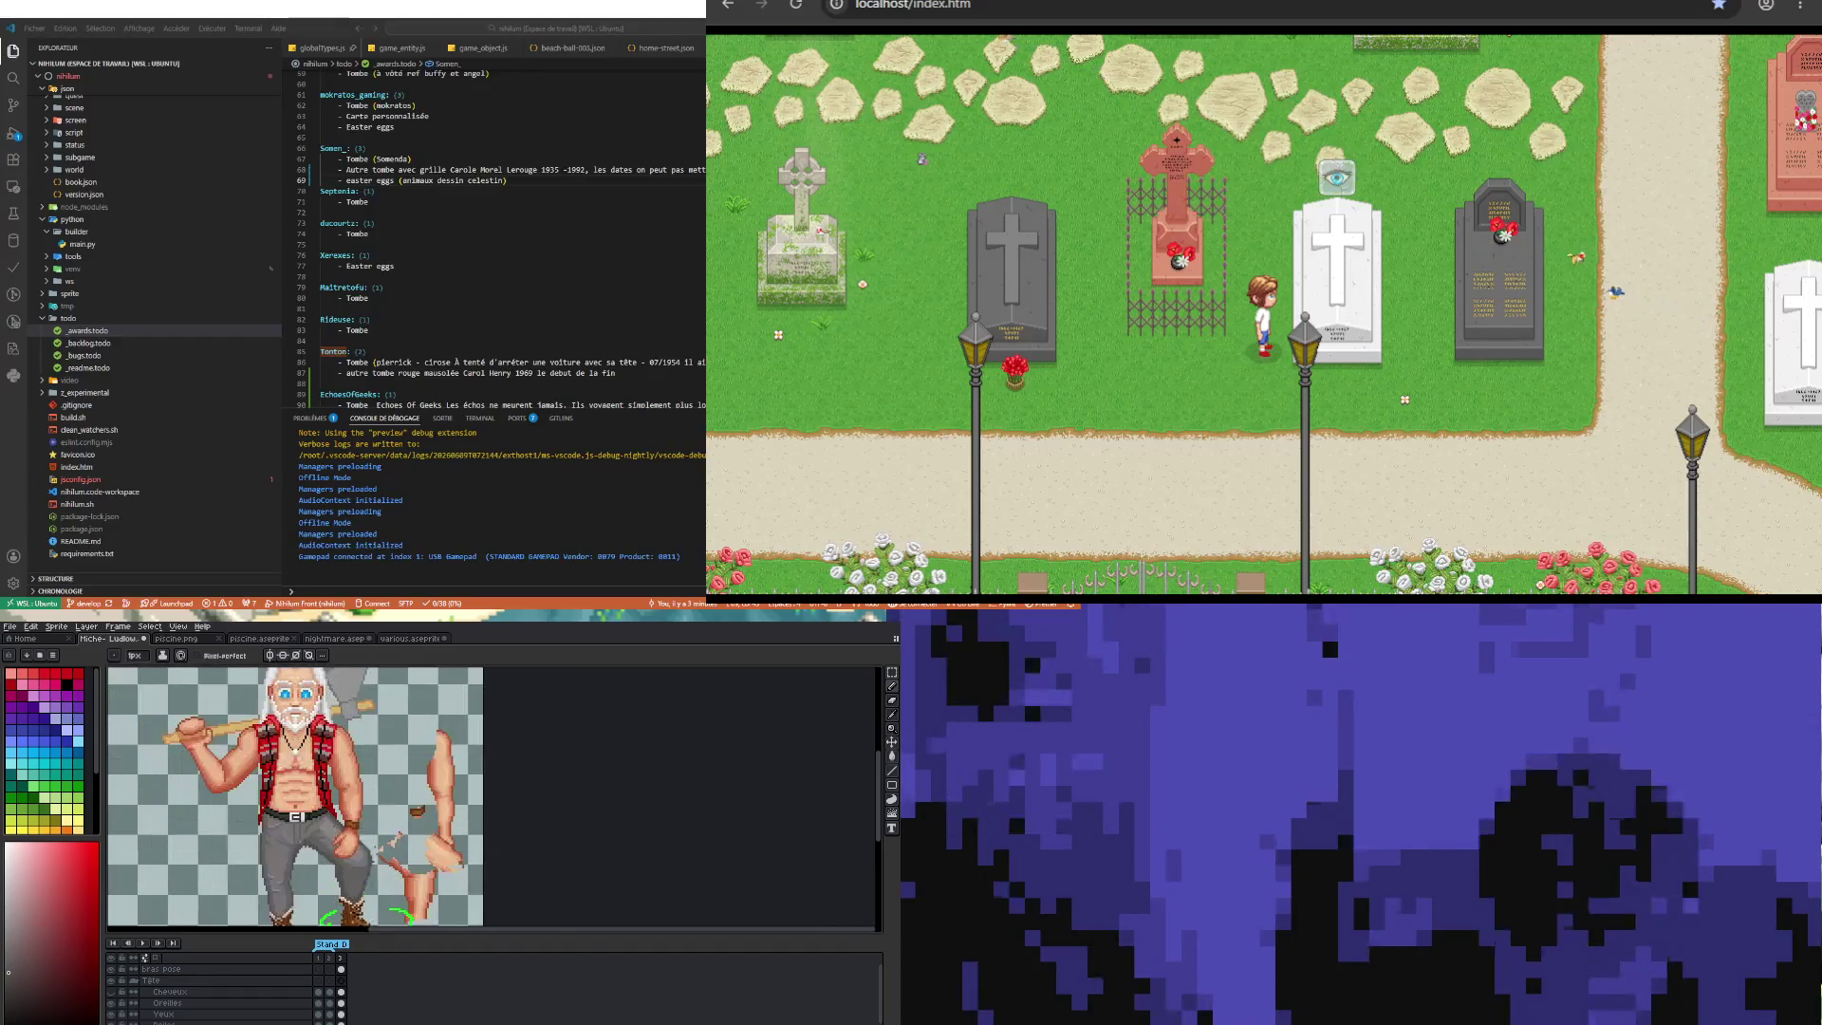
{"action": "scroll", "coordinate": [290, 788], "scroll_direction": "up", "scroll_amount": 1}
{"action": "scroll", "coordinate": [290, 787], "scroll_direction": "up", "scroll_amount": 1}
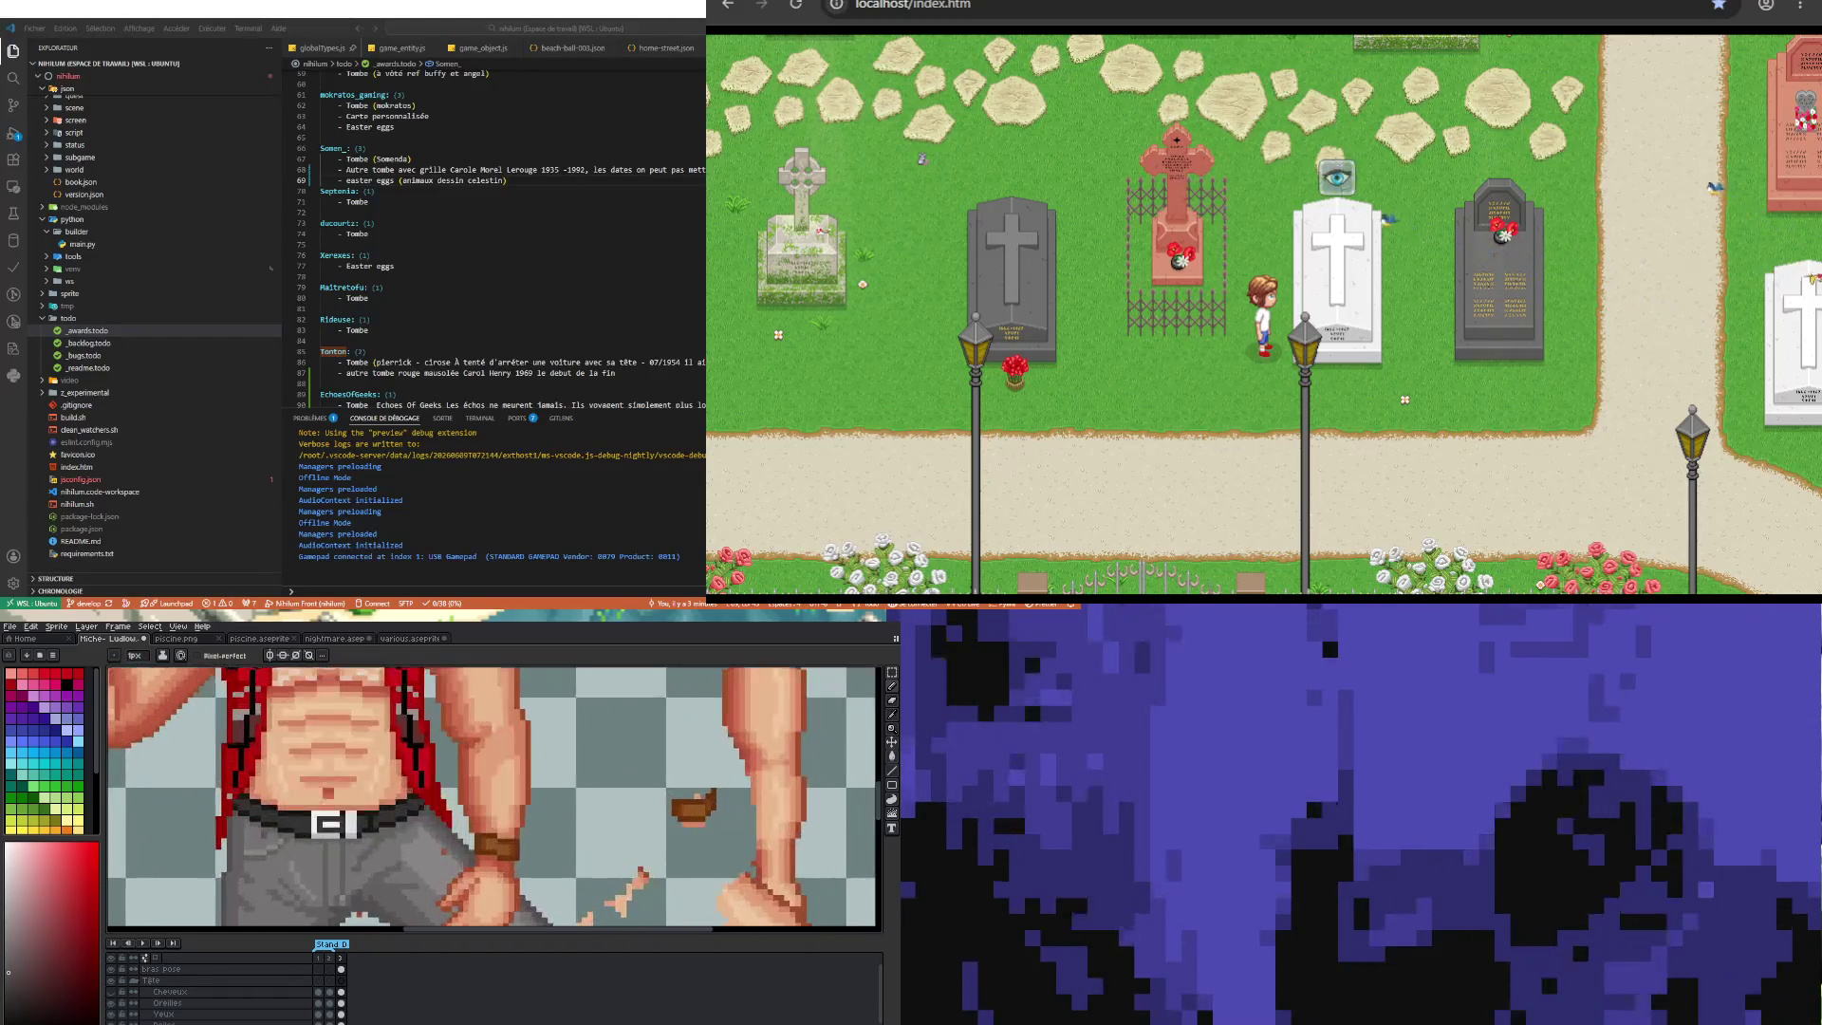
{"action": "scroll", "coordinate": [290, 788], "scroll_direction": "down", "scroll_amount": 2}
{"action": "scroll", "coordinate": [290, 788], "scroll_direction": "up", "scroll_amount": 1}
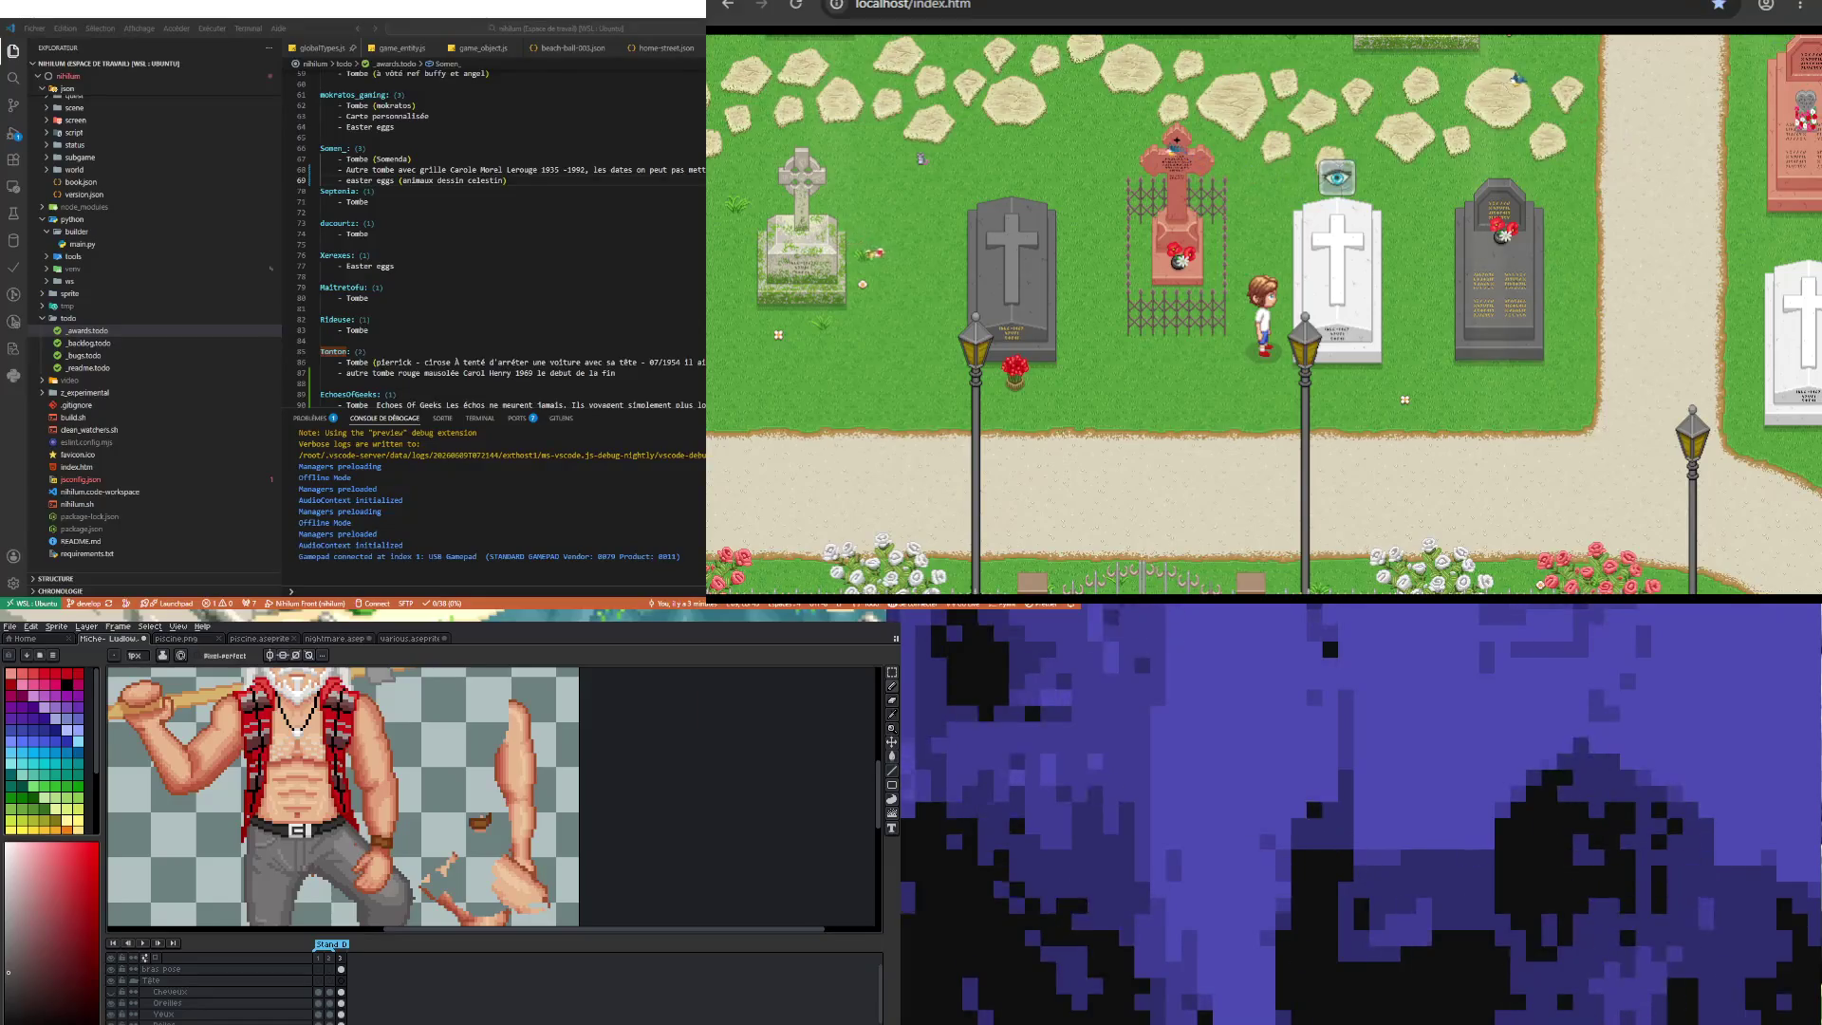
{"action": "scroll", "coordinate": [252, 845], "scroll_direction": "up", "scroll_amount": 1}
{"action": "scroll", "coordinate": [278, 835], "scroll_direction": "down", "scroll_amount": 2}
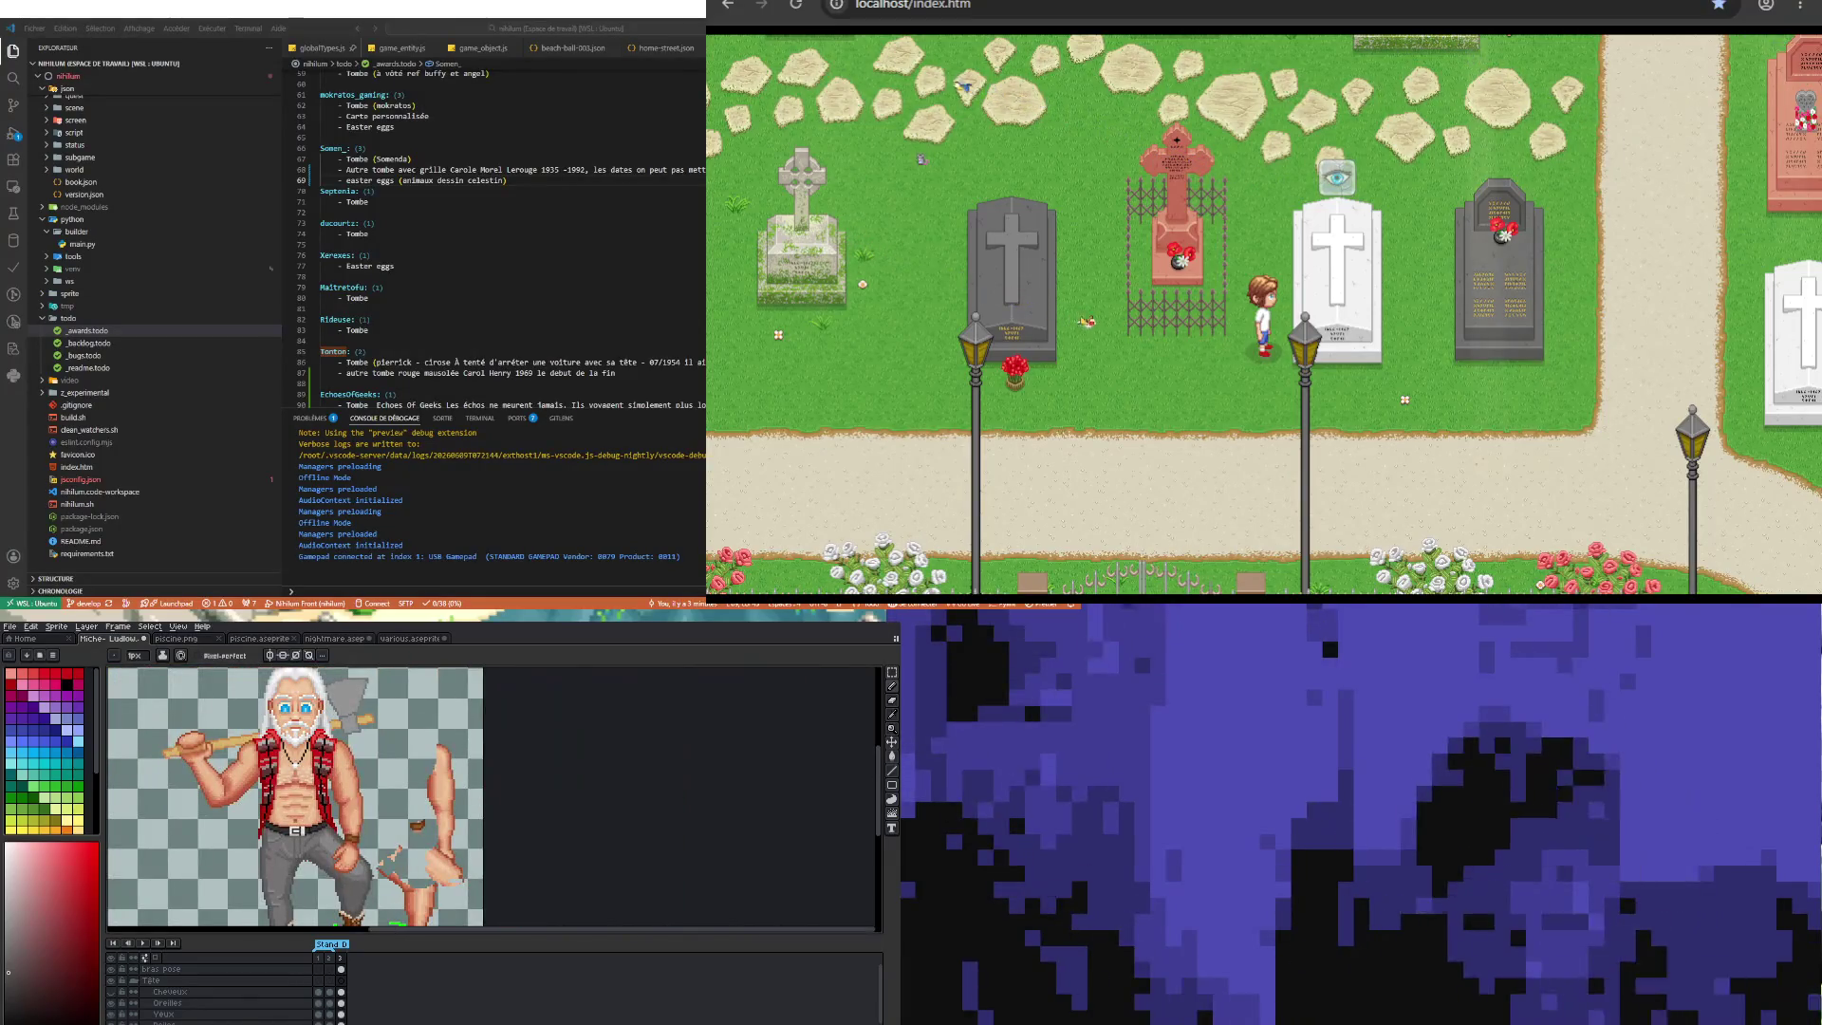
{"action": "scroll", "coordinate": [294, 800], "scroll_direction": "down", "scroll_amount": 1}
{"action": "scroll", "coordinate": [295, 800], "scroll_direction": "up", "scroll_amount": 1}
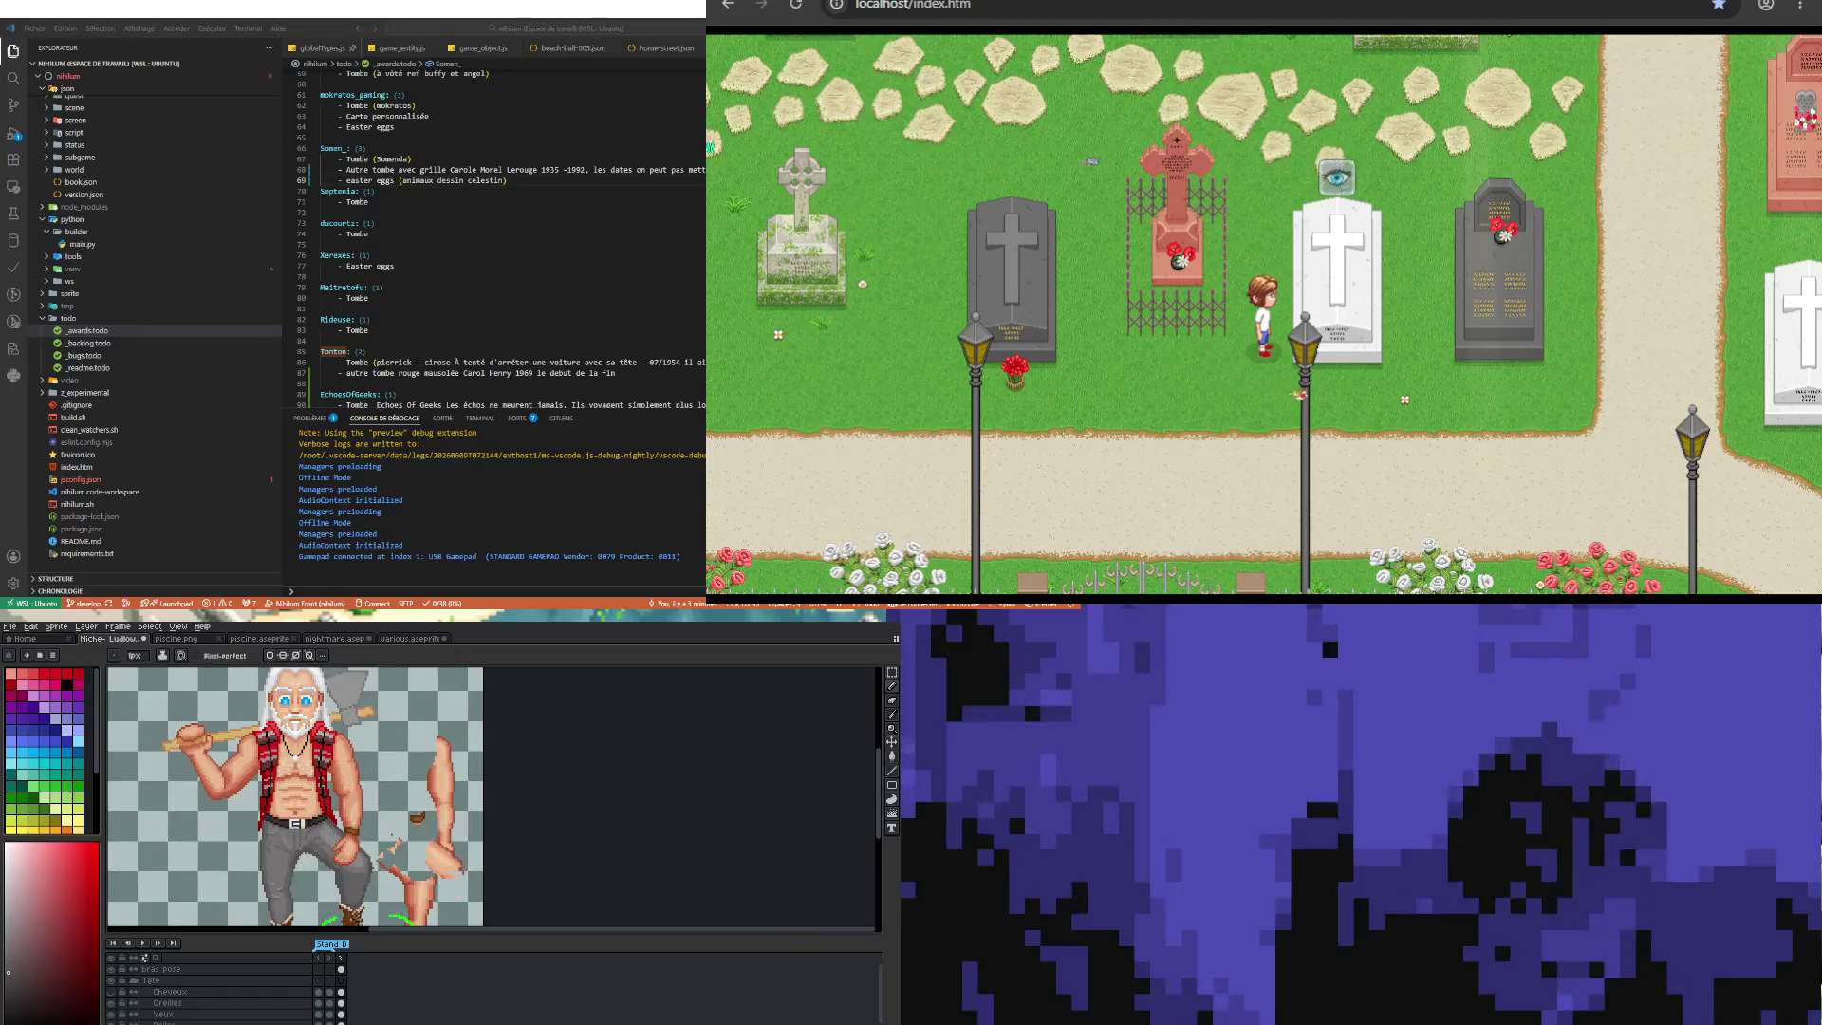
{"action": "scroll", "coordinate": [380, 829], "scroll_direction": "up", "scroll_amount": 1}
{"action": "scroll", "coordinate": [380, 830], "scroll_direction": "up", "scroll_amount": 1}
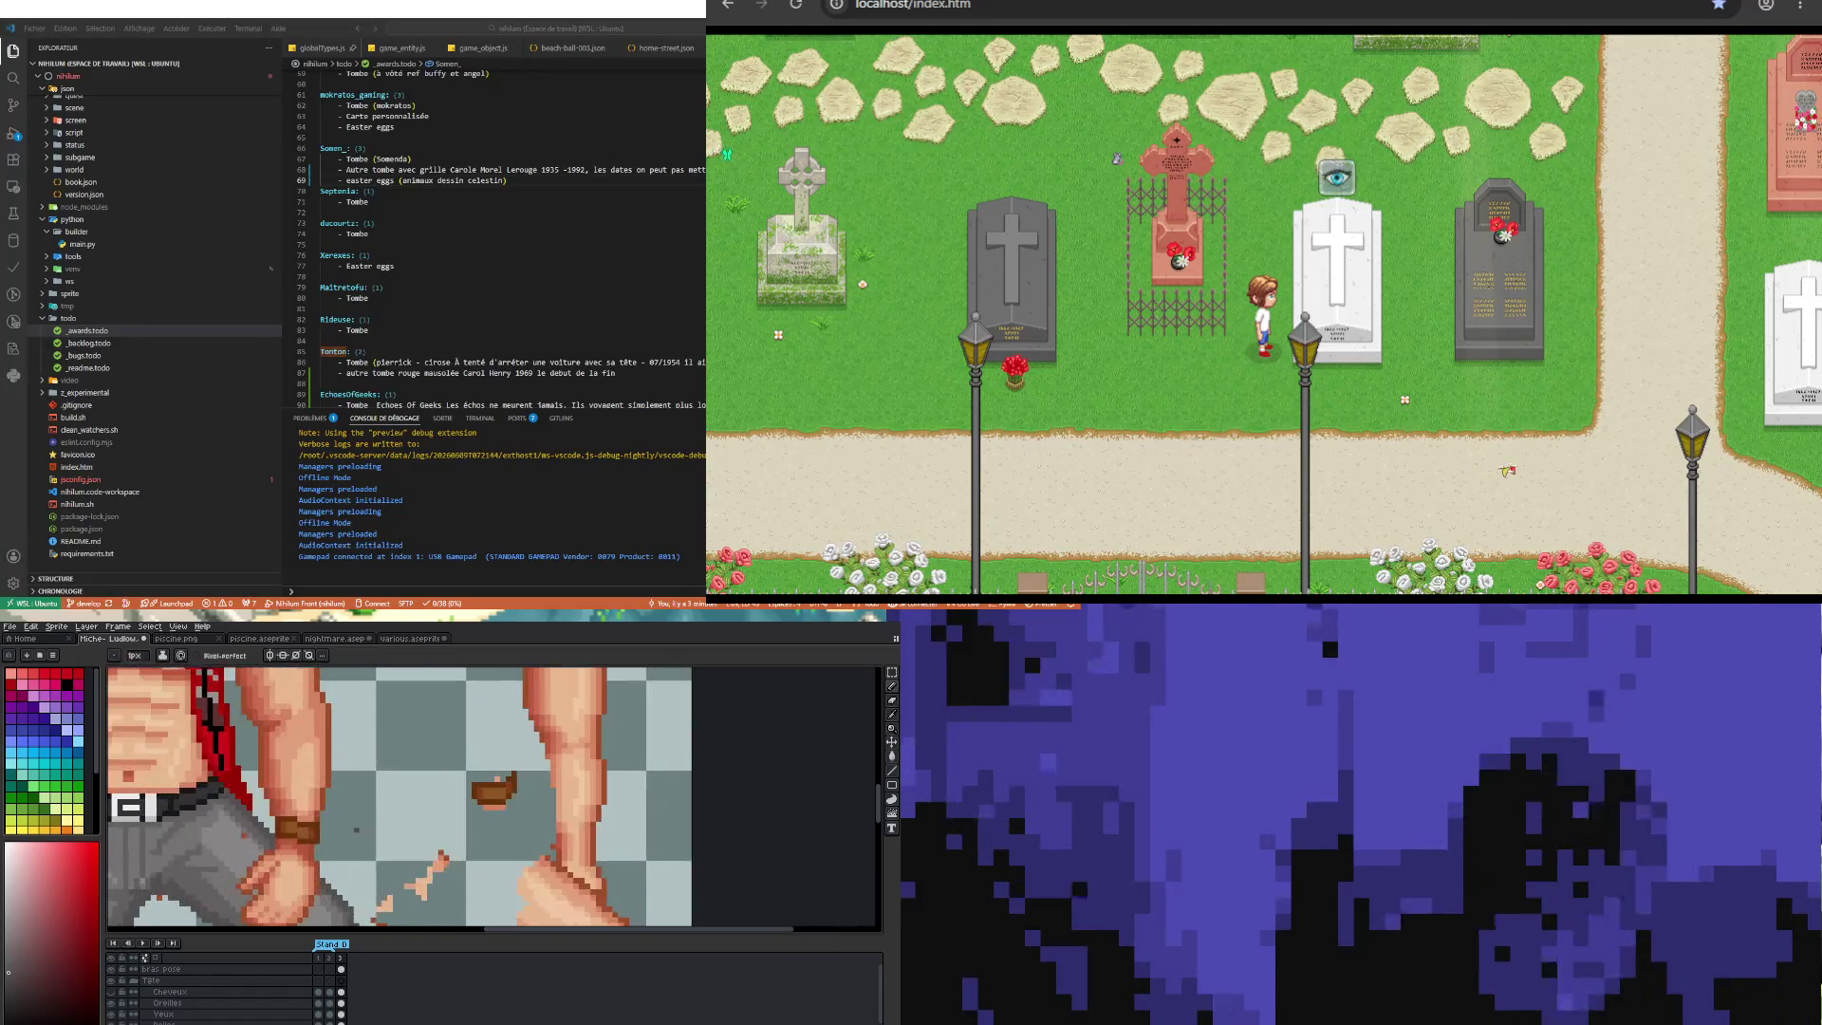
{"action": "key", "text": "i"}
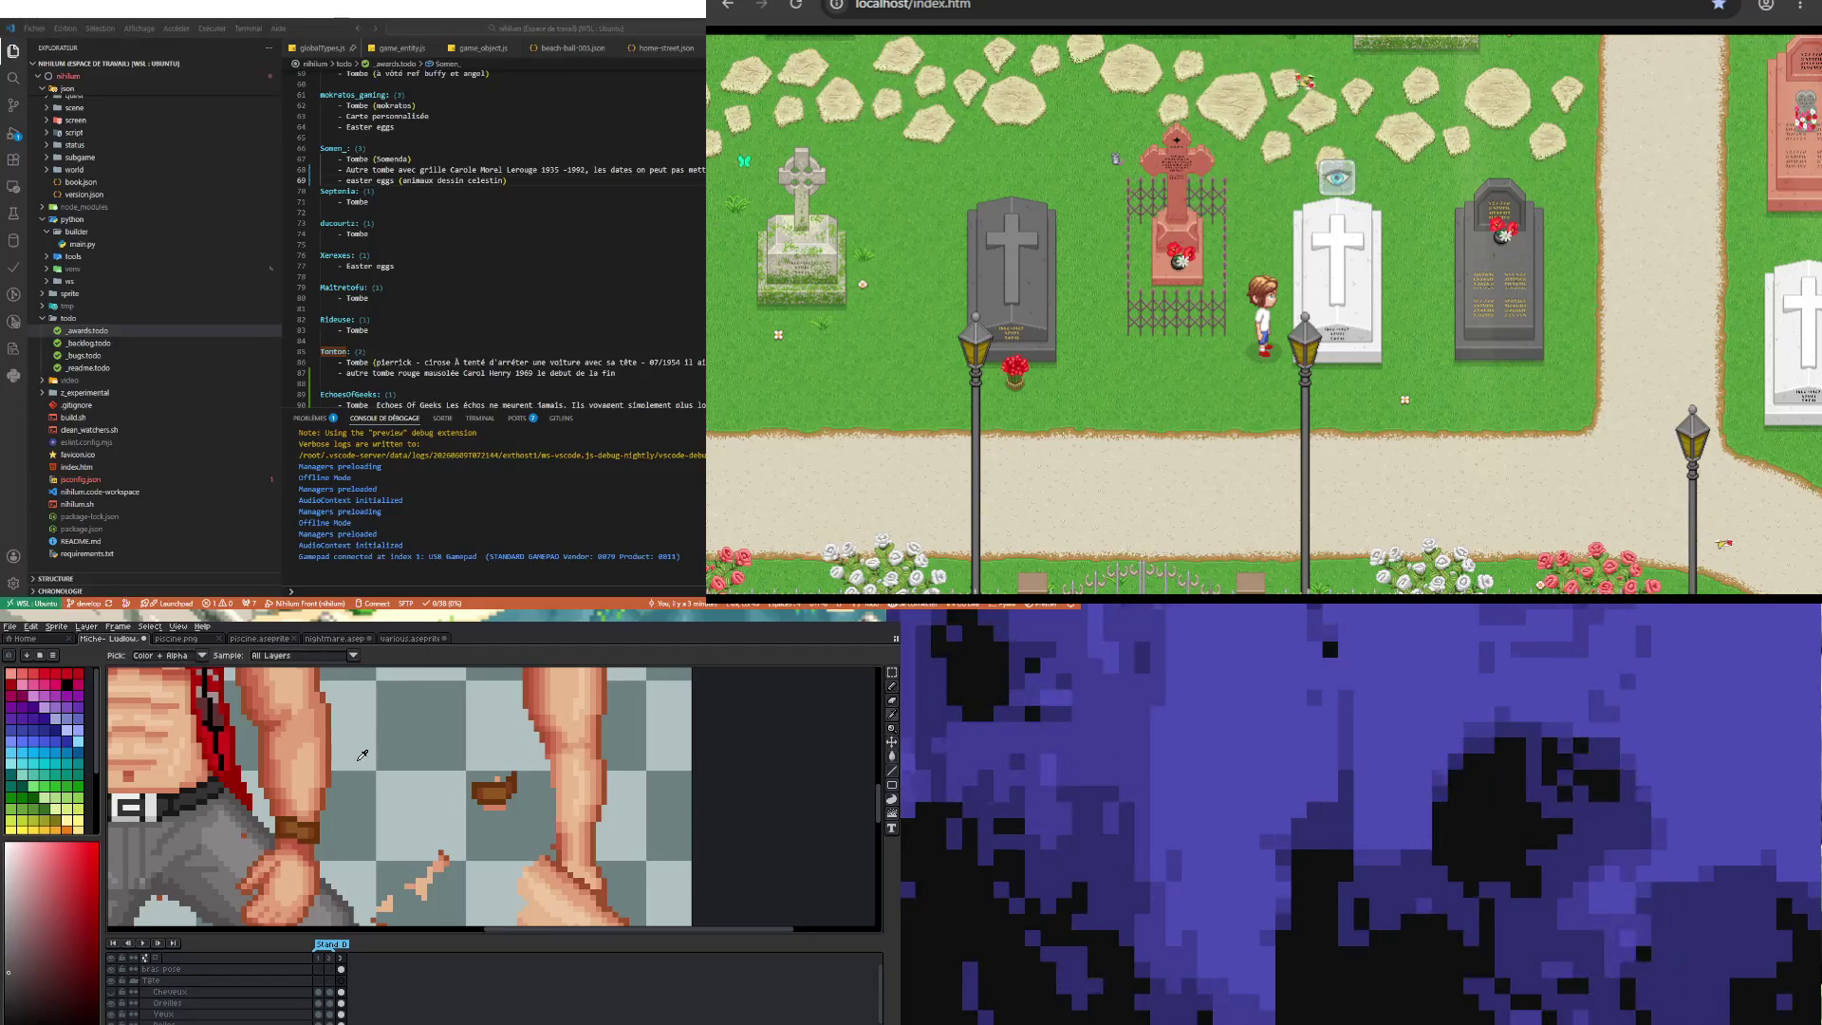
{"action": "scroll", "coordinate": [255, 832], "scroll_direction": "up", "scroll_amount": 1}
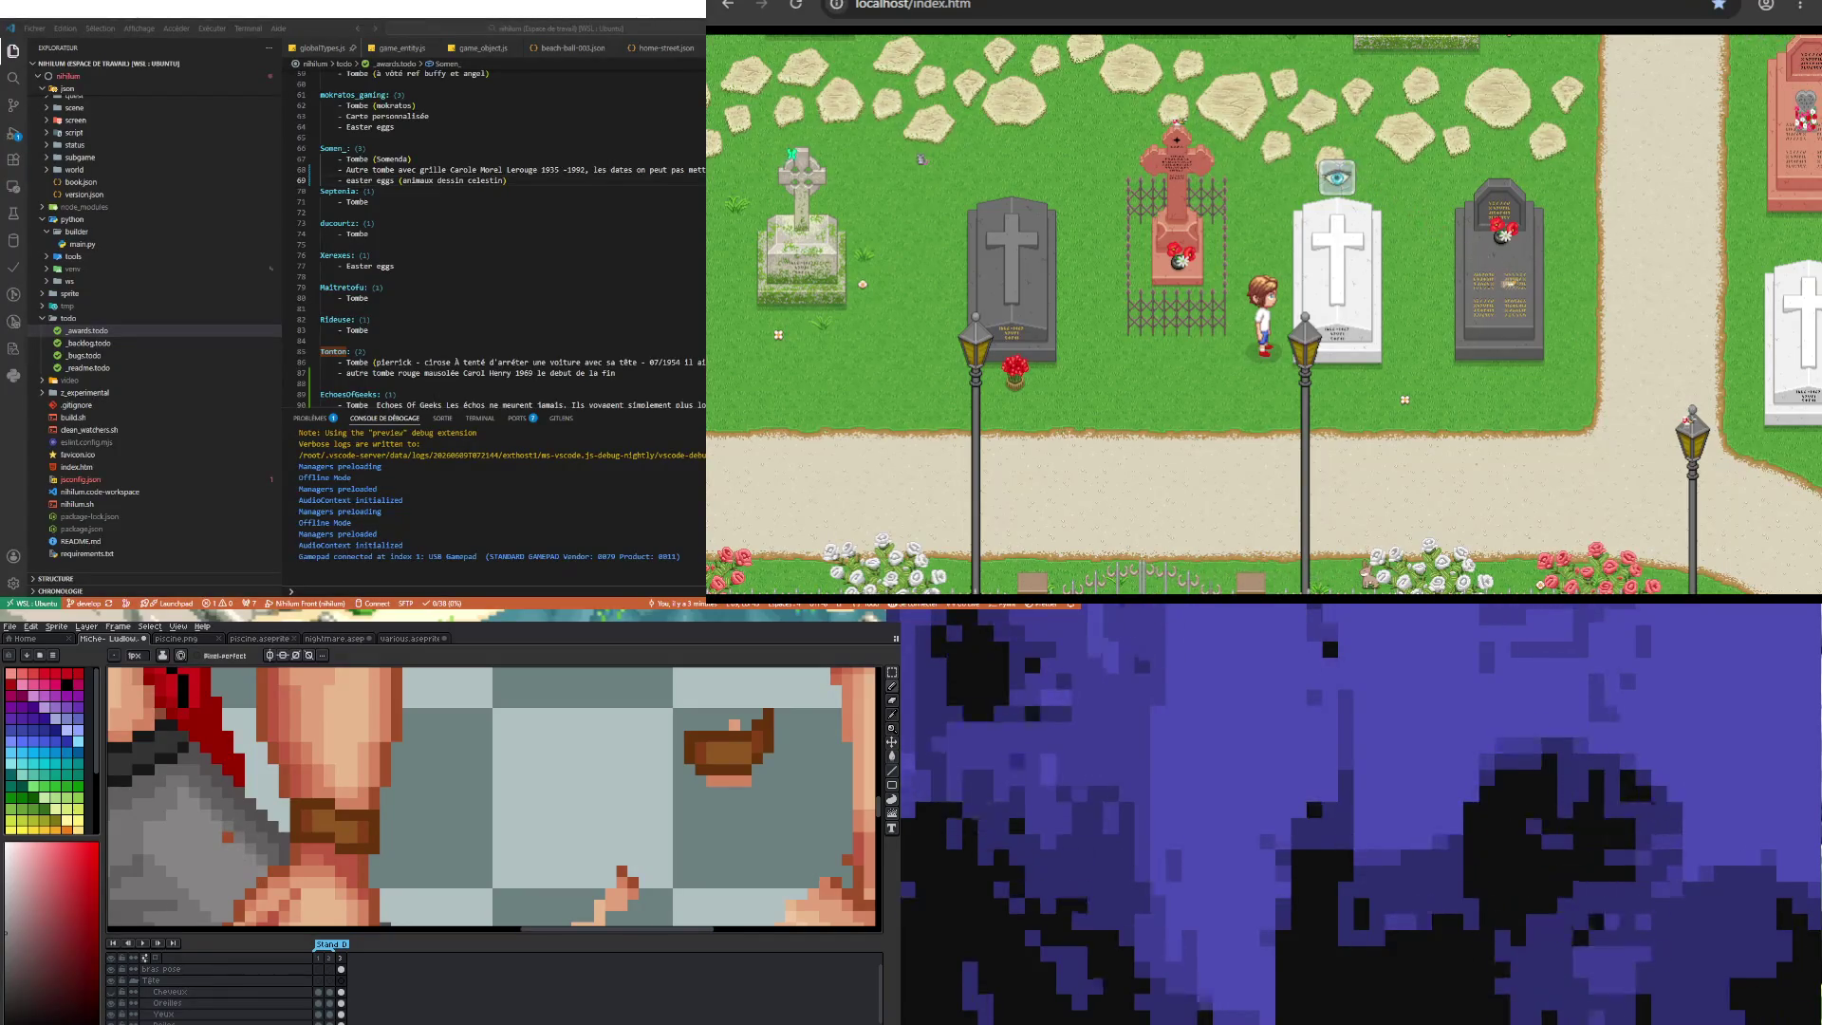
{"action": "key", "text": "b"}
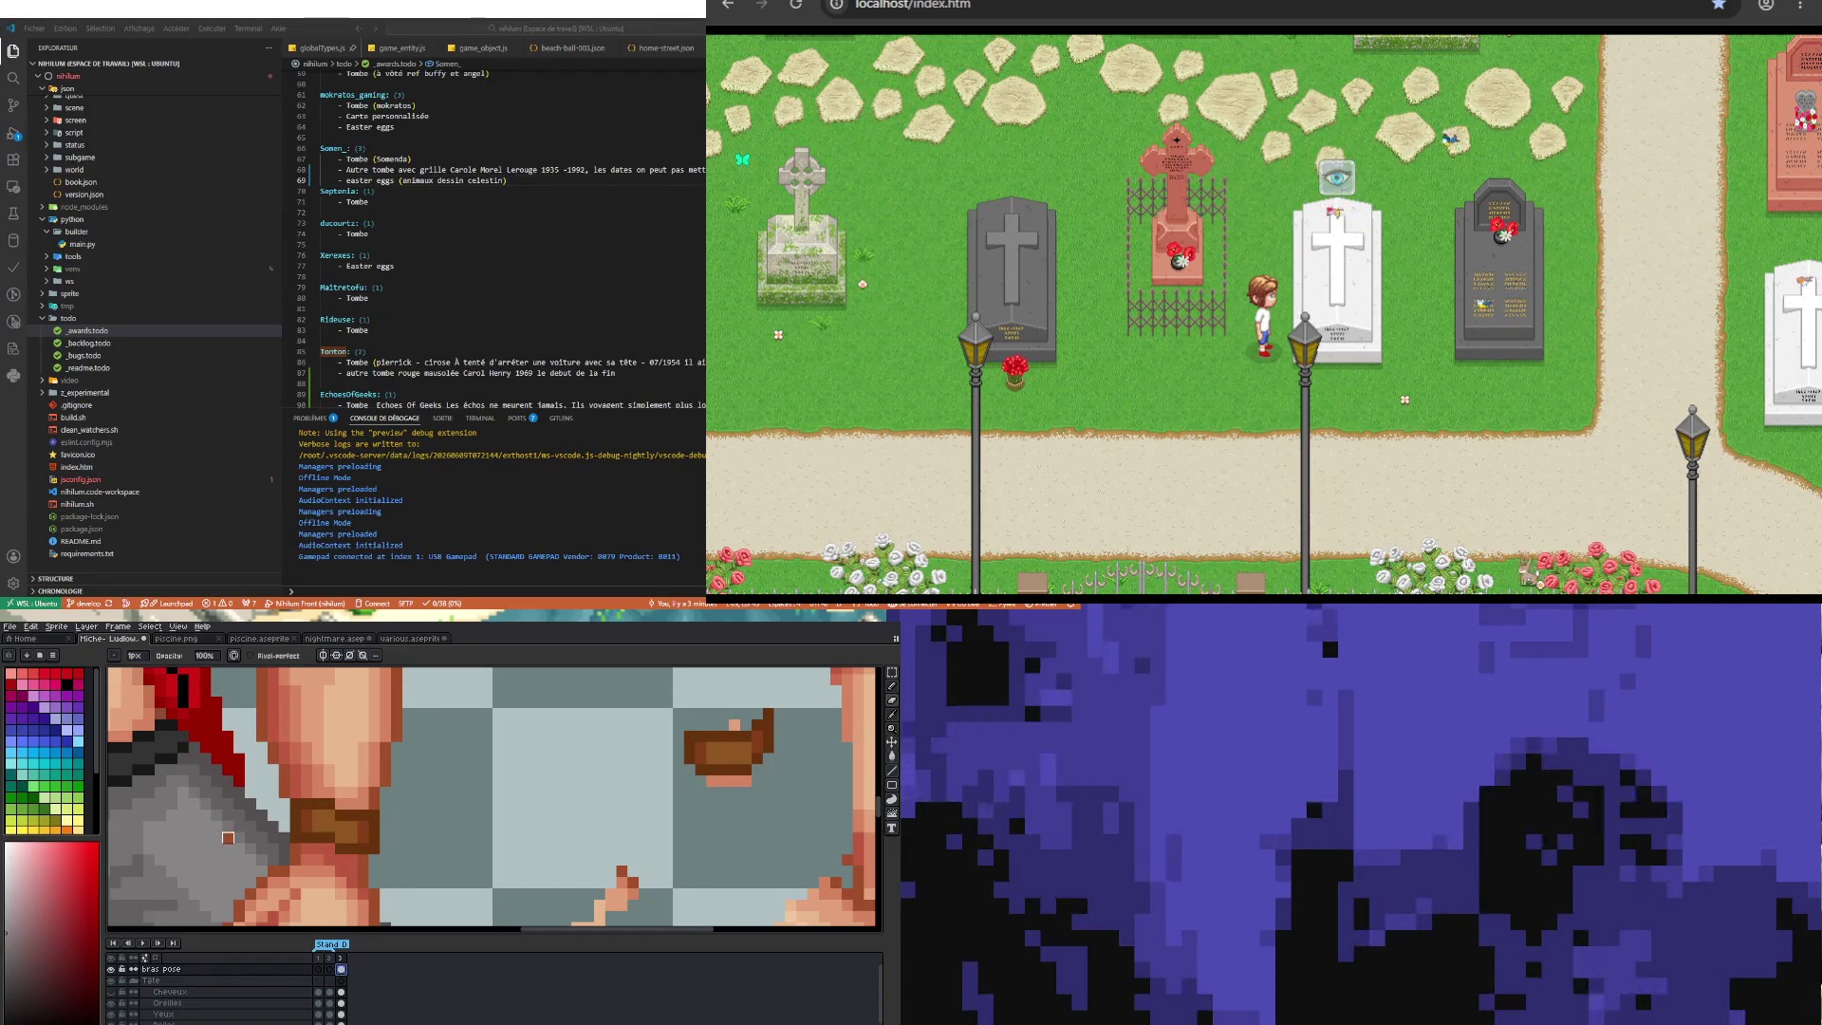
Step: Zoom in and out repeatedly to frame the lumberjack's legs and boots
{"action": "scroll", "coordinate": [216, 882], "scroll_direction": "down", "scroll_amount": 2}
{"action": "scroll", "coordinate": [217, 882], "scroll_direction": "down", "scroll_amount": 1}
{"action": "scroll", "coordinate": [333, 841], "scroll_direction": "up", "scroll_amount": 3}
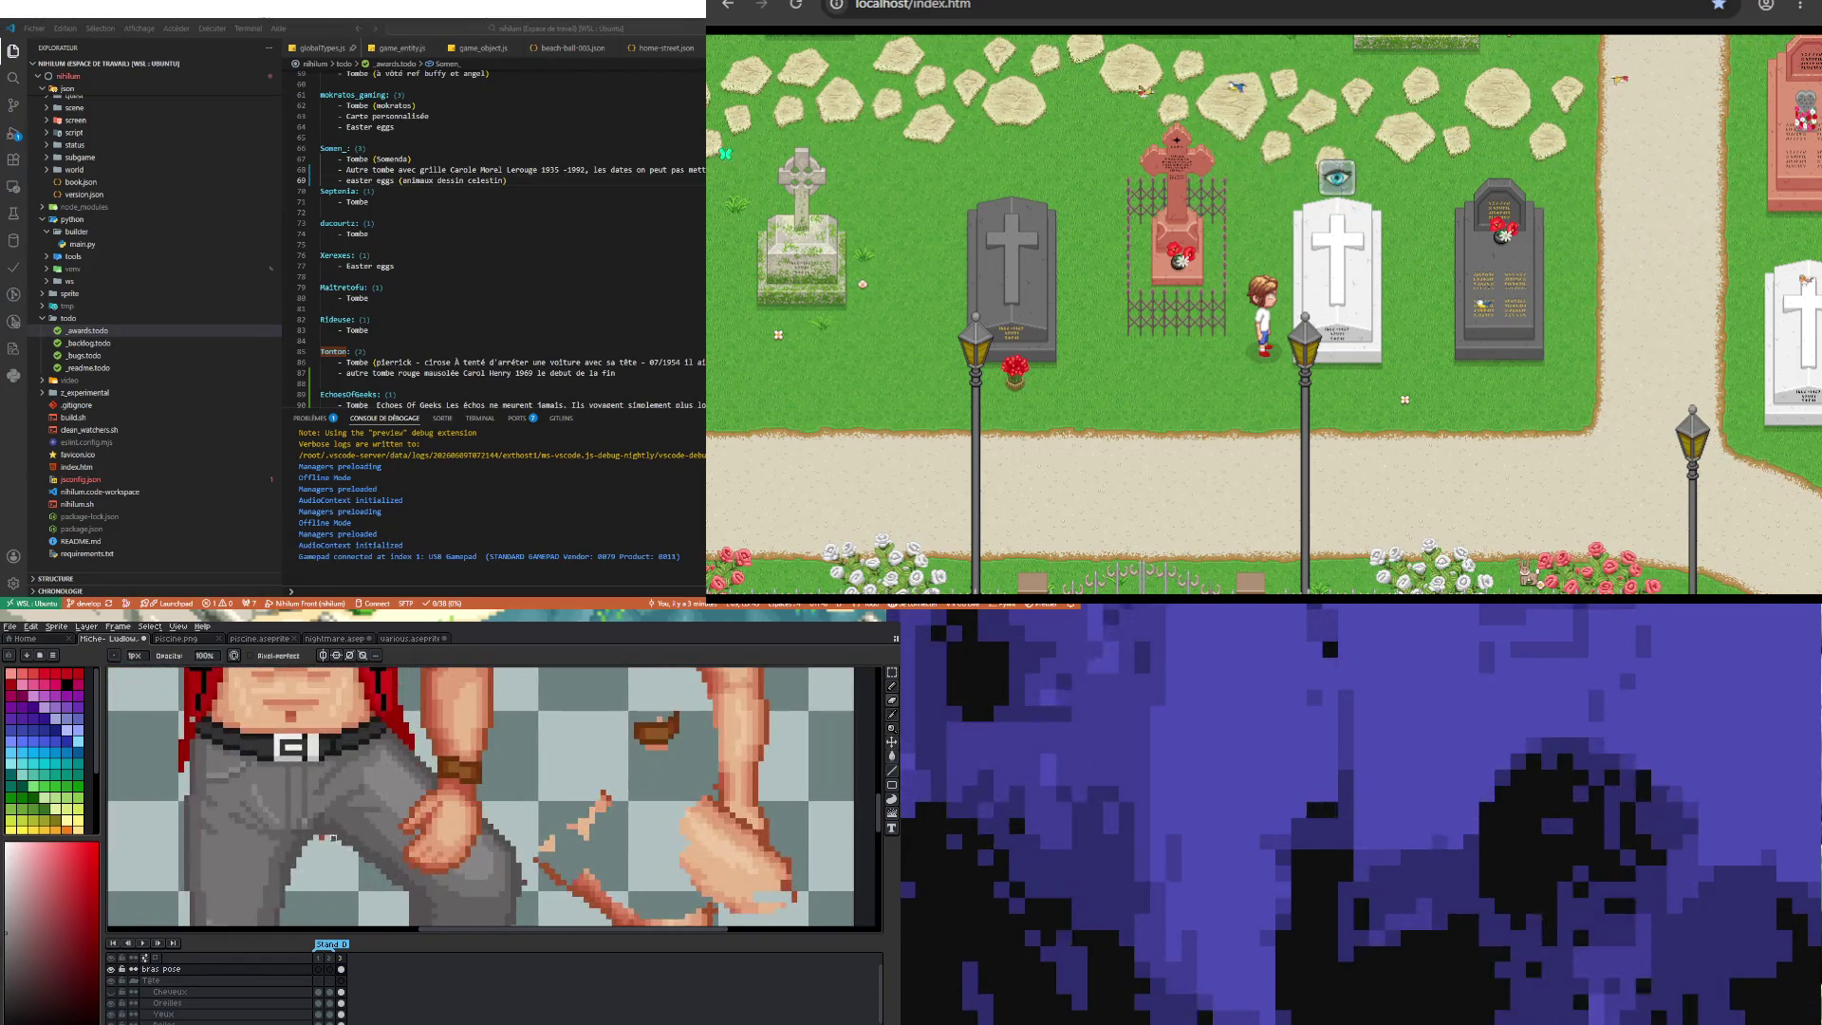
{"action": "scroll", "coordinate": [144, 958], "scroll_direction": "down", "scroll_amount": 3}
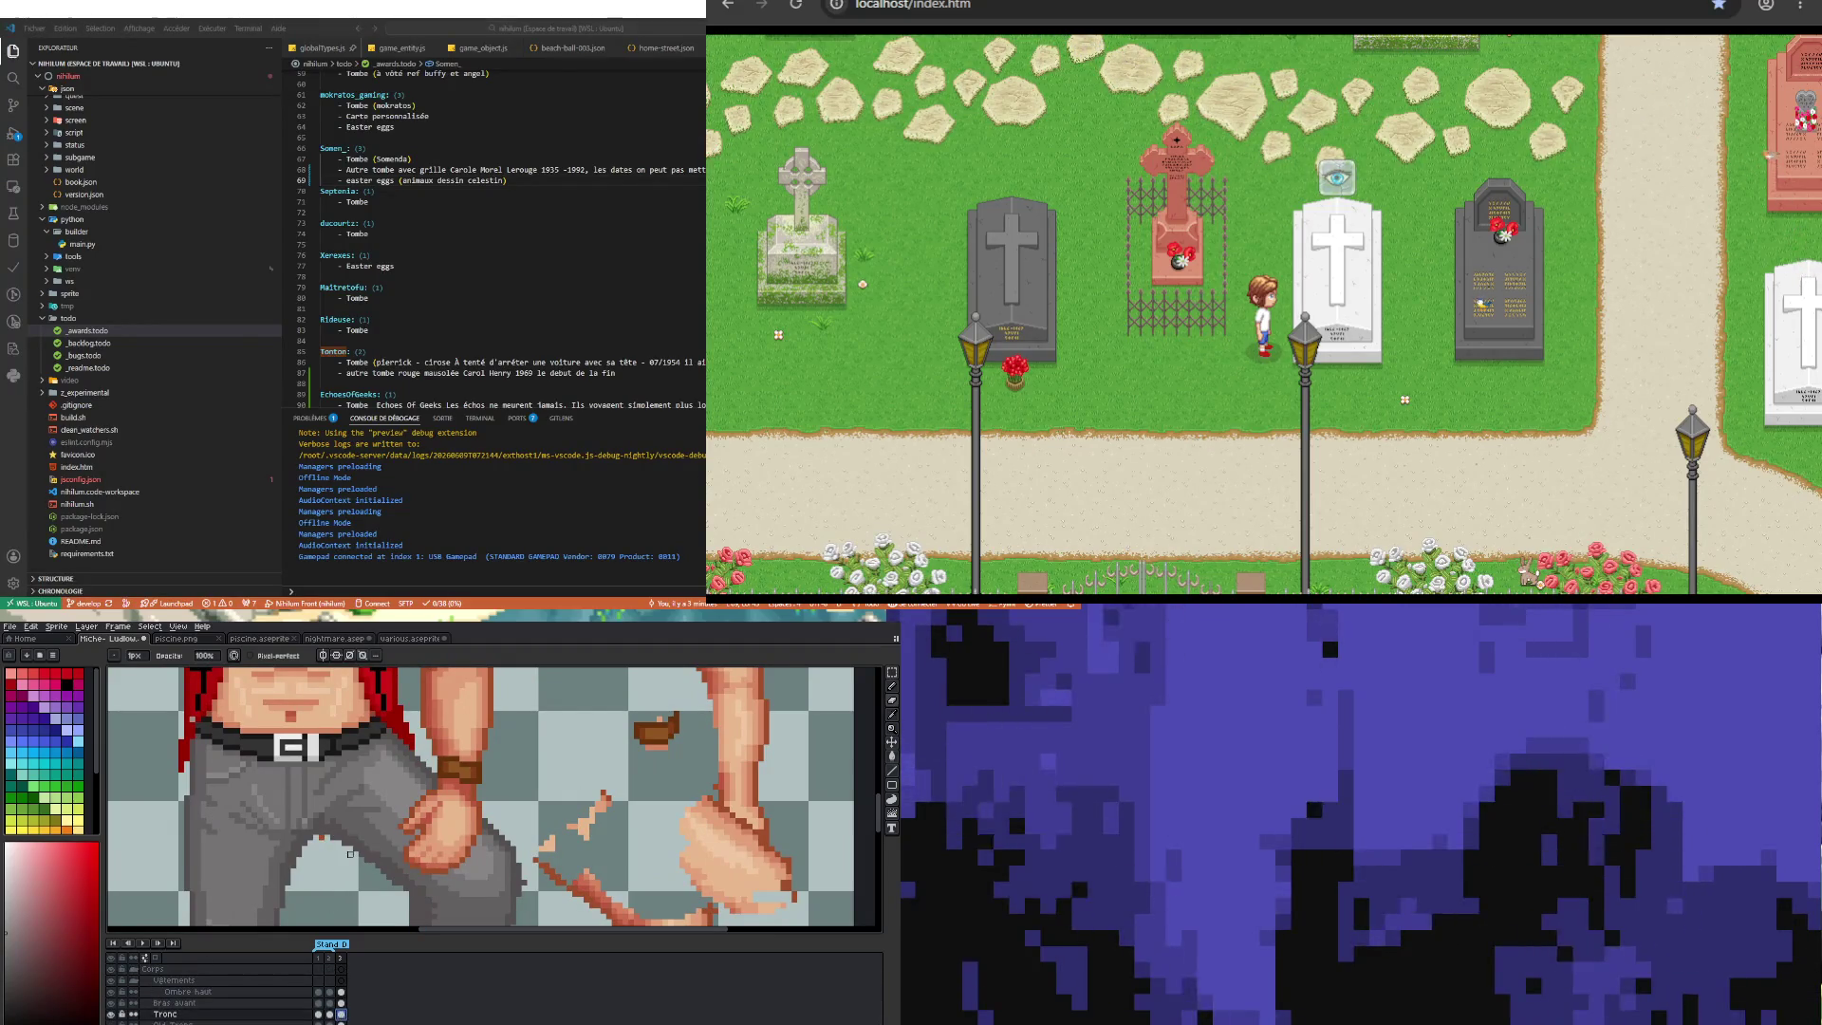
{"action": "scroll", "coordinate": [333, 865], "scroll_direction": "down", "scroll_amount": 3}
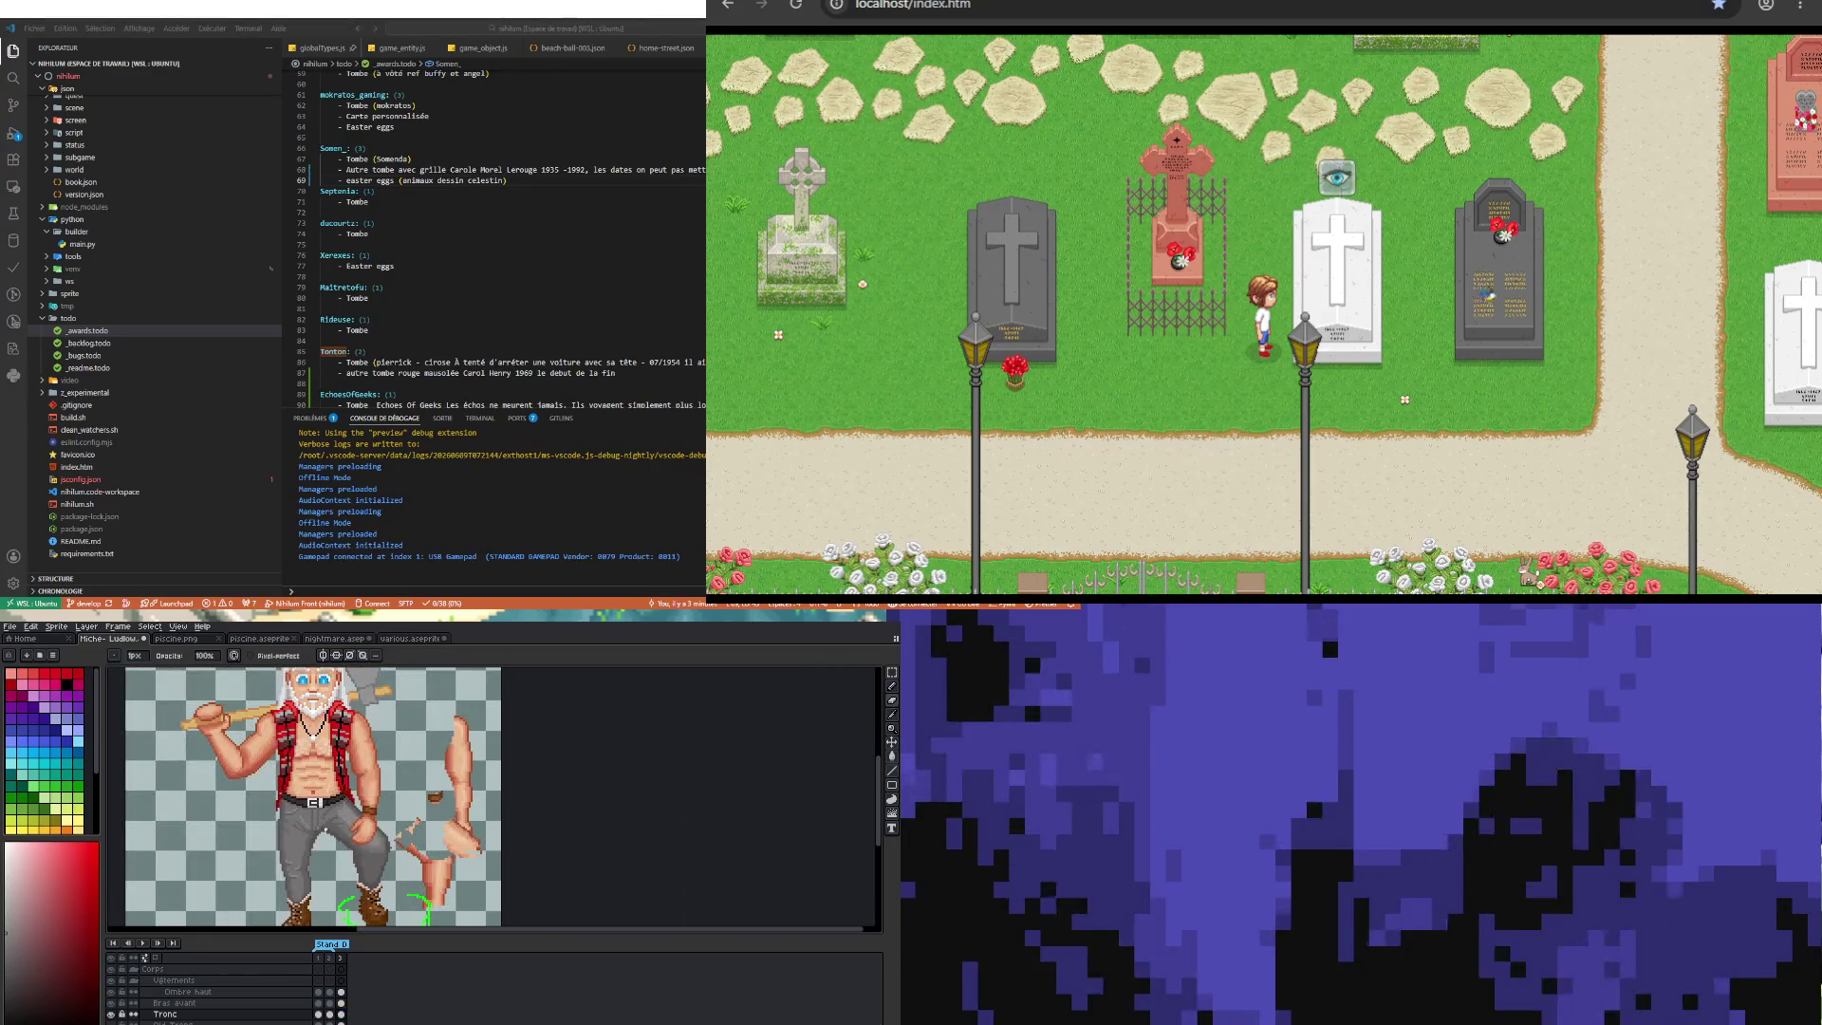
{"action": "scroll", "coordinate": [370, 835], "scroll_direction": "down", "scroll_amount": 1}
{"action": "scroll", "coordinate": [434, 824], "scroll_direction": "up", "scroll_amount": 2}
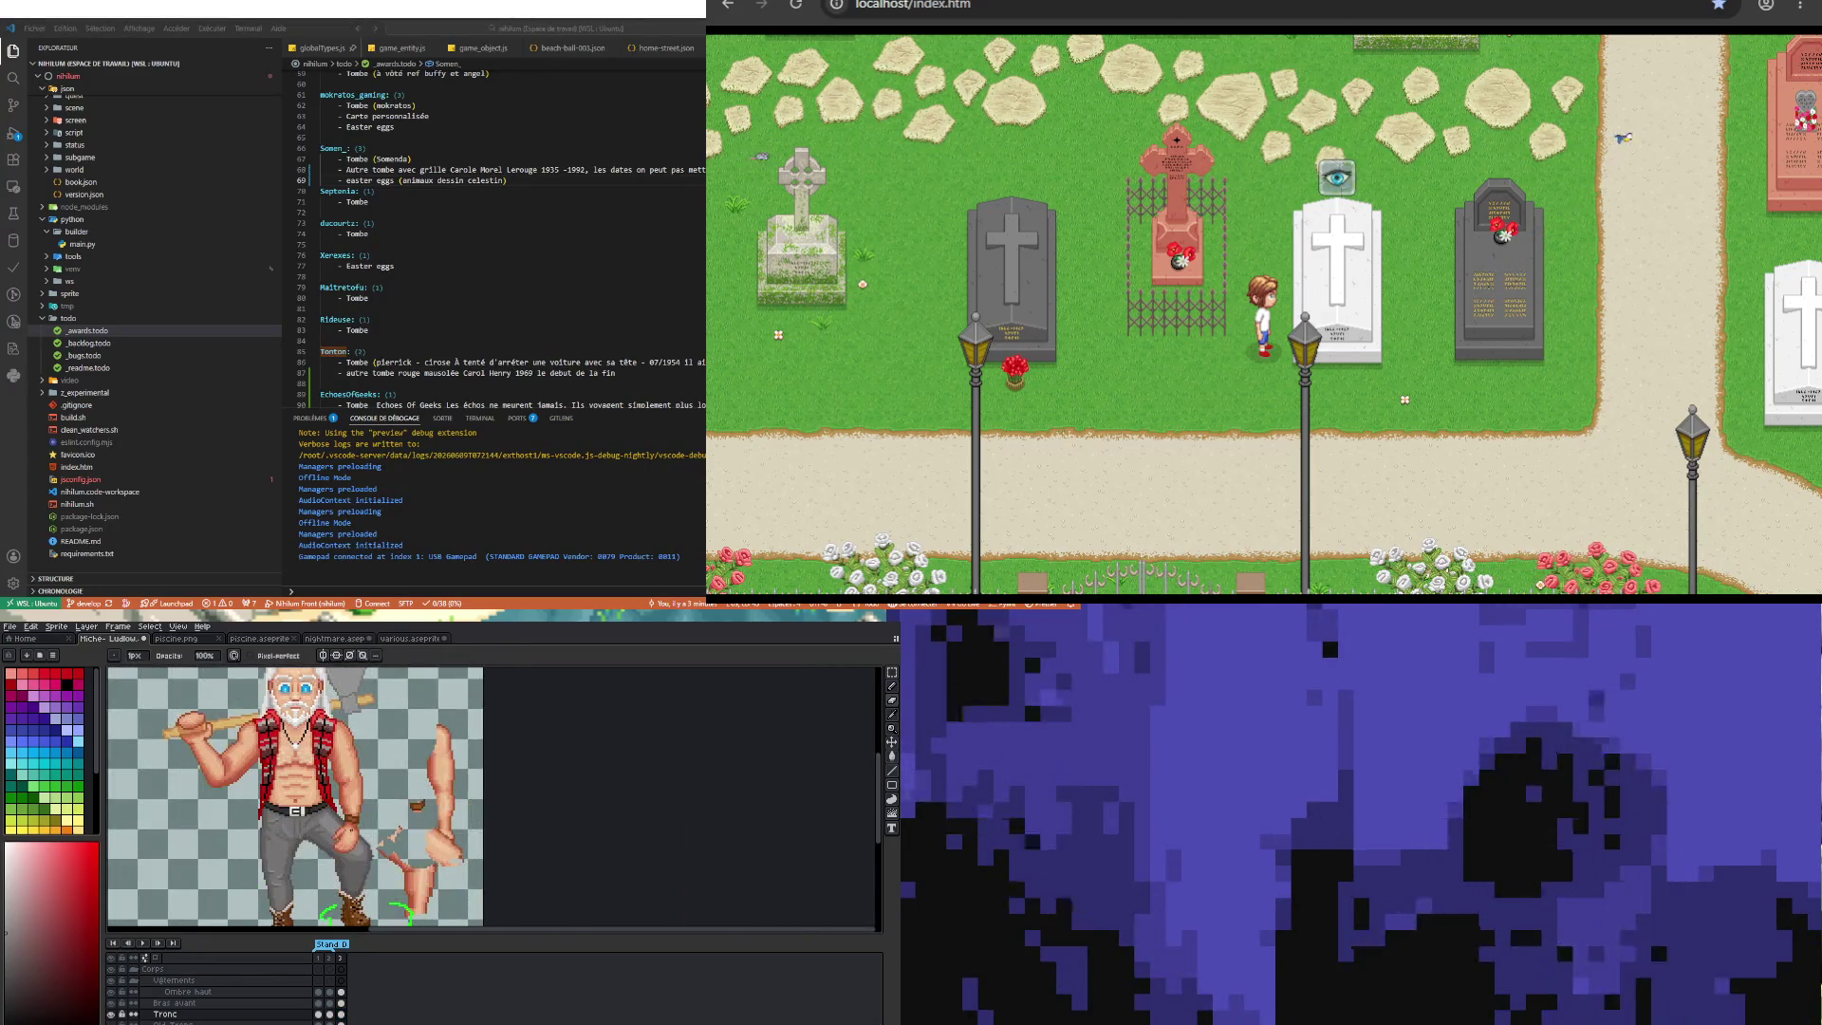
{"action": "scroll", "coordinate": [418, 845], "scroll_direction": "up", "scroll_amount": 1}
{"action": "scroll", "coordinate": [398, 871], "scroll_direction": "down", "scroll_amount": 3}
{"action": "scroll", "coordinate": [424, 827], "scroll_direction": "up", "scroll_amount": 2}
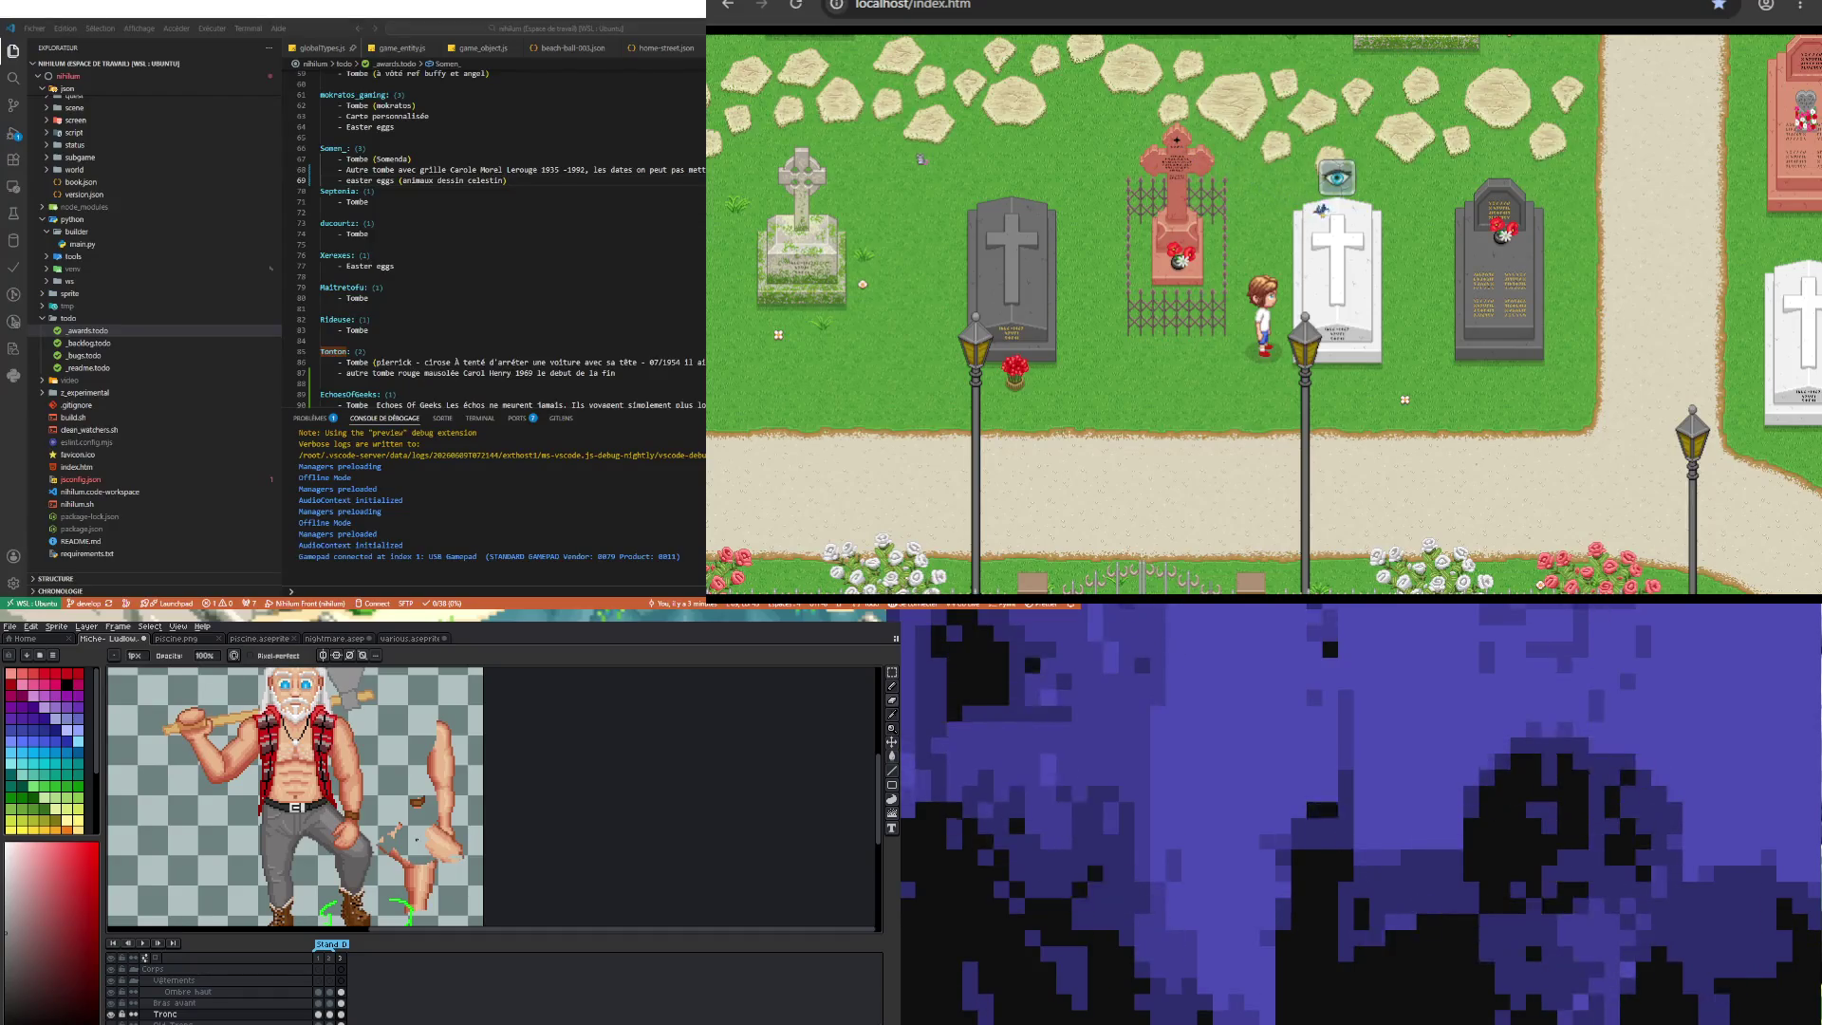
{"action": "scroll", "coordinate": [416, 839], "scroll_direction": "down", "scroll_amount": 1}
{"action": "scroll", "coordinate": [438, 884], "scroll_direction": "up", "scroll_amount": 1}
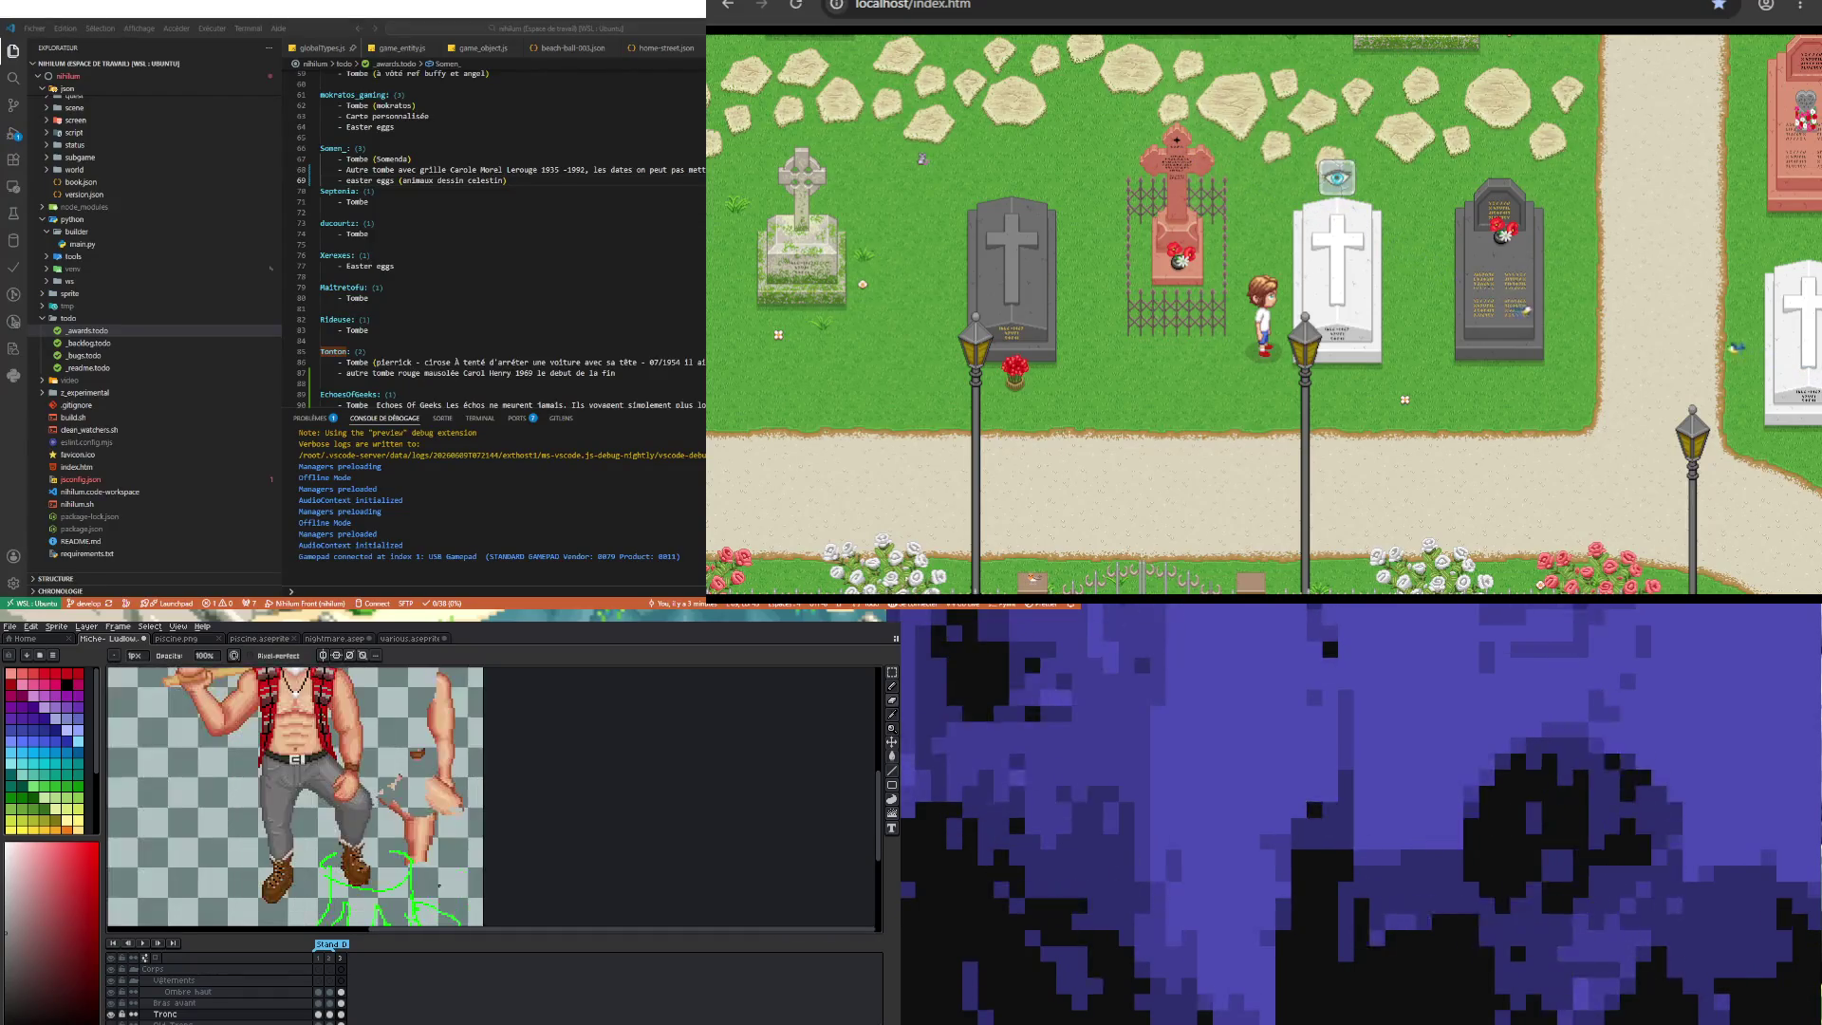
{"action": "scroll", "coordinate": [439, 885], "scroll_direction": "down", "scroll_amount": 2}
{"action": "scroll", "coordinate": [445, 868], "scroll_direction": "up", "scroll_amount": 2}
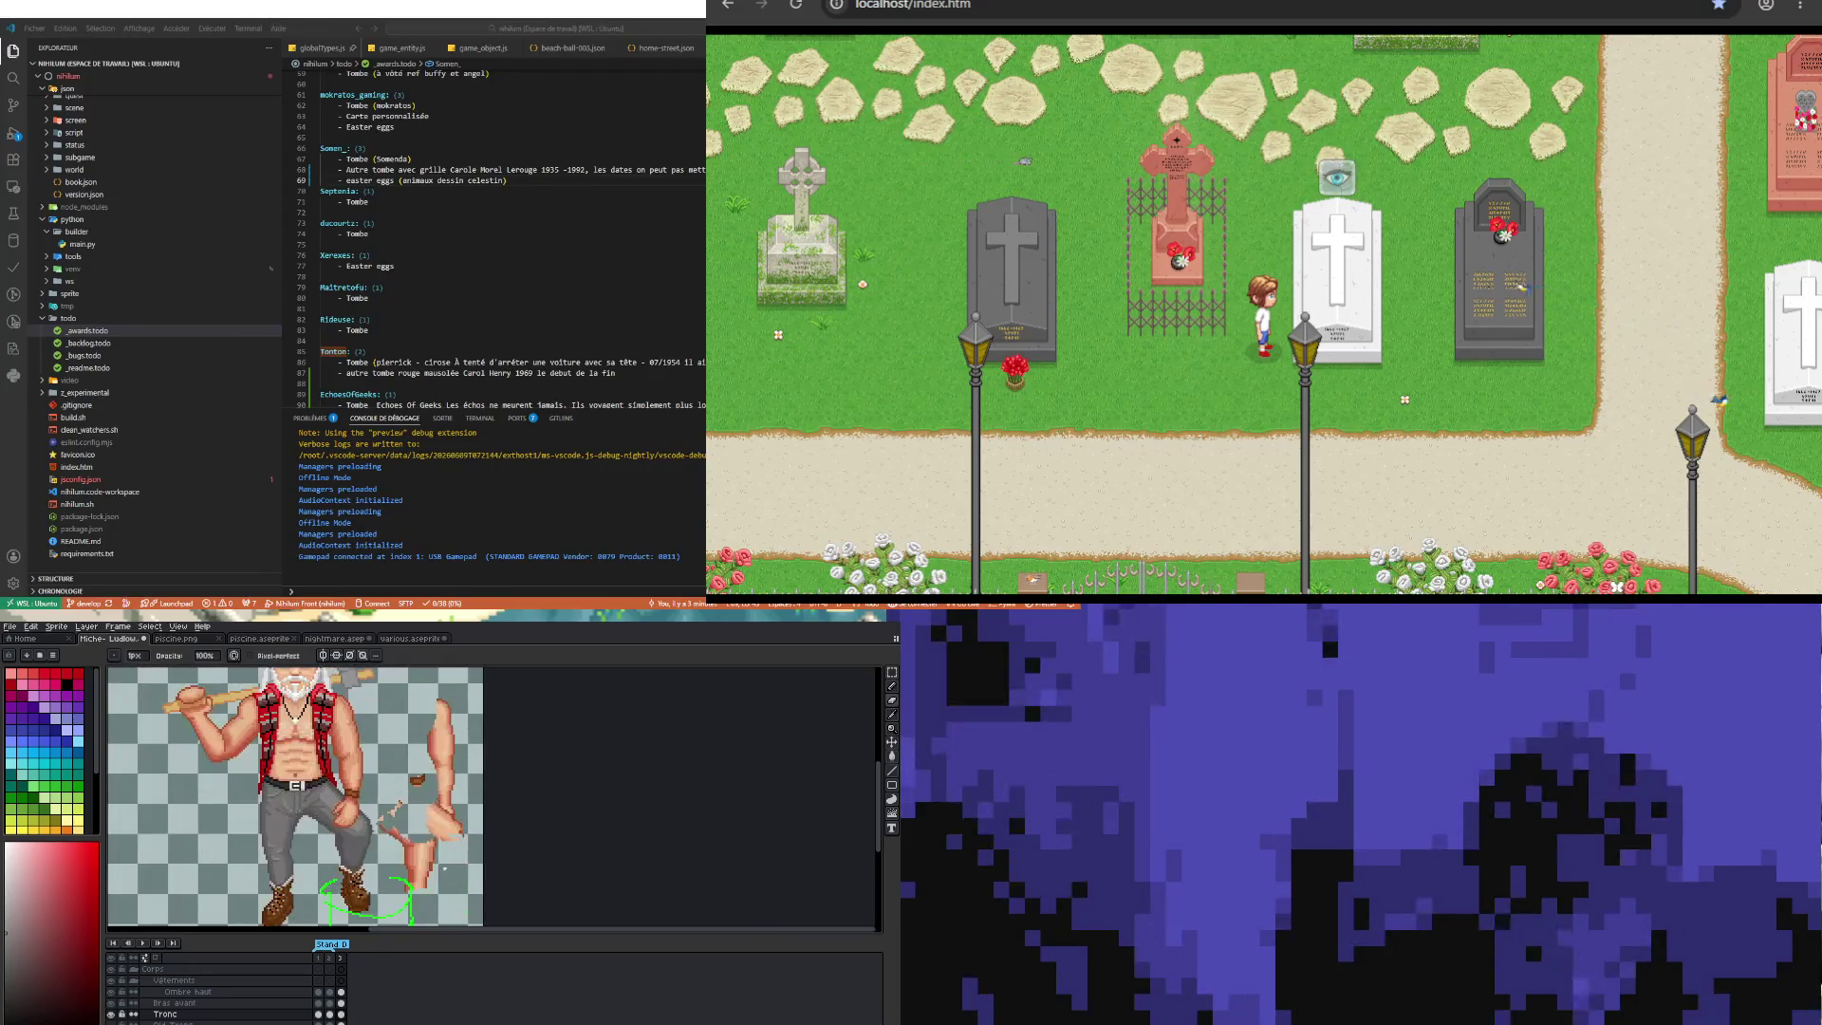
{"action": "scroll", "coordinate": [444, 868], "scroll_direction": "down", "scroll_amount": 2}
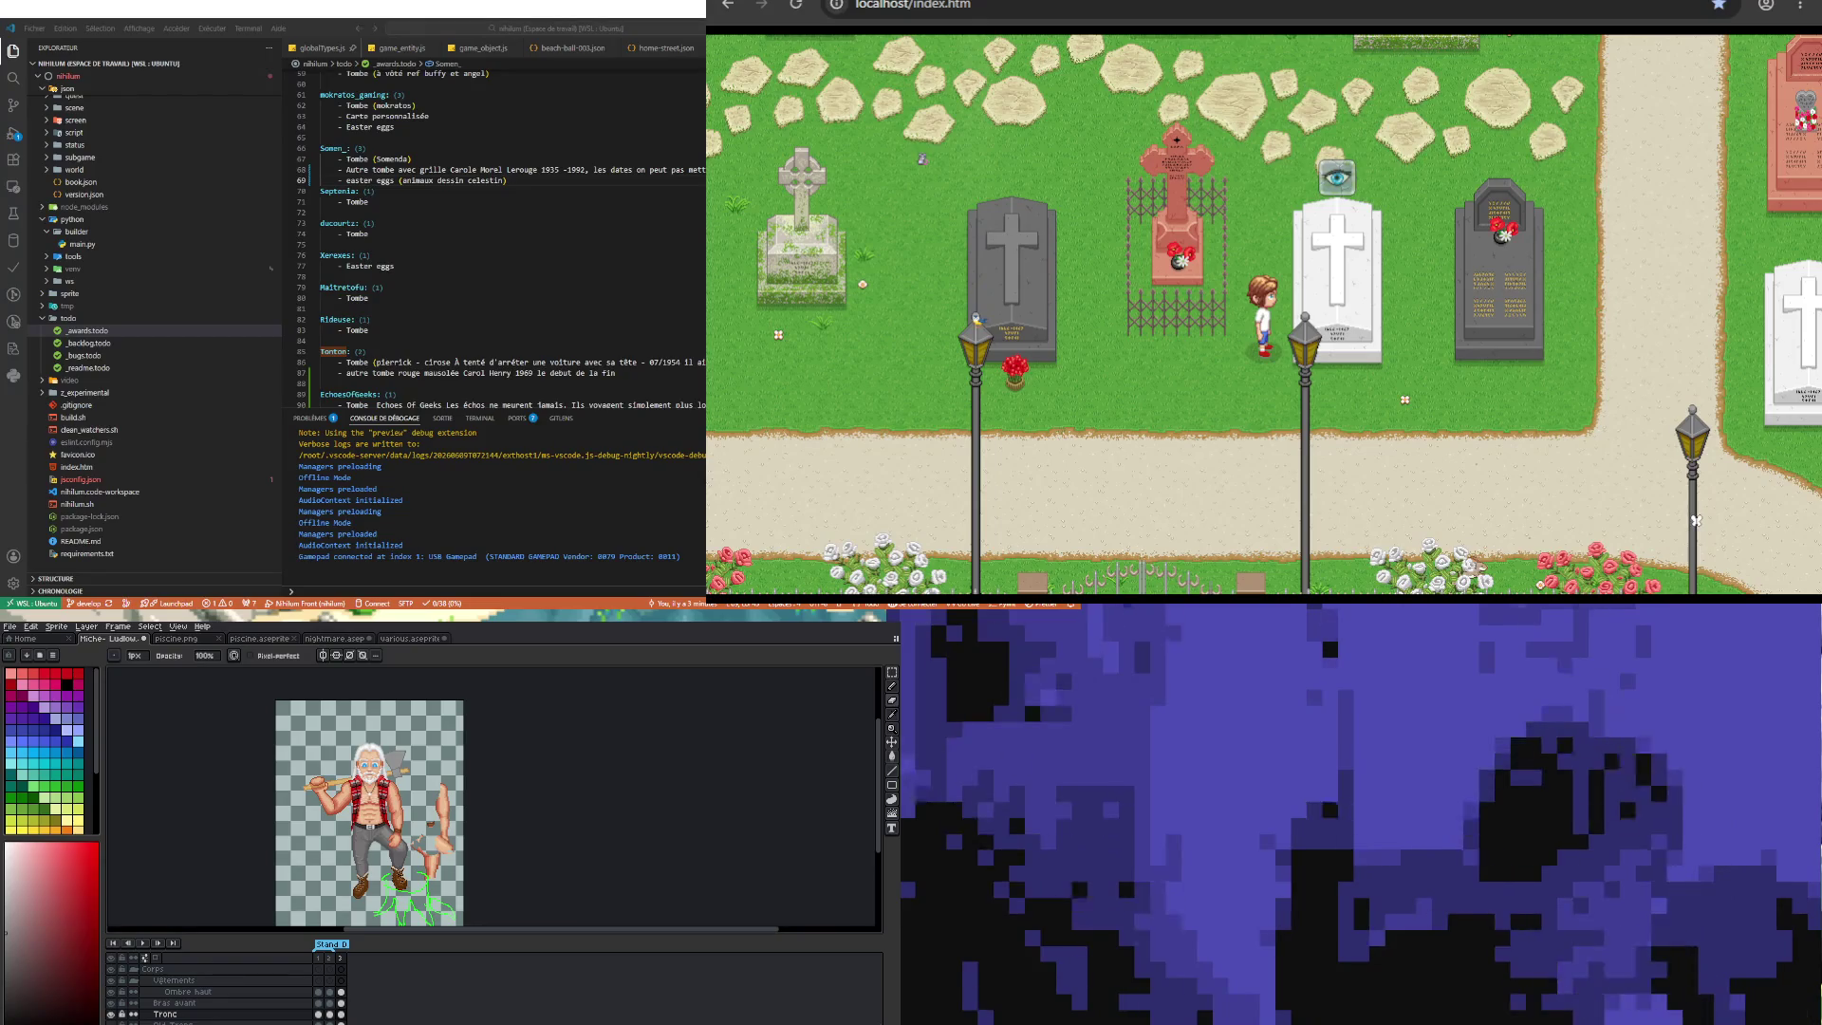
{"action": "scroll", "coordinate": [489, 875], "scroll_direction": "up", "scroll_amount": 2}
{"action": "scroll", "coordinate": [194, 870], "scroll_direction": "down", "scroll_amount": 2}
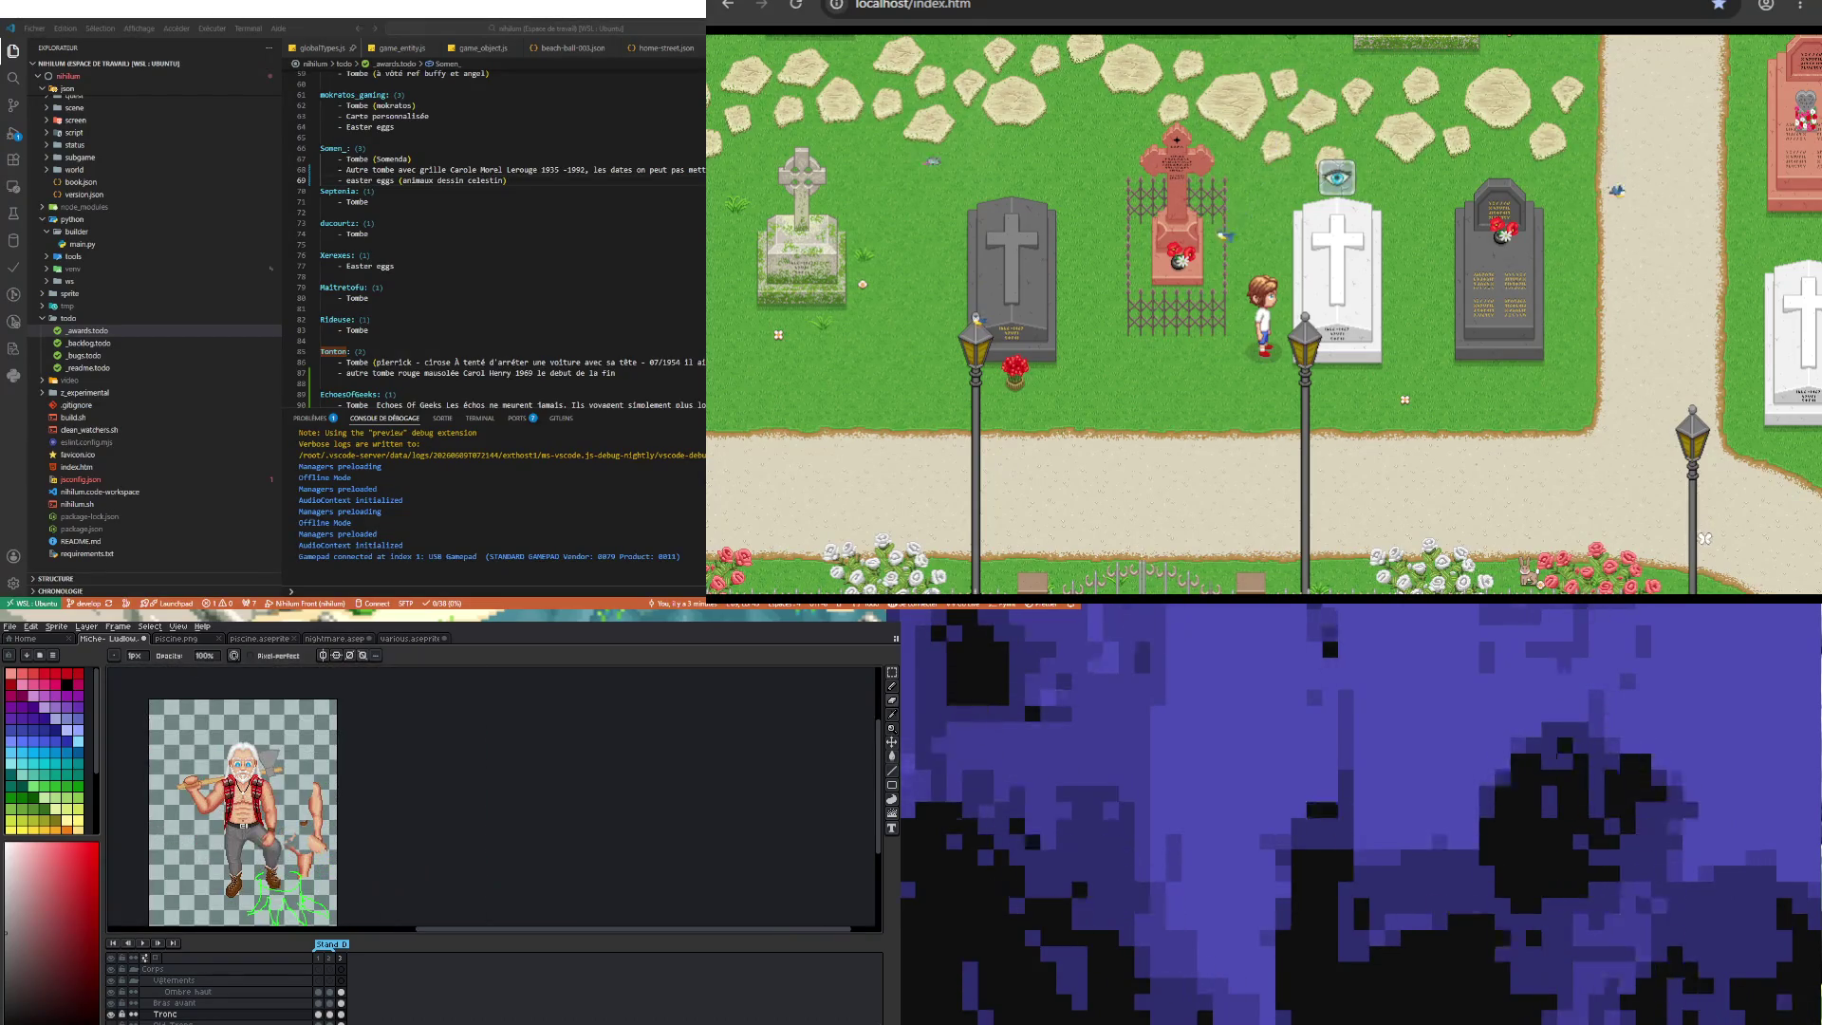
{"action": "scroll", "coordinate": [193, 849], "scroll_direction": "up", "scroll_amount": 2}
{"action": "scroll", "coordinate": [285, 825], "scroll_direction": "down", "scroll_amount": 2}
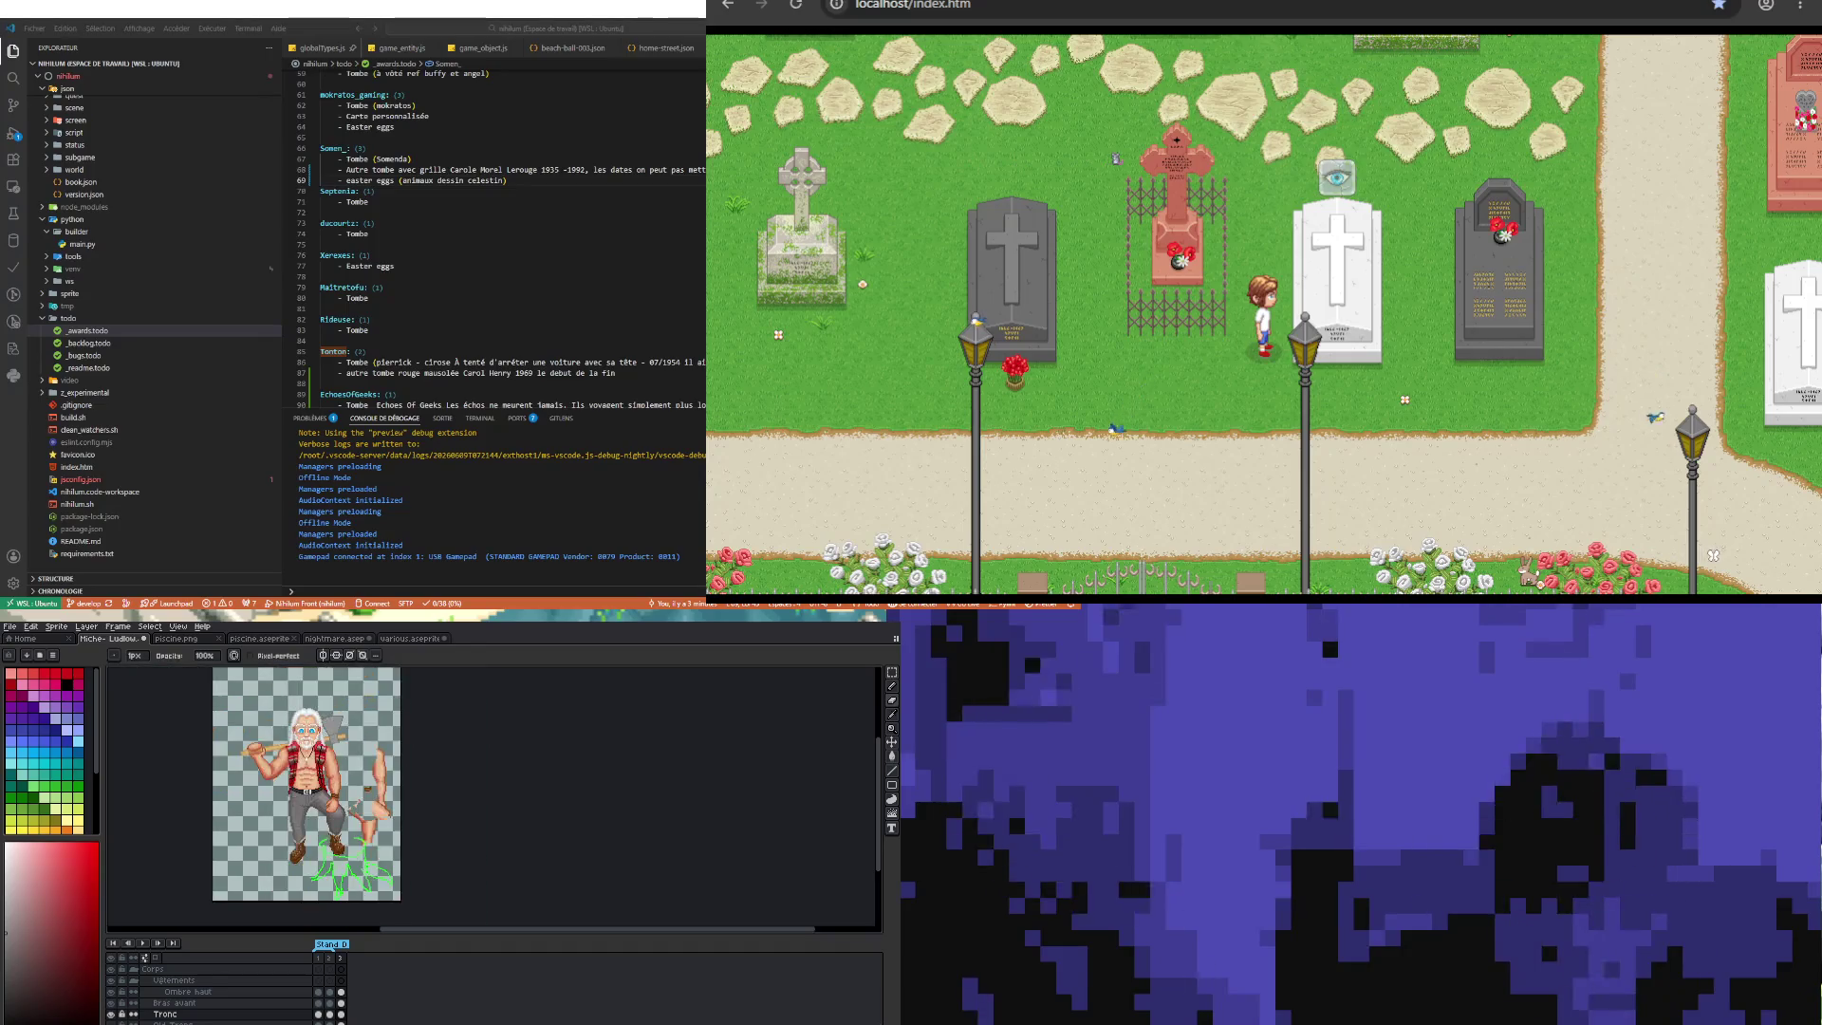
{"action": "scroll", "coordinate": [285, 902], "scroll_direction": "up", "scroll_amount": 2}
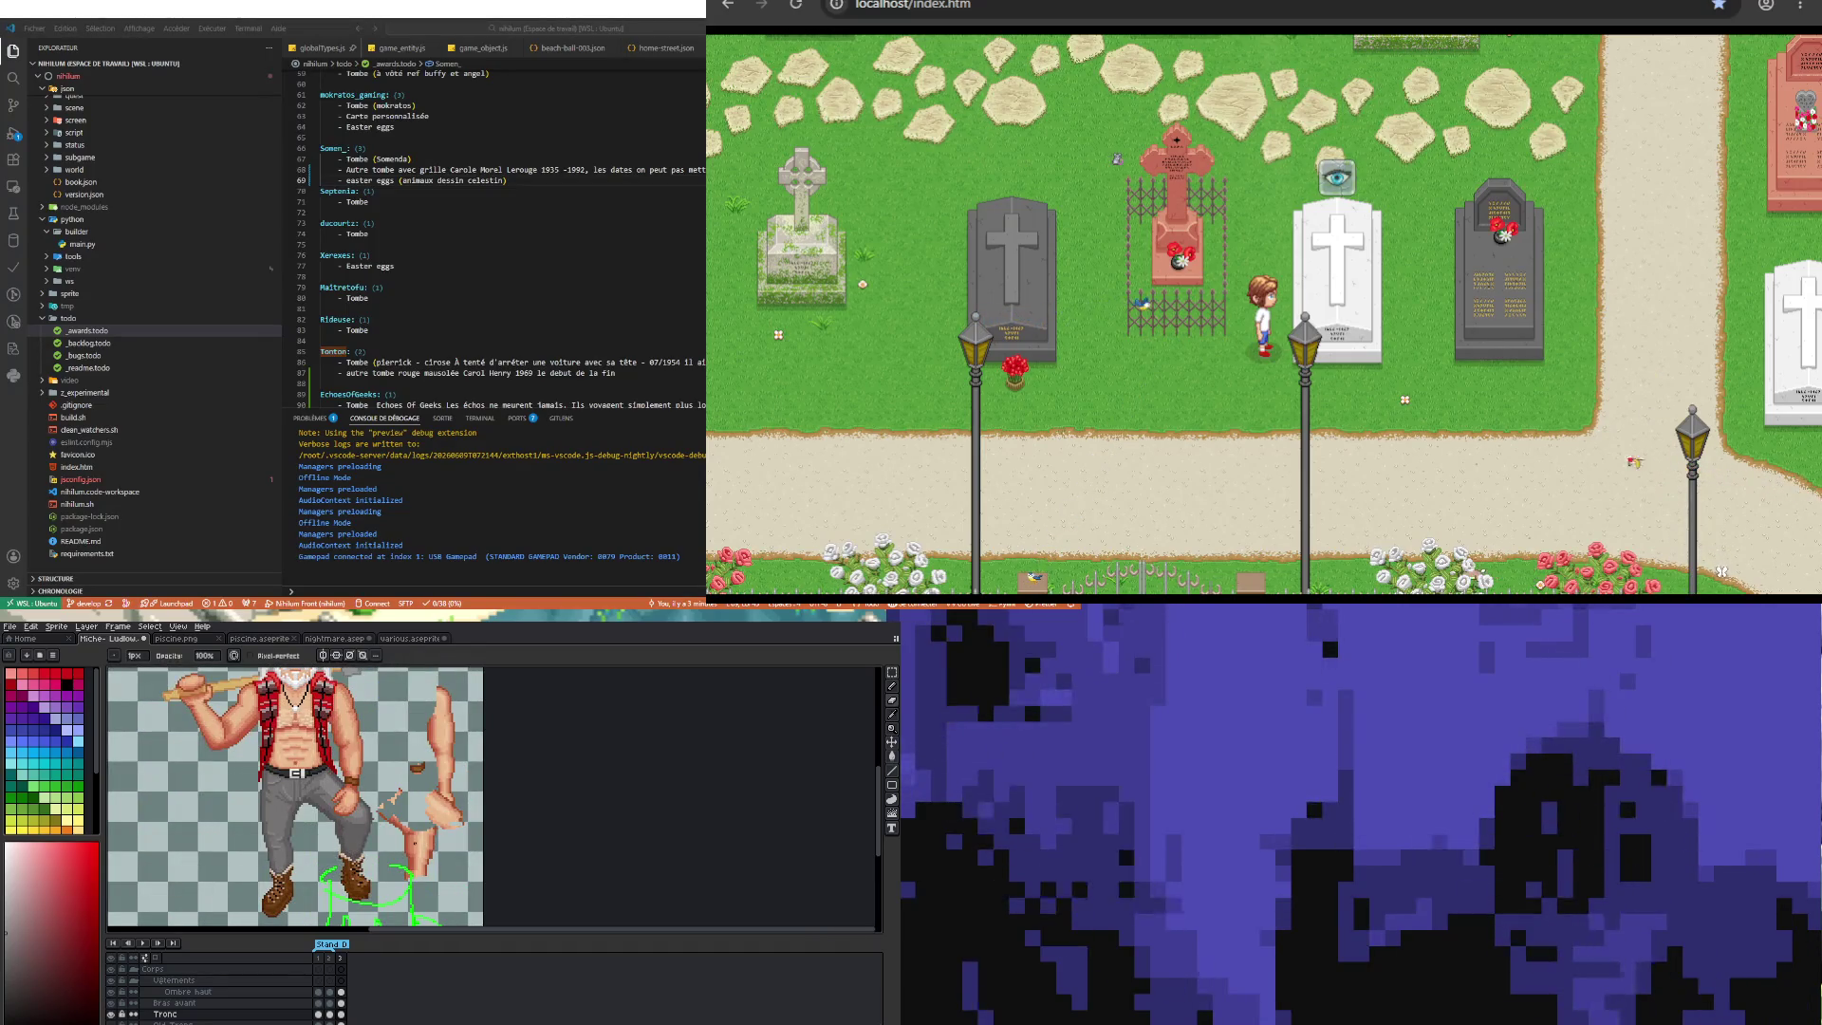
{"action": "scroll", "coordinate": [294, 835], "scroll_direction": "down", "scroll_amount": 2}
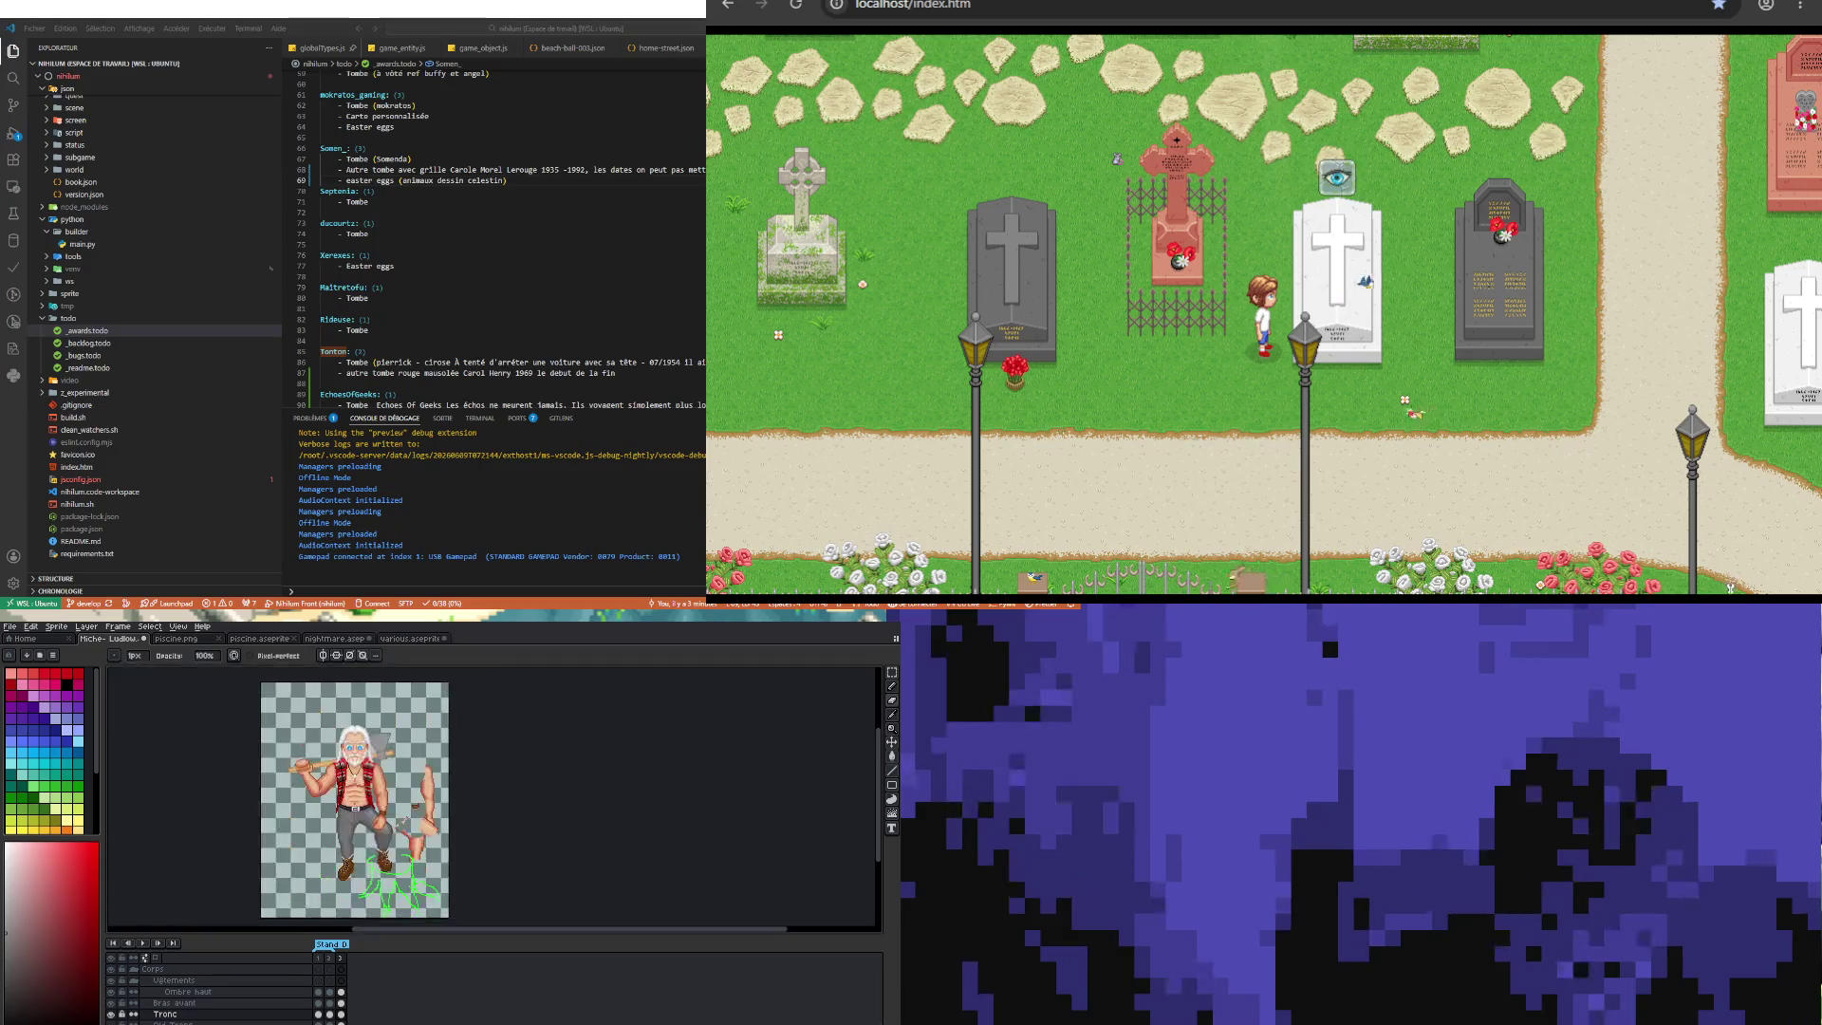
{"action": "scroll", "coordinate": [295, 784], "scroll_direction": "up", "scroll_amount": 2}
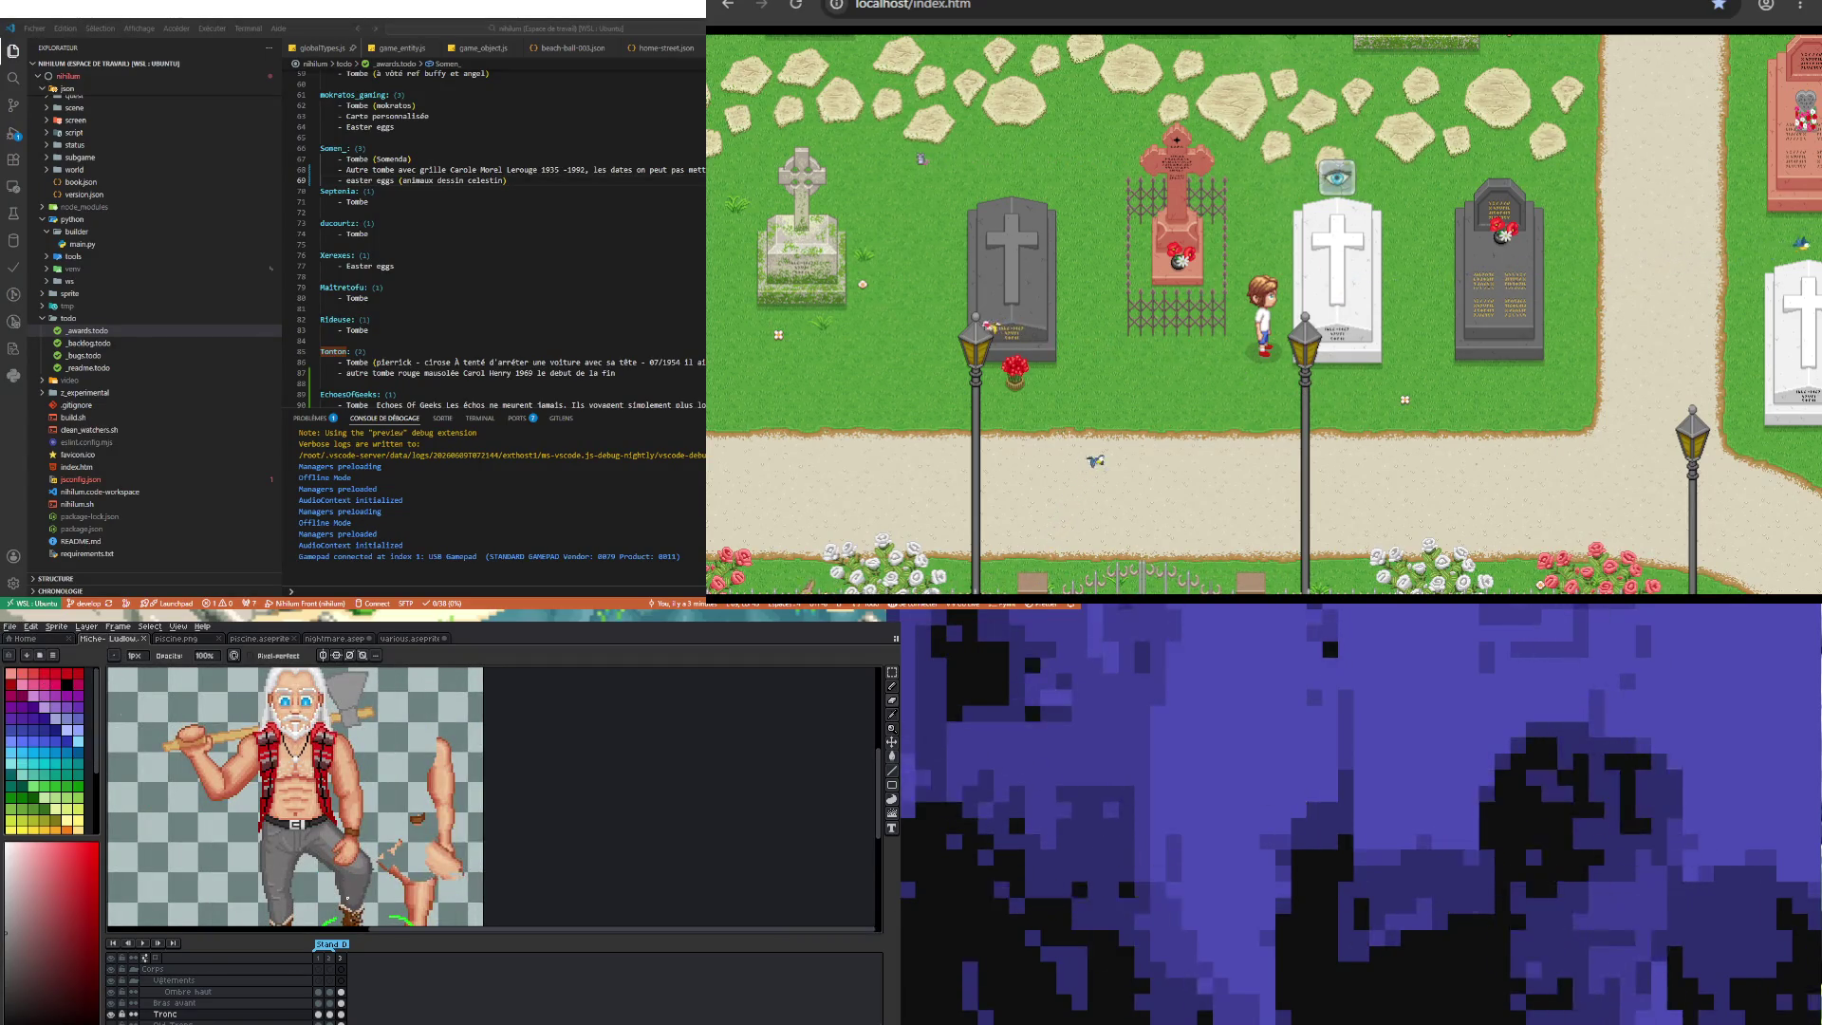
Step: Enlarge the canvas area slightly and zoom closer, keeping the Pencil active
{"action": "left_click_drag", "start_coordinate": [399, 935], "coordinate": [405, 943]}
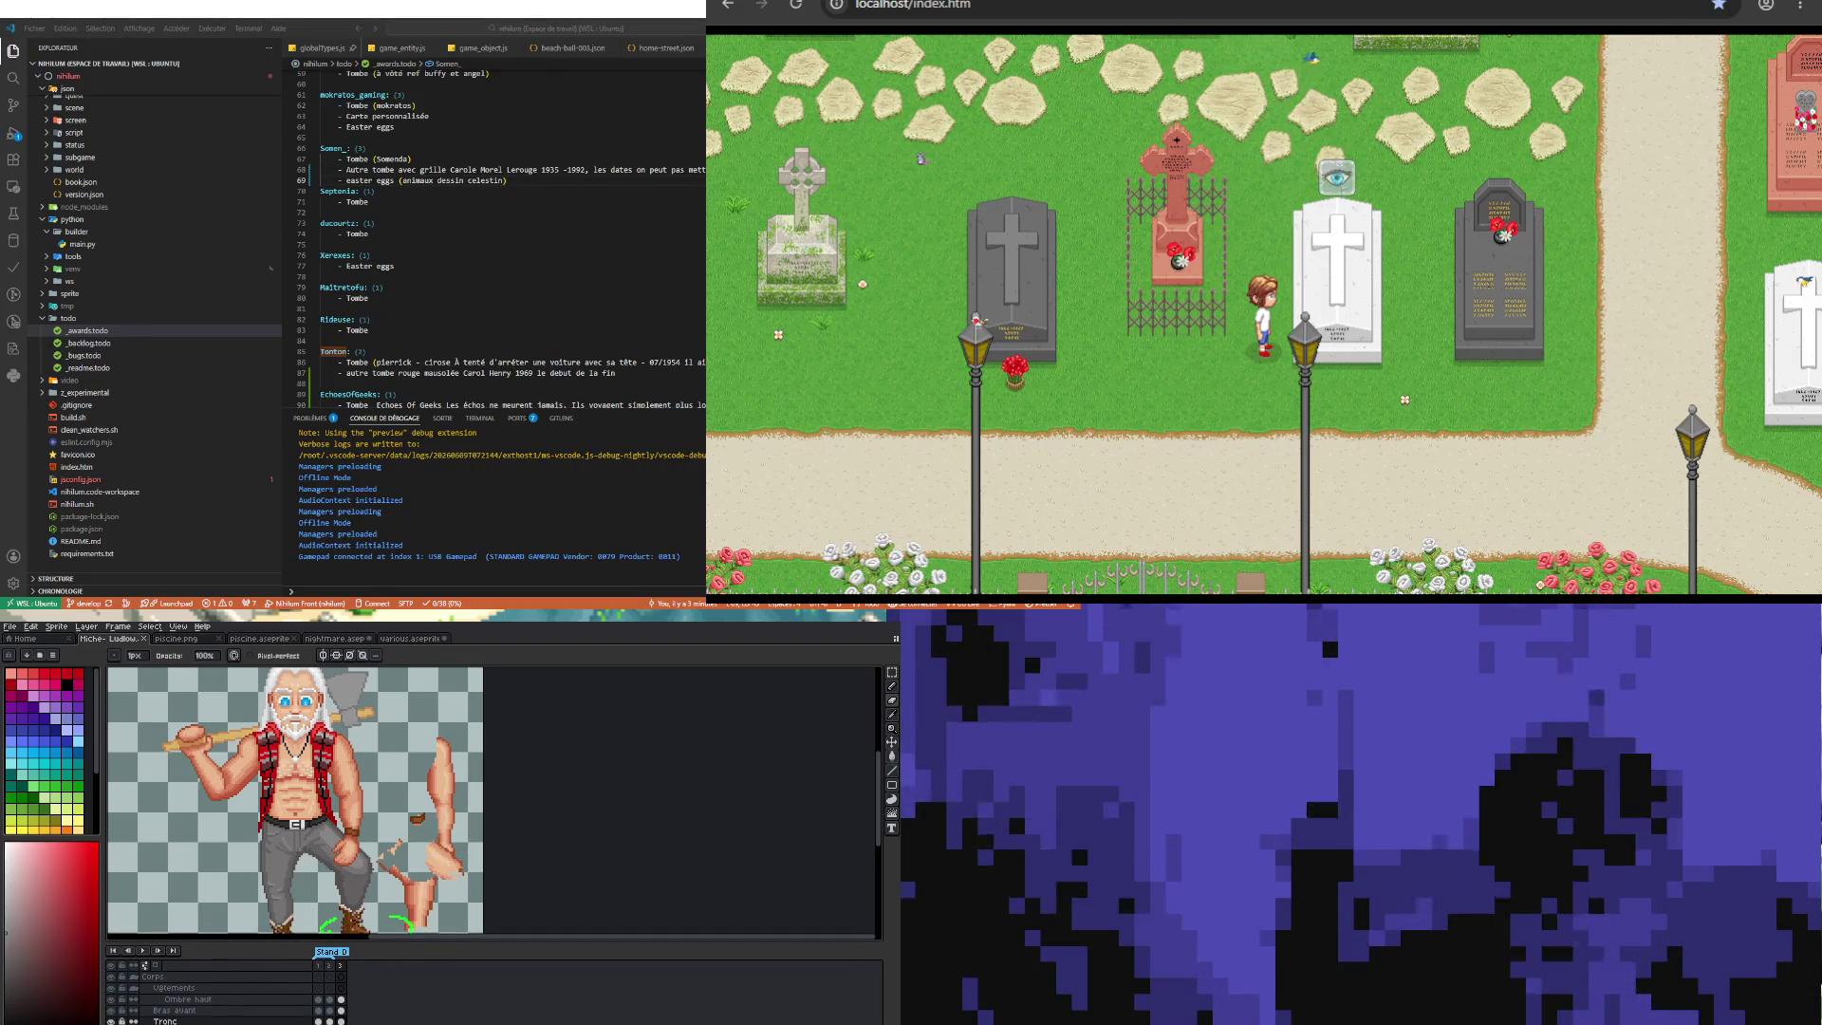
{"action": "scroll", "coordinate": [338, 1020], "scroll_direction": "up", "scroll_amount": 1}
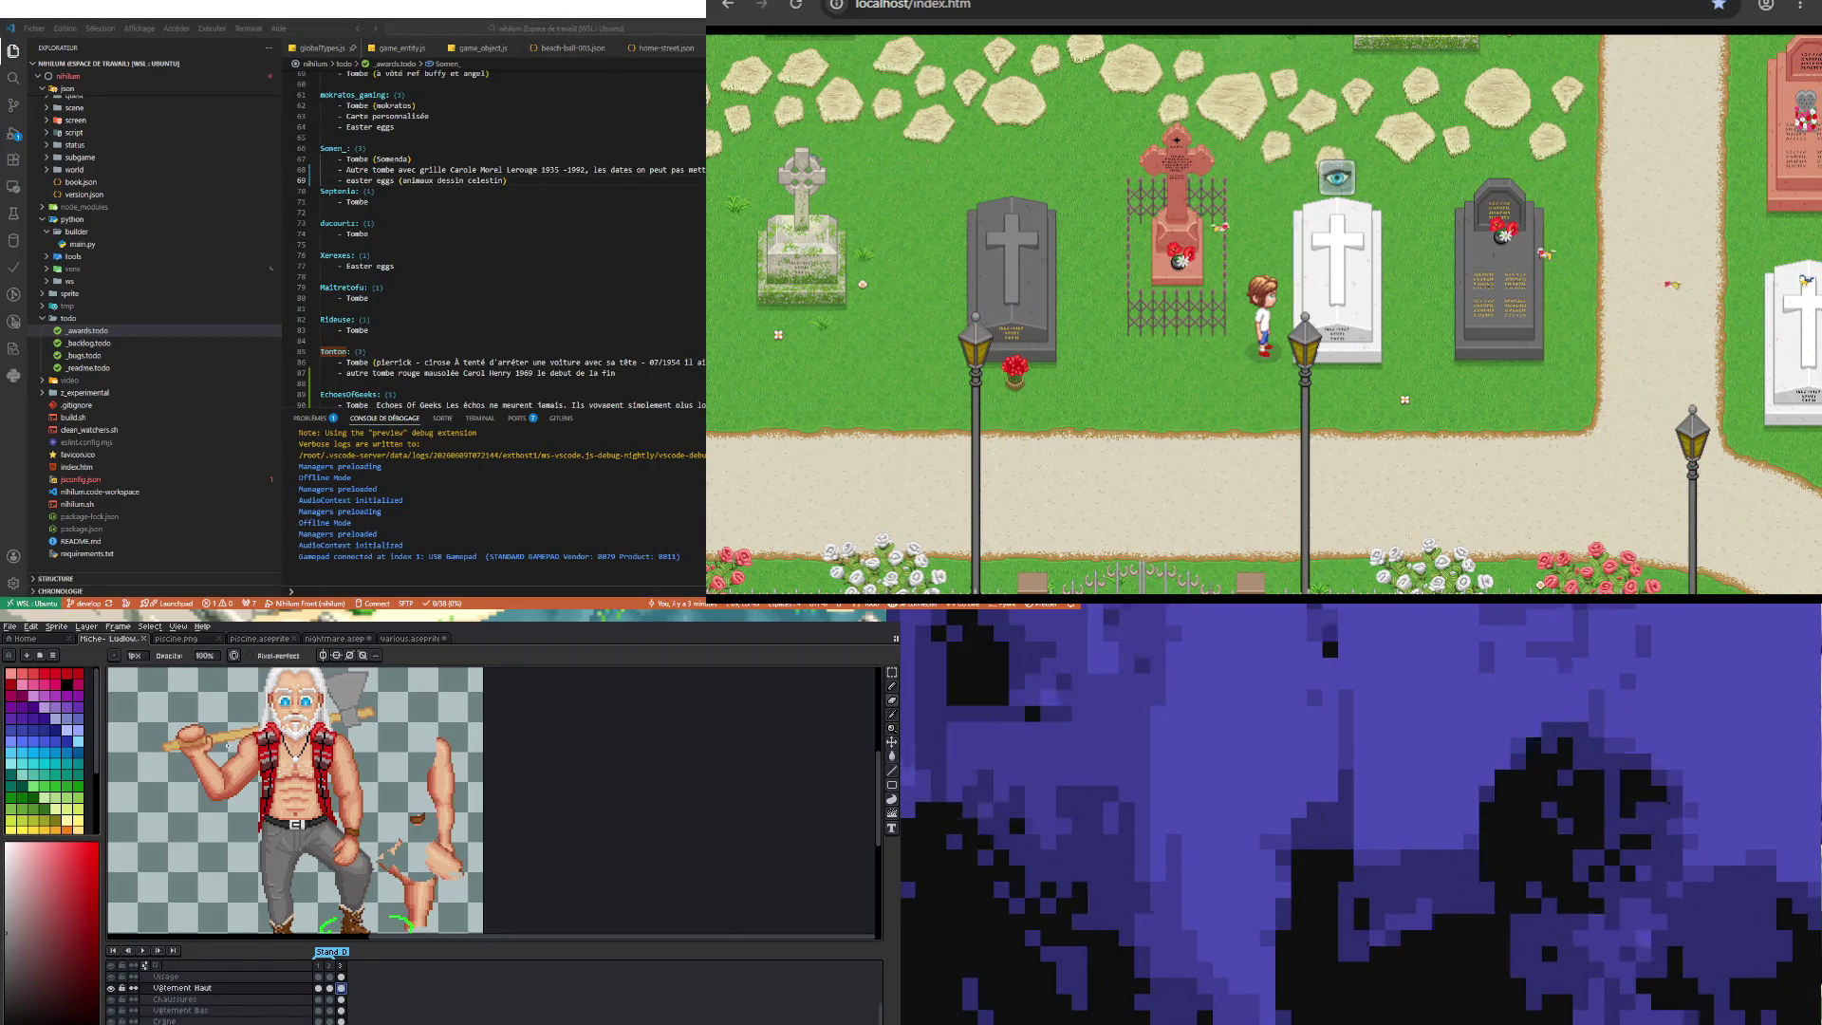
{"action": "scroll", "coordinate": [229, 749], "scroll_direction": "up", "scroll_amount": 2}
{"action": "key", "text": "i"}
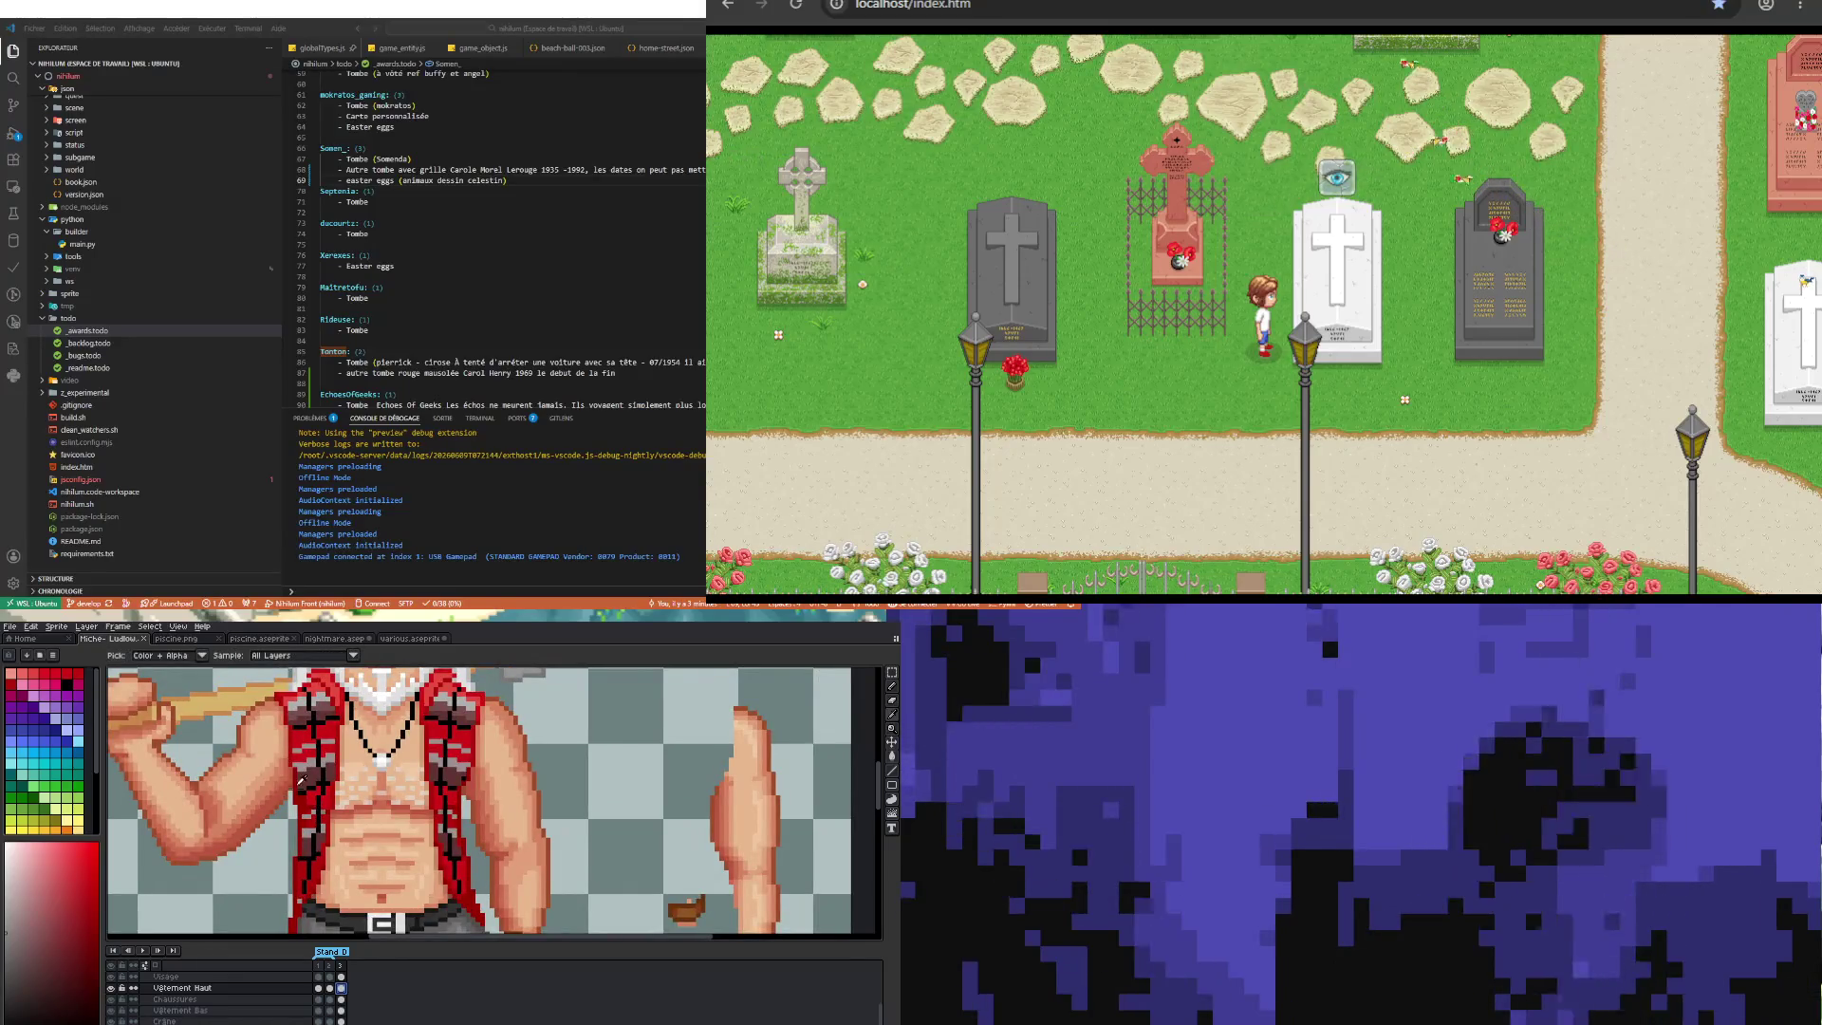
{"action": "key", "text": "b"}
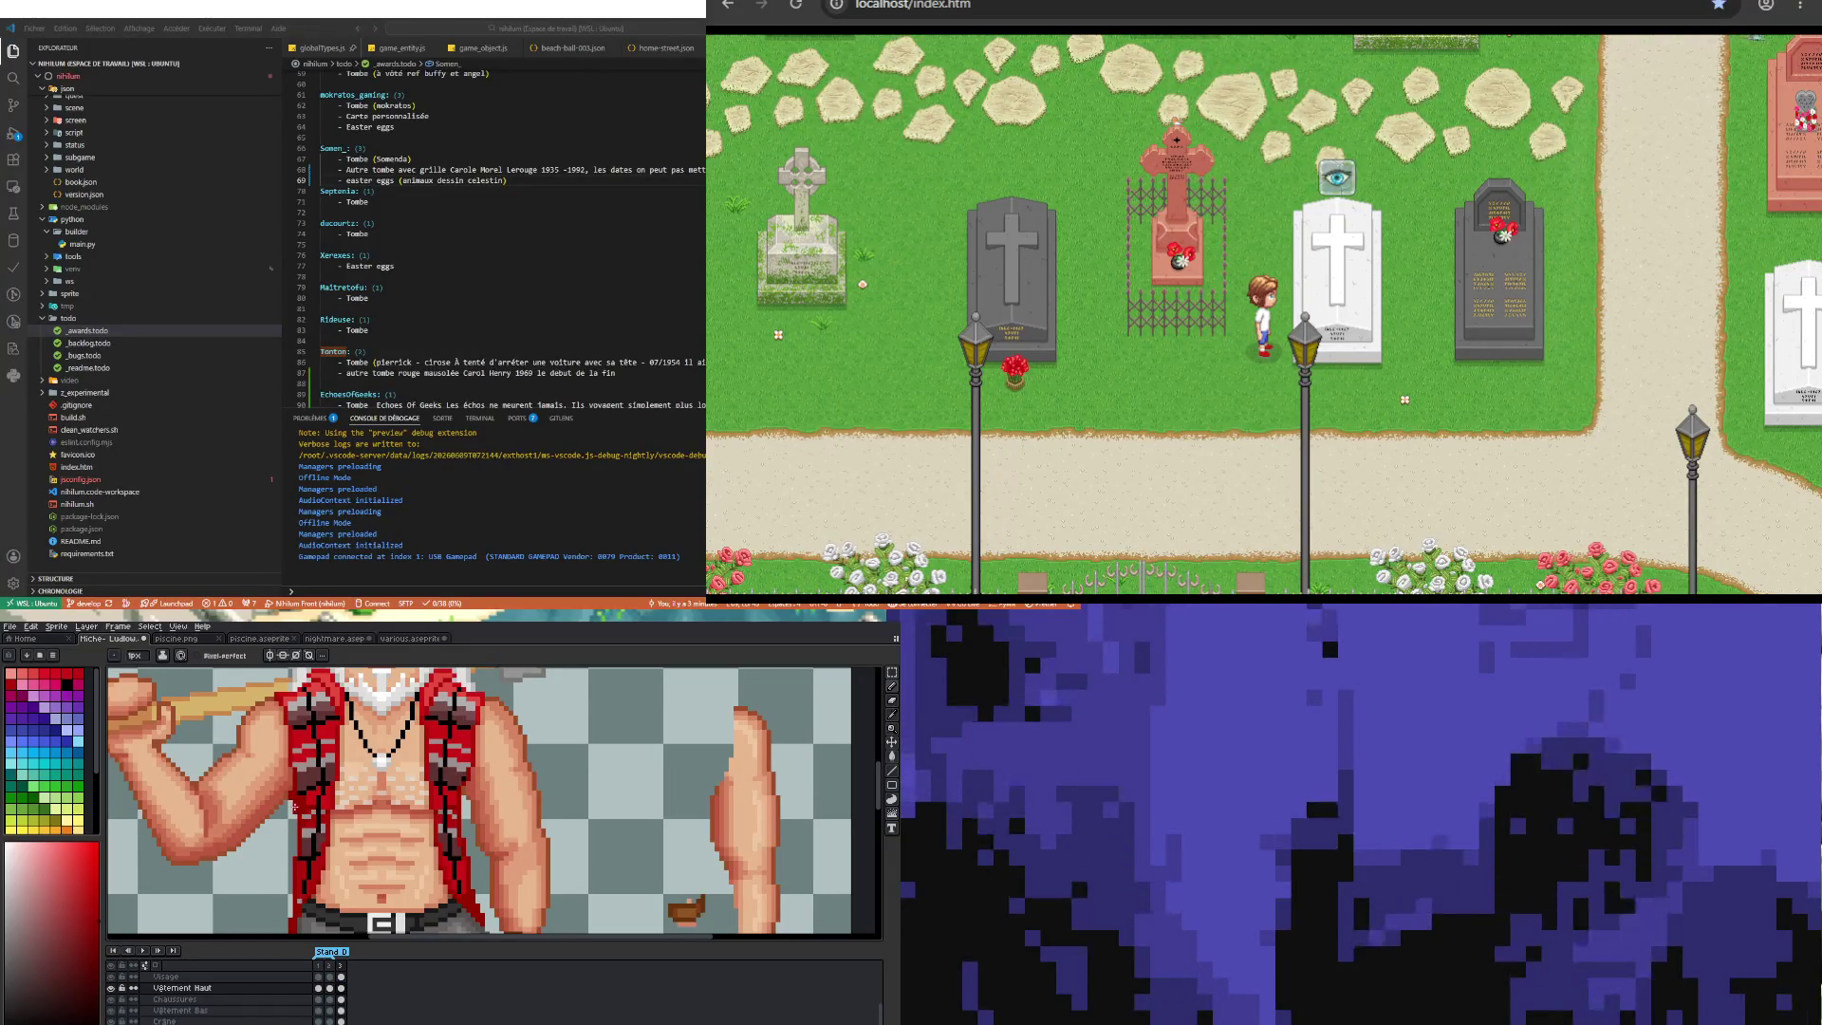
Step: Zoom in close on the boots and select the Chaussures layer
{"action": "scroll", "coordinate": [309, 863], "scroll_direction": "down", "scroll_amount": 2}
{"action": "scroll", "coordinate": [310, 865], "scroll_direction": "up", "scroll_amount": 2}
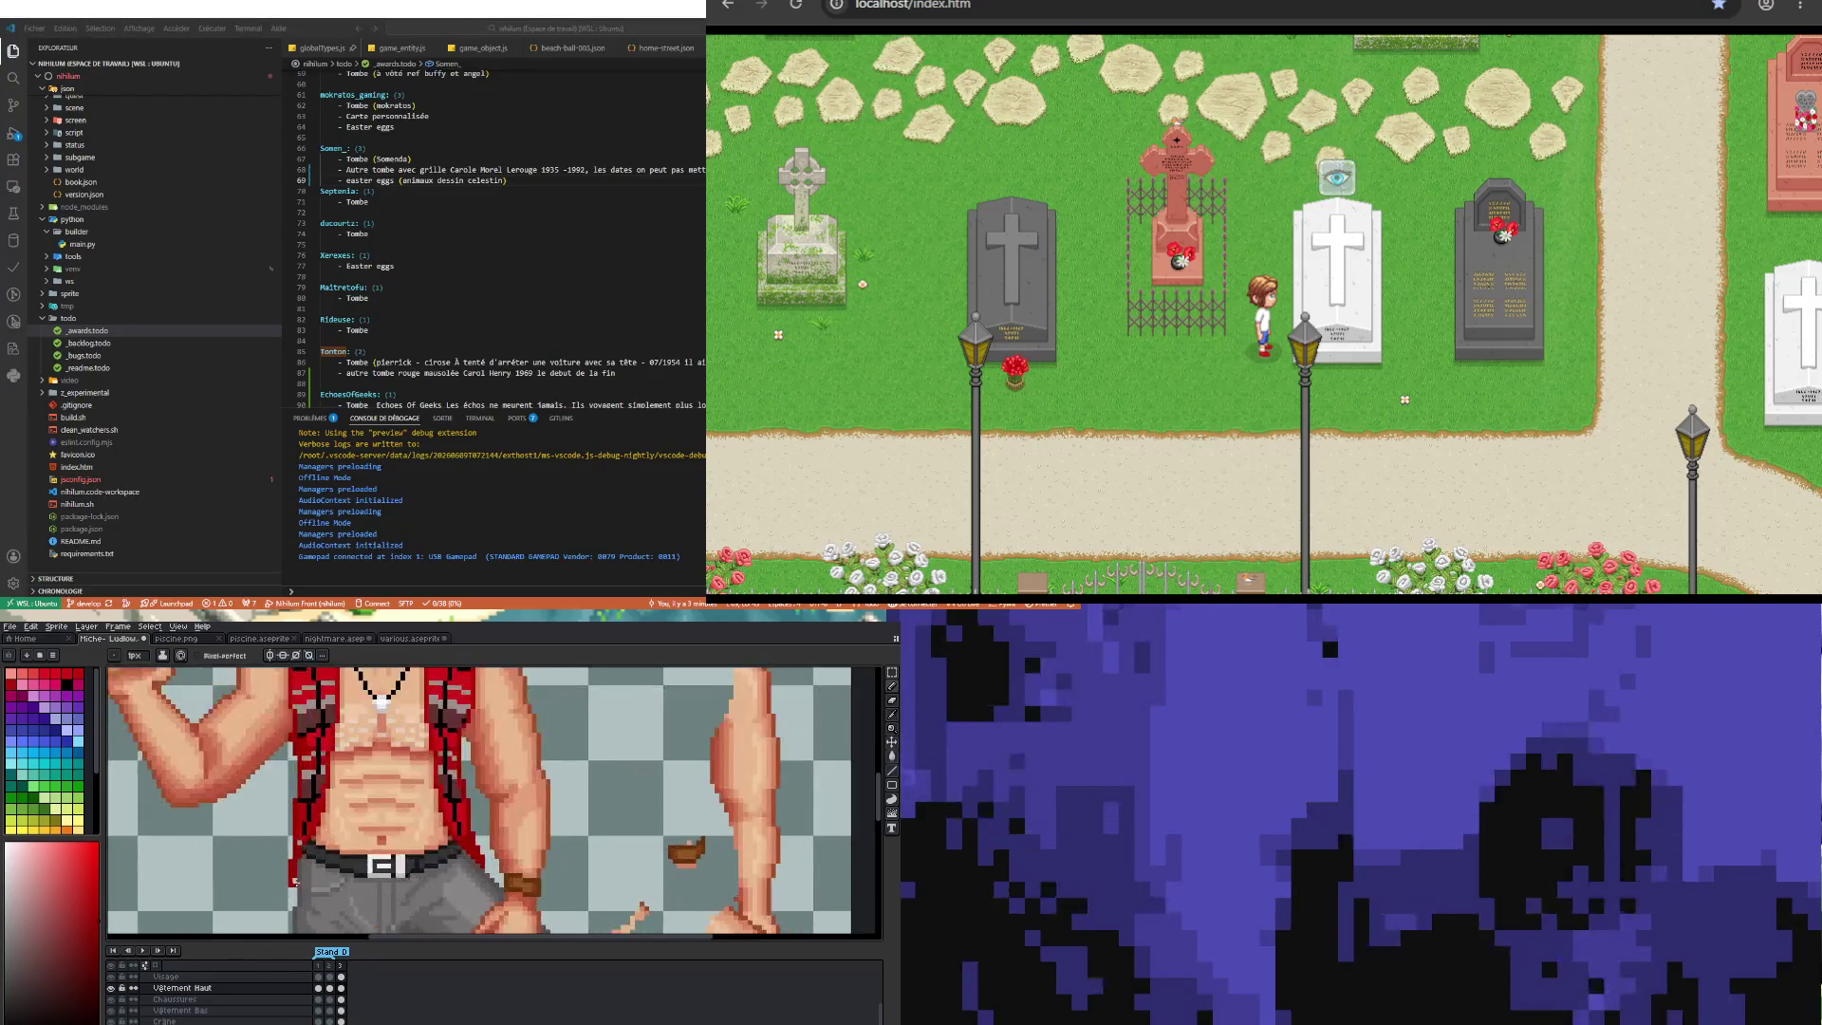
{"action": "scroll", "coordinate": [316, 888], "scroll_direction": "down", "scroll_amount": 2}
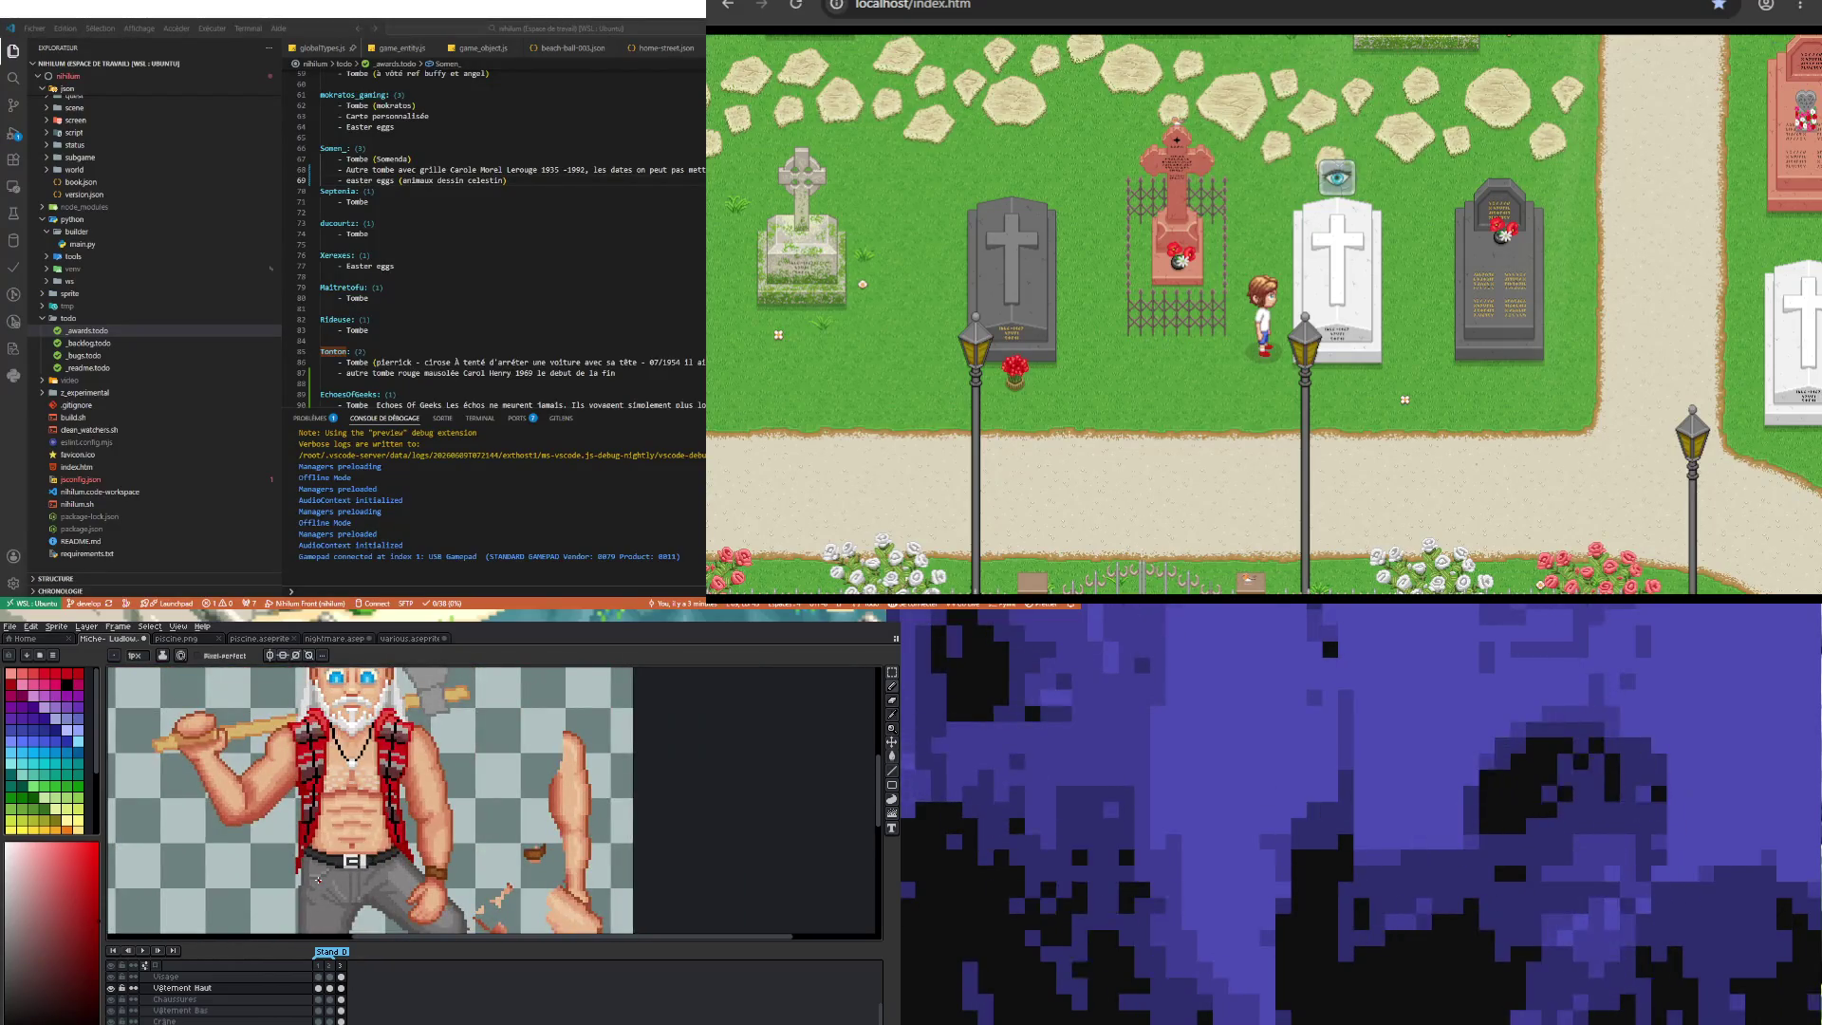
{"action": "scroll", "coordinate": [325, 892], "scroll_direction": "up", "scroll_amount": 2}
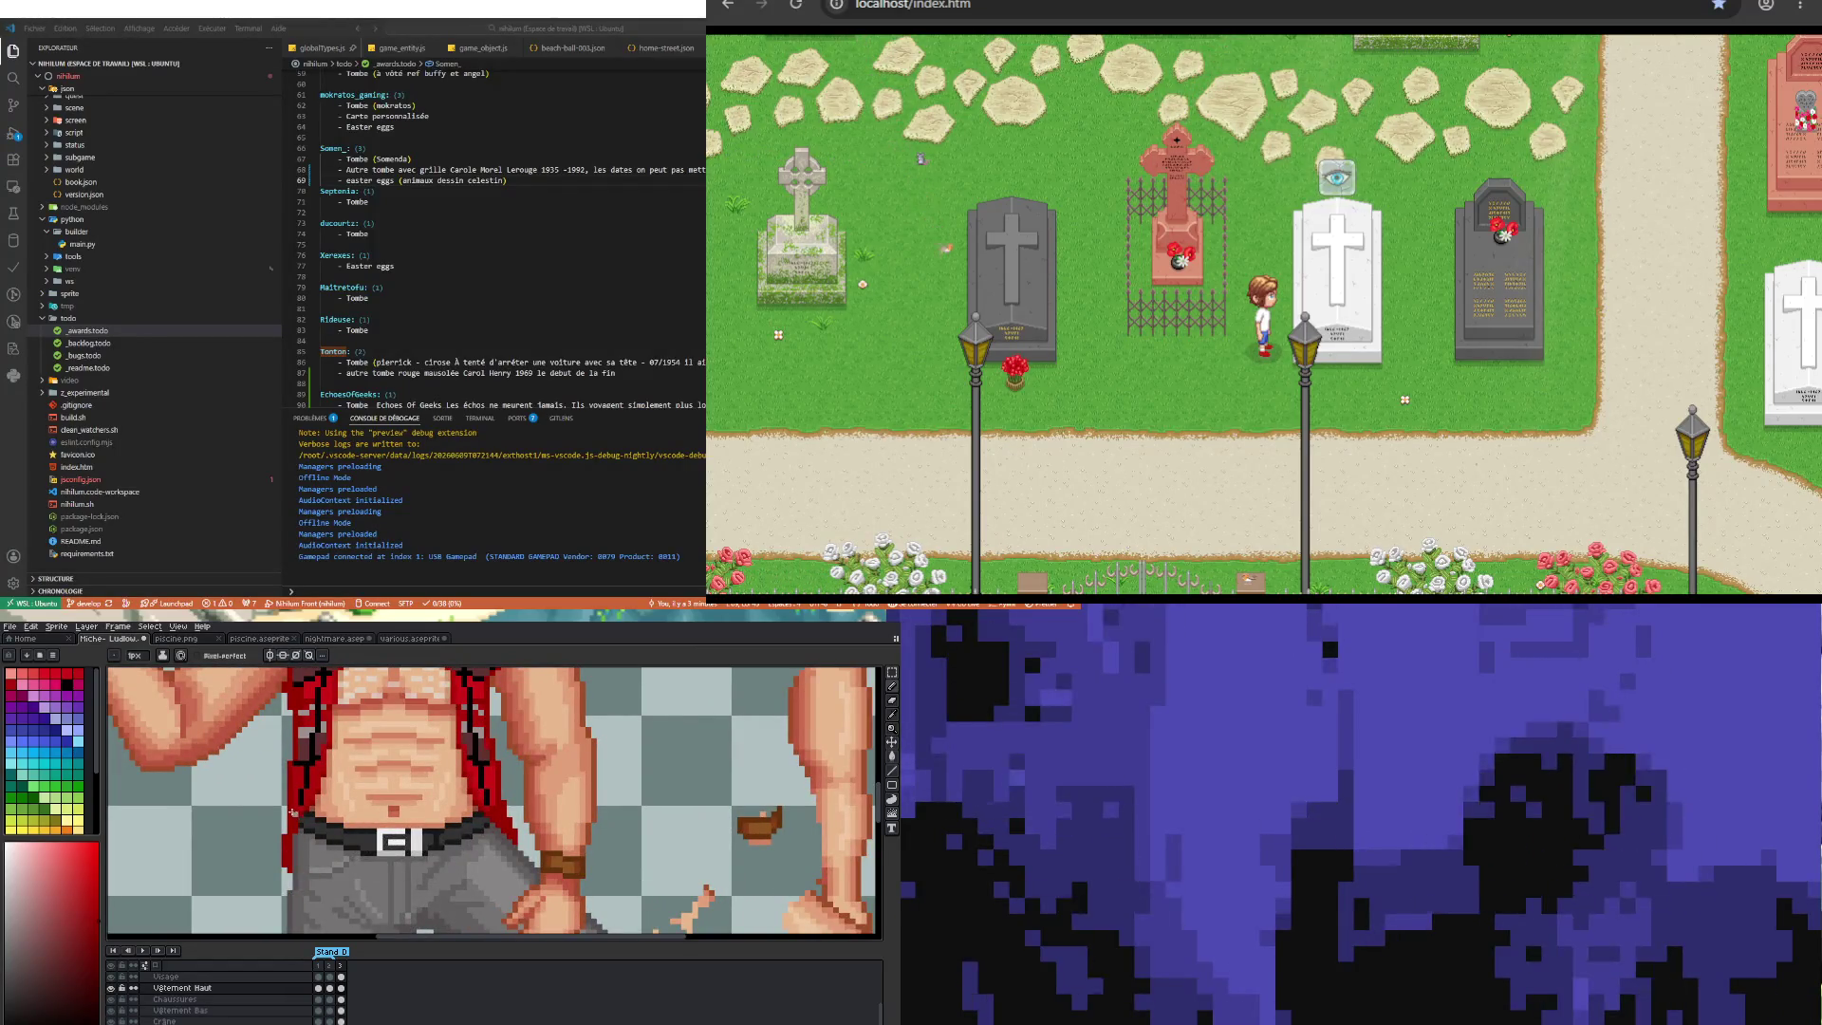
{"action": "scroll", "coordinate": [296, 813], "scroll_direction": "down", "scroll_amount": 2}
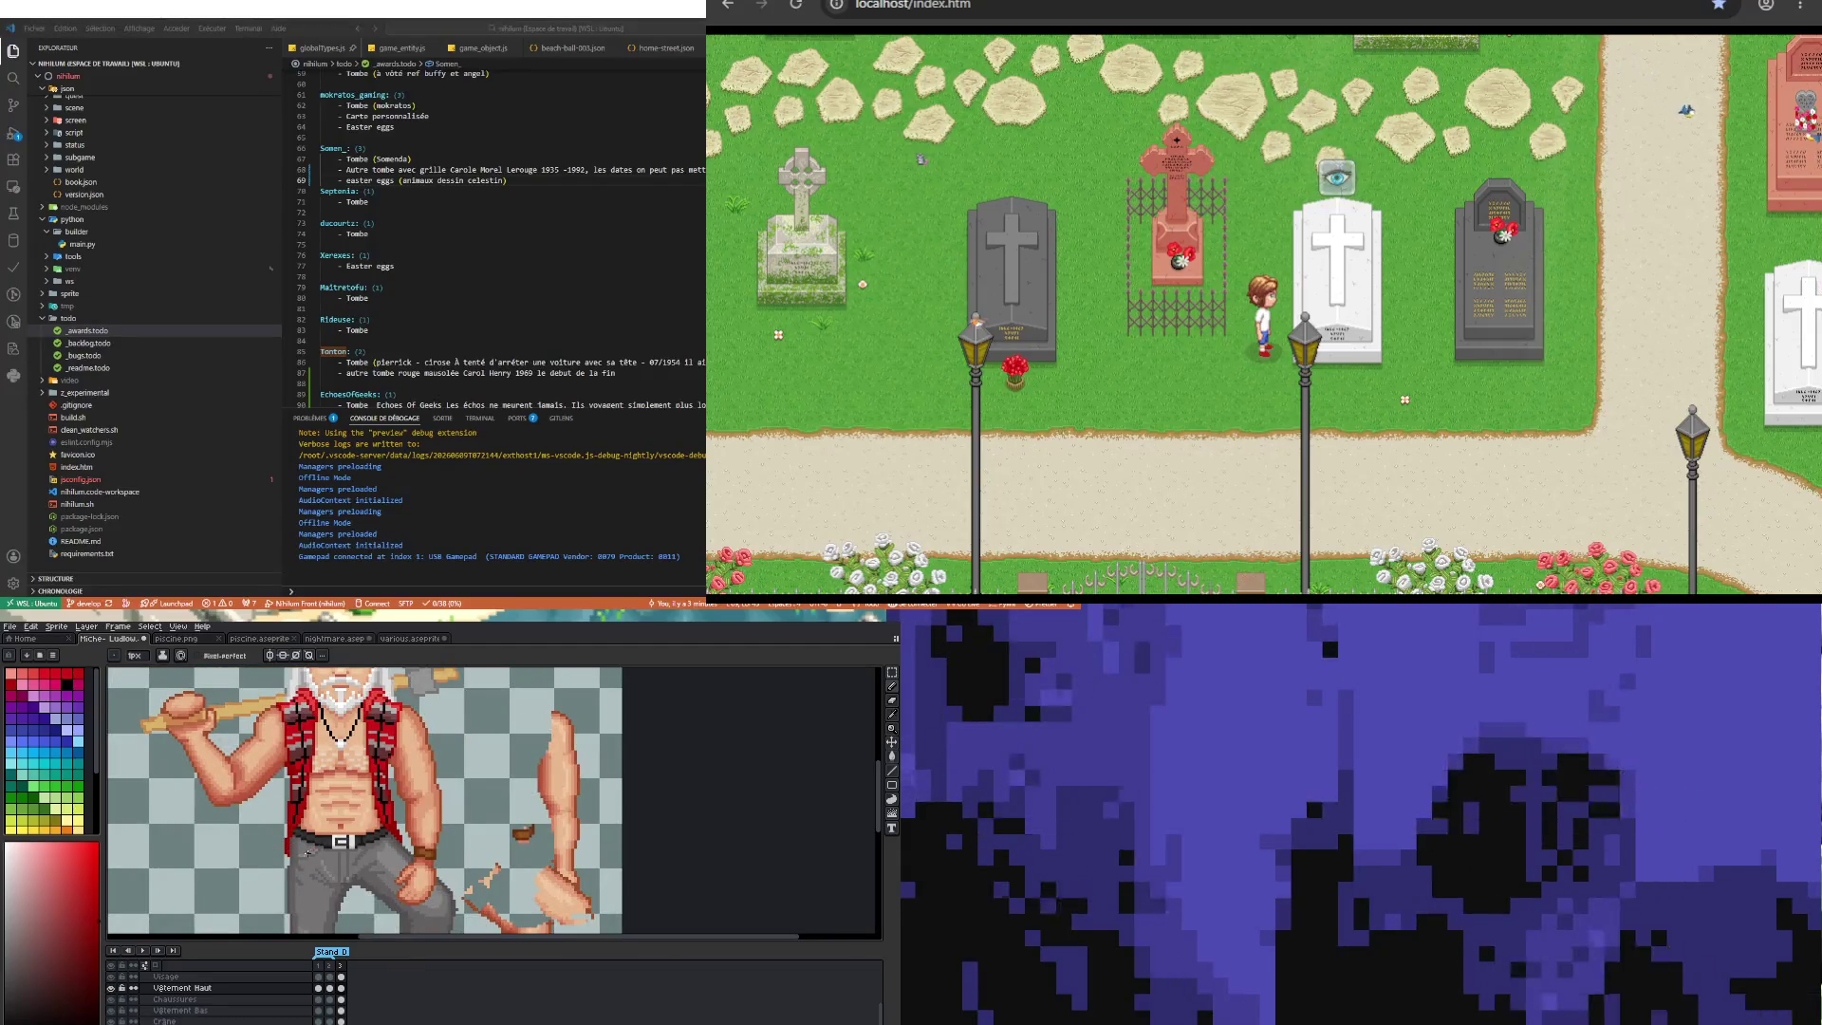
{"action": "scroll", "coordinate": [310, 851], "scroll_direction": "down", "scroll_amount": 3}
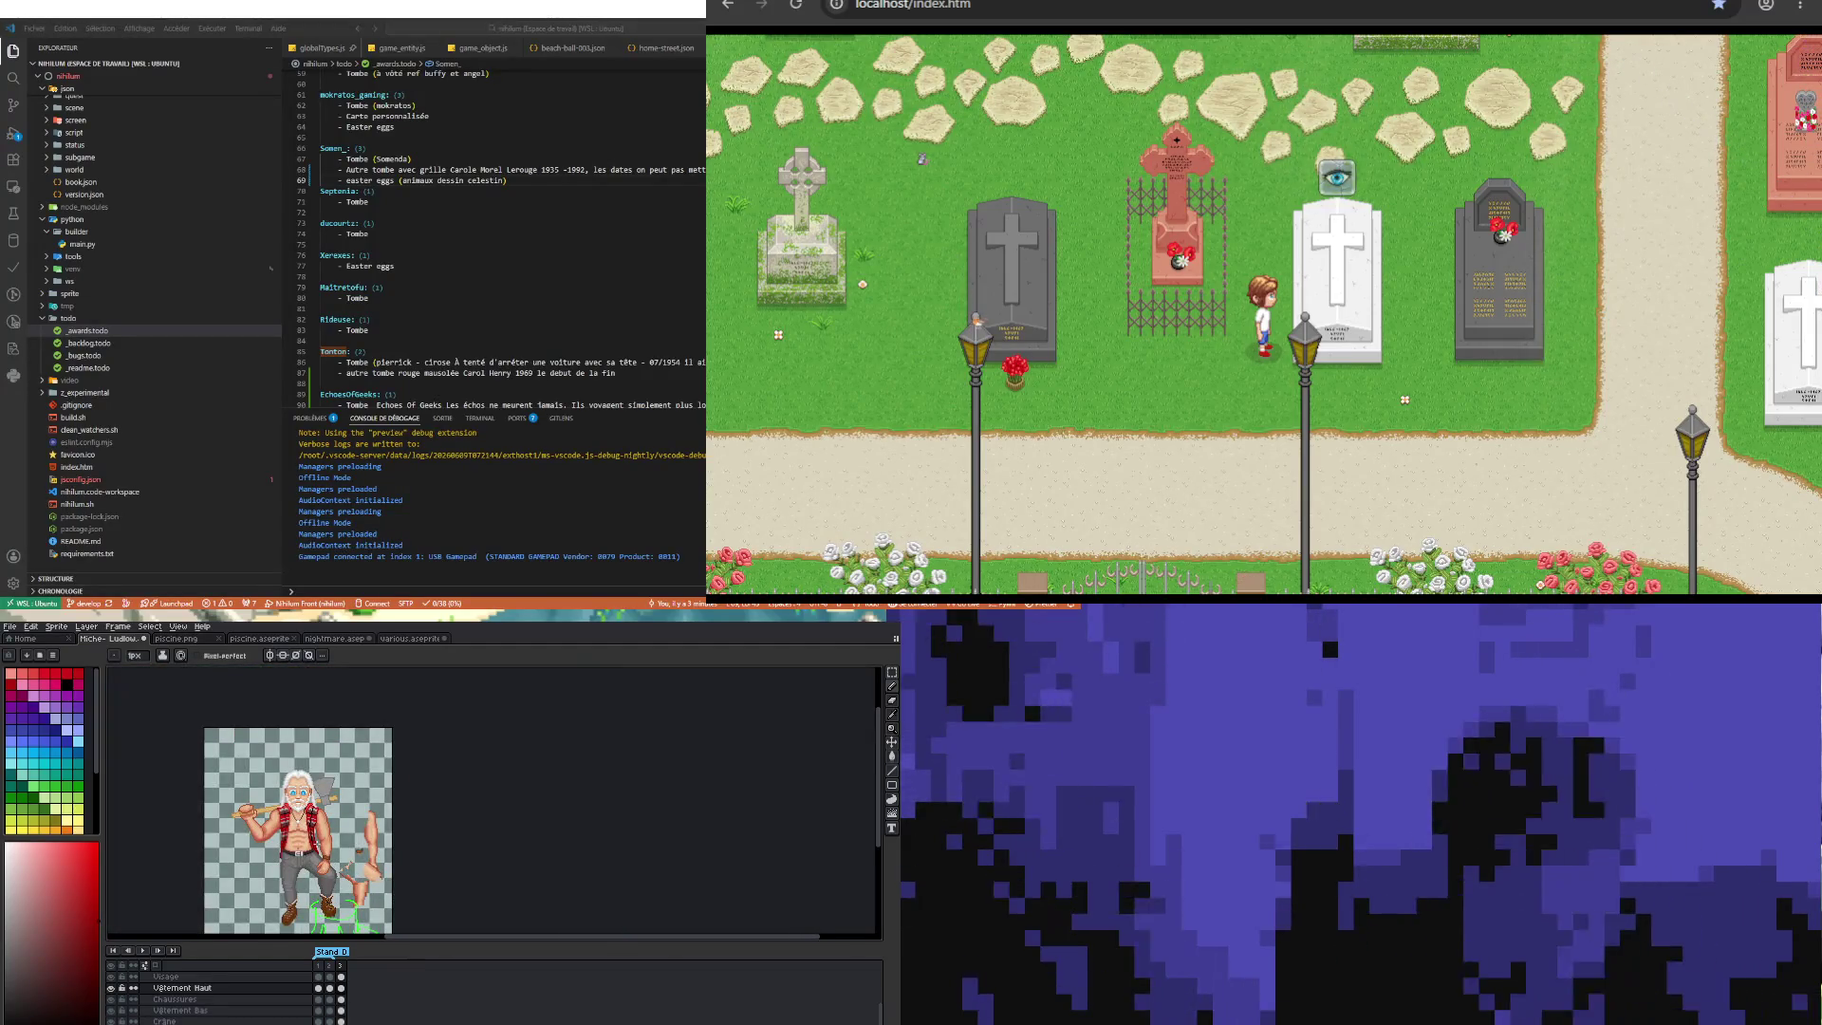
{"action": "scroll", "coordinate": [310, 851], "scroll_direction": "up", "scroll_amount": 2}
{"action": "scroll", "coordinate": [313, 849], "scroll_direction": "down", "scroll_amount": 2}
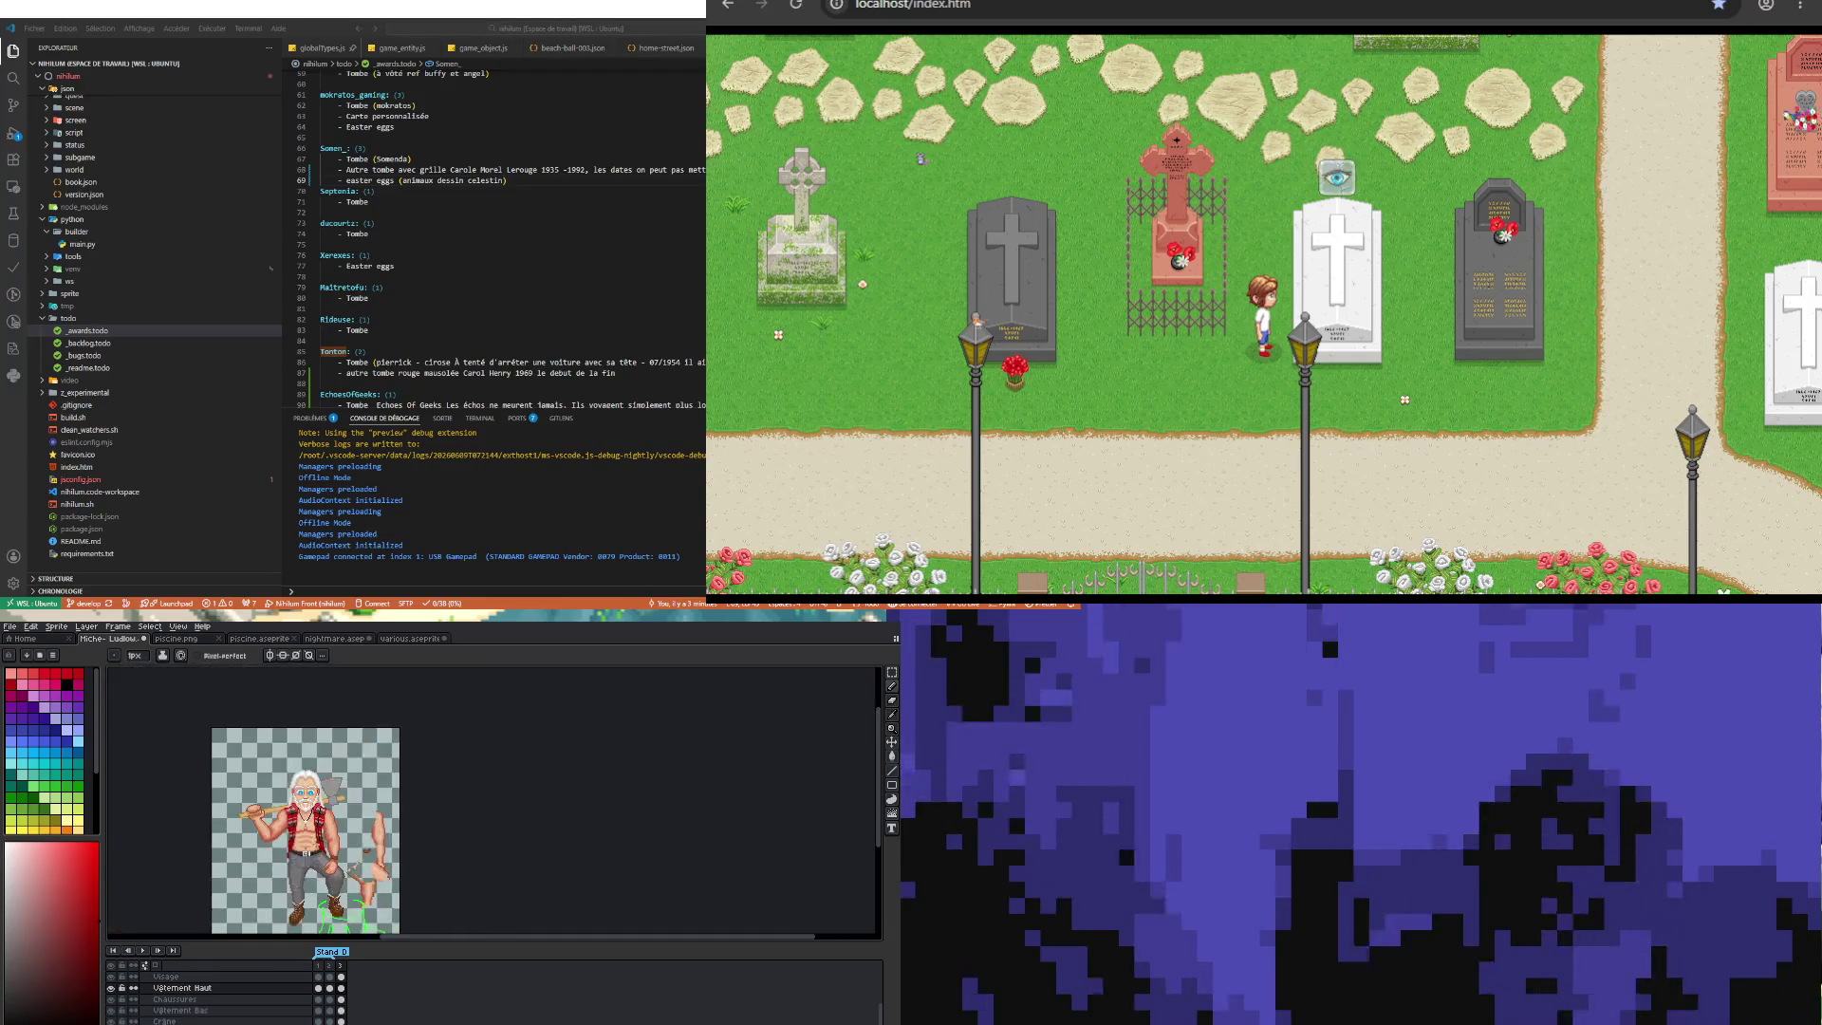
{"action": "scroll", "coordinate": [318, 847], "scroll_direction": "up", "scroll_amount": 2}
{"action": "scroll", "coordinate": [323, 845], "scroll_direction": "down", "scroll_amount": 2}
{"action": "scroll", "coordinate": [323, 845], "scroll_direction": "up", "scroll_amount": 2}
{"action": "scroll", "coordinate": [353, 871], "scroll_direction": "up", "scroll_amount": 1}
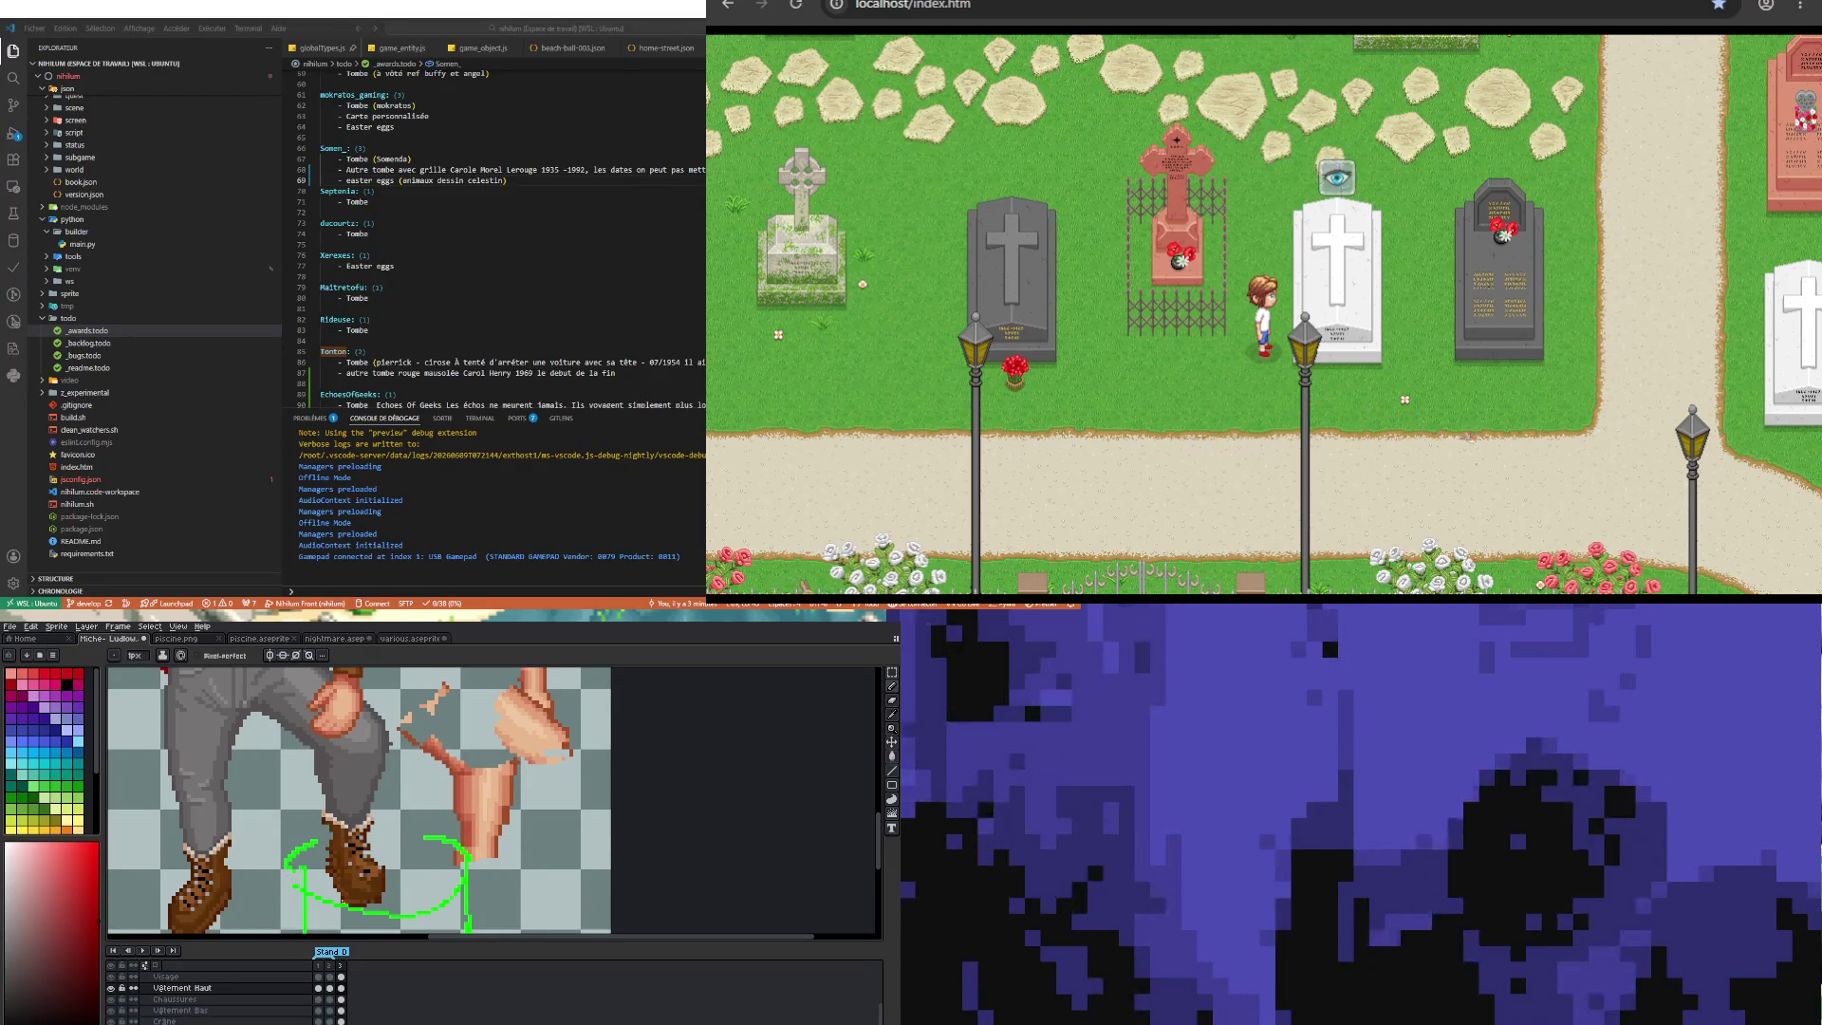
{"action": "scroll", "coordinate": [311, 1007], "scroll_direction": "up", "scroll_amount": 2}
{"action": "scroll", "coordinate": [311, 1007], "scroll_direction": "up", "scroll_amount": 2}
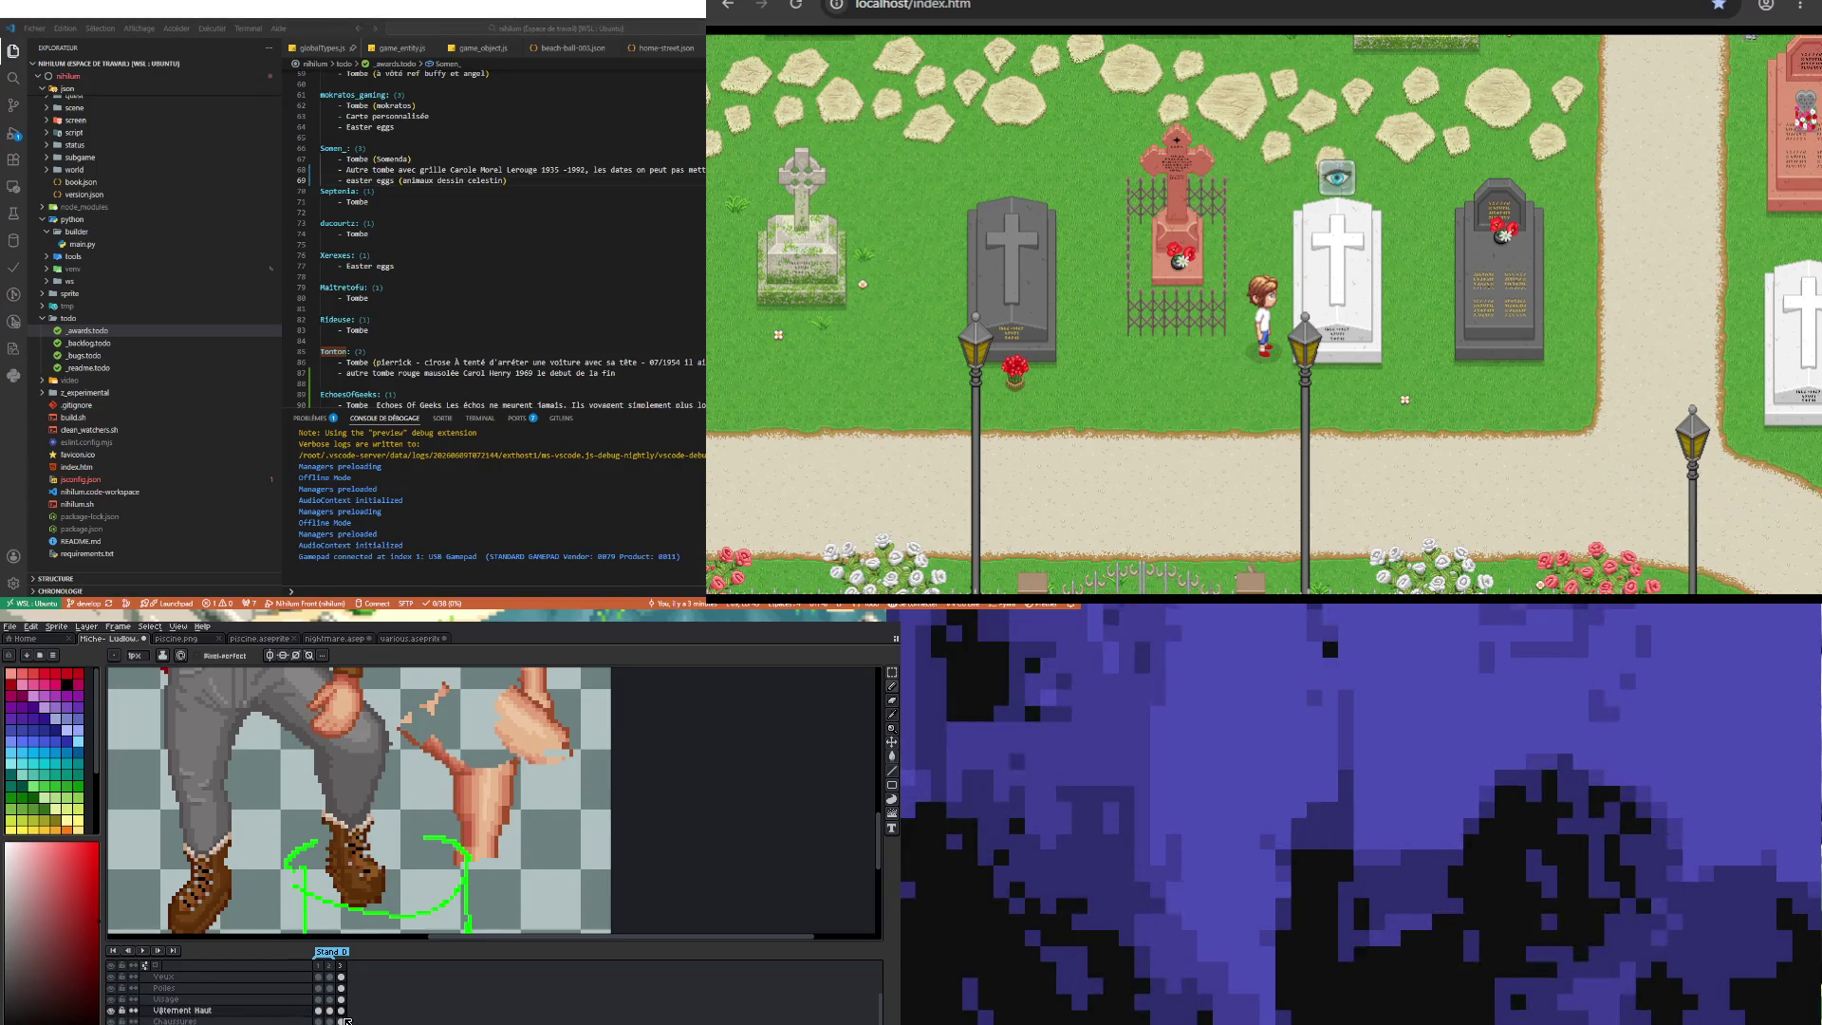
{"action": "left_click", "coordinate": [341, 1021]}
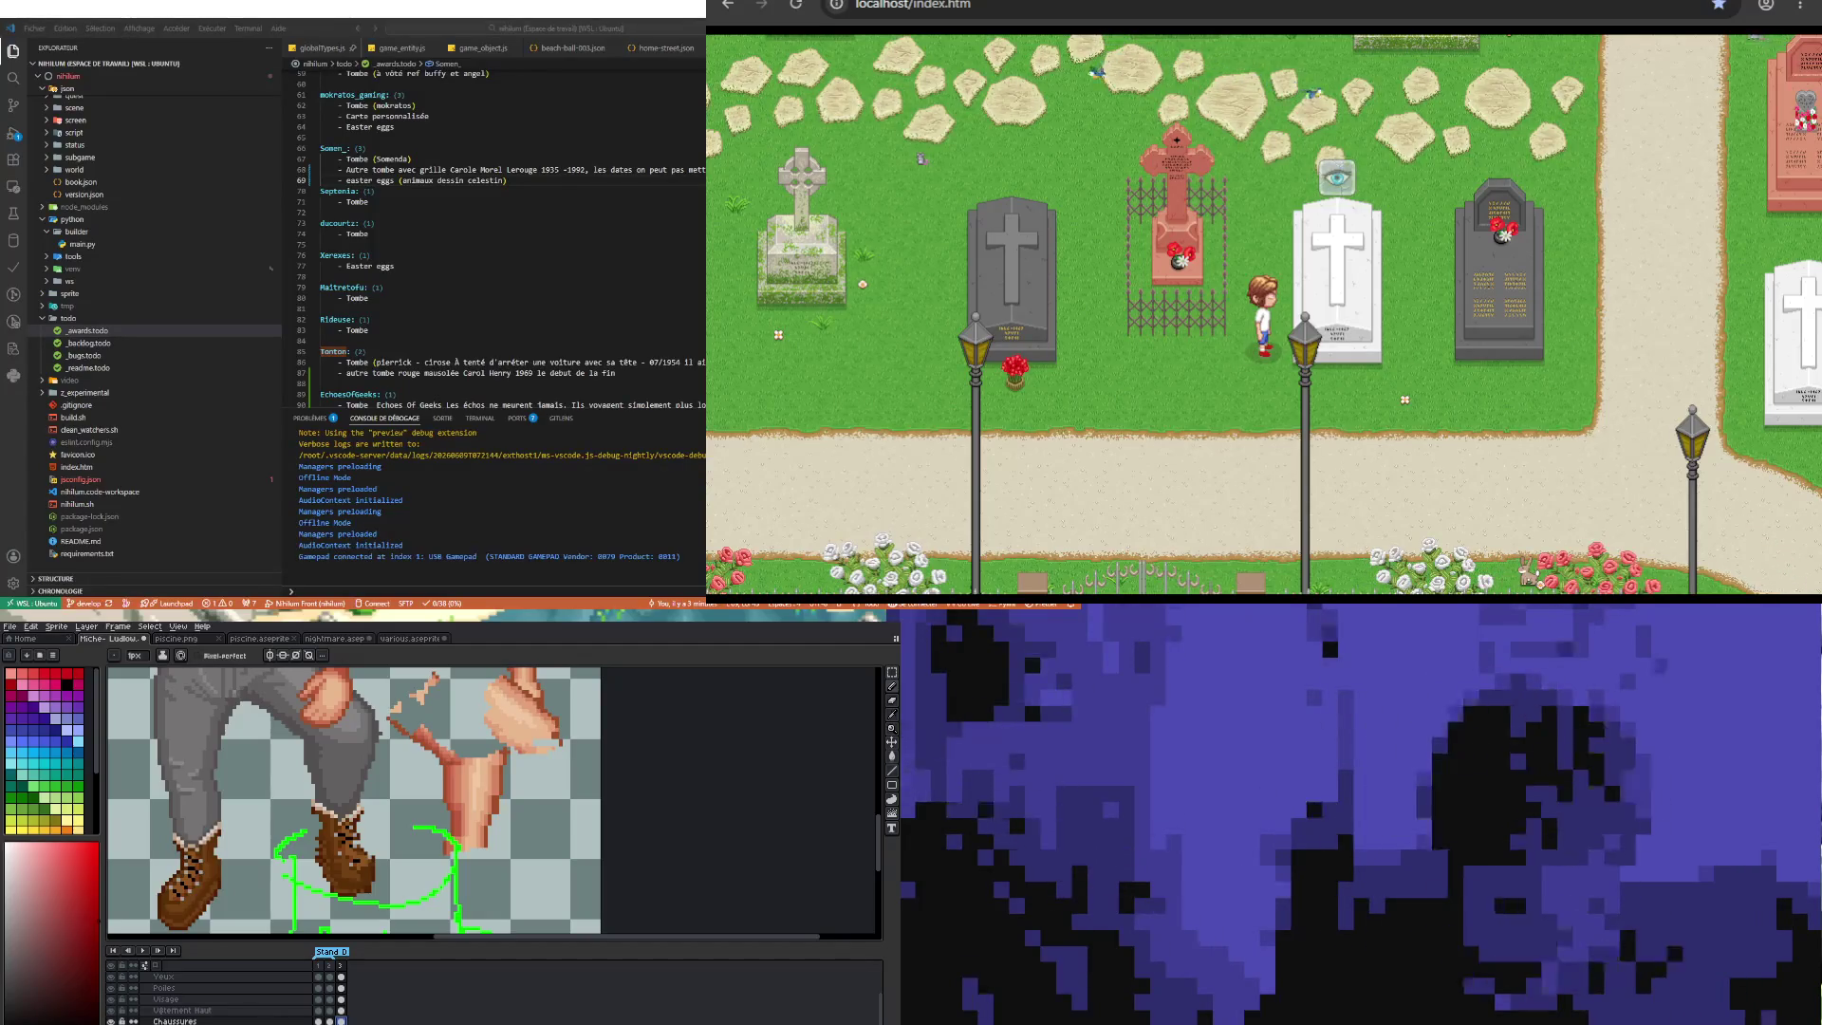
Step: Zoom in on the boot and sample its brown as the Pencil colour
{"action": "scroll", "coordinate": [363, 891], "scroll_direction": "up", "scroll_amount": 1}
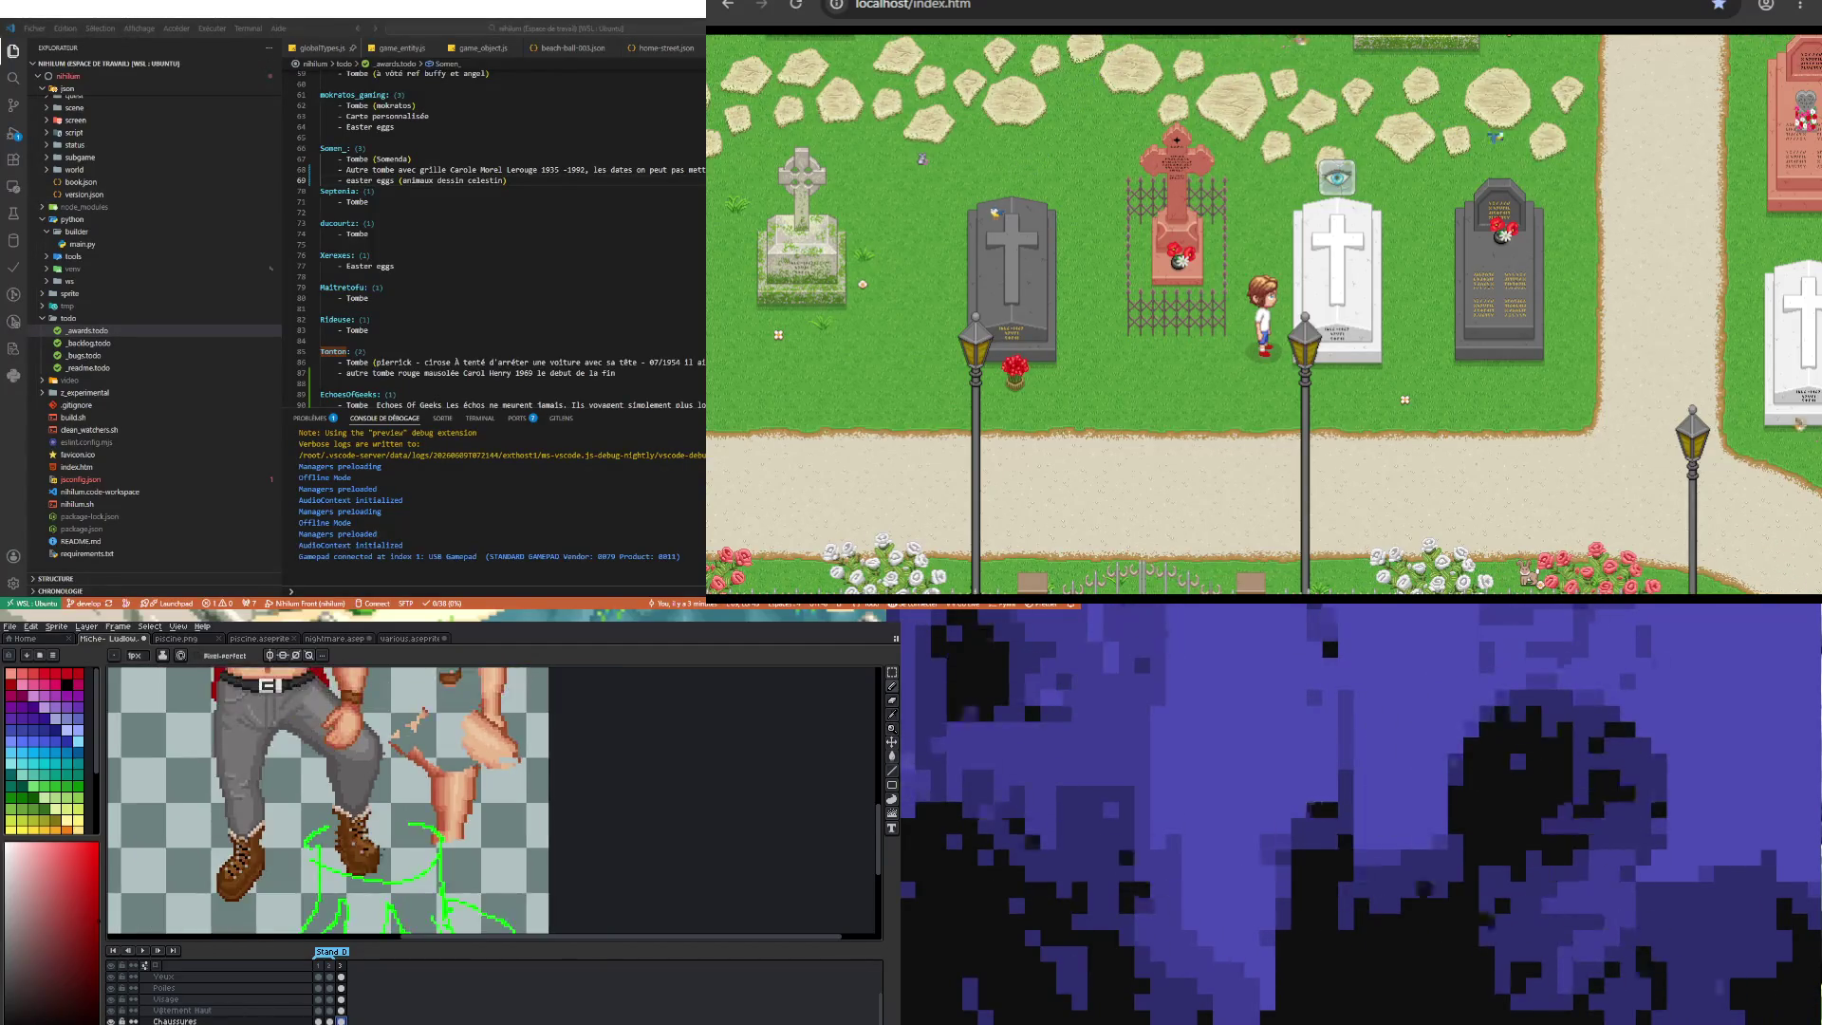
{"action": "scroll", "coordinate": [363, 892], "scroll_direction": "up", "scroll_amount": 1}
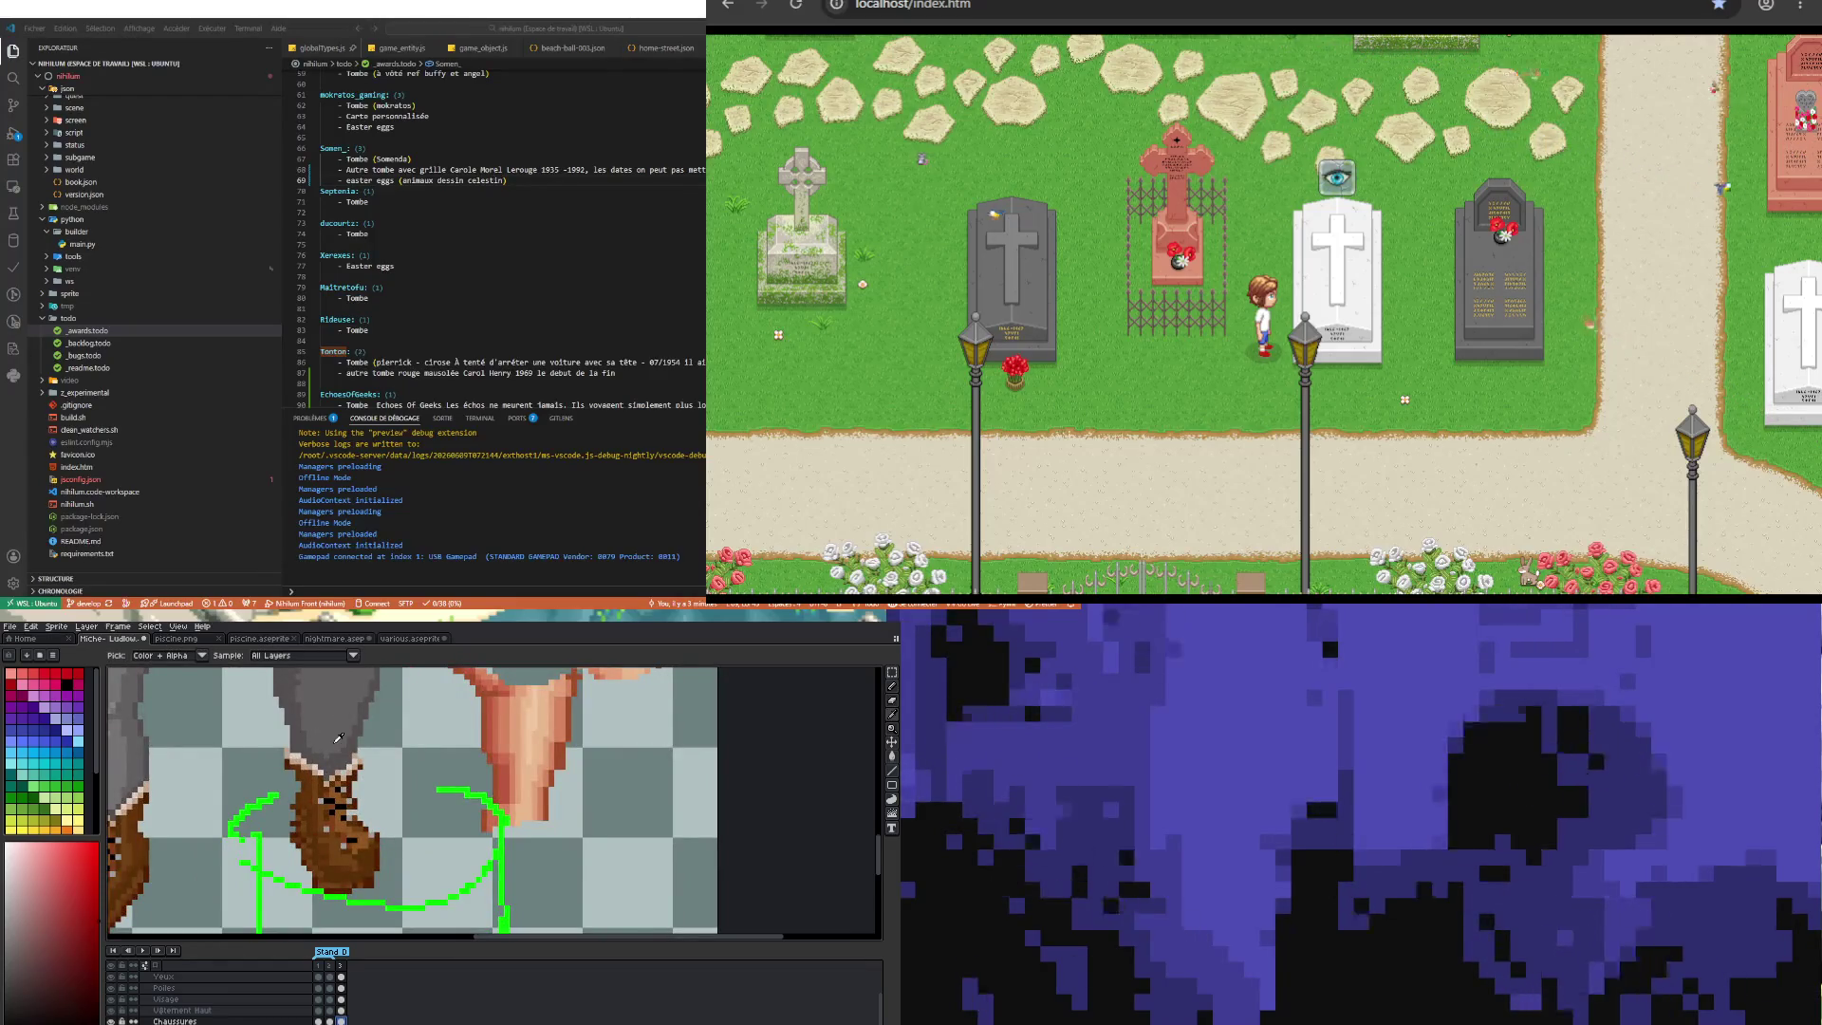
{"action": "scroll", "coordinate": [280, 866], "scroll_direction": "up", "scroll_amount": 1}
{"action": "scroll", "coordinate": [280, 866], "scroll_direction": "up", "scroll_amount": 1}
{"action": "scroll", "coordinate": [280, 865], "scroll_direction": "down", "scroll_amount": 1}
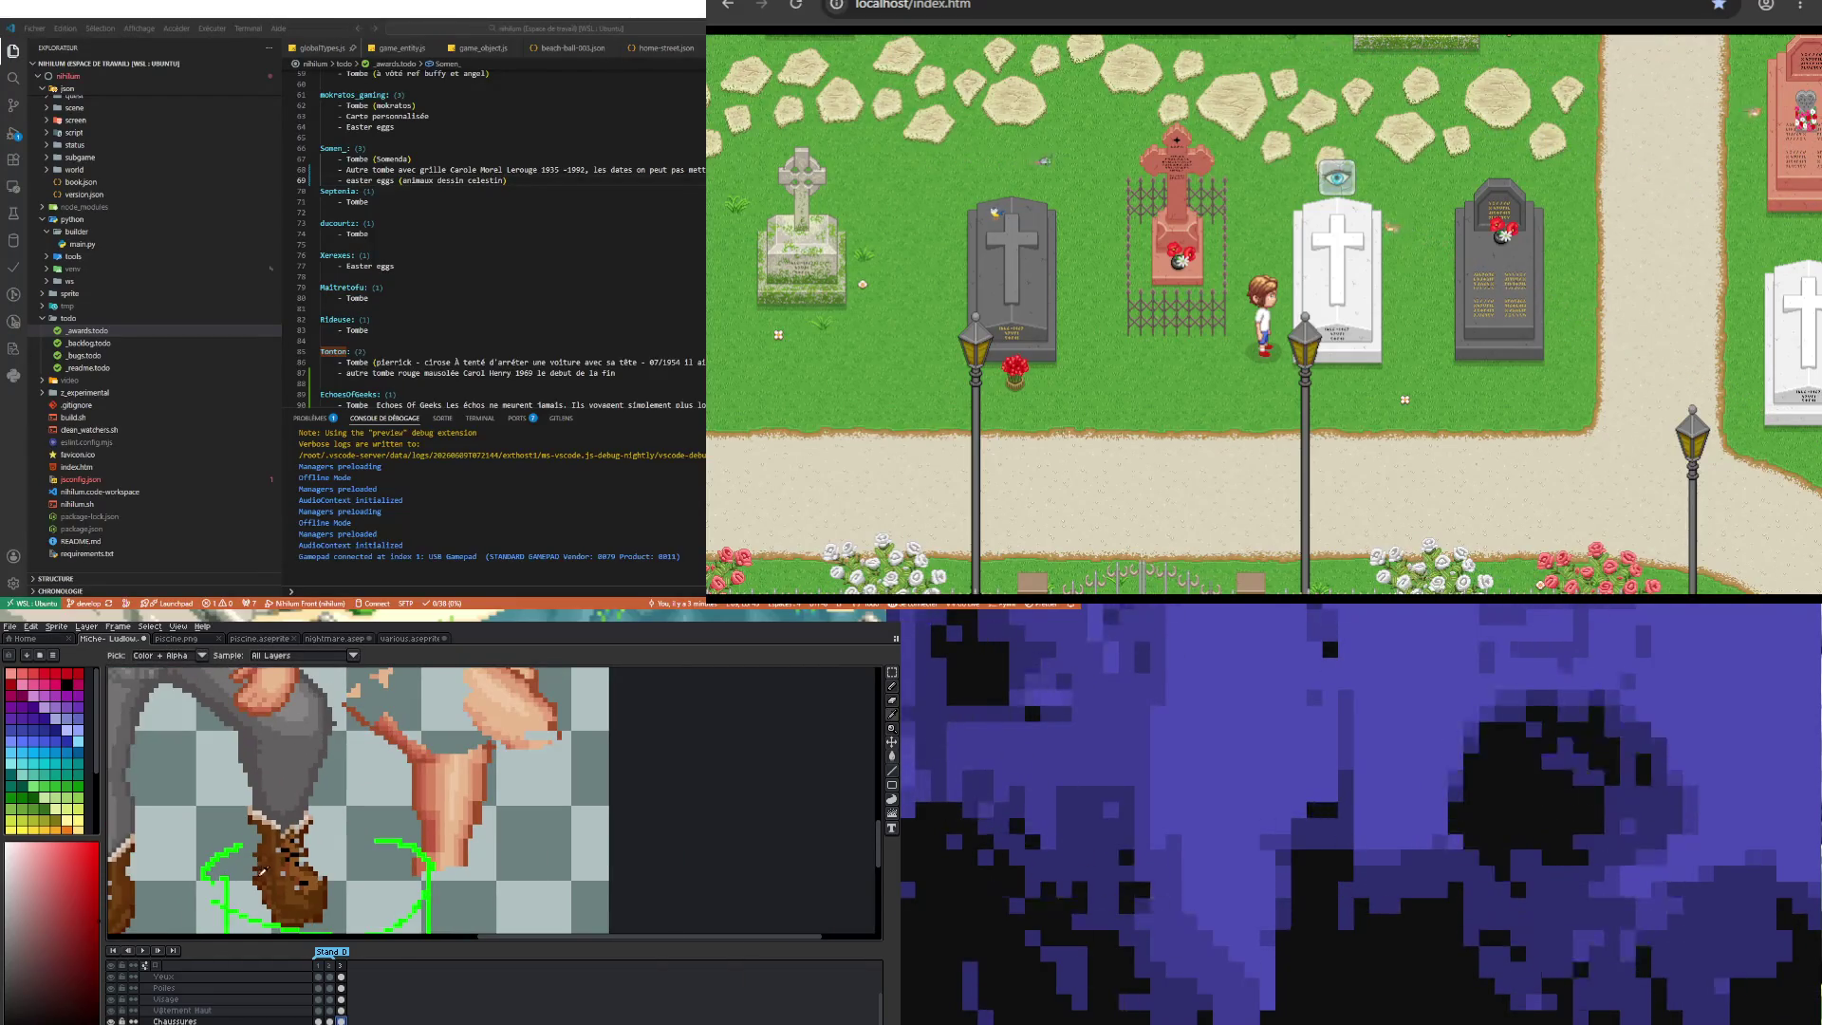
{"action": "scroll", "coordinate": [261, 893], "scroll_direction": "up", "scroll_amount": 1}
{"action": "key", "text": "b"}
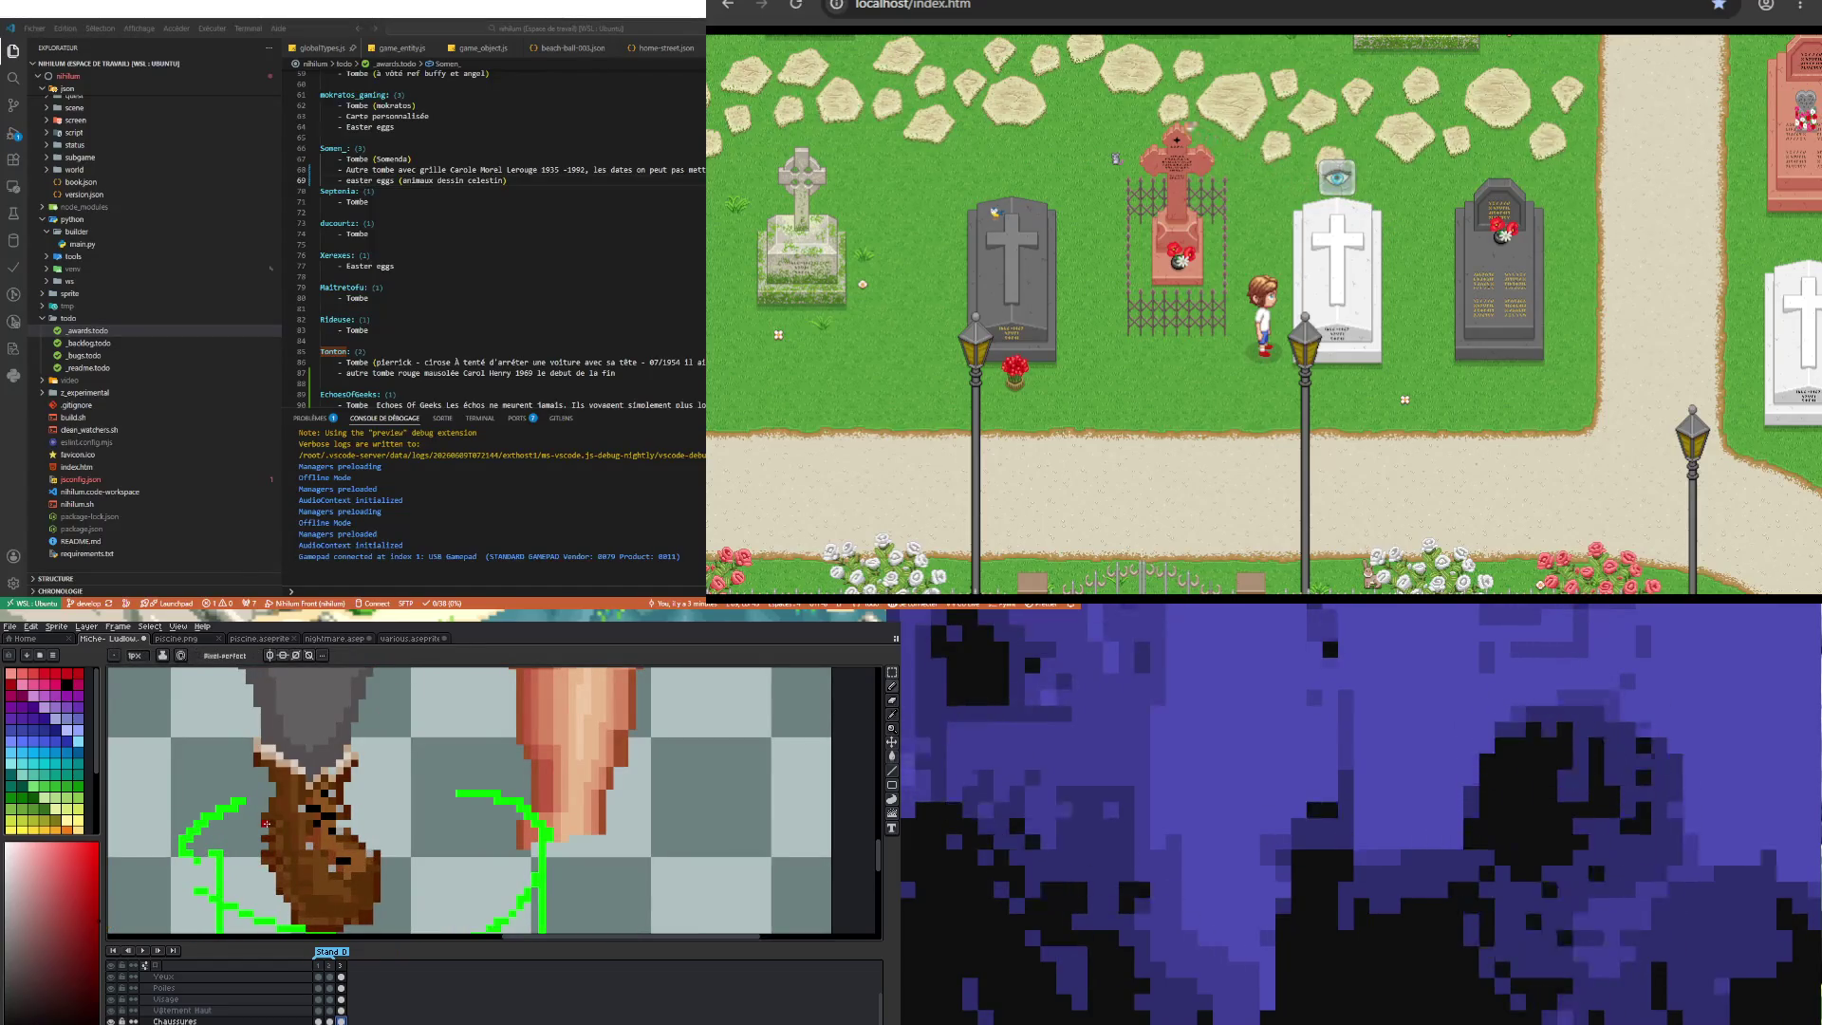
{"action": "key", "text": "i"}
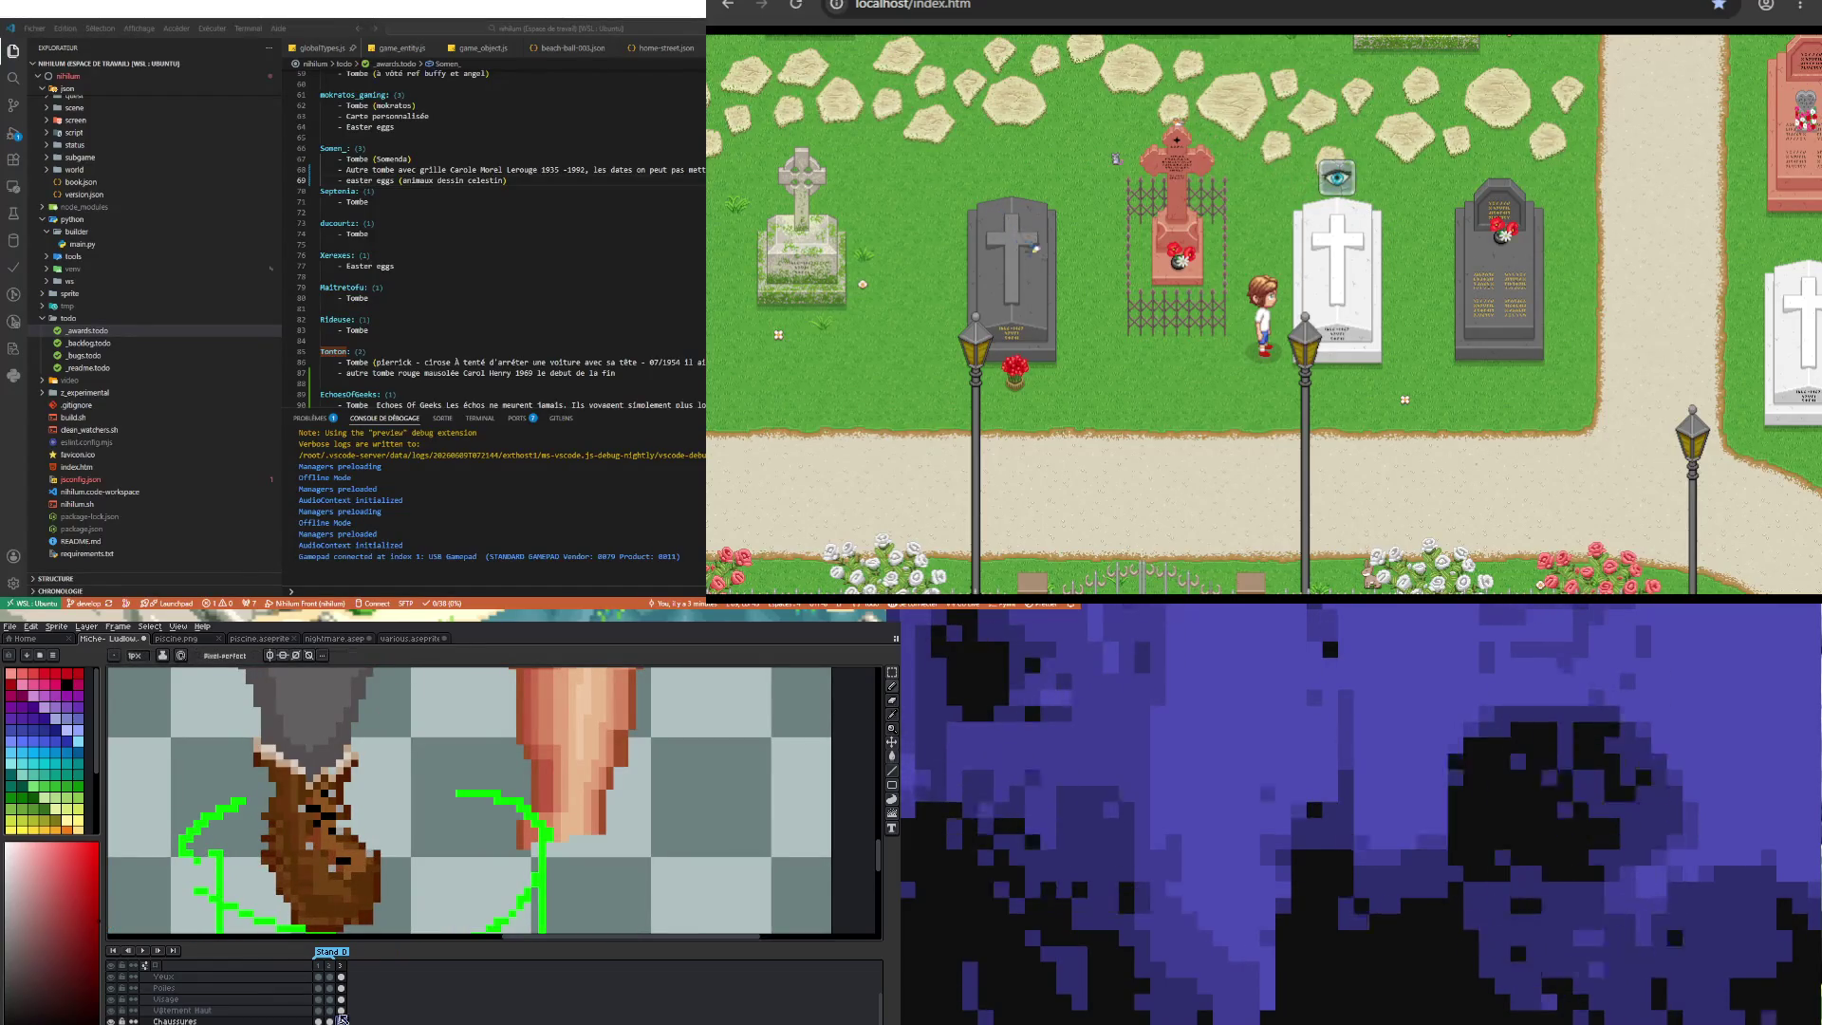
{"action": "left_click", "coordinate": [273, 809]}
{"action": "key", "text": "b"}
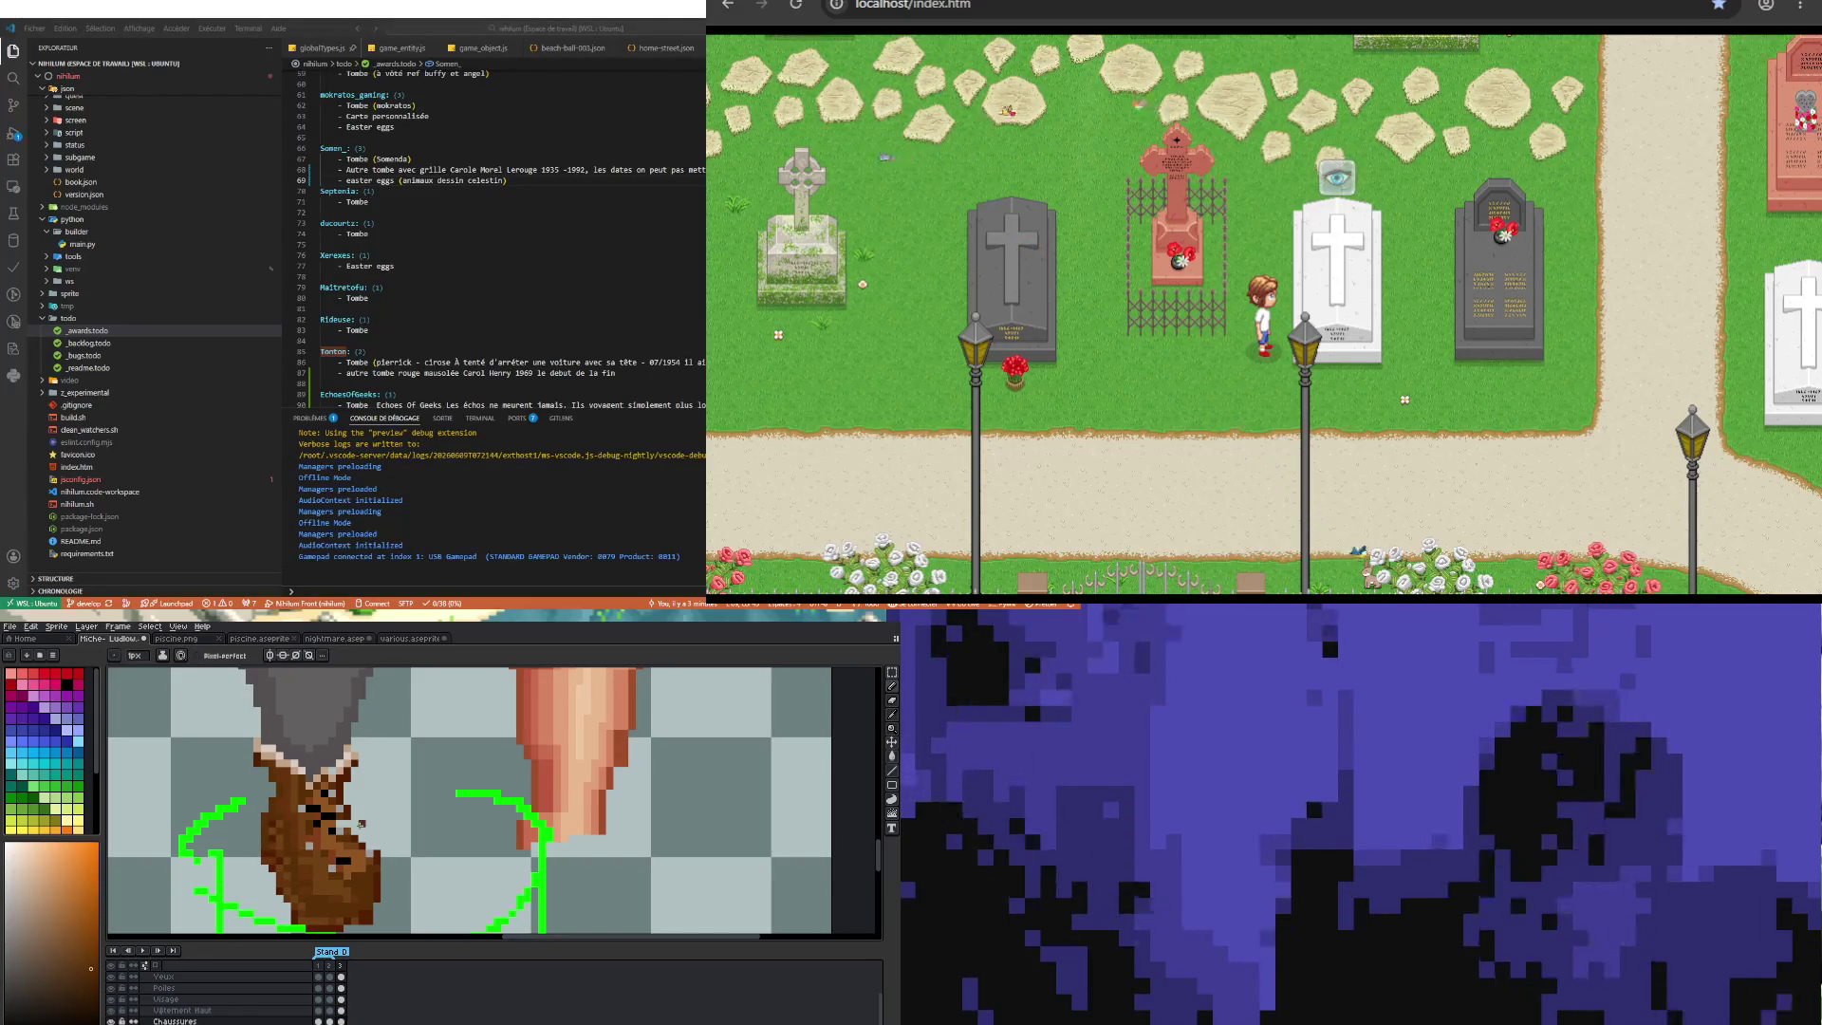
Step: Sample a brownish-orange from the boot for shading
{"action": "scroll", "coordinate": [354, 823], "scroll_direction": "down", "scroll_amount": 2}
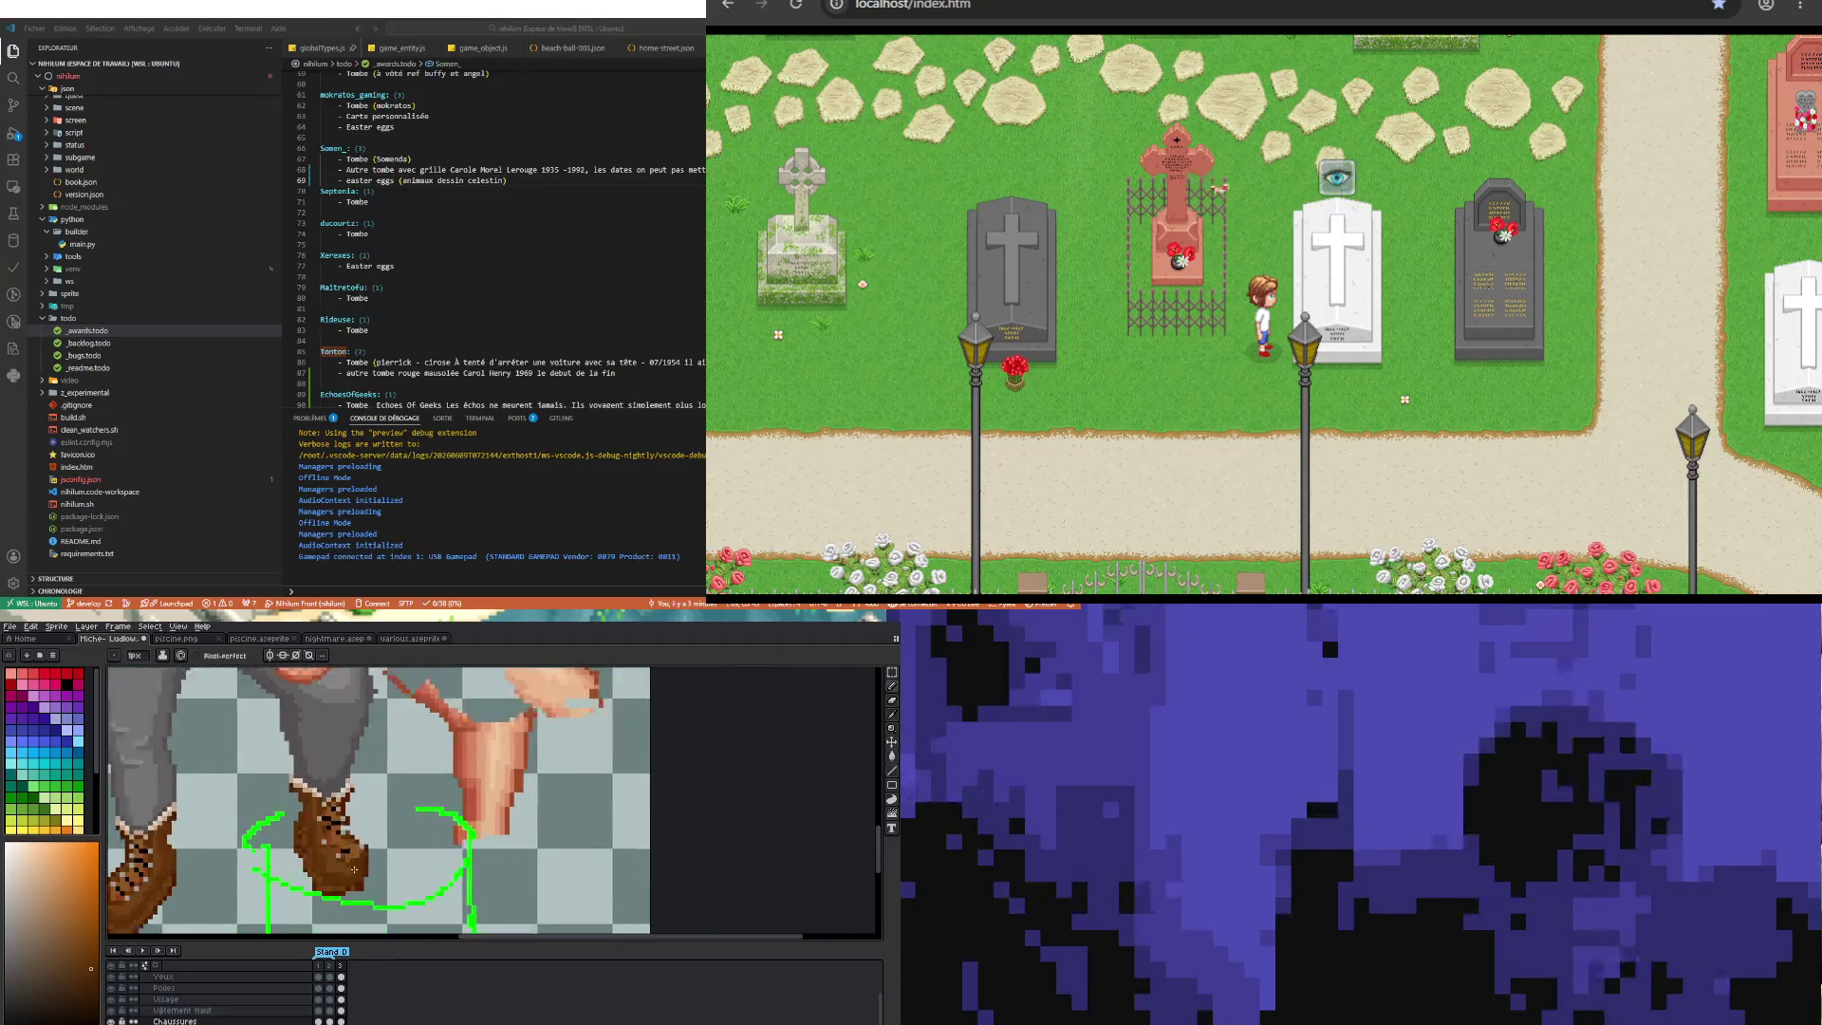
{"action": "scroll", "coordinate": [359, 840], "scroll_direction": "up", "scroll_amount": 1}
{"action": "scroll", "coordinate": [361, 849], "scroll_direction": "up", "scroll_amount": 1}
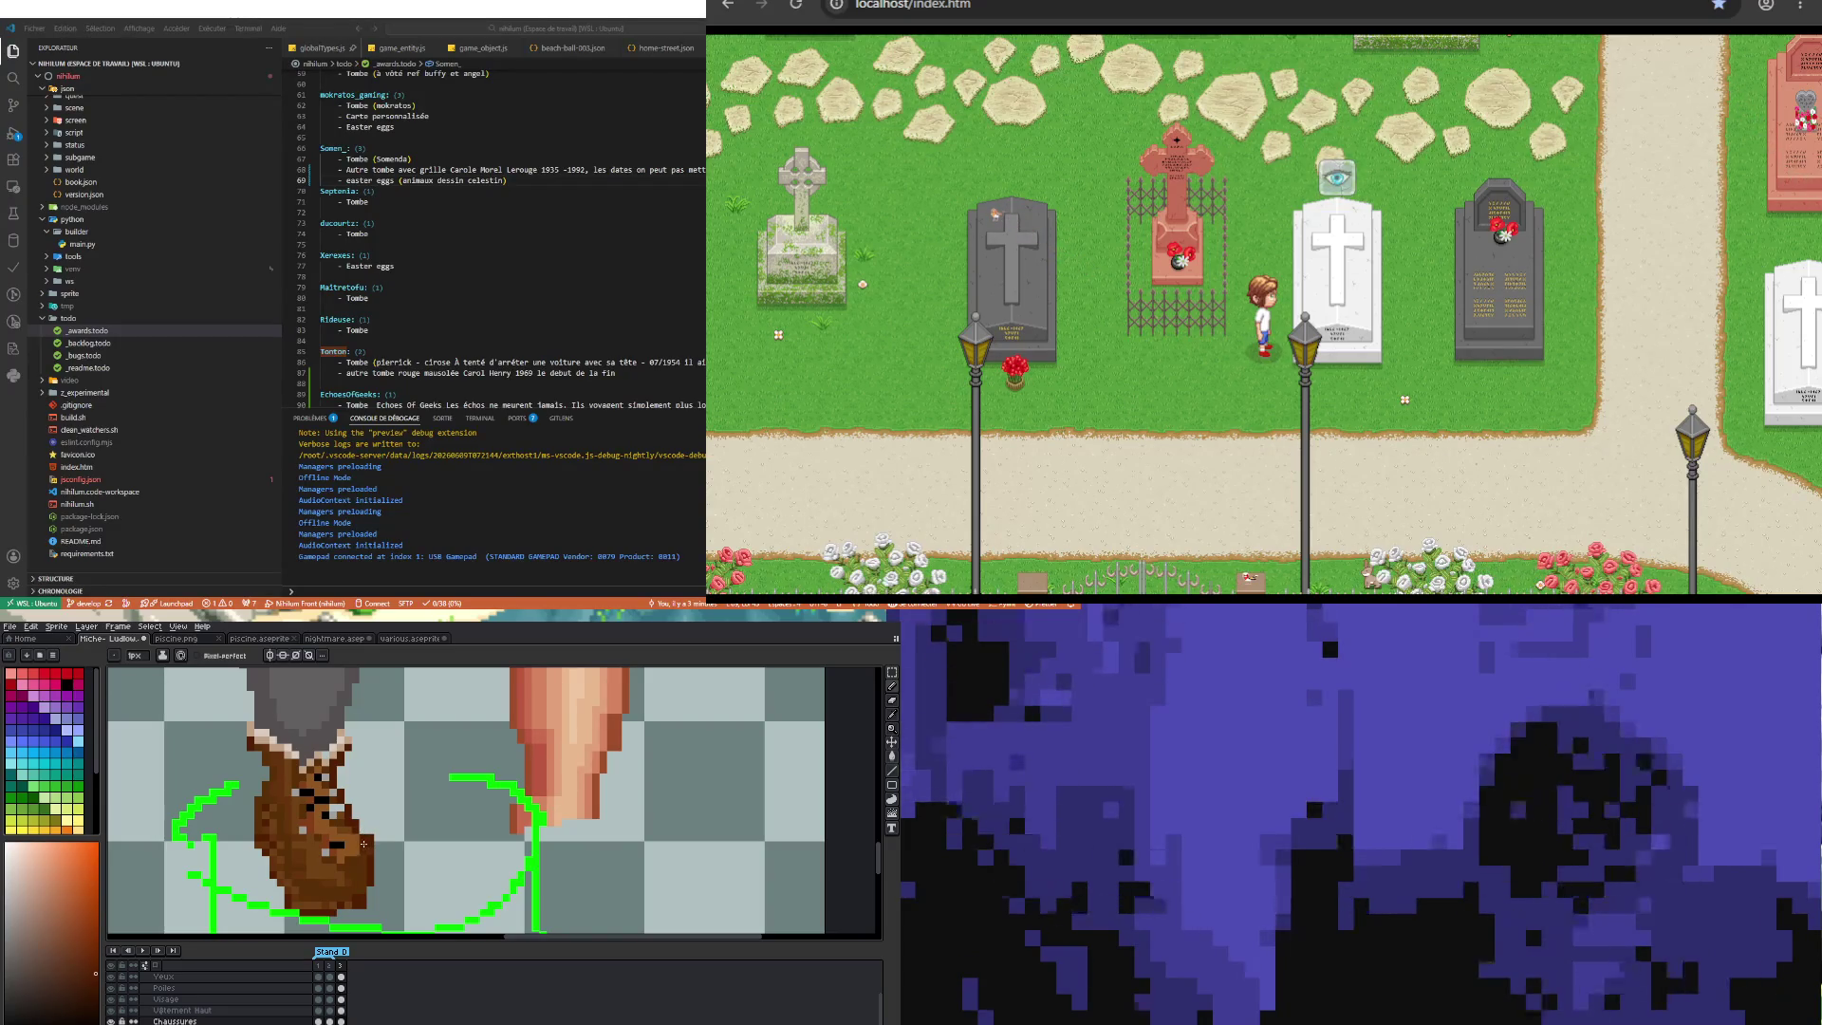
{"action": "key", "text": "b"}
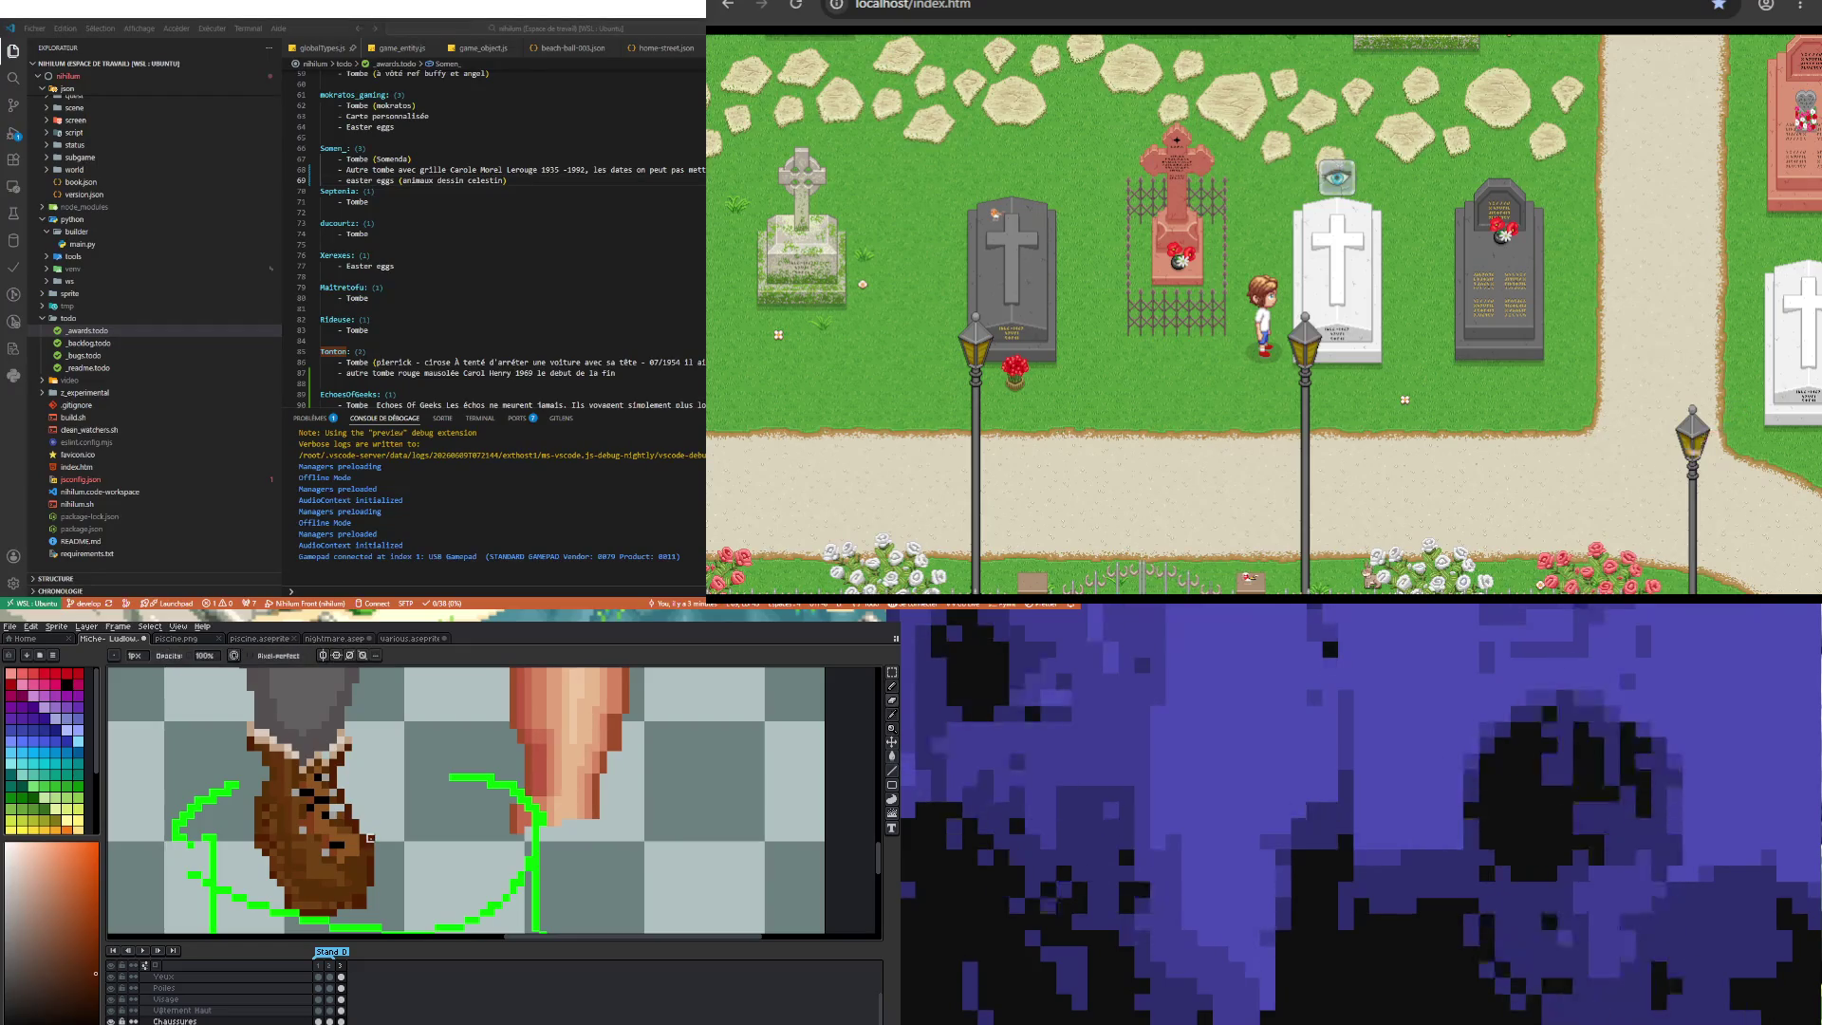
{"action": "scroll", "coordinate": [400, 792], "scroll_direction": "down", "scroll_amount": 2}
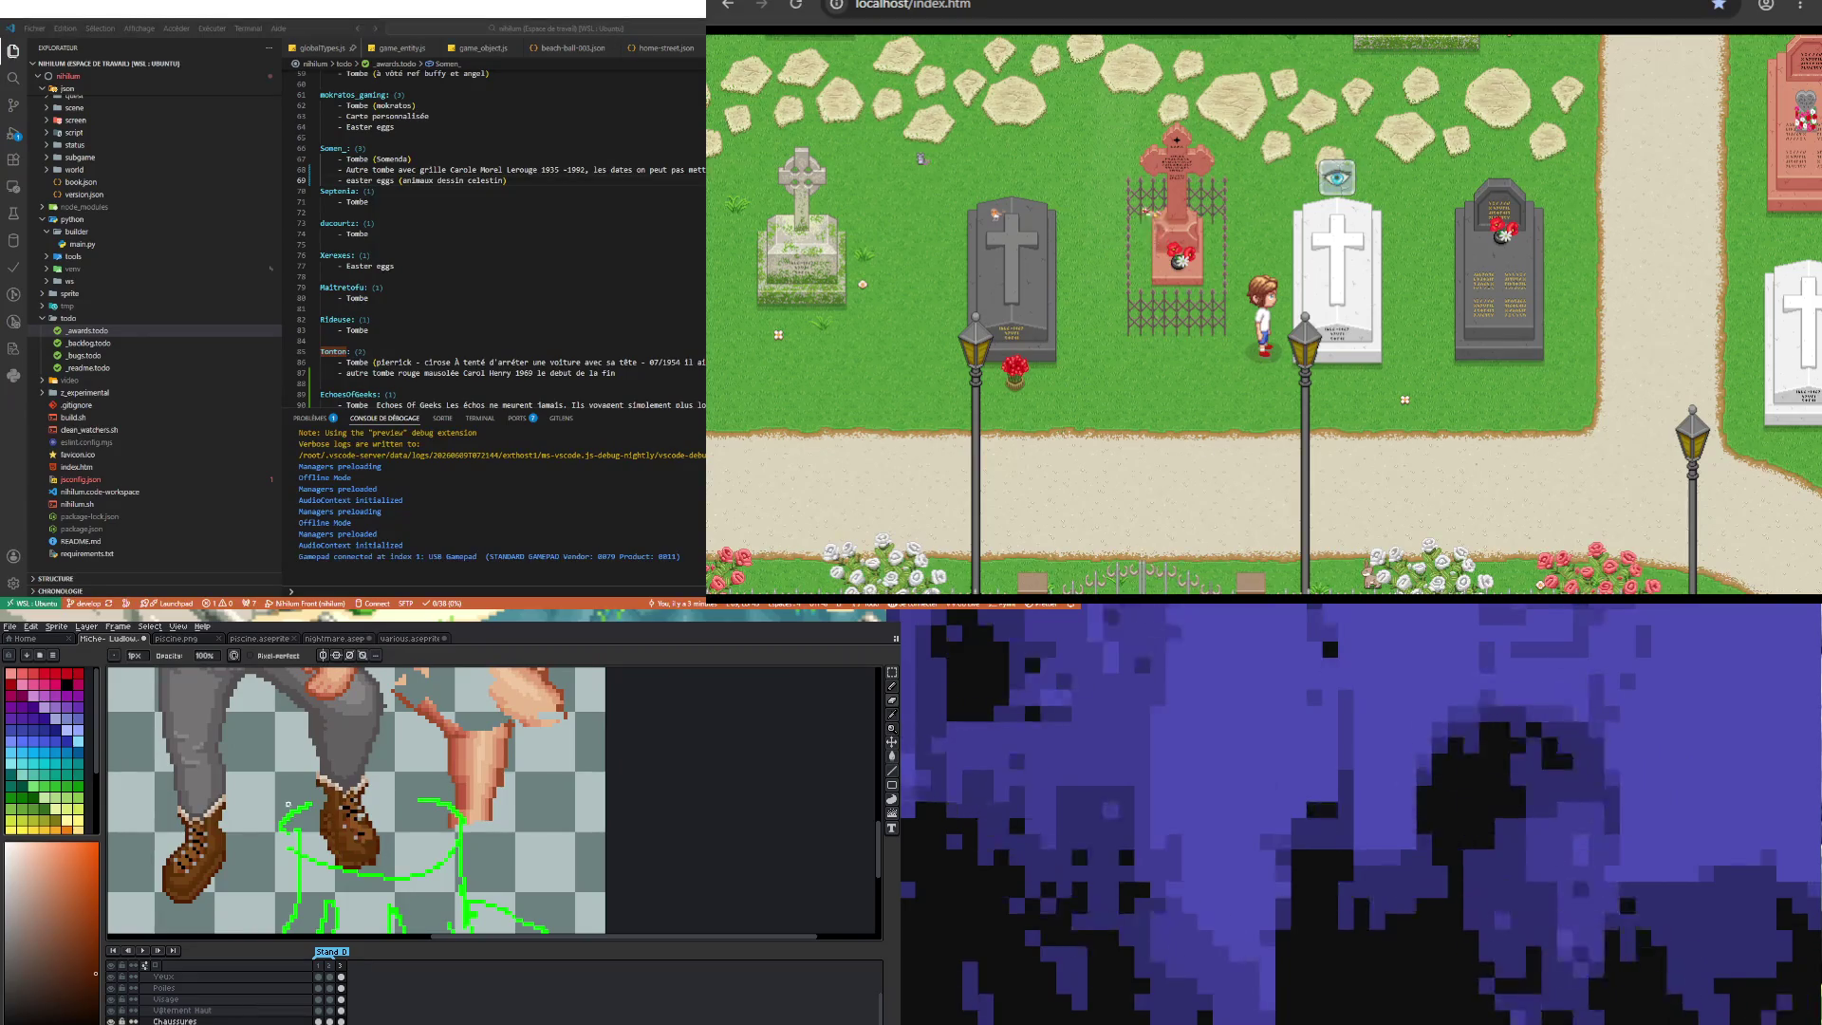
{"action": "scroll", "coordinate": [378, 840], "scroll_direction": "up", "scroll_amount": 1}
{"action": "scroll", "coordinate": [348, 849], "scroll_direction": "up", "scroll_amount": 1}
{"action": "scroll", "coordinate": [348, 849], "scroll_direction": "down", "scroll_amount": 1}
{"action": "scroll", "coordinate": [347, 850], "scroll_direction": "up", "scroll_amount": 1}
{"action": "key", "text": "alt"}
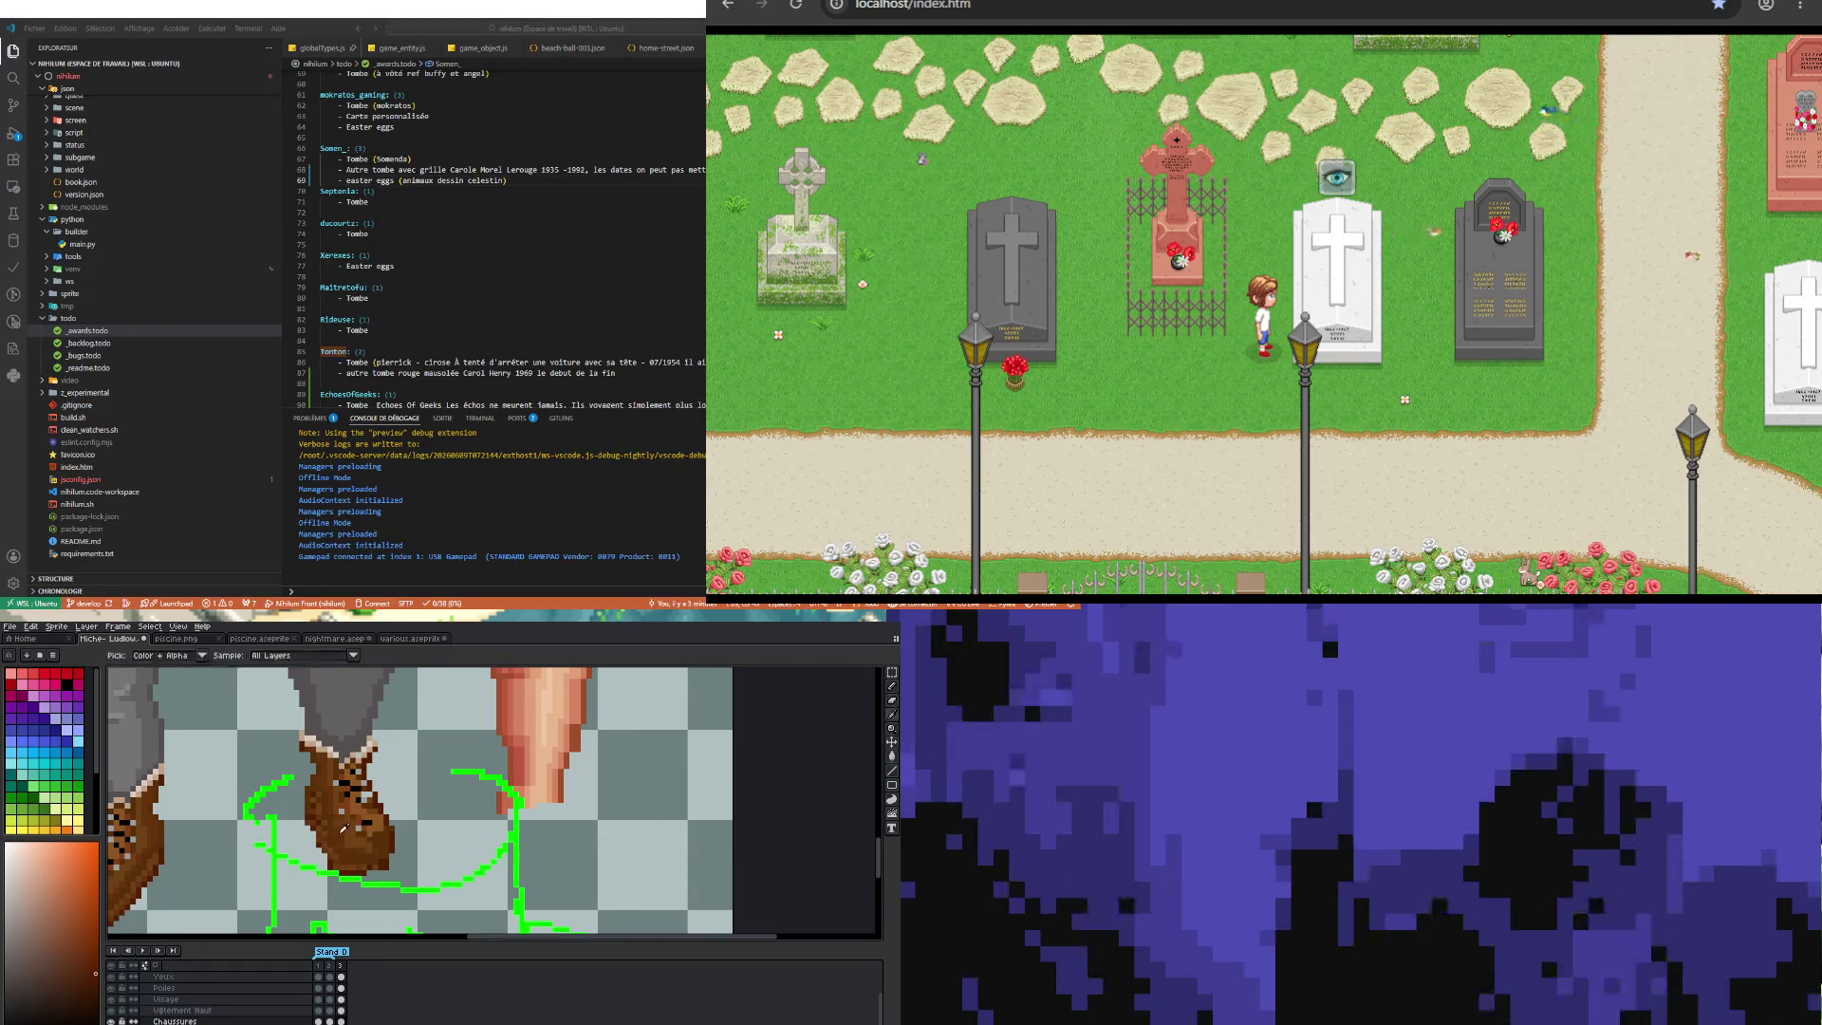
{"action": "left_click", "coordinate": [333, 824], "text": "alt"}
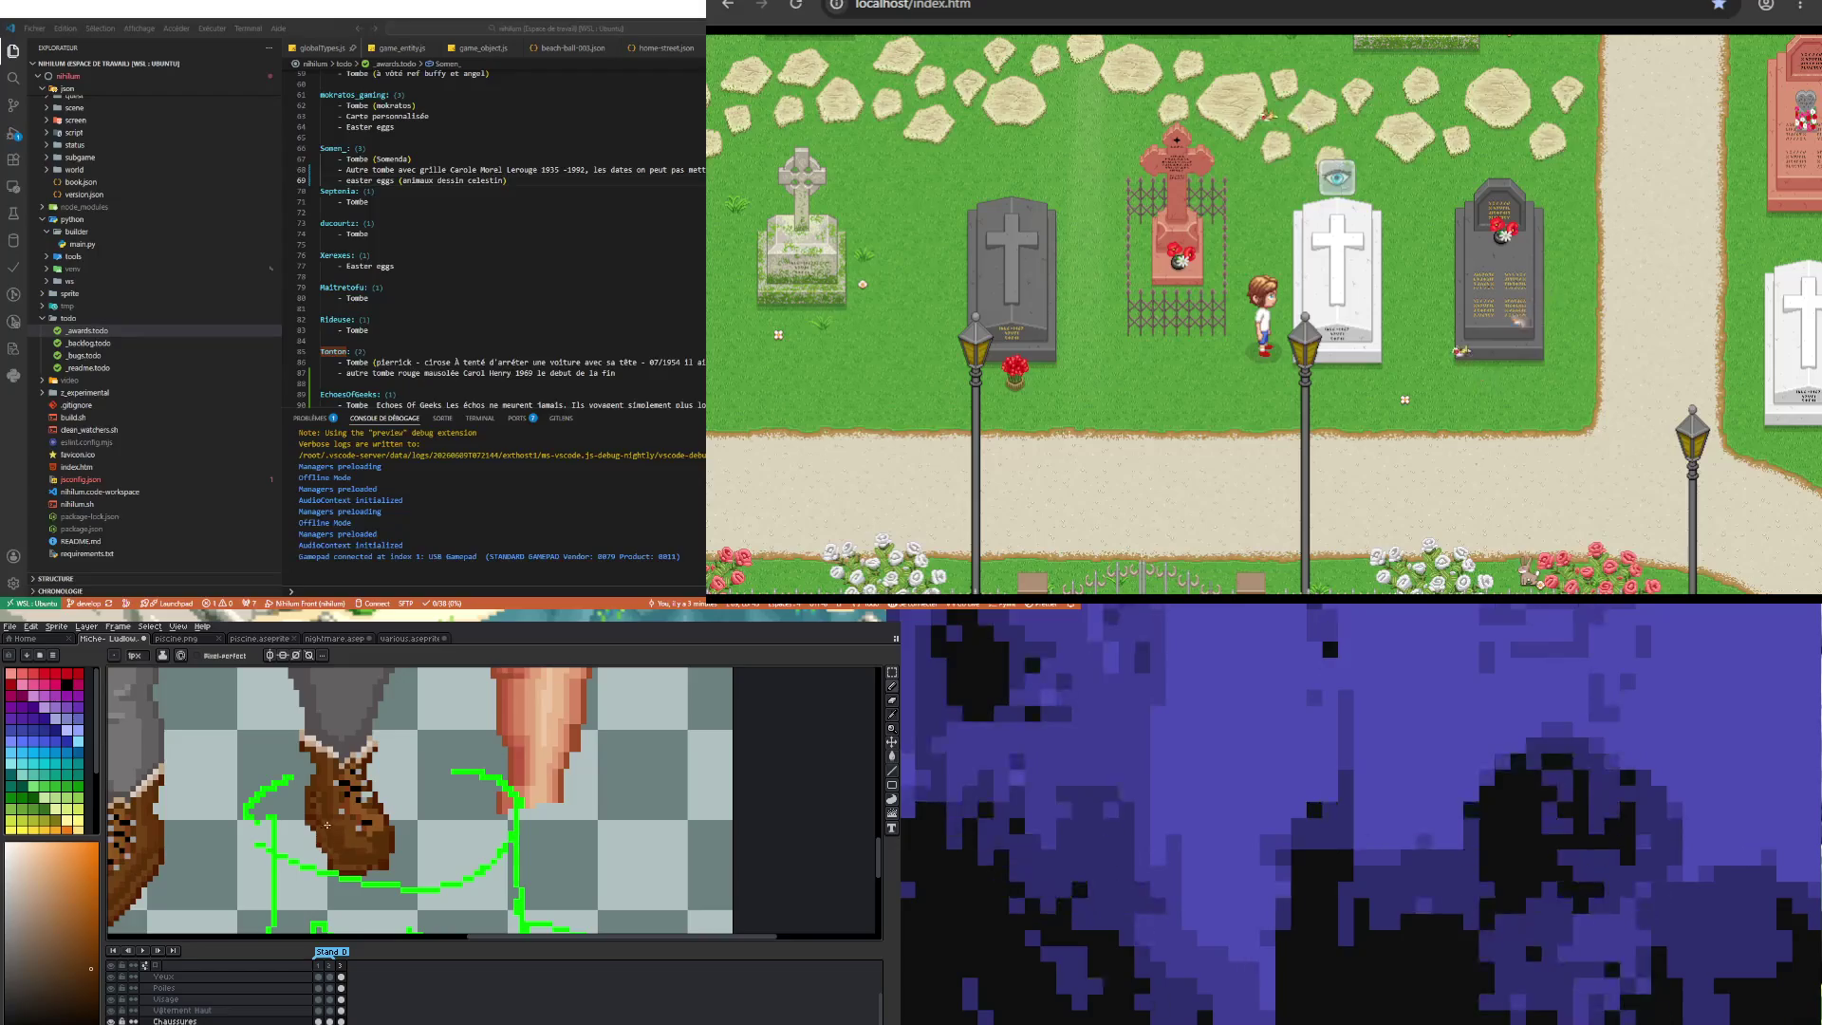
Step: Pick a reddish-brown from the boot for the lace details
{"action": "scroll", "coordinate": [330, 823], "scroll_direction": "down", "scroll_amount": 1}
{"action": "scroll", "coordinate": [321, 797], "scroll_direction": "up", "scroll_amount": 1}
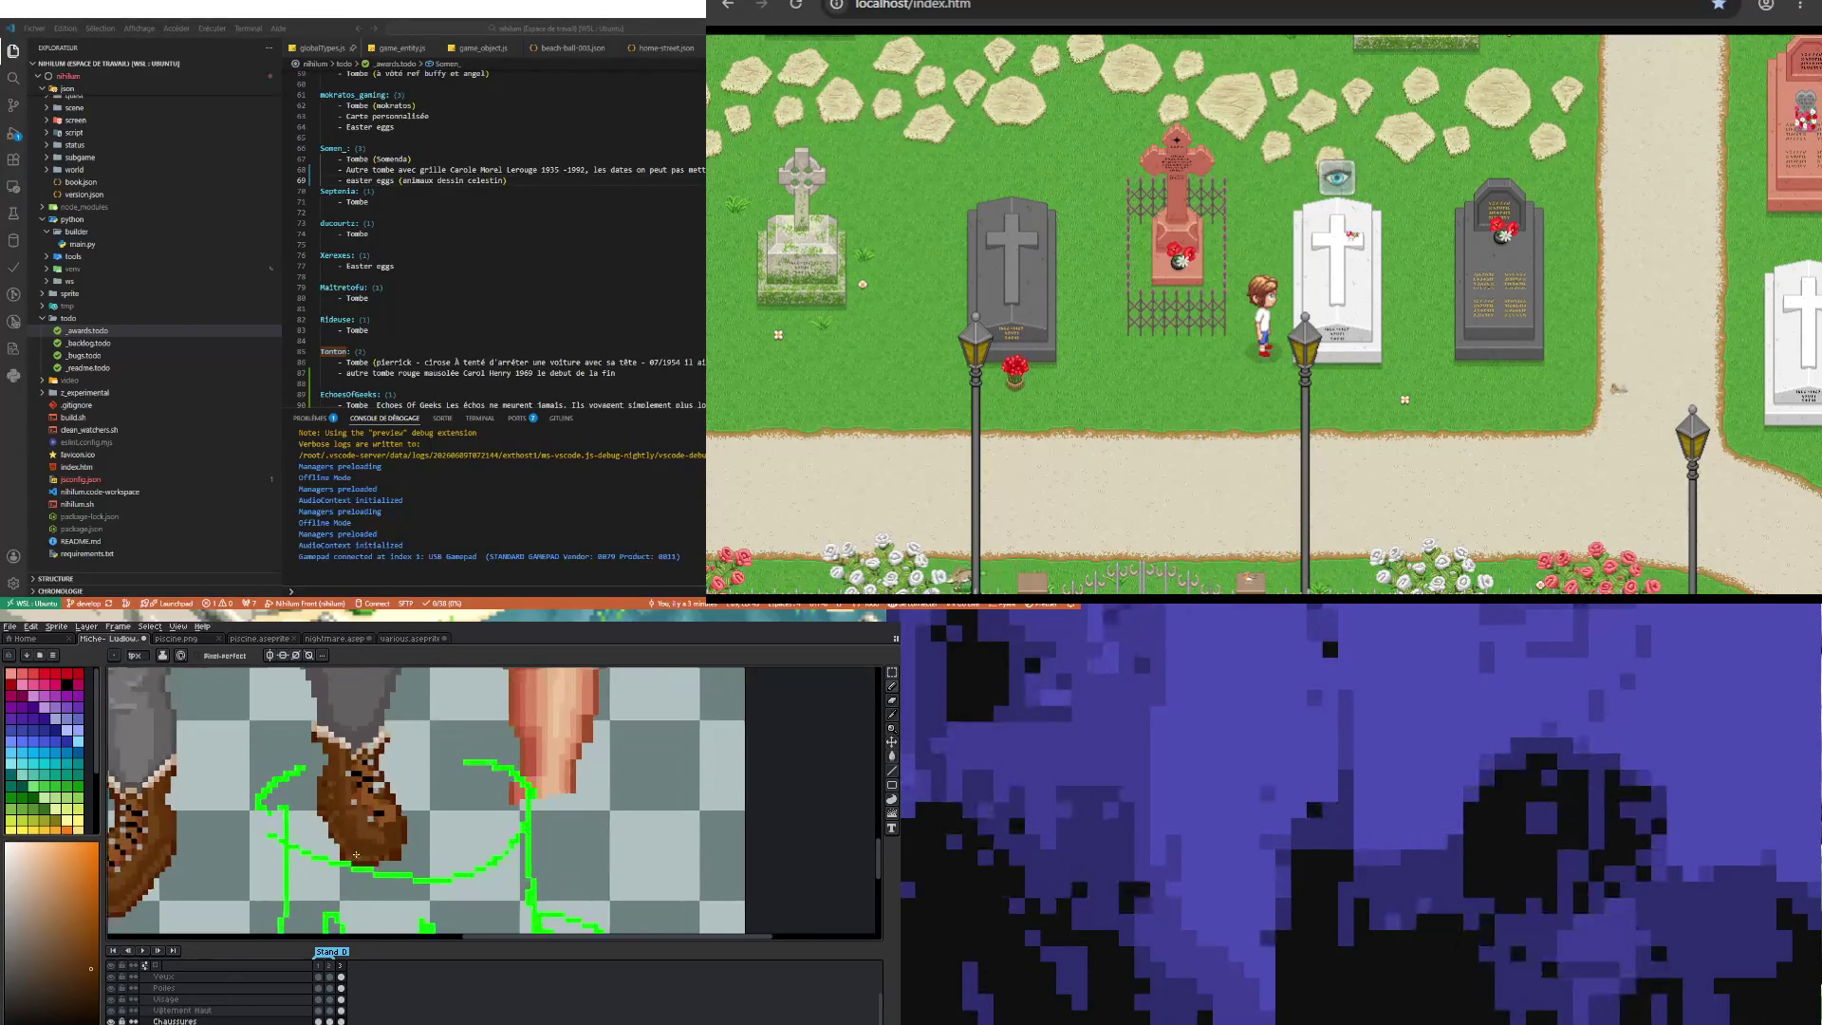
{"action": "scroll", "coordinate": [348, 852], "scroll_direction": "up", "scroll_amount": 1}
{"action": "scroll", "coordinate": [353, 854], "scroll_direction": "down", "scroll_amount": 1}
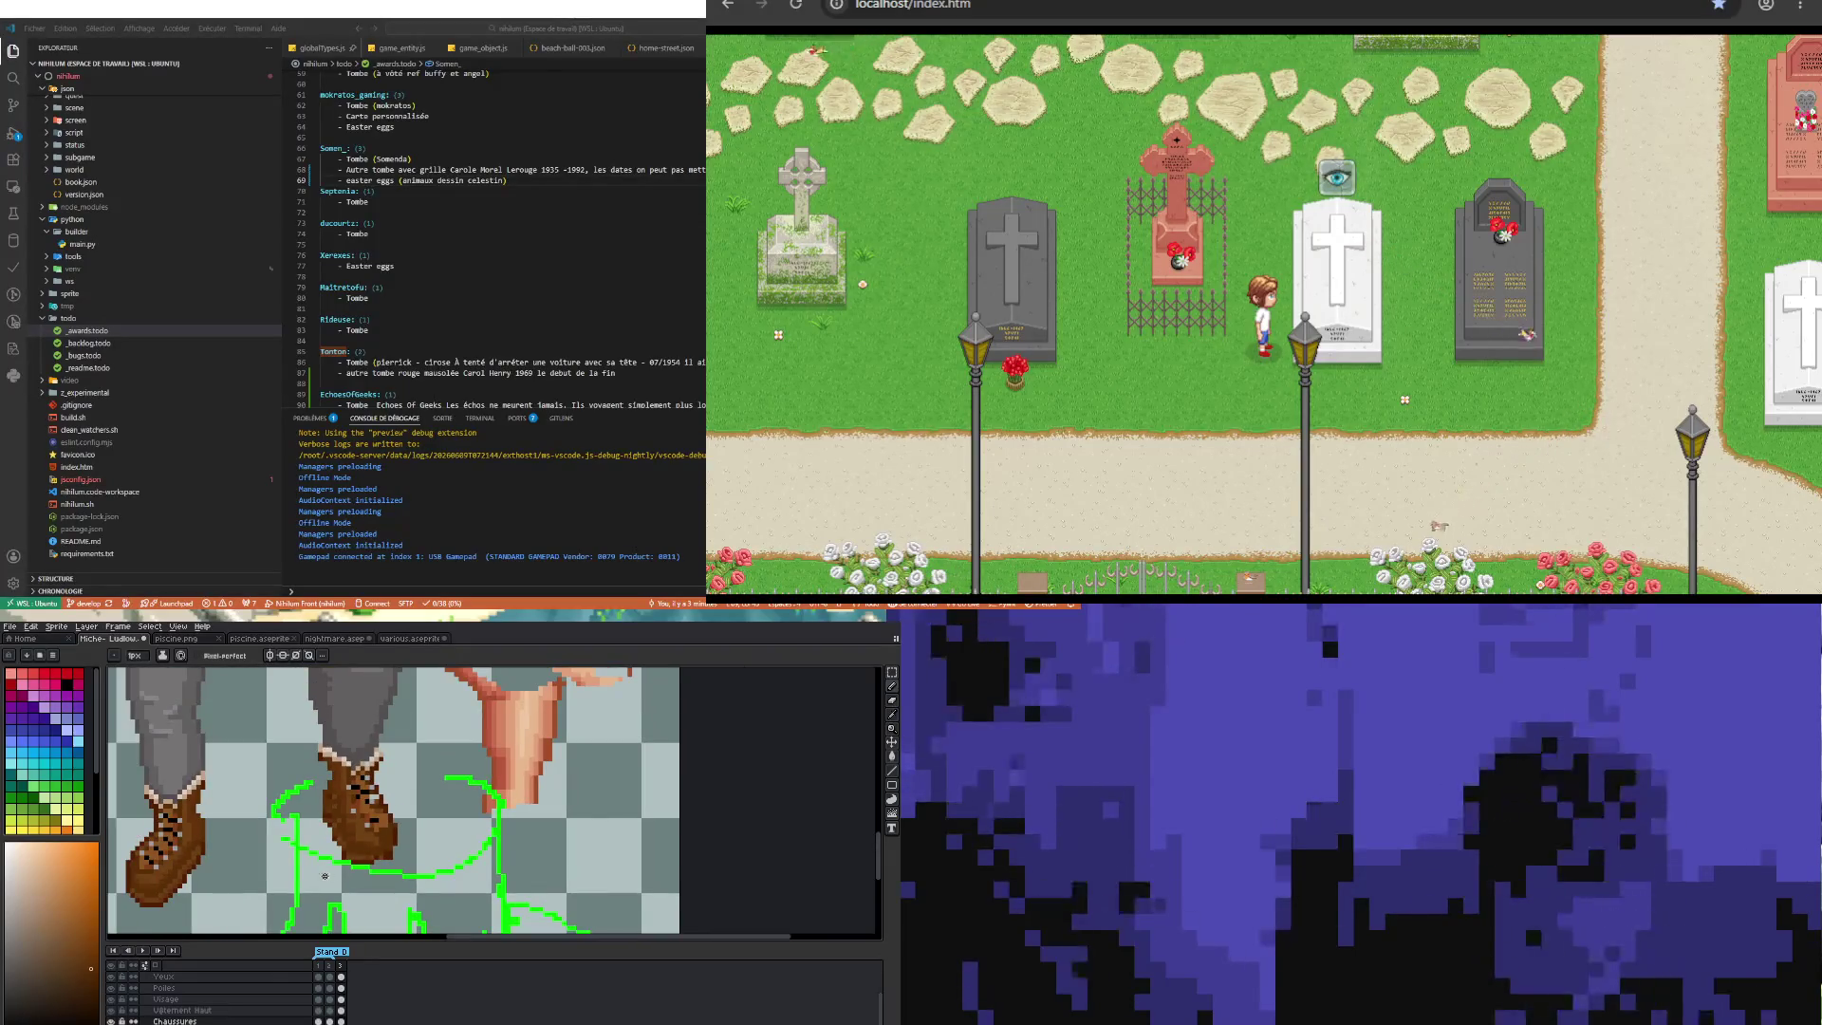
{"action": "scroll", "coordinate": [193, 875], "scroll_direction": "up", "scroll_amount": 1}
{"action": "key", "text": "i"}
{"action": "left_click", "coordinate": [193, 875], "text": "alt"}
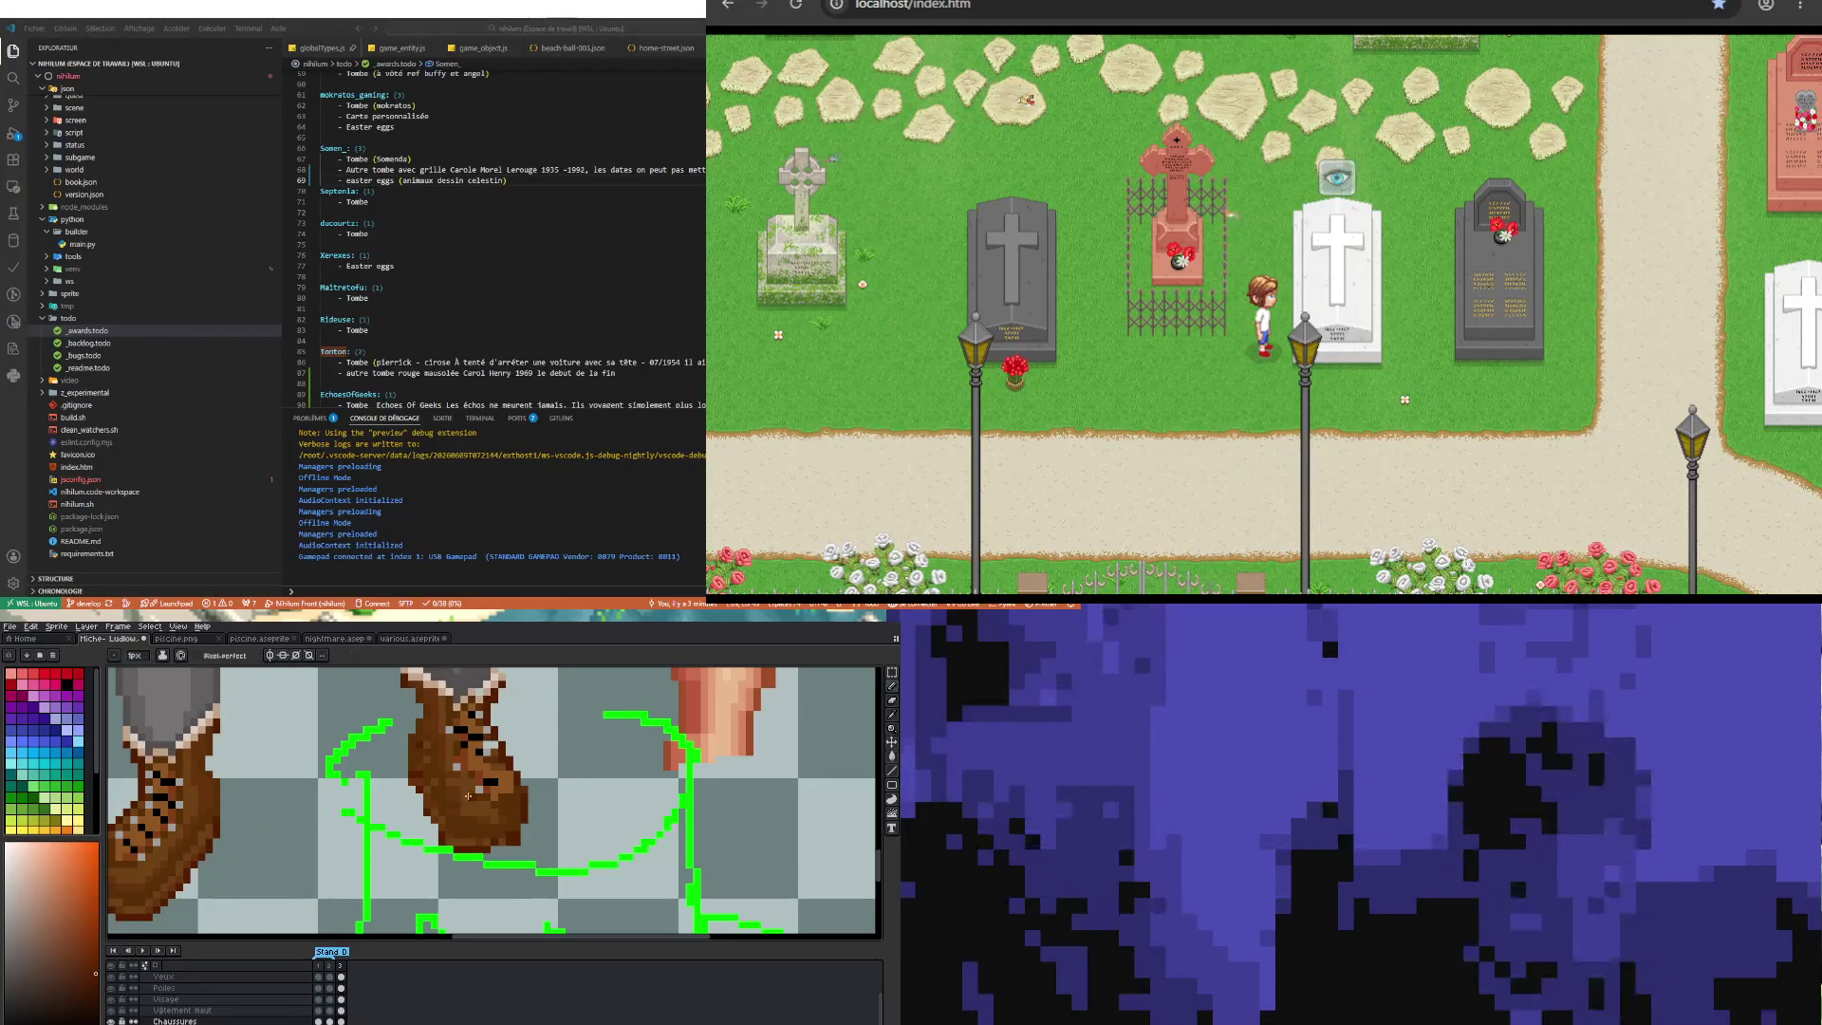
{"action": "scroll", "coordinate": [421, 837], "scroll_direction": "up", "scroll_amount": 1}
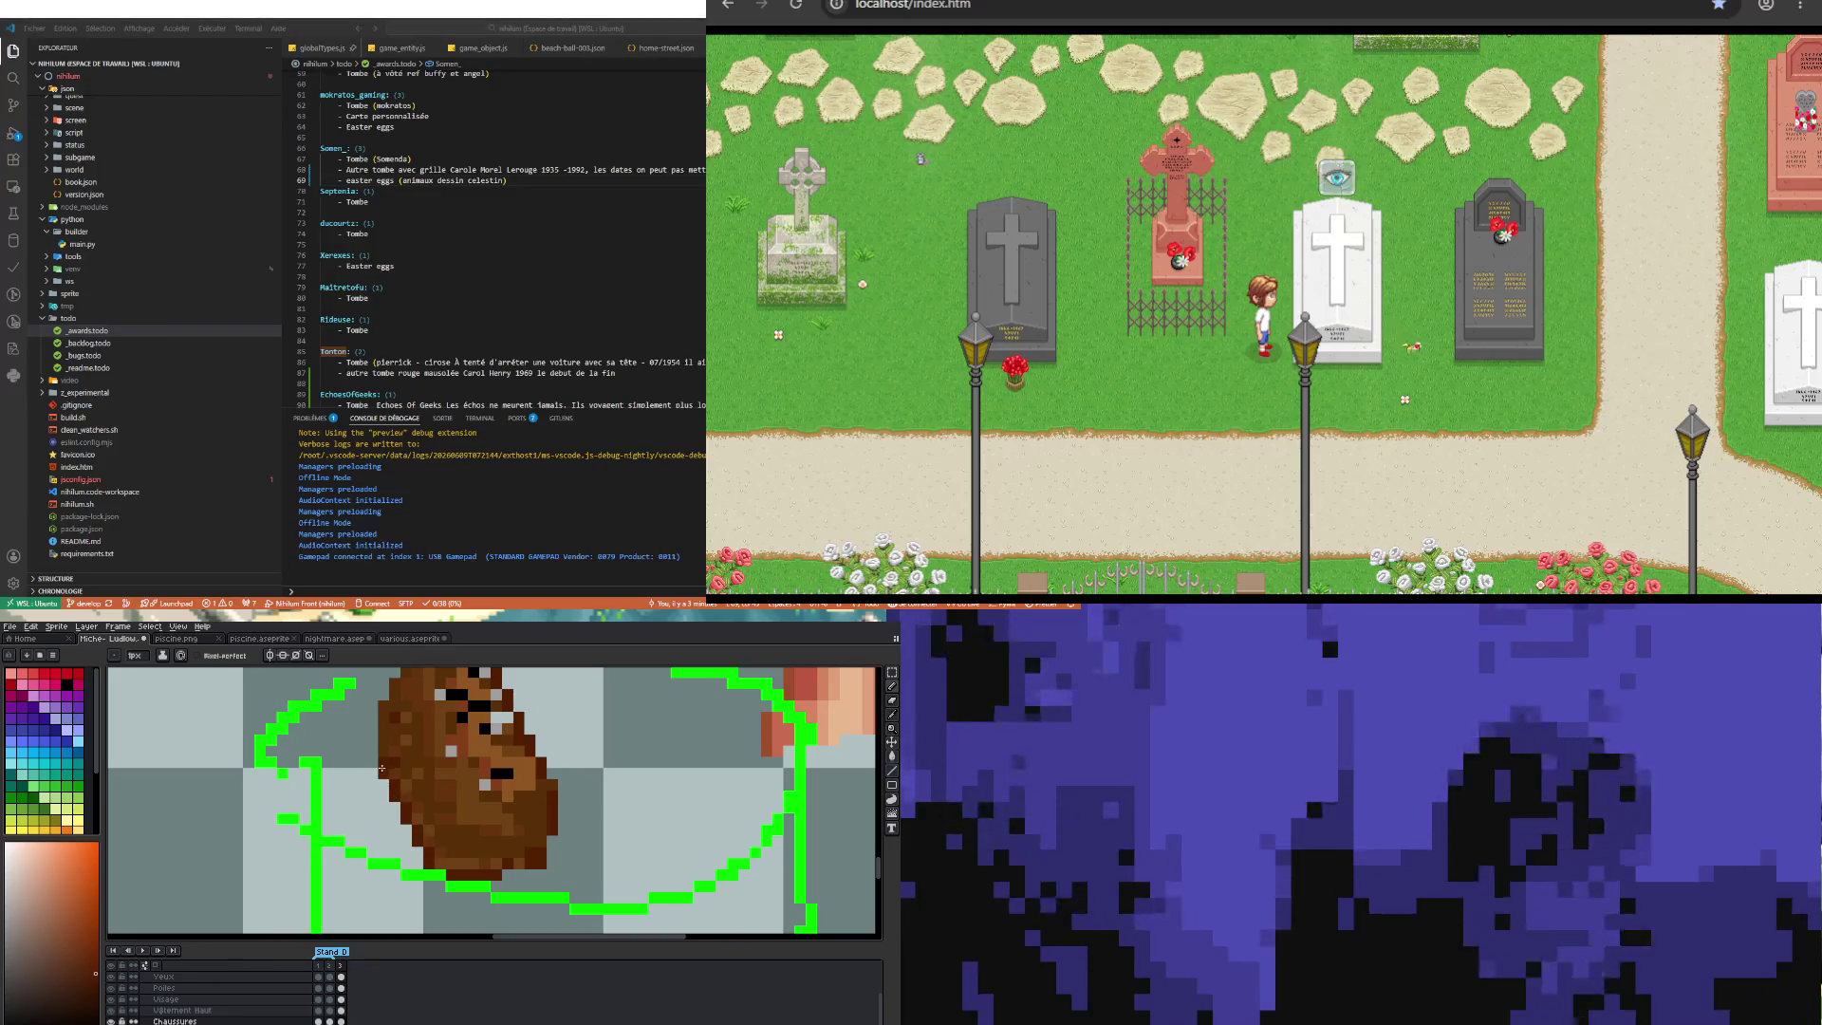
{"action": "scroll", "coordinate": [389, 785], "scroll_direction": "down", "scroll_amount": 1}
{"action": "scroll", "coordinate": [386, 785], "scroll_direction": "down", "scroll_amount": 2}
{"action": "scroll", "coordinate": [399, 816], "scroll_direction": "up", "scroll_amount": 1}
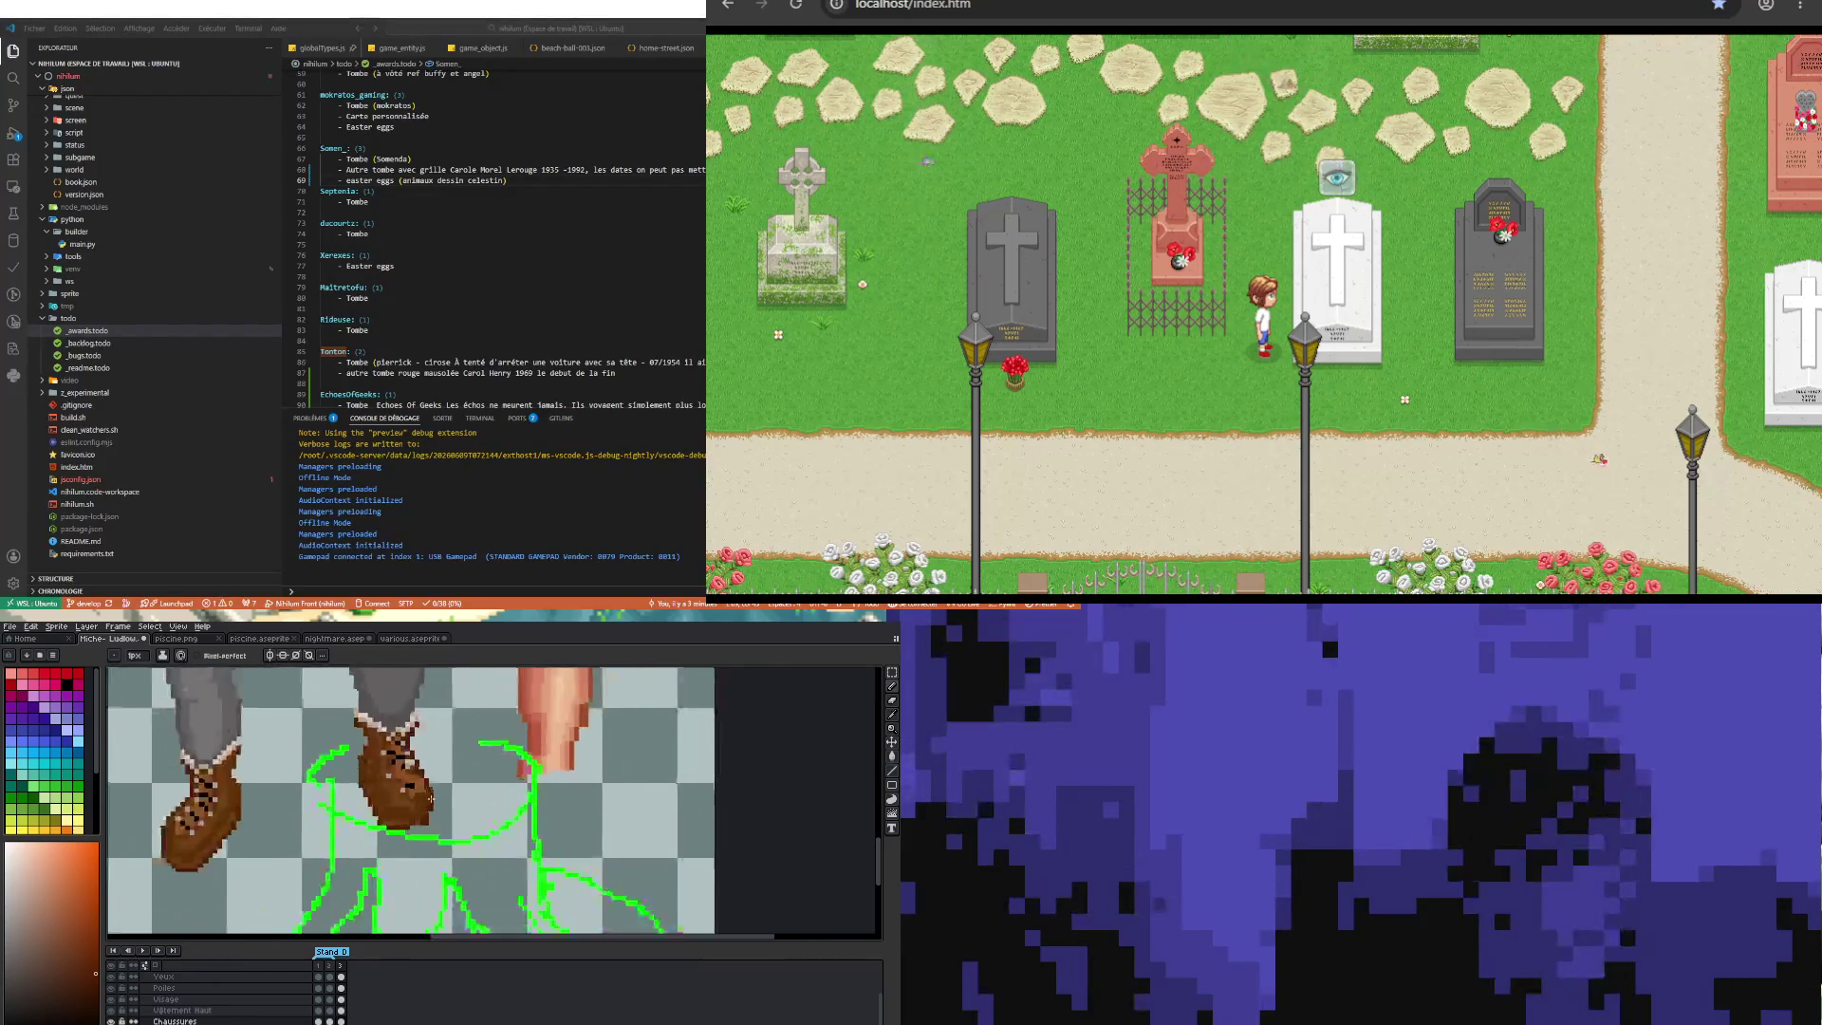
{"action": "scroll", "coordinate": [405, 835], "scroll_direction": "up", "scroll_amount": 1}
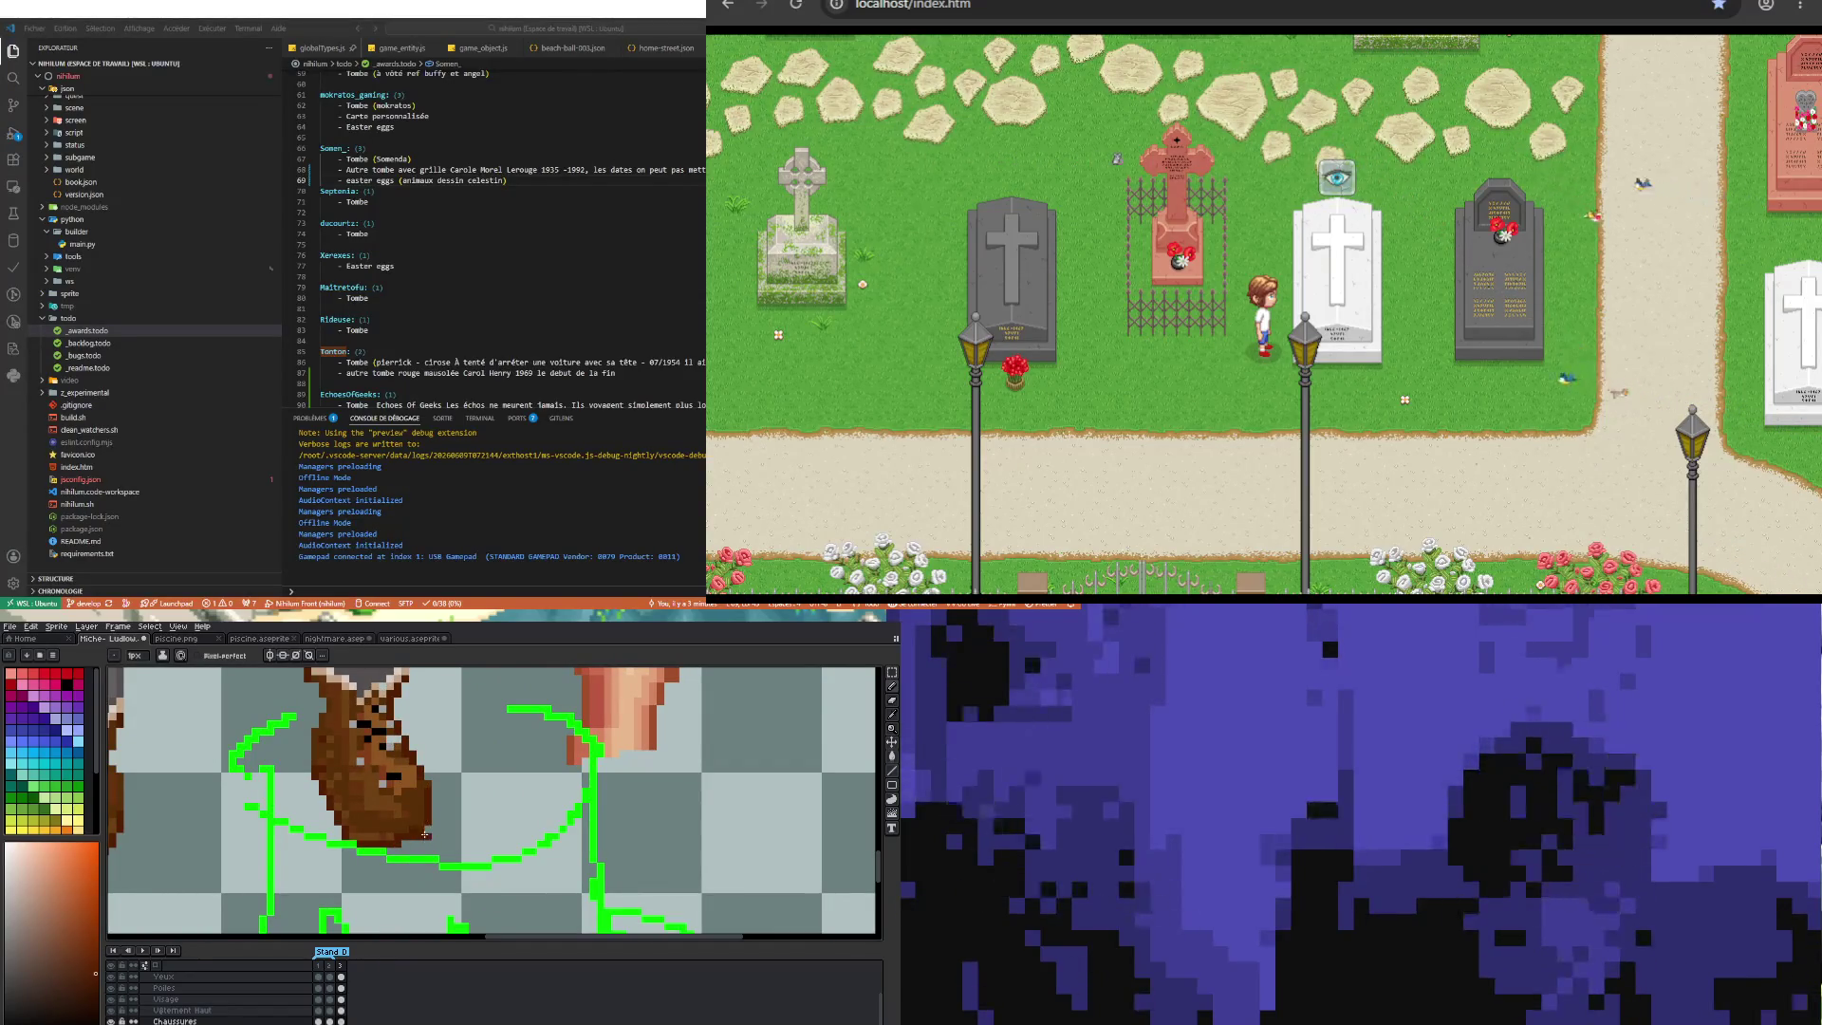
Step: Return to the Pencil and reframe the boot before switching to the E tool
{"action": "key", "text": "b"}
{"action": "scroll", "coordinate": [420, 836], "scroll_direction": "down", "scroll_amount": 2}
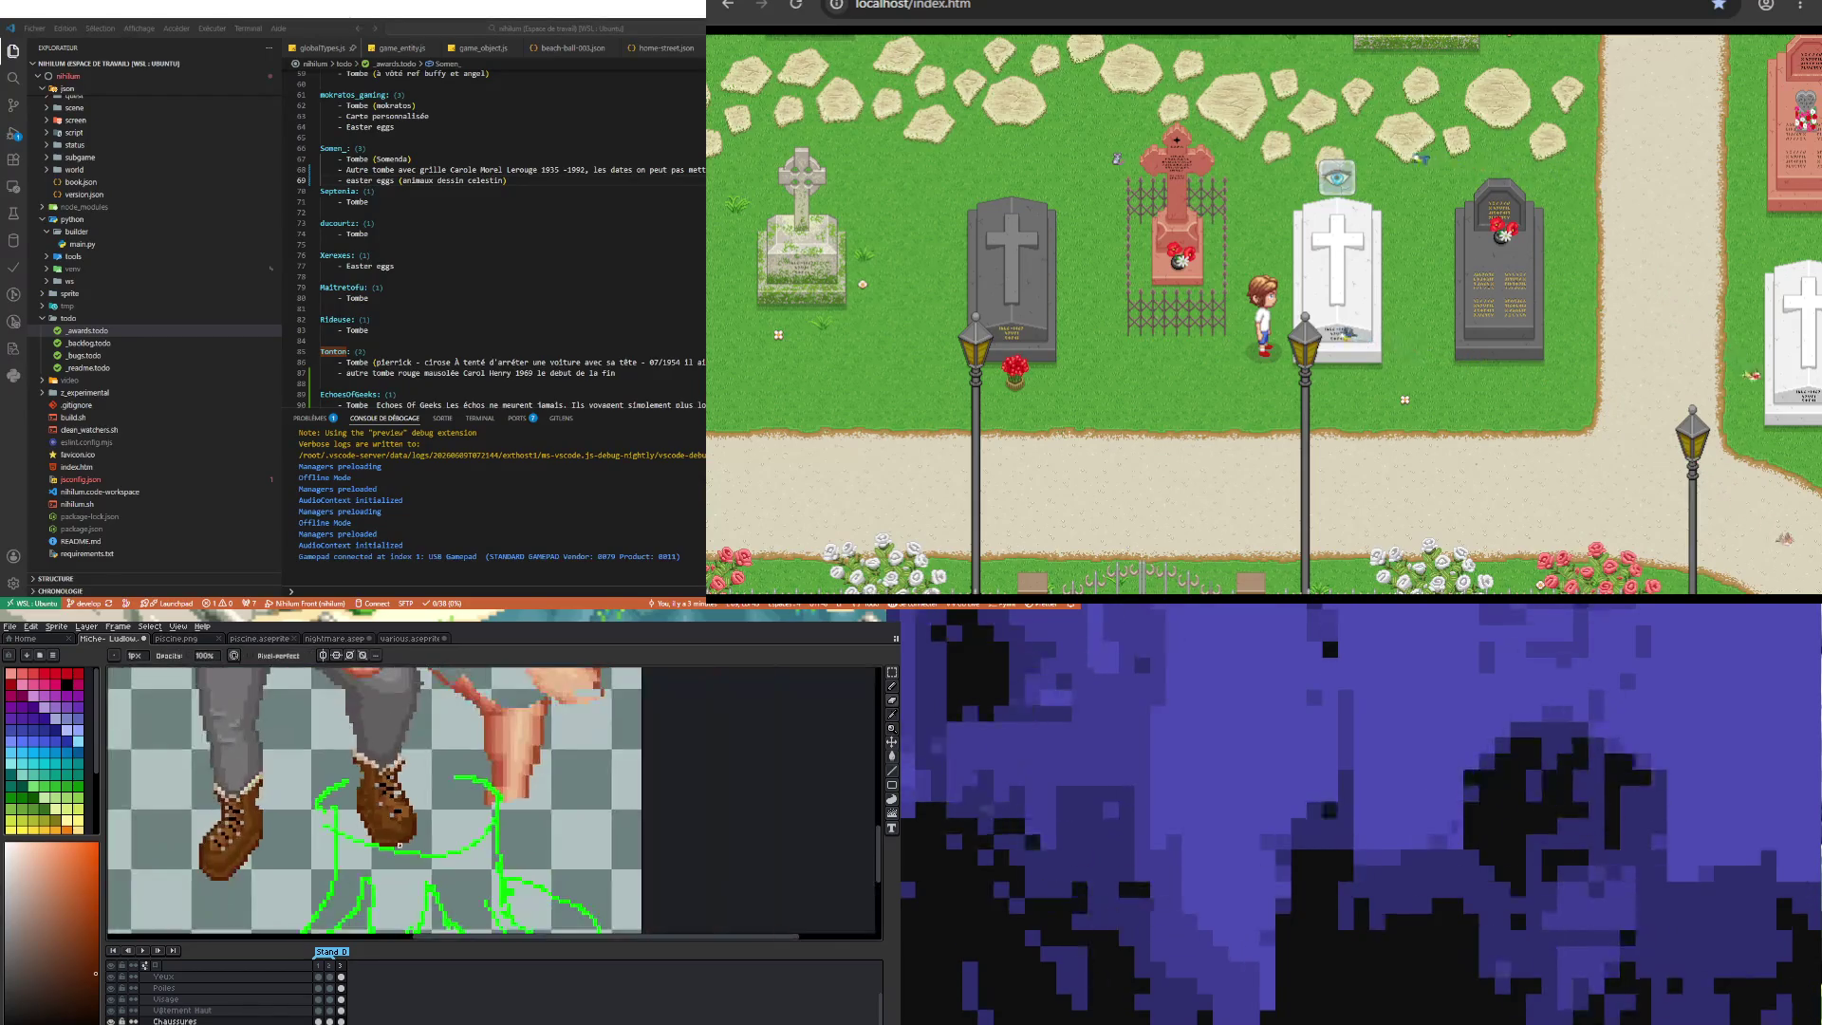
{"action": "scroll", "coordinate": [373, 814], "scroll_direction": "up", "scroll_amount": 2}
{"action": "scroll", "coordinate": [373, 815], "scroll_direction": "down", "scroll_amount": 2}
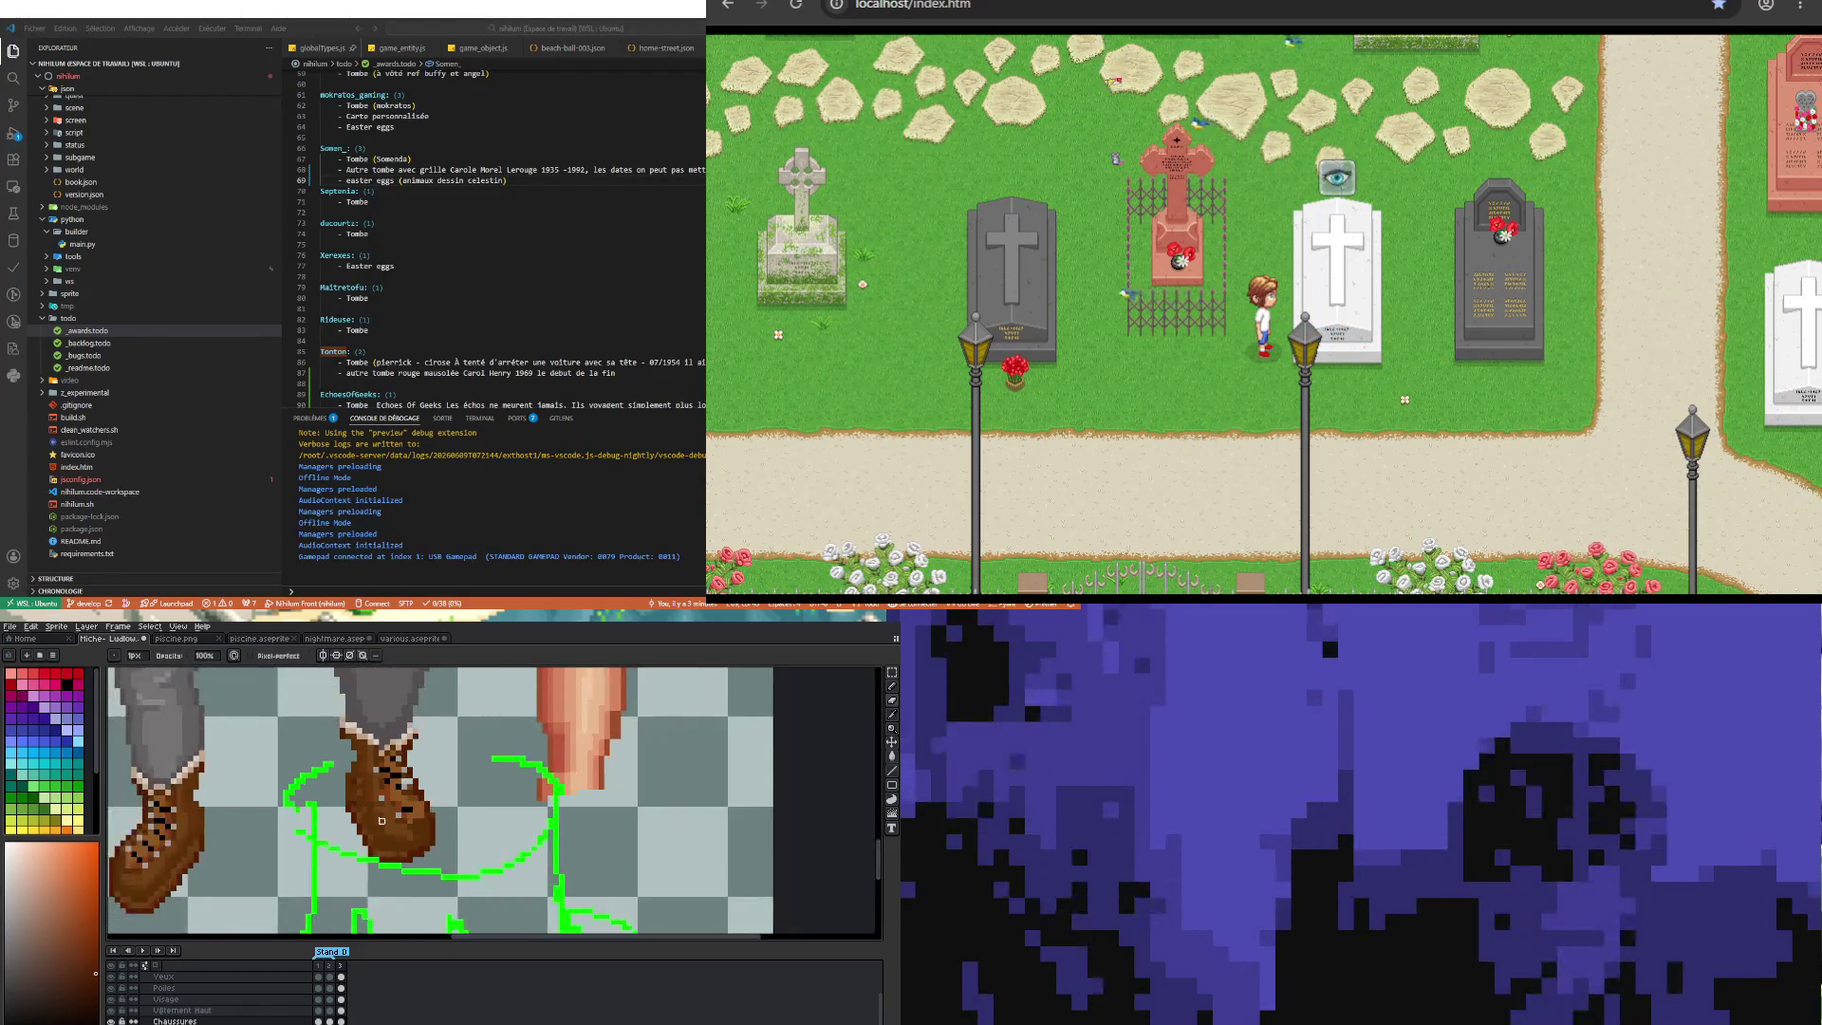
{"action": "scroll", "coordinate": [373, 814], "scroll_direction": "up", "scroll_amount": 4}
{"action": "key", "text": "e"}
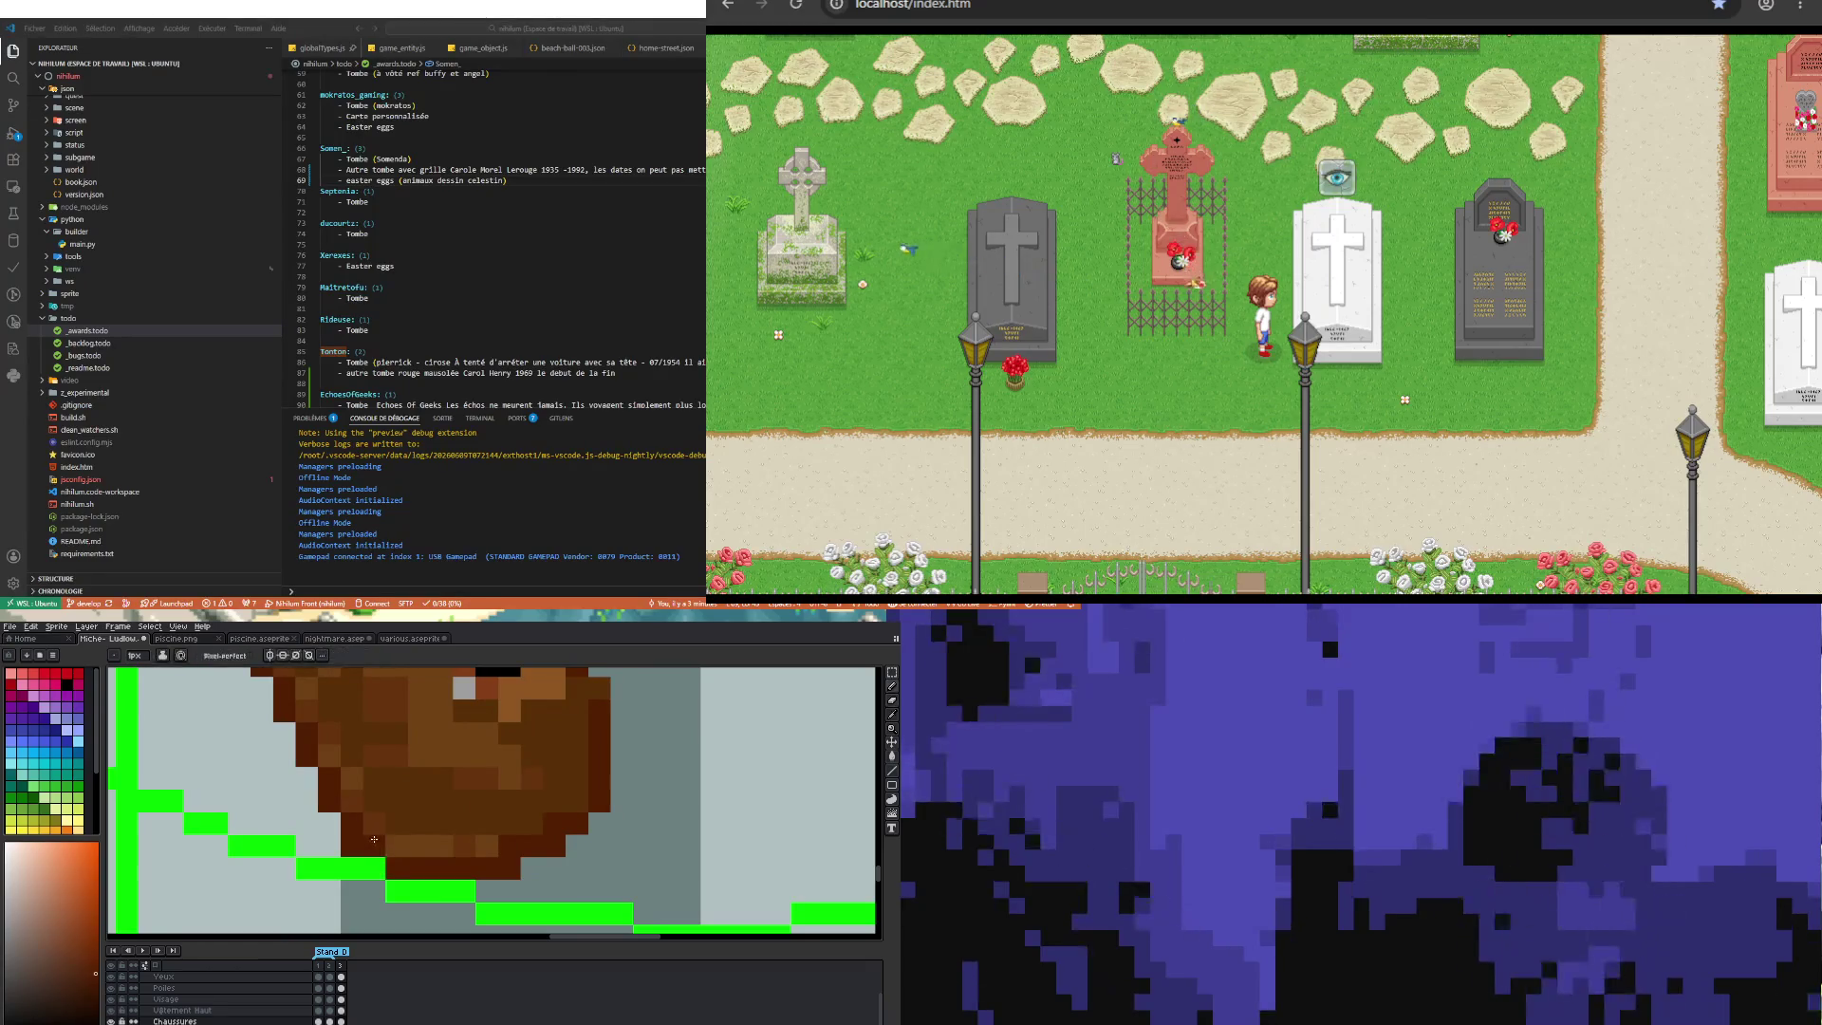
{"action": "scroll", "coordinate": [352, 848], "scroll_direction": "down", "scroll_amount": 3}
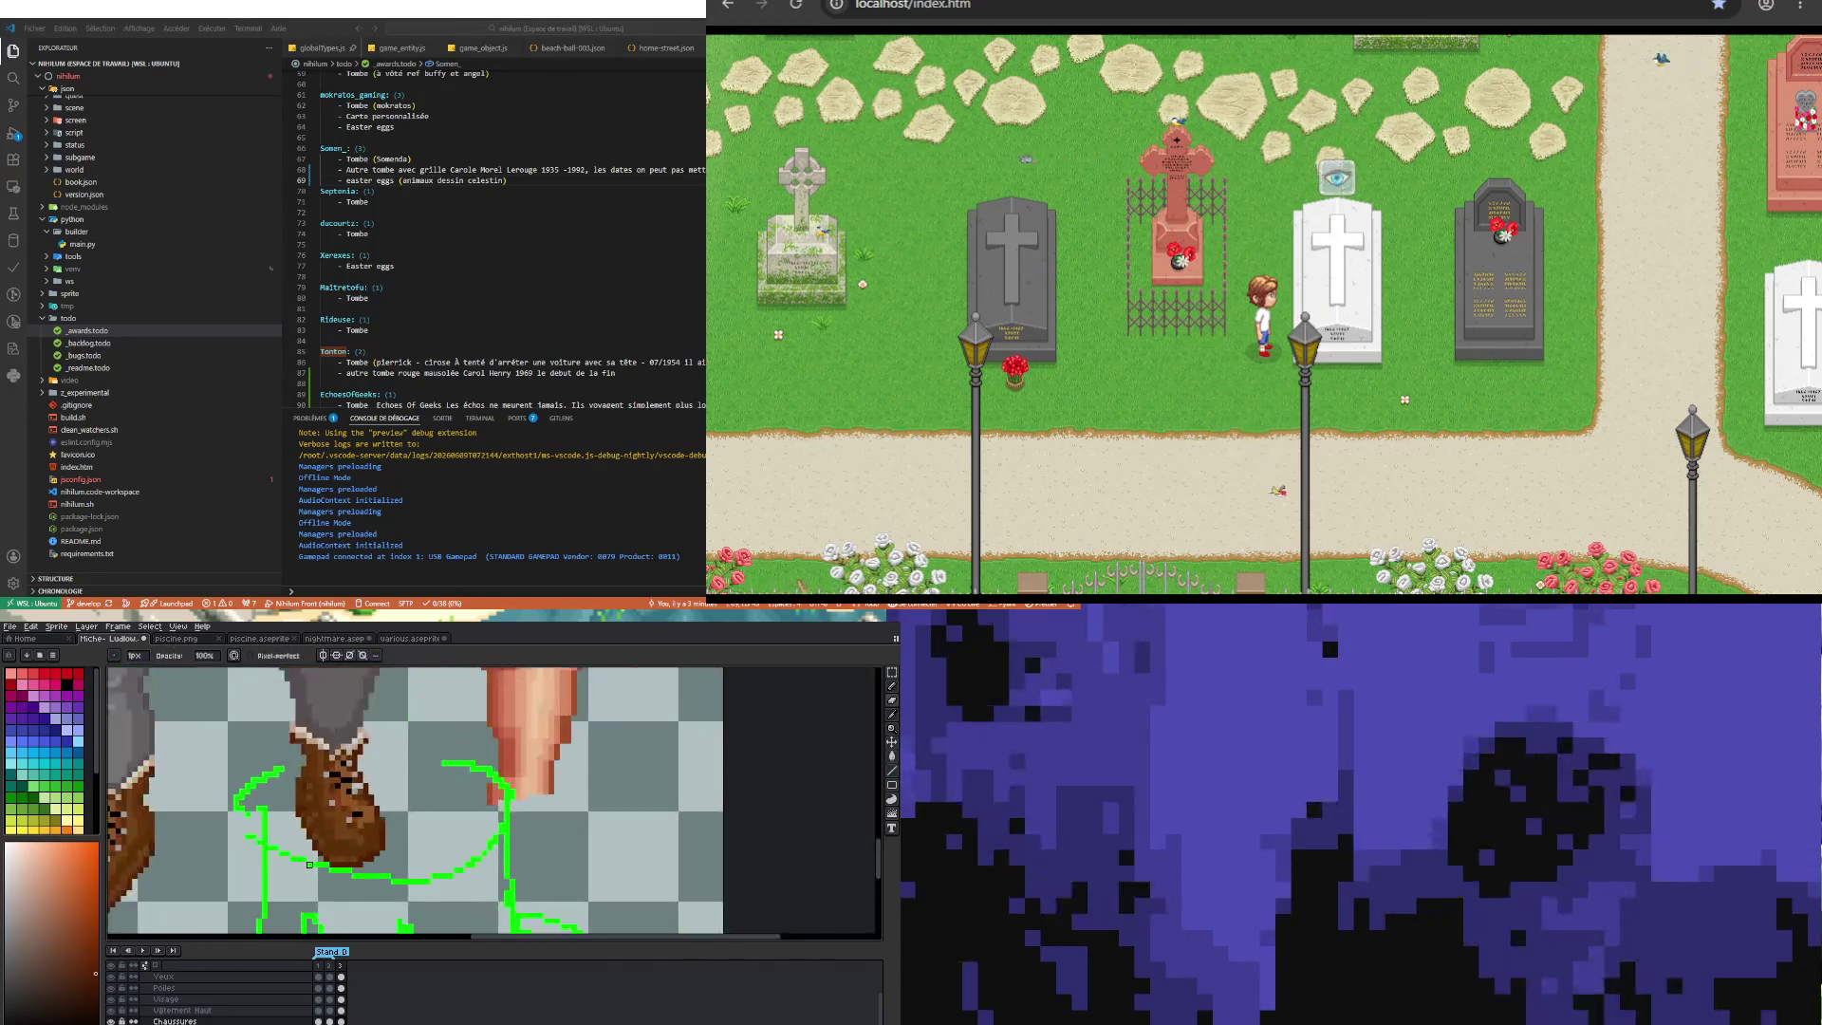
{"action": "scroll", "coordinate": [309, 864], "scroll_direction": "down", "scroll_amount": 1}
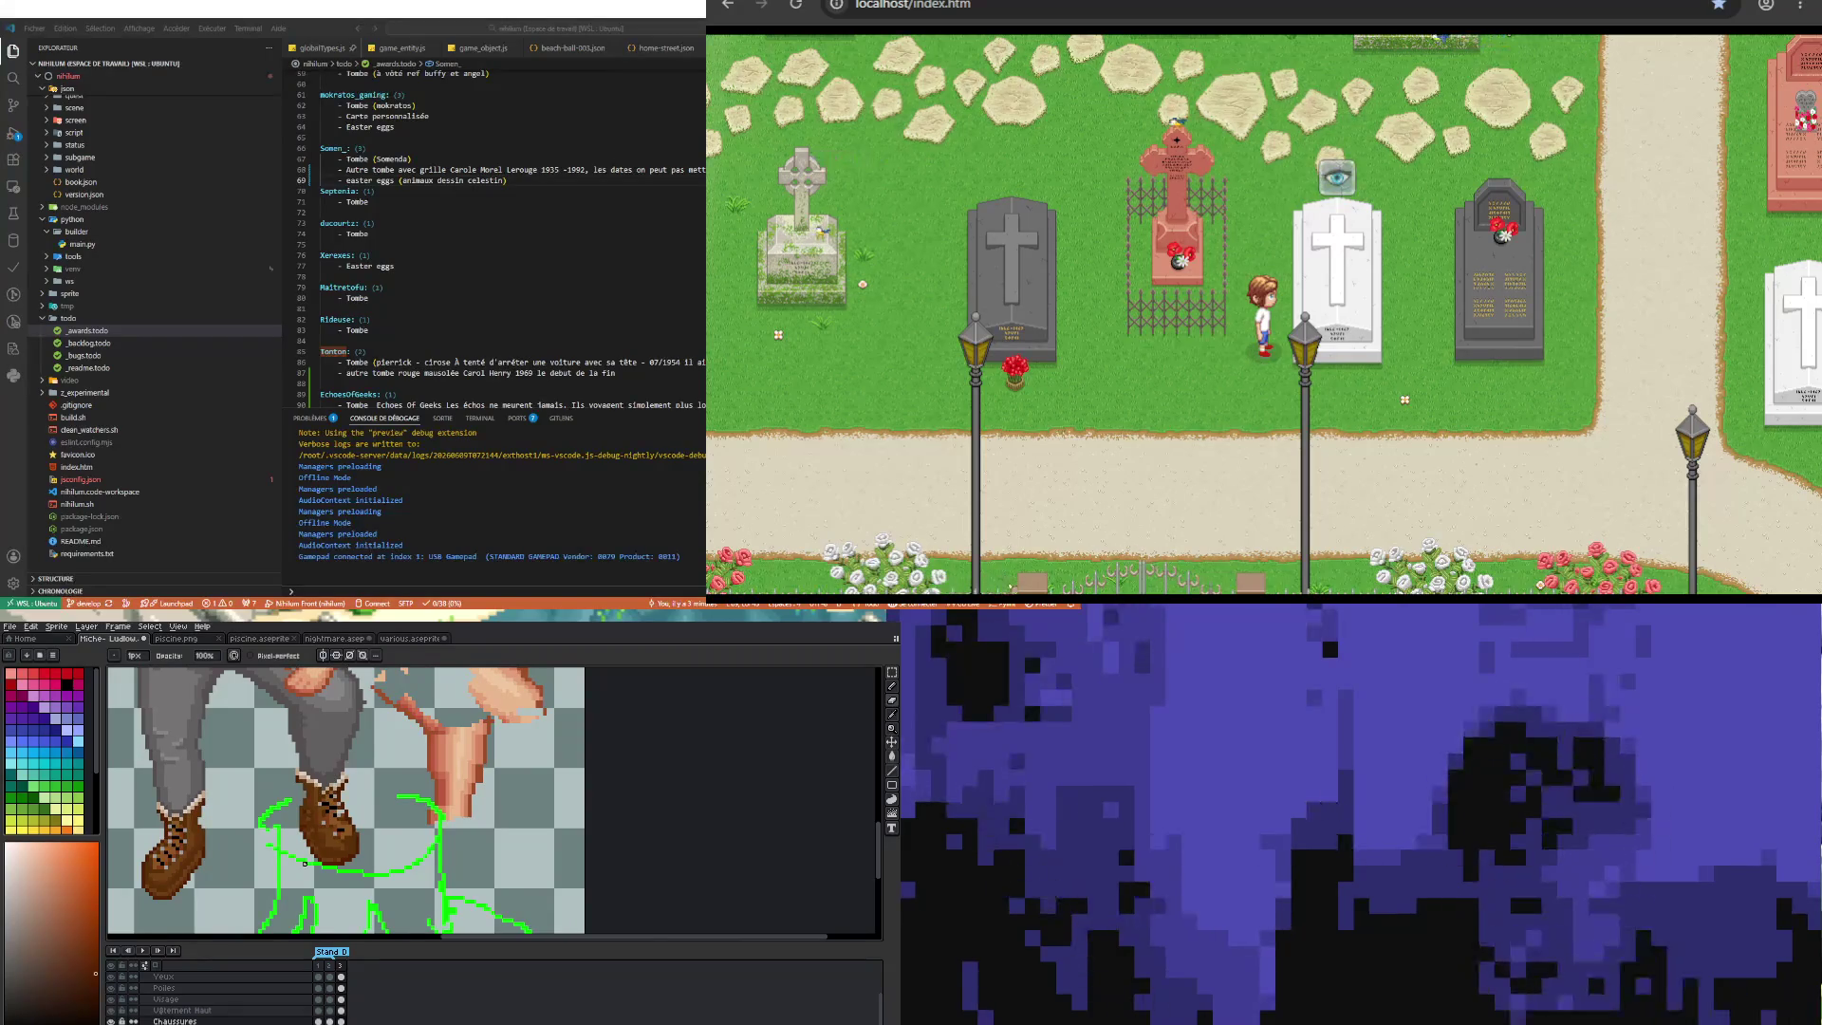
{"action": "scroll", "coordinate": [313, 858], "scroll_direction": "up", "scroll_amount": 1}
{"action": "scroll", "coordinate": [344, 851], "scroll_direction": "up", "scroll_amount": 1}
{"action": "key", "text": "alt"}
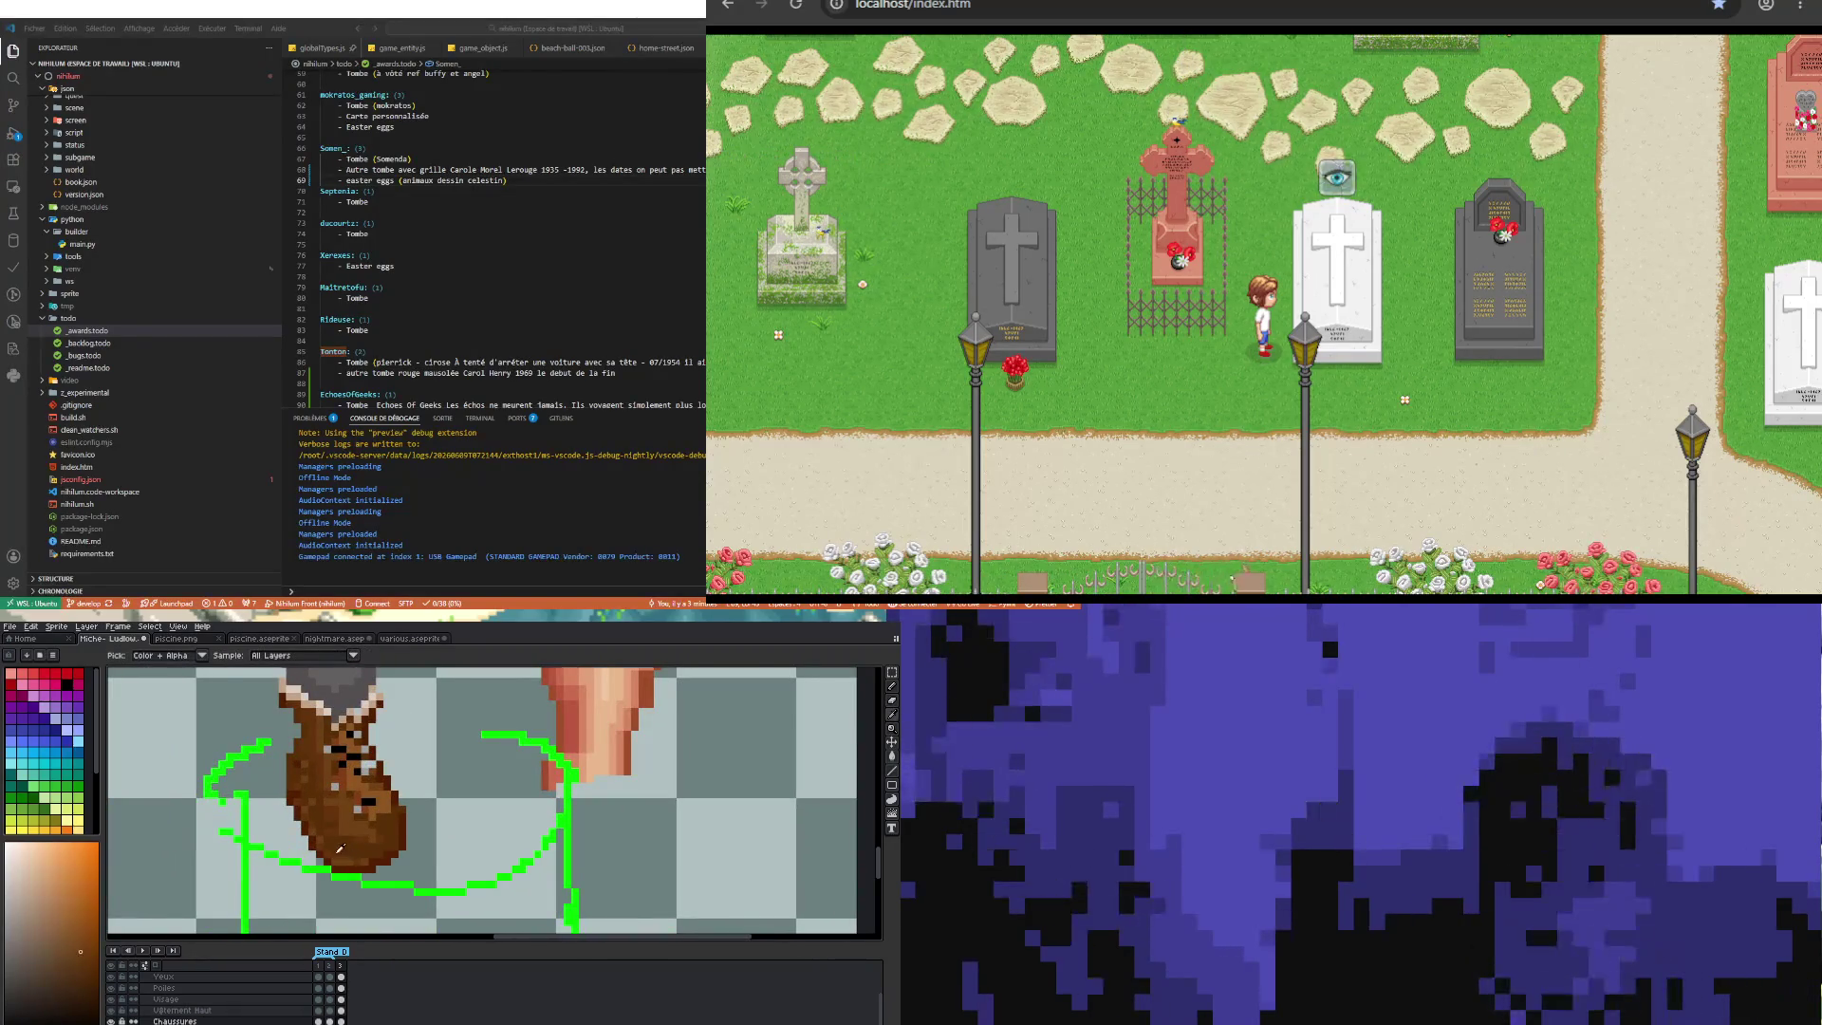
{"action": "scroll", "coordinate": [344, 852], "scroll_direction": "down", "scroll_amount": 1}
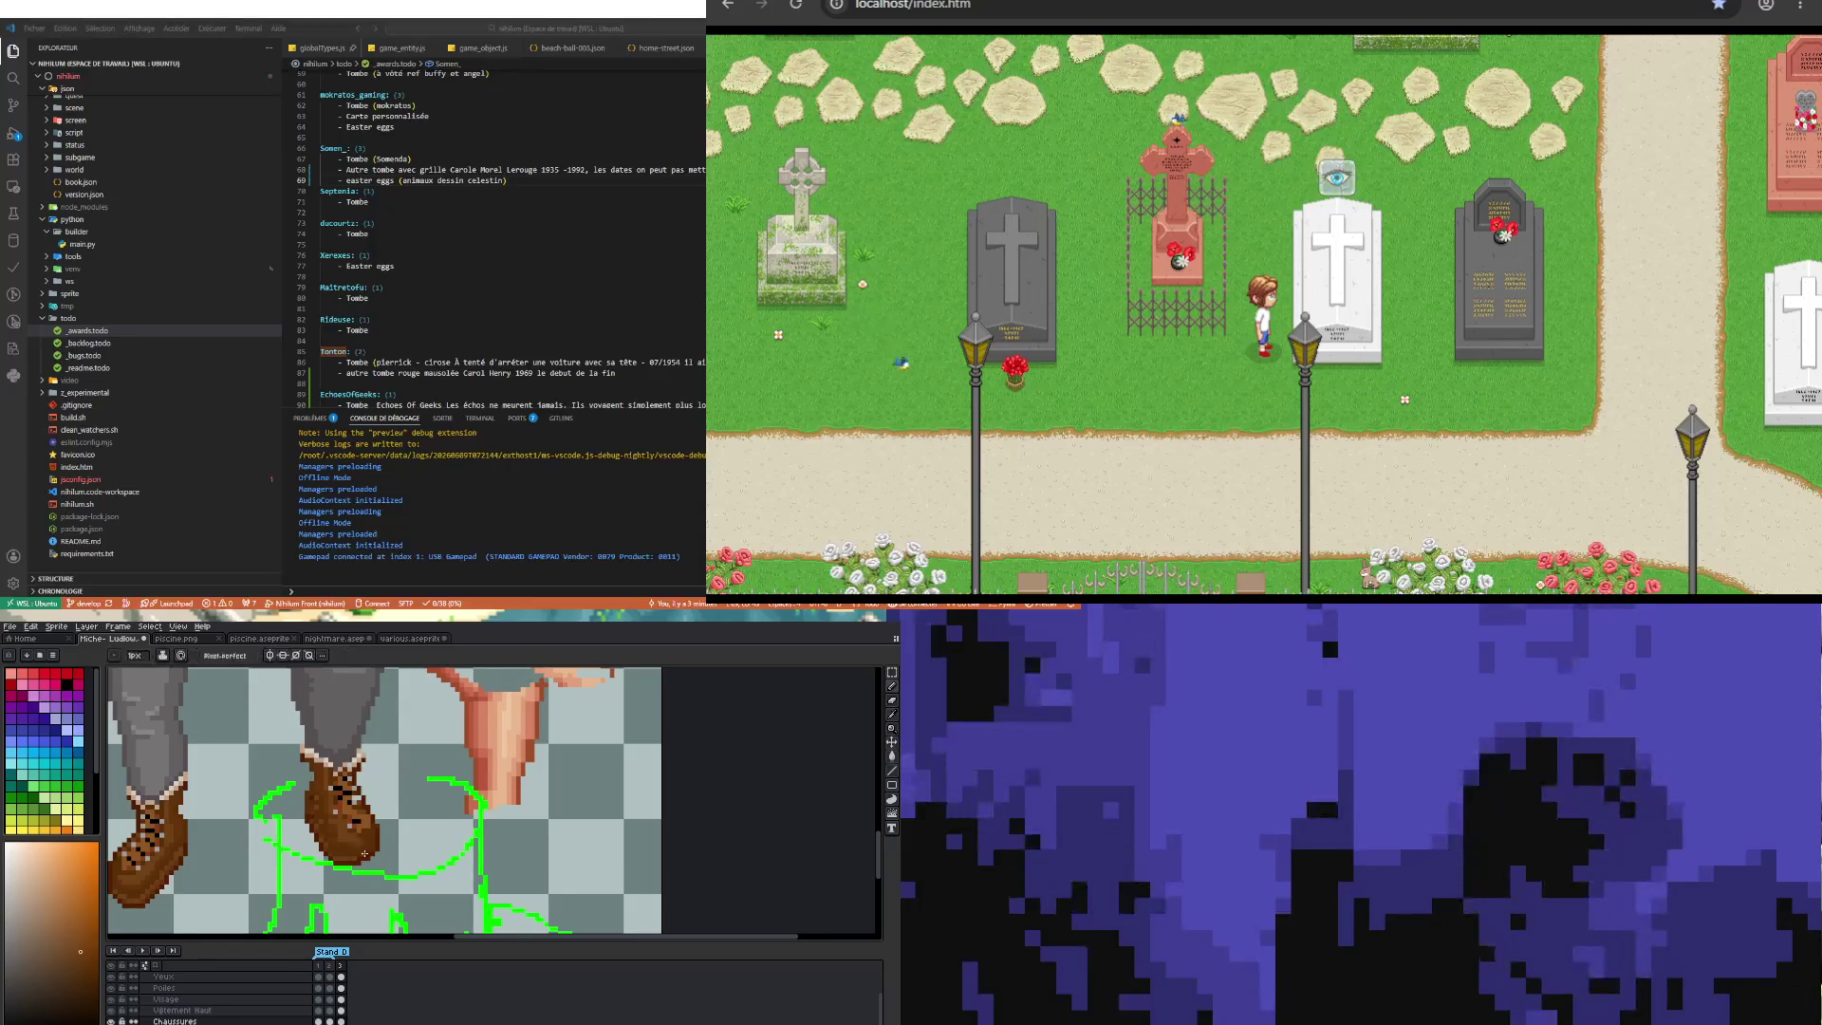
{"action": "scroll", "coordinate": [343, 858], "scroll_direction": "up", "scroll_amount": 2}
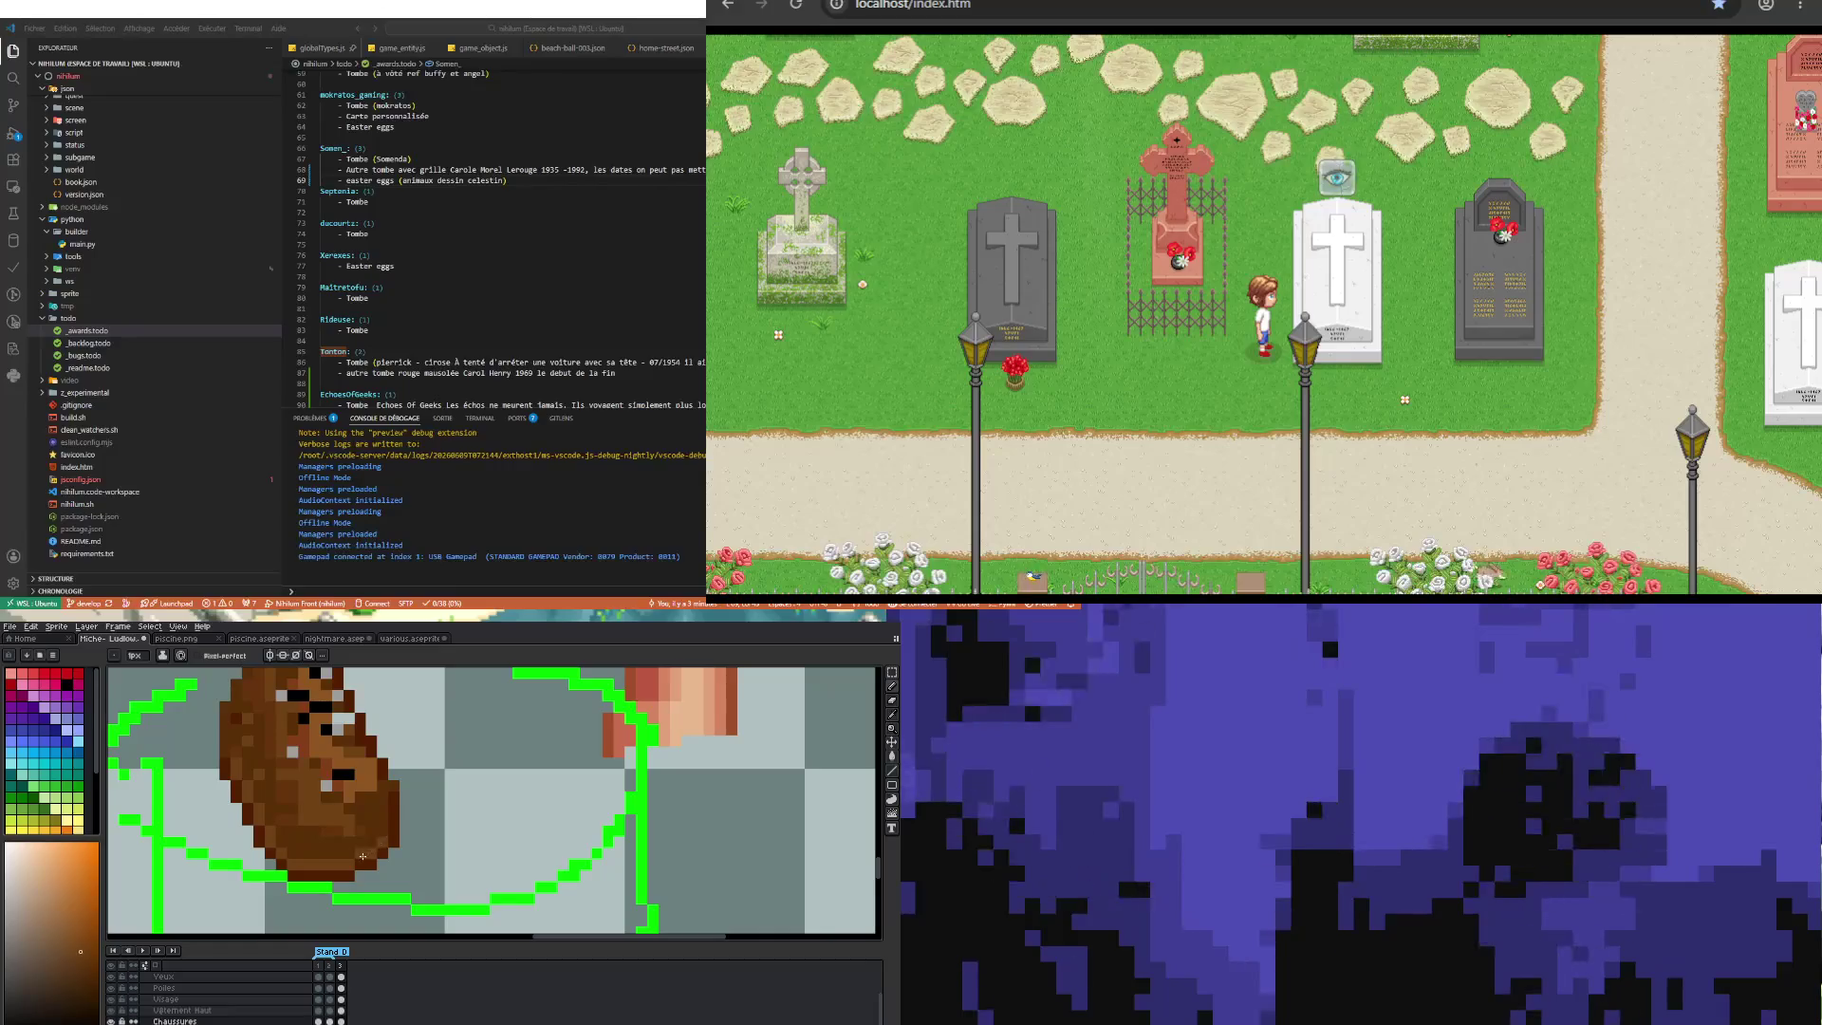
{"action": "scroll", "coordinate": [388, 832], "scroll_direction": "down", "scroll_amount": 2}
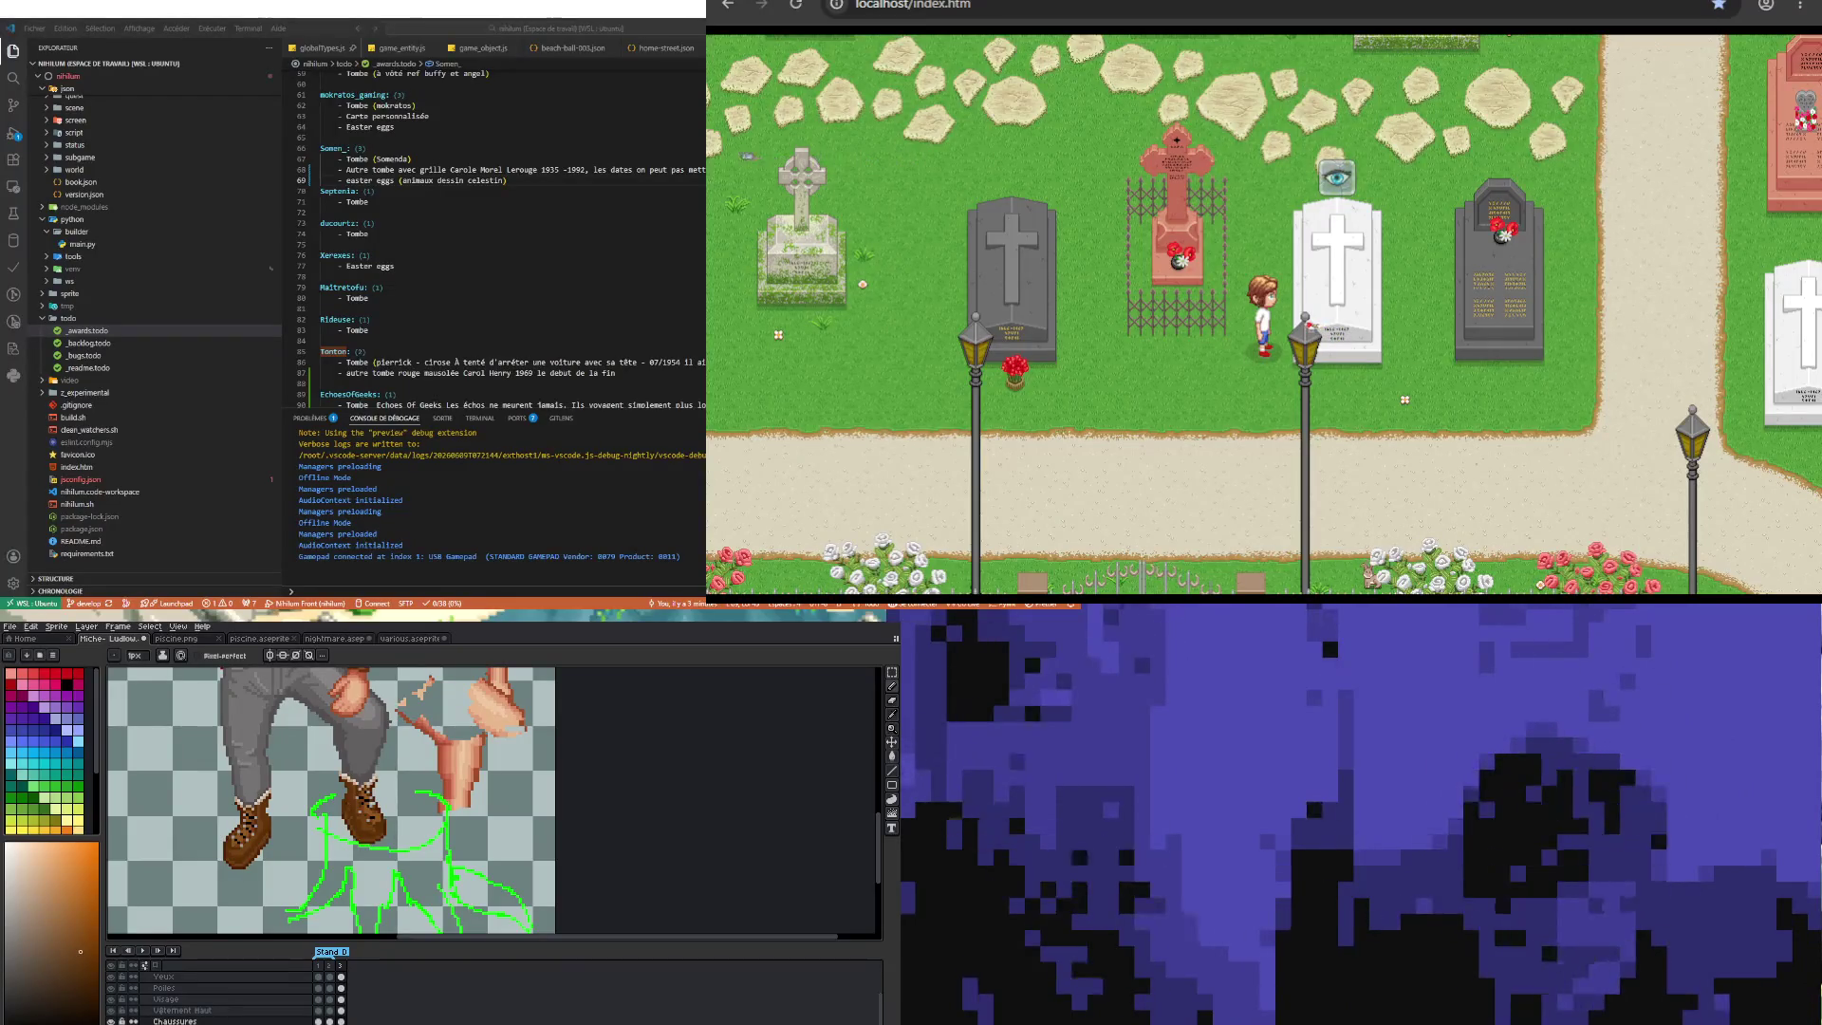
{"action": "scroll", "coordinate": [348, 816], "scroll_direction": "up", "scroll_amount": 2}
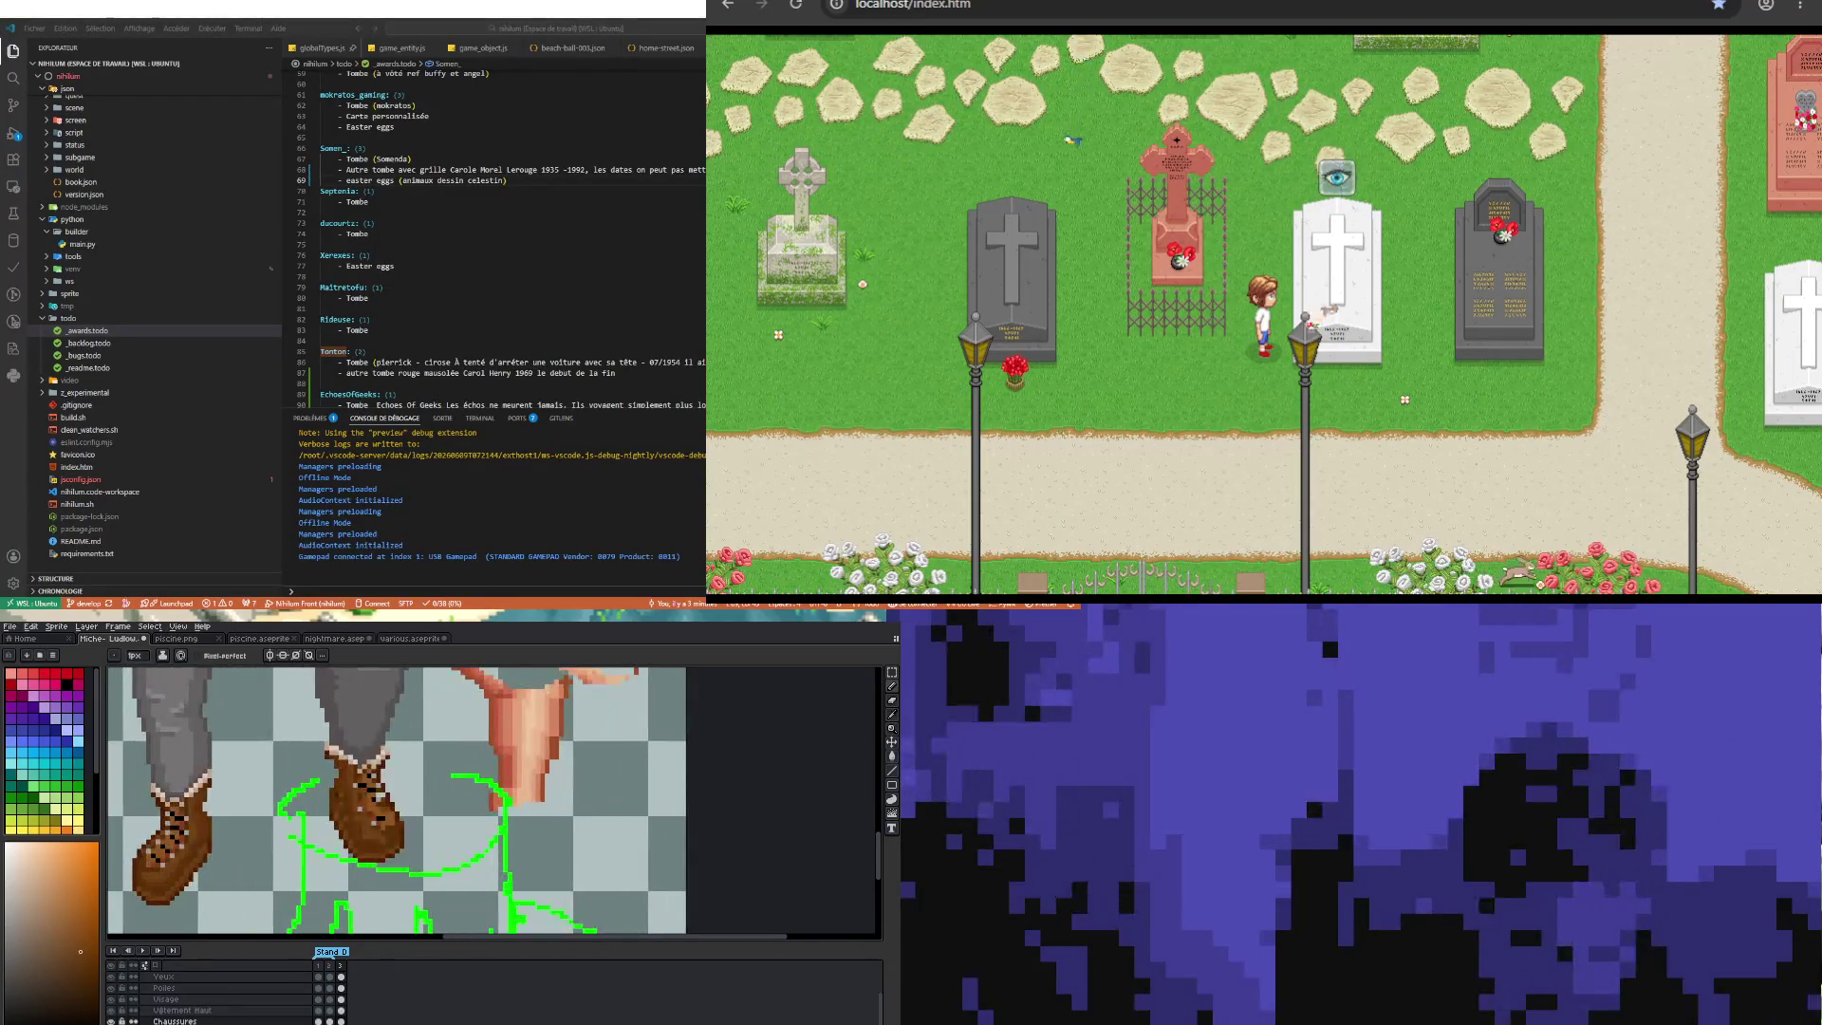
{"action": "scroll", "coordinate": [342, 797], "scroll_direction": "up", "scroll_amount": 1}
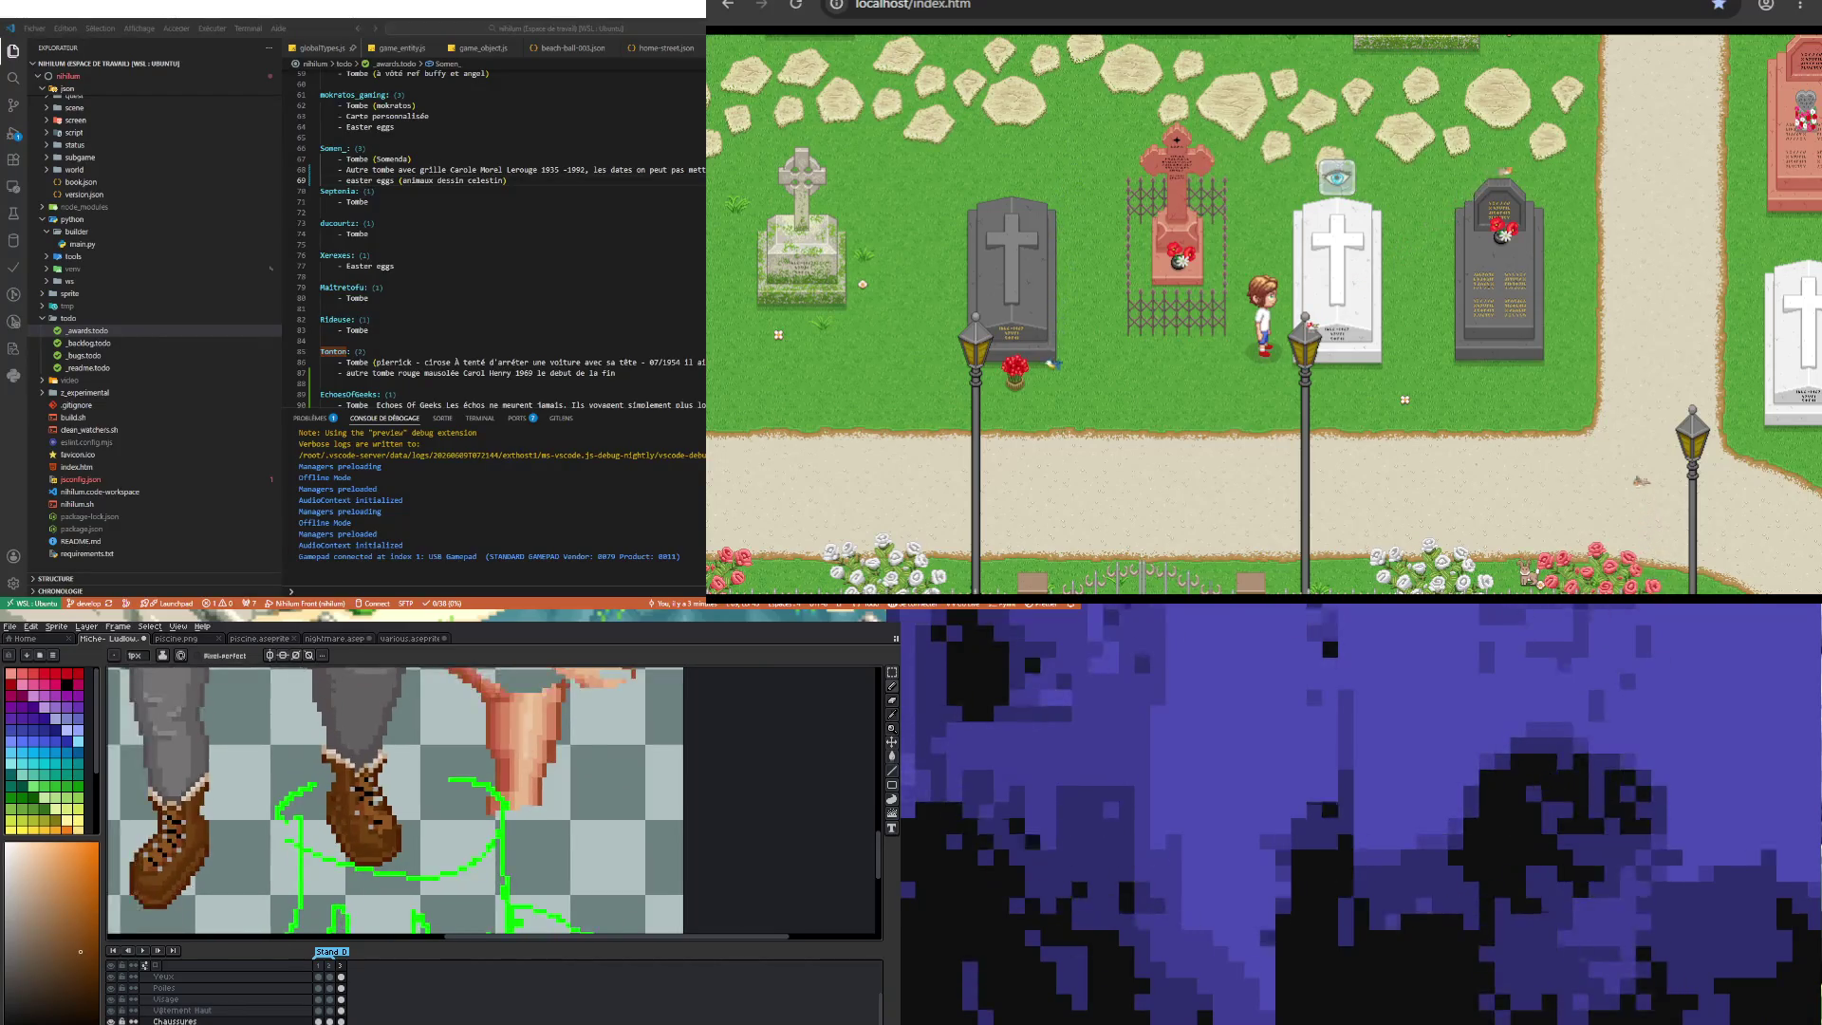
{"action": "scroll", "coordinate": [365, 839], "scroll_direction": "up", "scroll_amount": 1}
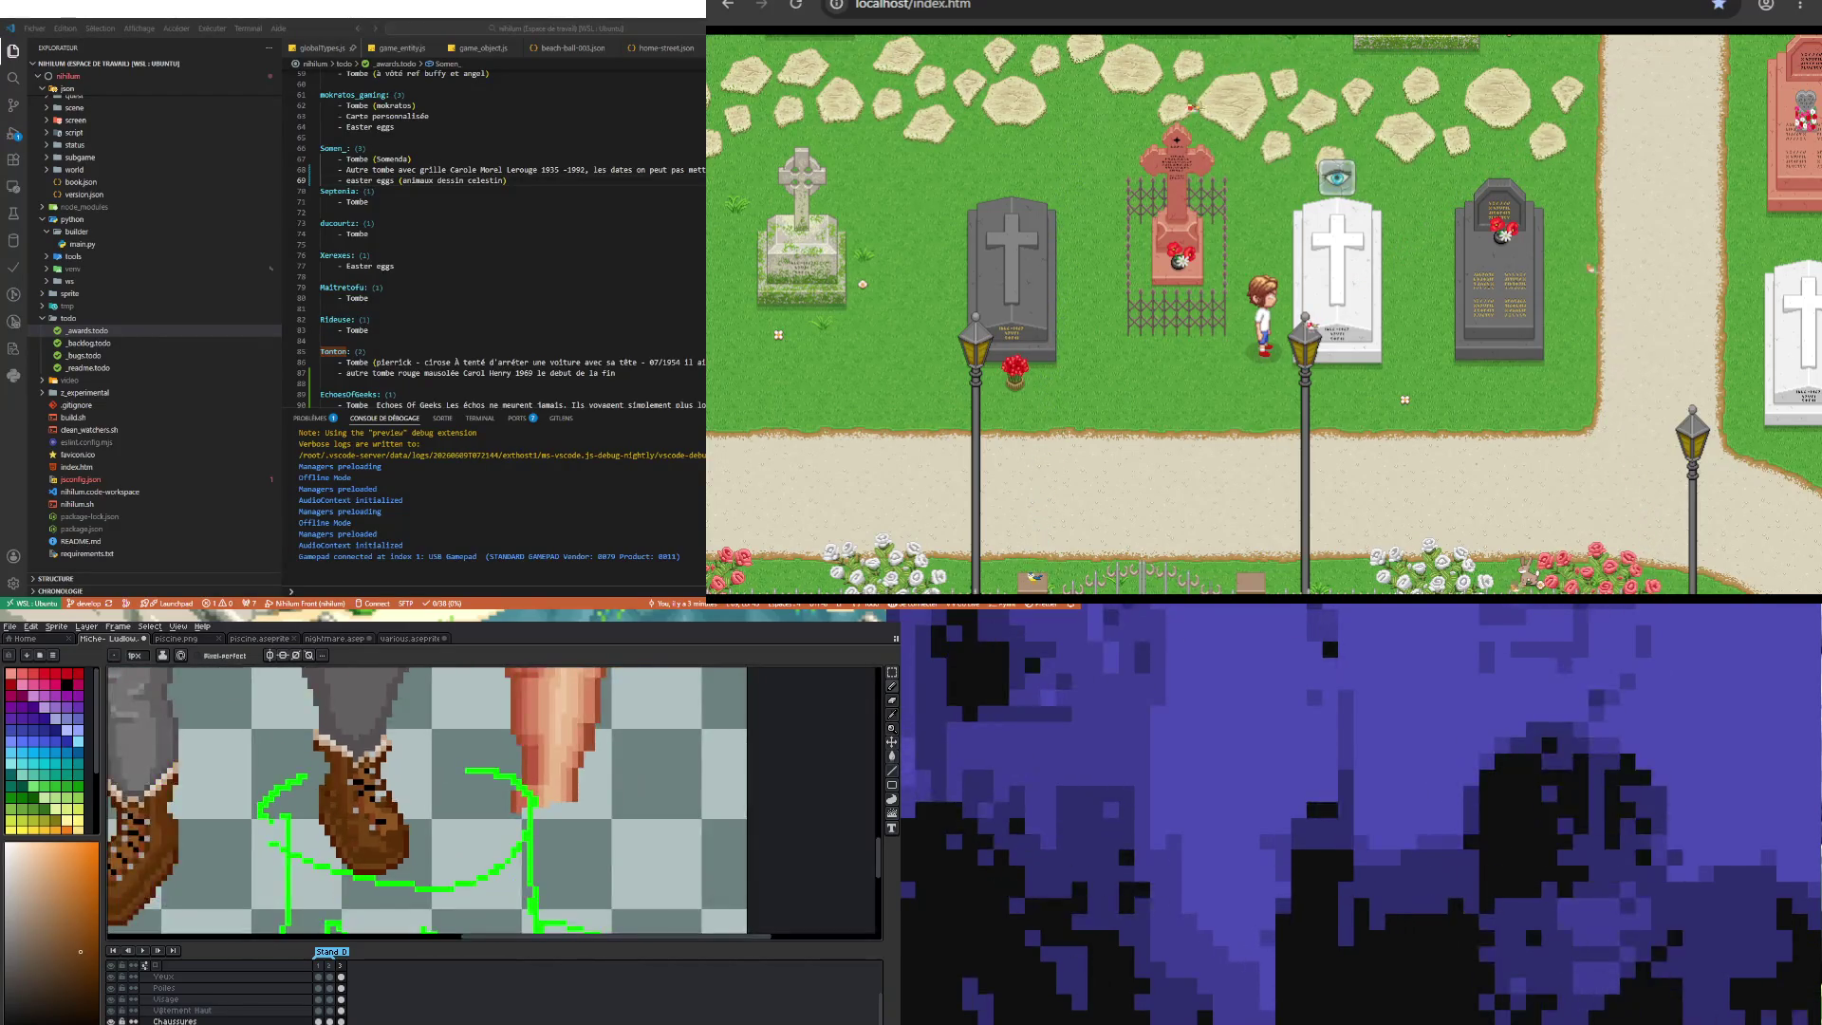
{"action": "scroll", "coordinate": [352, 849], "scroll_direction": "up", "scroll_amount": 2}
{"action": "key", "text": "i"}
{"action": "scroll", "coordinate": [380, 860], "scroll_direction": "down", "scroll_amount": 2}
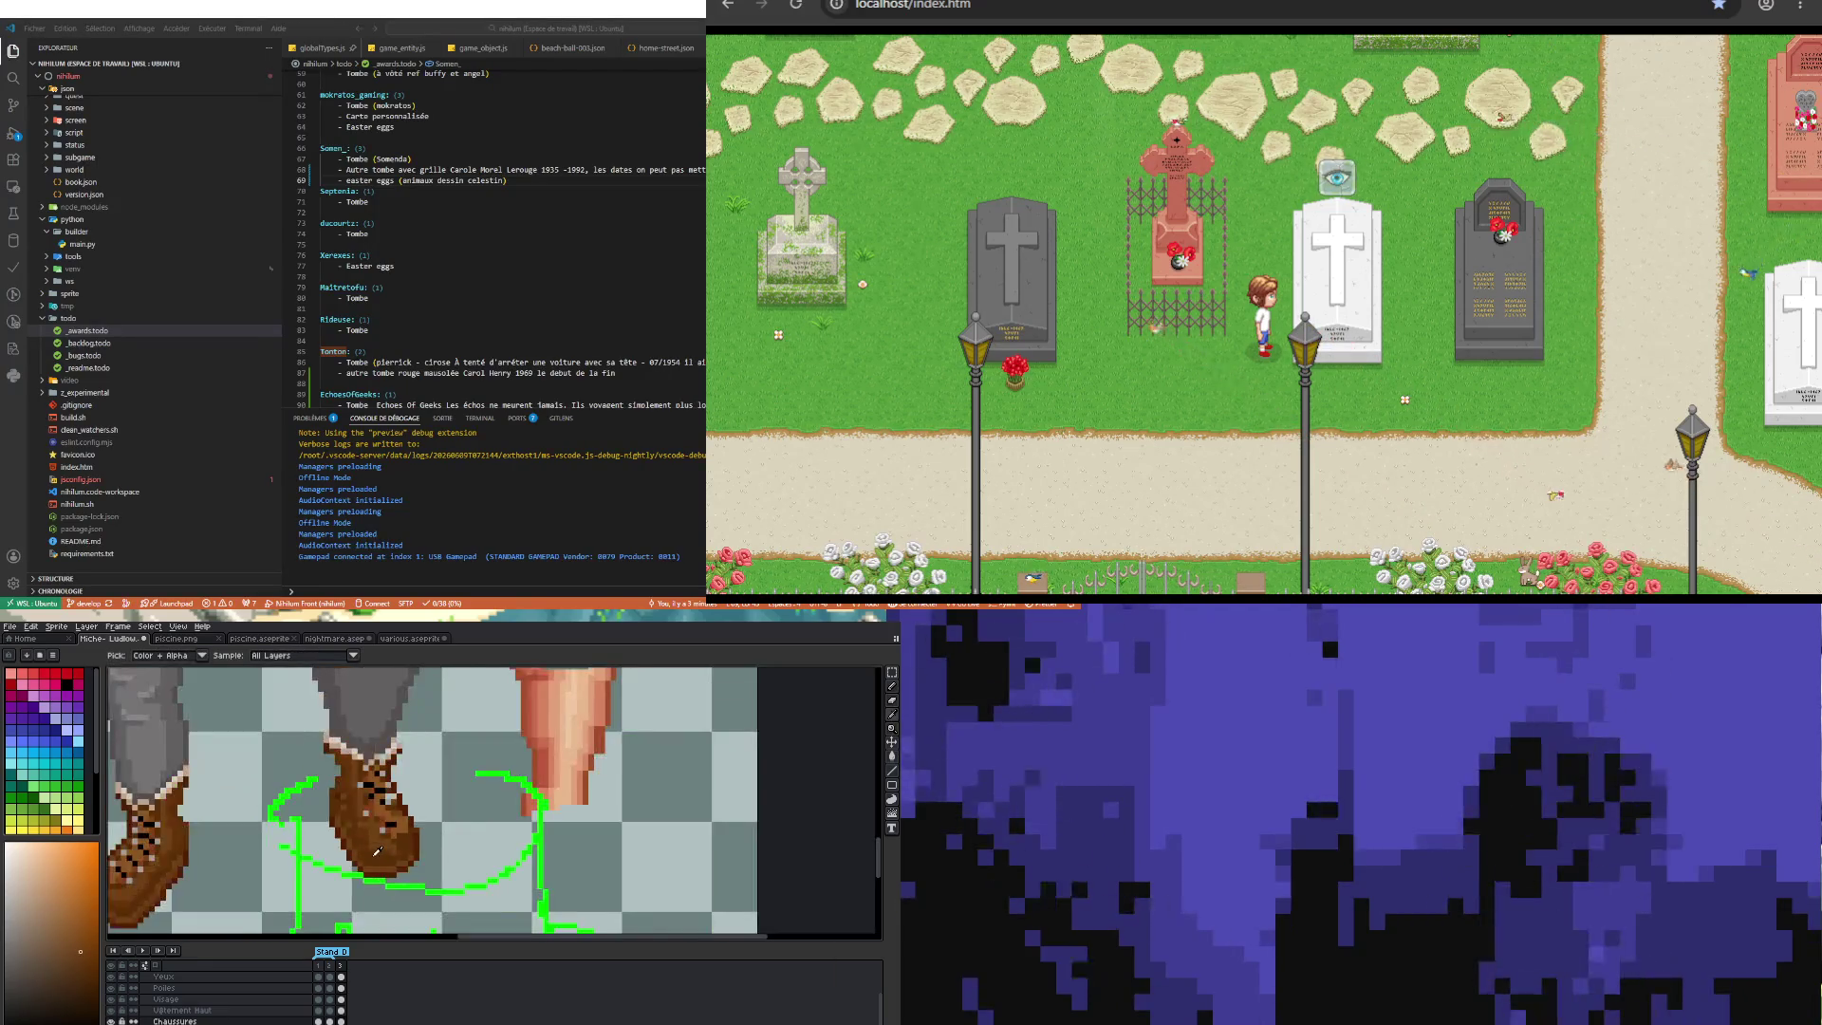
{"action": "scroll", "coordinate": [369, 862], "scroll_direction": "up", "scroll_amount": 2}
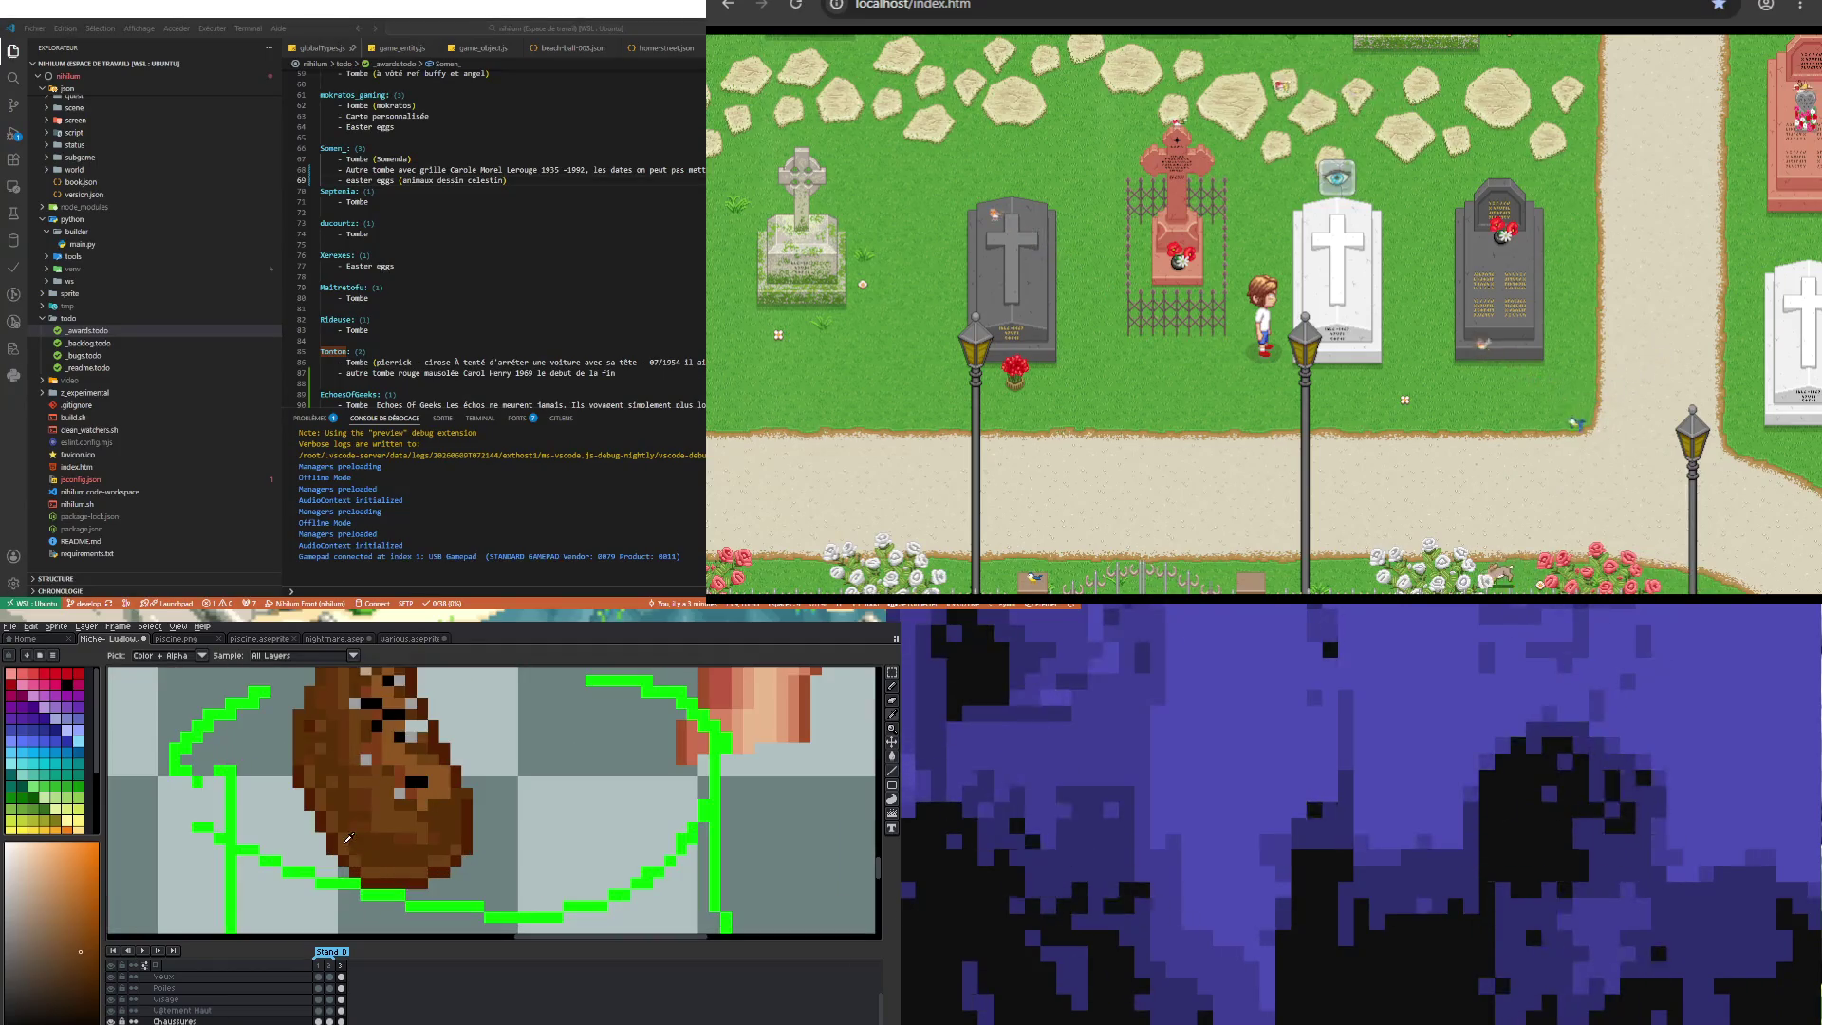
{"action": "key", "text": "b"}
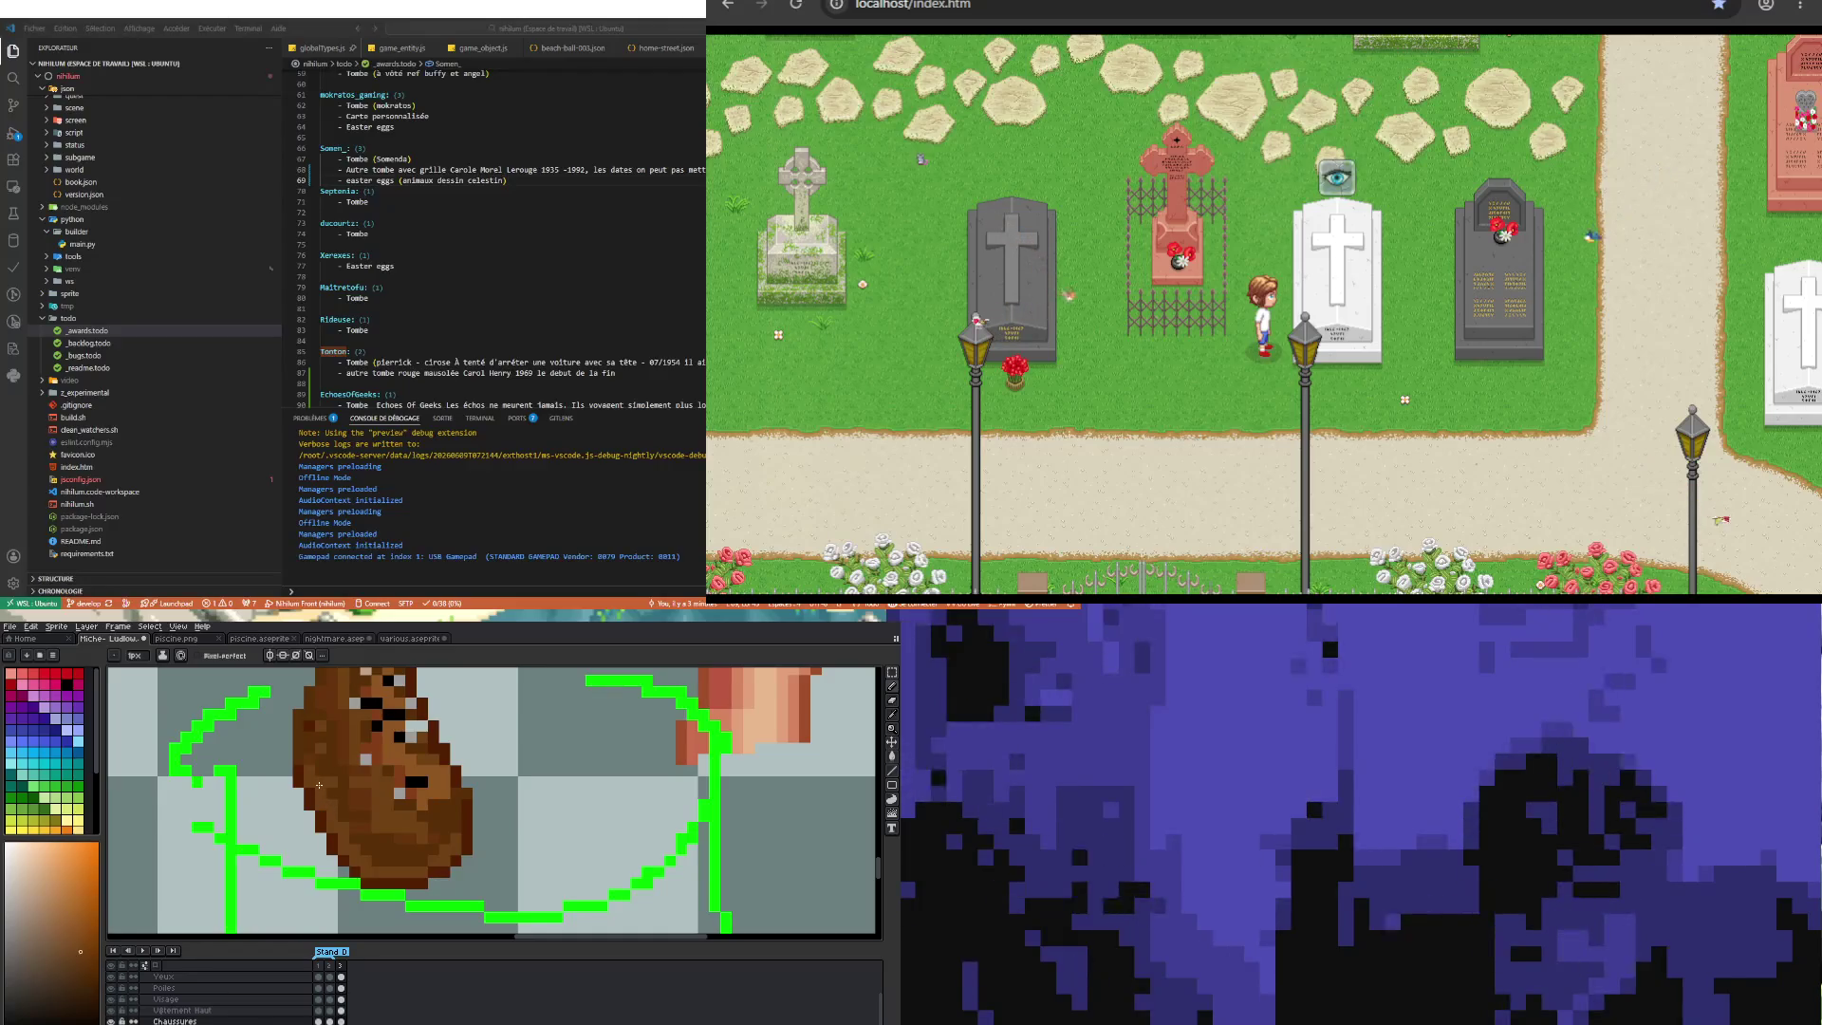
{"action": "scroll", "coordinate": [319, 785], "scroll_direction": "down", "scroll_amount": 2}
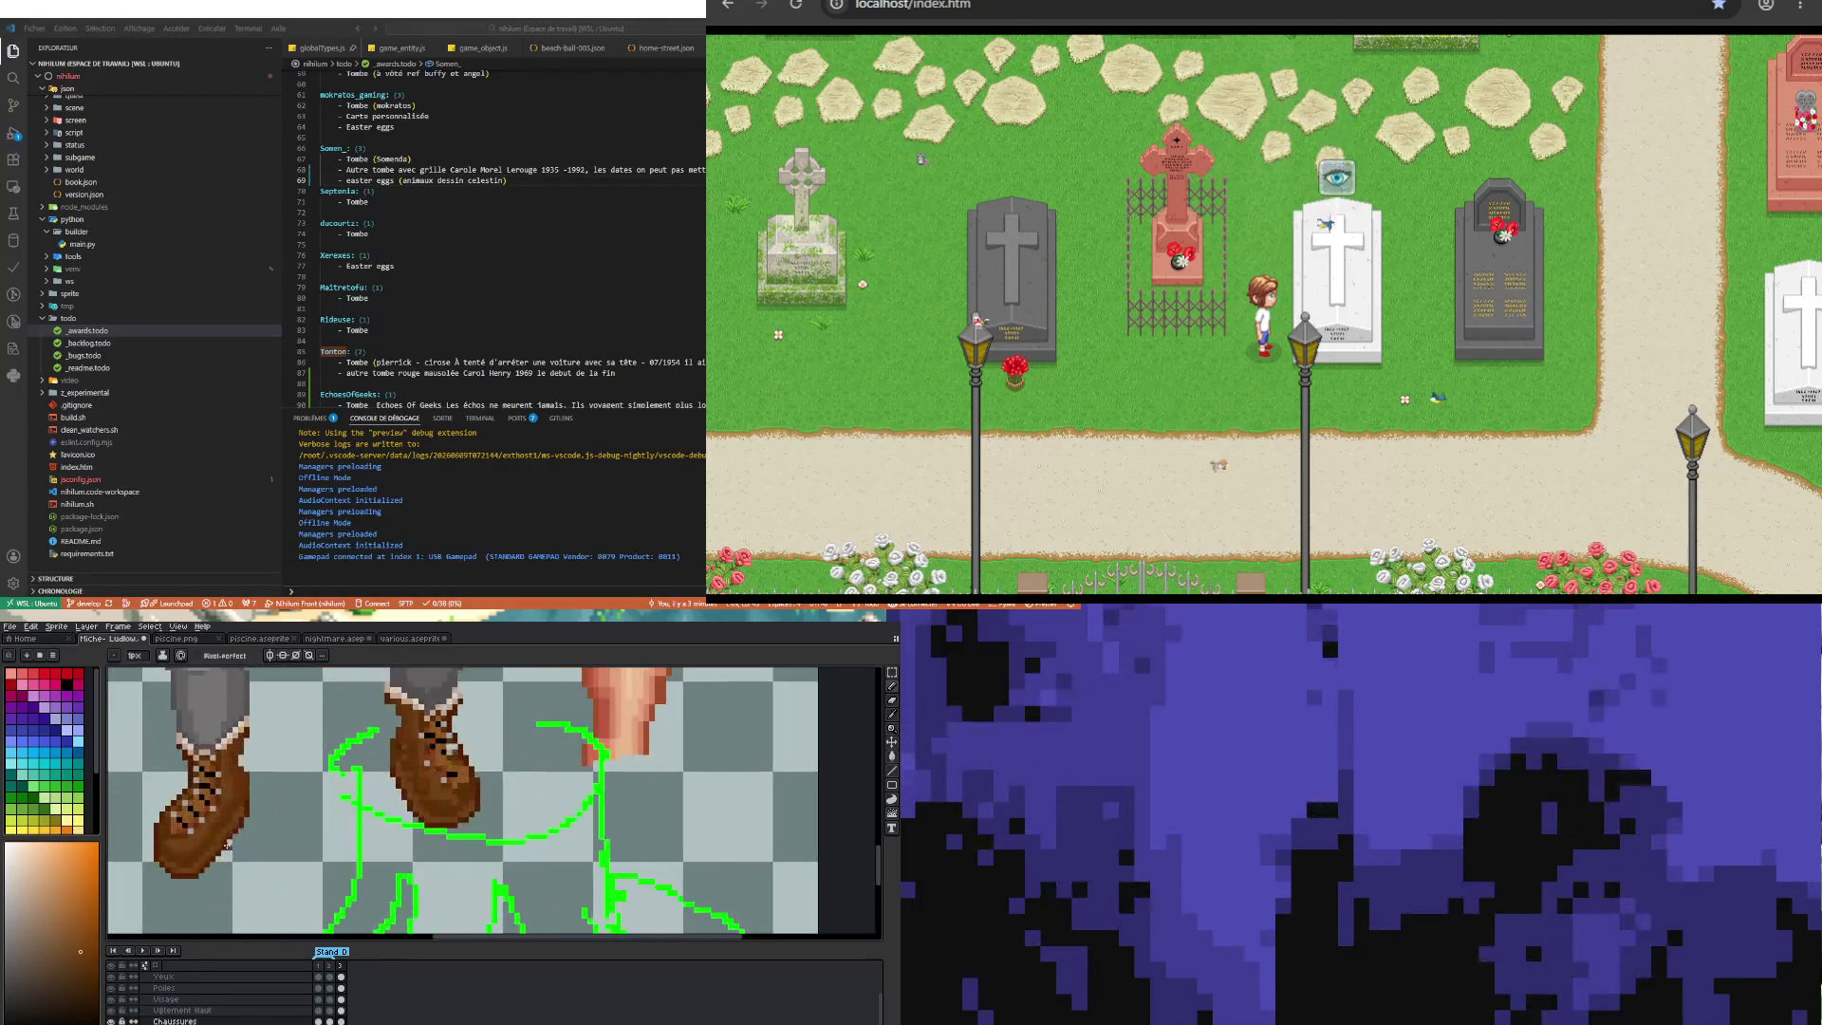
Step: Zoom in on the boots and sample a brown shade from a boot for the Pencil
{"action": "scroll", "coordinate": [227, 843], "scroll_direction": "up", "scroll_amount": 1}
{"action": "key", "text": "i"}
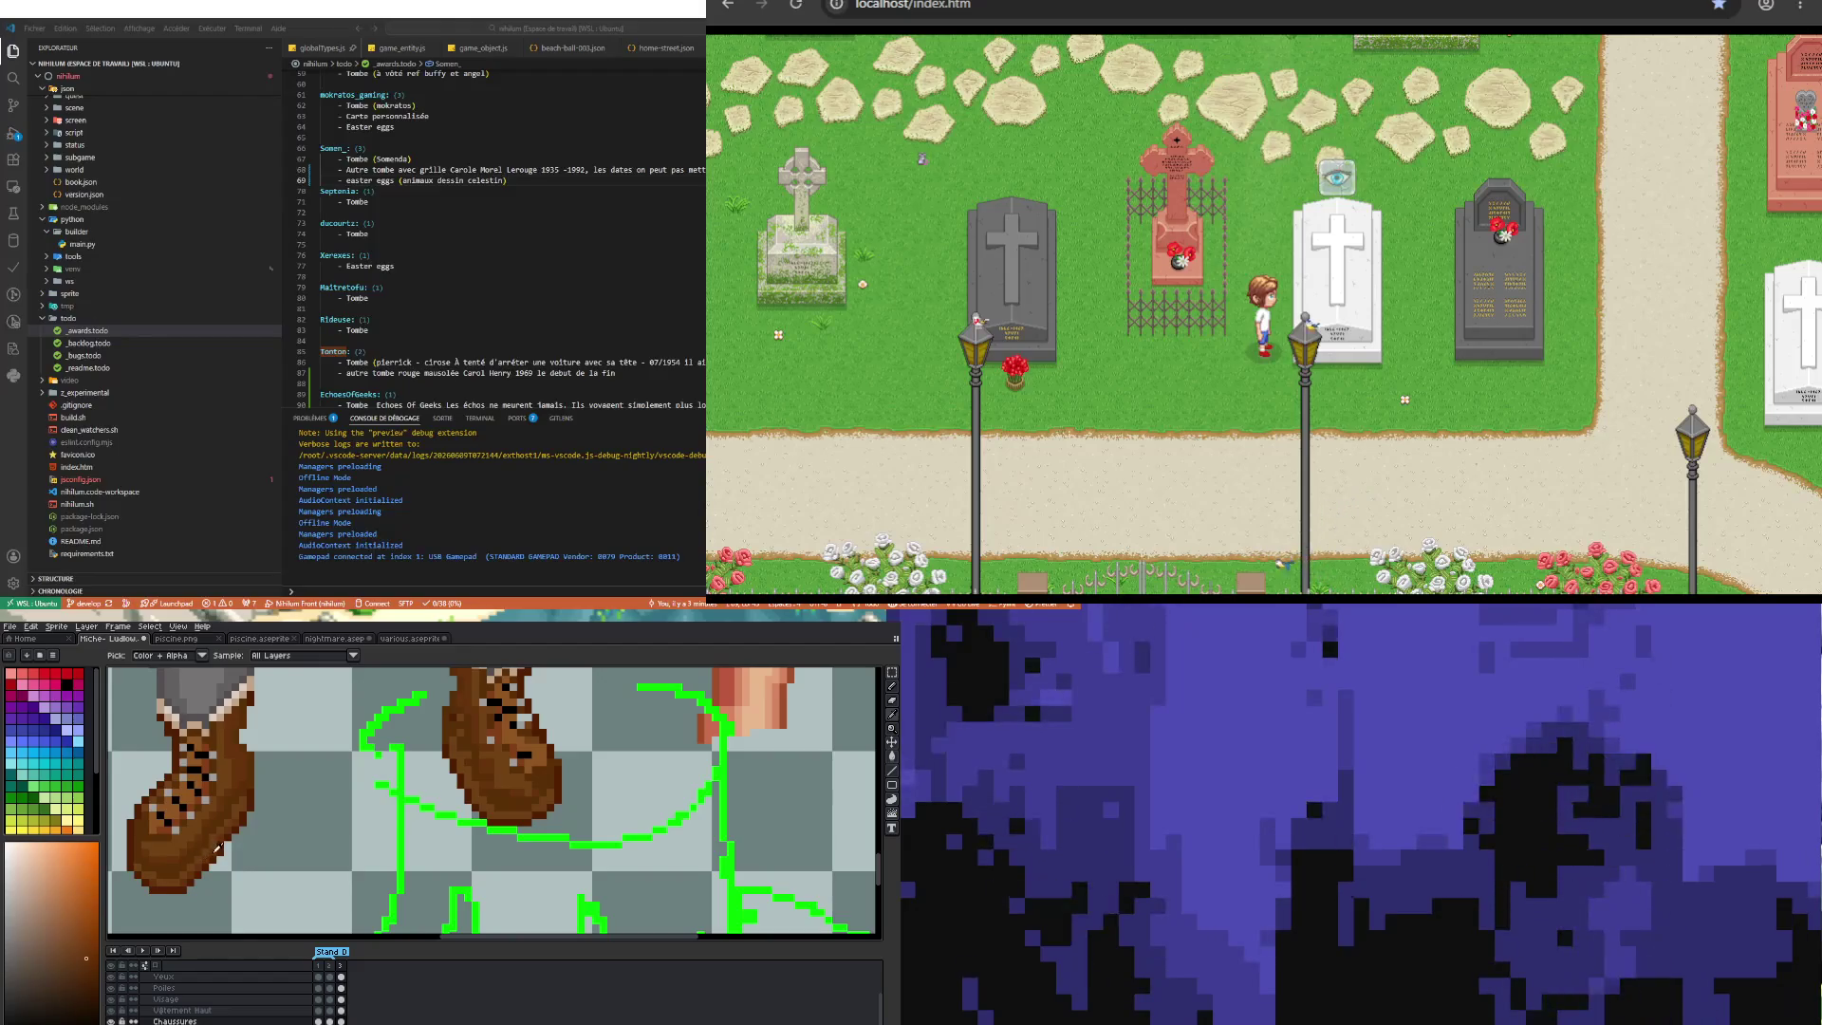
{"action": "key", "text": "b"}
{"action": "scroll", "coordinate": [470, 840], "scroll_direction": "up", "scroll_amount": 1}
{"action": "scroll", "coordinate": [475, 790], "scroll_direction": "up", "scroll_amount": 1}
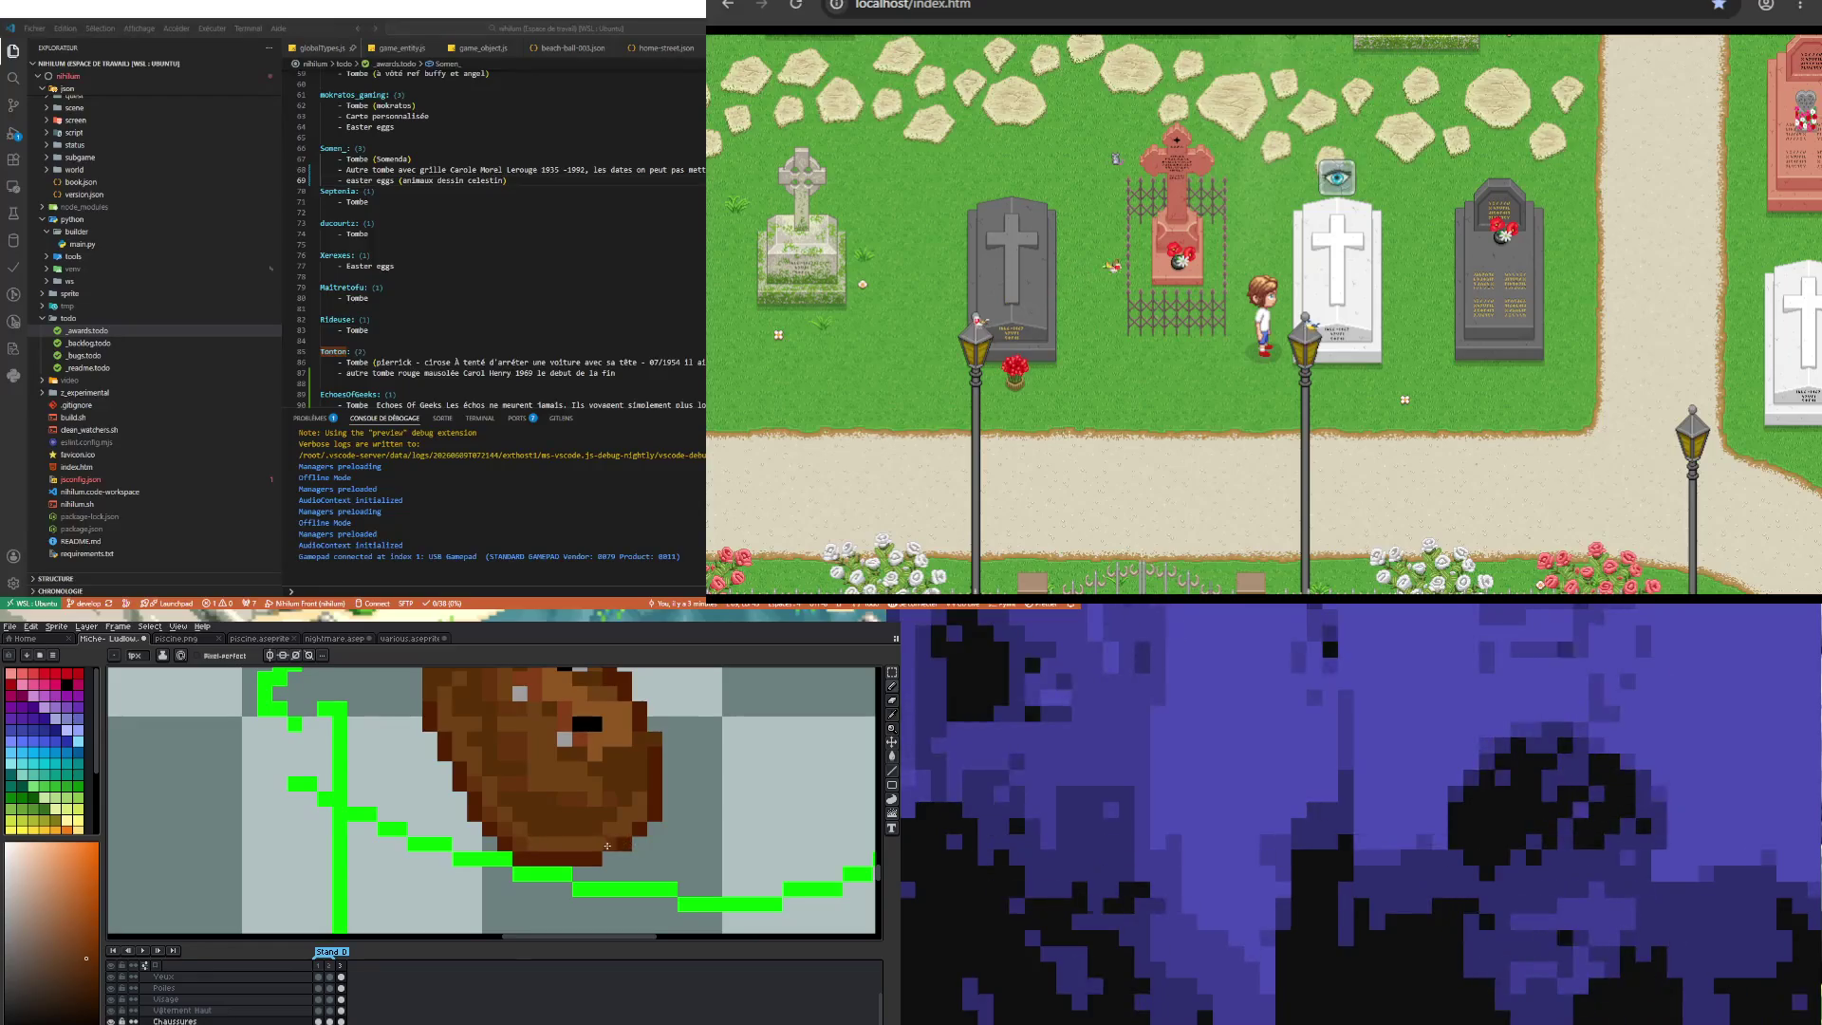
{"action": "scroll", "coordinate": [358, 826], "scroll_direction": "down", "scroll_amount": 3}
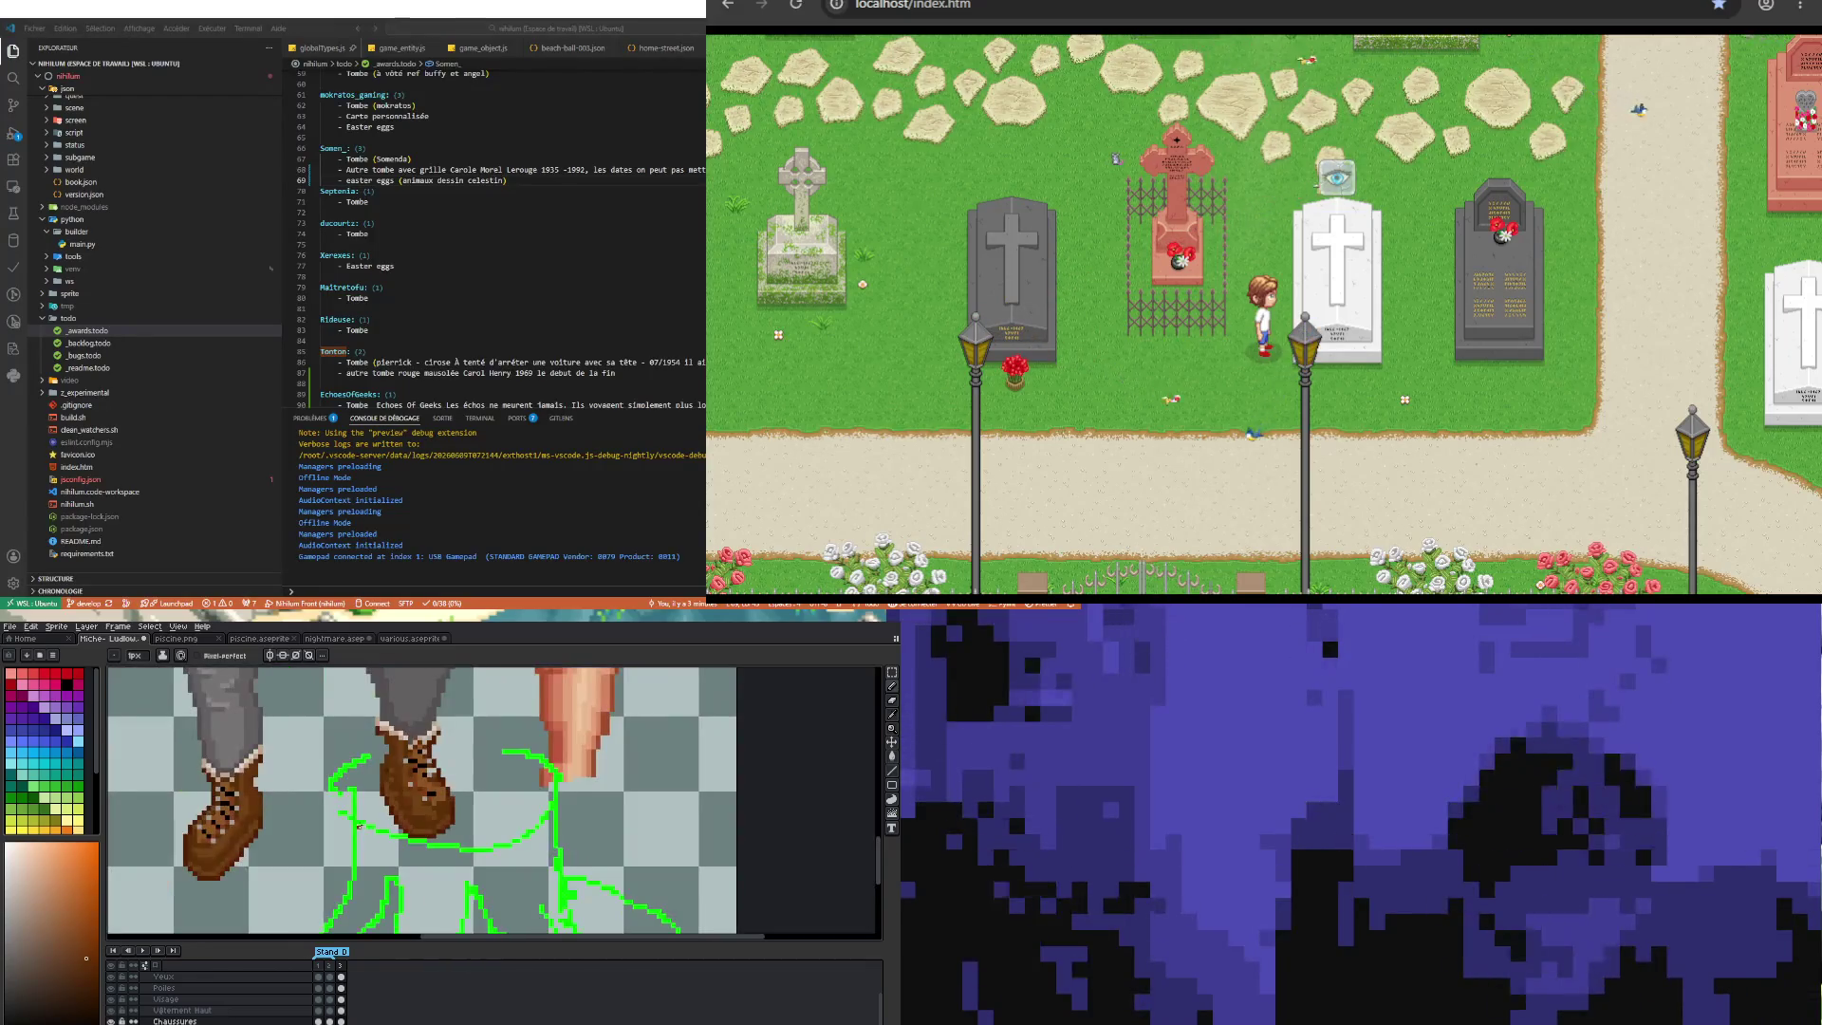
{"action": "scroll", "coordinate": [314, 840], "scroll_direction": "up", "scroll_amount": 1}
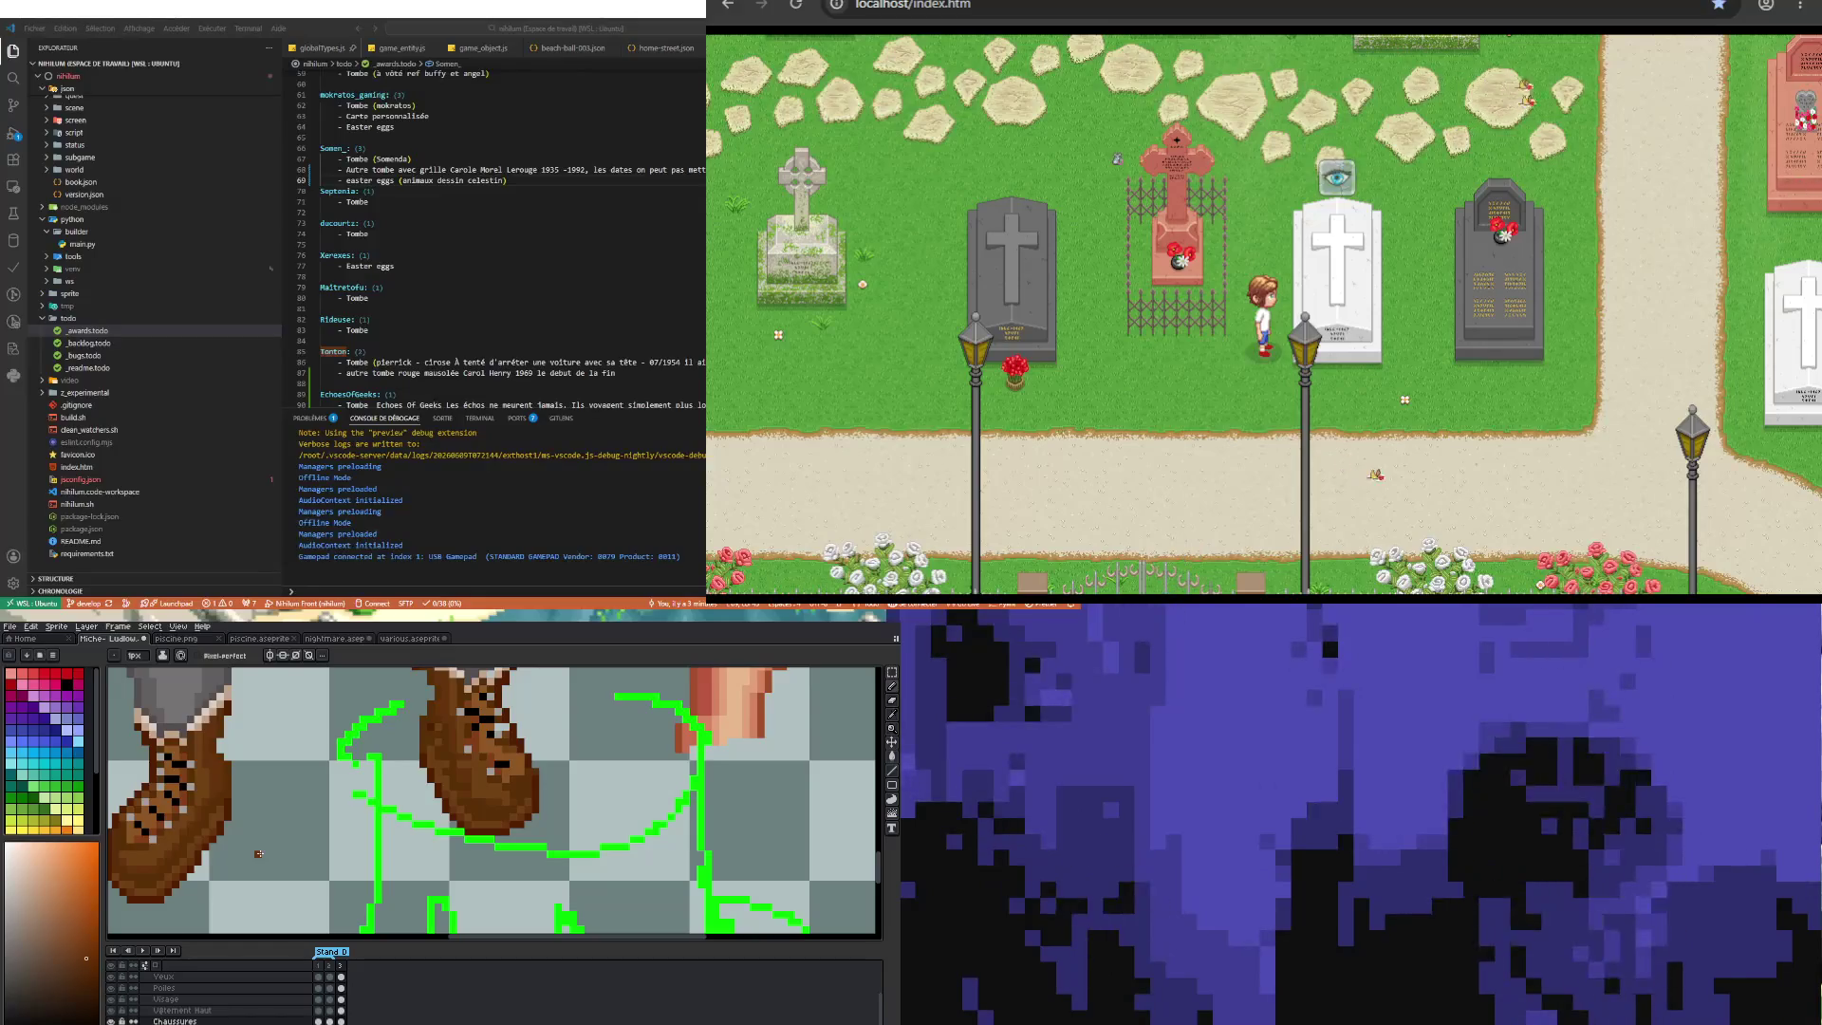
{"action": "key", "text": "i"}
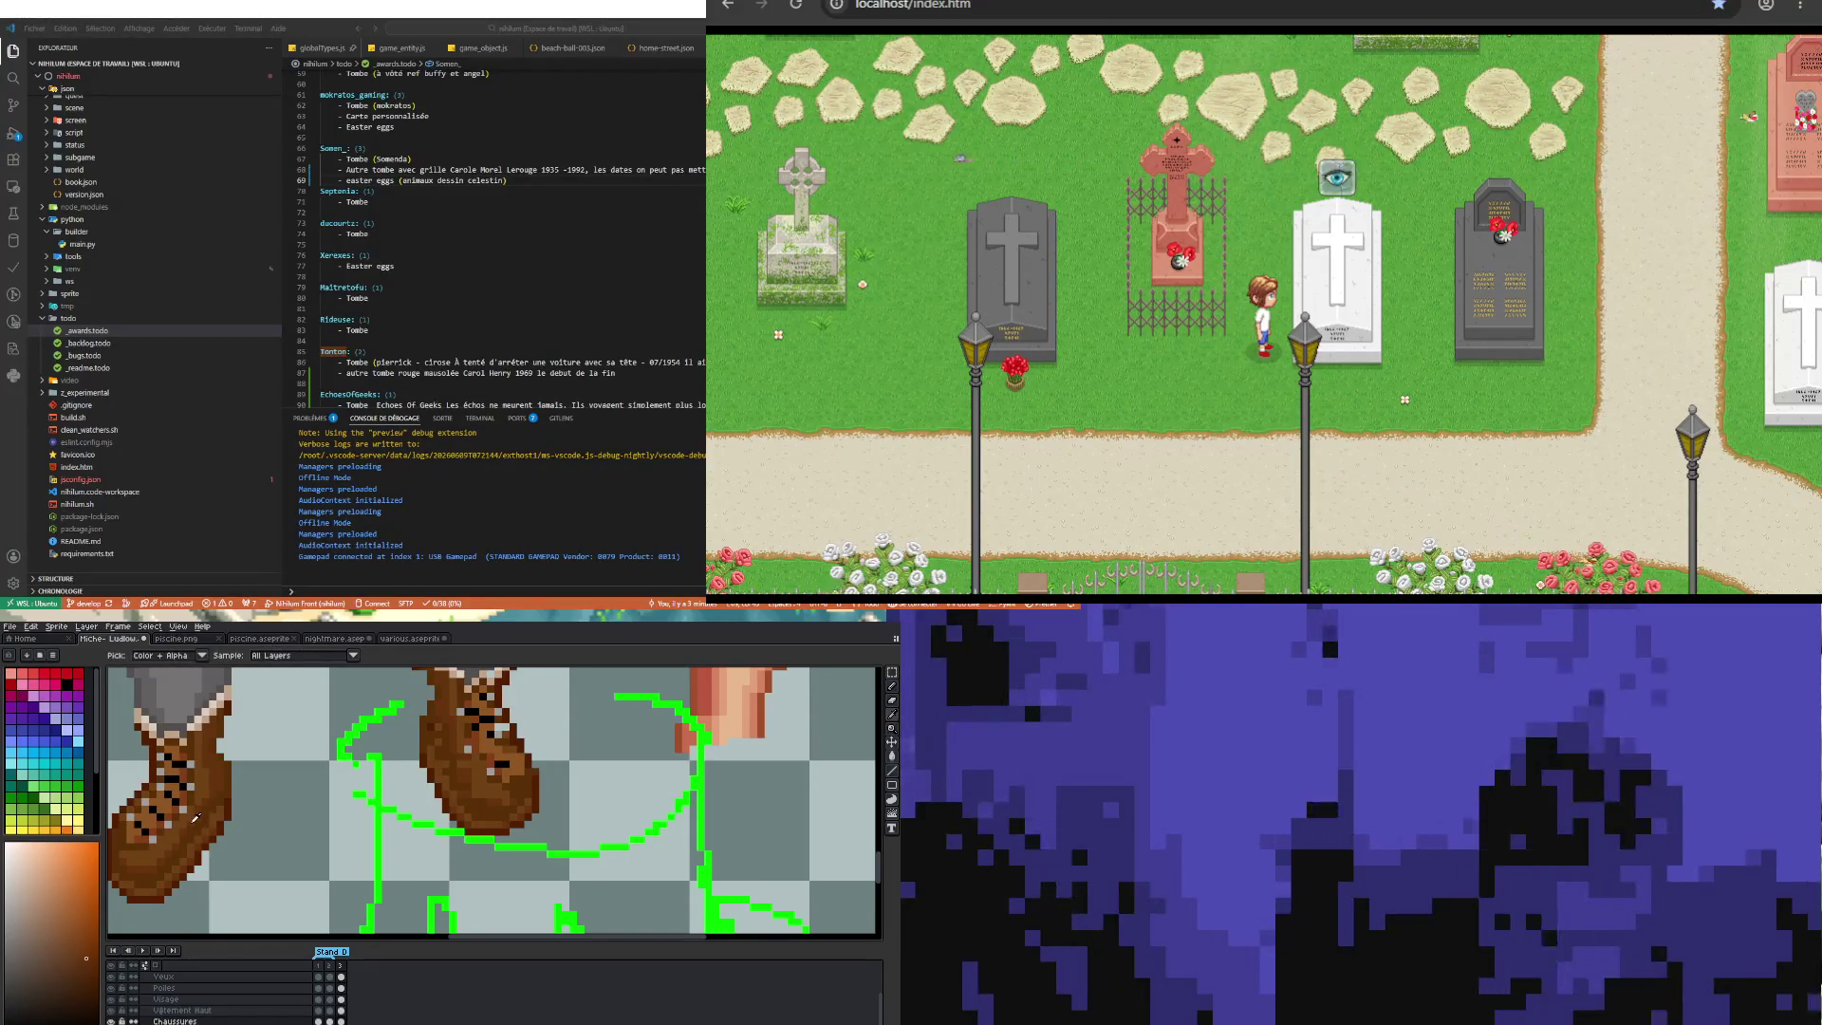
{"action": "left_click", "coordinate": [477, 797]}
{"action": "key", "text": "b"}
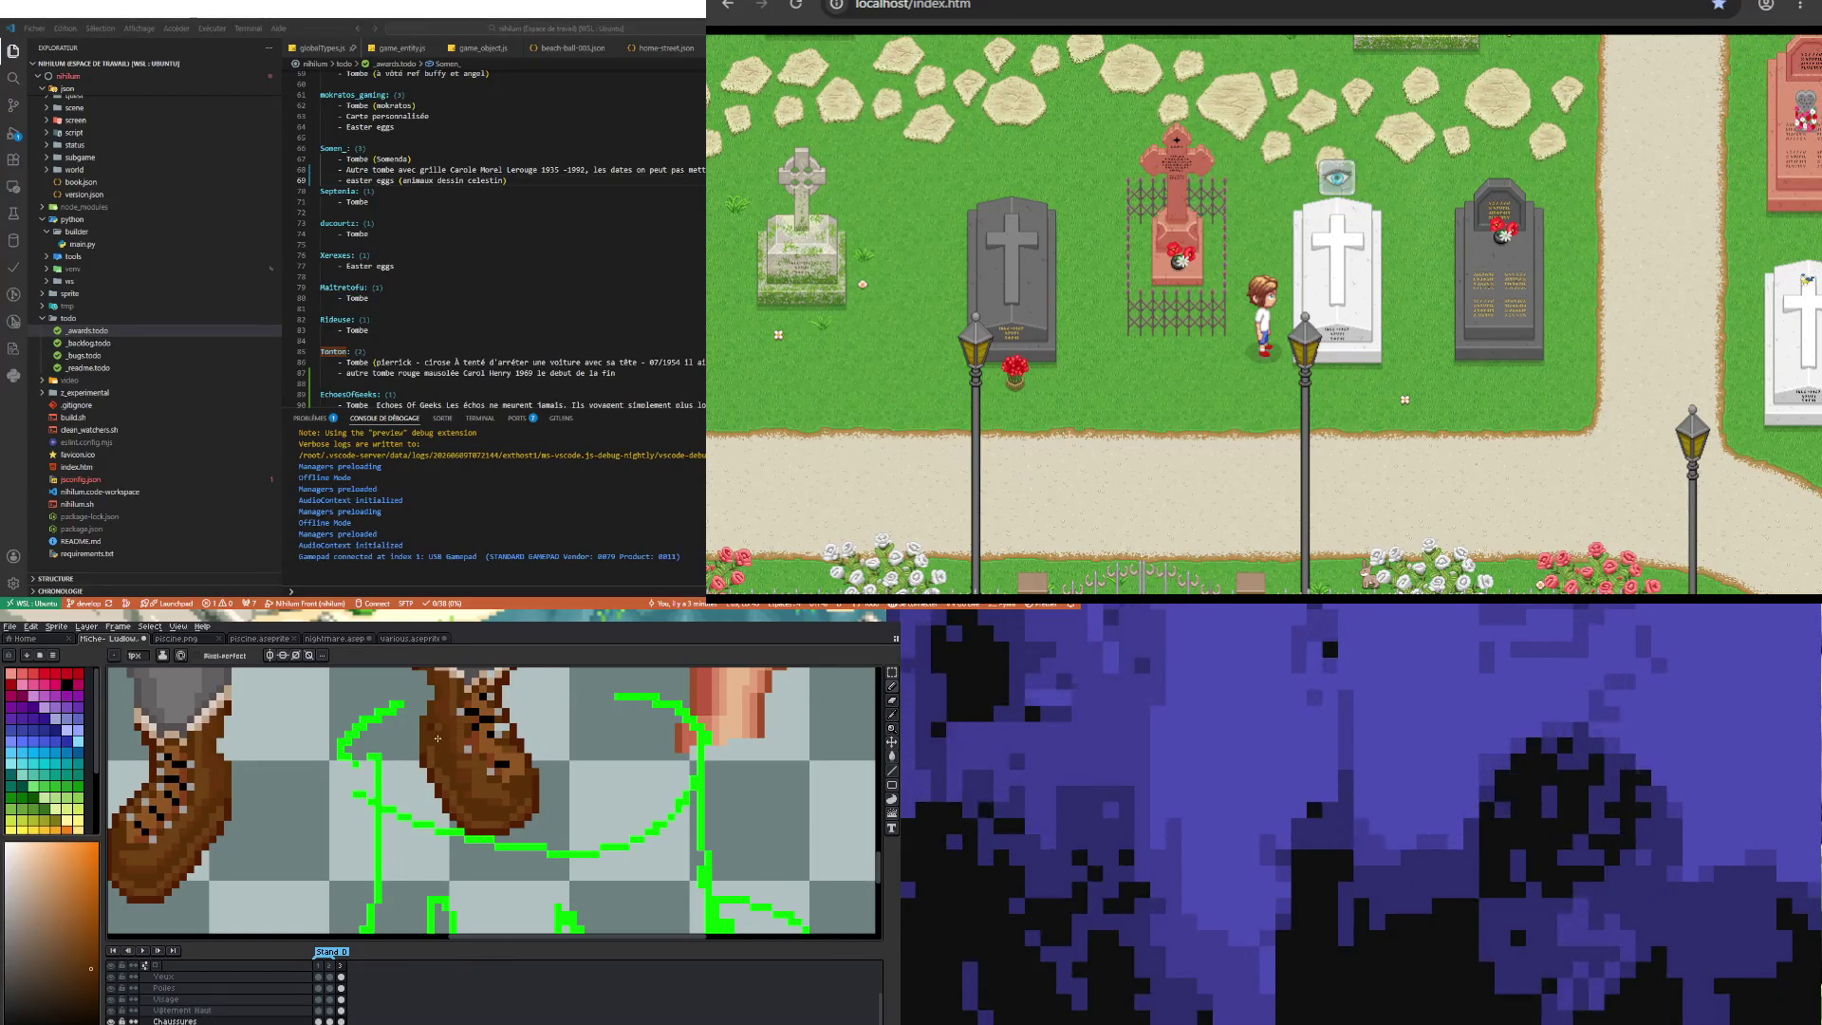
Step: Repaint boot pixels with the sampled brown, zooming in and out around the boots
{"action": "scroll", "coordinate": [438, 739], "scroll_direction": "up", "scroll_amount": 1}
{"action": "scroll", "coordinate": [455, 768], "scroll_direction": "down", "scroll_amount": 3}
{"action": "scroll", "coordinate": [474, 801], "scroll_direction": "up", "scroll_amount": 1}
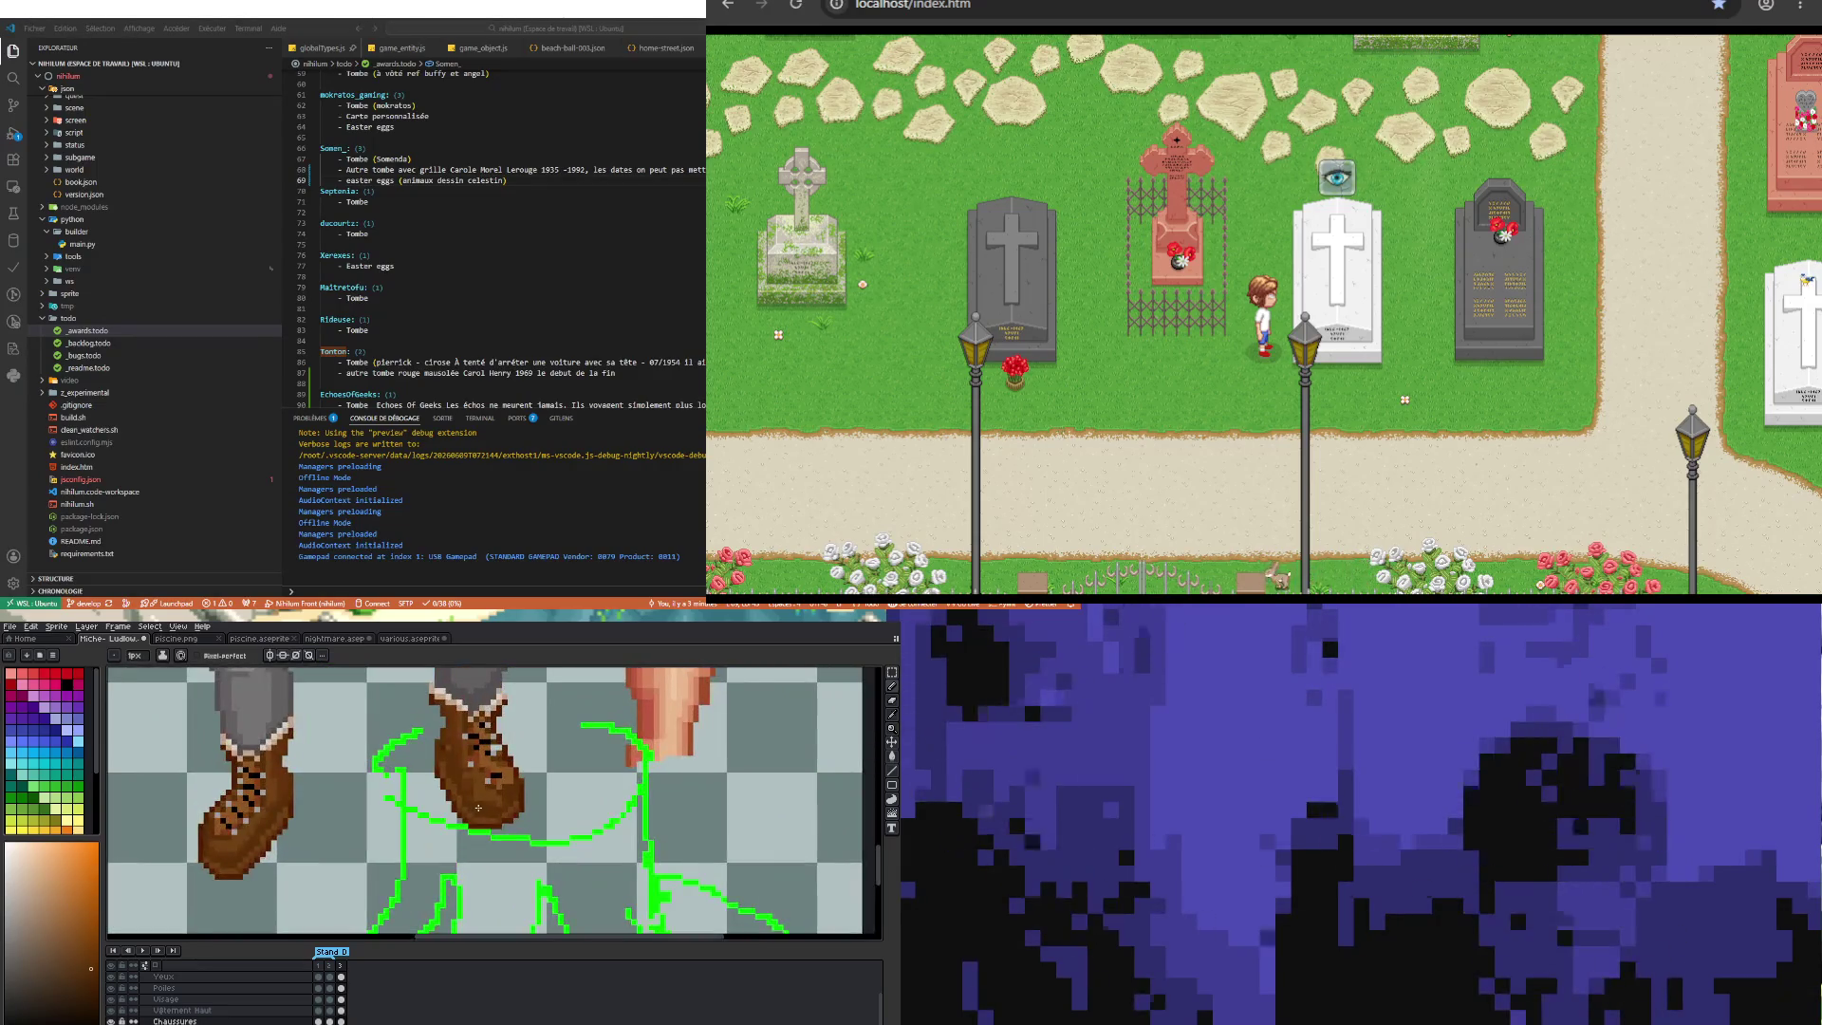
{"action": "scroll", "coordinate": [478, 808], "scroll_direction": "up", "scroll_amount": 1}
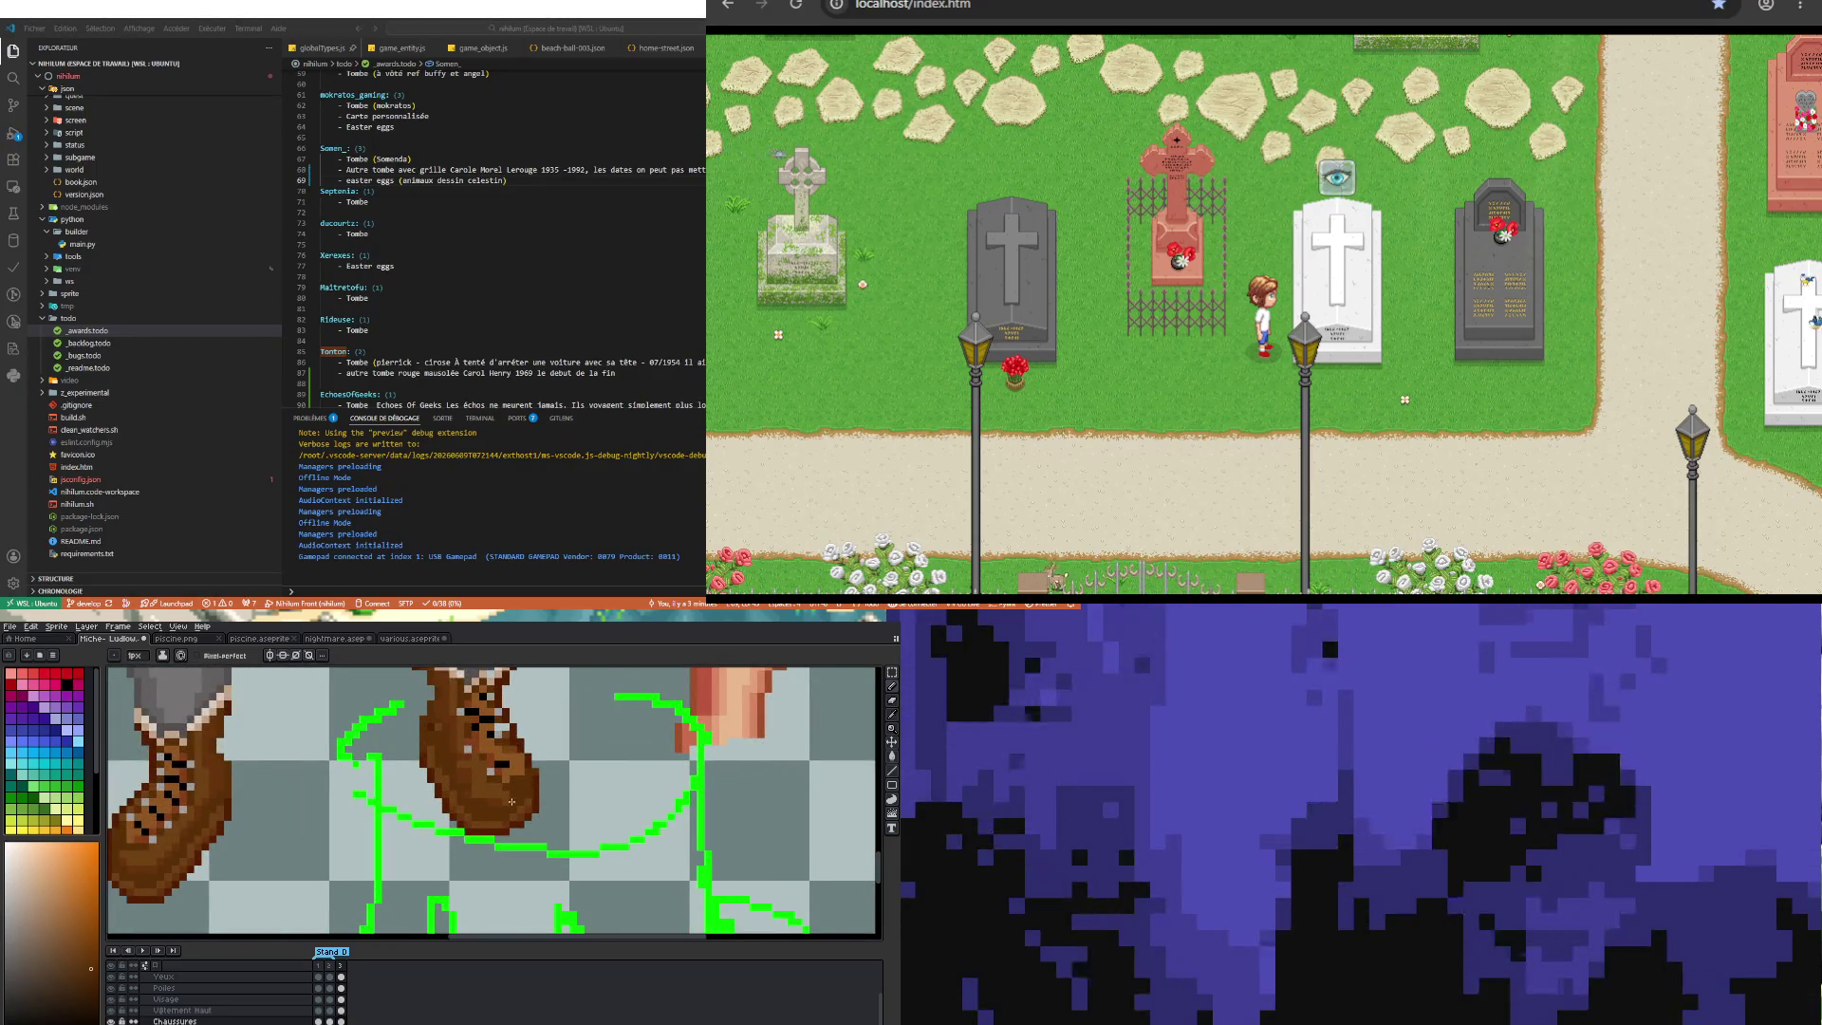
{"action": "scroll", "coordinate": [477, 807], "scroll_direction": "up", "scroll_amount": 1}
{"action": "scroll", "coordinate": [476, 806], "scroll_direction": "down", "scroll_amount": 1}
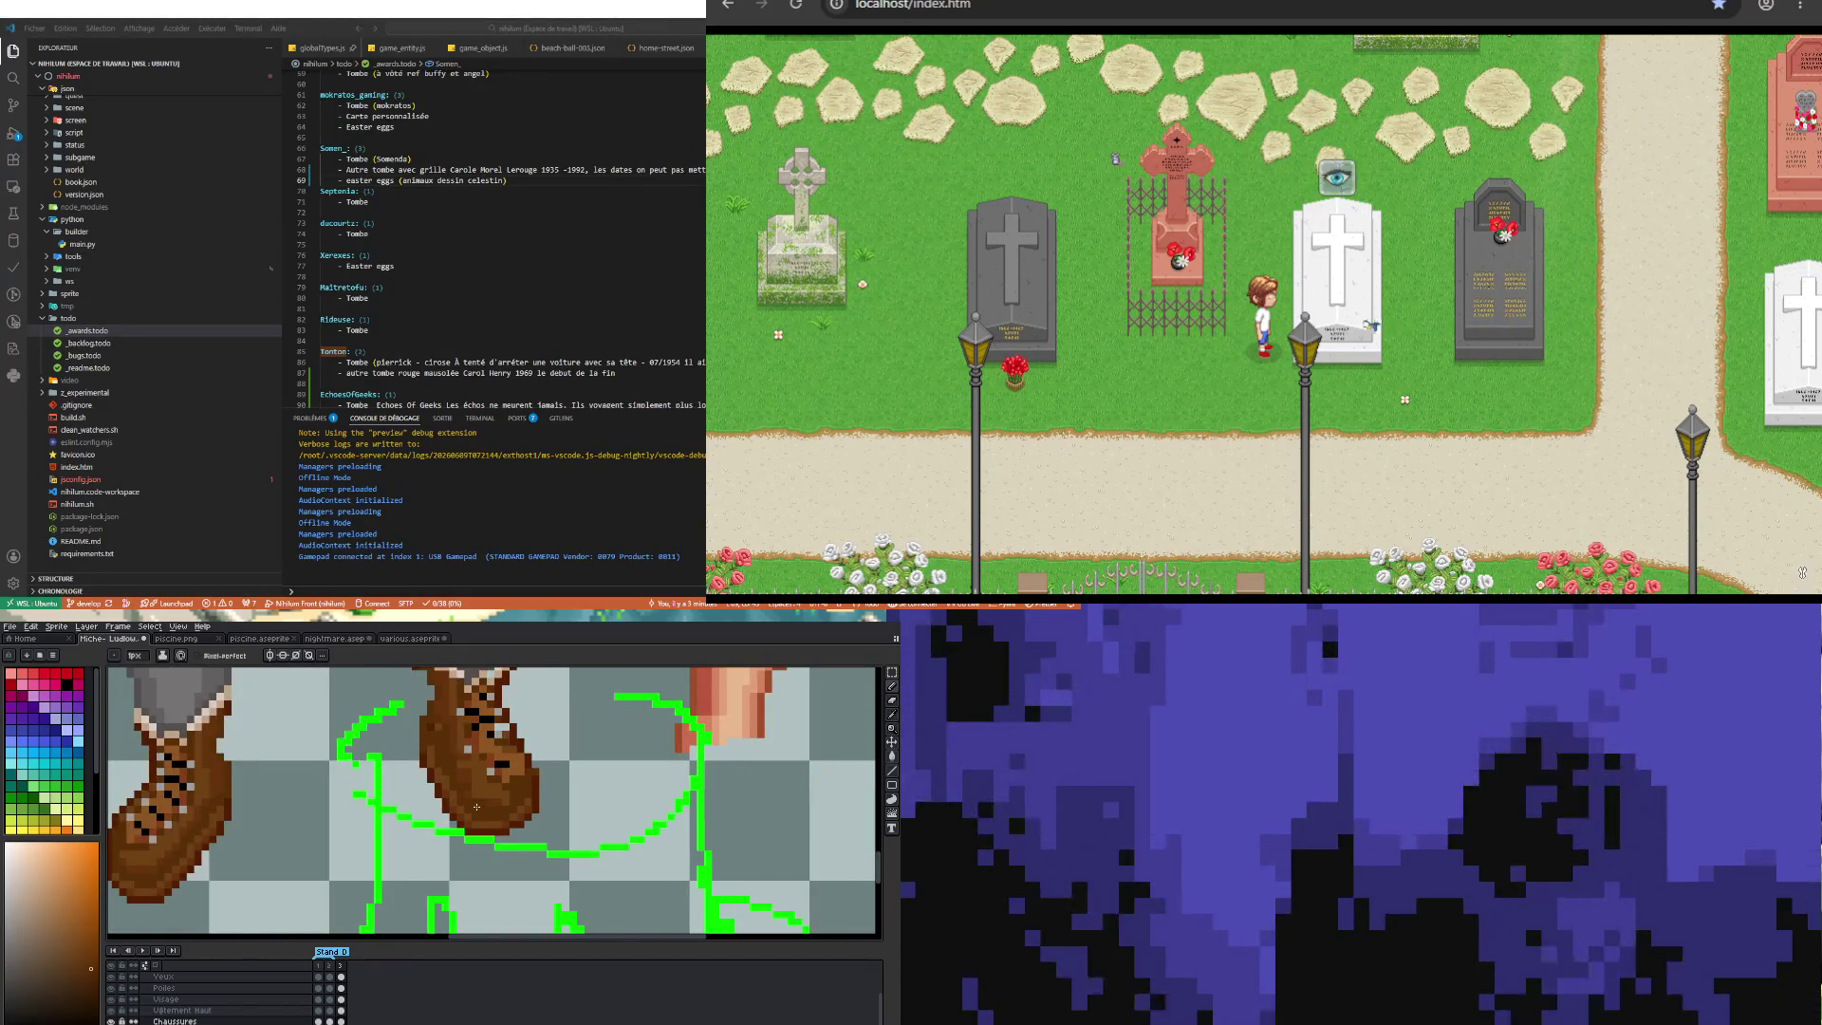
{"action": "scroll", "coordinate": [476, 807], "scroll_direction": "up", "scroll_amount": 2}
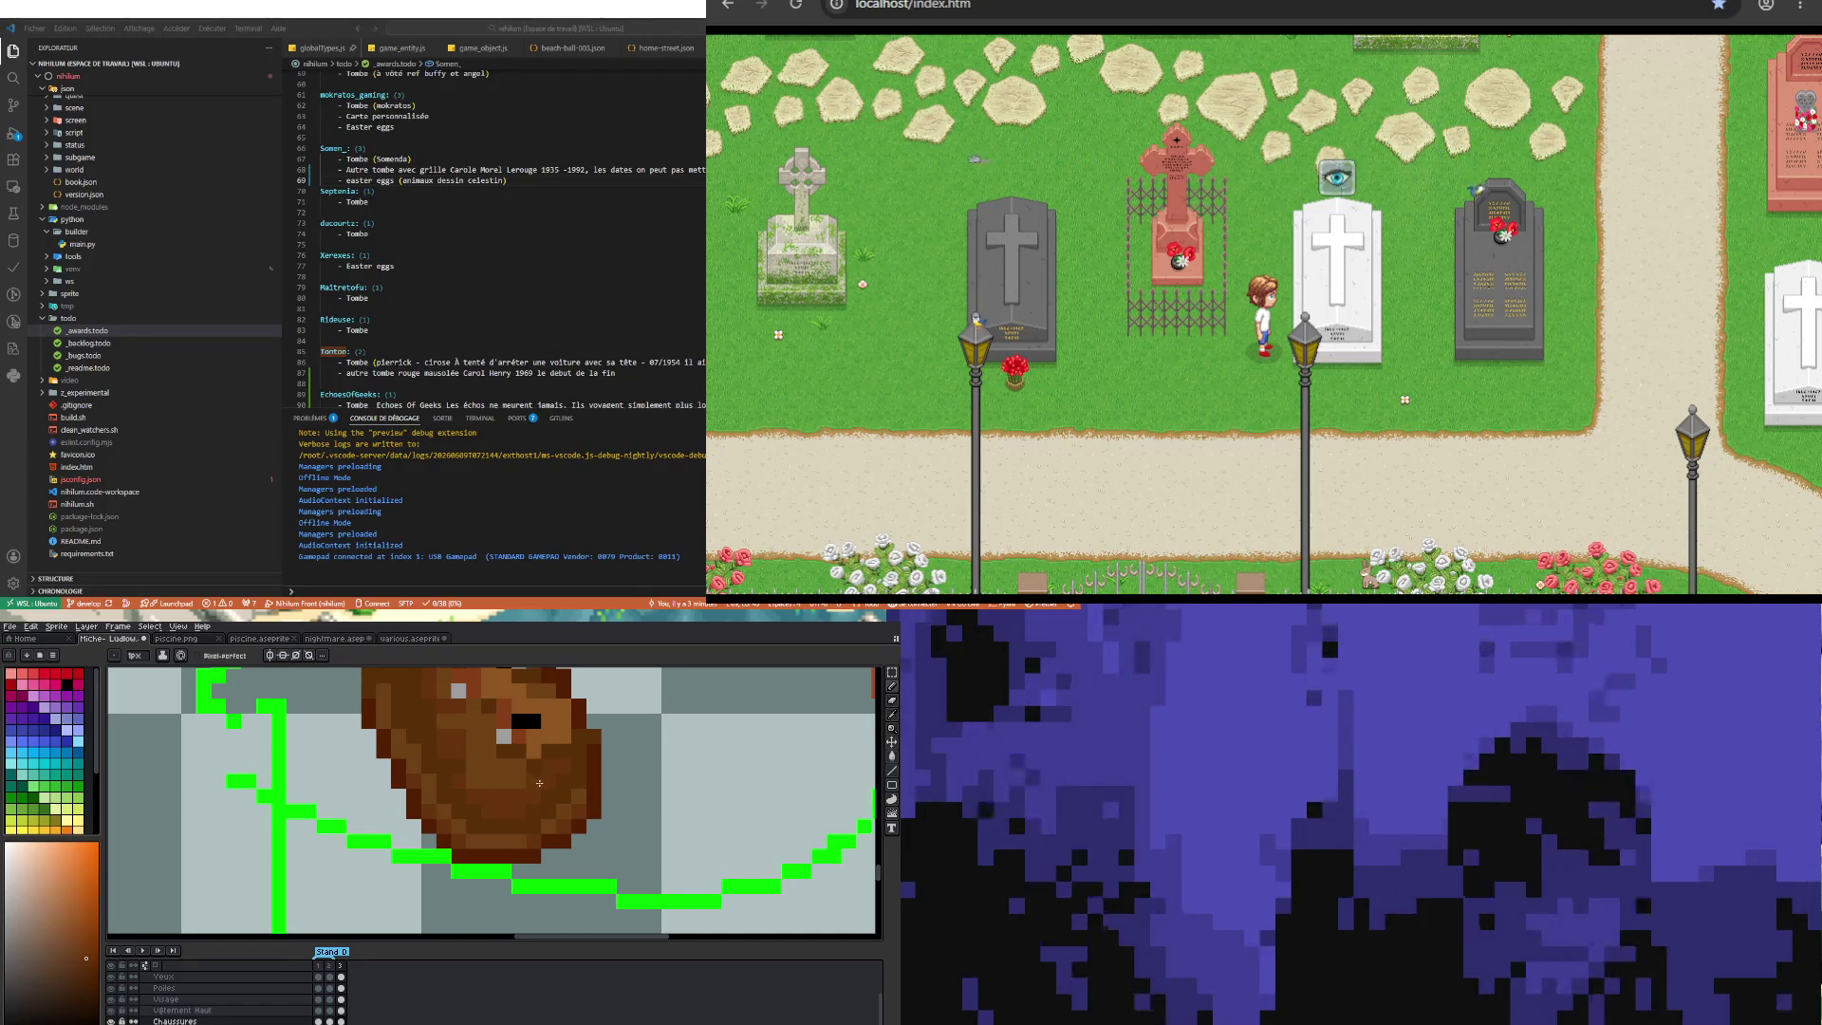
{"action": "scroll", "coordinate": [456, 767], "scroll_direction": "down", "scroll_amount": 1}
{"action": "scroll", "coordinate": [454, 759], "scroll_direction": "down", "scroll_amount": 1}
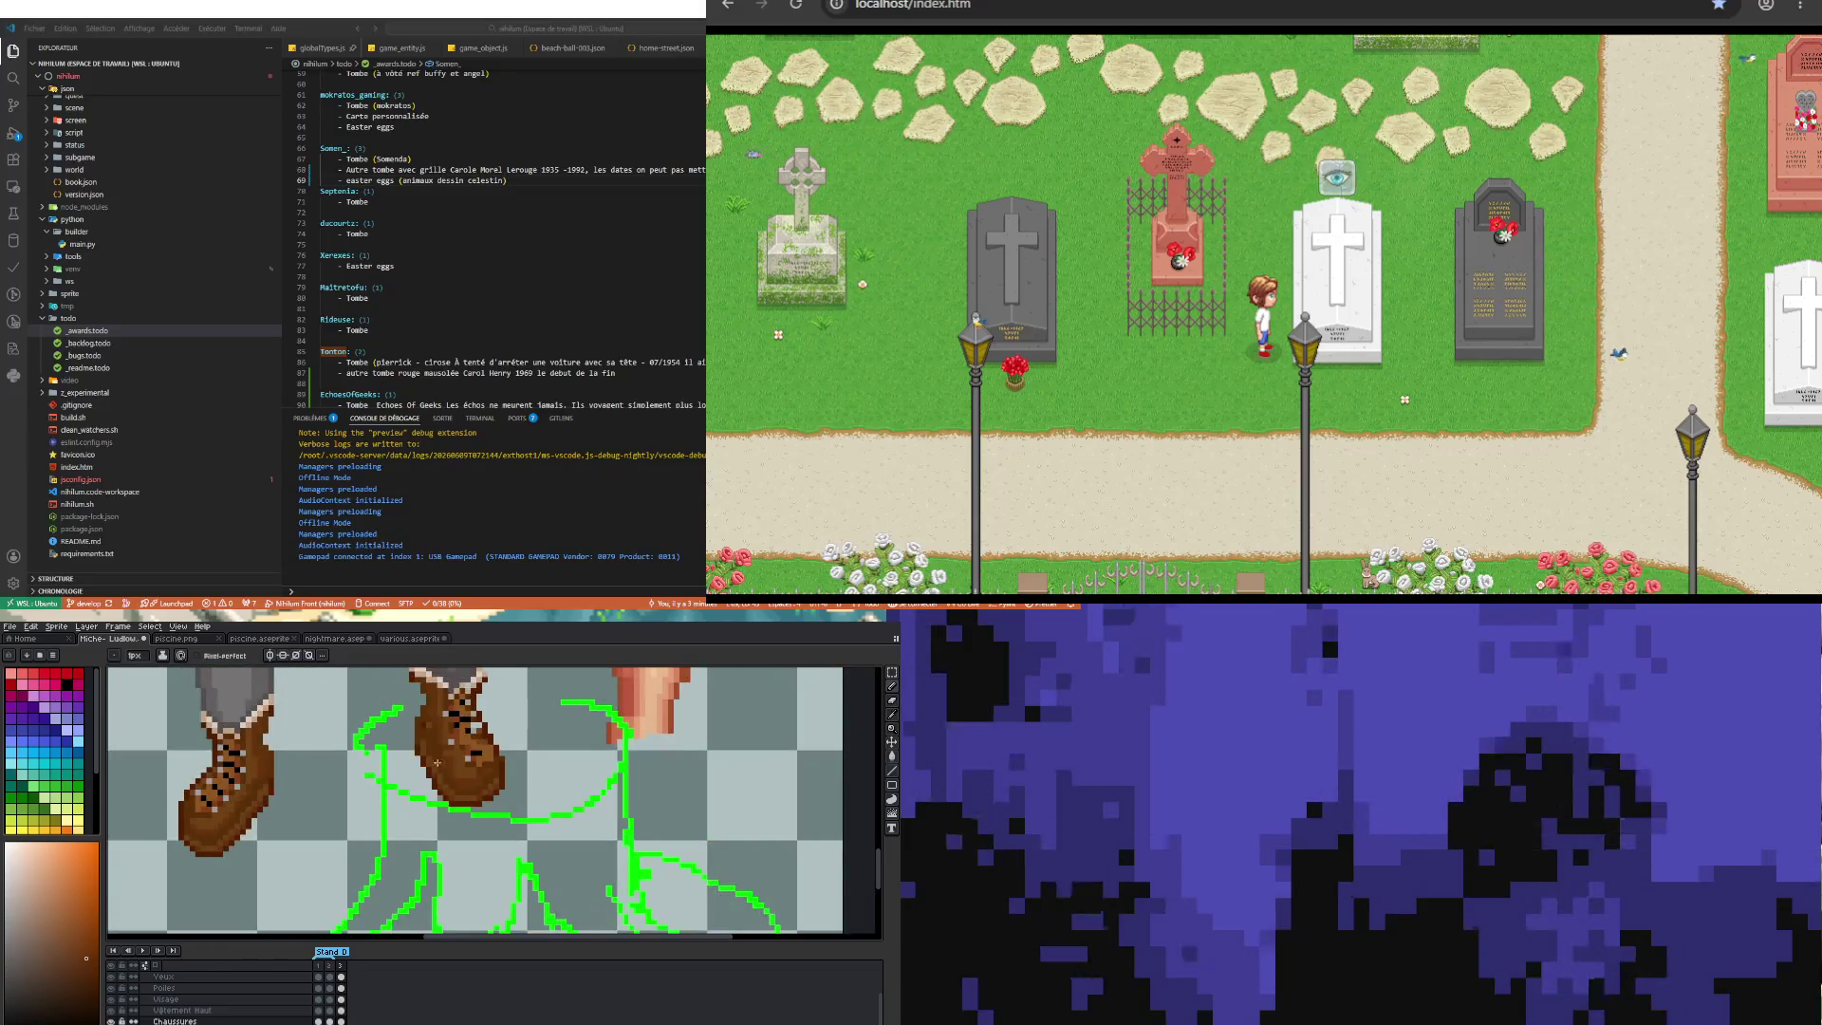
{"action": "scroll", "coordinate": [450, 750], "scroll_direction": "up", "scroll_amount": 1}
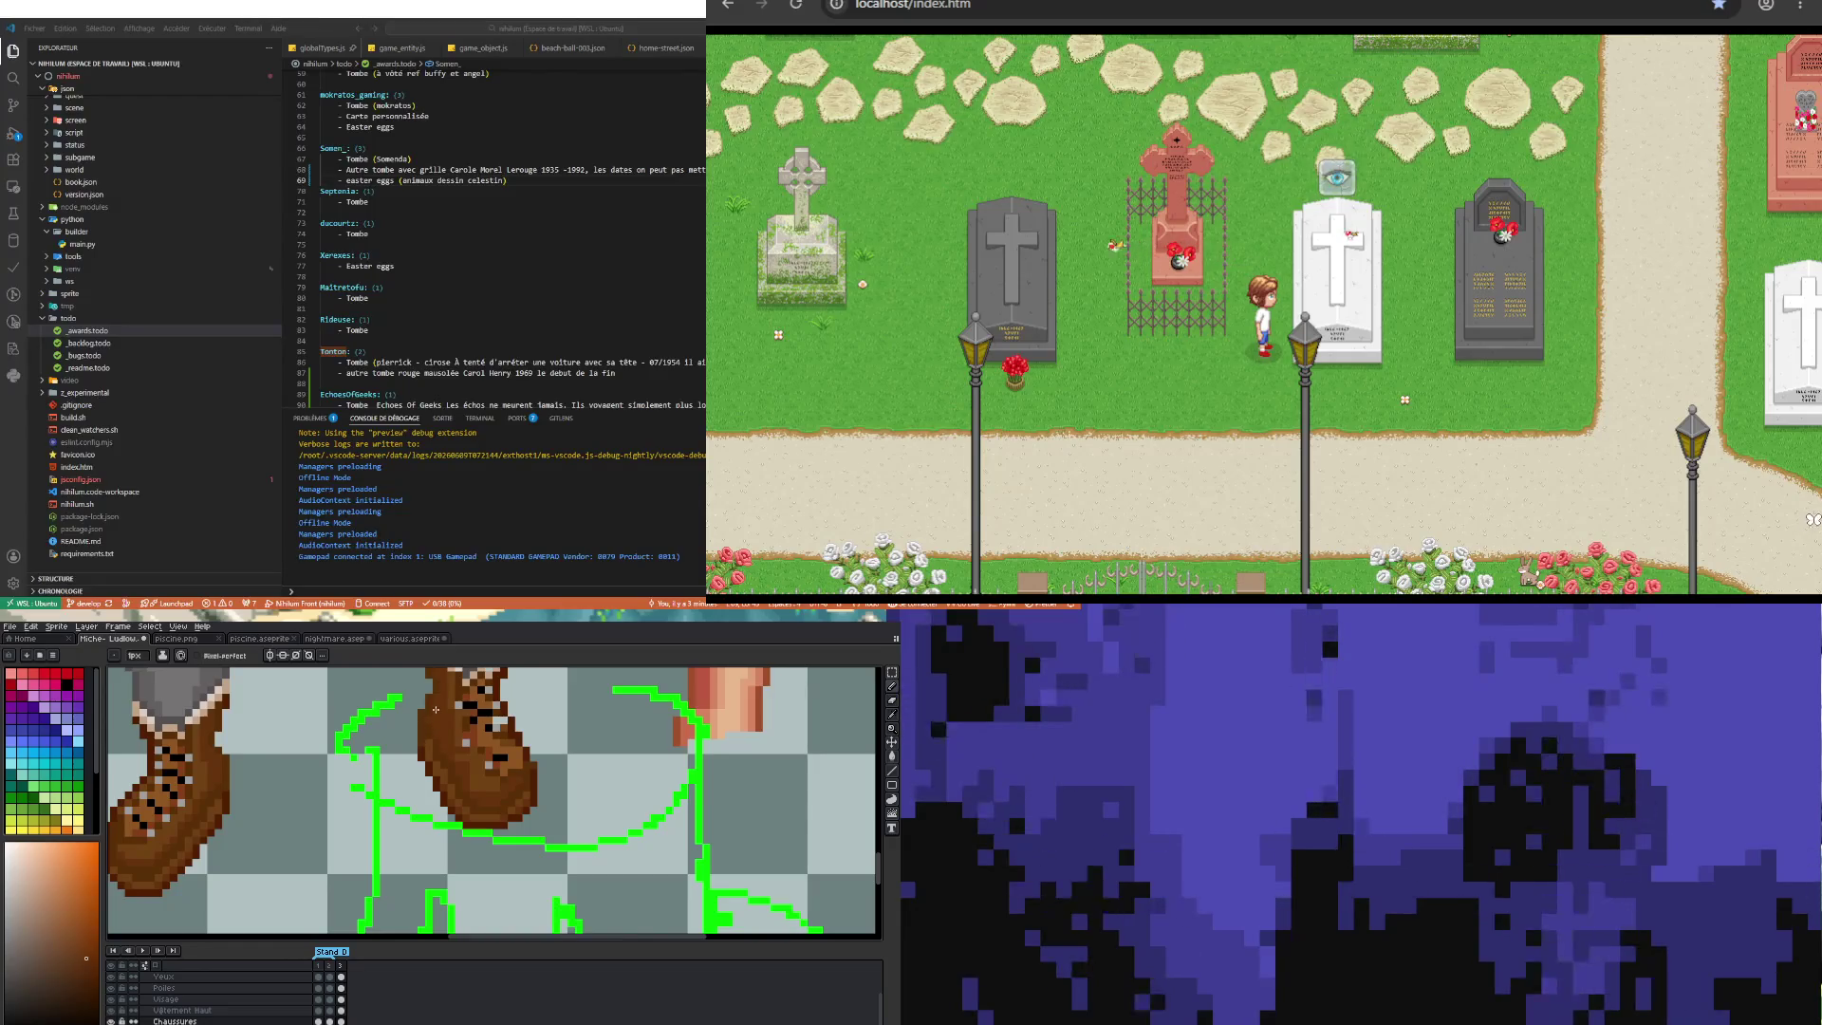
{"action": "scroll", "coordinate": [428, 711], "scroll_direction": "down", "scroll_amount": 2}
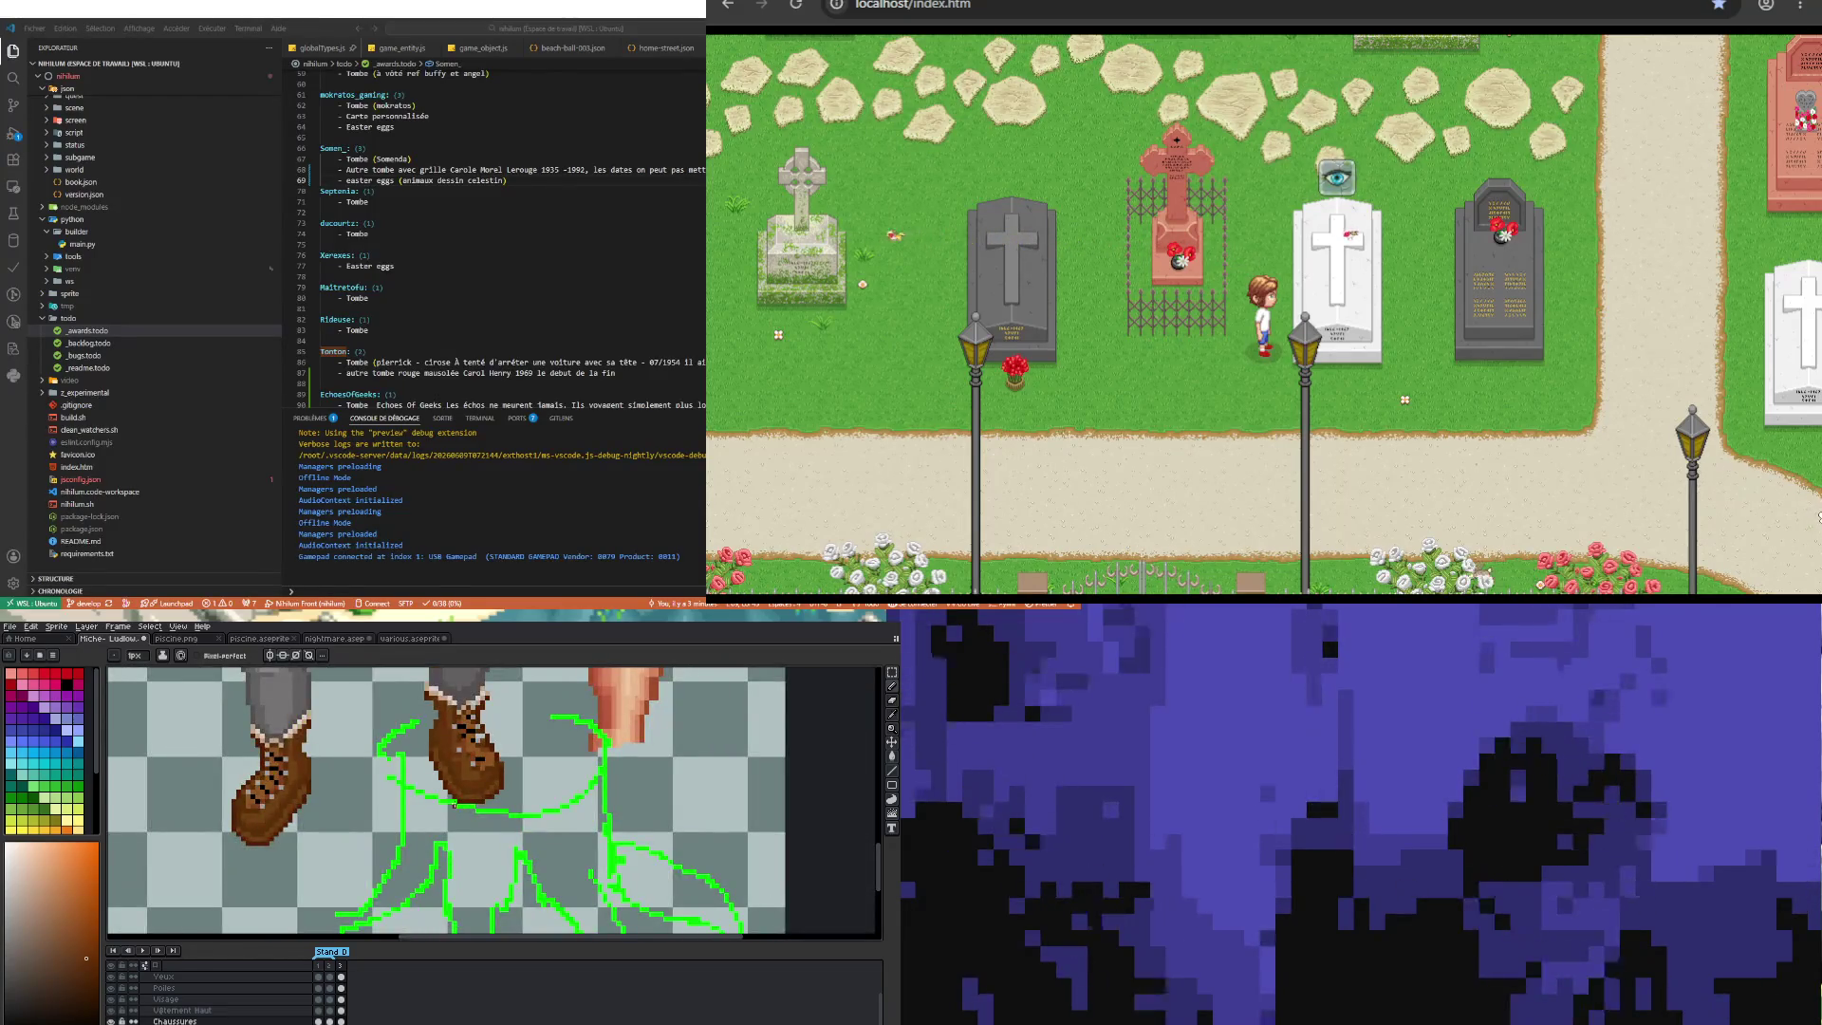
{"action": "scroll", "coordinate": [482, 779], "scroll_direction": "up", "scroll_amount": 4}
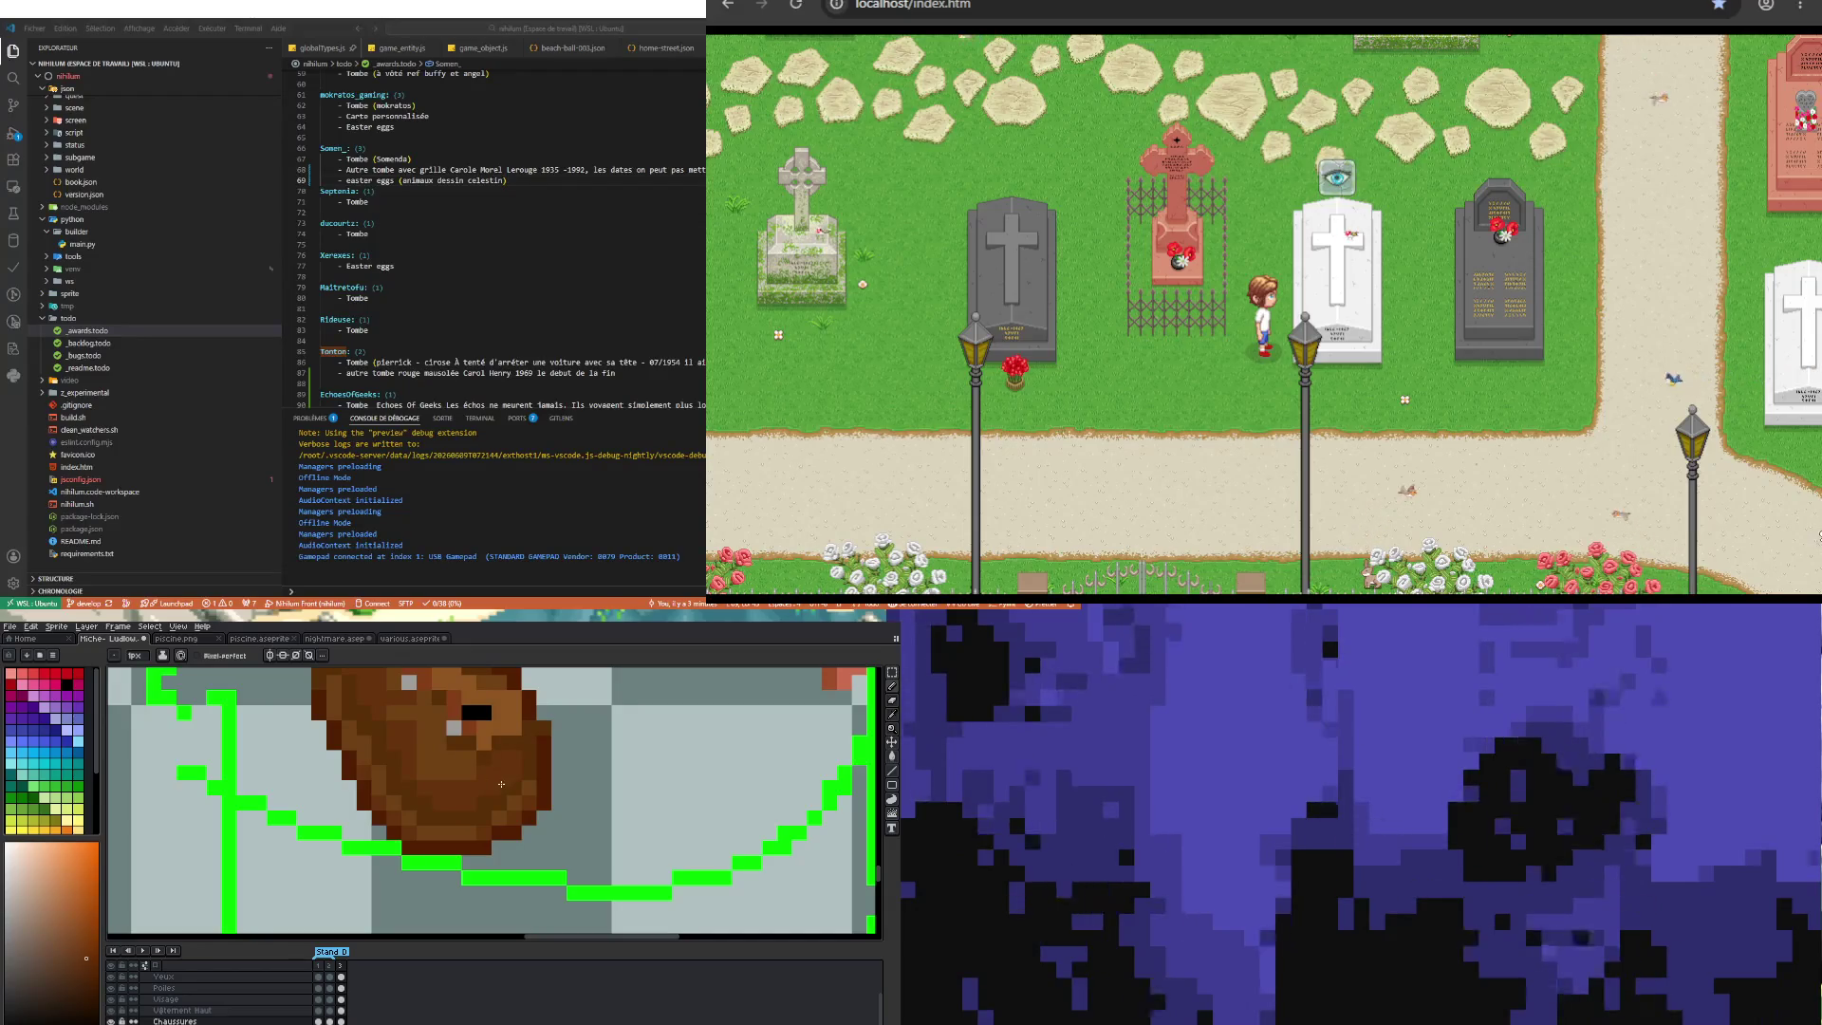
{"action": "scroll", "coordinate": [484, 797], "scroll_direction": "down", "scroll_amount": 3}
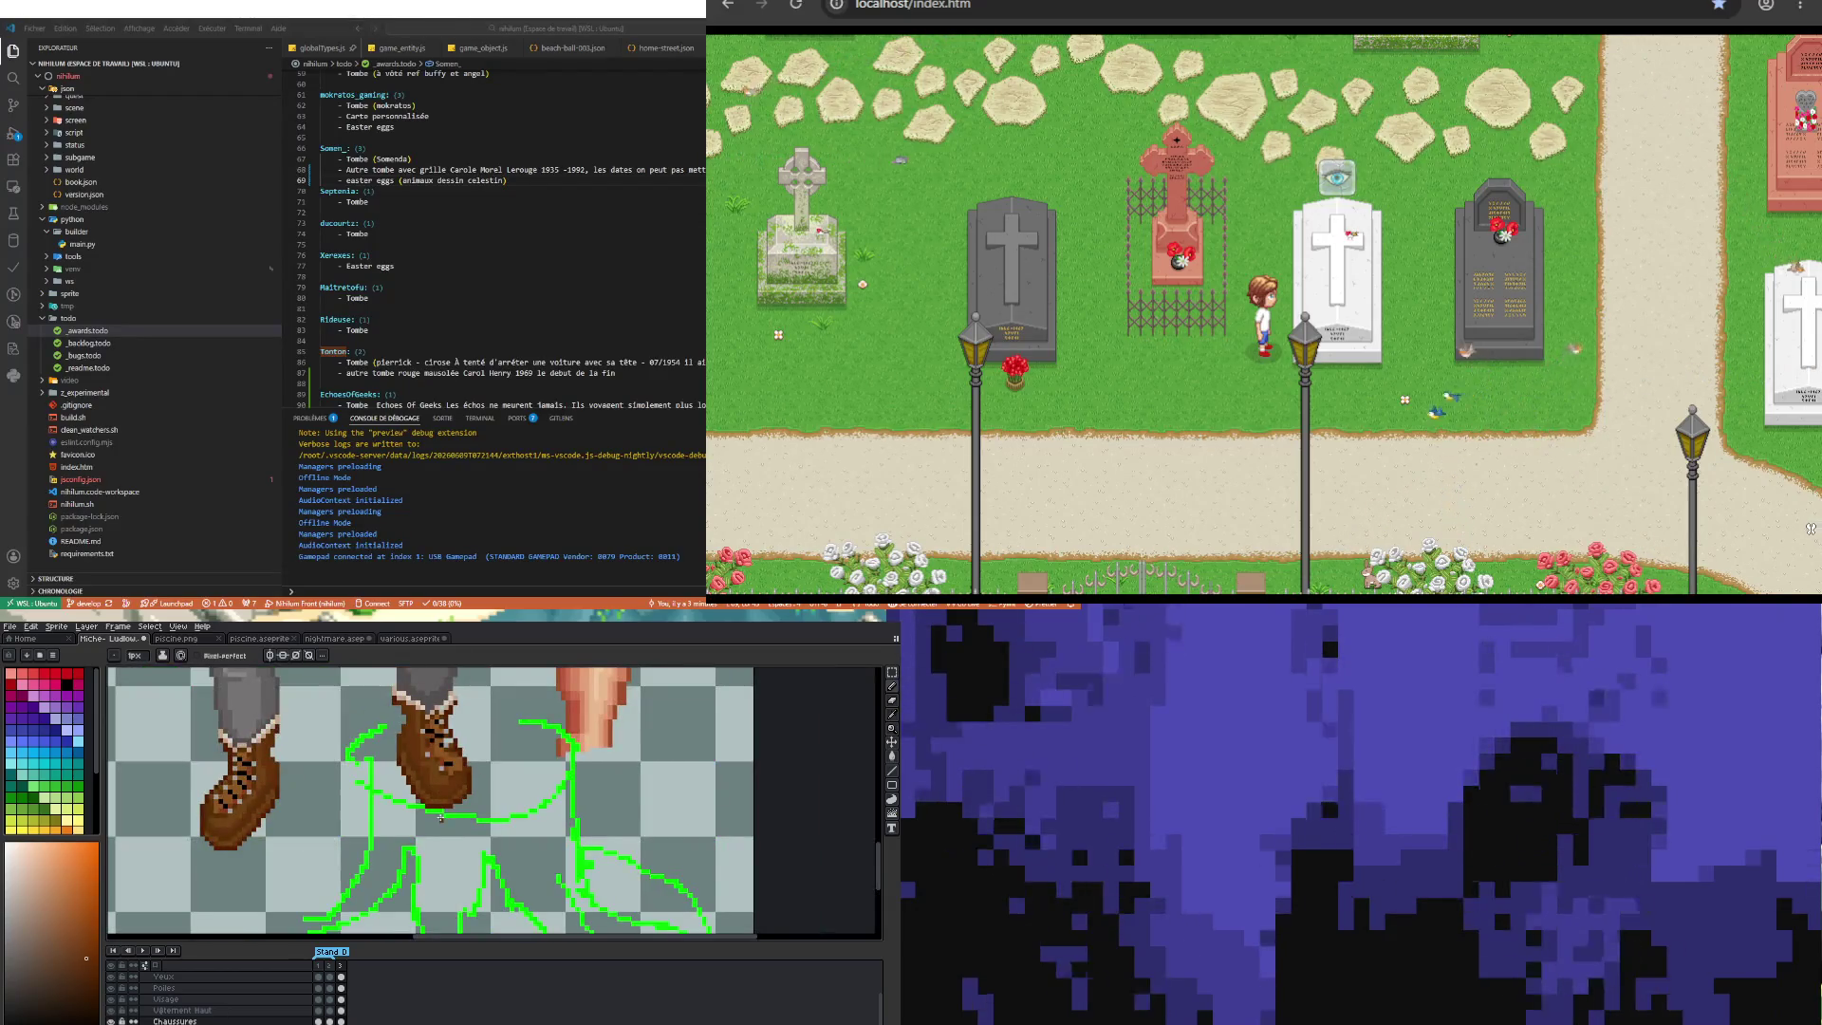
{"action": "scroll", "coordinate": [438, 815], "scroll_direction": "up", "scroll_amount": 3}
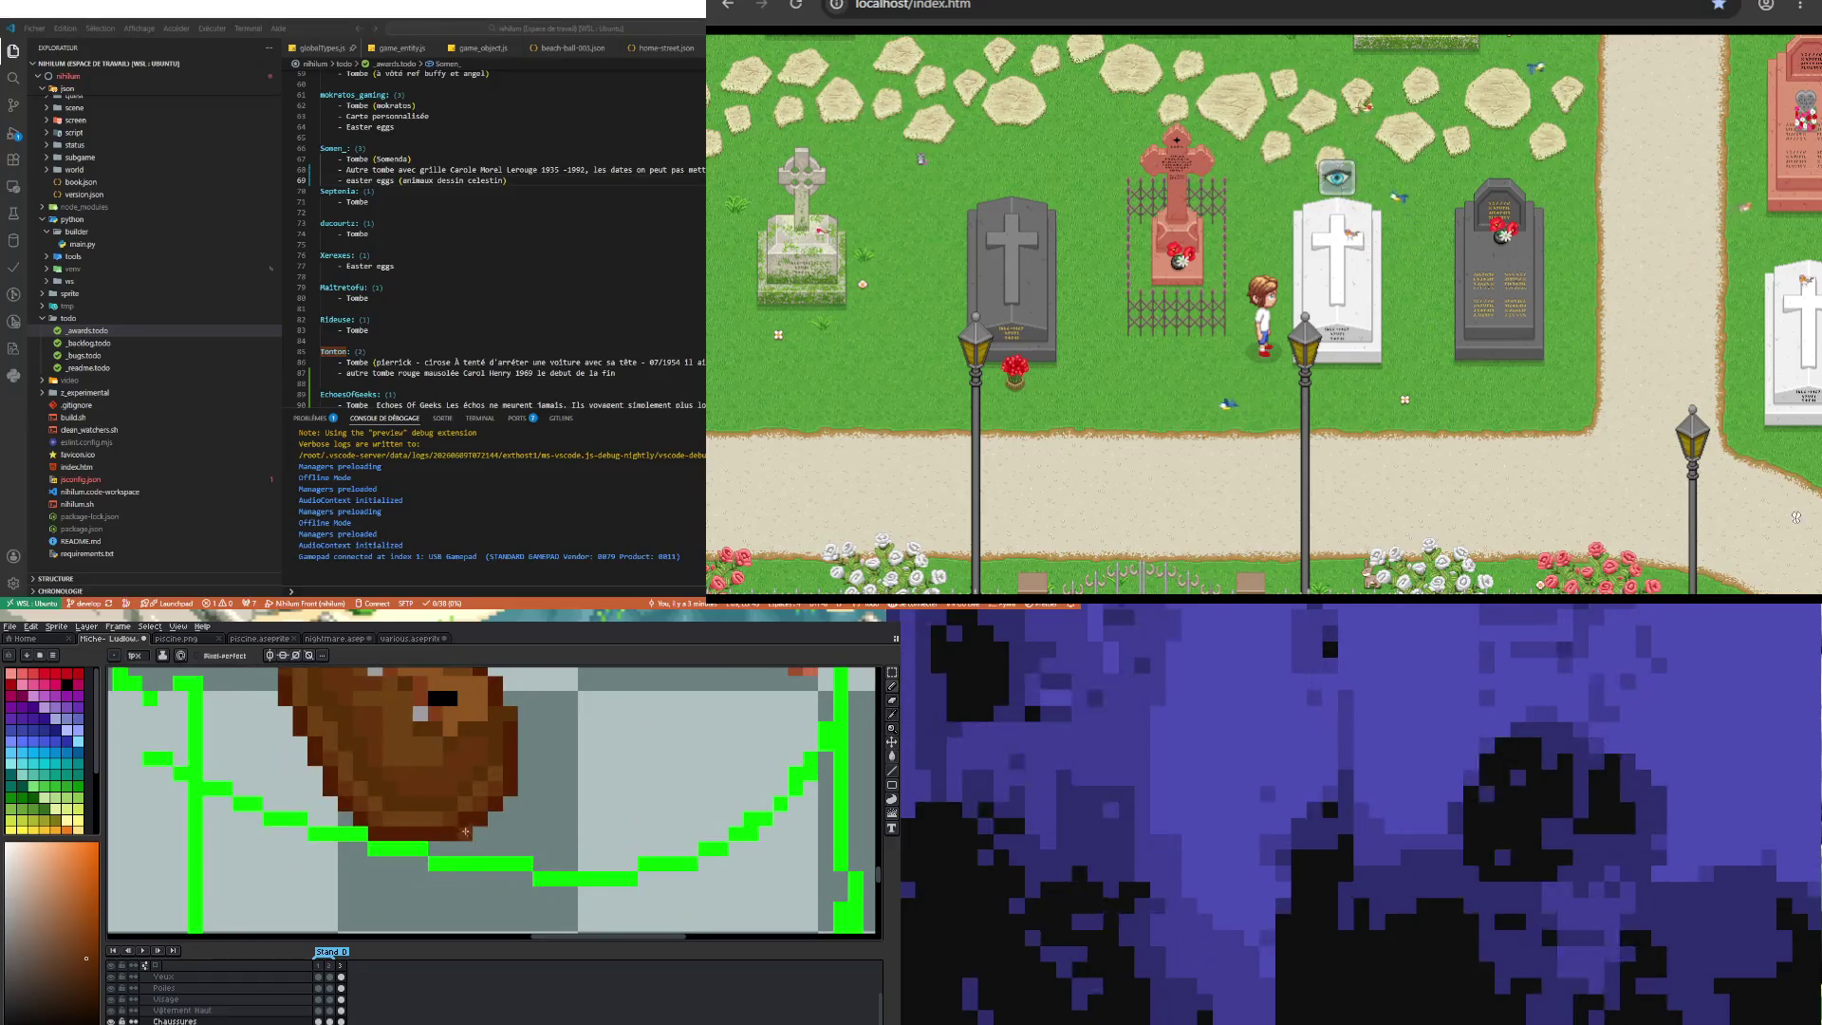
{"action": "scroll", "coordinate": [462, 813], "scroll_direction": "down", "scroll_amount": 2}
{"action": "scroll", "coordinate": [451, 835], "scroll_direction": "down", "scroll_amount": 1}
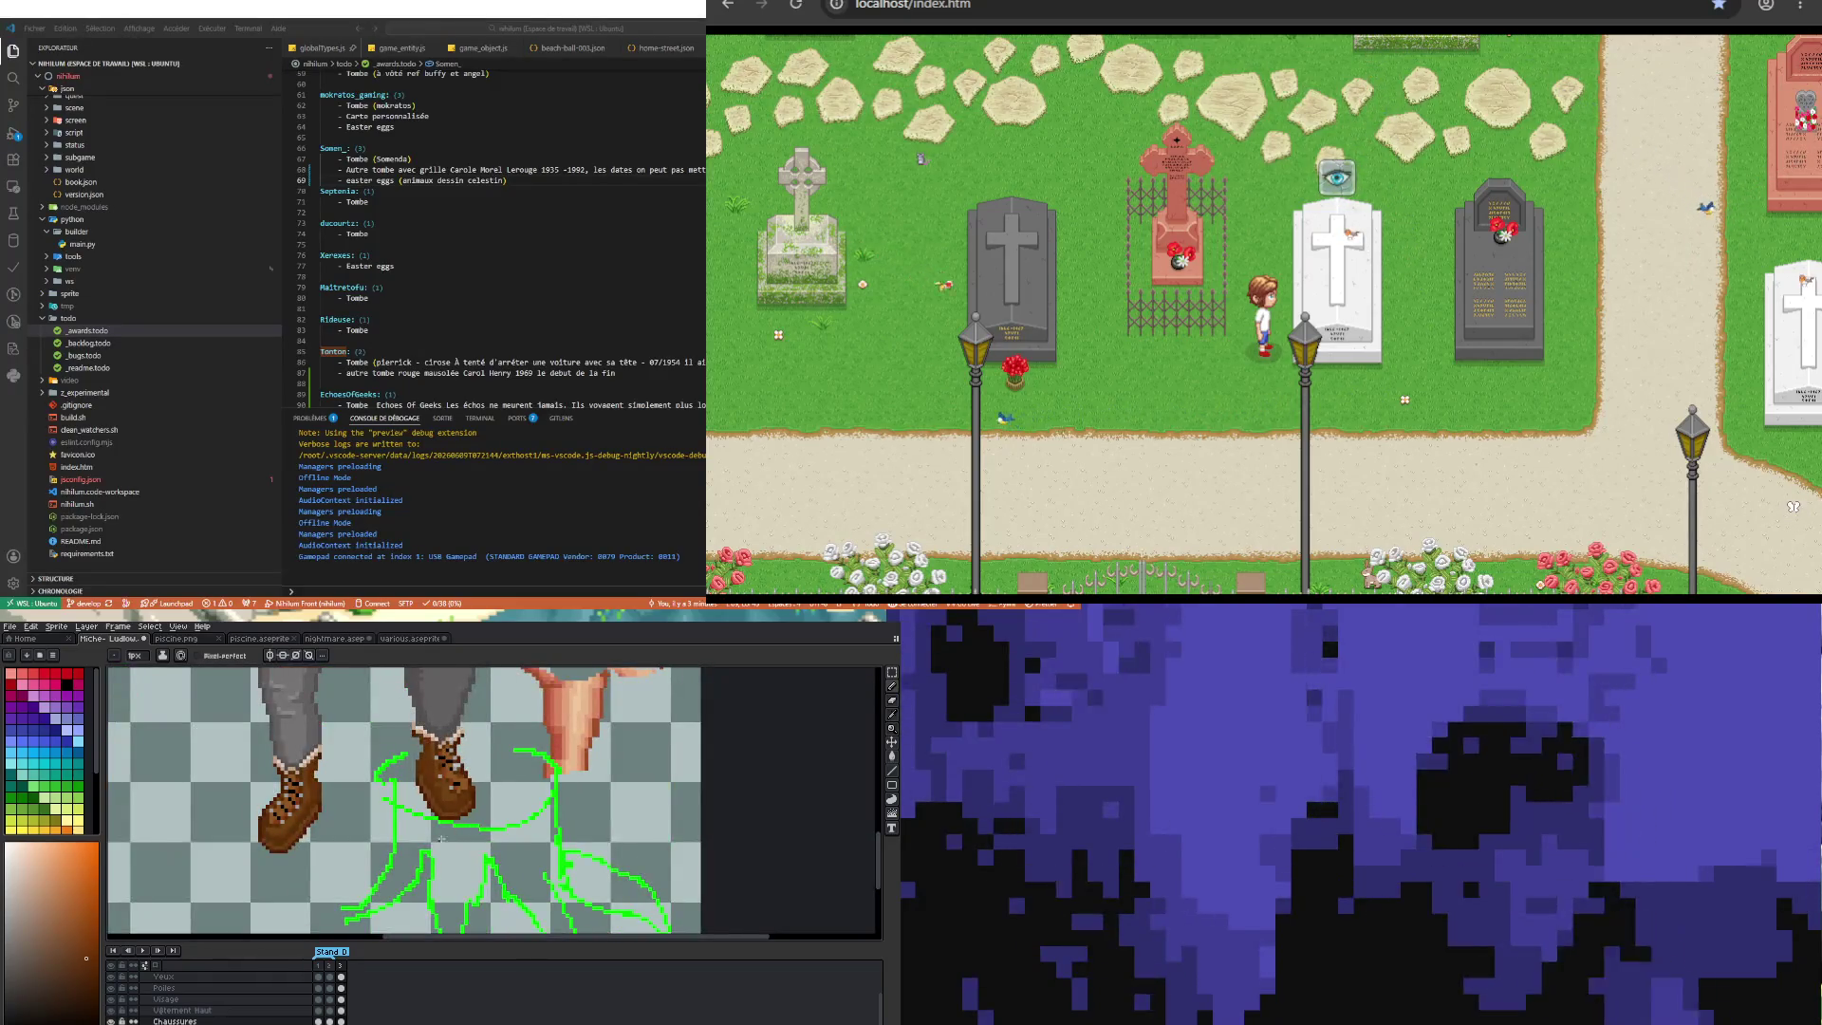
{"action": "scroll", "coordinate": [446, 840], "scroll_direction": "up", "scroll_amount": 1}
{"action": "scroll", "coordinate": [453, 764], "scroll_direction": "up", "scroll_amount": 1}
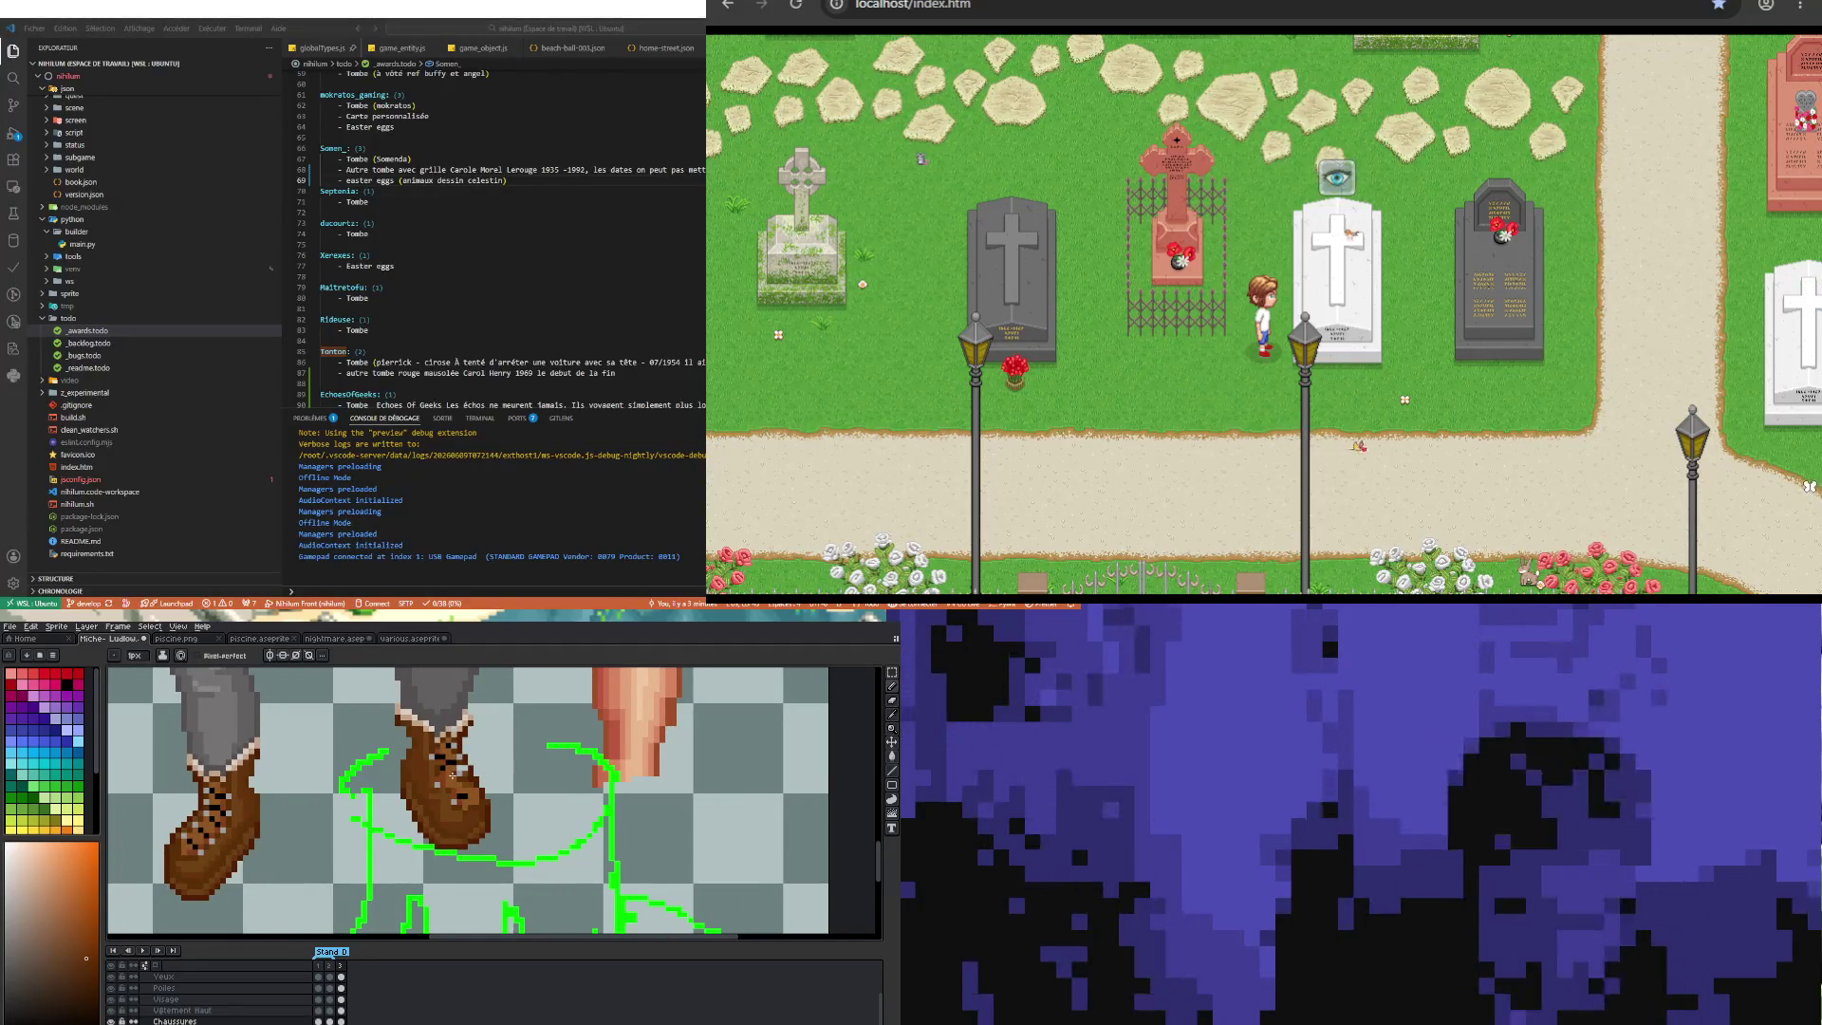
{"action": "scroll", "coordinate": [452, 775], "scroll_direction": "up", "scroll_amount": 2}
Step: Pick another shade from the sprite and keep retouching the boot pixels
{"action": "key", "text": "i"}
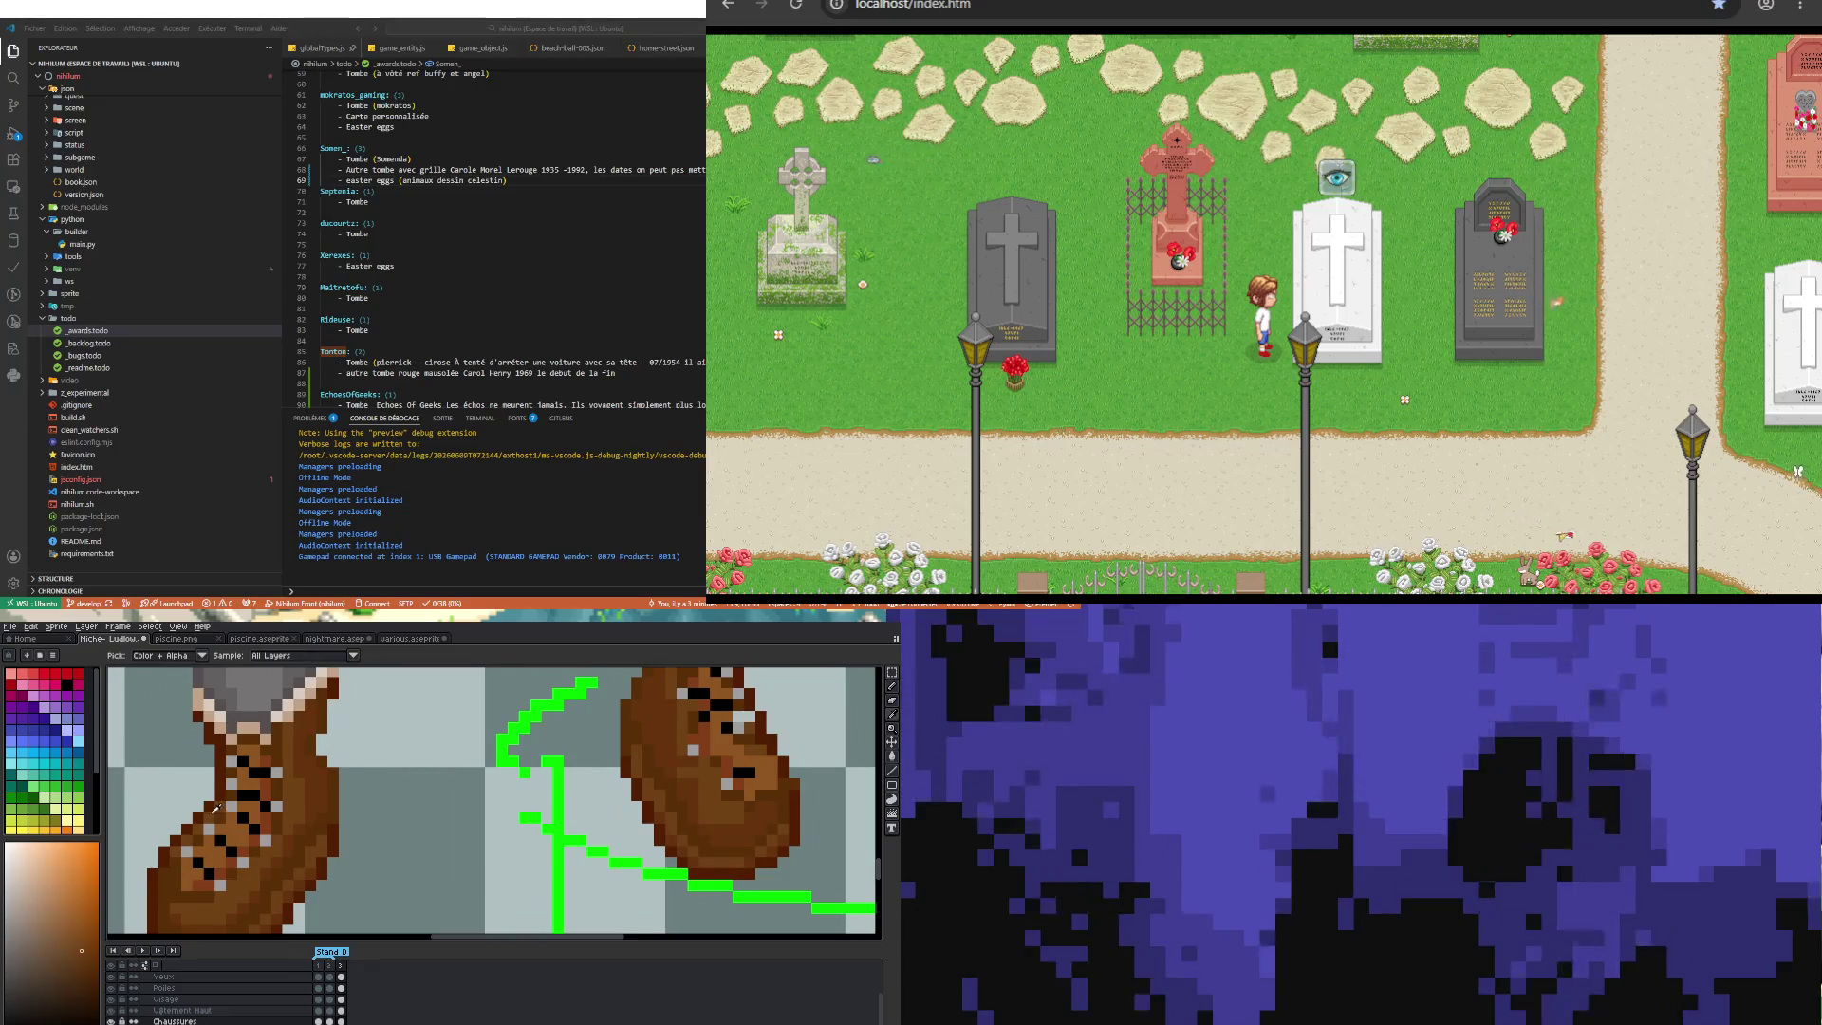
{"action": "key", "text": "b"}
{"action": "scroll", "coordinate": [331, 803], "scroll_direction": "down", "scroll_amount": 2}
{"action": "scroll", "coordinate": [587, 769], "scroll_direction": "up", "scroll_amount": 2}
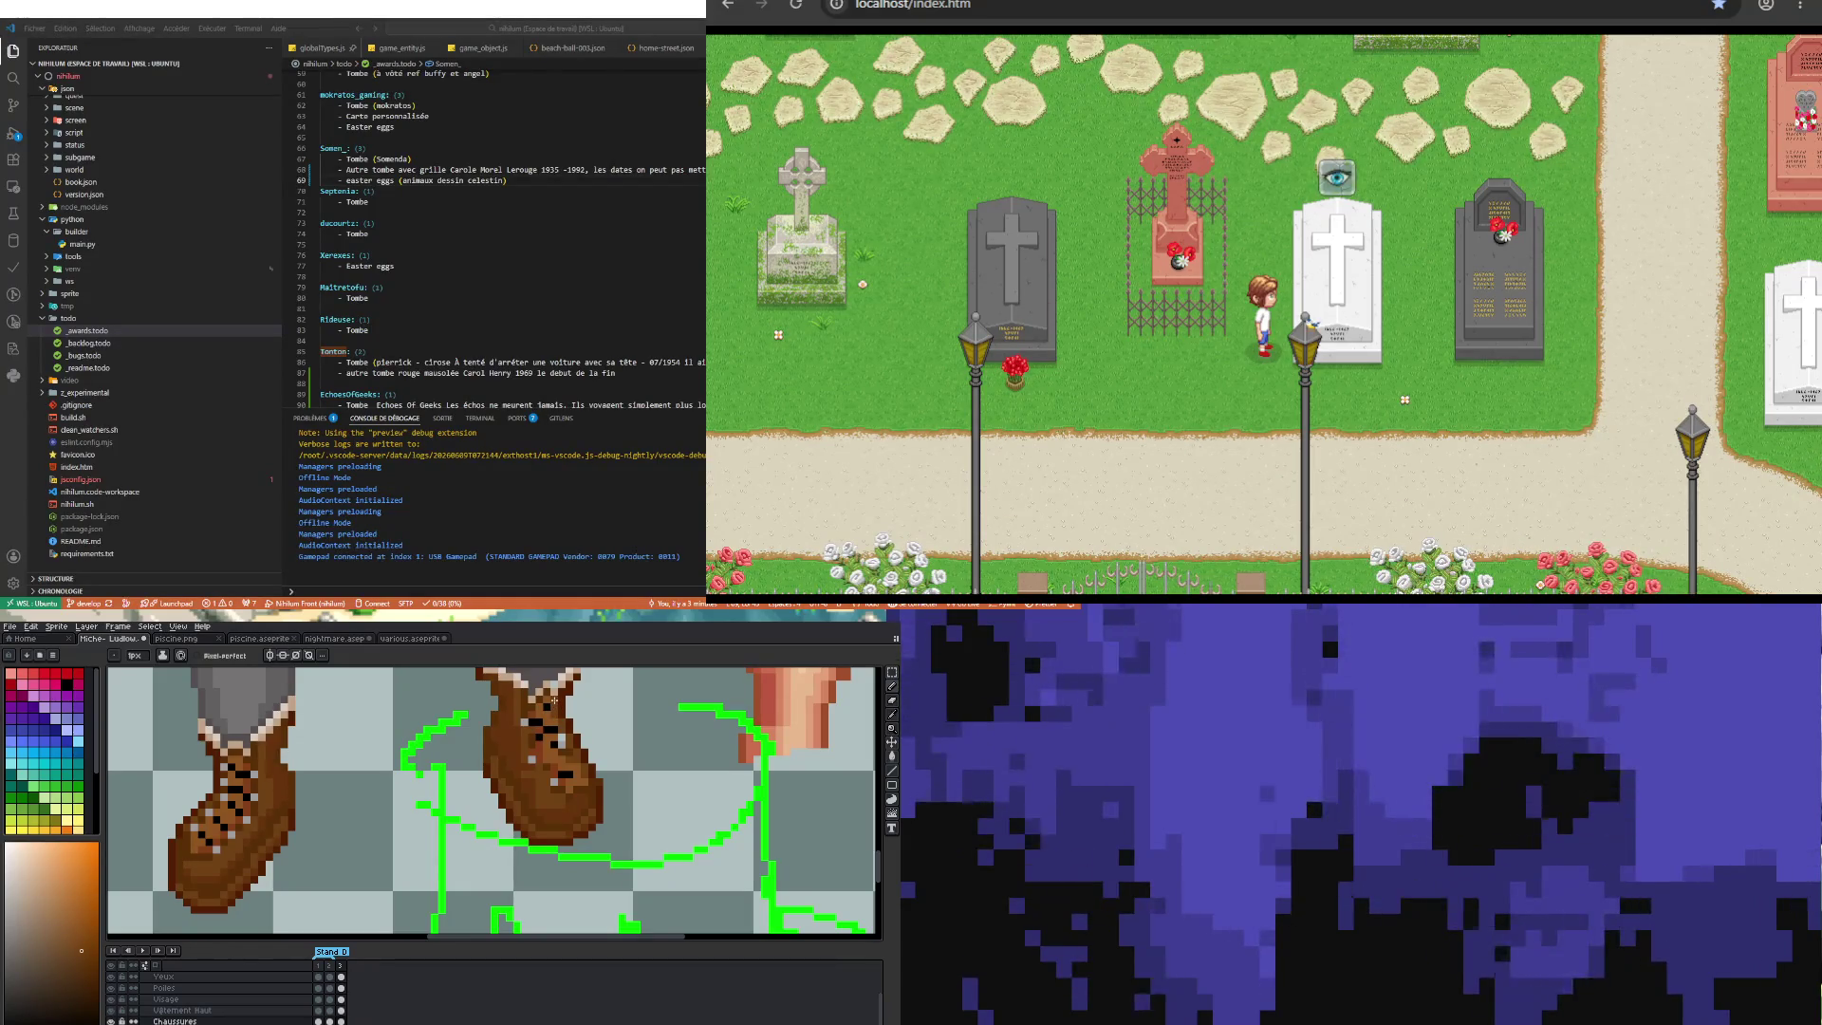
{"action": "scroll", "coordinate": [554, 700], "scroll_direction": "down", "scroll_amount": 2}
{"action": "scroll", "coordinate": [545, 740], "scroll_direction": "up", "scroll_amount": 1}
{"action": "scroll", "coordinate": [542, 764], "scroll_direction": "up", "scroll_amount": 1}
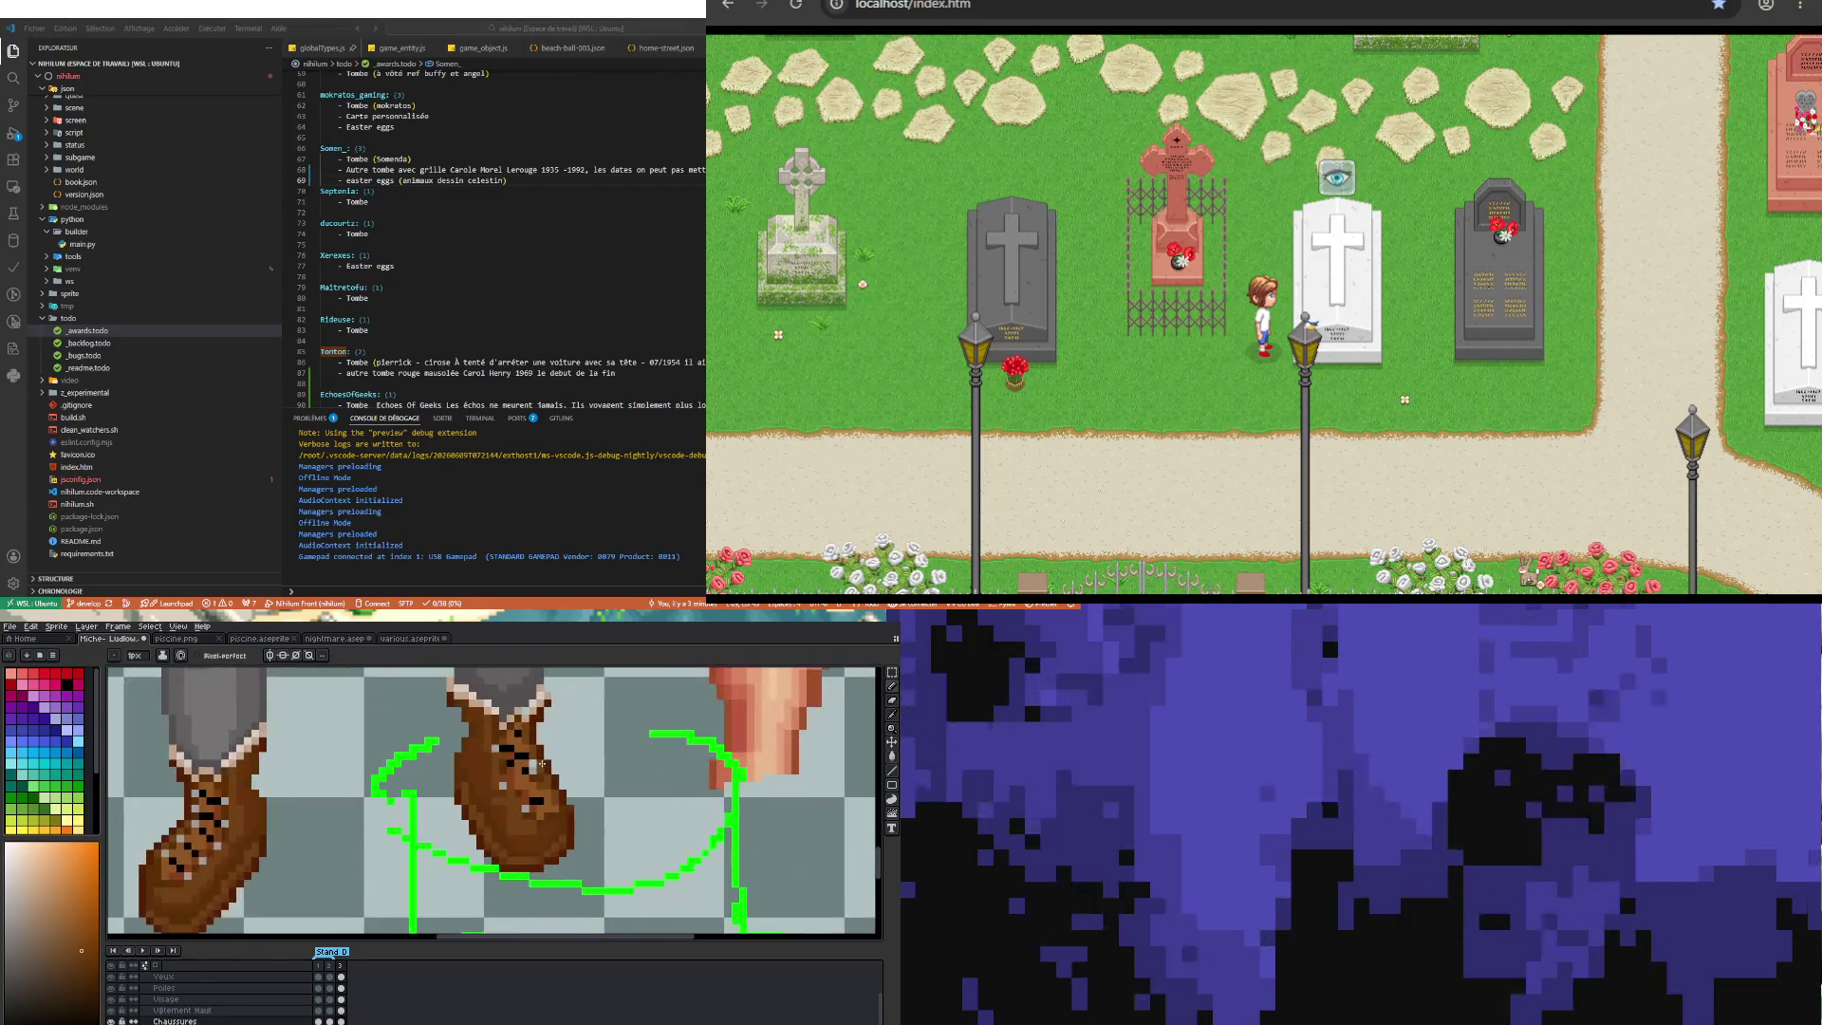
{"action": "scroll", "coordinate": [542, 763], "scroll_direction": "down", "scroll_amount": 1}
{"action": "scroll", "coordinate": [531, 787], "scroll_direction": "down", "scroll_amount": 1}
{"action": "scroll", "coordinate": [512, 806], "scroll_direction": "down", "scroll_amount": 1}
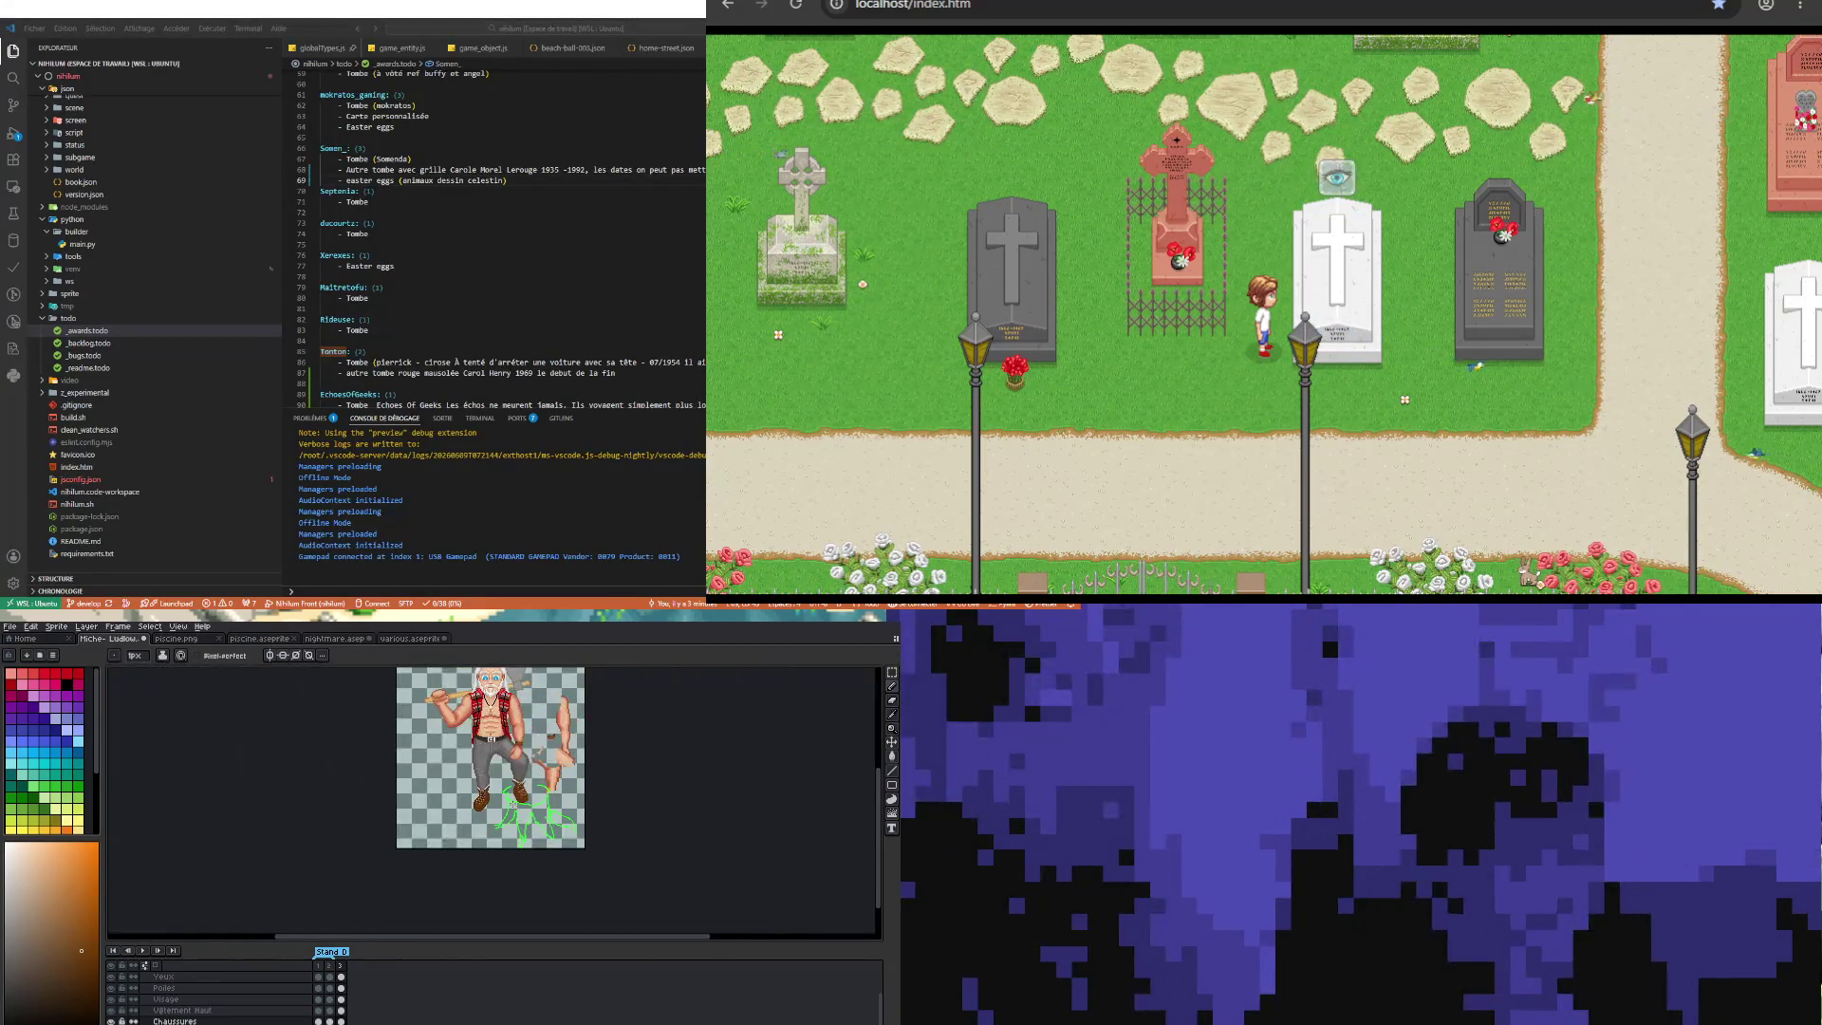
{"action": "scroll", "coordinate": [512, 800], "scroll_direction": "up", "scroll_amount": 2}
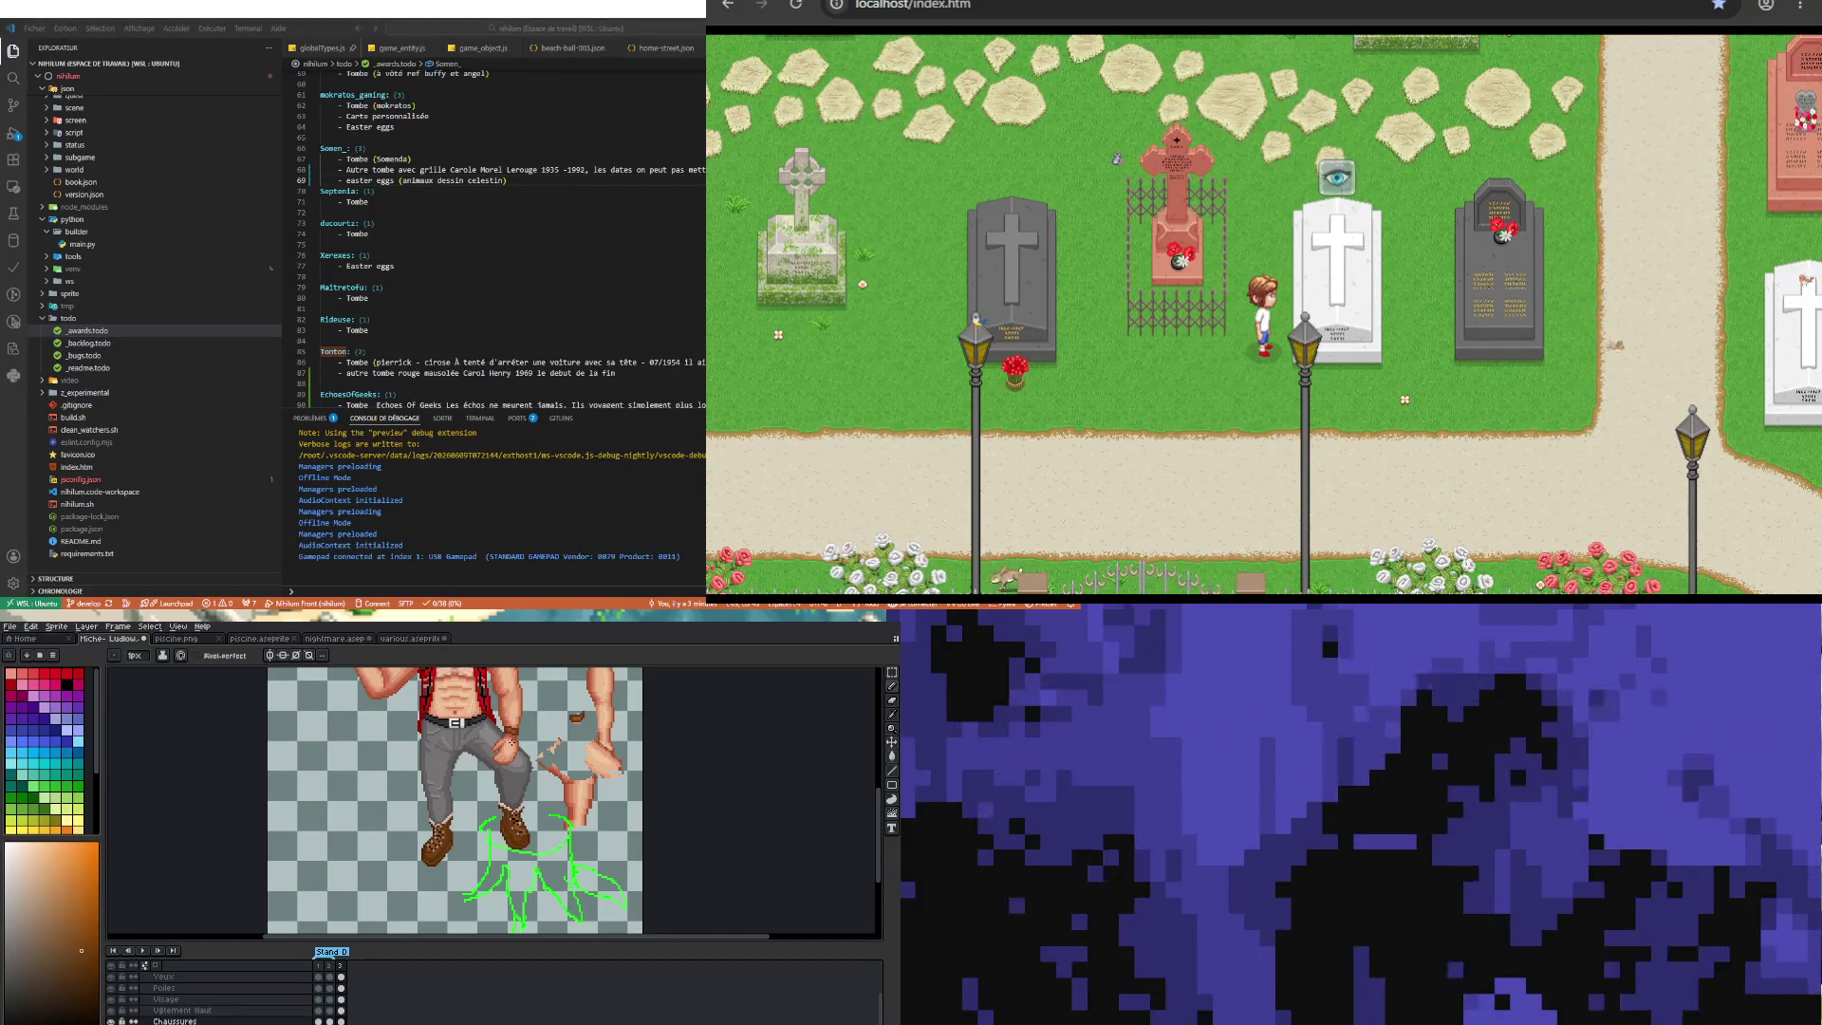
{"action": "scroll", "coordinate": [458, 789], "scroll_direction": "up", "scroll_amount": 2}
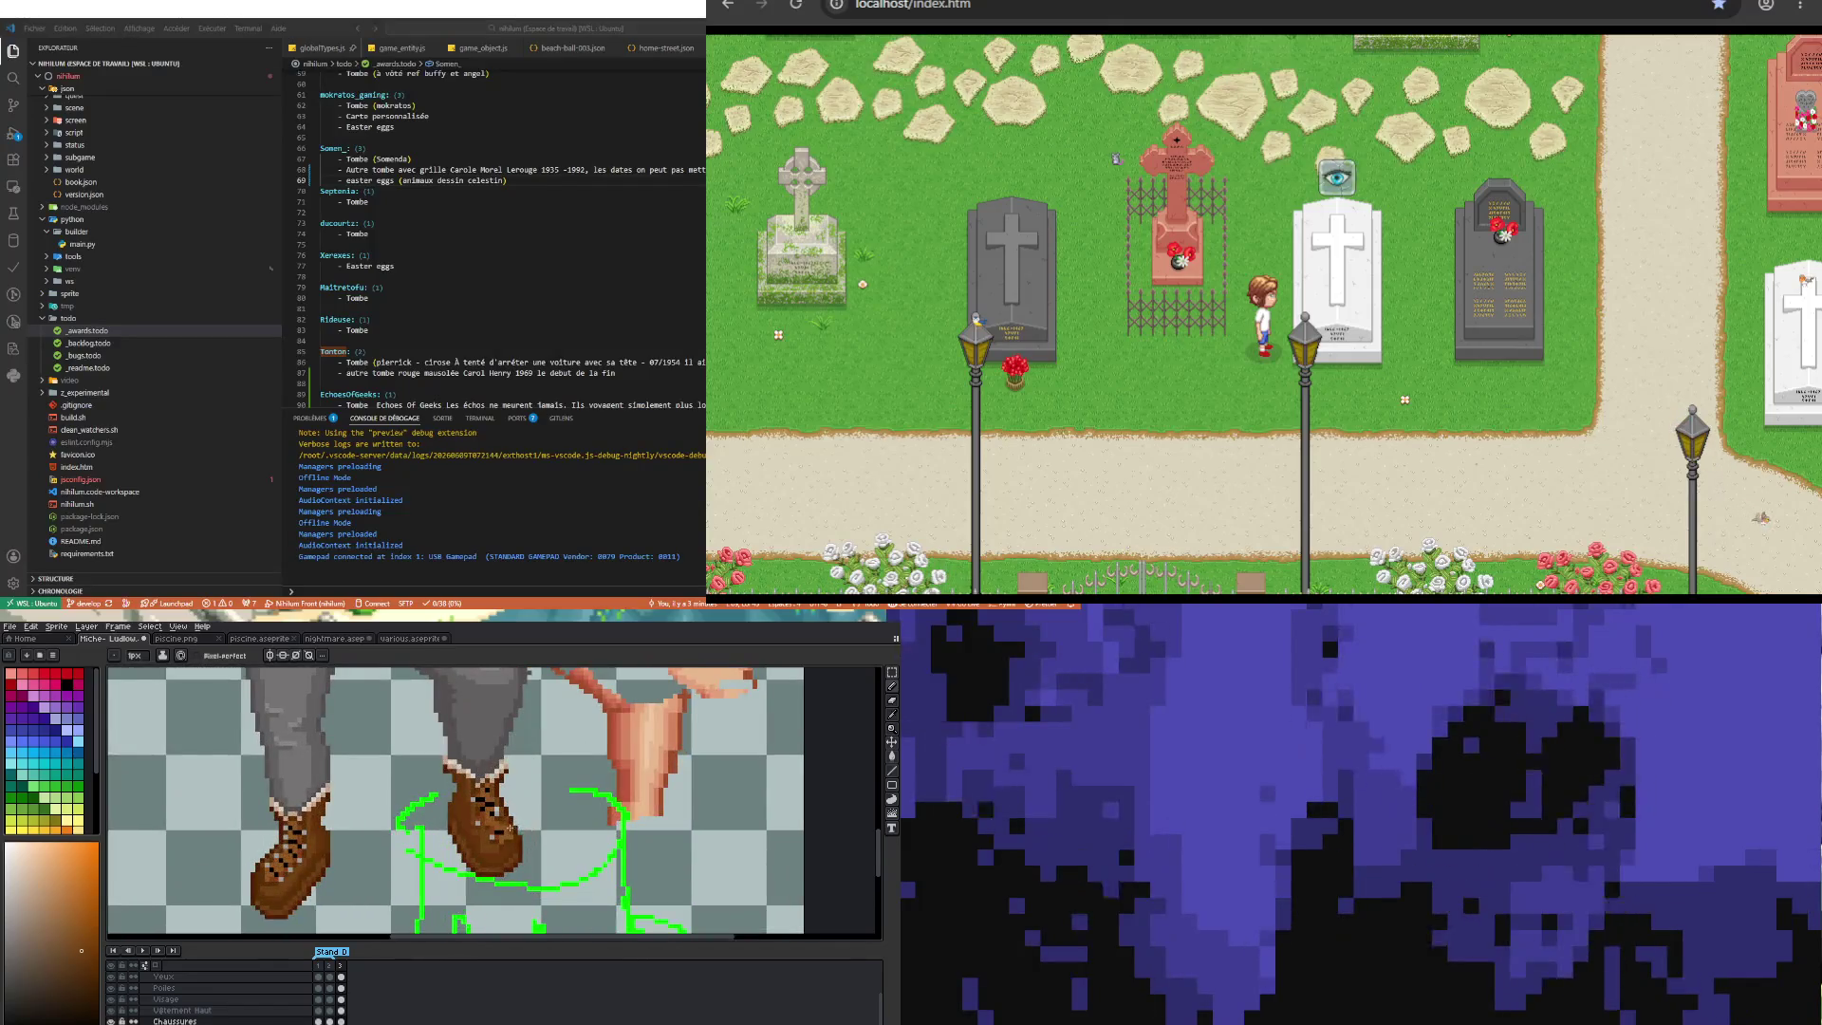
{"action": "scroll", "coordinate": [458, 789], "scroll_direction": "up", "scroll_amount": 2}
Step: Sample a mid brown, a darker brown and a light tone from the boot for shading
{"action": "key", "text": "i"}
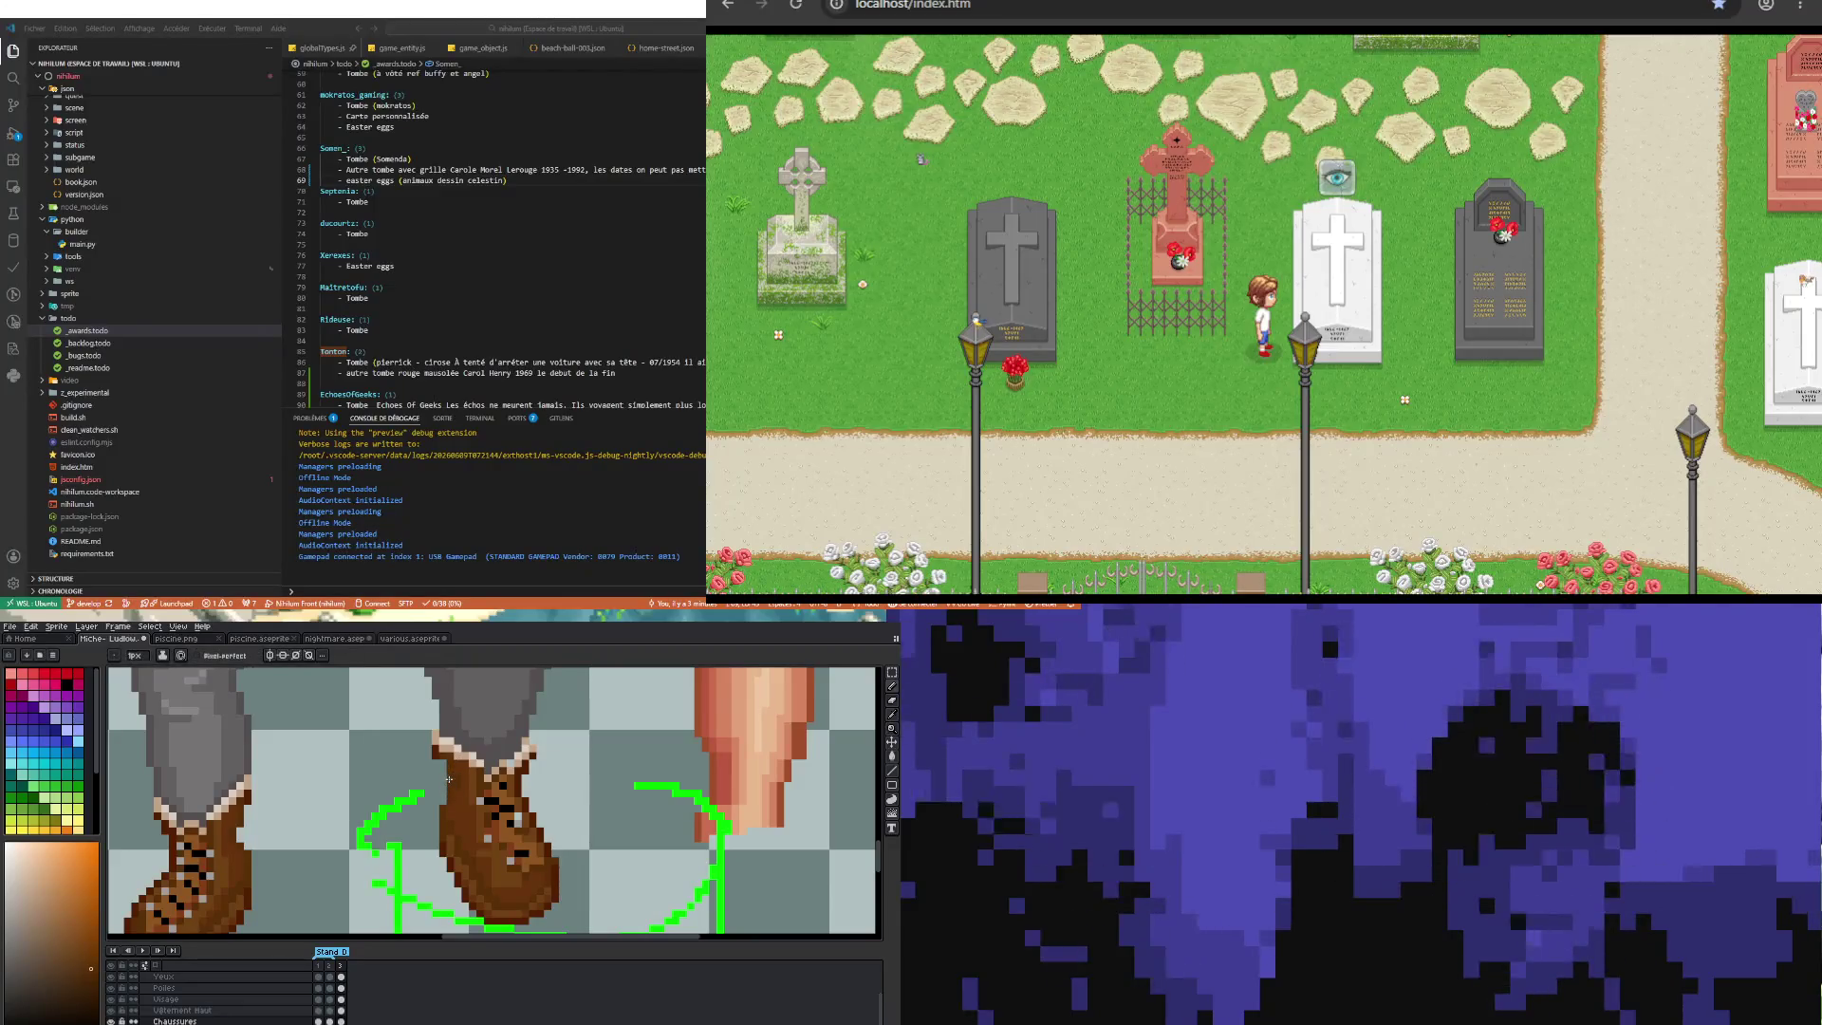
{"action": "left_click", "coordinate": [456, 780], "text": "alt"}
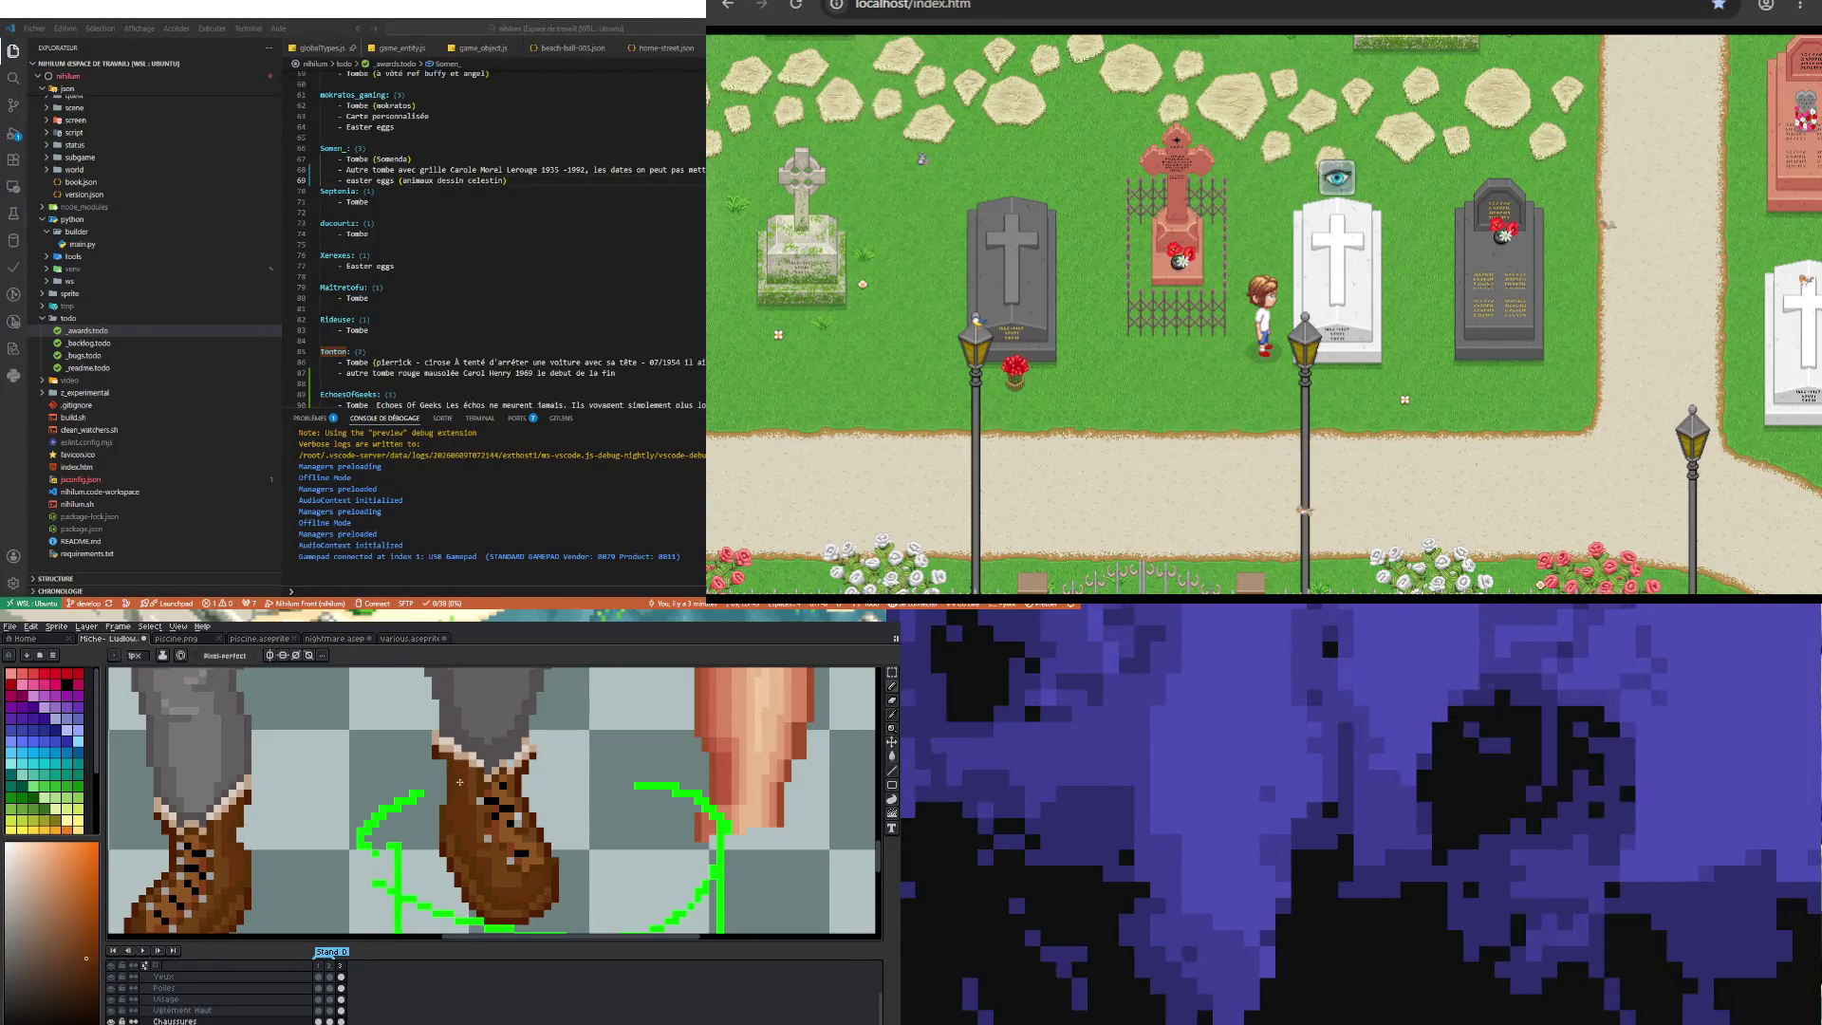
{"action": "key", "text": "i"}
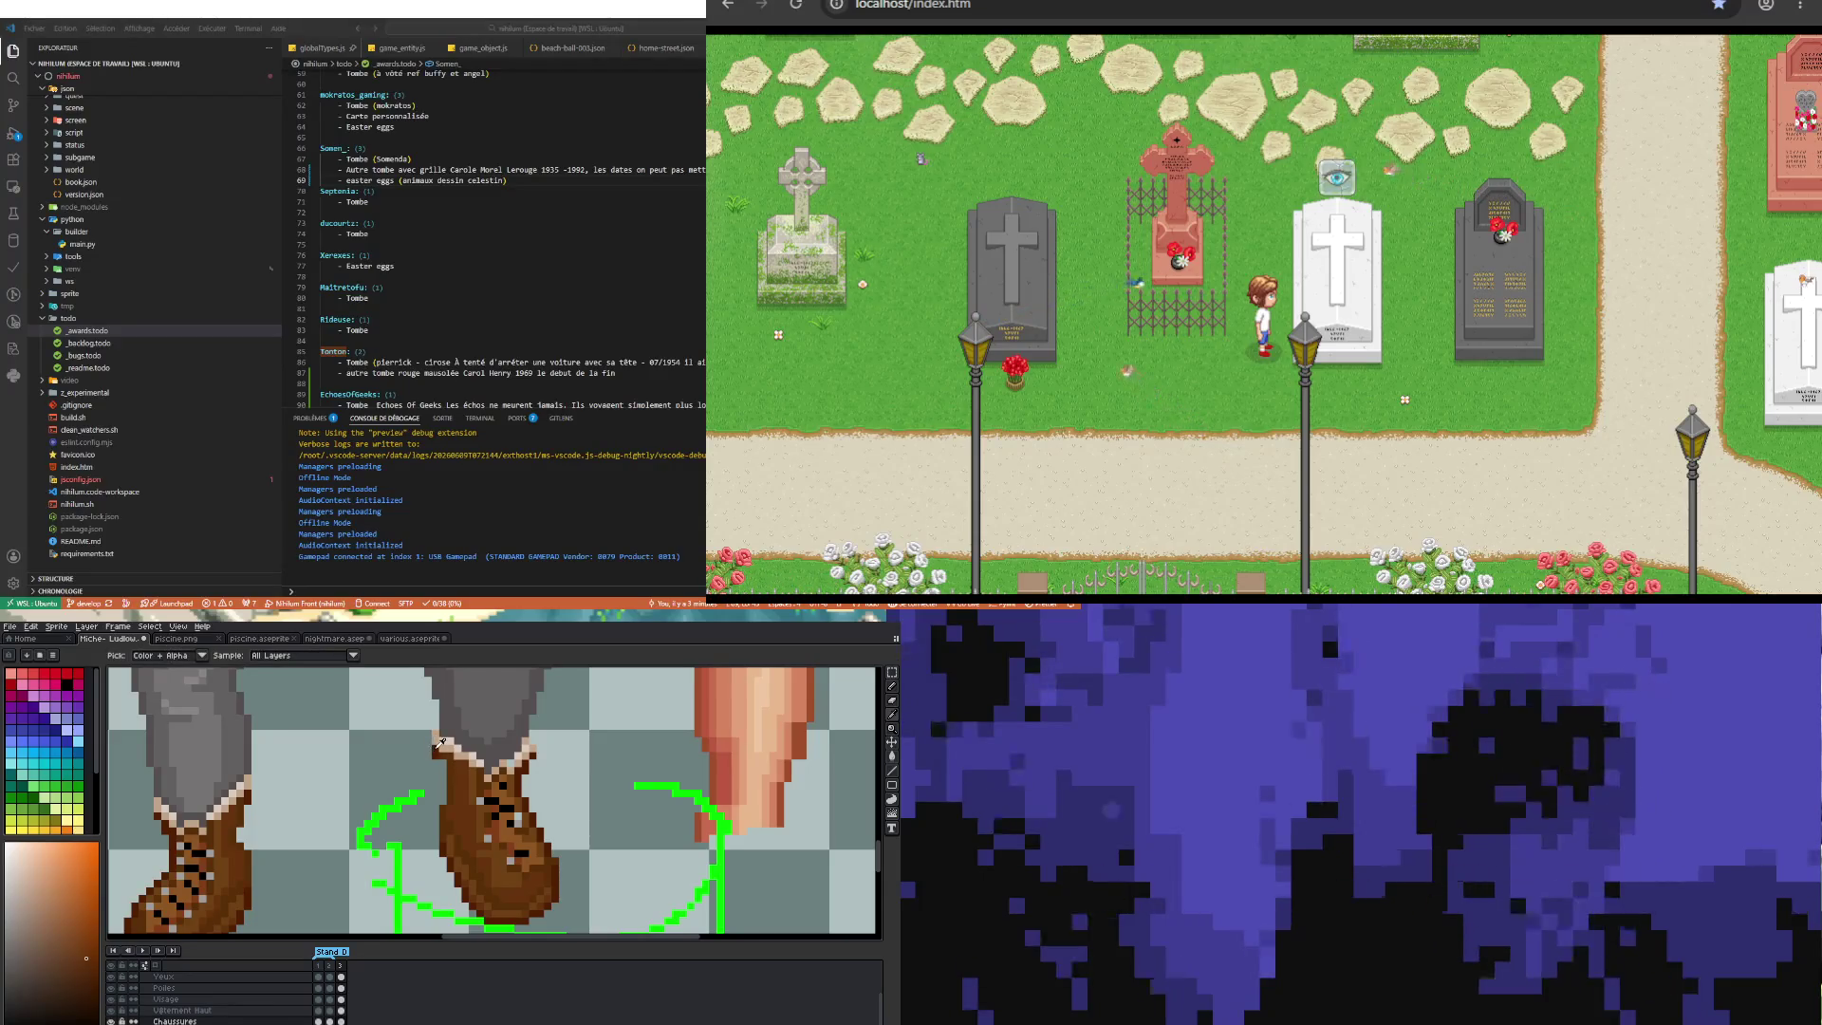
{"action": "left_click", "coordinate": [436, 751], "text": "alt"}
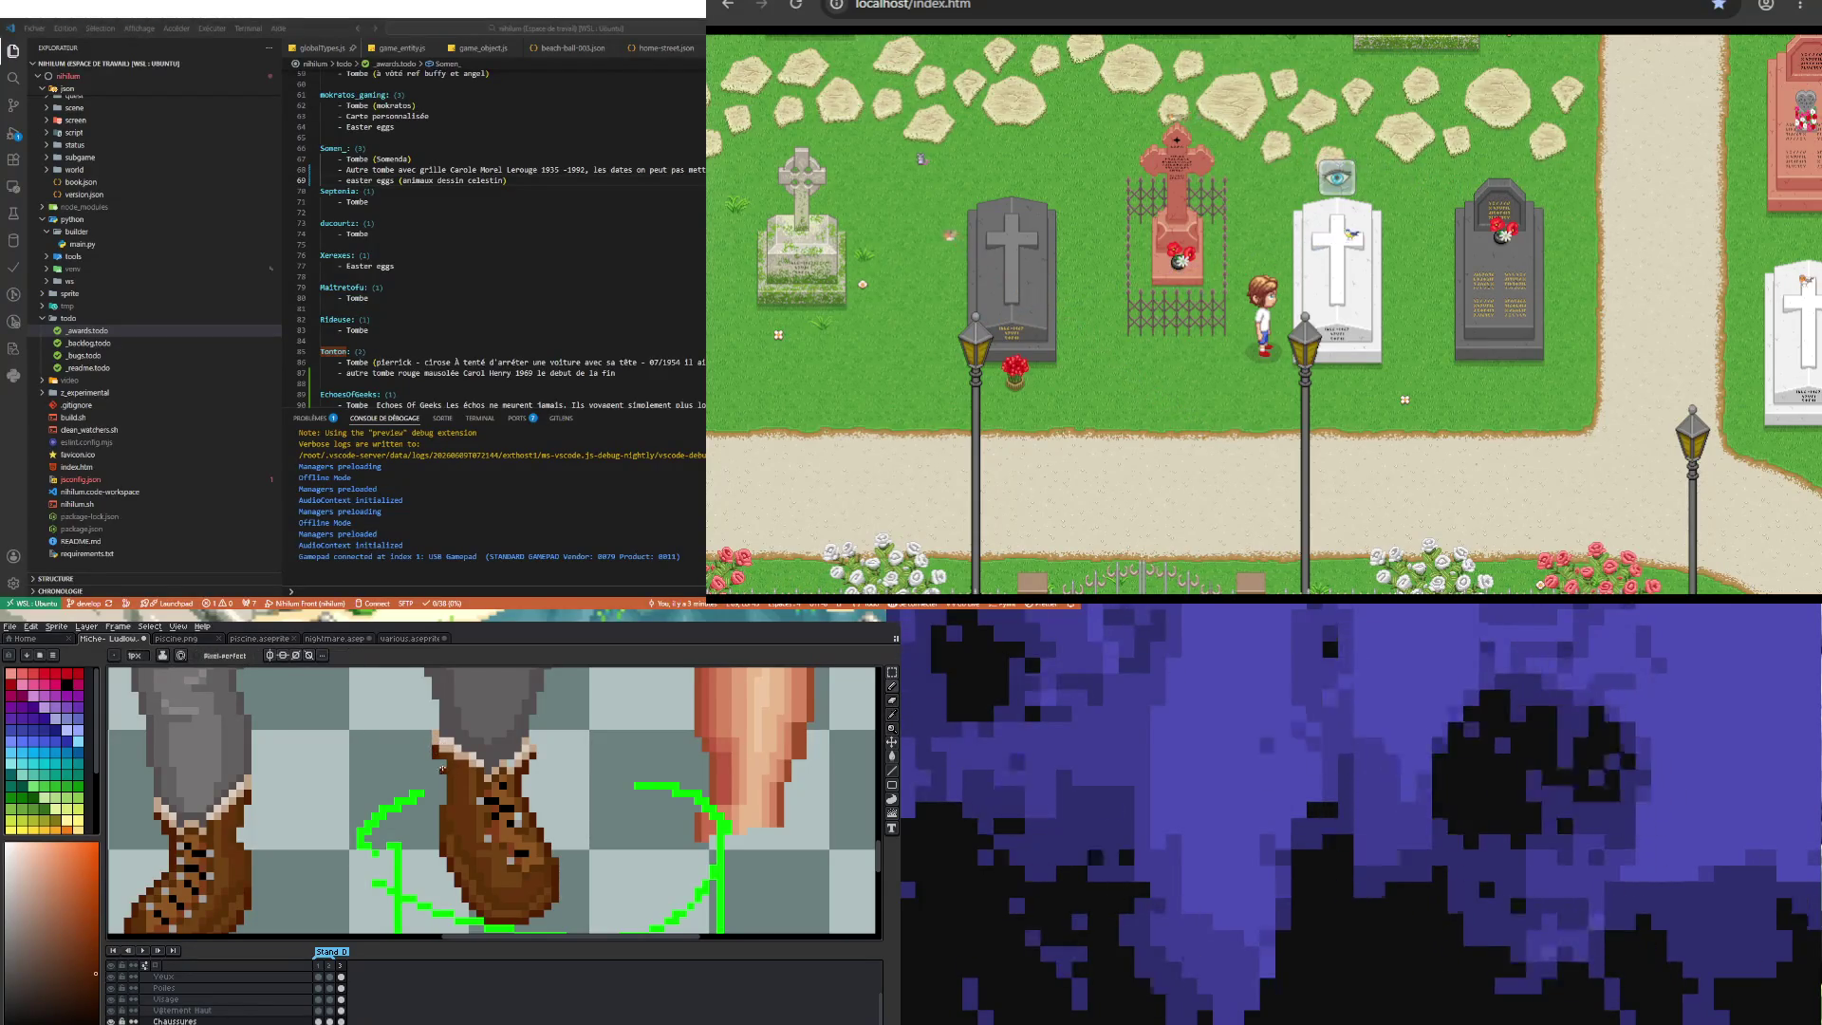
{"action": "scroll", "coordinate": [462, 817], "scroll_direction": "down", "scroll_amount": 2}
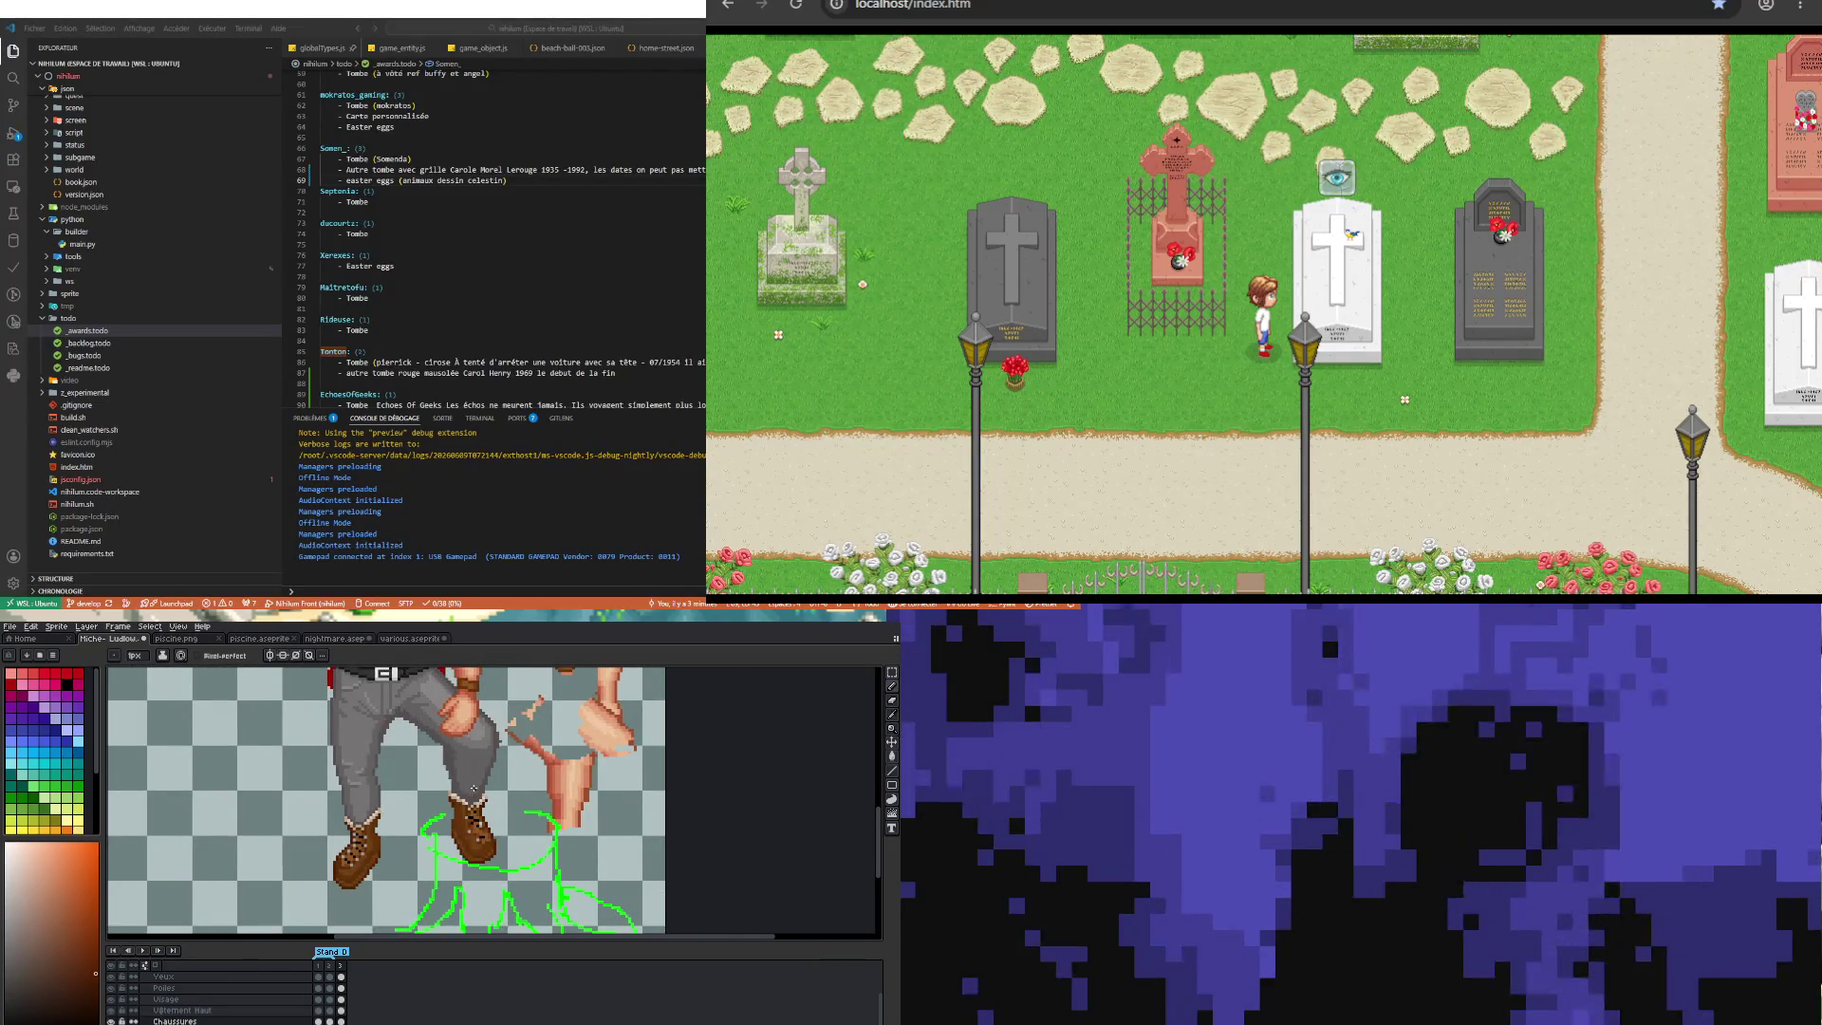
{"action": "scroll", "coordinate": [459, 835], "scroll_direction": "up", "scroll_amount": 1}
{"action": "scroll", "coordinate": [476, 818], "scroll_direction": "up", "scroll_amount": 1}
{"action": "scroll", "coordinate": [475, 818], "scroll_direction": "up", "scroll_amount": 1}
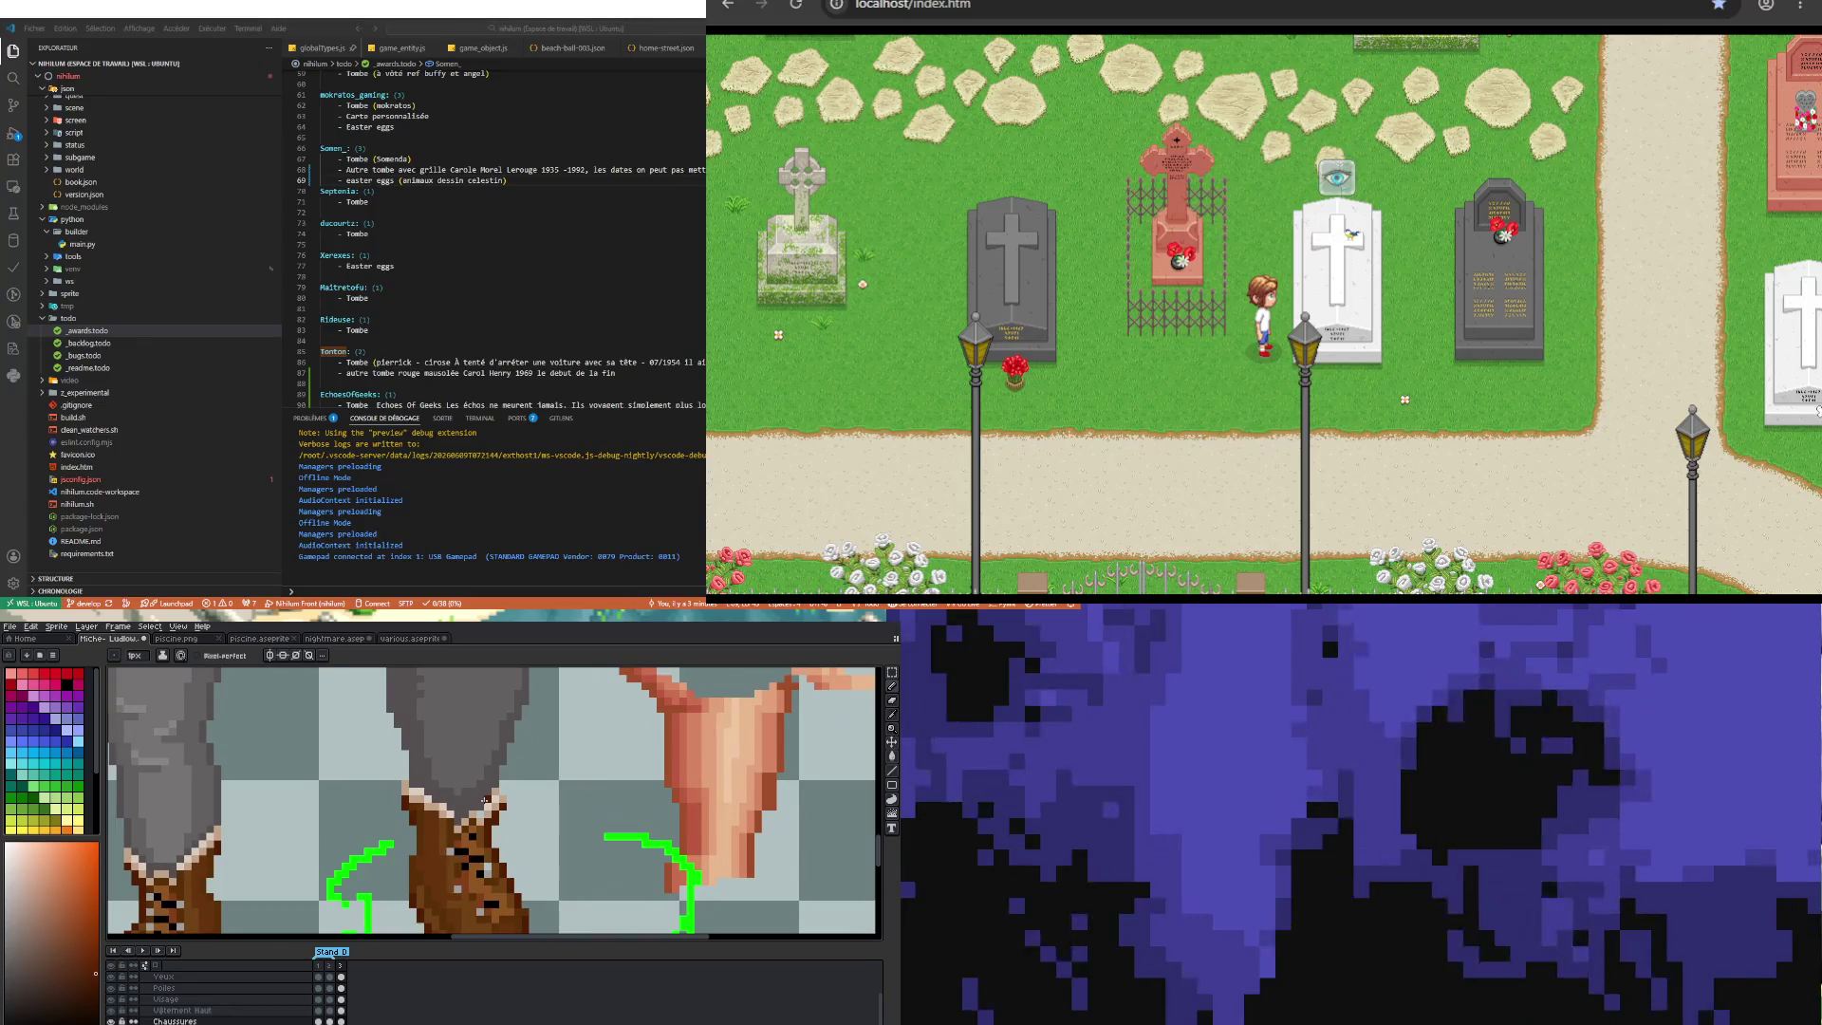
{"action": "scroll", "coordinate": [483, 799], "scroll_direction": "down", "scroll_amount": 1}
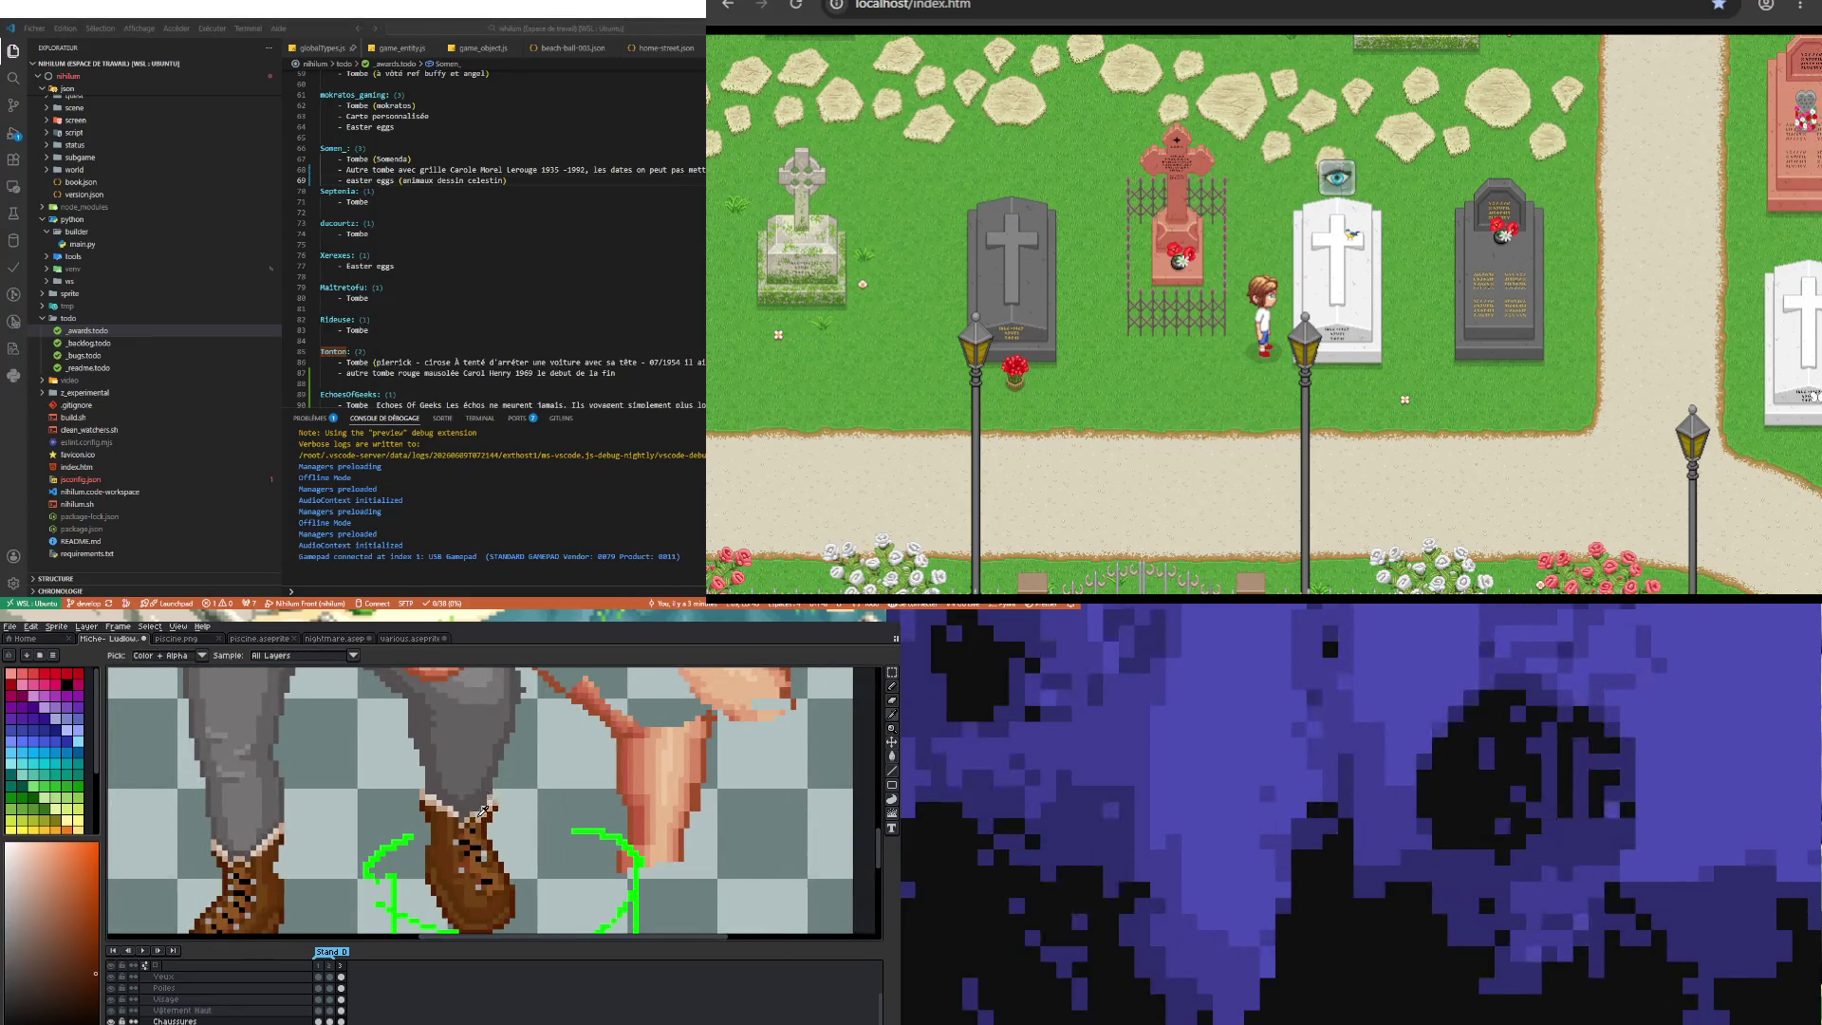
{"action": "left_click", "coordinate": [484, 811], "text": "alt"}
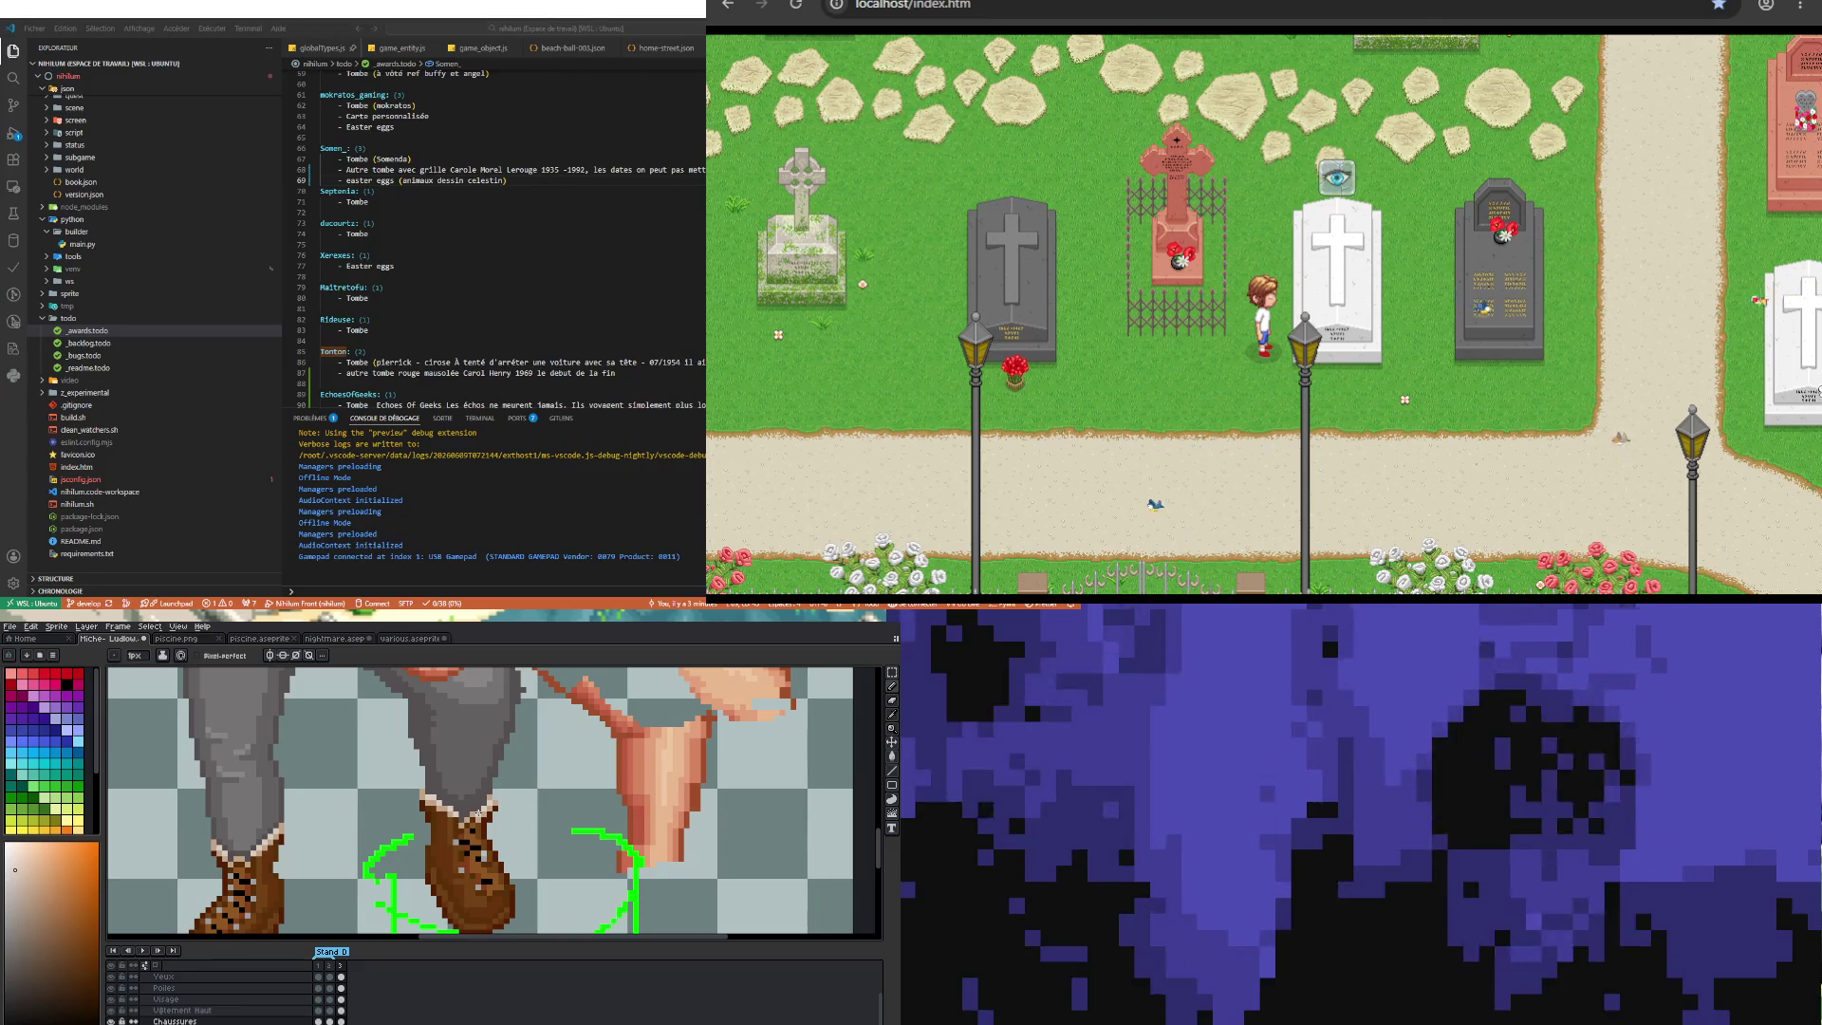
{"action": "scroll", "coordinate": [442, 808], "scroll_direction": "up", "scroll_amount": 2}
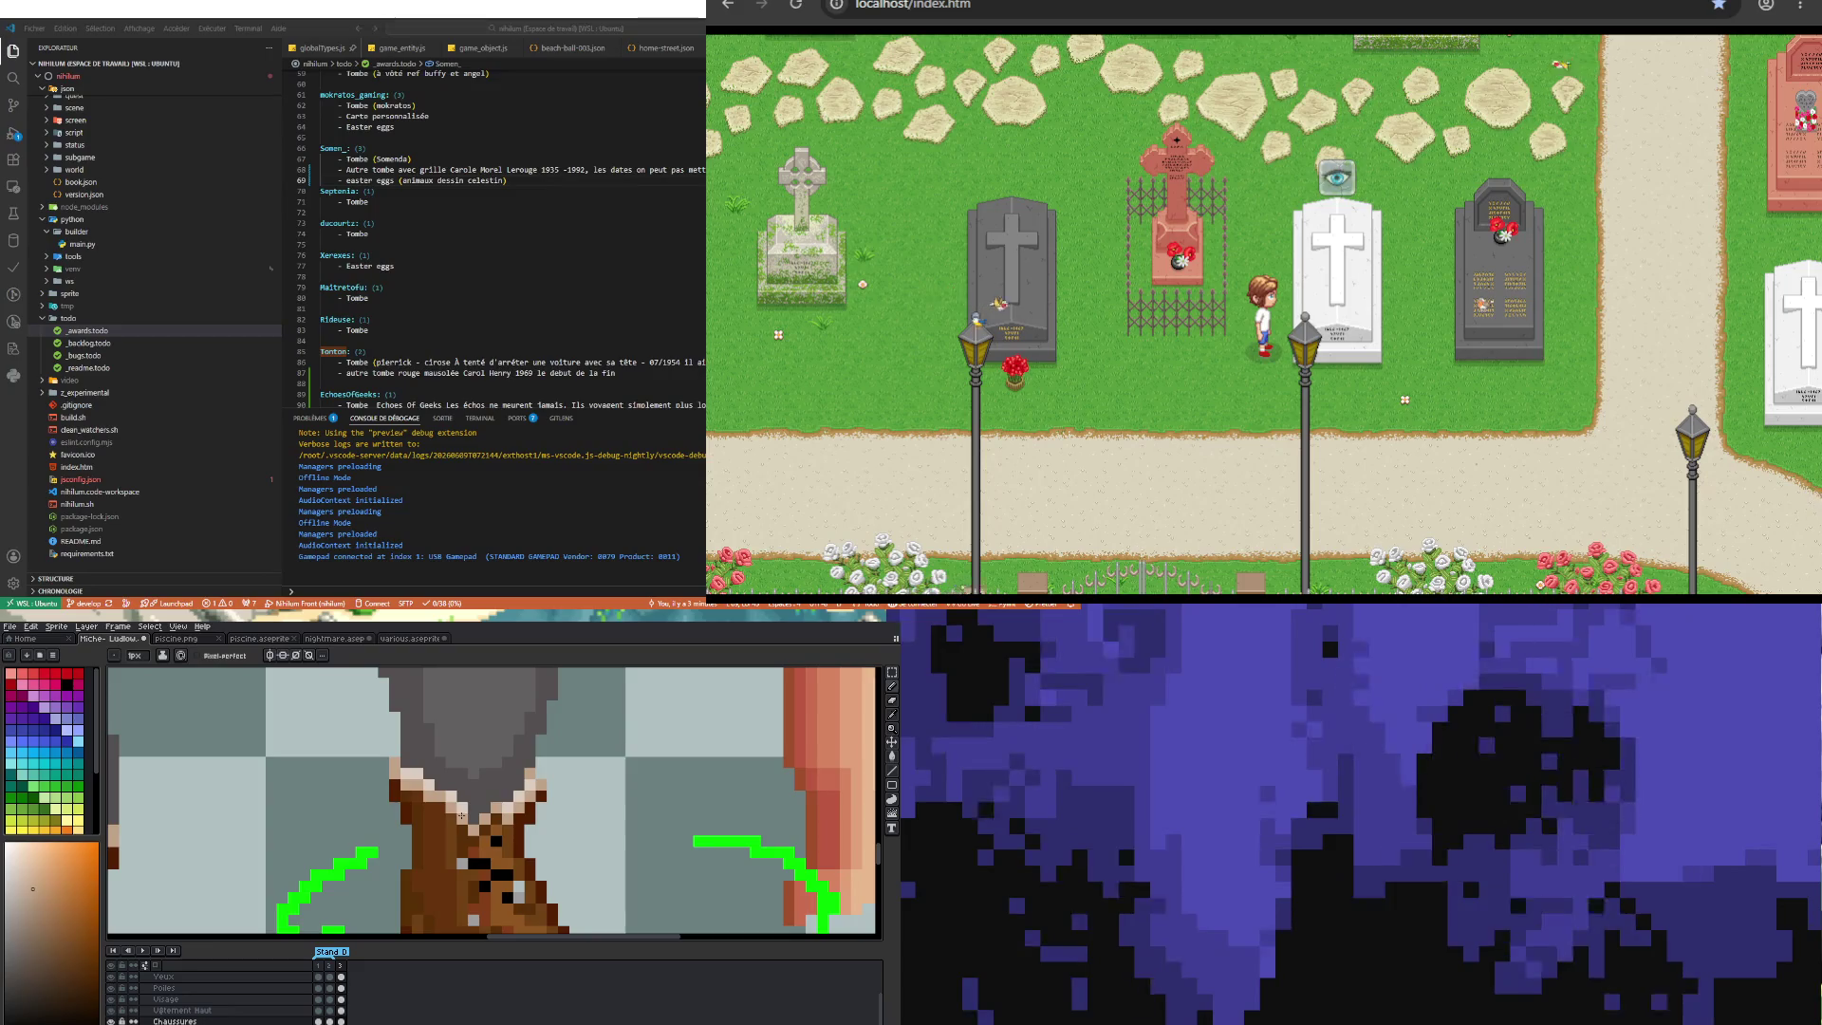
{"action": "scroll", "coordinate": [459, 813], "scroll_direction": "down", "scroll_amount": 2}
{"action": "scroll", "coordinate": [431, 771], "scroll_direction": "up", "scroll_amount": 1}
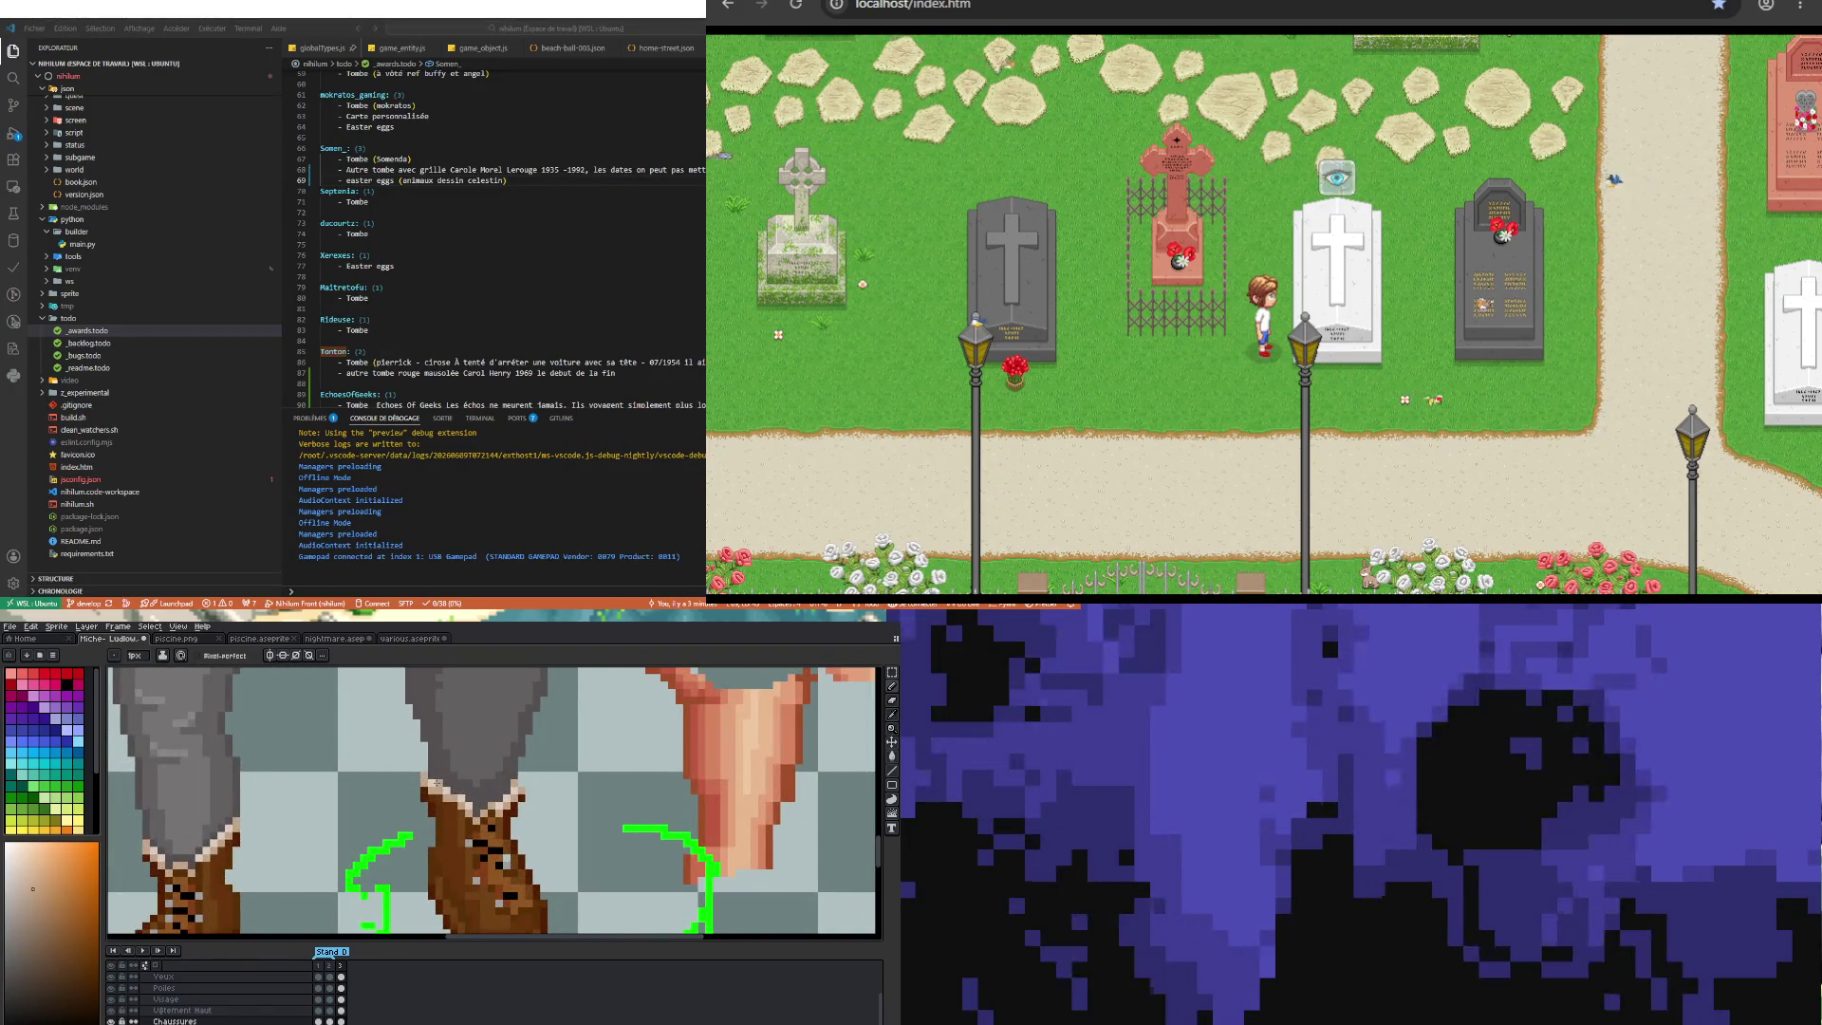
Step: Sample the trouser-leg colour to paint with, then pick the Eraser
{"action": "key", "text": "i"}
{"action": "scroll", "coordinate": [440, 774], "scroll_direction": "down", "scroll_amount": 1}
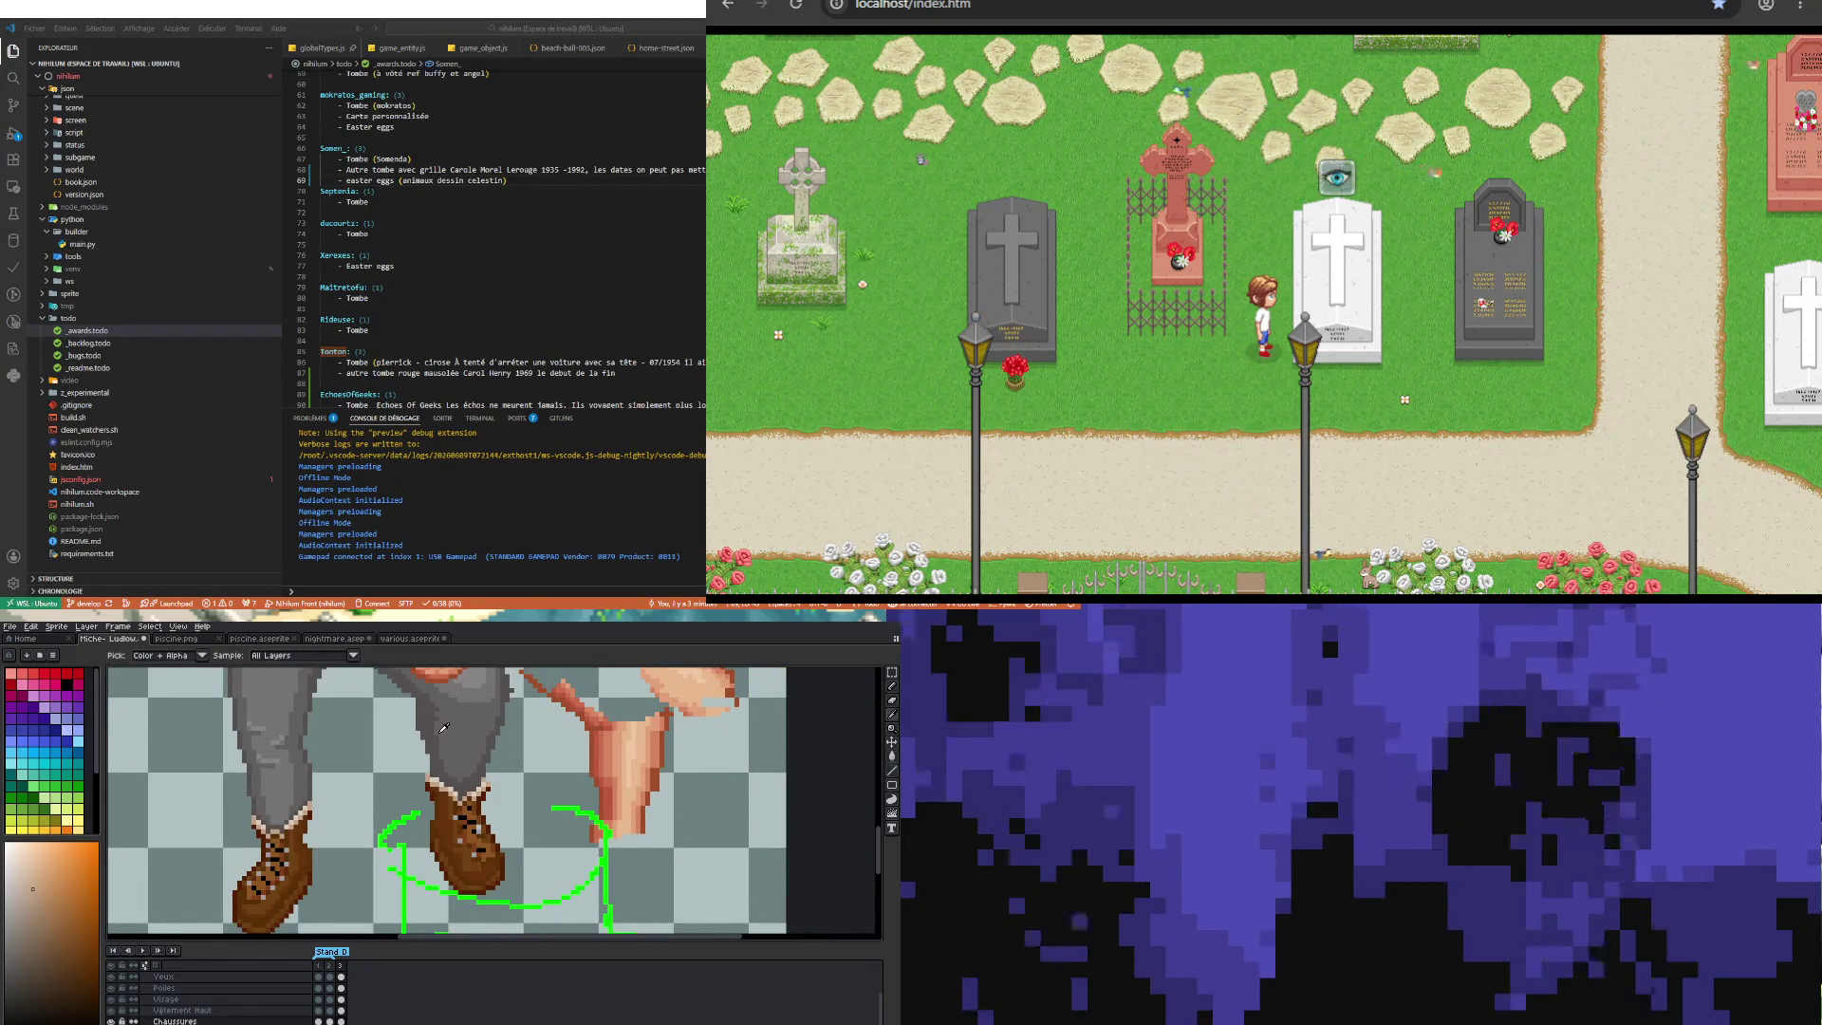
{"action": "left_click", "coordinate": [432, 673]}
{"action": "key", "text": "b"}
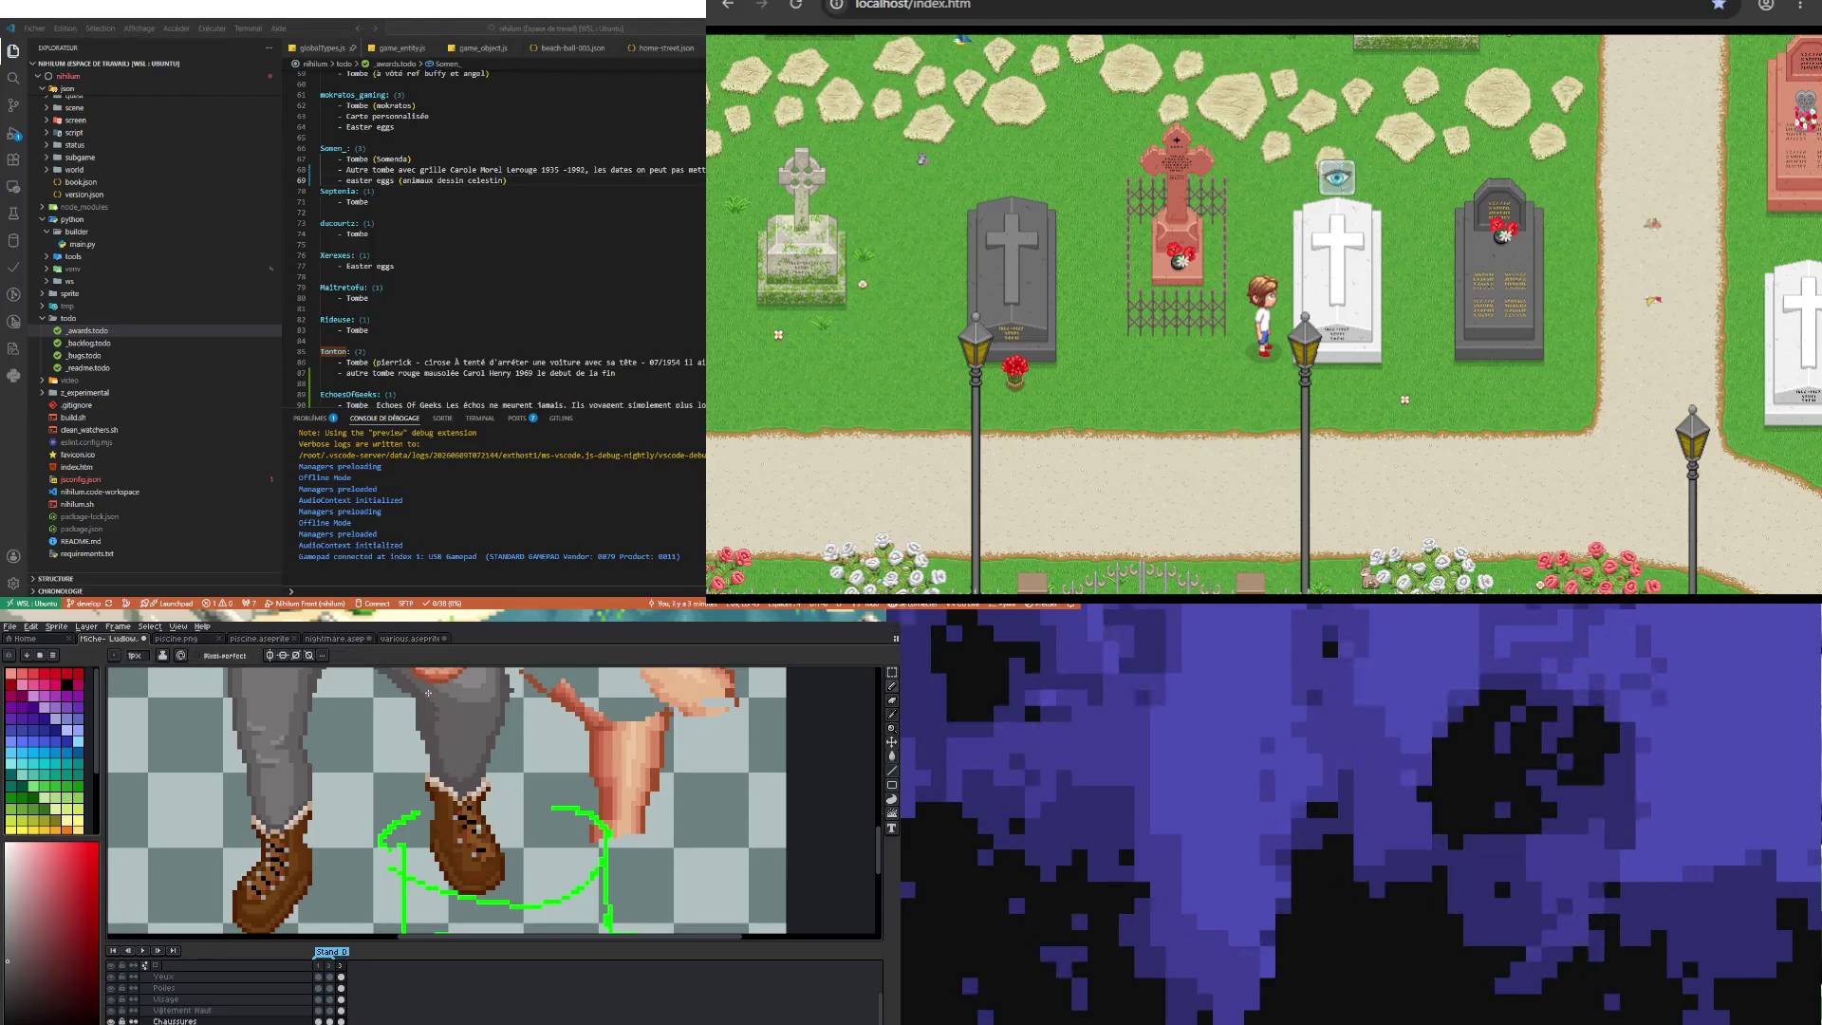
{"action": "scroll", "coordinate": [459, 744], "scroll_direction": "down", "scroll_amount": 1}
{"action": "scroll", "coordinate": [467, 755], "scroll_direction": "up", "scroll_amount": 2}
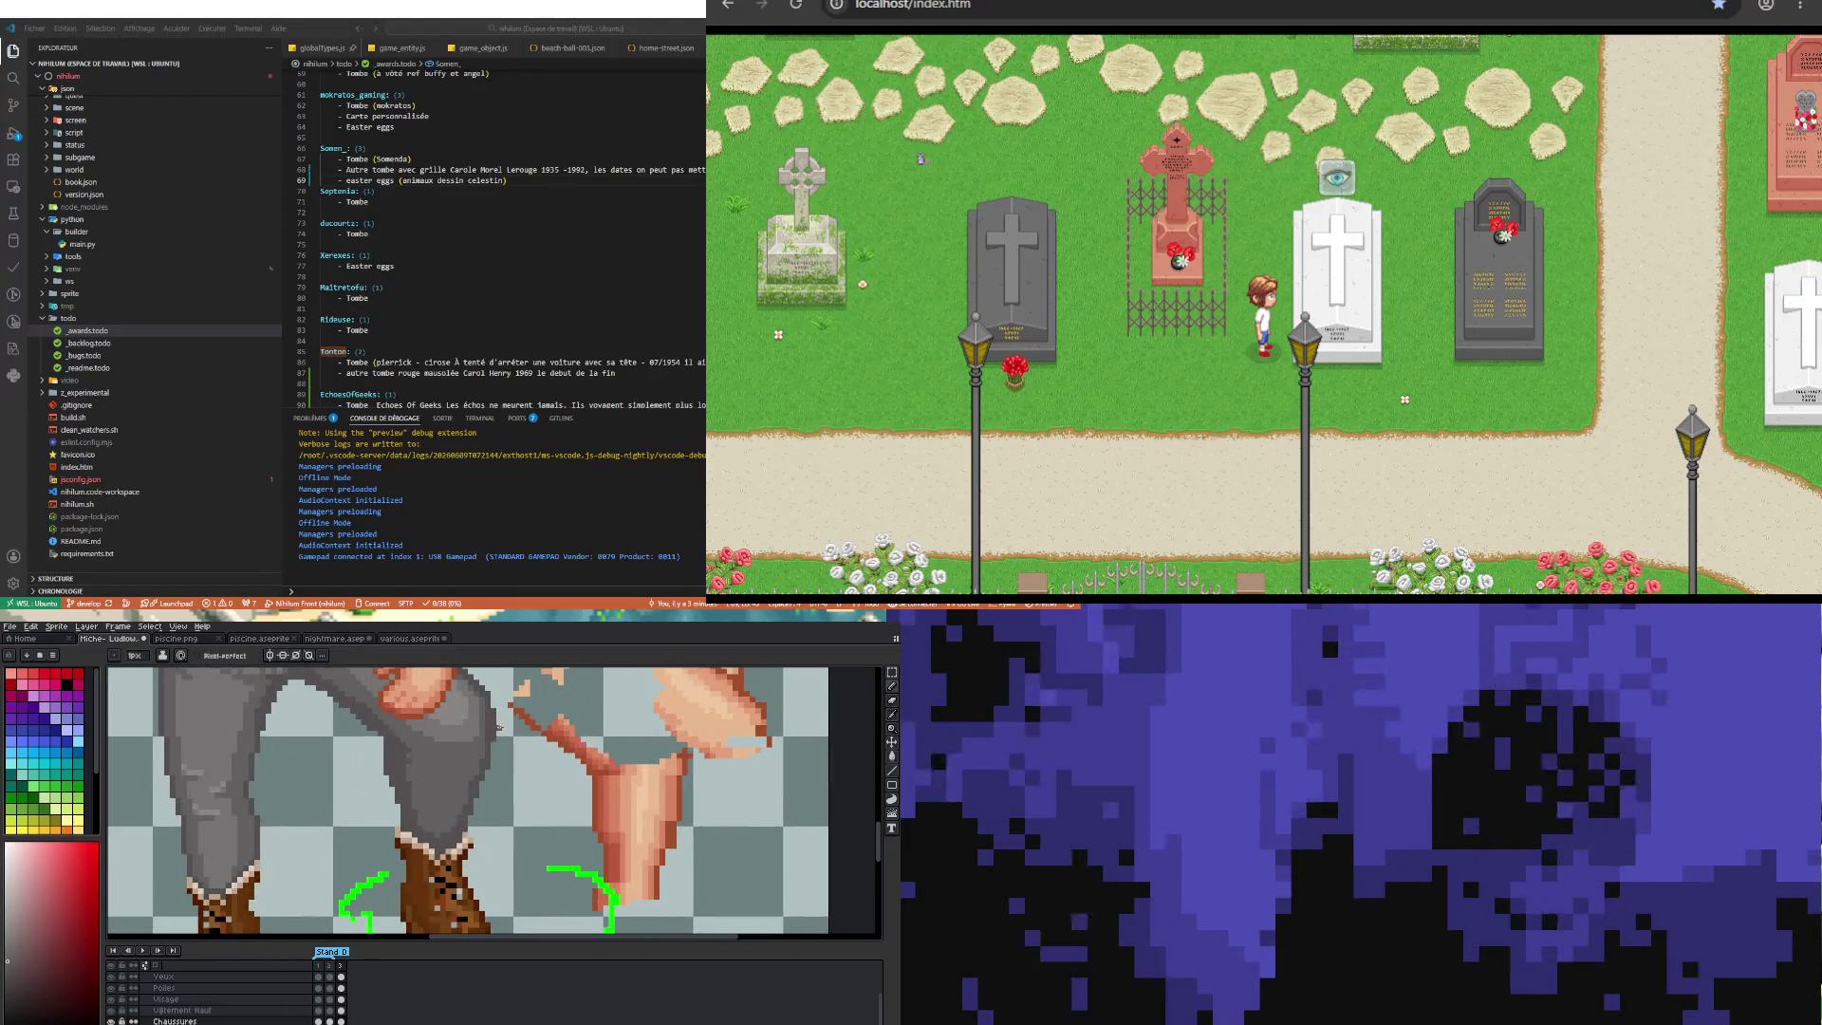
{"action": "key", "text": "e"}
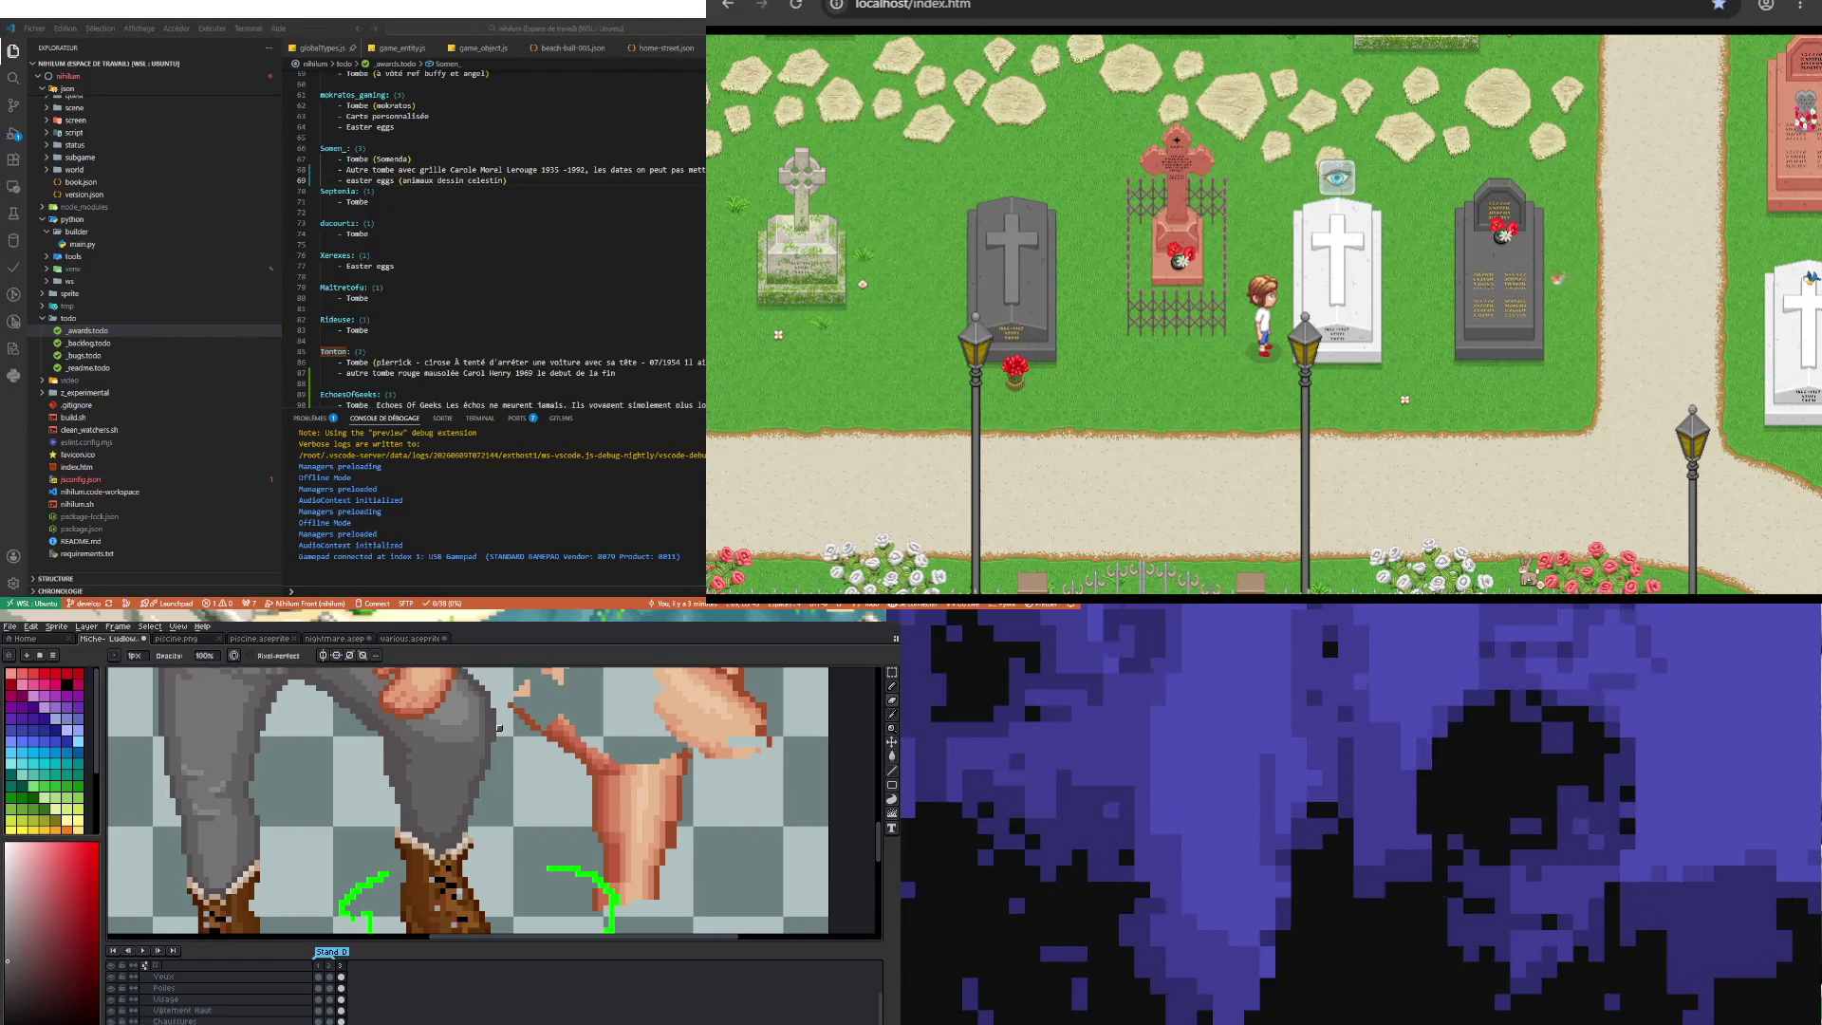
Step: Zoom in on the hand resting on the grey trousers, ready to draw with the Pencil
{"action": "scroll", "coordinate": [436, 776], "scroll_direction": "up", "scroll_amount": 1}
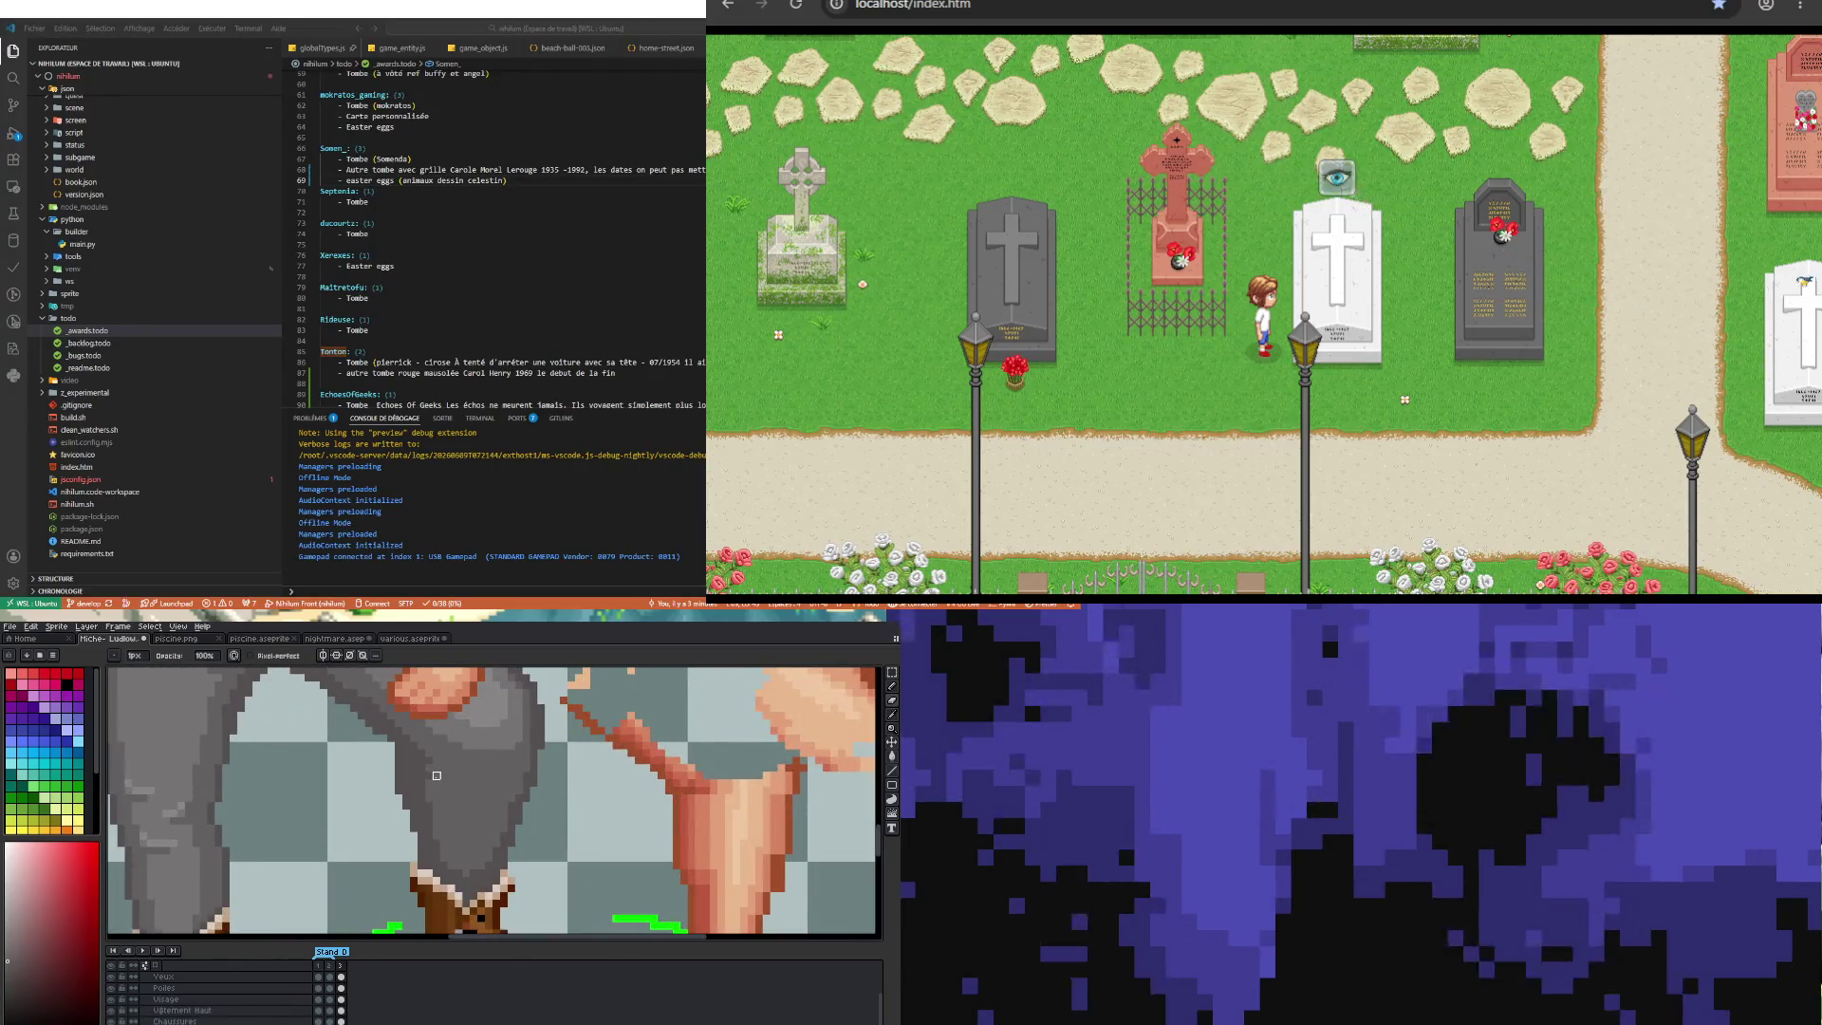
{"action": "scroll", "coordinate": [437, 775], "scroll_direction": "up", "scroll_amount": 1}
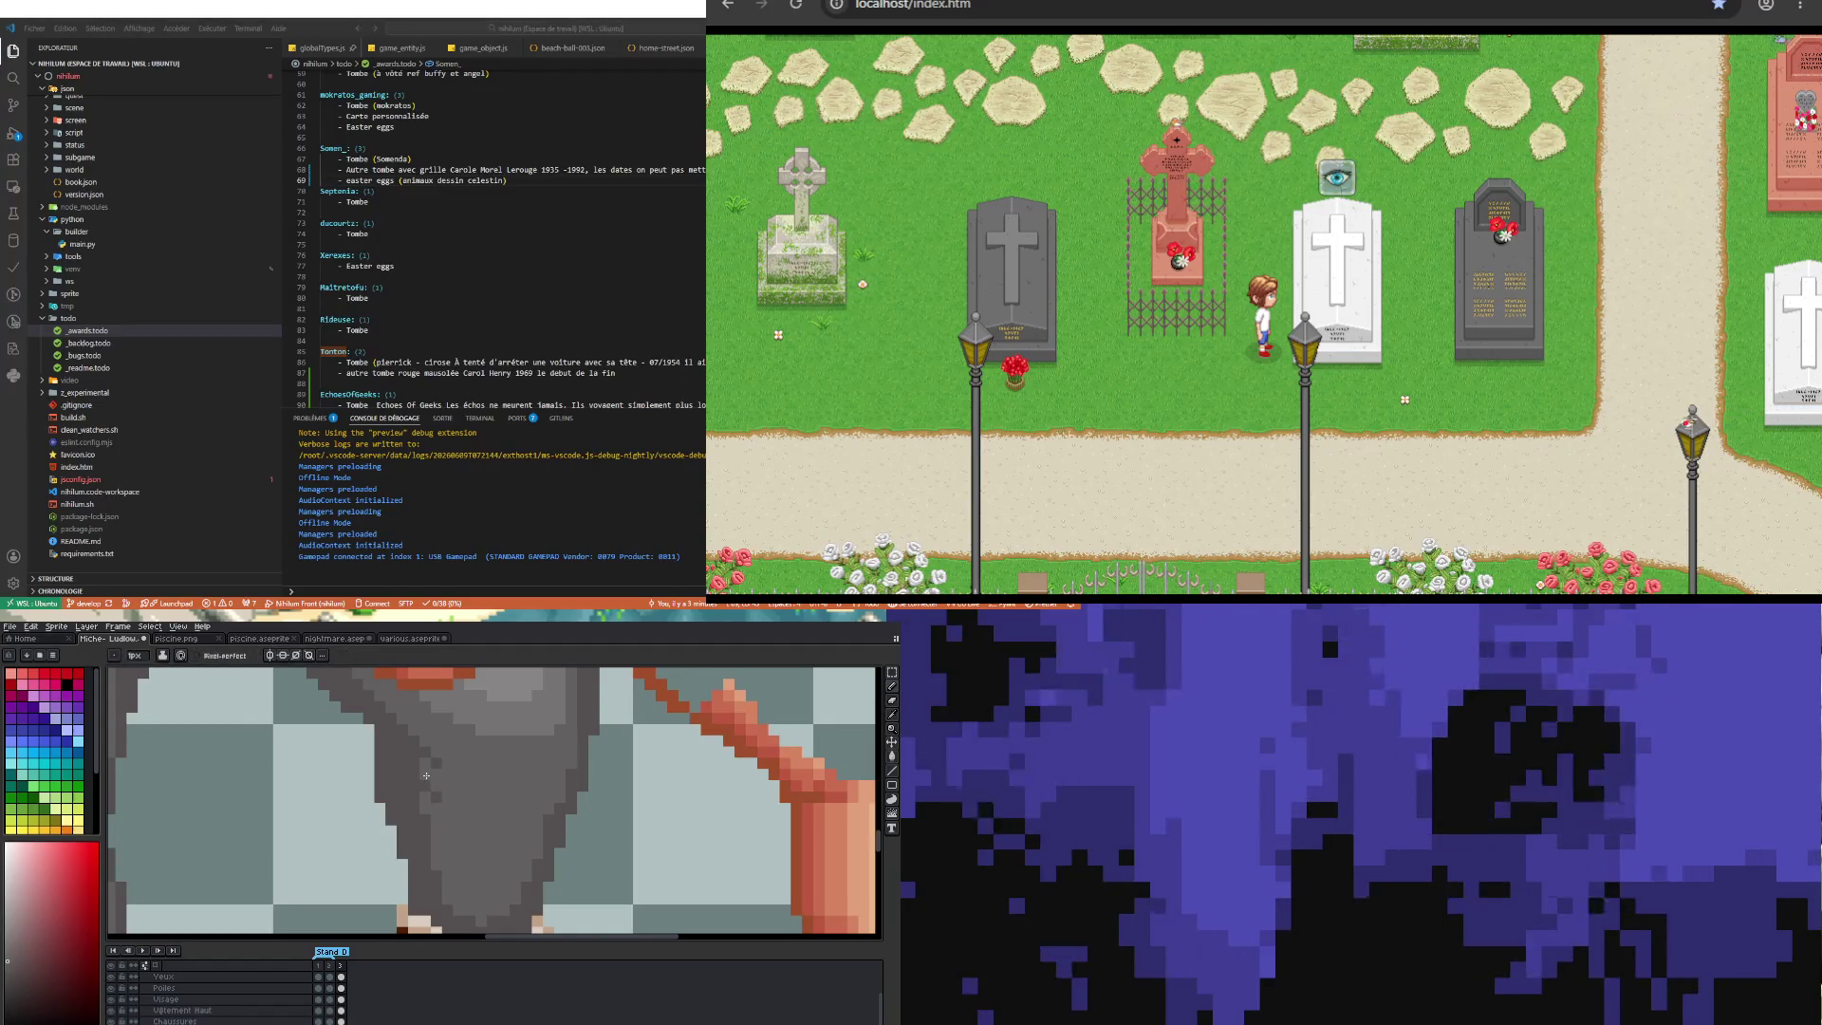
{"action": "scroll", "coordinate": [448, 821], "scroll_direction": "down", "scroll_amount": 2}
{"action": "scroll", "coordinate": [447, 836], "scroll_direction": "up", "scroll_amount": 1}
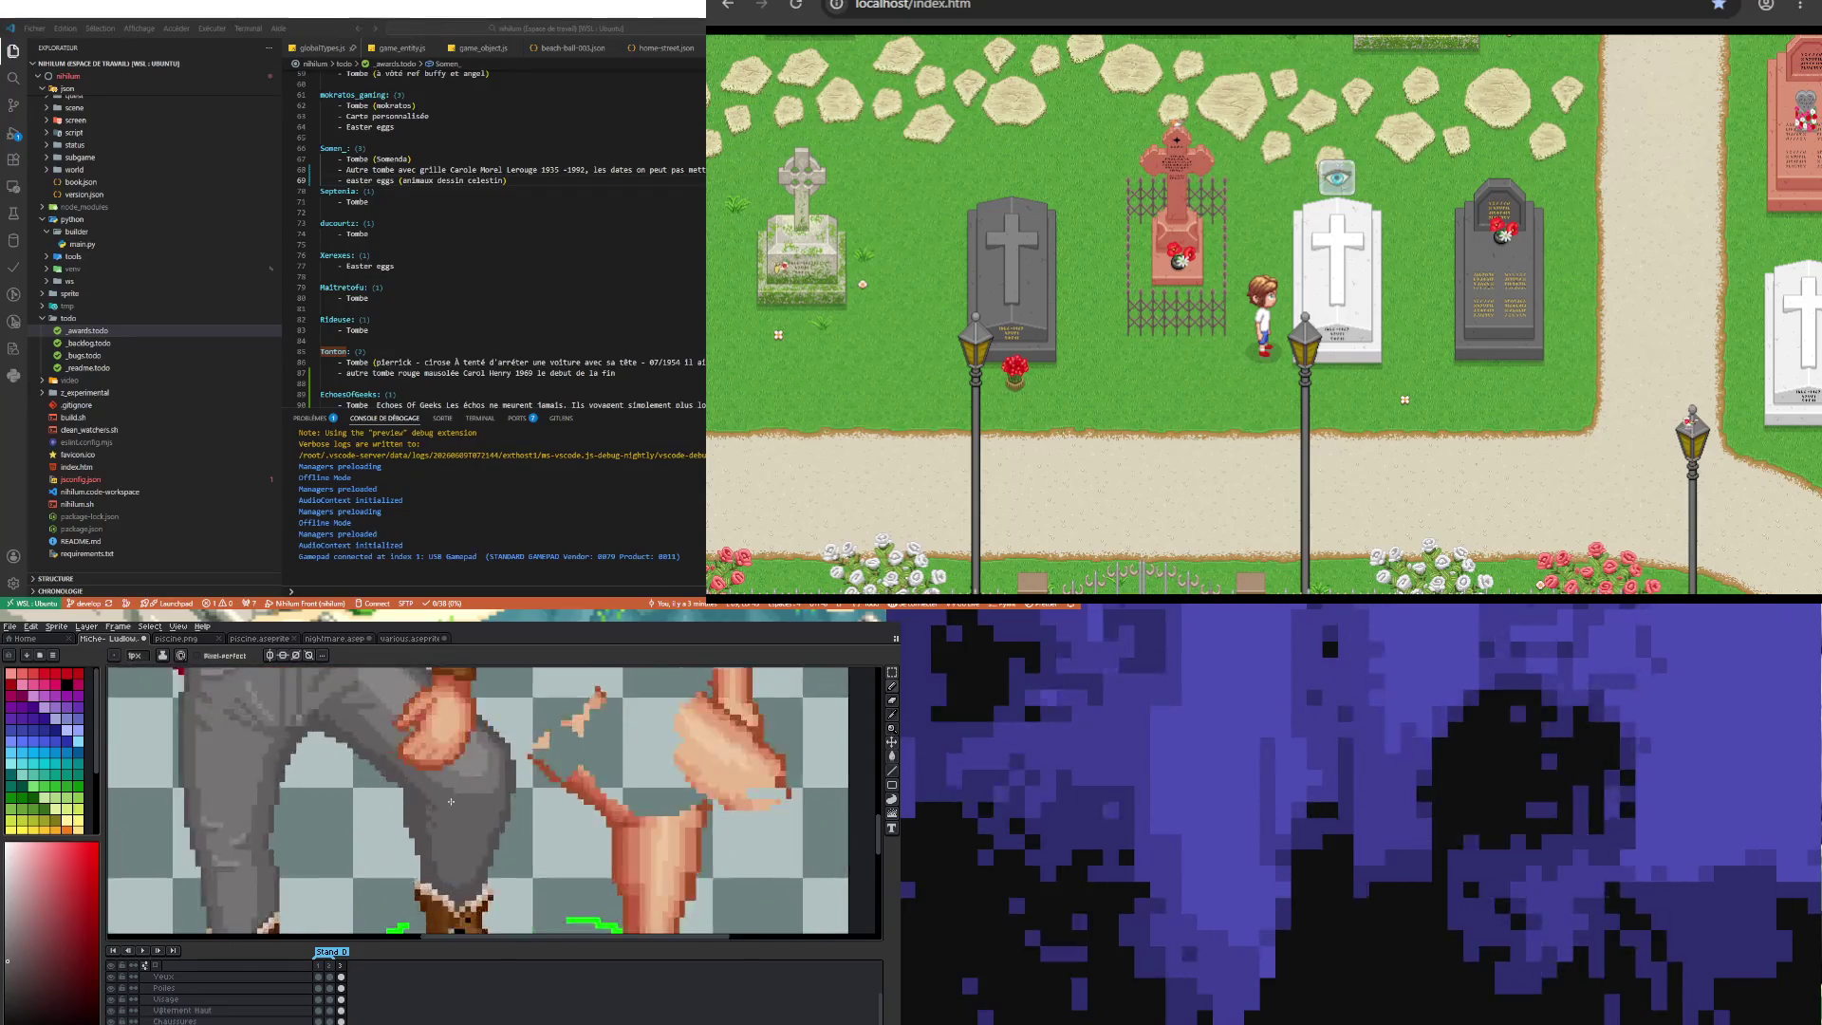
{"action": "scroll", "coordinate": [442, 820], "scroll_direction": "up", "scroll_amount": 1}
{"action": "scroll", "coordinate": [428, 785], "scroll_direction": "up", "scroll_amount": 1}
{"action": "key", "text": "b"}
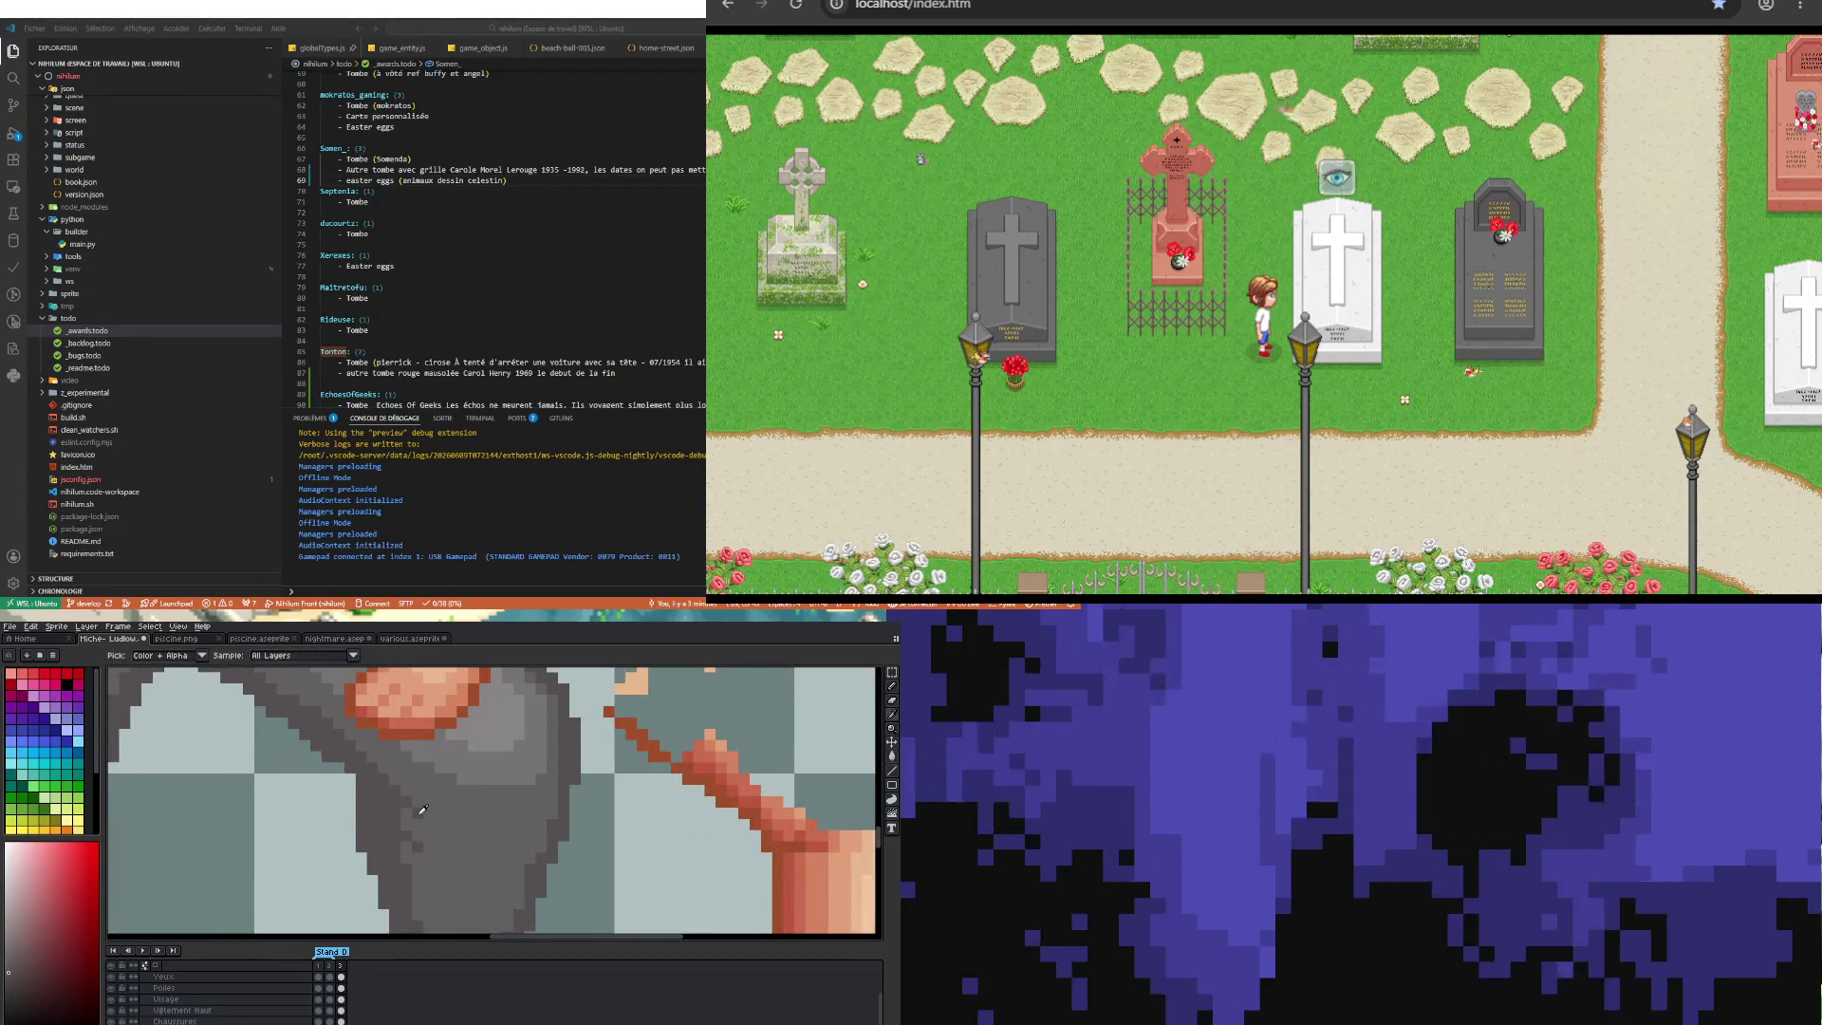
{"action": "scroll", "coordinate": [431, 821], "scroll_direction": "down", "scroll_amount": 2}
{"action": "scroll", "coordinate": [442, 830], "scroll_direction": "down", "scroll_amount": 1}
{"action": "scroll", "coordinate": [453, 840], "scroll_direction": "up", "scroll_amount": 2}
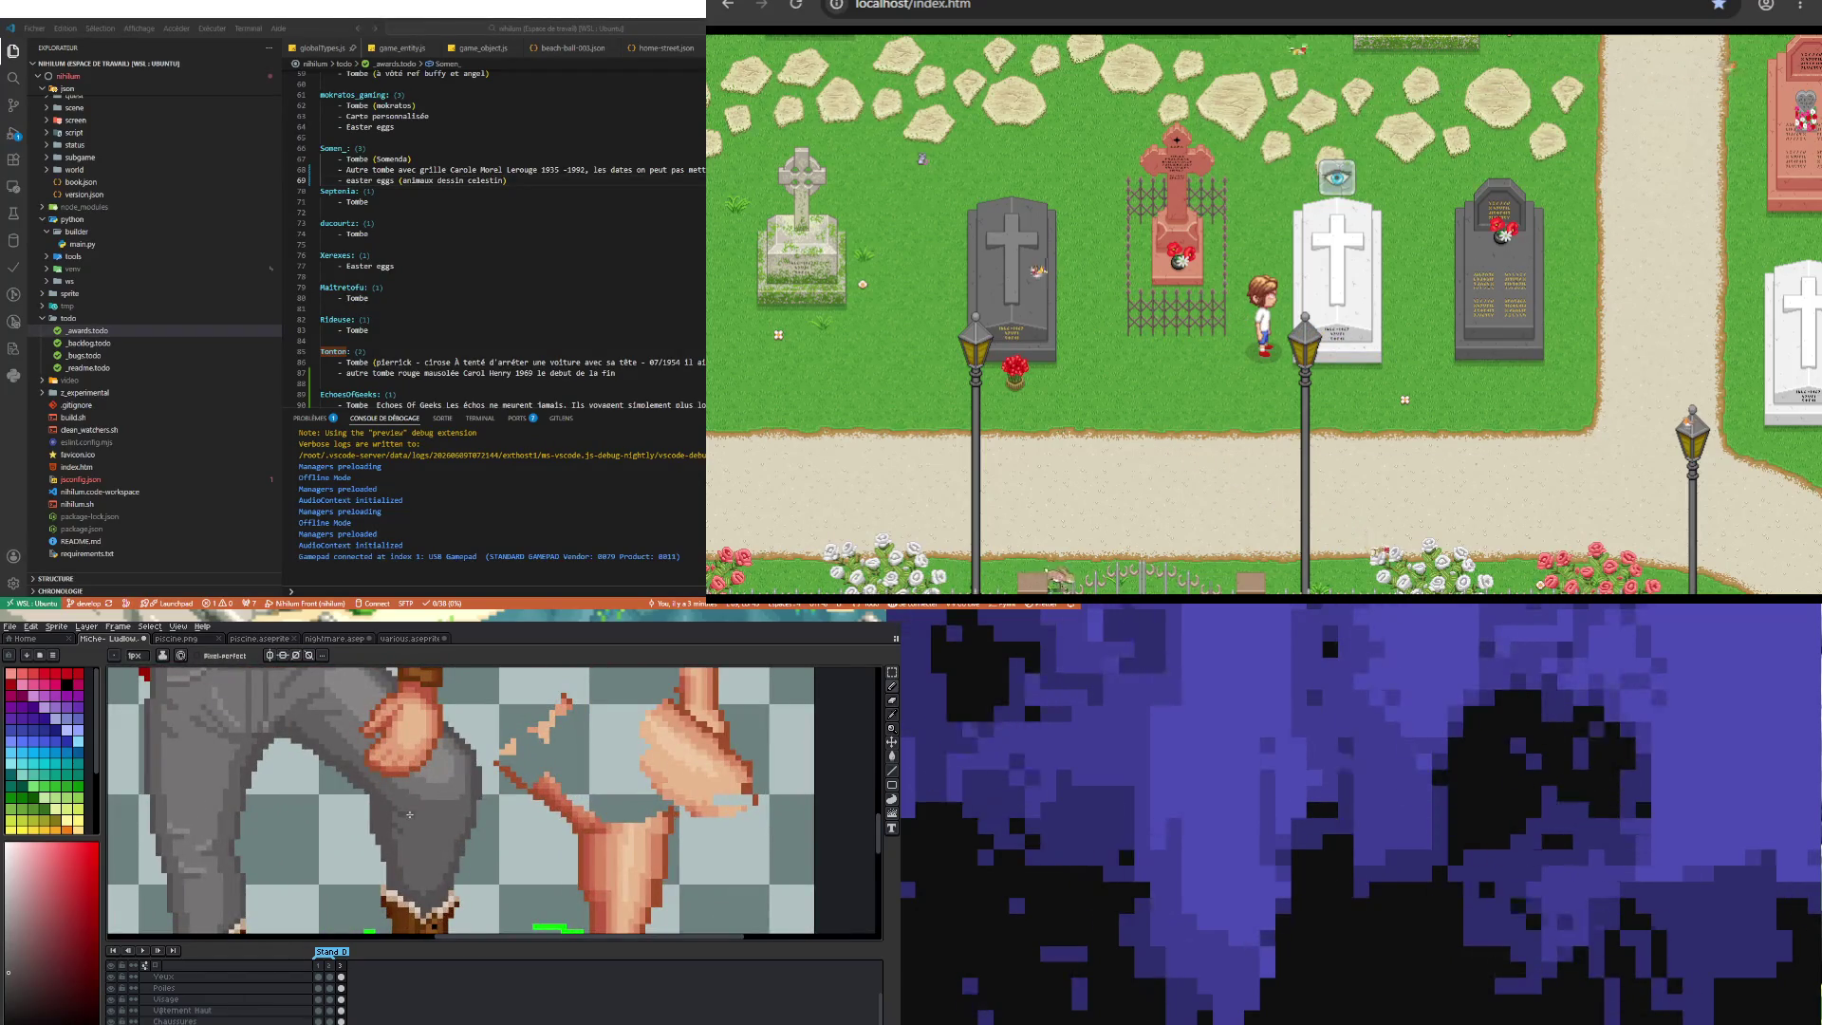
{"action": "scroll", "coordinate": [409, 859], "scroll_direction": "down", "scroll_amount": 1}
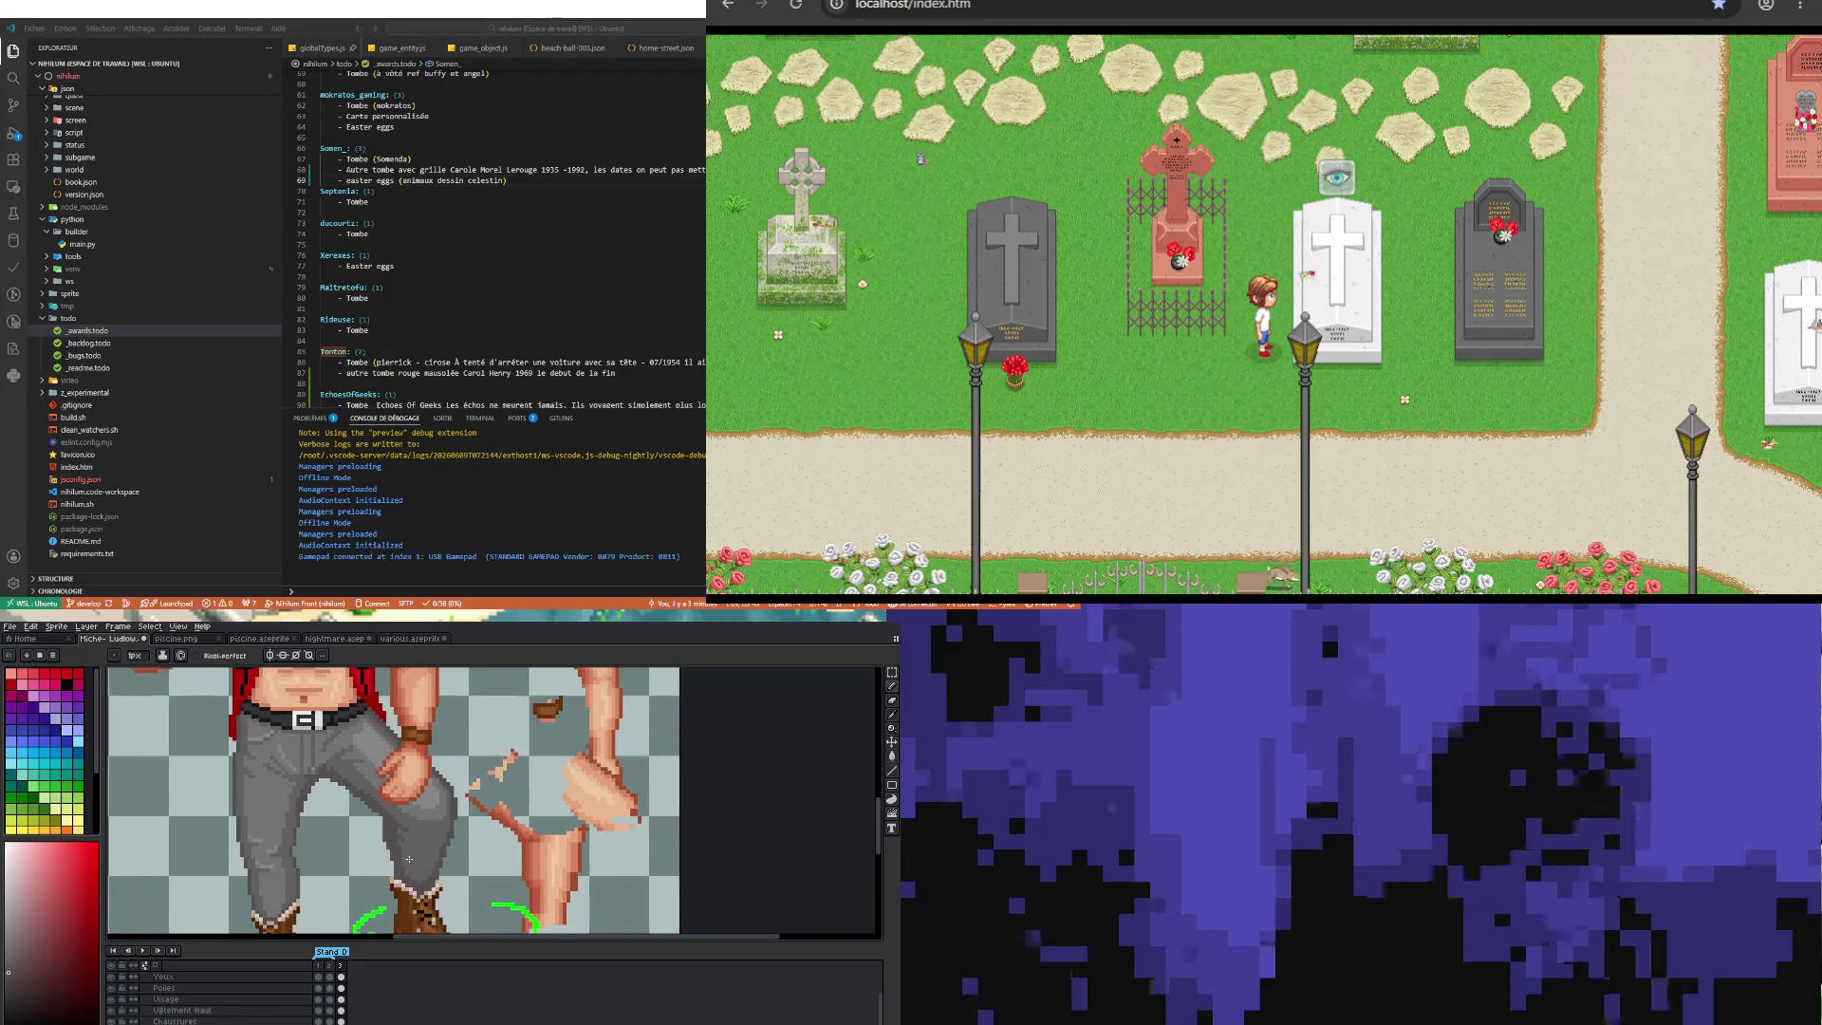
{"action": "scroll", "coordinate": [409, 859], "scroll_direction": "up", "scroll_amount": 3}
Step: Sample a colour from the sprite and repaint pixels of the hand
{"action": "key", "text": "i"}
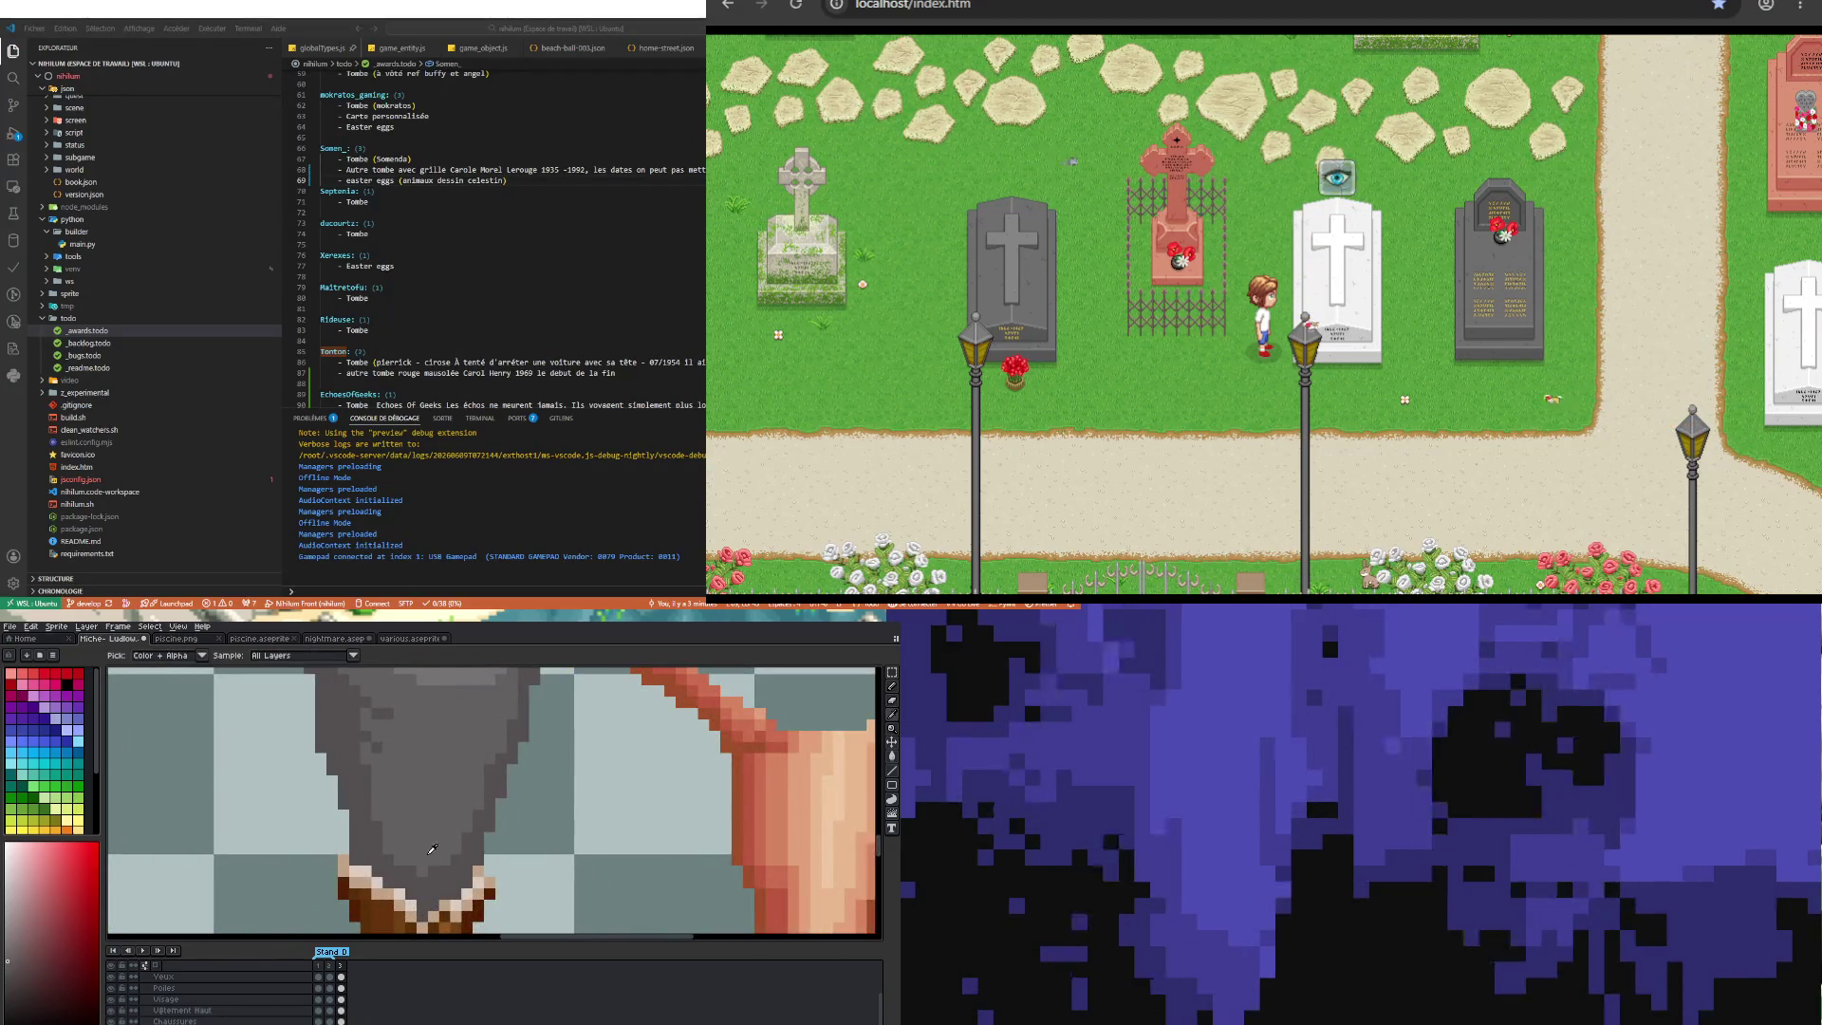
{"action": "key", "text": "b"}
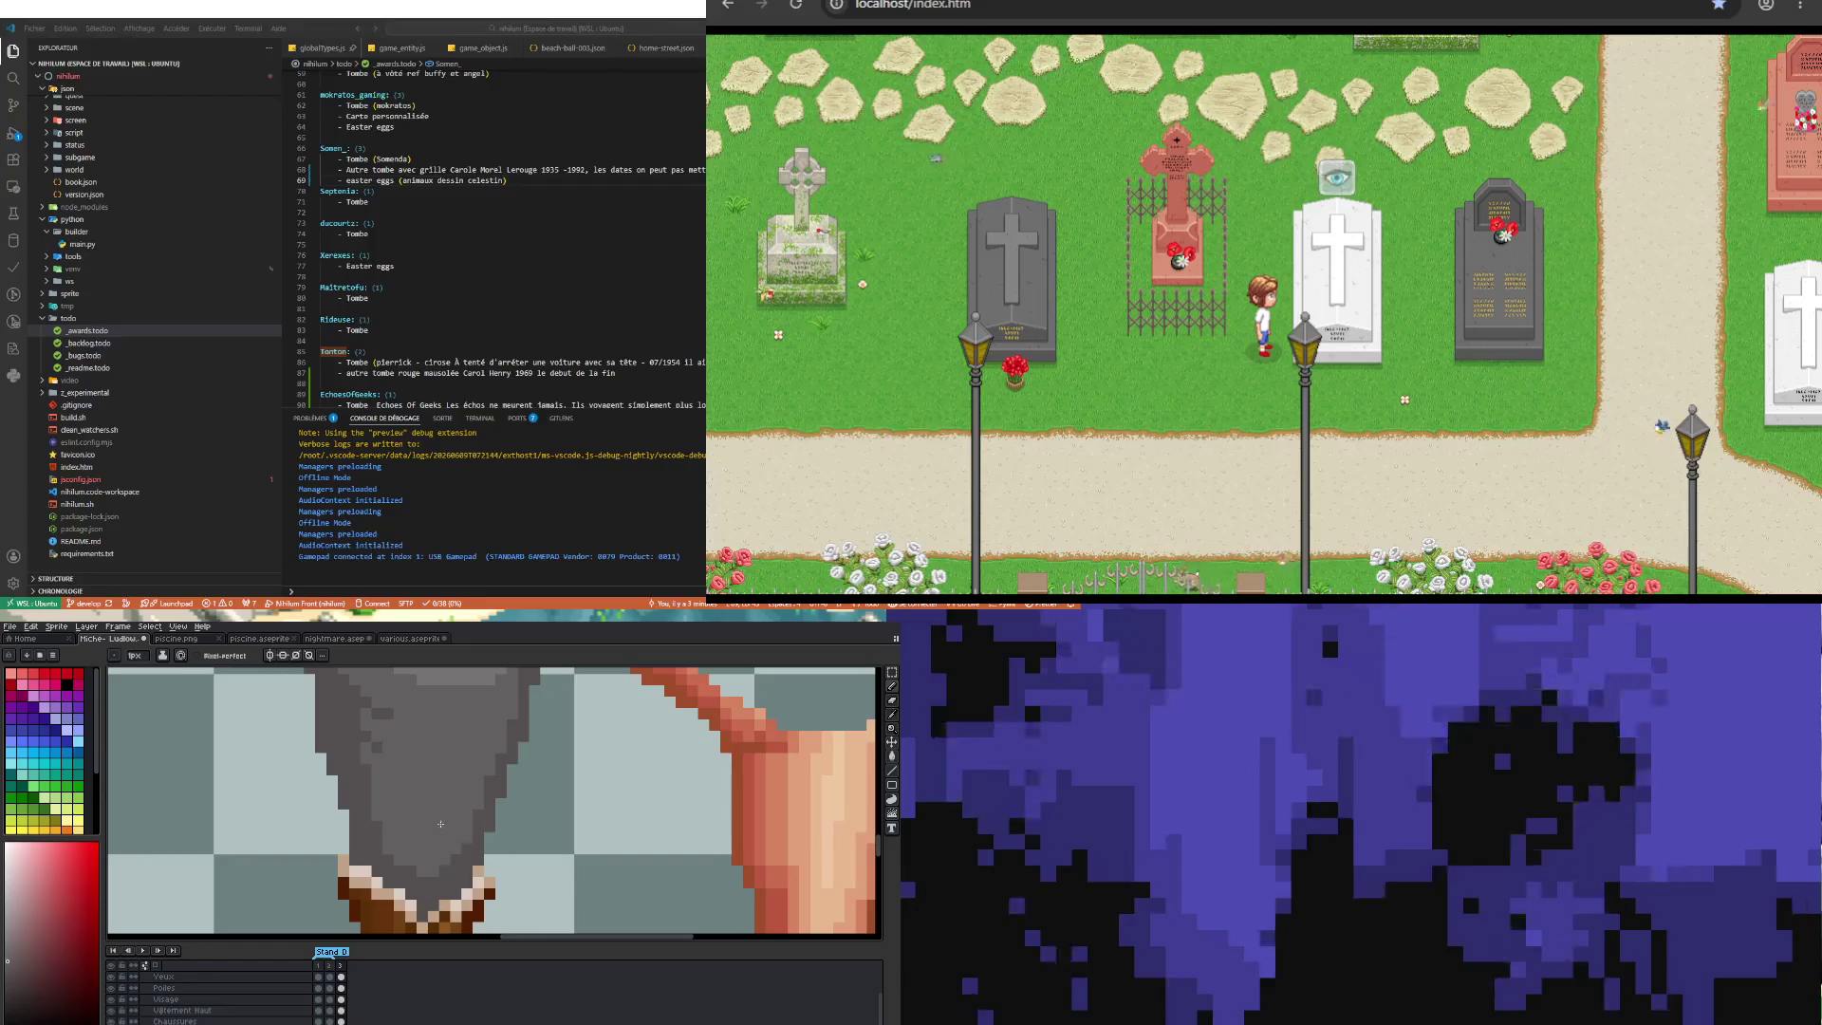
{"action": "scroll", "coordinate": [461, 835], "scroll_direction": "down", "scroll_amount": 2}
{"action": "scroll", "coordinate": [437, 816], "scroll_direction": "down", "scroll_amount": 1}
{"action": "scroll", "coordinate": [432, 814], "scroll_direction": "up", "scroll_amount": 1}
{"action": "scroll", "coordinate": [432, 813], "scroll_direction": "down", "scroll_amount": 2}
{"action": "scroll", "coordinate": [431, 813], "scroll_direction": "down", "scroll_amount": 1}
{"action": "scroll", "coordinate": [433, 819], "scroll_direction": "up", "scroll_amount": 2}
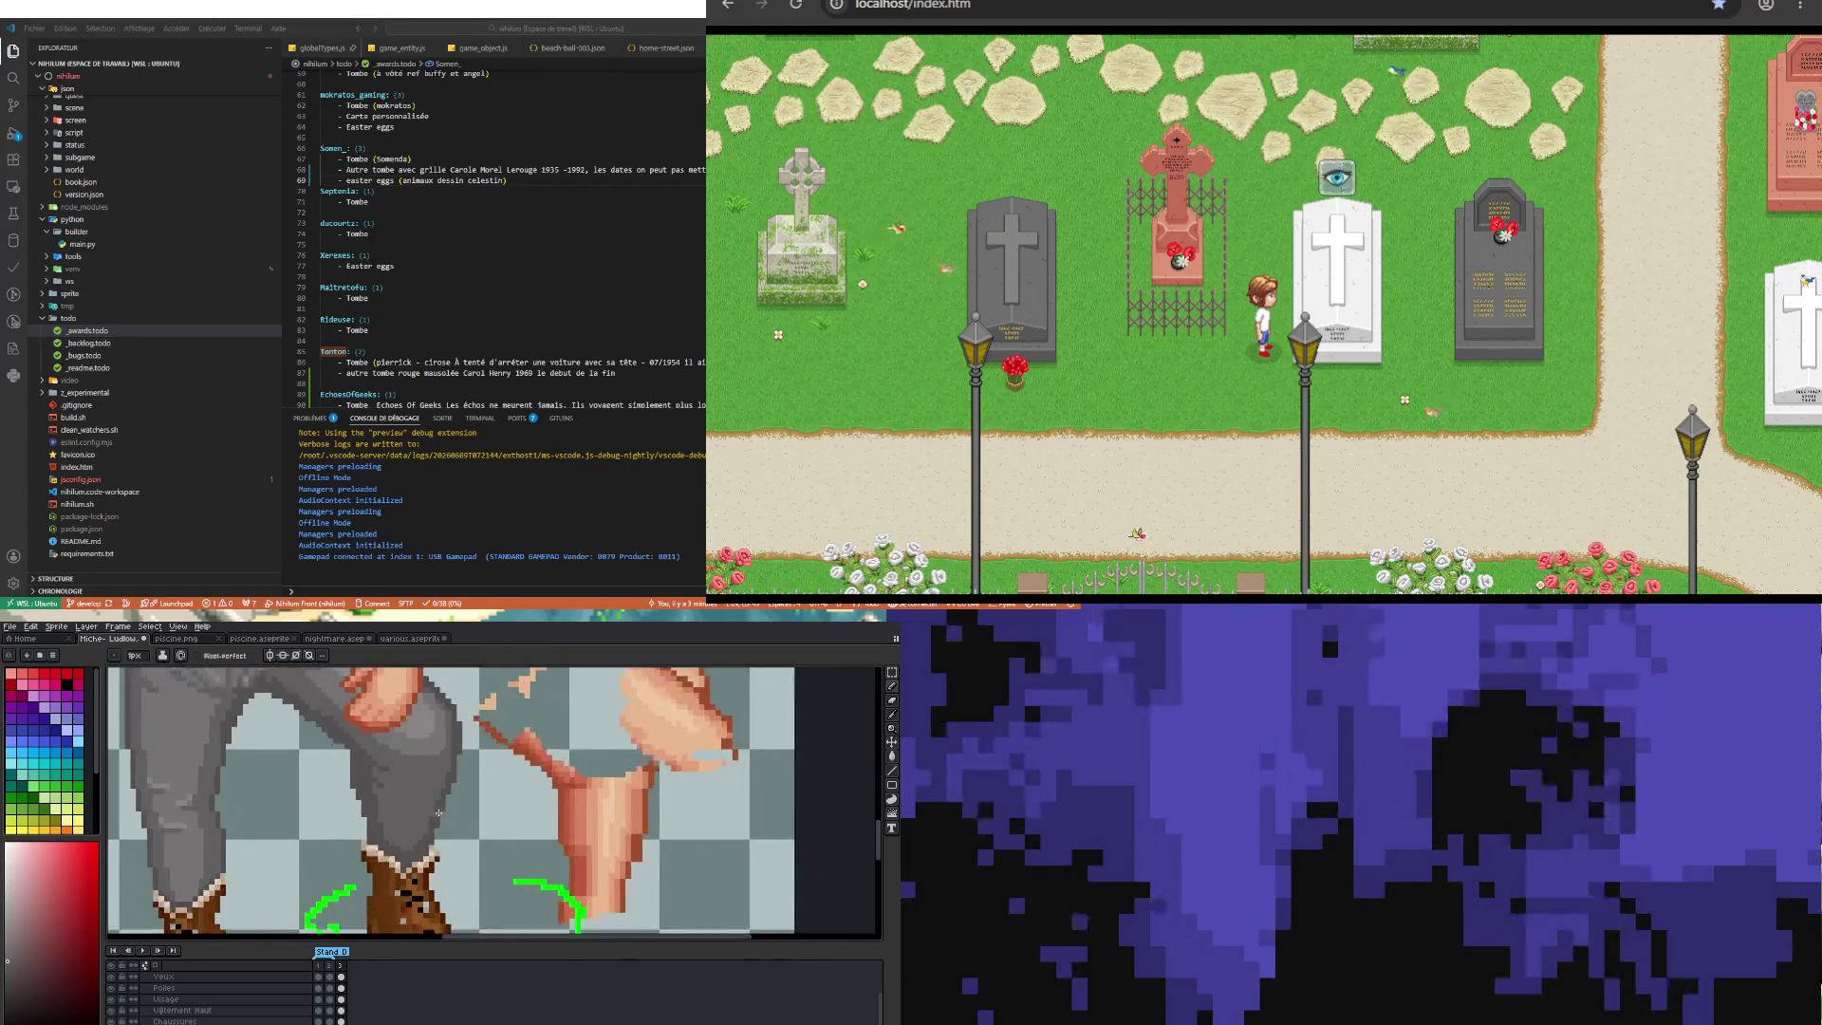
{"action": "scroll", "coordinate": [433, 819], "scroll_direction": "up", "scroll_amount": 2}
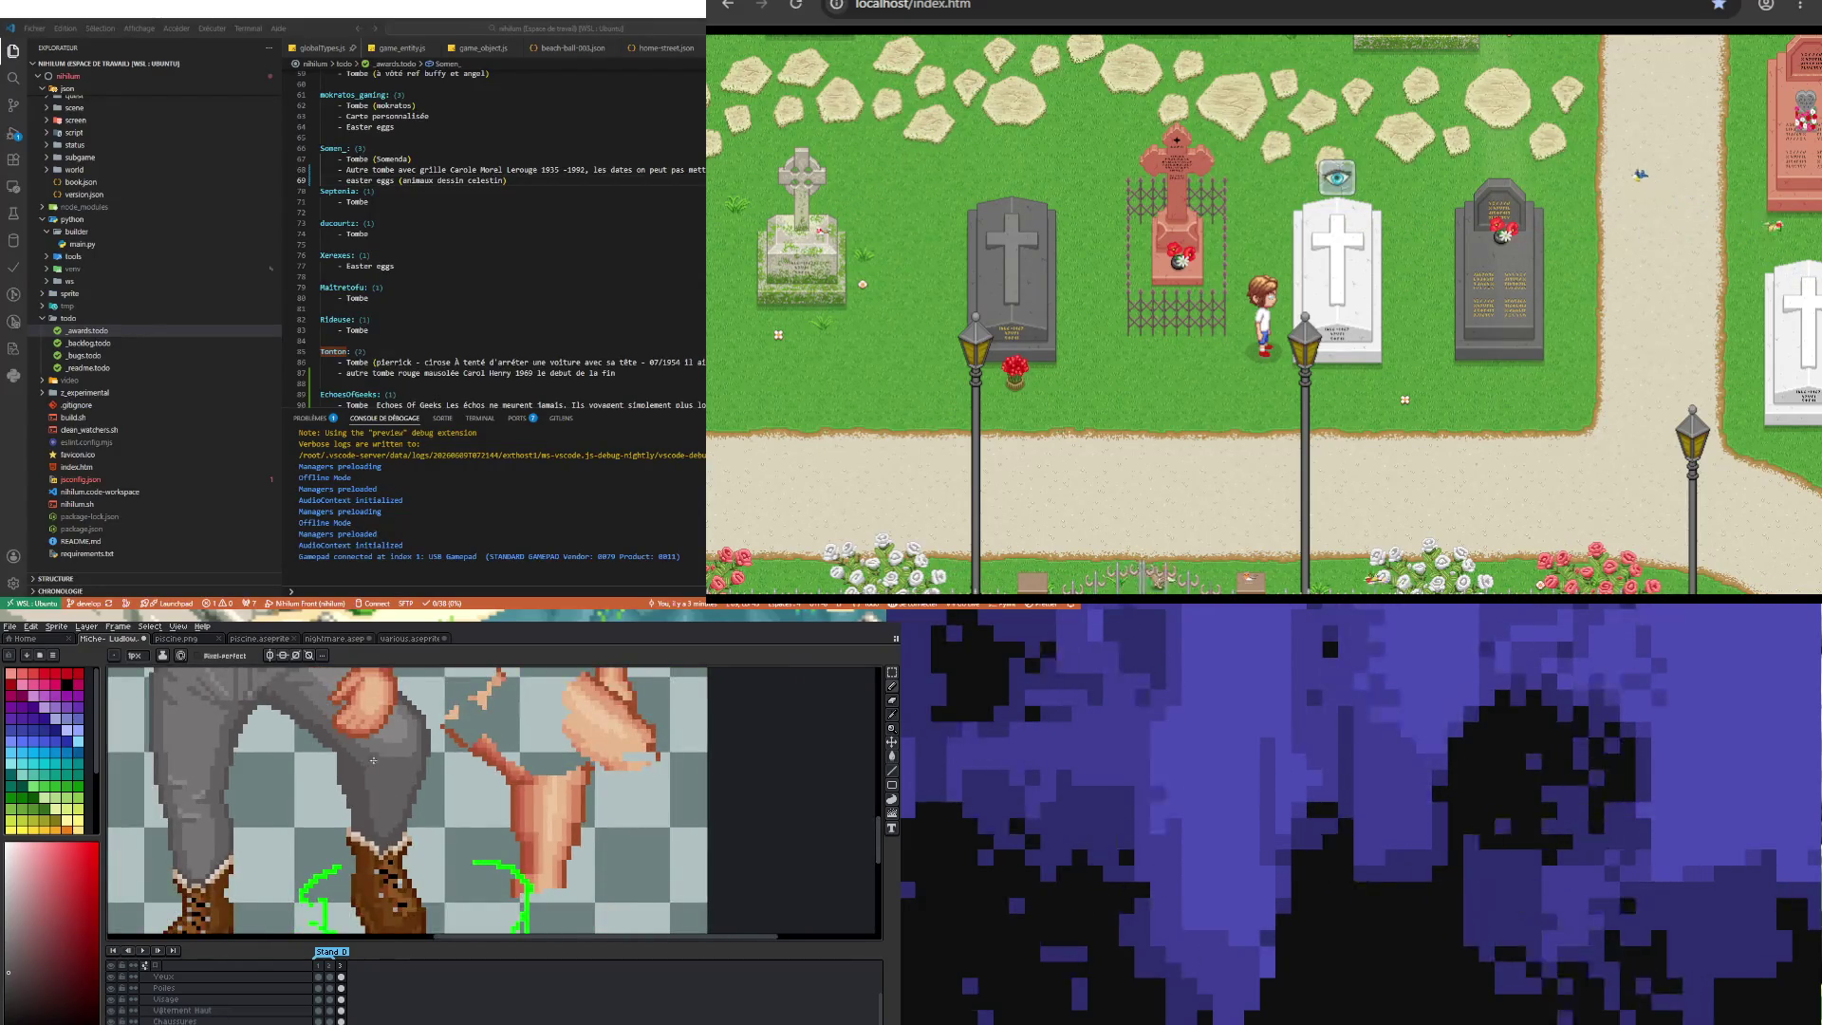
{"action": "scroll", "coordinate": [383, 786], "scroll_direction": "up", "scroll_amount": 1}
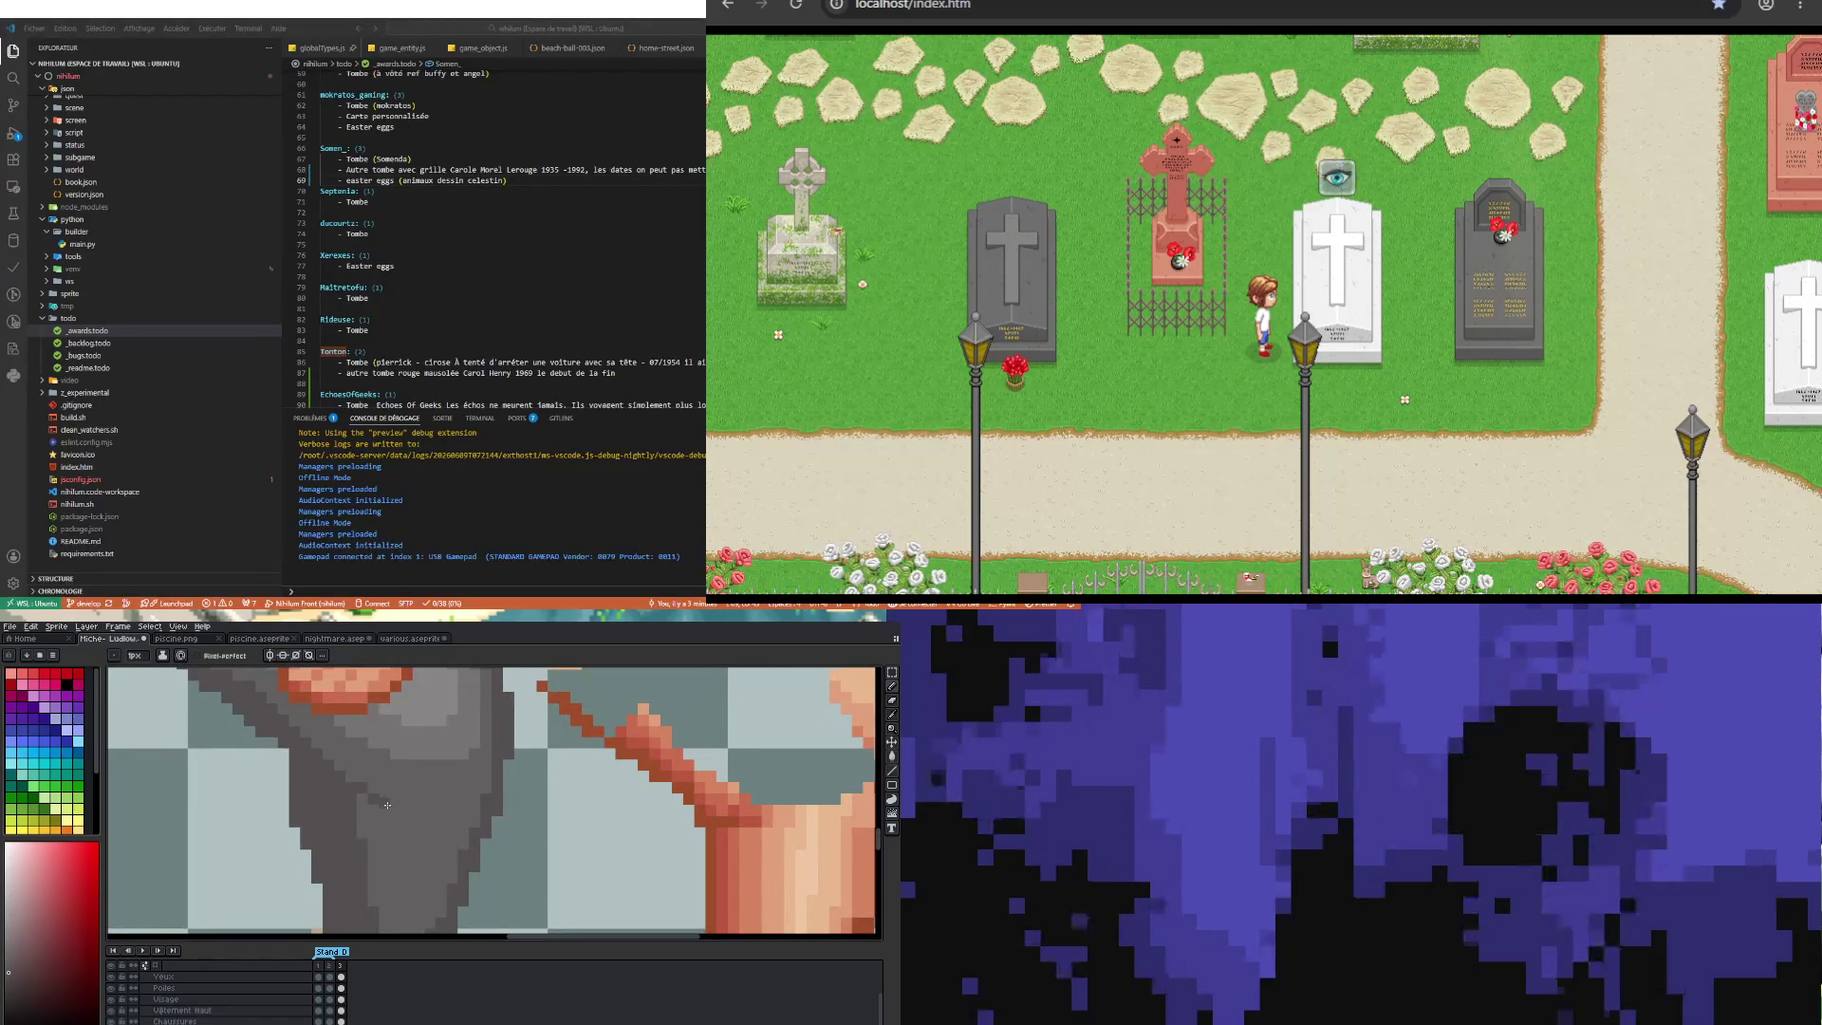
Step: Continue refining the hand and thigh shading pixel by pixel
{"action": "scroll", "coordinate": [387, 803], "scroll_direction": "down", "scroll_amount": 2}
{"action": "scroll", "coordinate": [423, 868], "scroll_direction": "up", "scroll_amount": 3}
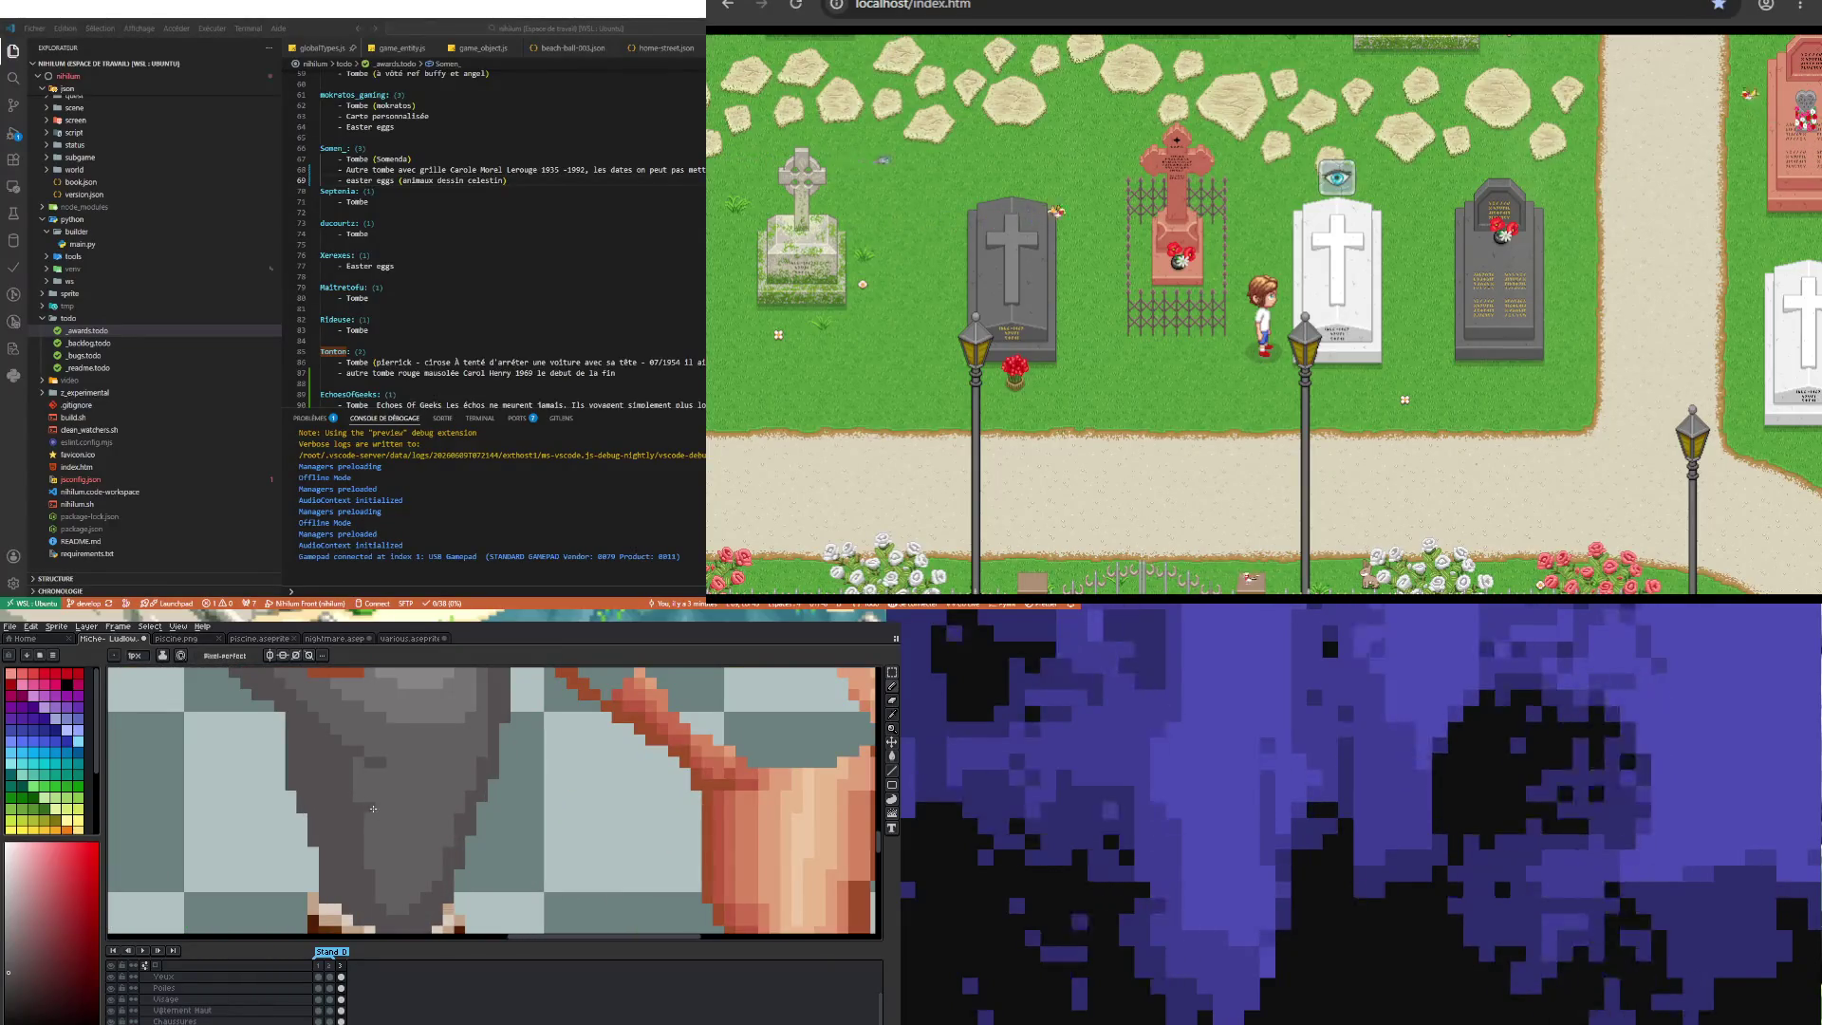
{"action": "scroll", "coordinate": [373, 874], "scroll_direction": "down", "scroll_amount": 3}
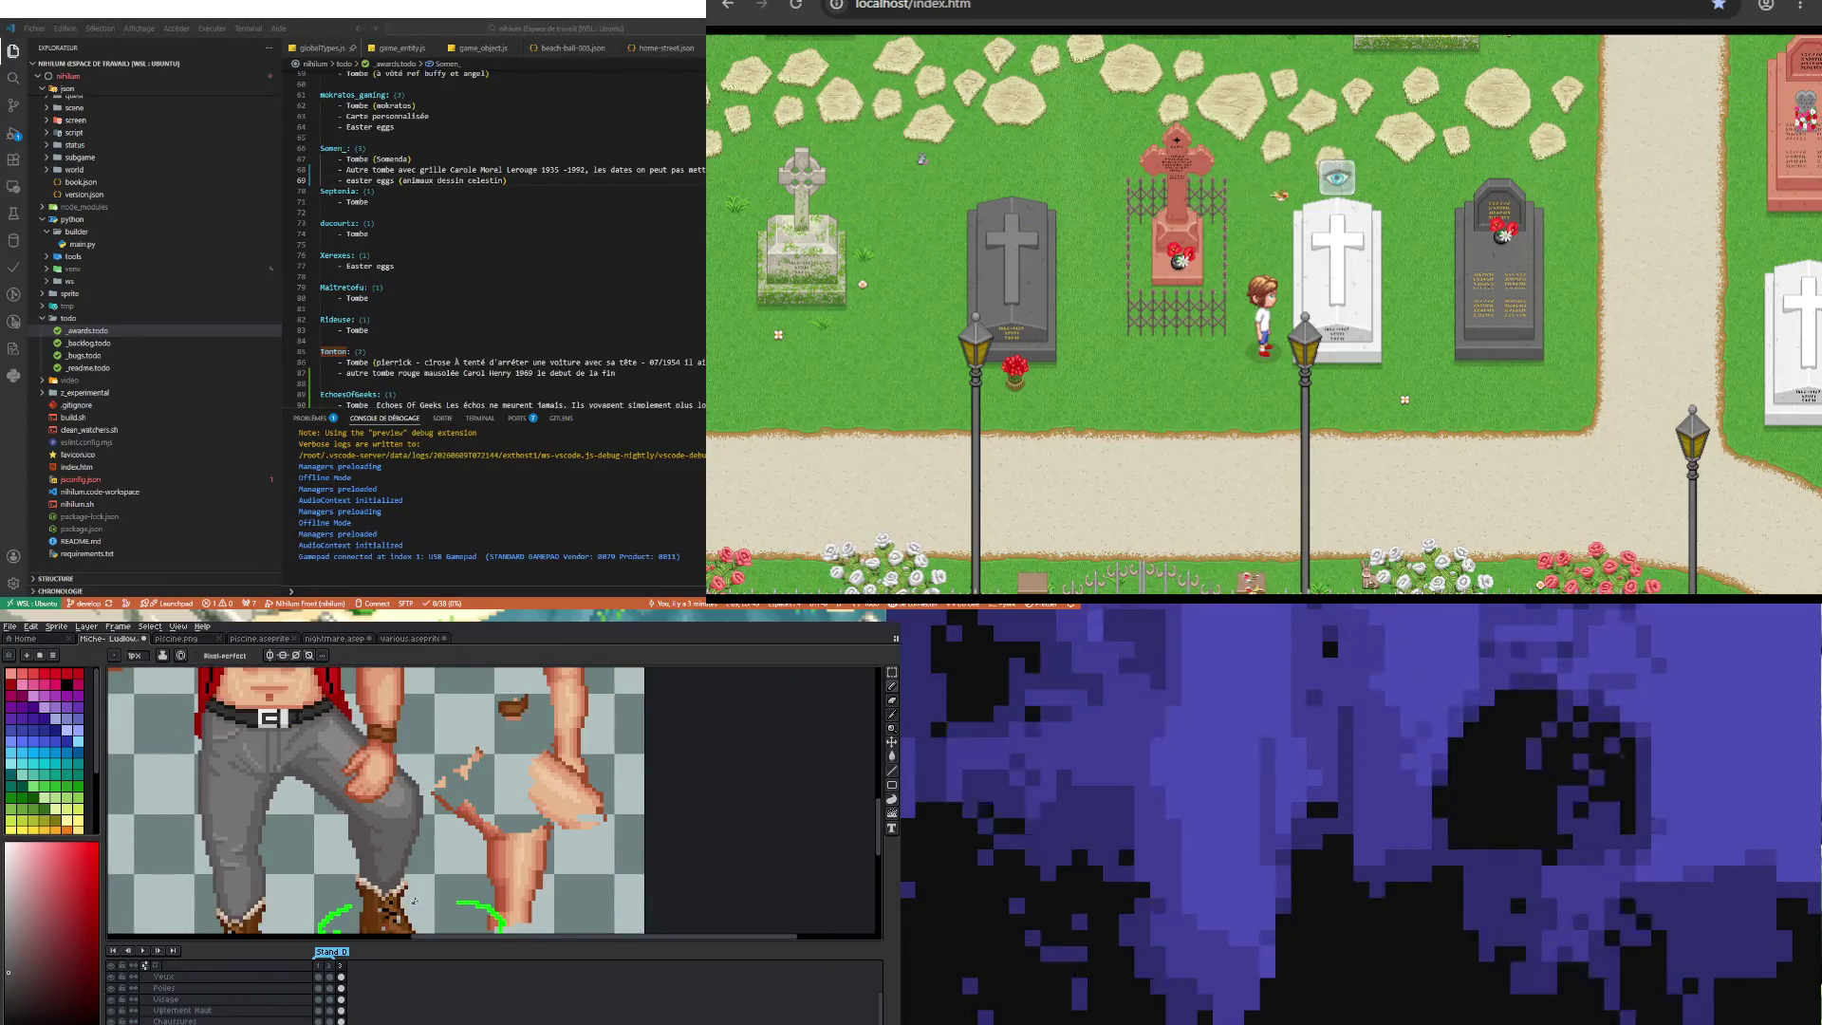
{"action": "scroll", "coordinate": [373, 874], "scroll_direction": "down", "scroll_amount": 1}
{"action": "scroll", "coordinate": [380, 873], "scroll_direction": "down", "scroll_amount": 1}
{"action": "scroll", "coordinate": [395, 871], "scroll_direction": "up", "scroll_amount": 3}
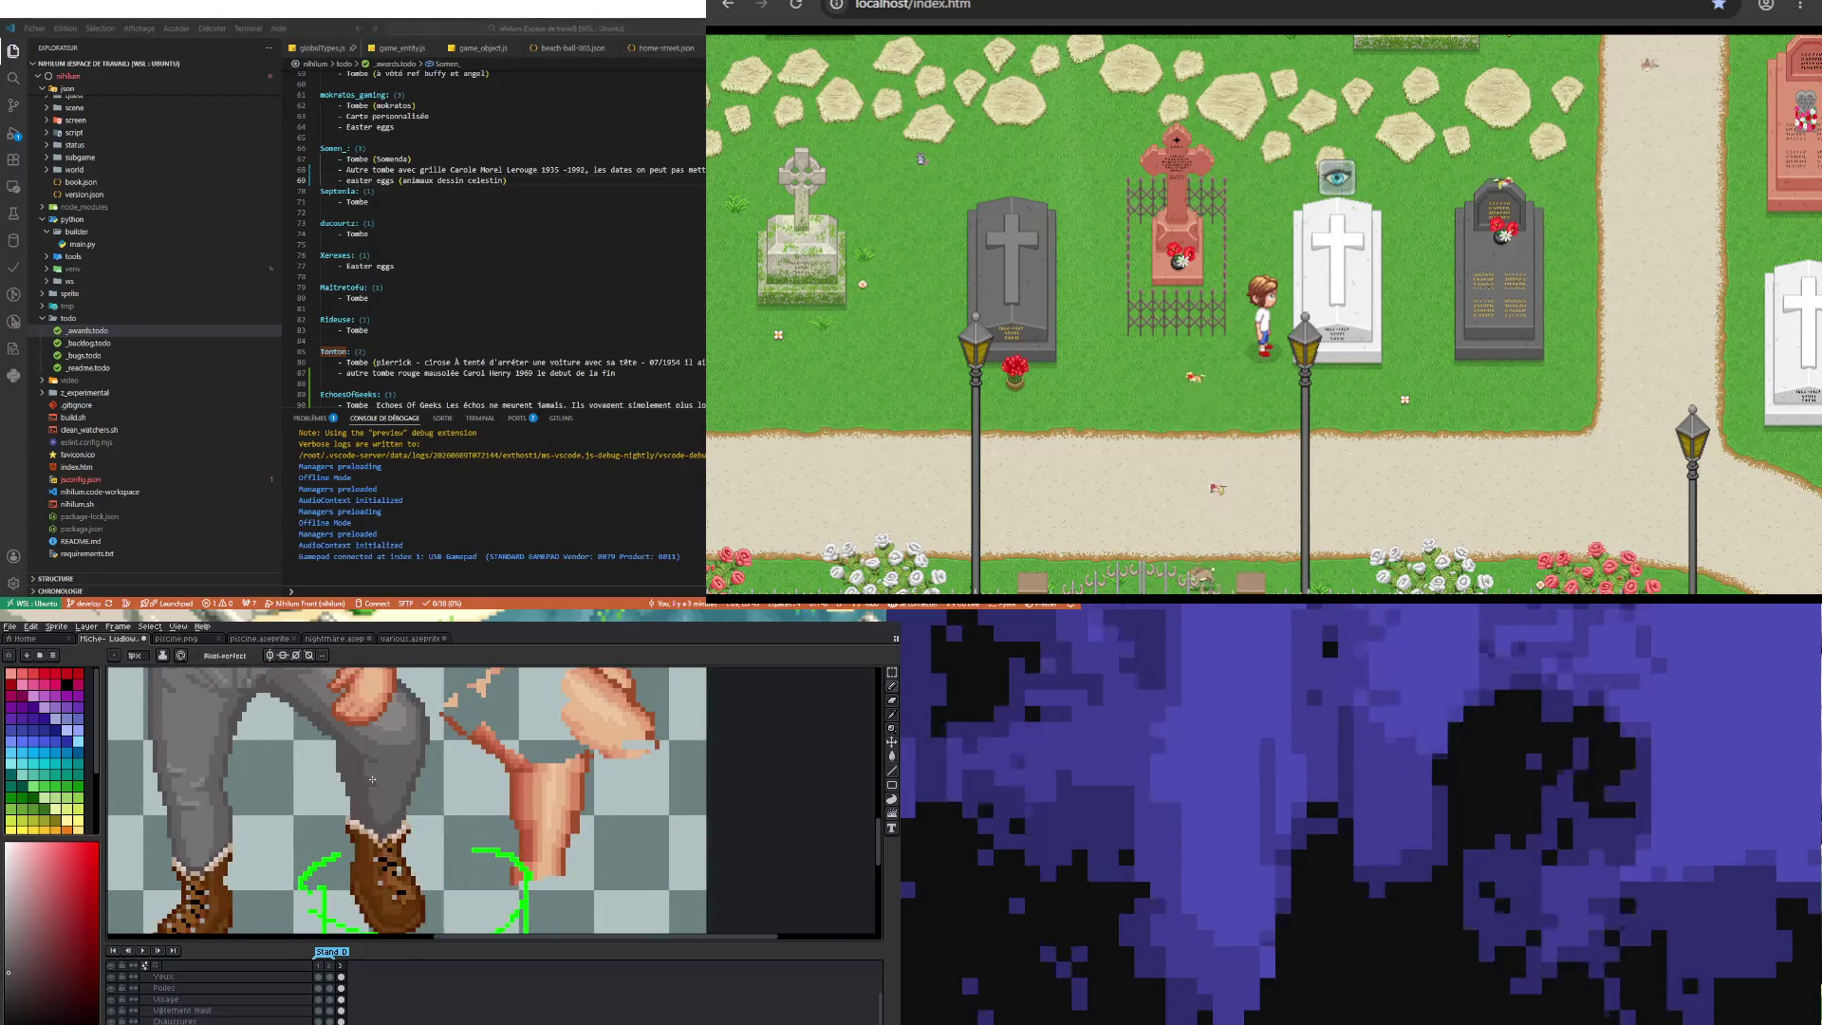
{"action": "scroll", "coordinate": [372, 779], "scroll_direction": "up", "scroll_amount": 1}
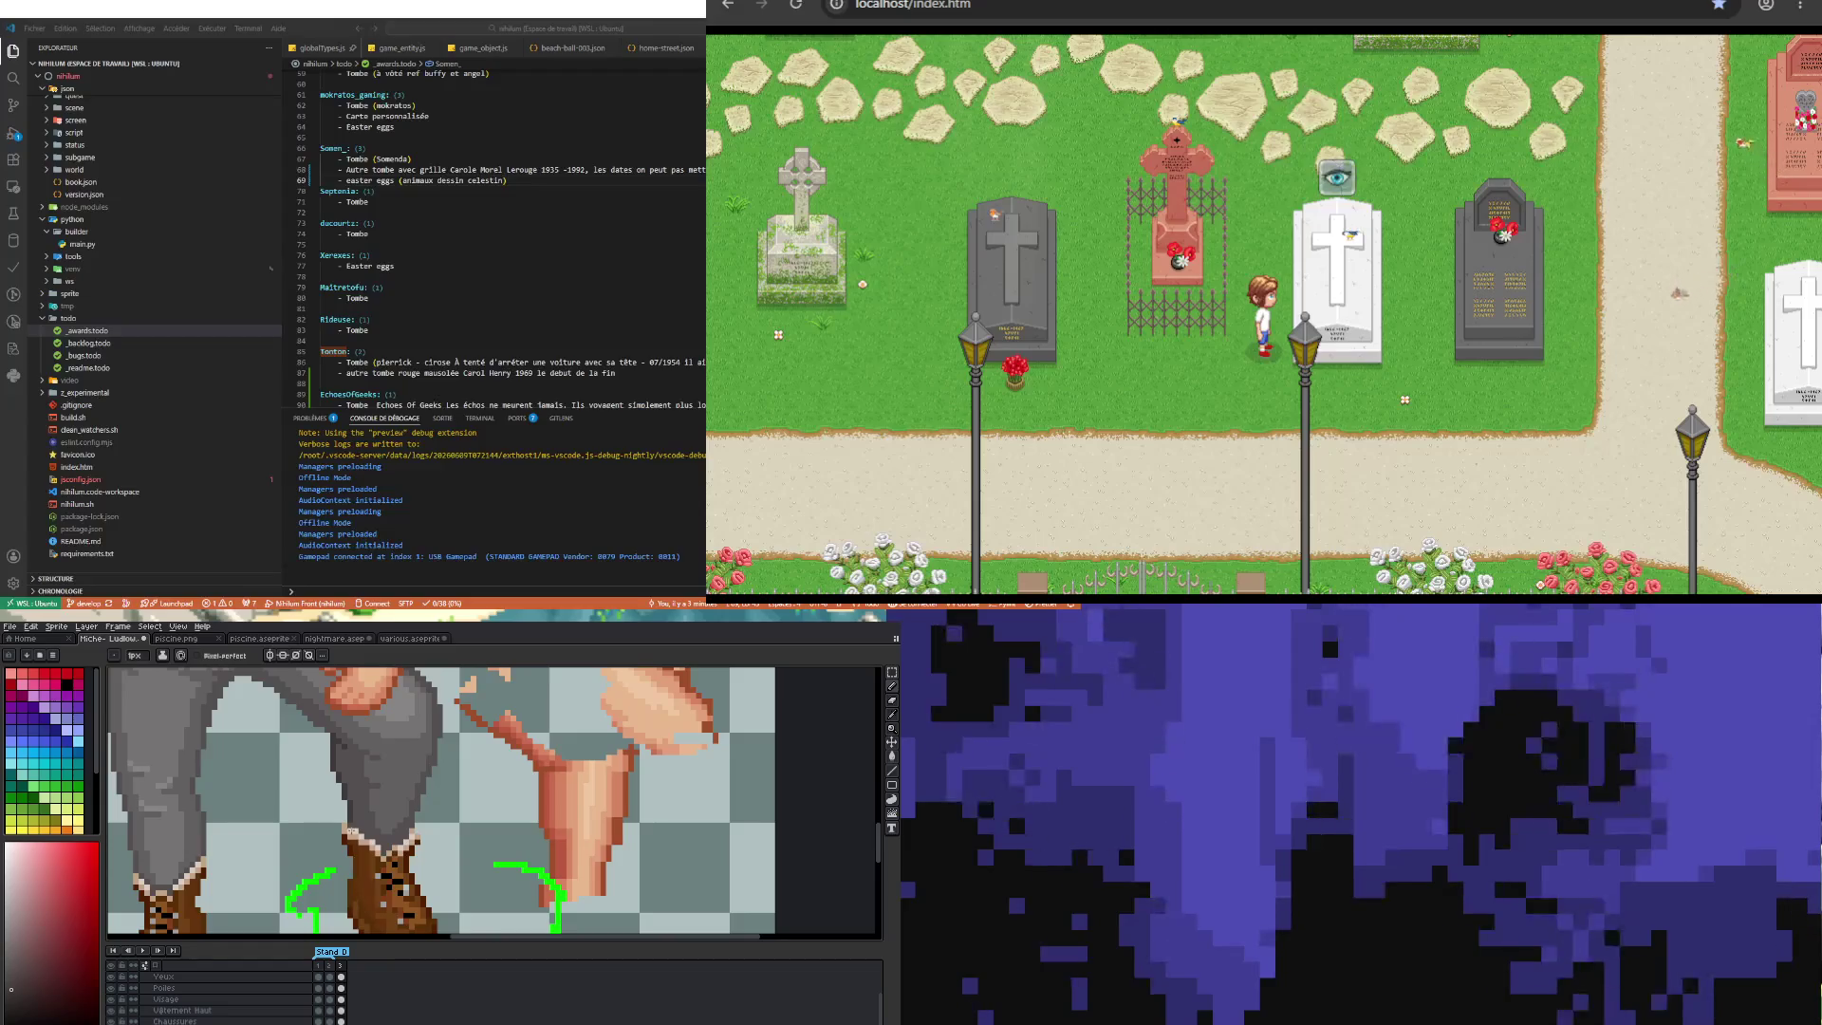
{"action": "scroll", "coordinate": [301, 704], "scroll_direction": "up", "scroll_amount": 2}
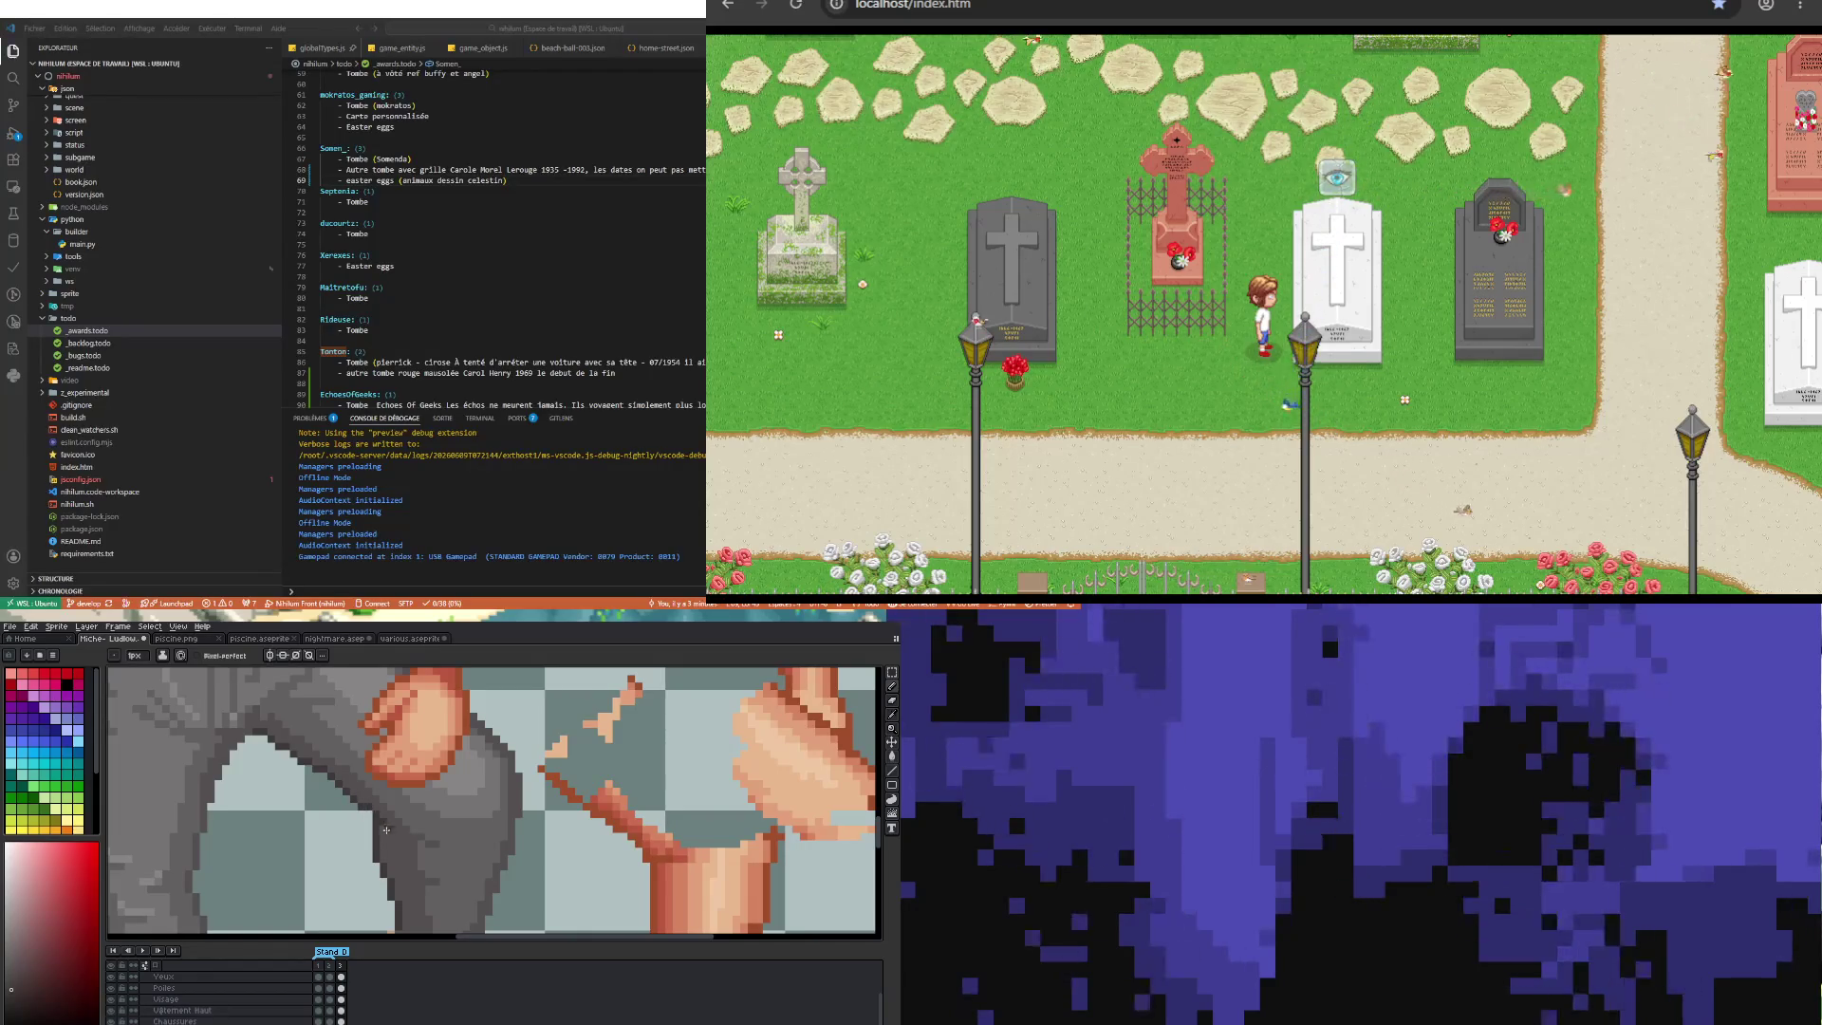
{"action": "scroll", "coordinate": [301, 813], "scroll_direction": "down", "scroll_amount": 3}
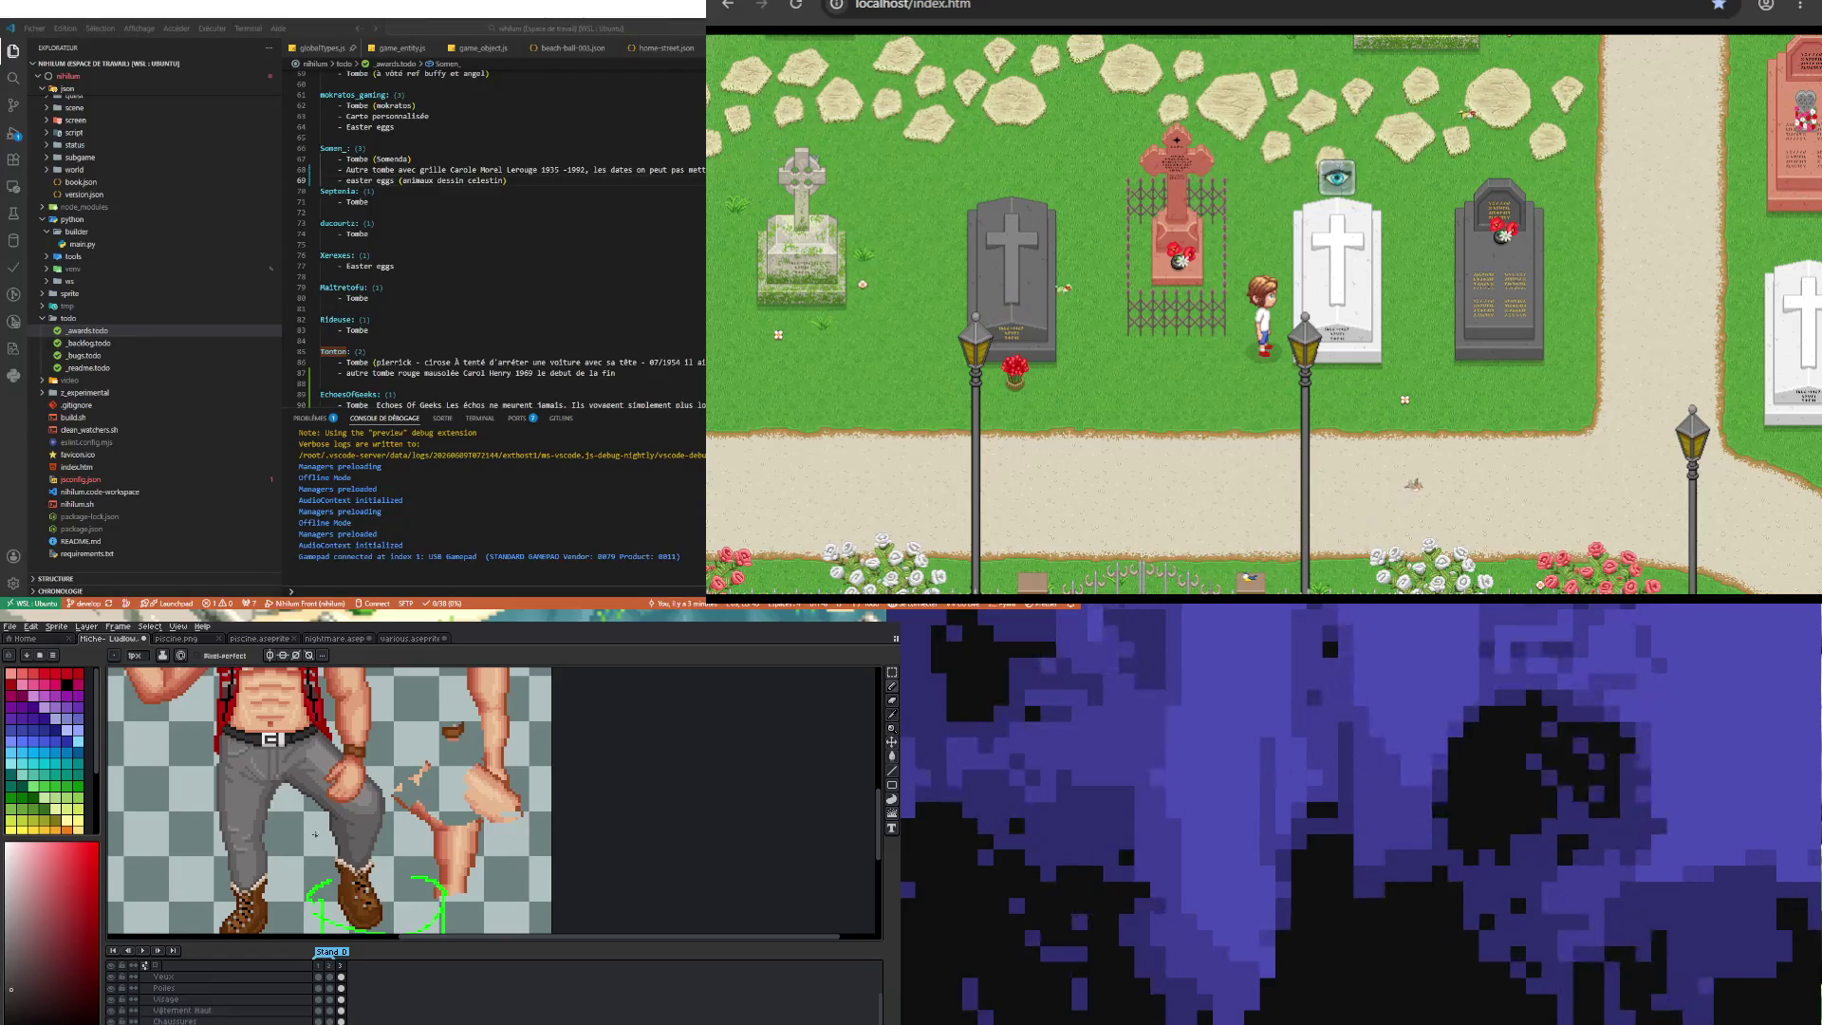
{"action": "scroll", "coordinate": [273, 775], "scroll_direction": "up", "scroll_amount": 2}
{"action": "scroll", "coordinate": [297, 820], "scroll_direction": "down", "scroll_amount": 2}
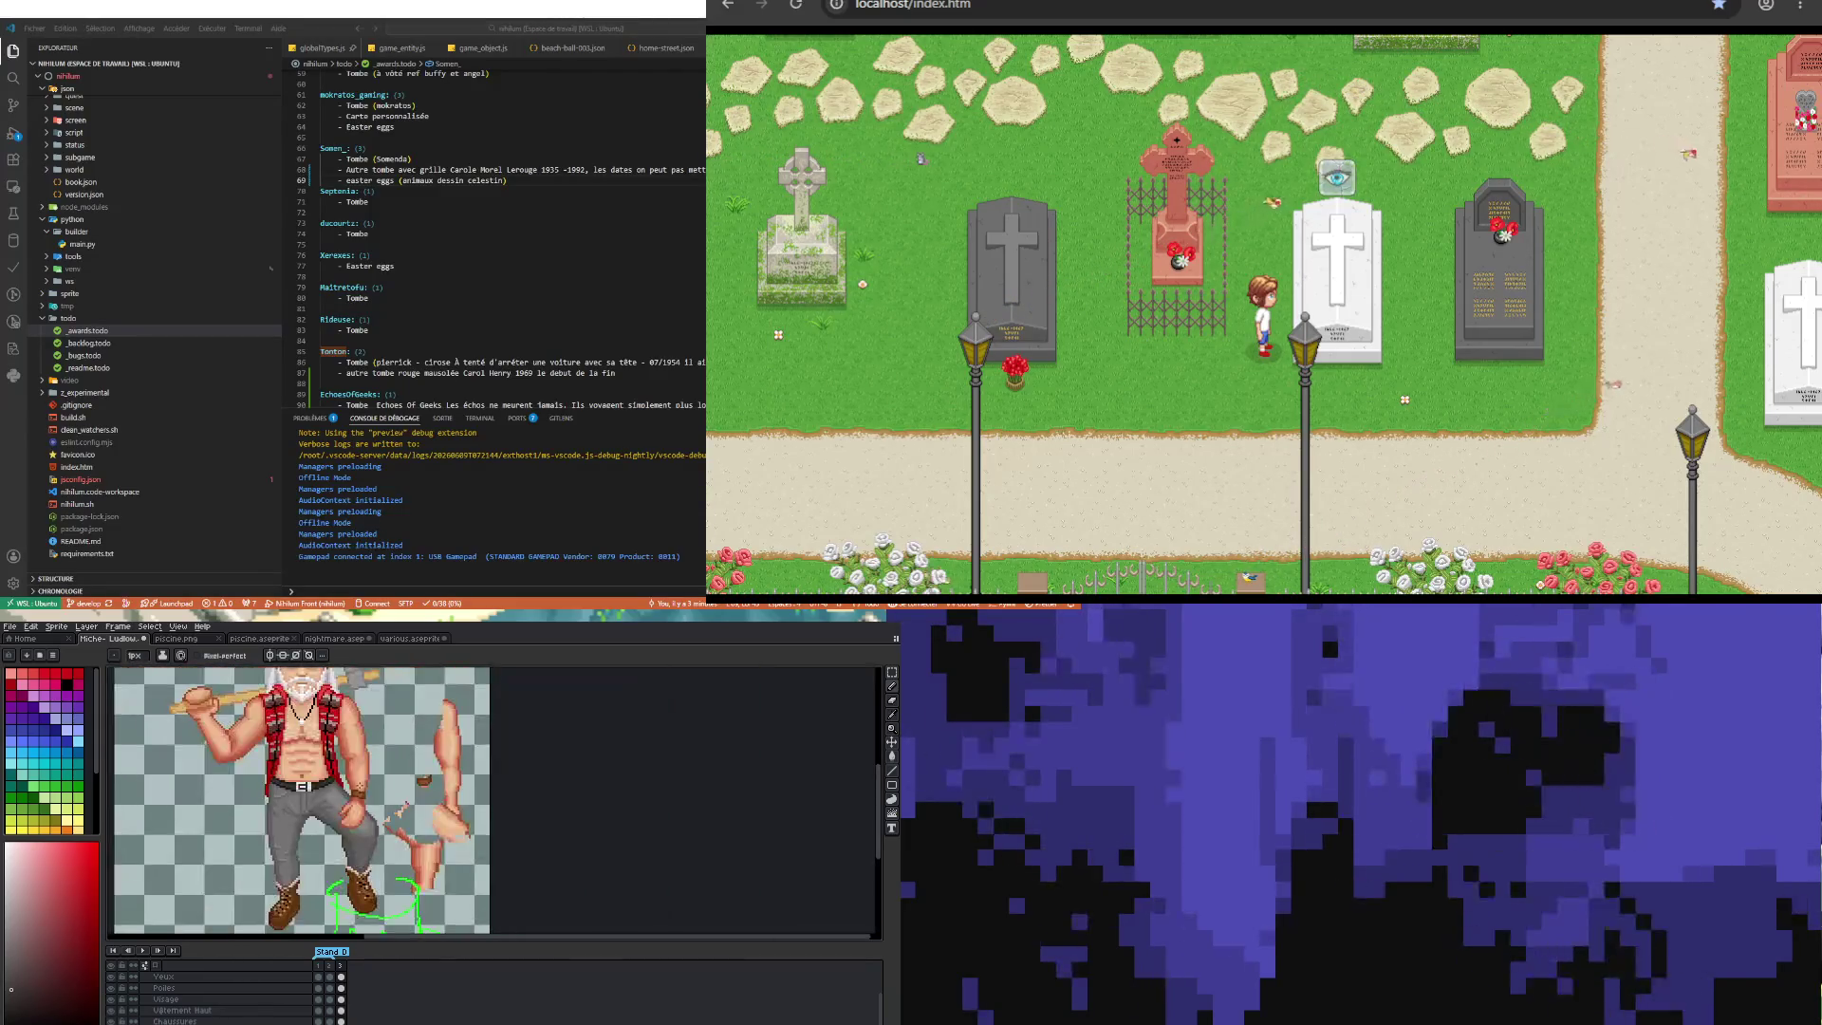
{"action": "scroll", "coordinate": [297, 820], "scroll_direction": "down", "scroll_amount": 1}
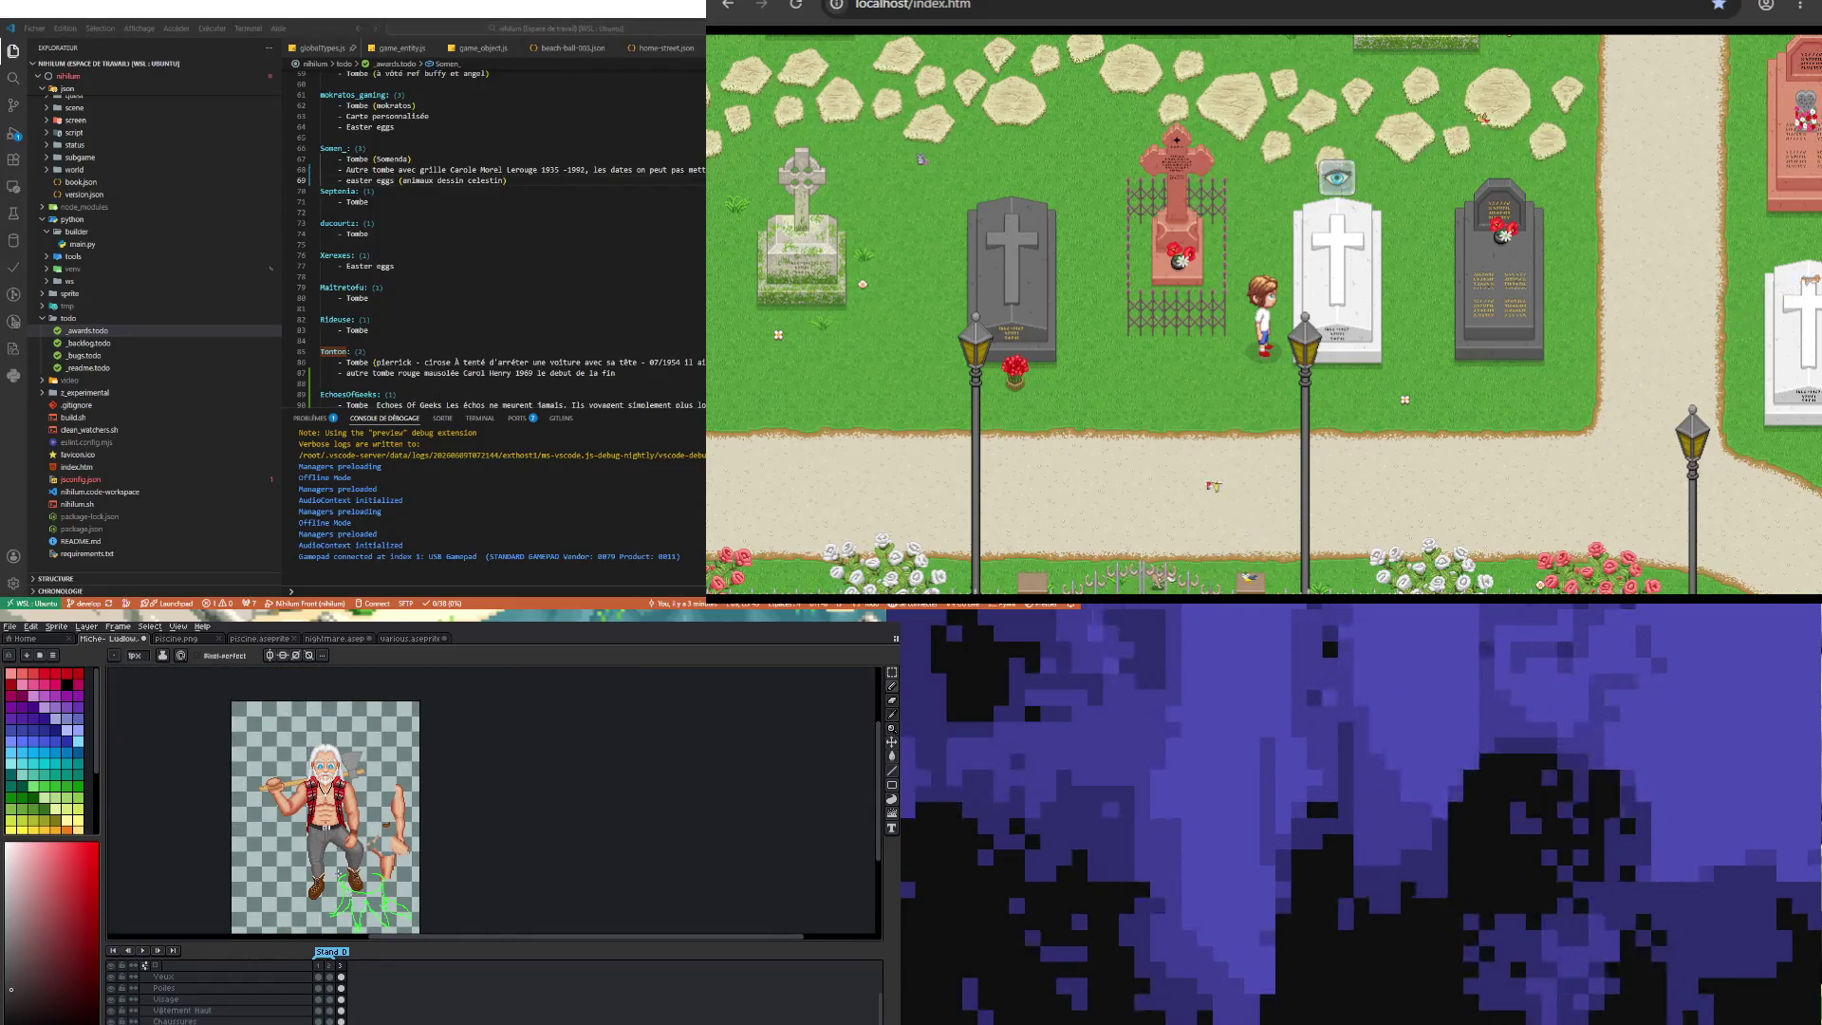
{"action": "scroll", "coordinate": [342, 868], "scroll_direction": "up", "scroll_amount": 1}
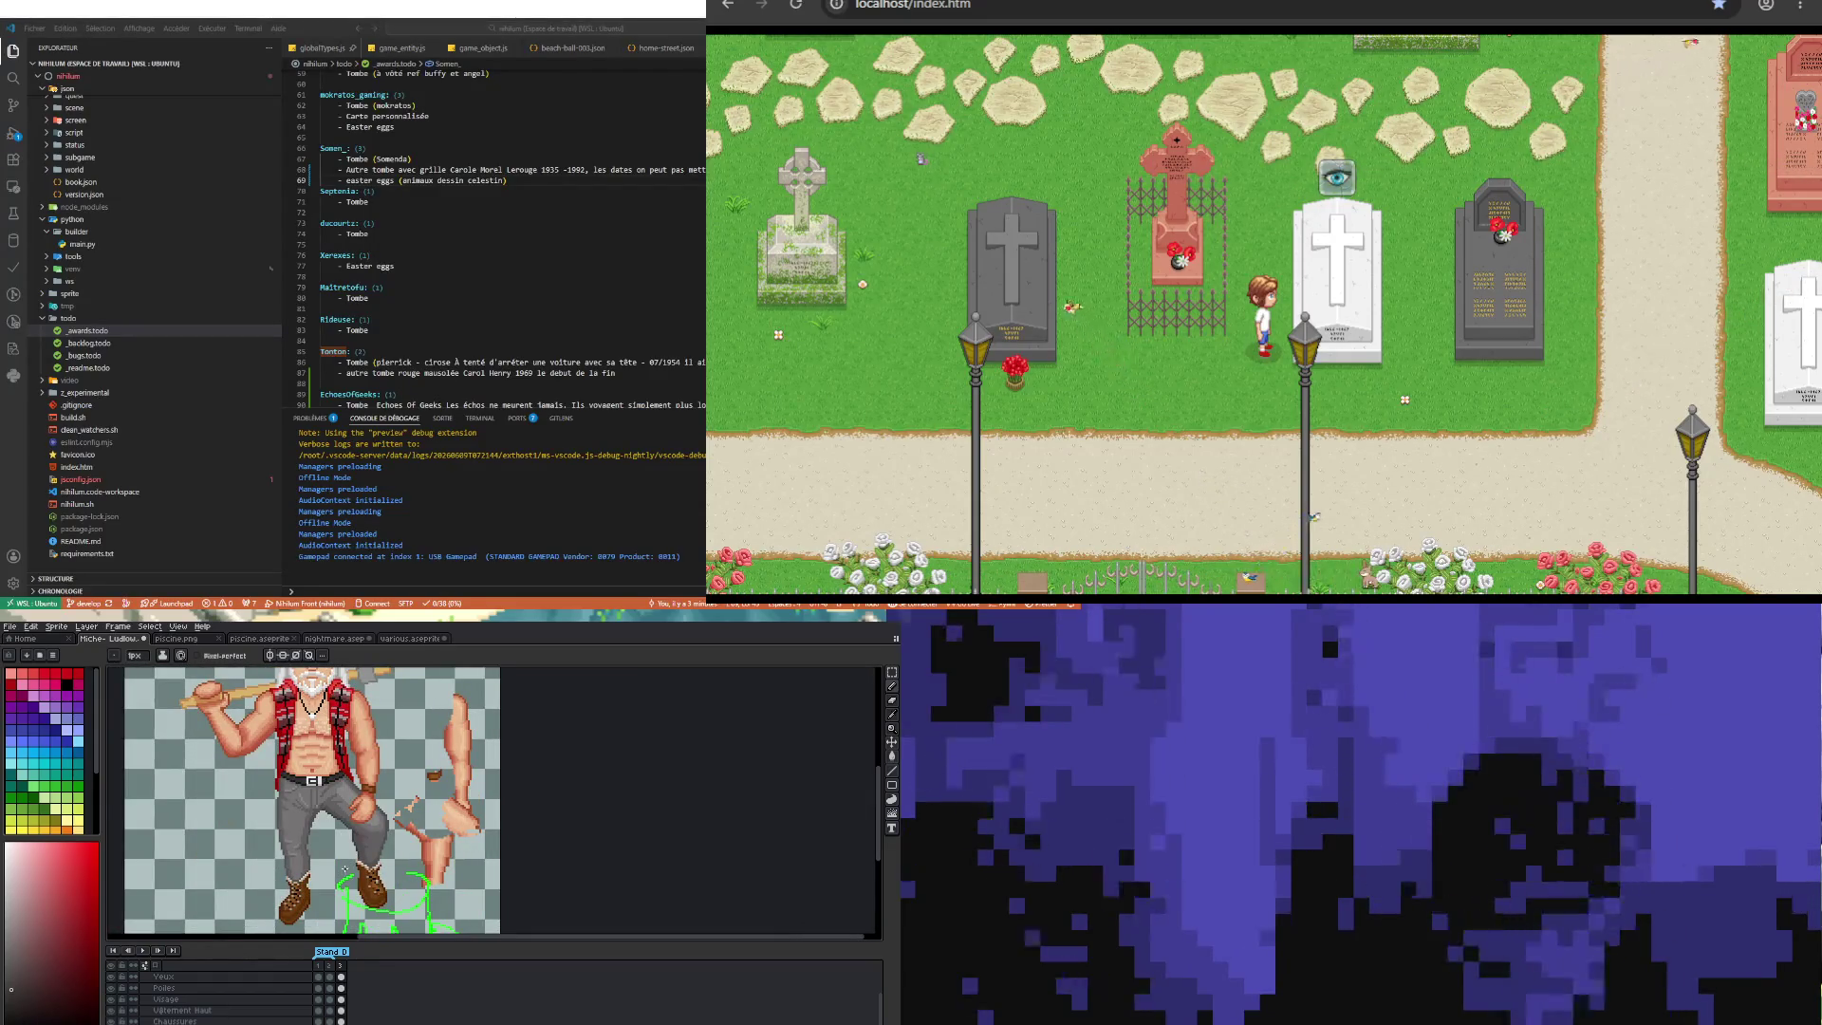
{"action": "scroll", "coordinate": [387, 815], "scroll_direction": "up", "scroll_amount": 2}
{"action": "scroll", "coordinate": [388, 816], "scroll_direction": "up", "scroll_amount": 1}
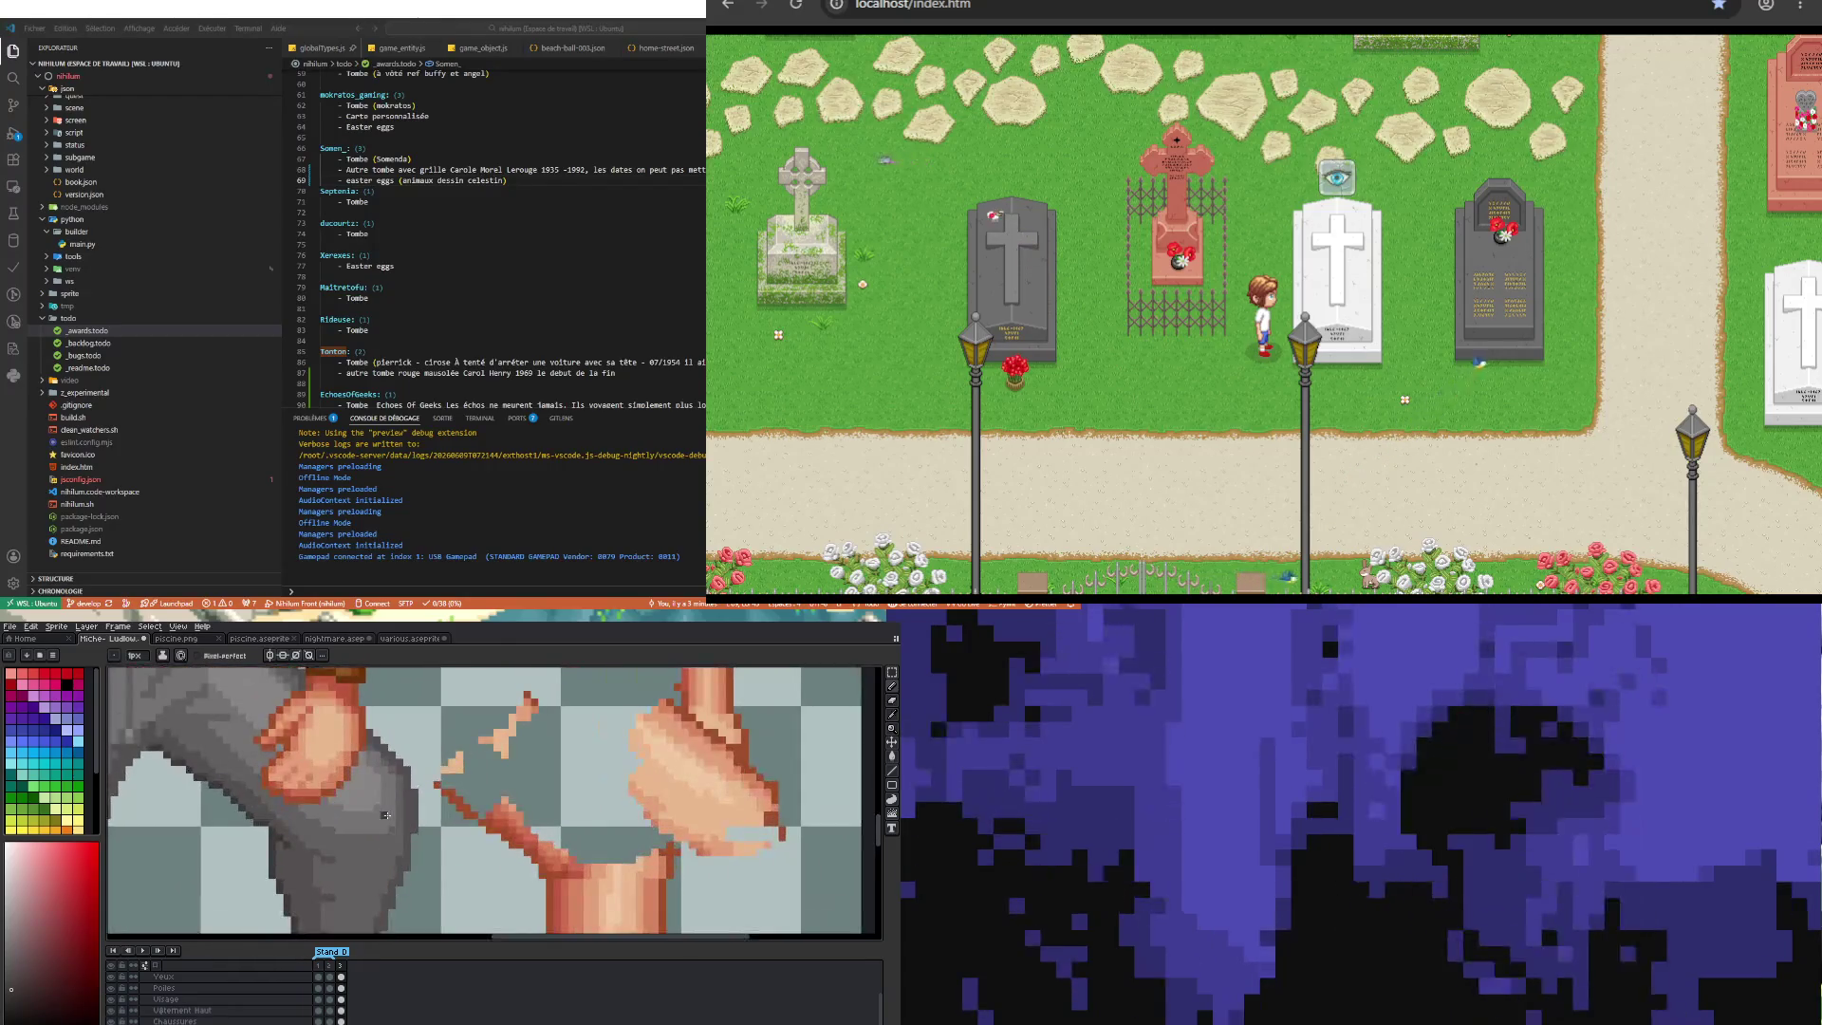
Step: Sample another sprite colour and touch up pixels near the boot area
{"action": "key", "text": "i"}
{"action": "key", "text": "b"}
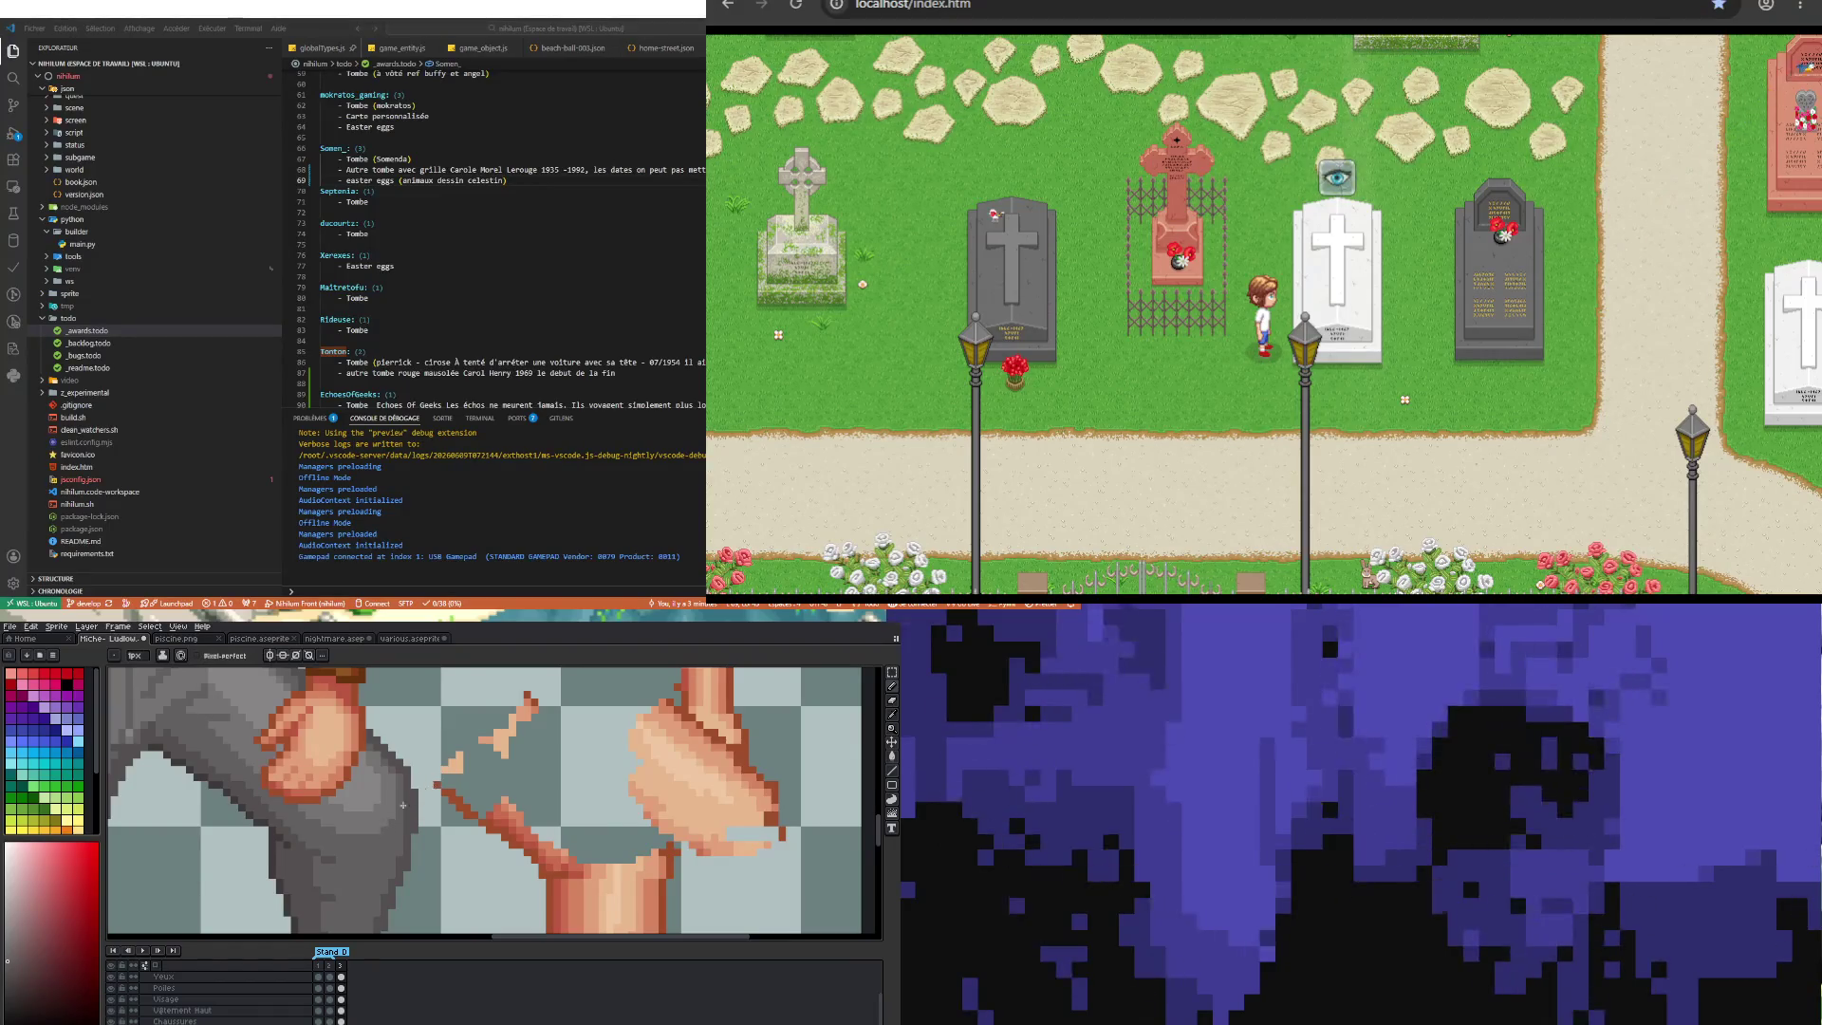
{"action": "scroll", "coordinate": [418, 793], "scroll_direction": "down", "scroll_amount": 2}
{"action": "scroll", "coordinate": [355, 852], "scroll_direction": "down", "scroll_amount": 1}
{"action": "scroll", "coordinate": [357, 857], "scroll_direction": "down", "scroll_amount": 1}
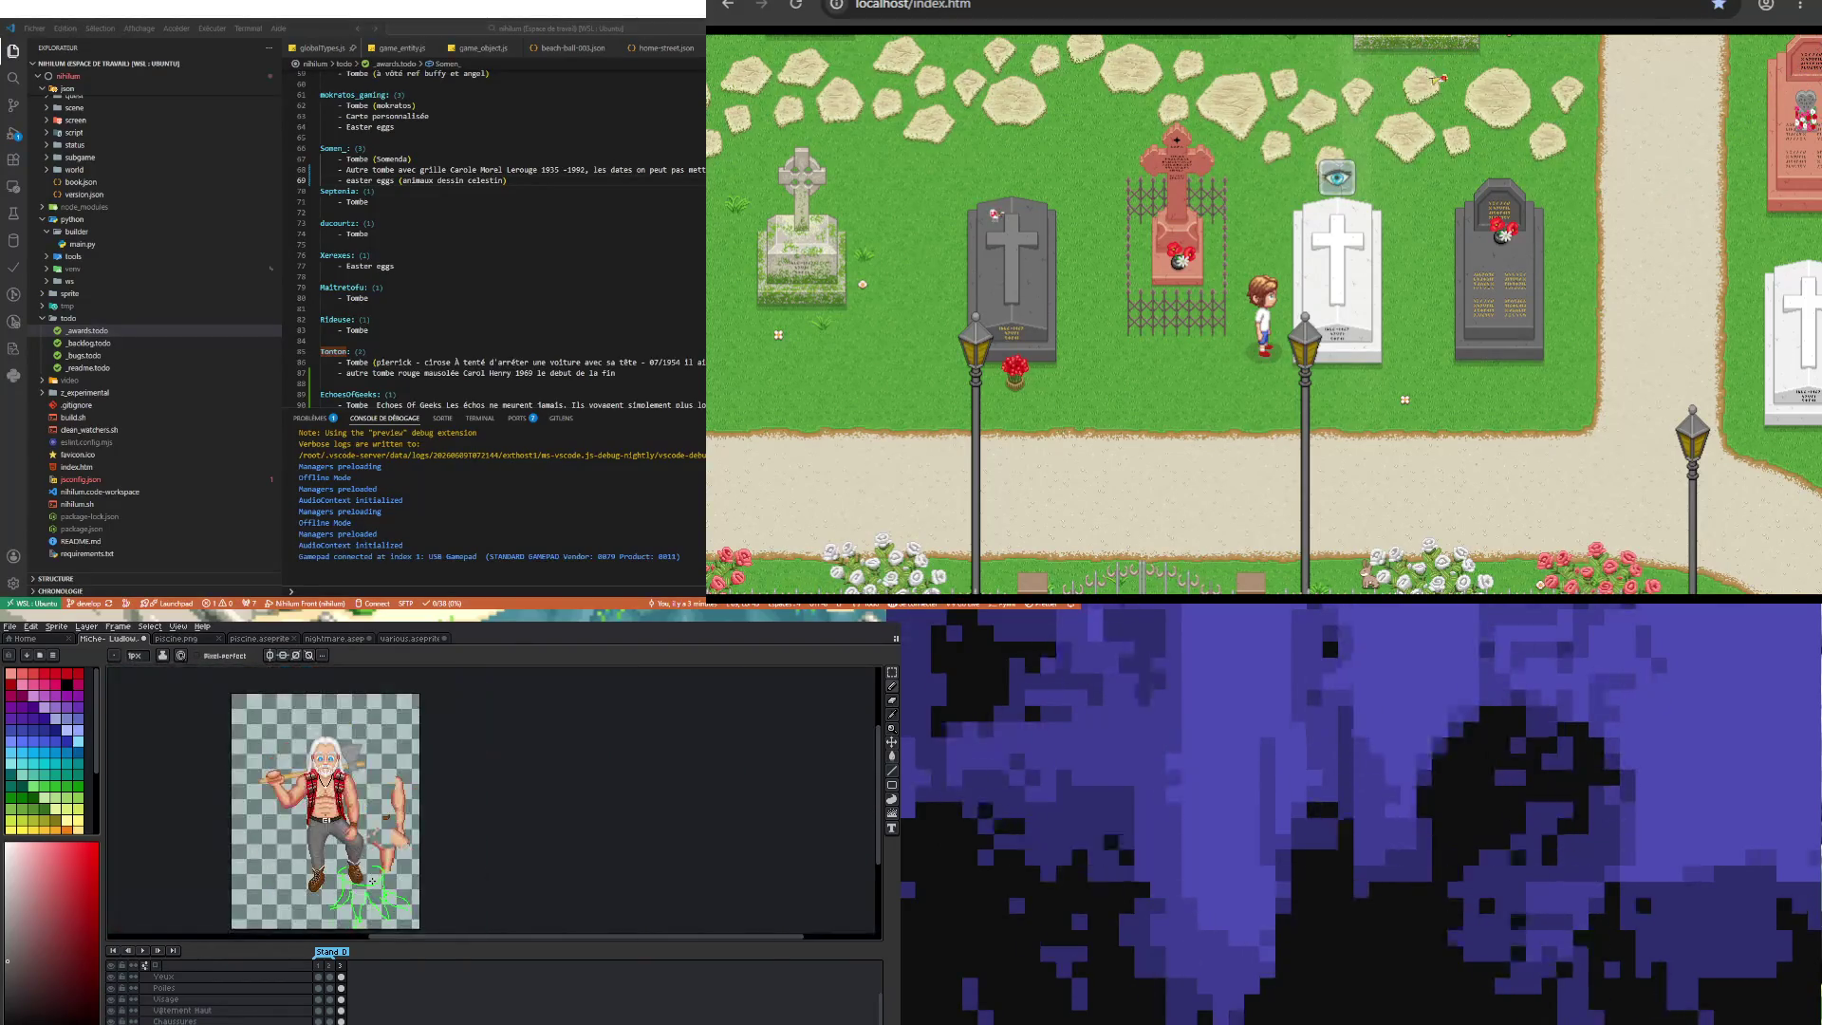
{"action": "scroll", "coordinate": [358, 866], "scroll_direction": "up", "scroll_amount": 1}
{"action": "scroll", "coordinate": [307, 835], "scroll_direction": "up", "scroll_amount": 1}
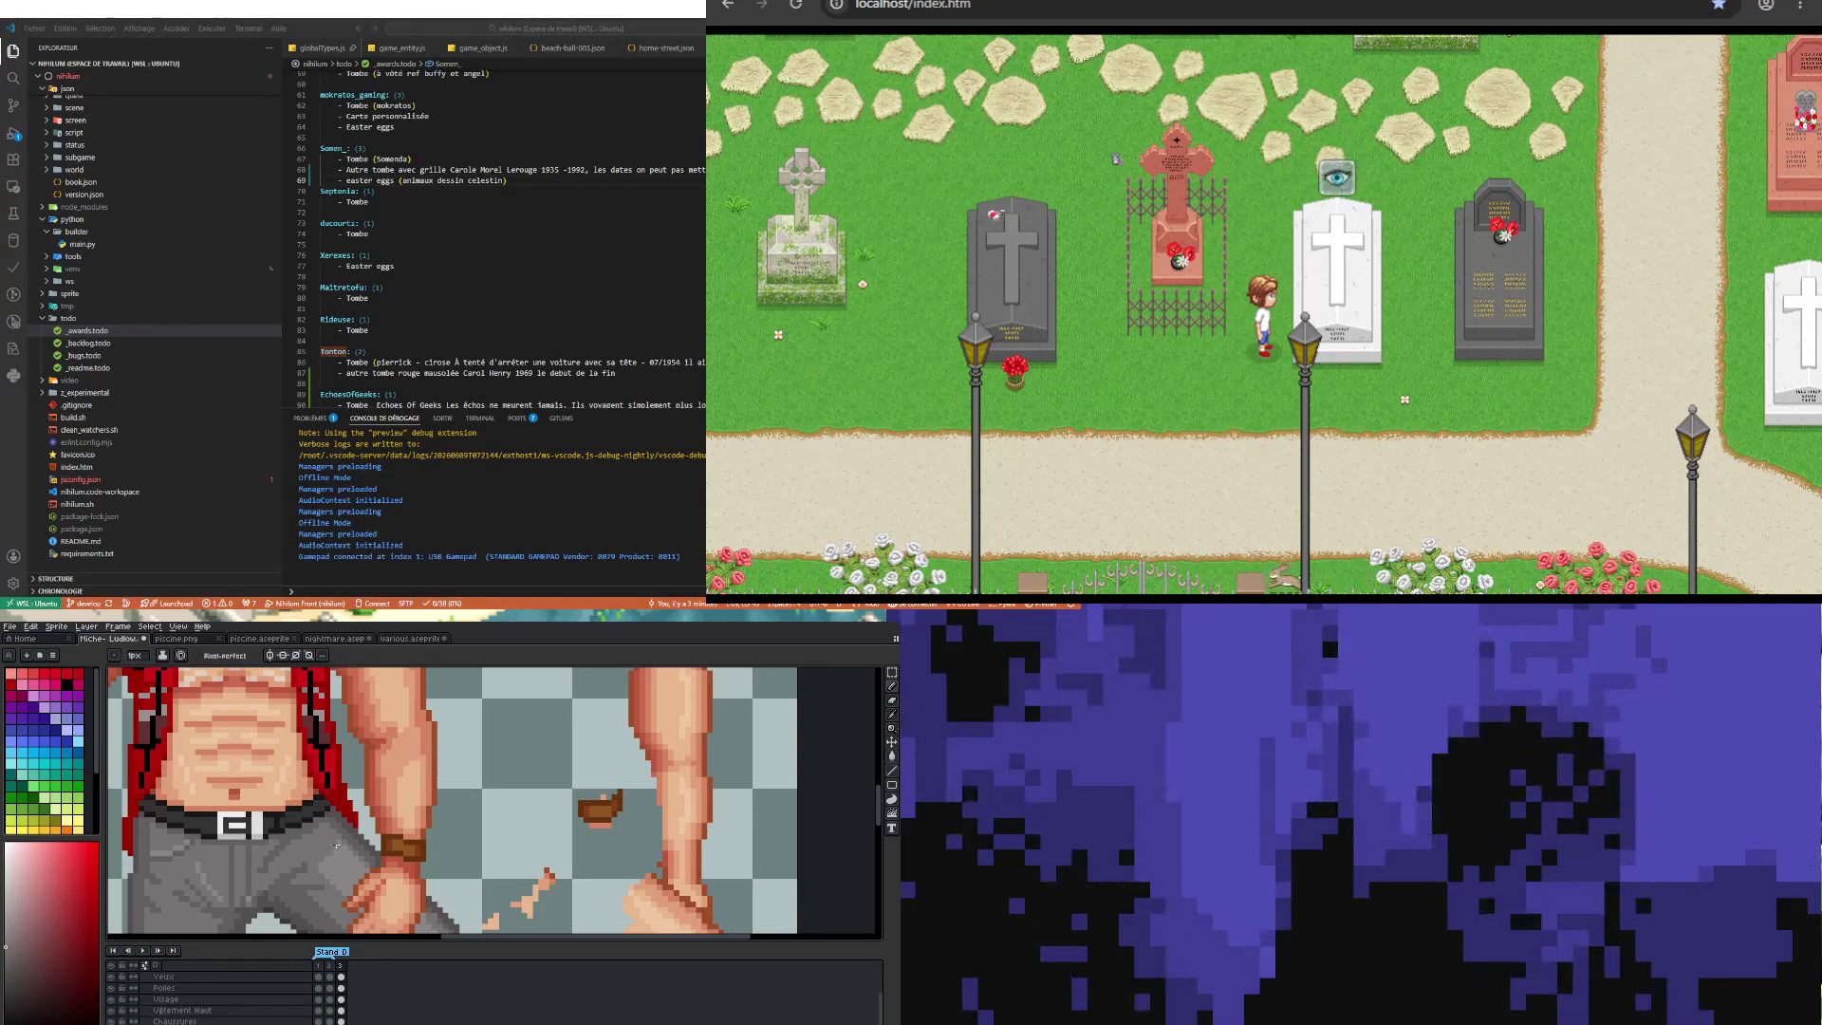
Step: Pick a skin shade from the sprite and reshape the hand's pixels on the thigh
{"action": "key", "text": "i"}
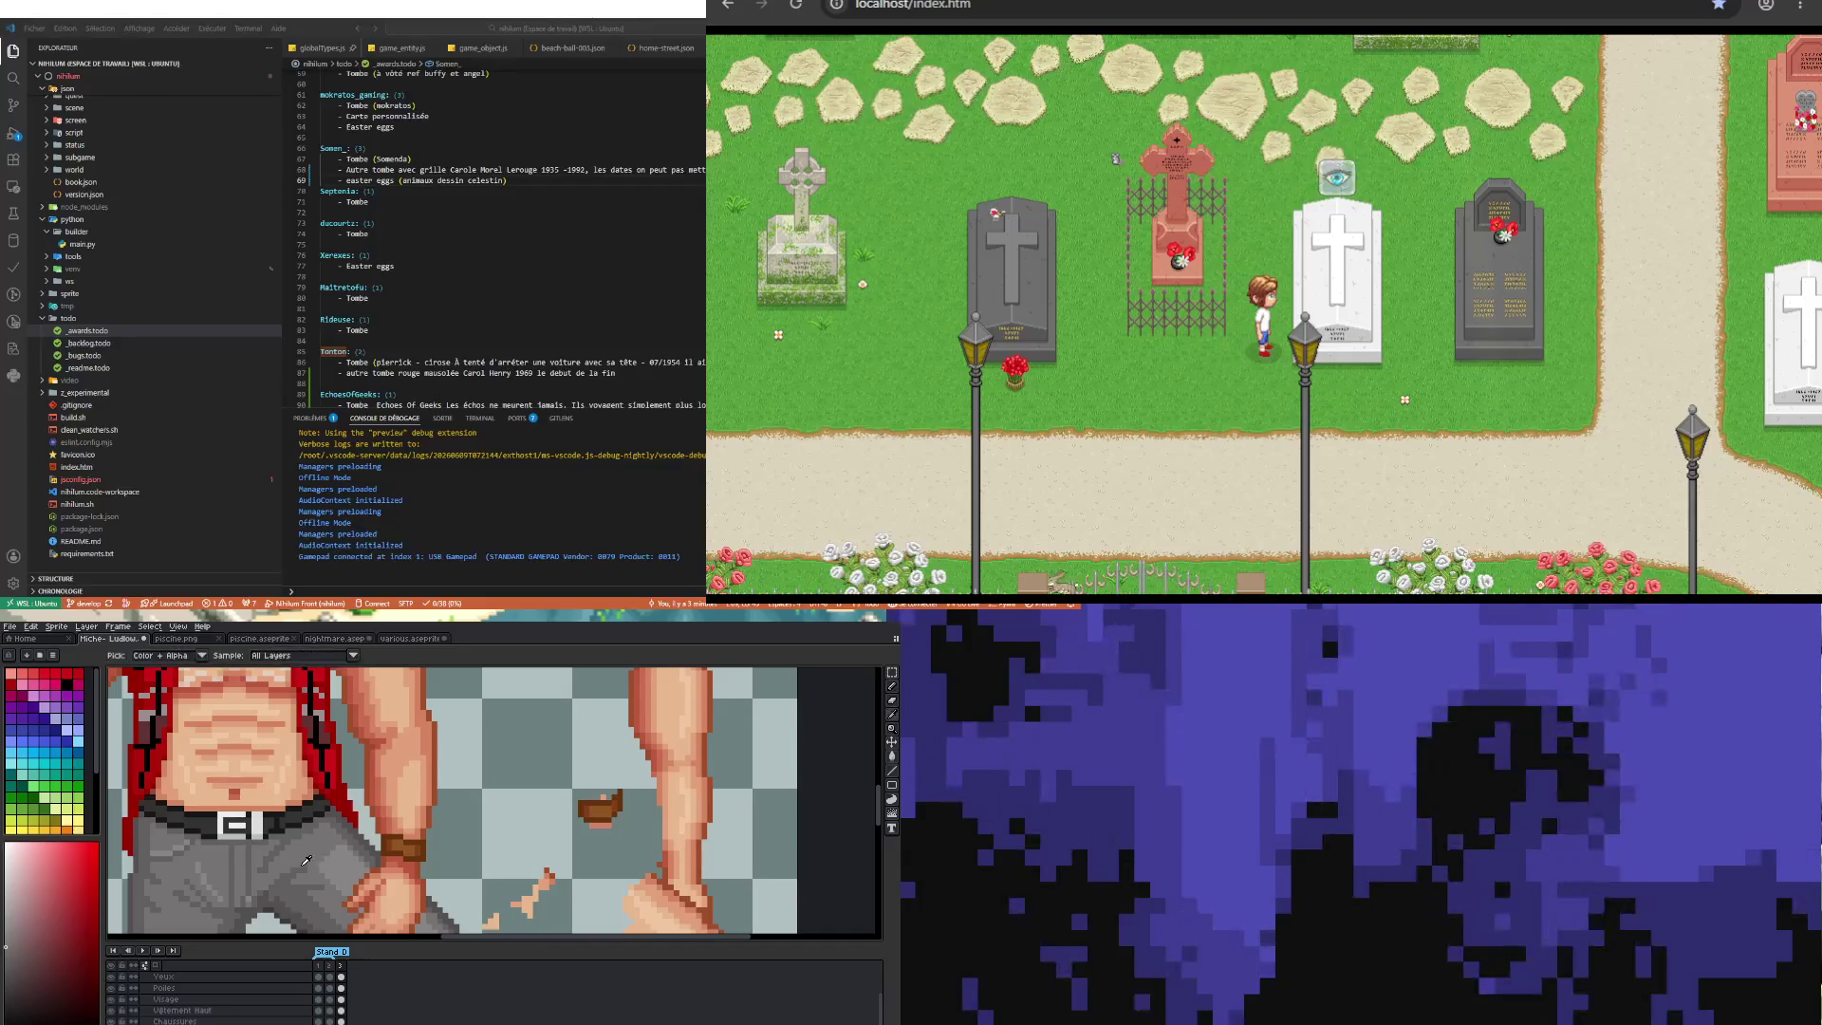
{"action": "key", "text": "b"}
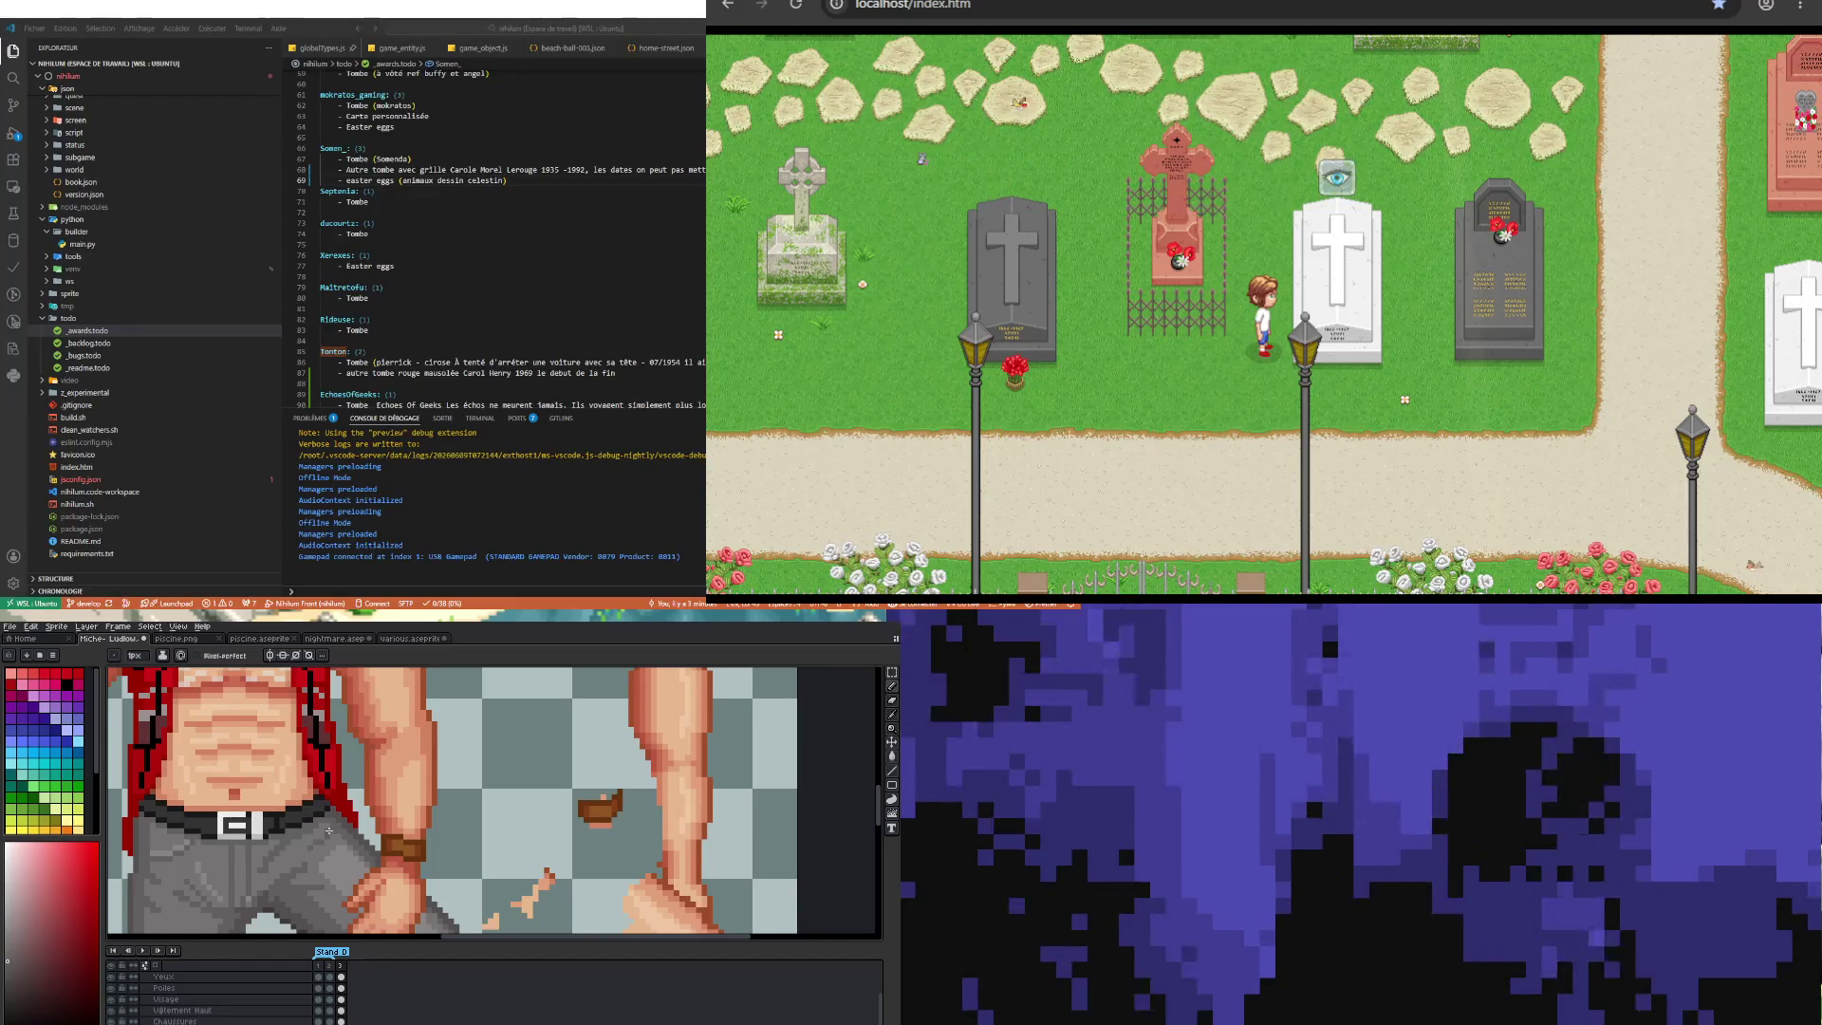
{"action": "scroll", "coordinate": [319, 836], "scroll_direction": "down", "scroll_amount": 1}
{"action": "scroll", "coordinate": [319, 836], "scroll_direction": "down", "scroll_amount": 2}
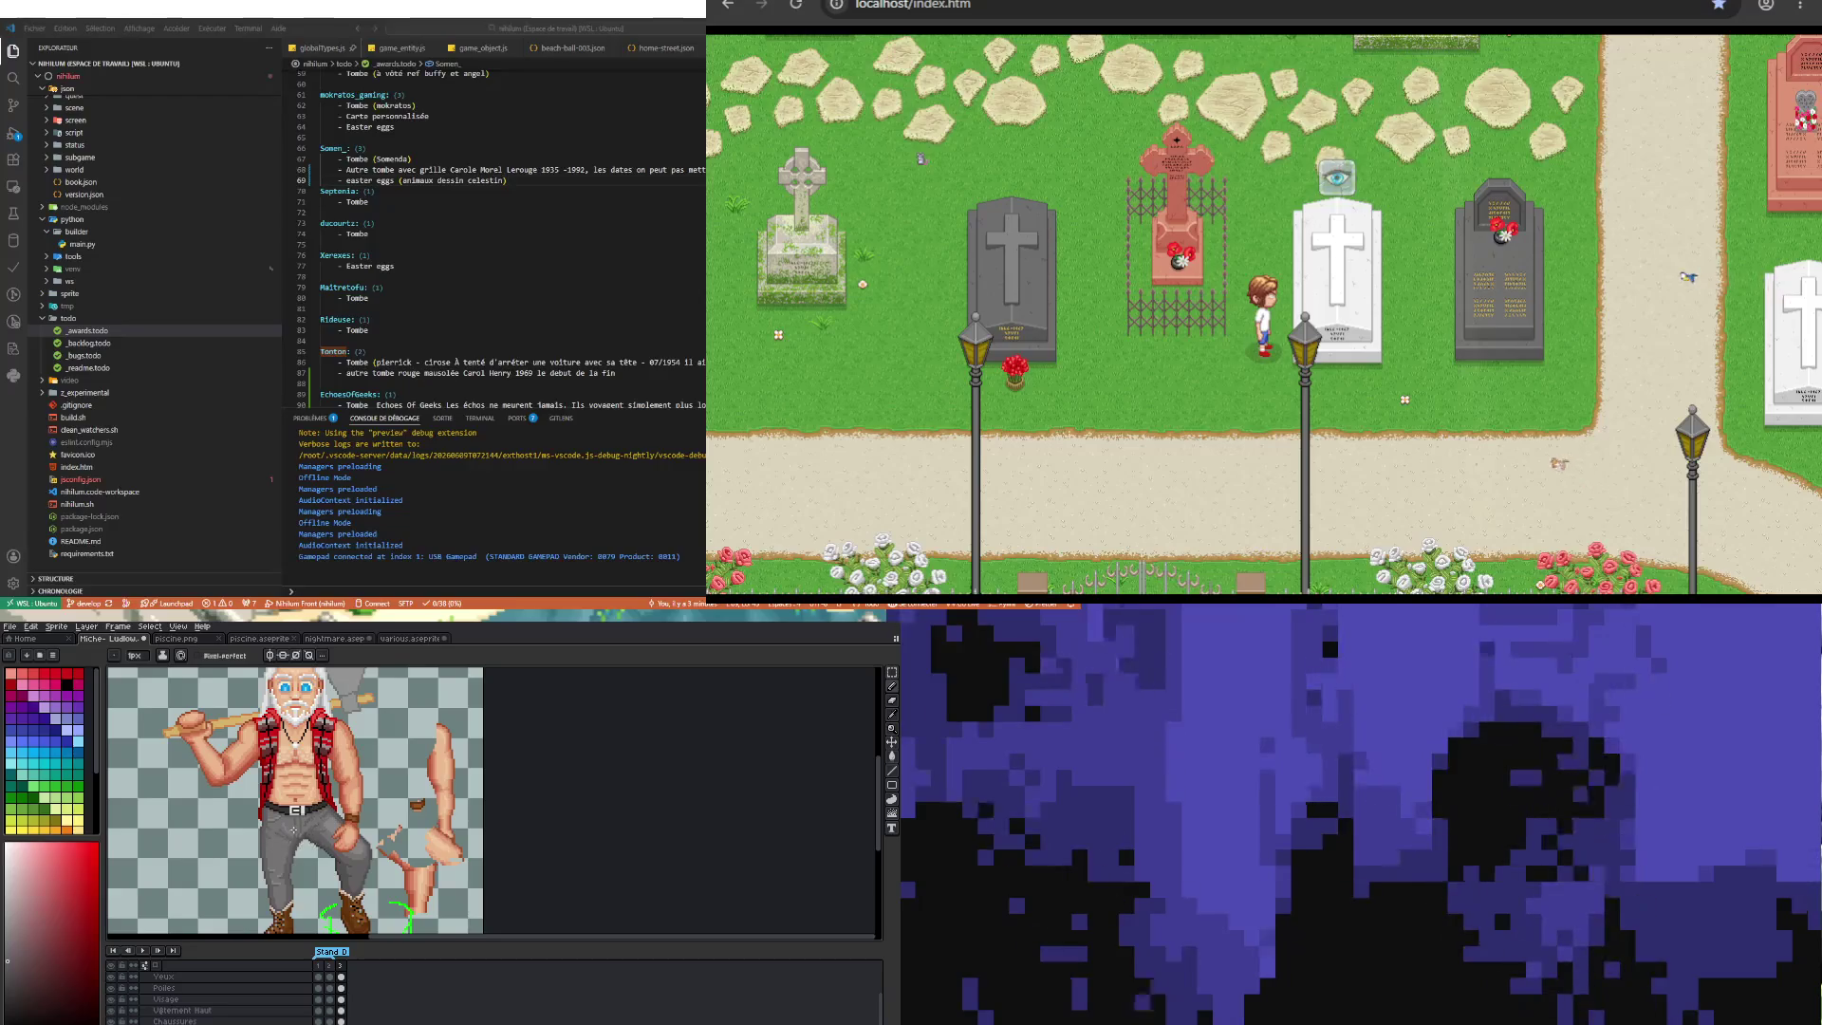
{"action": "scroll", "coordinate": [321, 824], "scroll_direction": "up", "scroll_amount": 2}
{"action": "scroll", "coordinate": [321, 825], "scroll_direction": "up", "scroll_amount": 1}
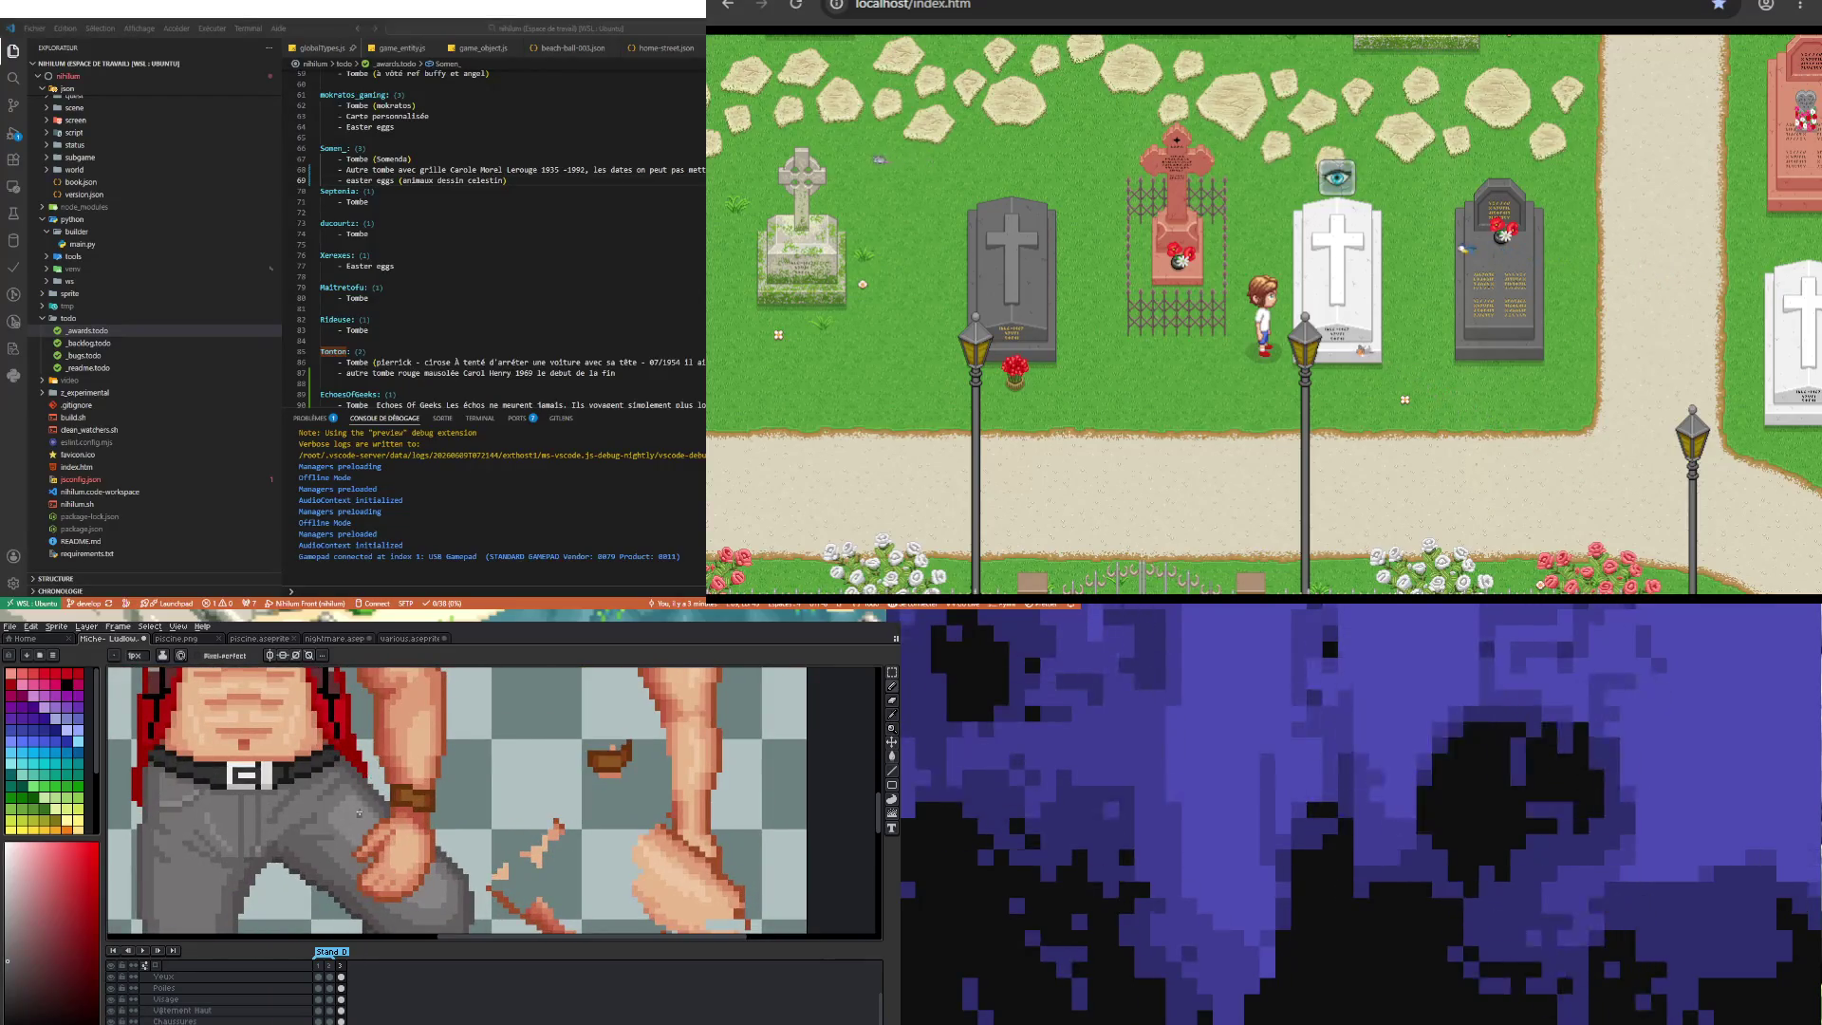
{"action": "scroll", "coordinate": [359, 813], "scroll_direction": "up", "scroll_amount": 1}
Step: Sample another colour and shade the hand over the grey trouser leg
{"action": "key", "text": "i"}
{"action": "key", "text": "b"}
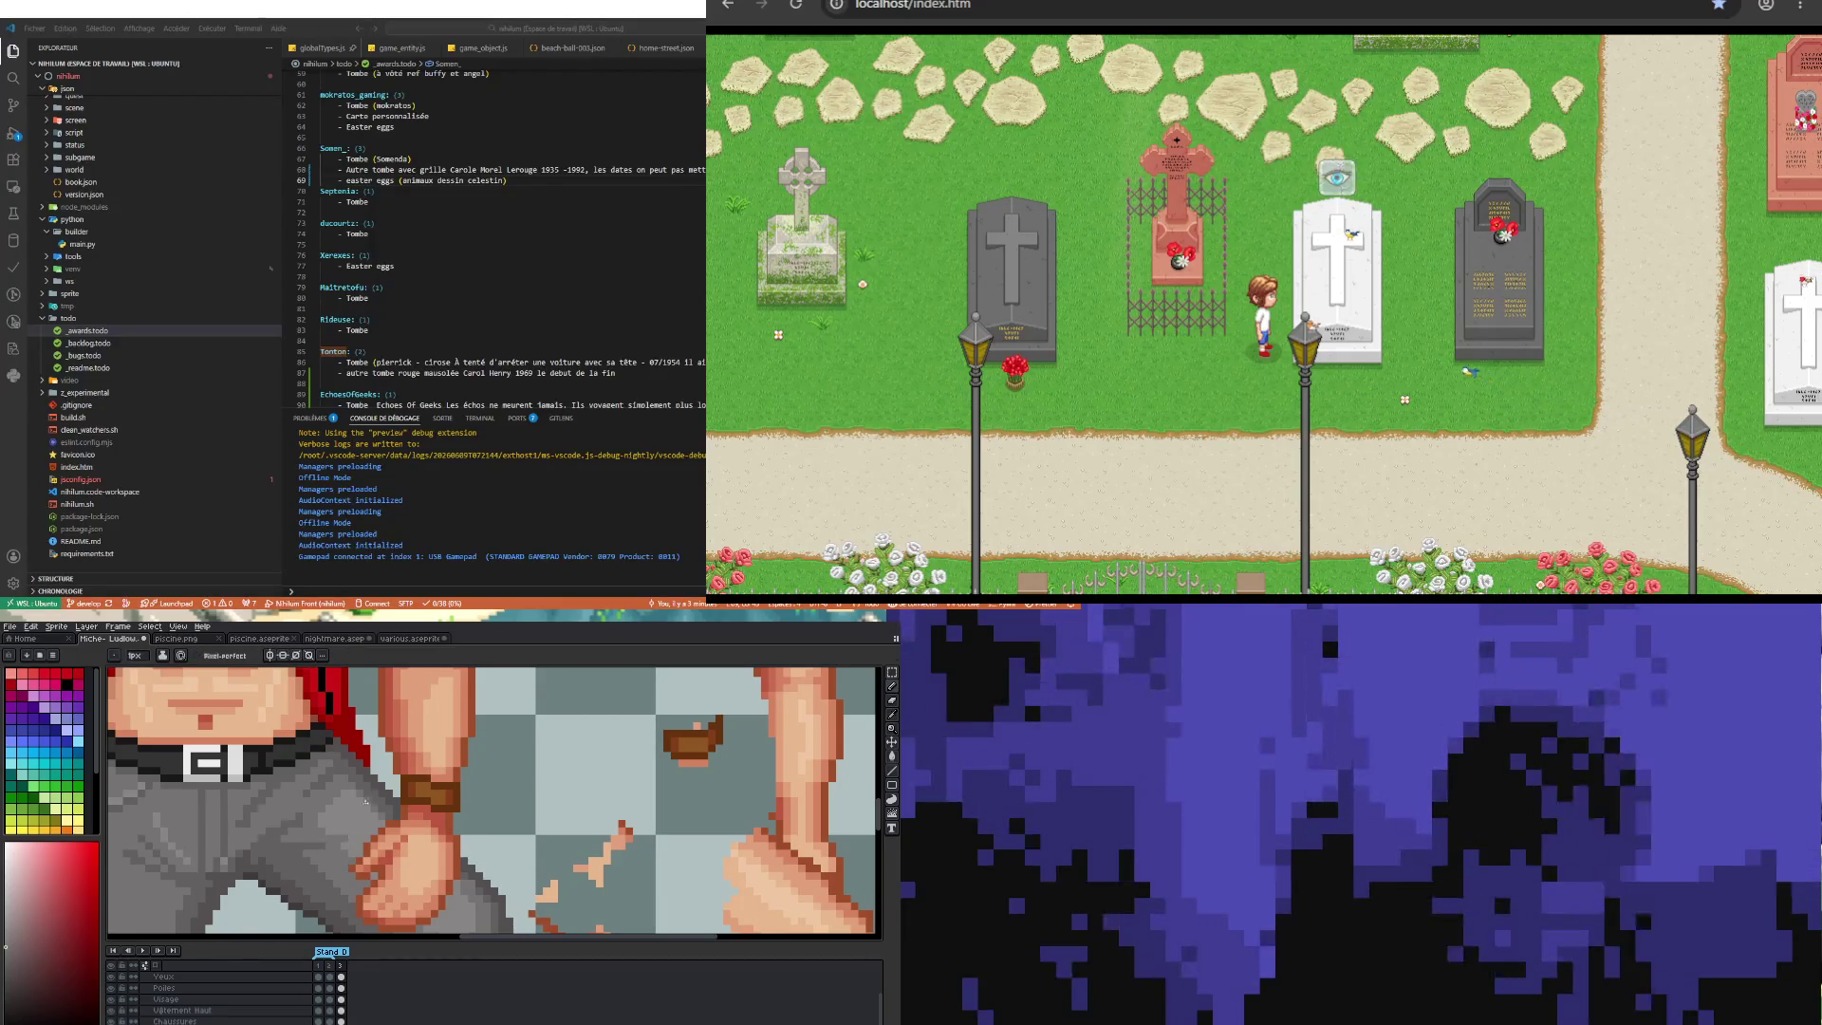
{"action": "scroll", "coordinate": [333, 795], "scroll_direction": "down", "scroll_amount": 1}
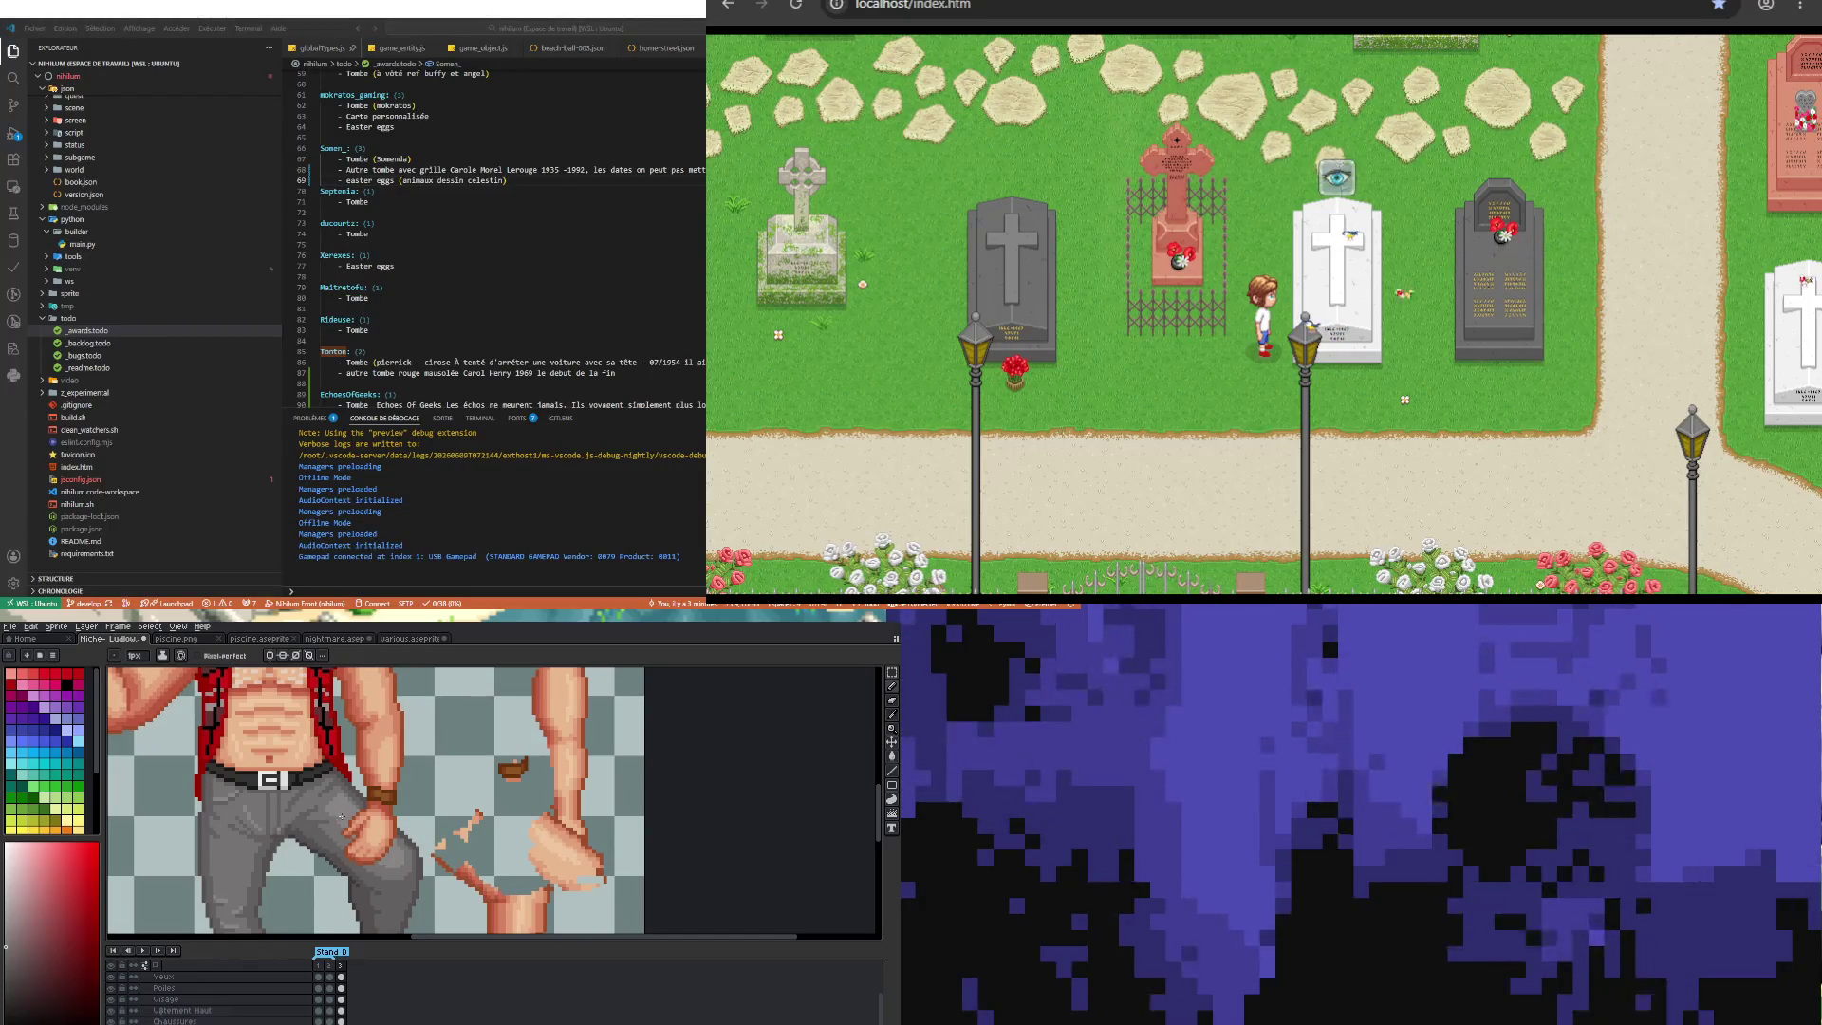
{"action": "scroll", "coordinate": [342, 816], "scroll_direction": "up", "scroll_amount": 1}
{"action": "scroll", "coordinate": [344, 817], "scroll_direction": "up", "scroll_amount": 1}
{"action": "scroll", "coordinate": [349, 820], "scroll_direction": "down", "scroll_amount": 3}
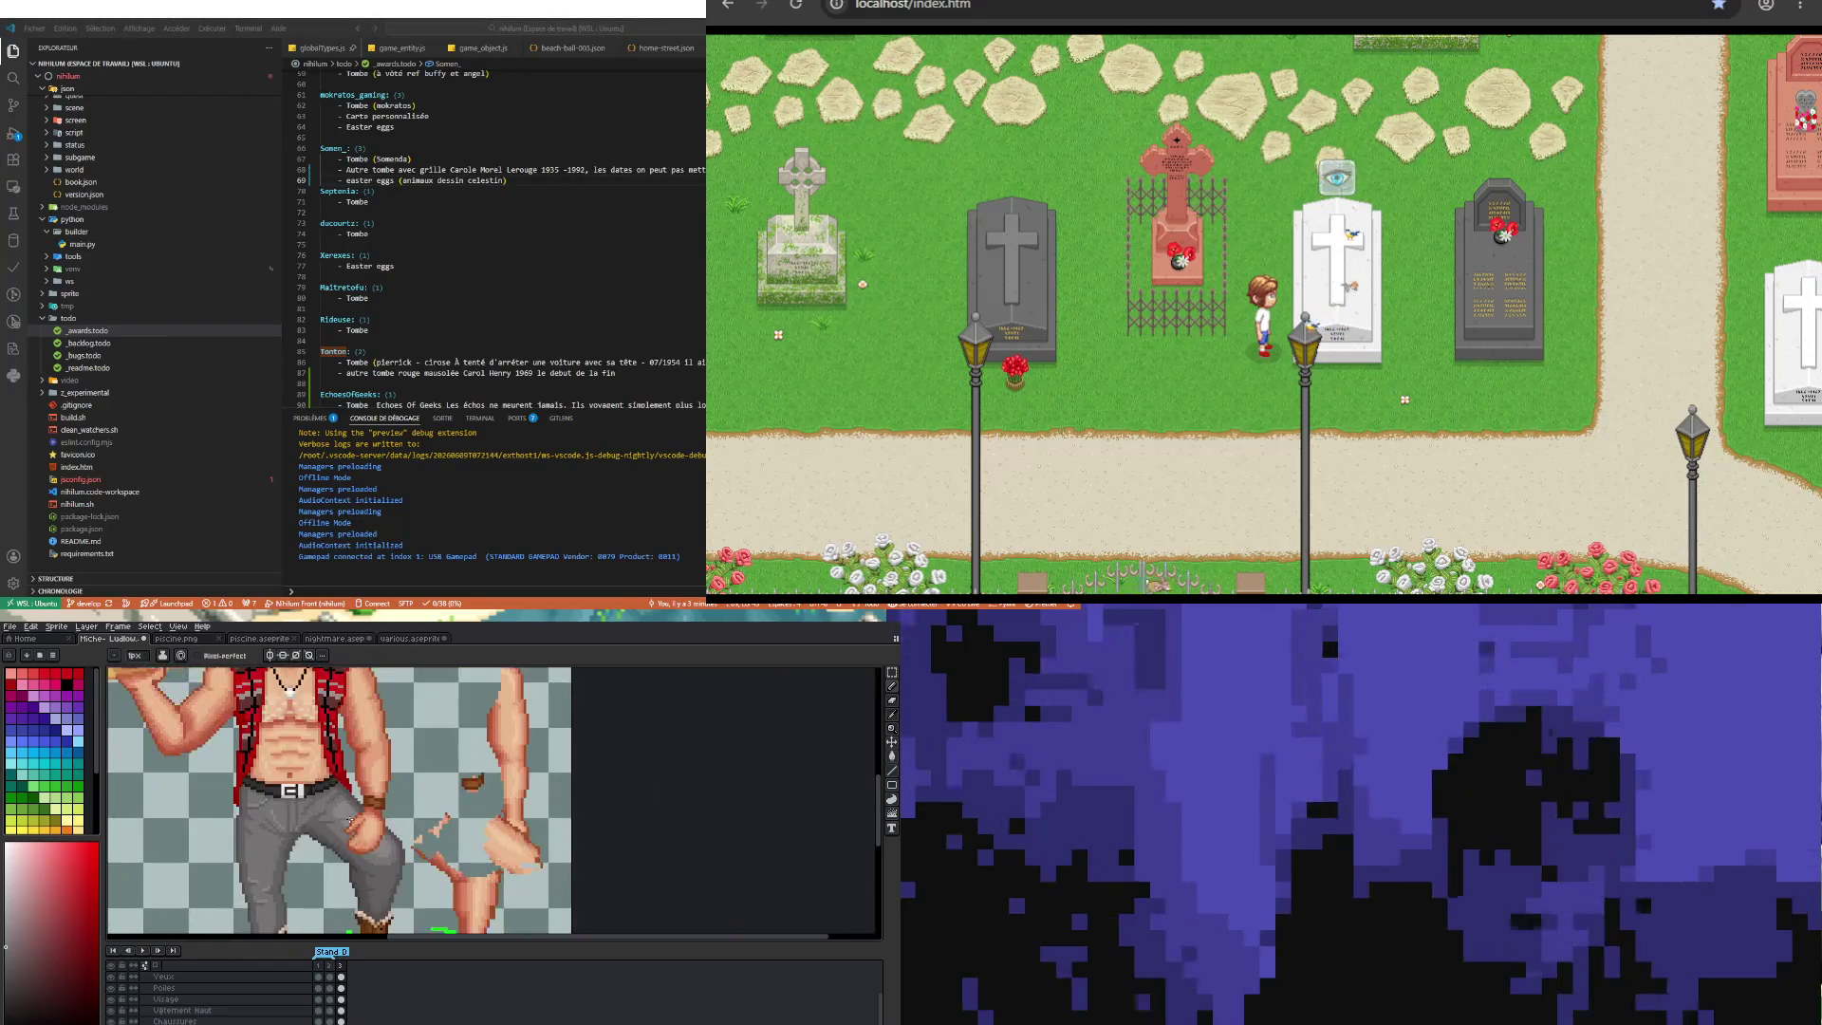
{"action": "scroll", "coordinate": [355, 845], "scroll_direction": "down", "scroll_amount": 2}
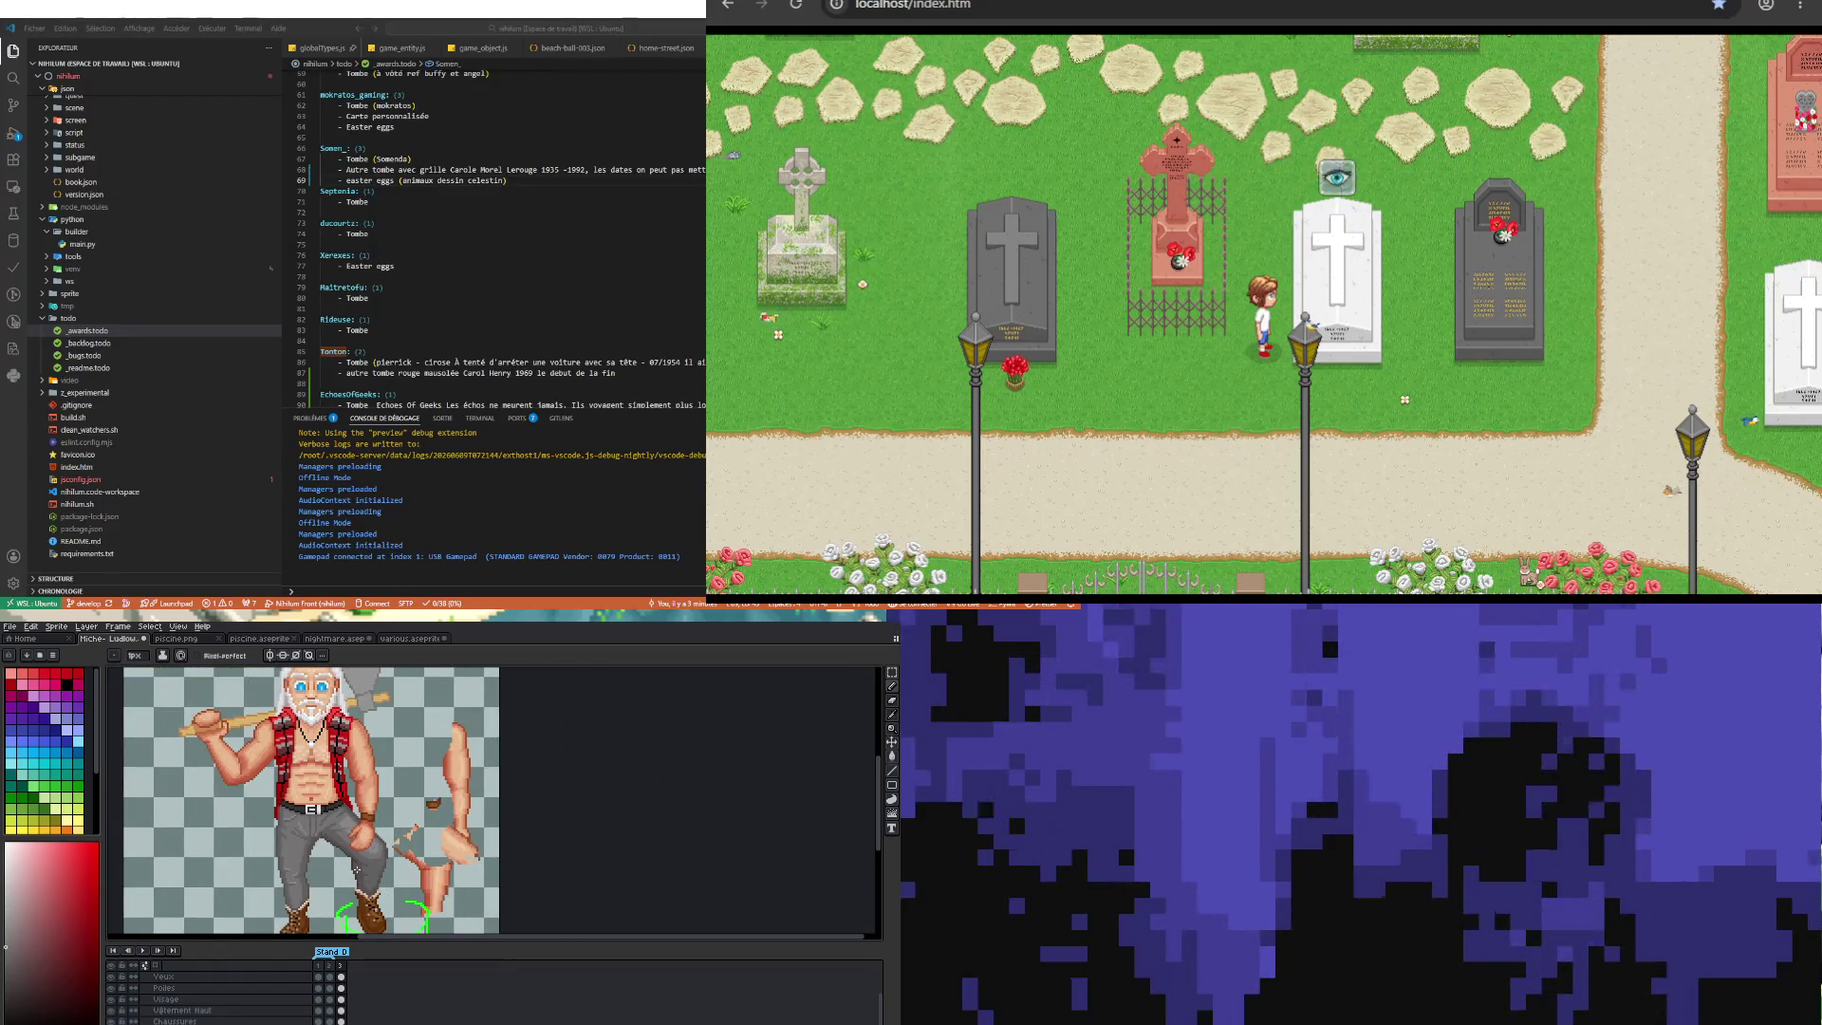
{"action": "scroll", "coordinate": [356, 869], "scroll_direction": "down", "scroll_amount": 3}
{"action": "scroll", "coordinate": [356, 872], "scroll_direction": "up", "scroll_amount": 3}
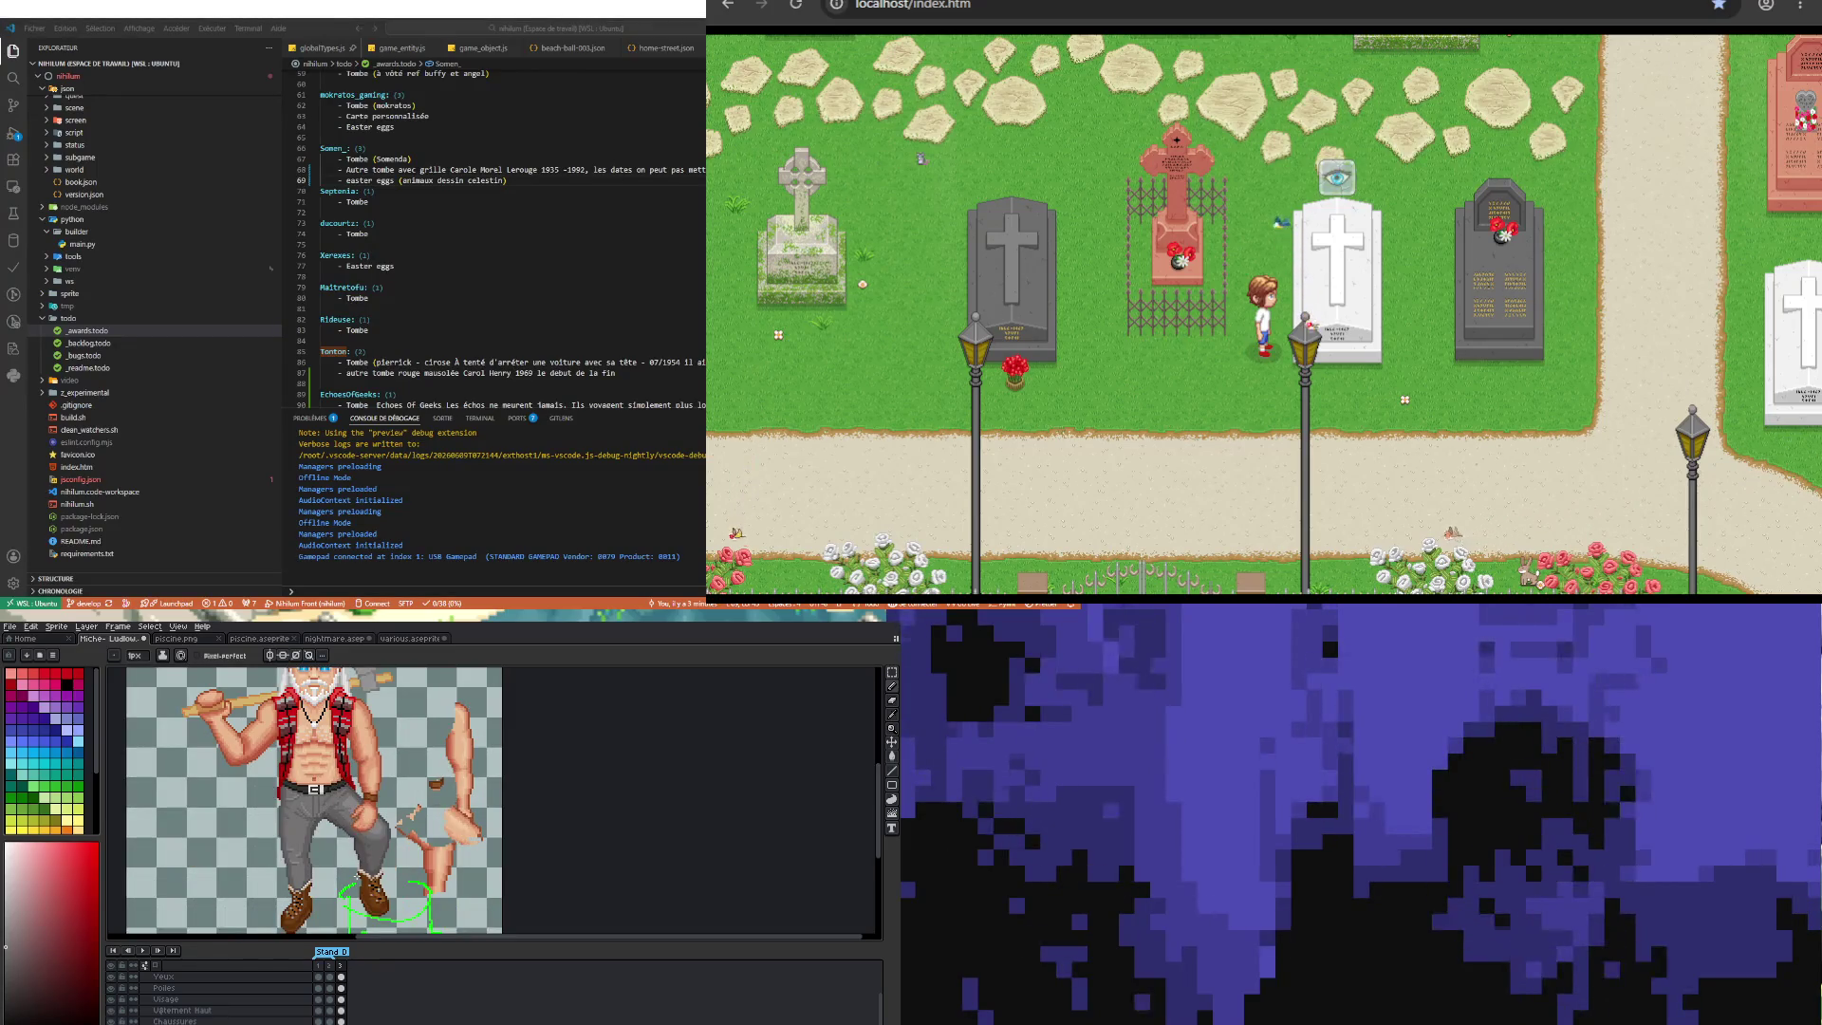
{"action": "scroll", "coordinate": [356, 875], "scroll_direction": "up", "scroll_amount": 2}
{"action": "scroll", "coordinate": [353, 854], "scroll_direction": "down", "scroll_amount": 1}
{"action": "scroll", "coordinate": [352, 832], "scroll_direction": "up", "scroll_amount": 2}
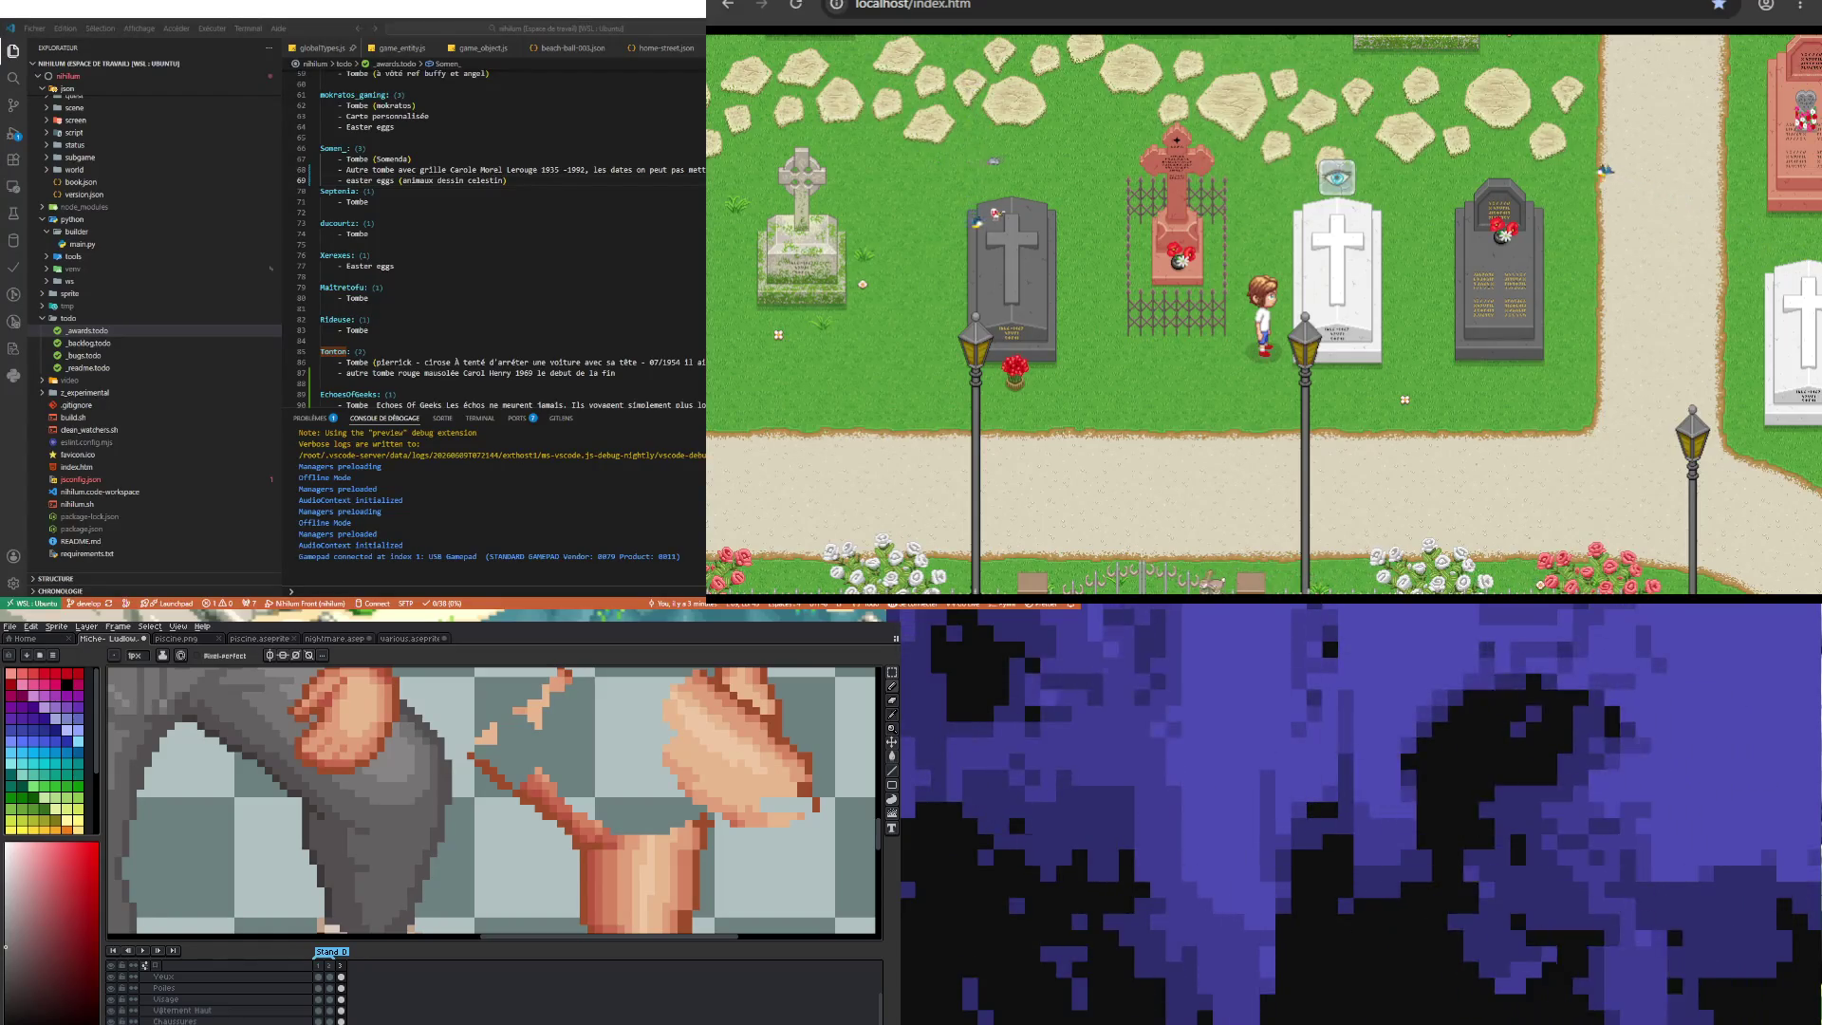
{"action": "scroll", "coordinate": [494, 802], "scroll_direction": "down", "scroll_amount": 2}
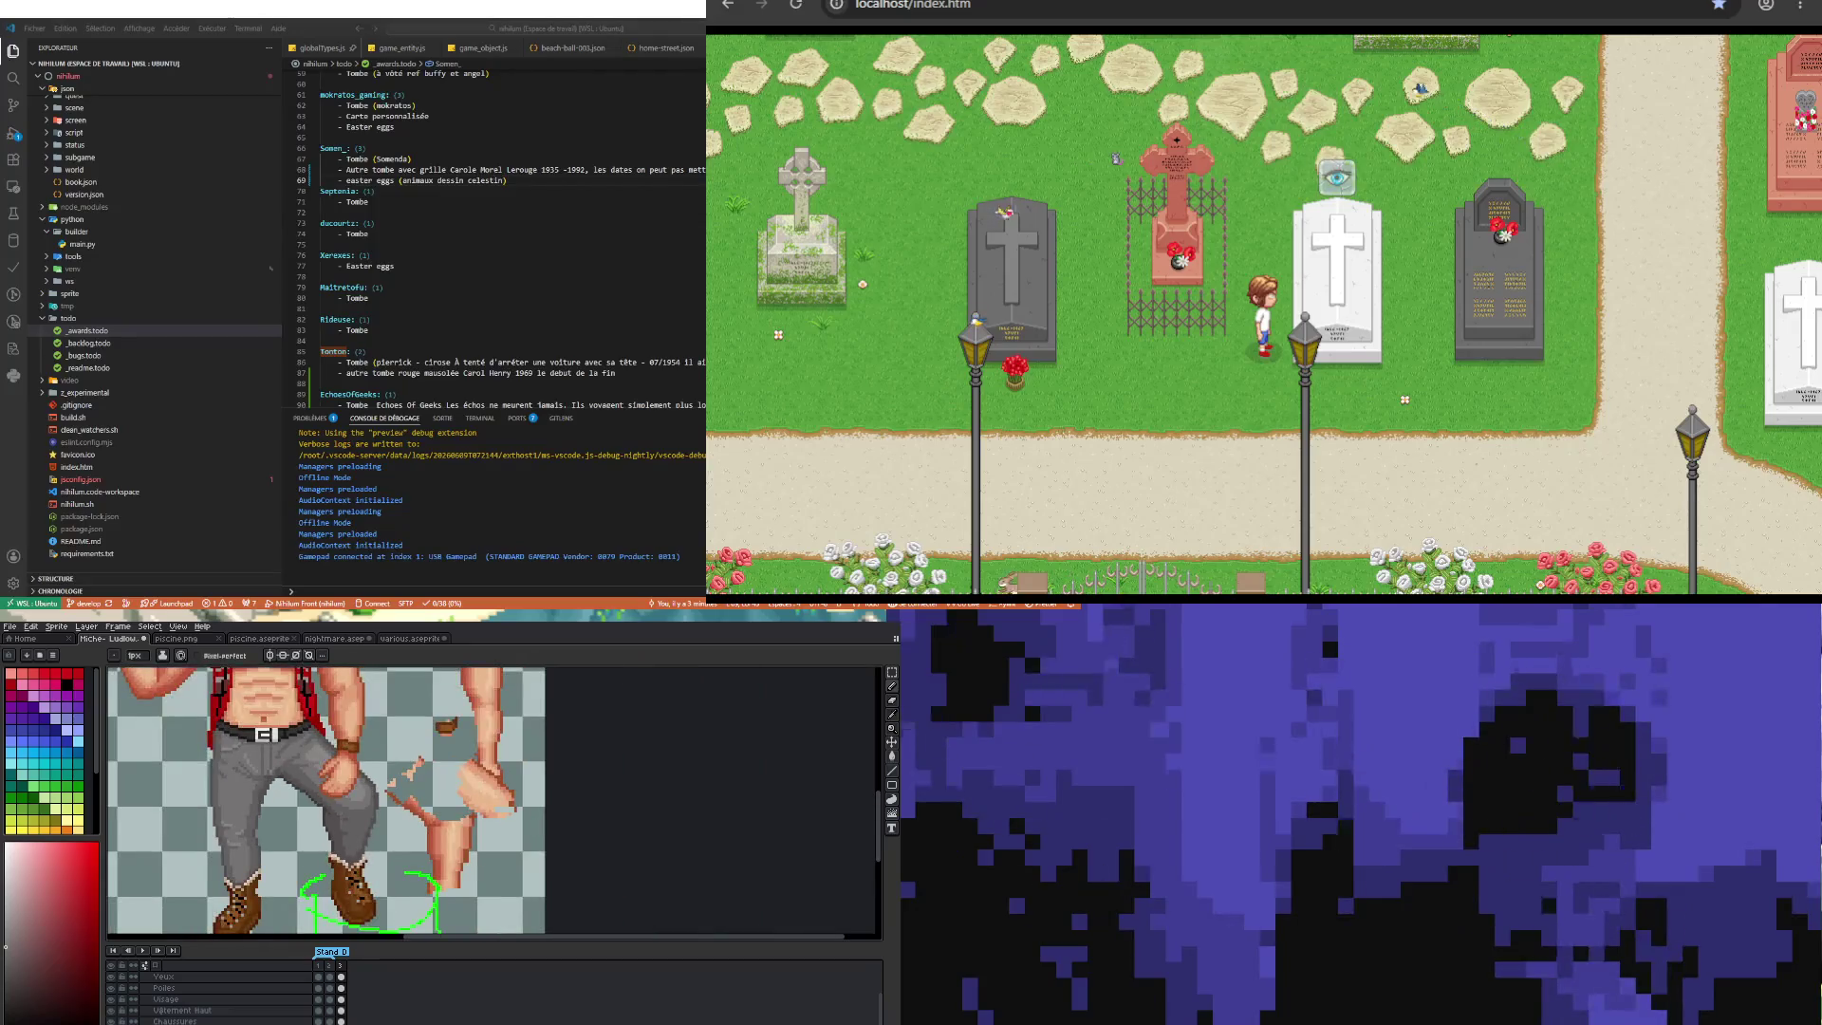
{"action": "scroll", "coordinate": [352, 812], "scroll_direction": "down", "scroll_amount": 1}
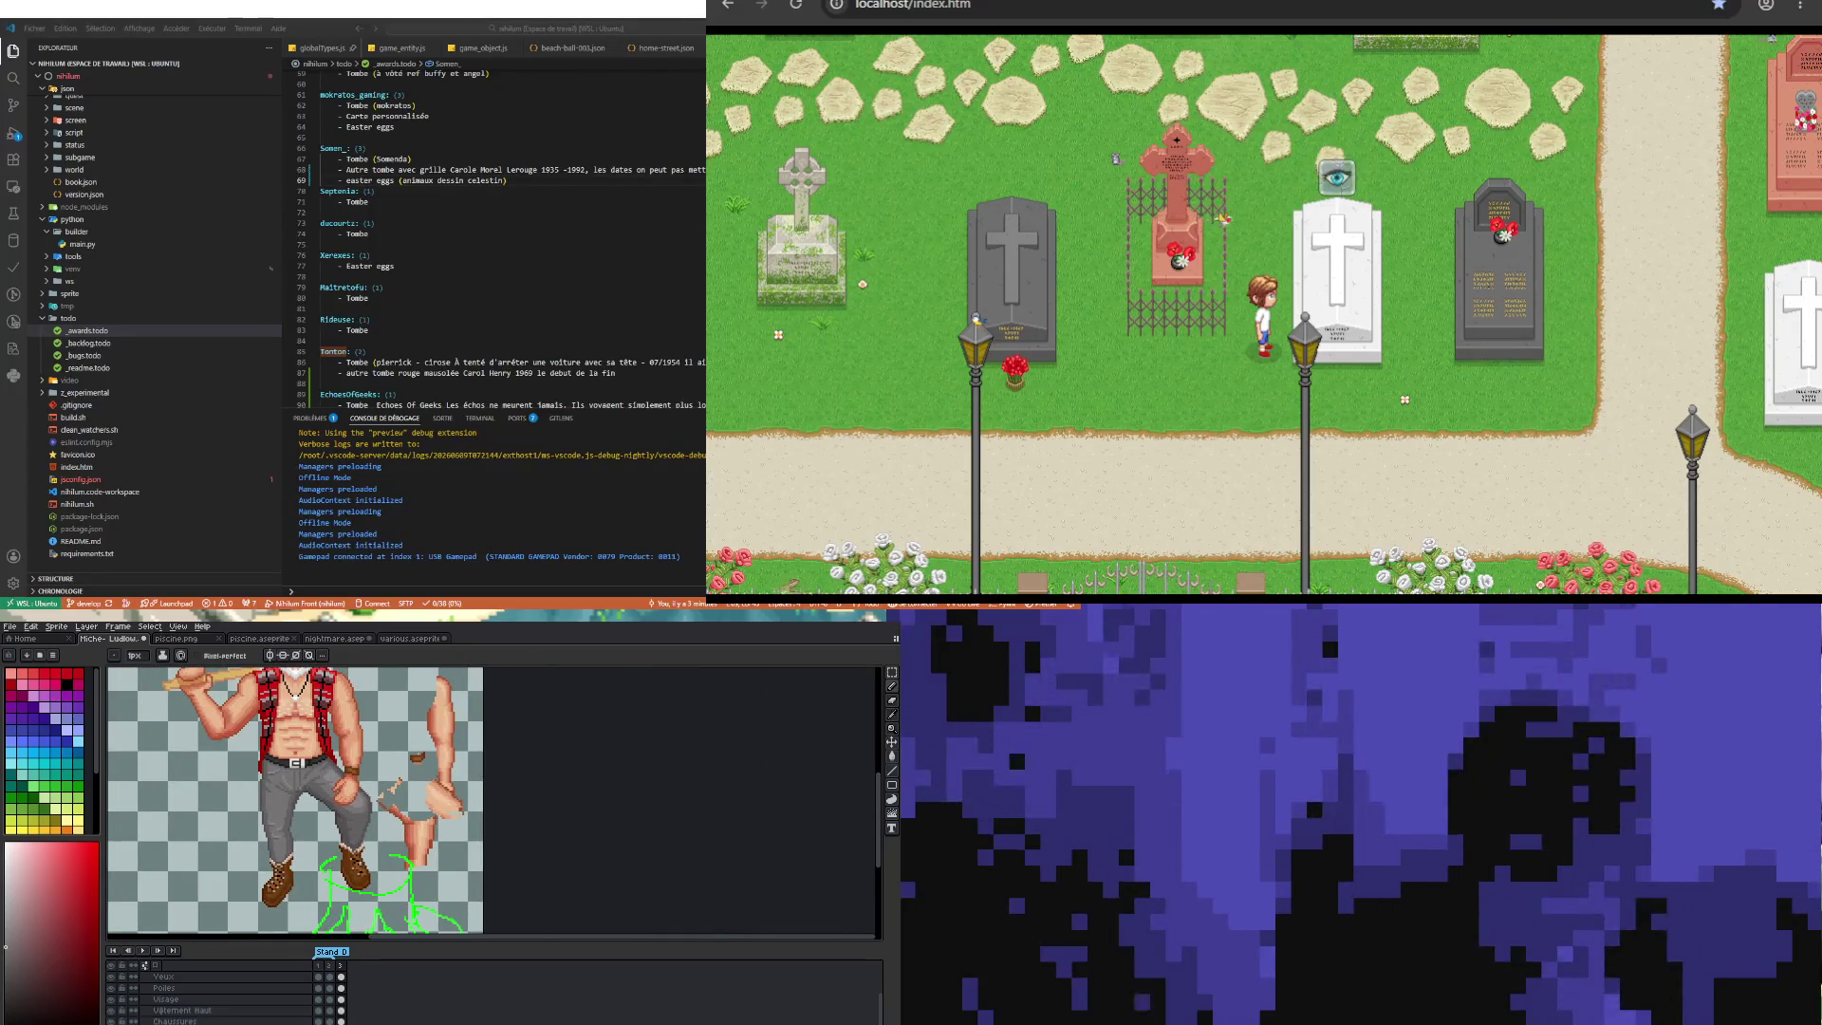
{"action": "scroll", "coordinate": [408, 807], "scroll_direction": "up", "scroll_amount": 1}
{"action": "scroll", "coordinate": [408, 806], "scroll_direction": "up", "scroll_amount": 1}
{"action": "scroll", "coordinate": [408, 806], "scroll_direction": "up", "scroll_amount": 1}
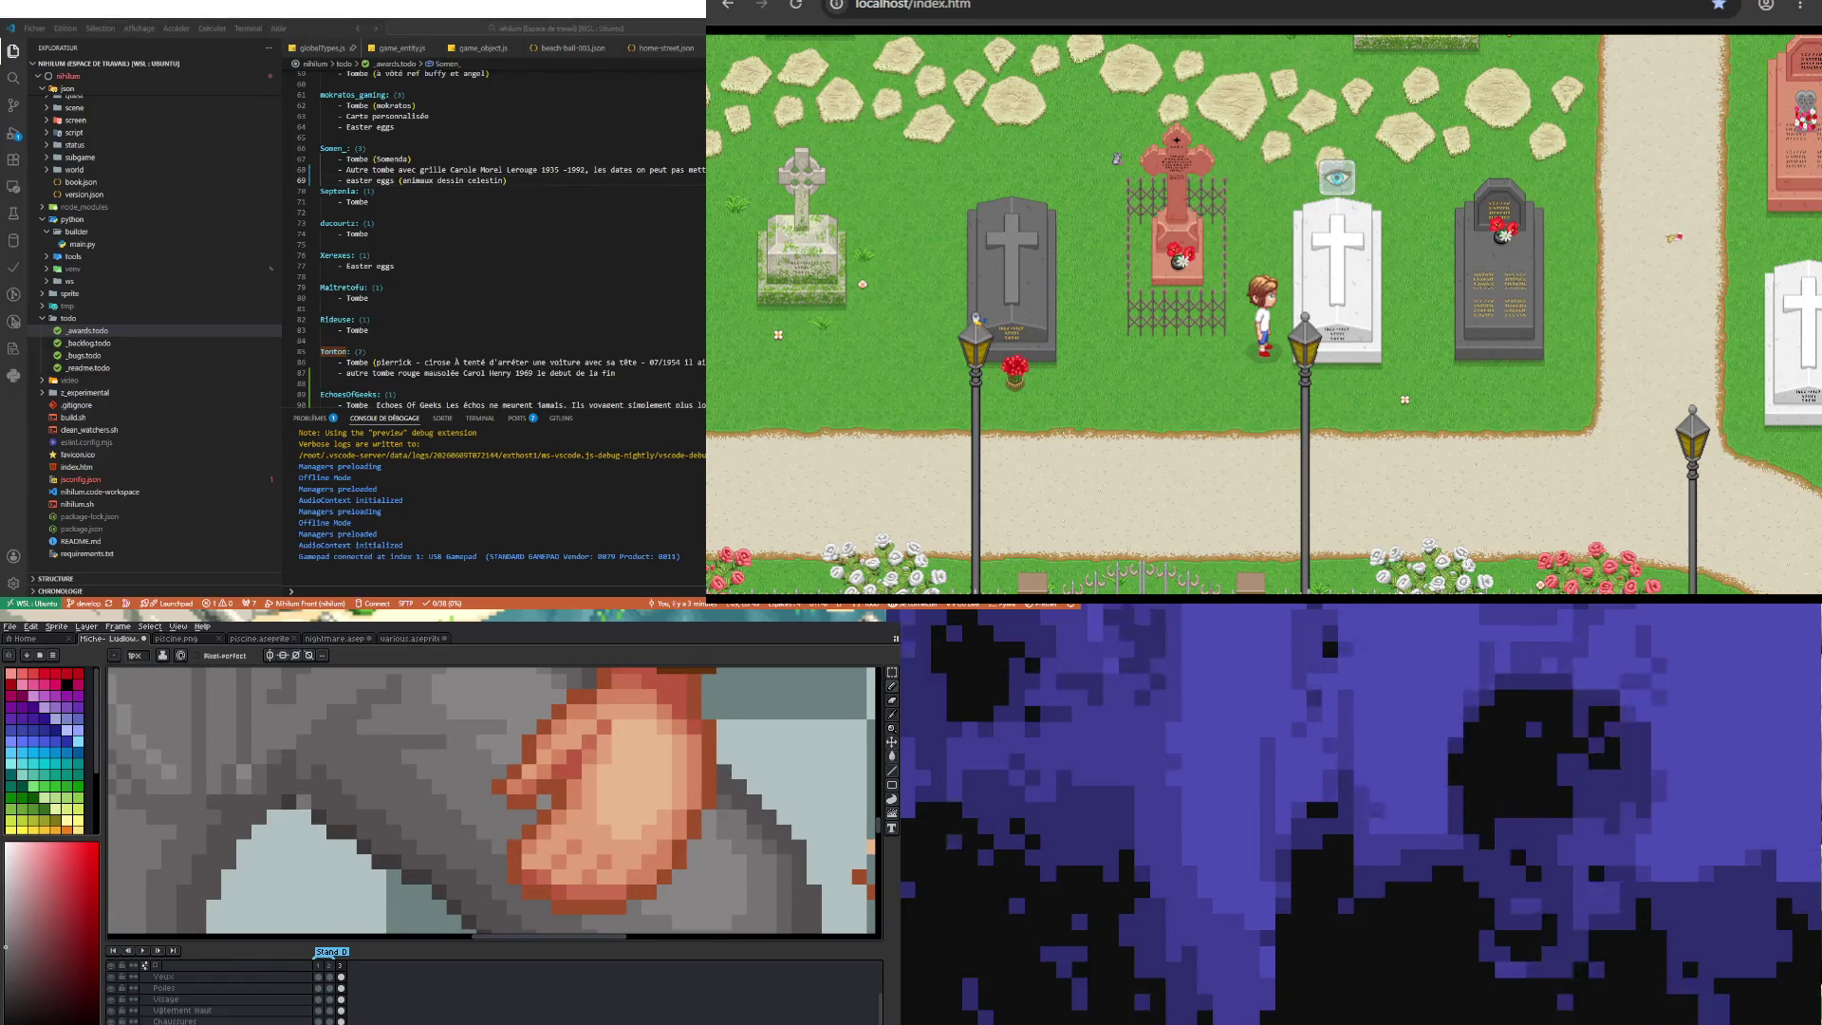
{"action": "left_click", "coordinate": [302, 796], "text": "alt"}
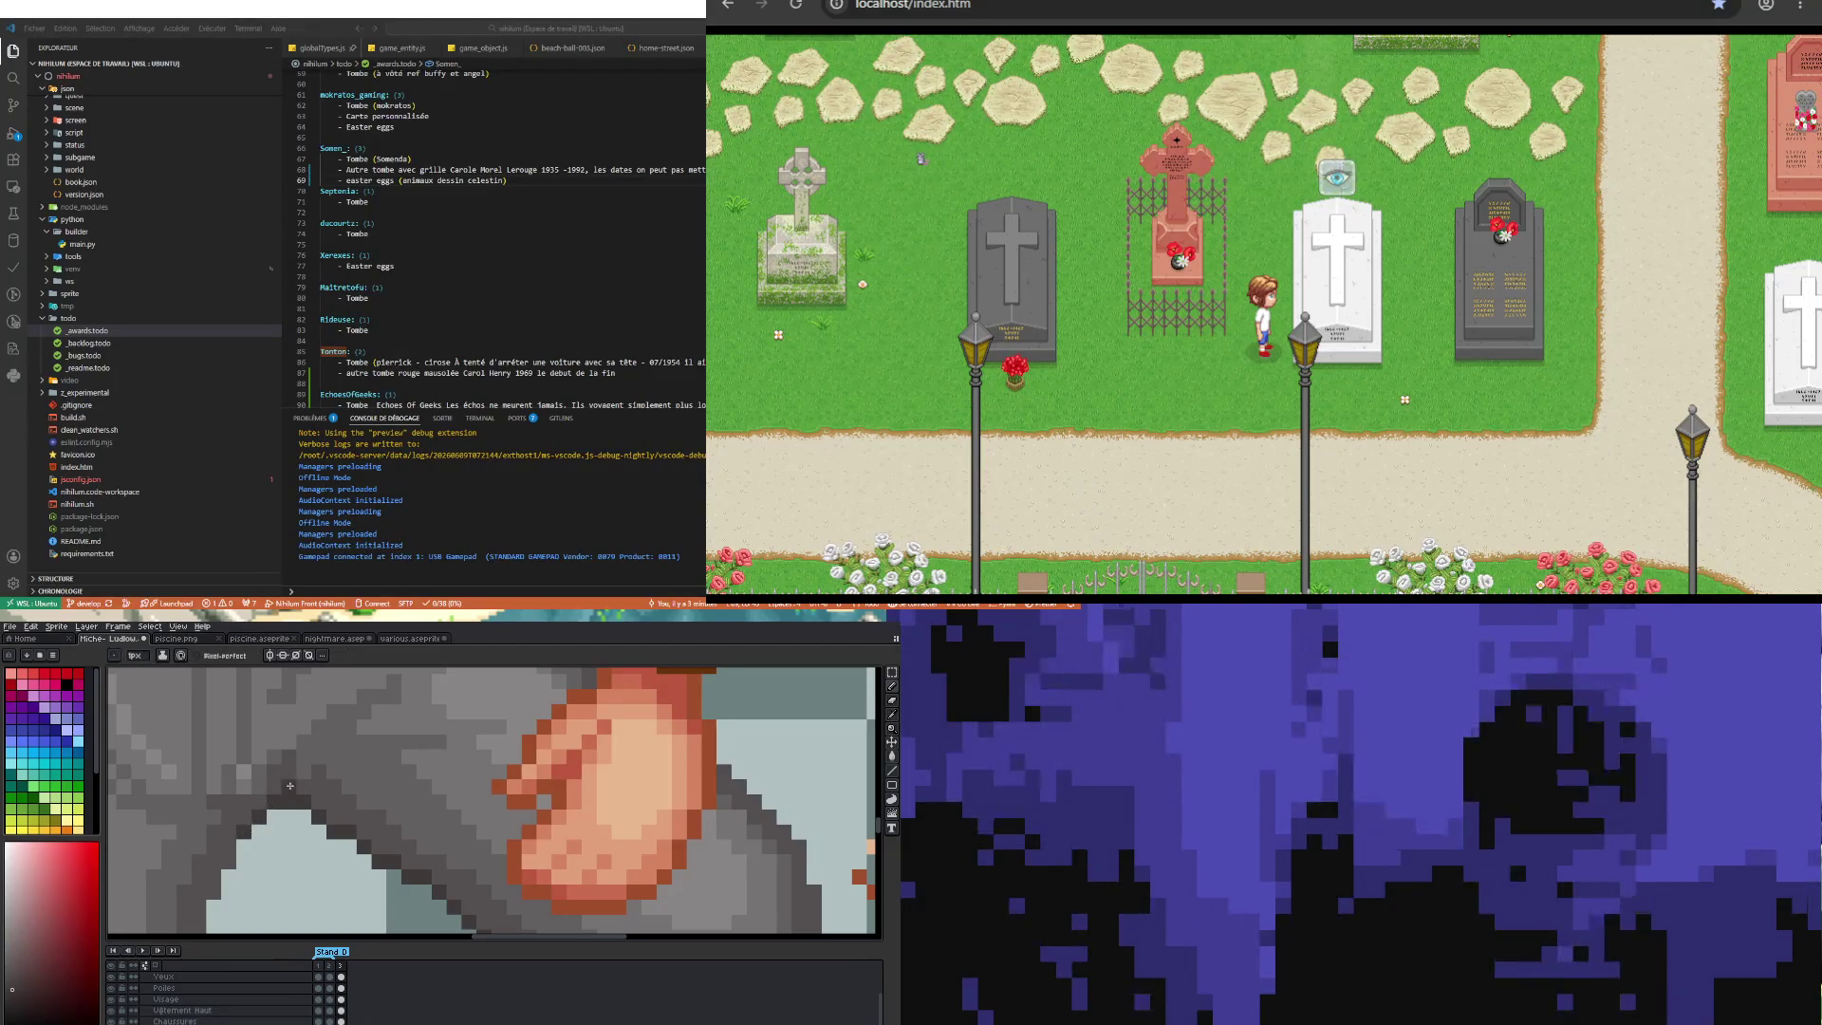
{"action": "scroll", "coordinate": [290, 785], "scroll_direction": "down", "scroll_amount": 3}
{"action": "scroll", "coordinate": [311, 830], "scroll_direction": "up", "scroll_amount": 3}
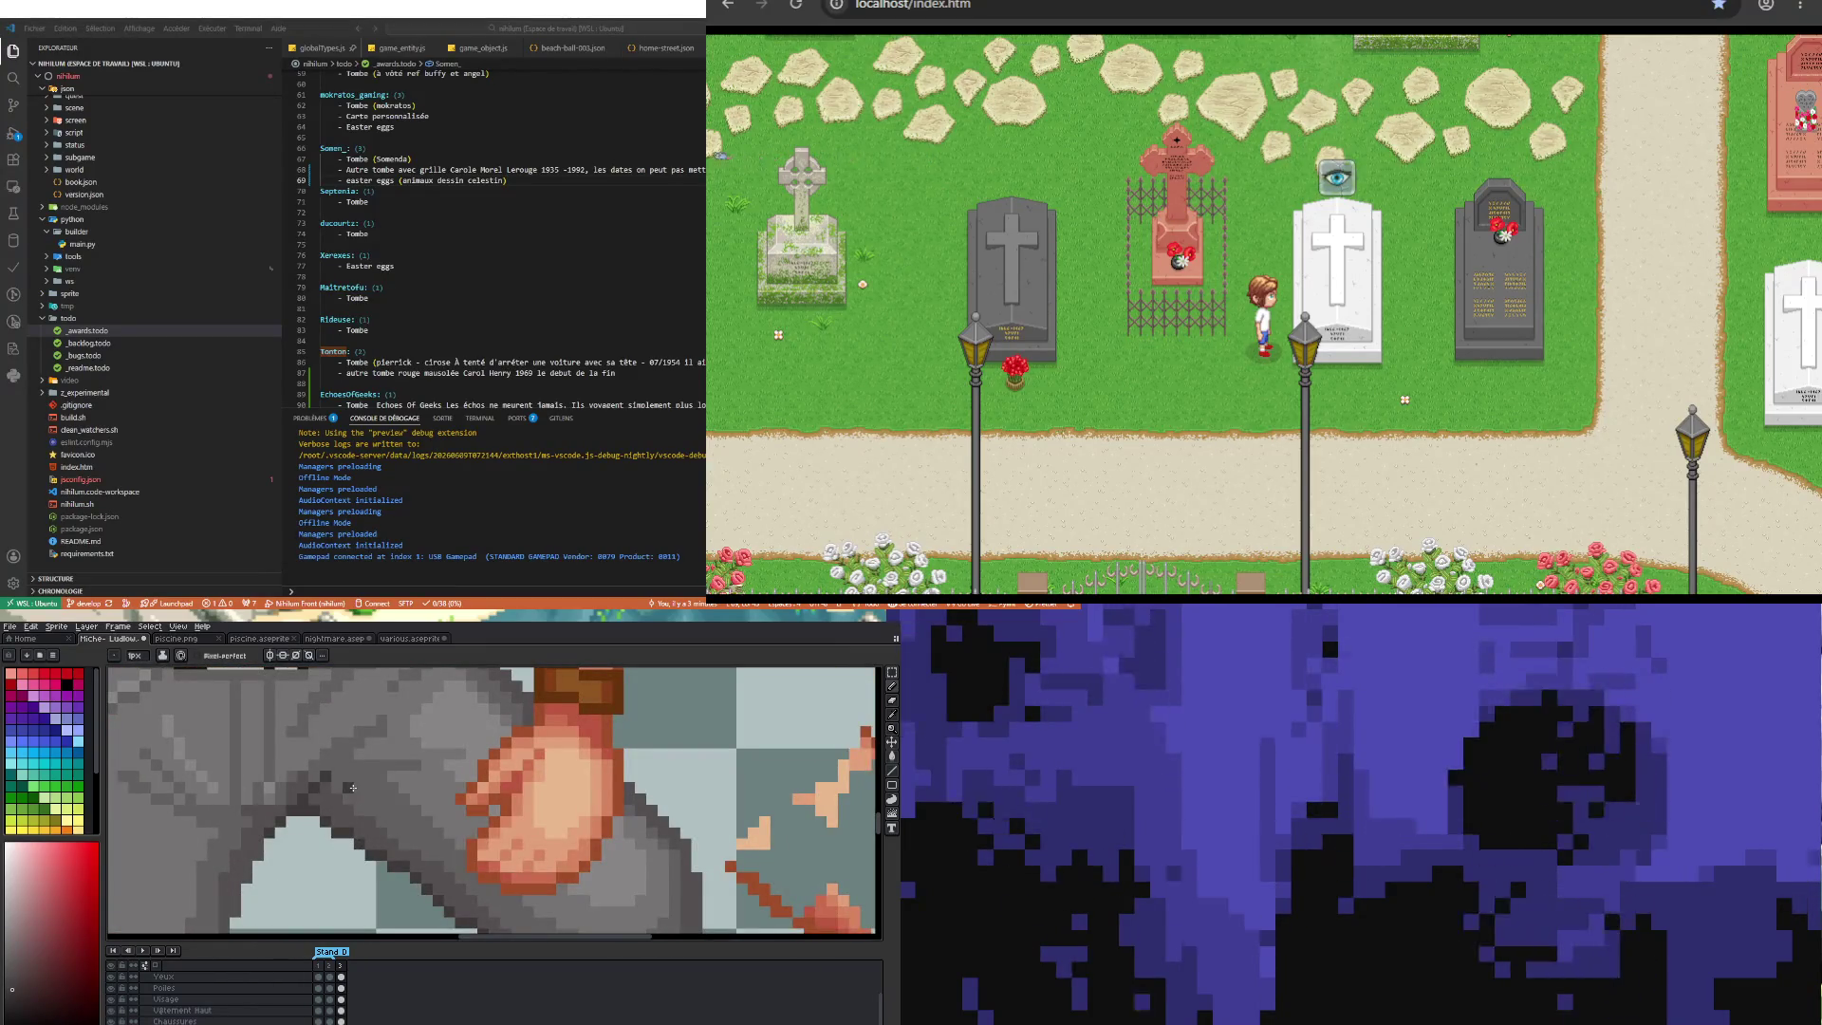
{"action": "key", "text": "i"}
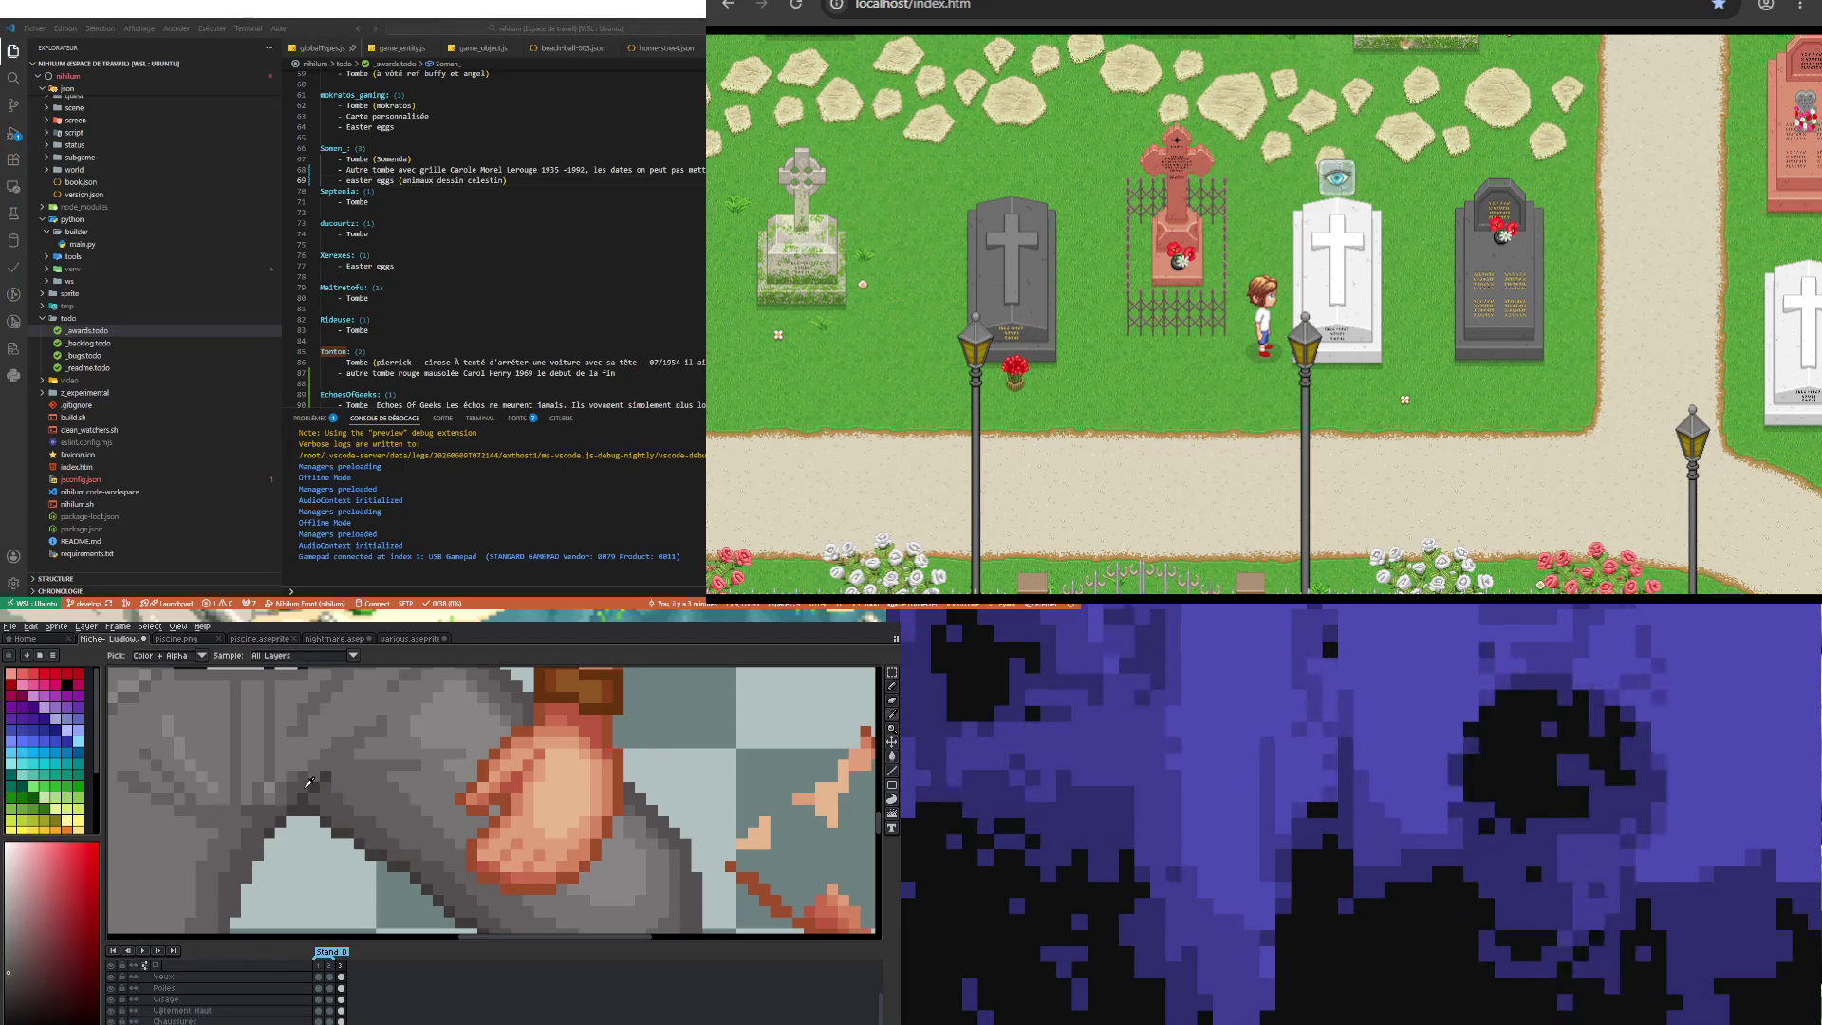
{"action": "key", "text": "b"}
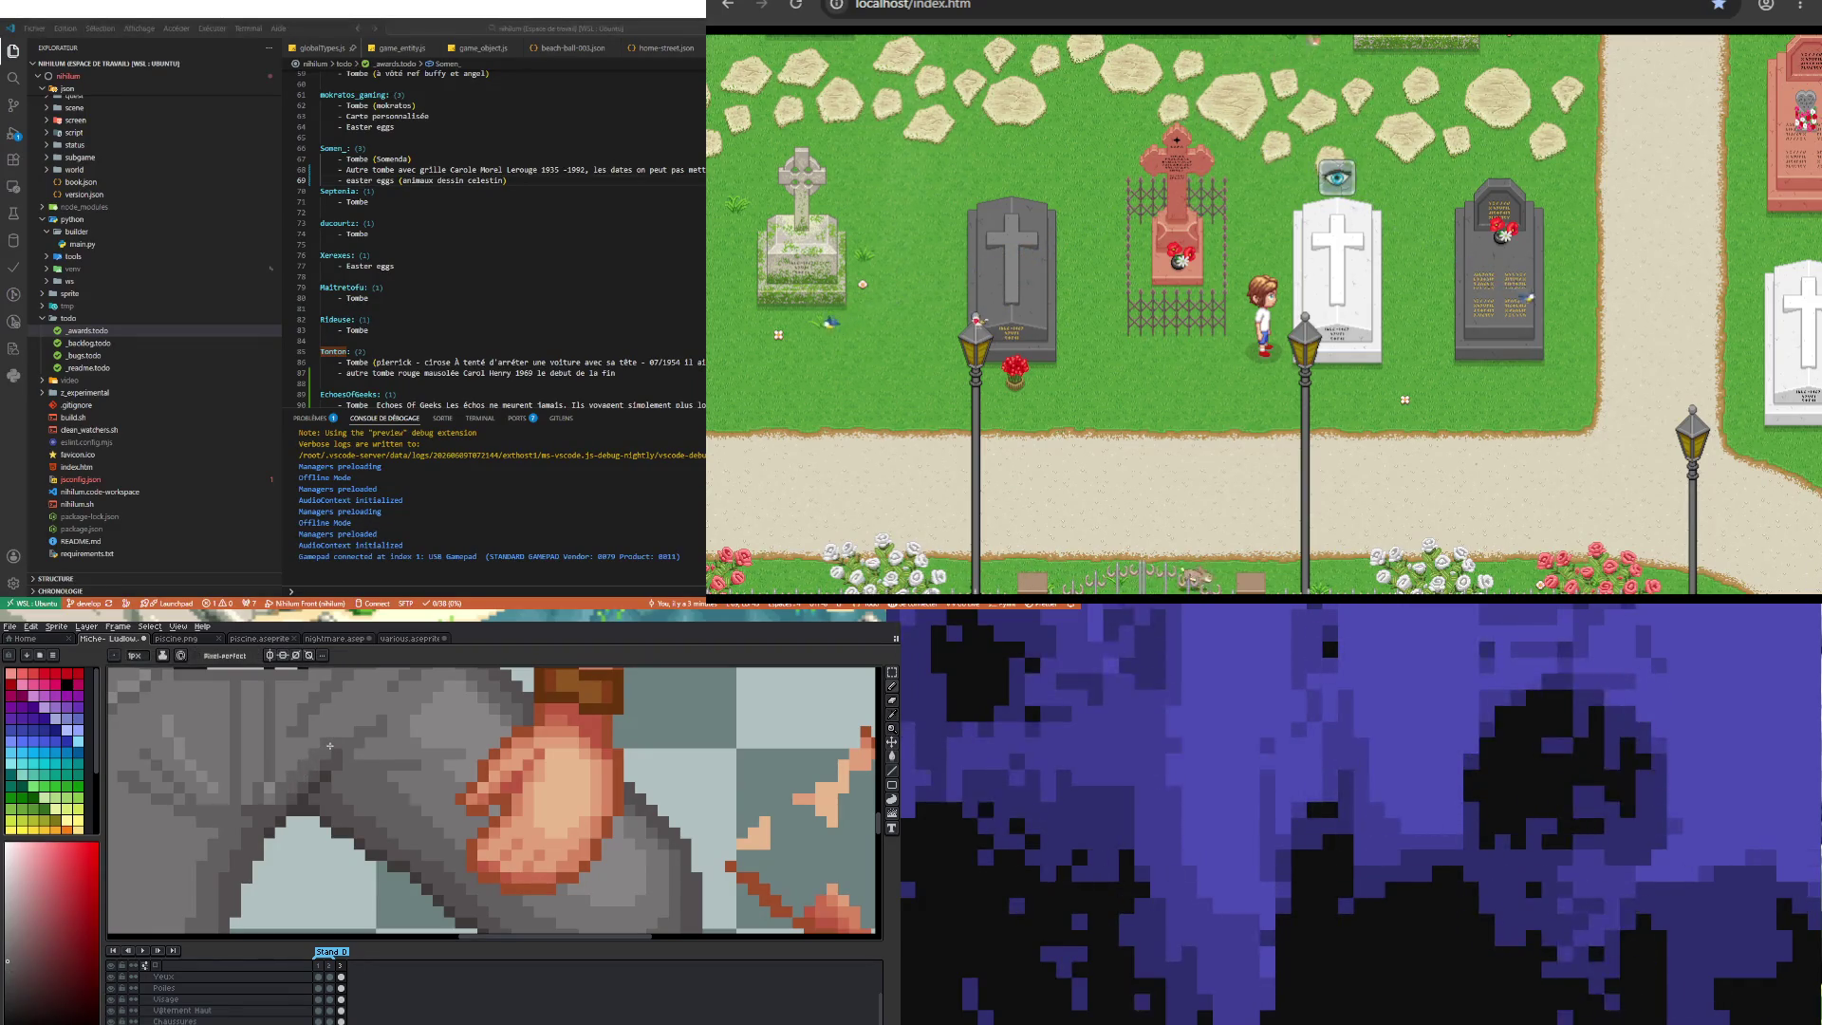
{"action": "scroll", "coordinate": [287, 834], "scroll_direction": "down", "scroll_amount": 2}
{"action": "scroll", "coordinate": [287, 814], "scroll_direction": "up", "scroll_amount": 3}
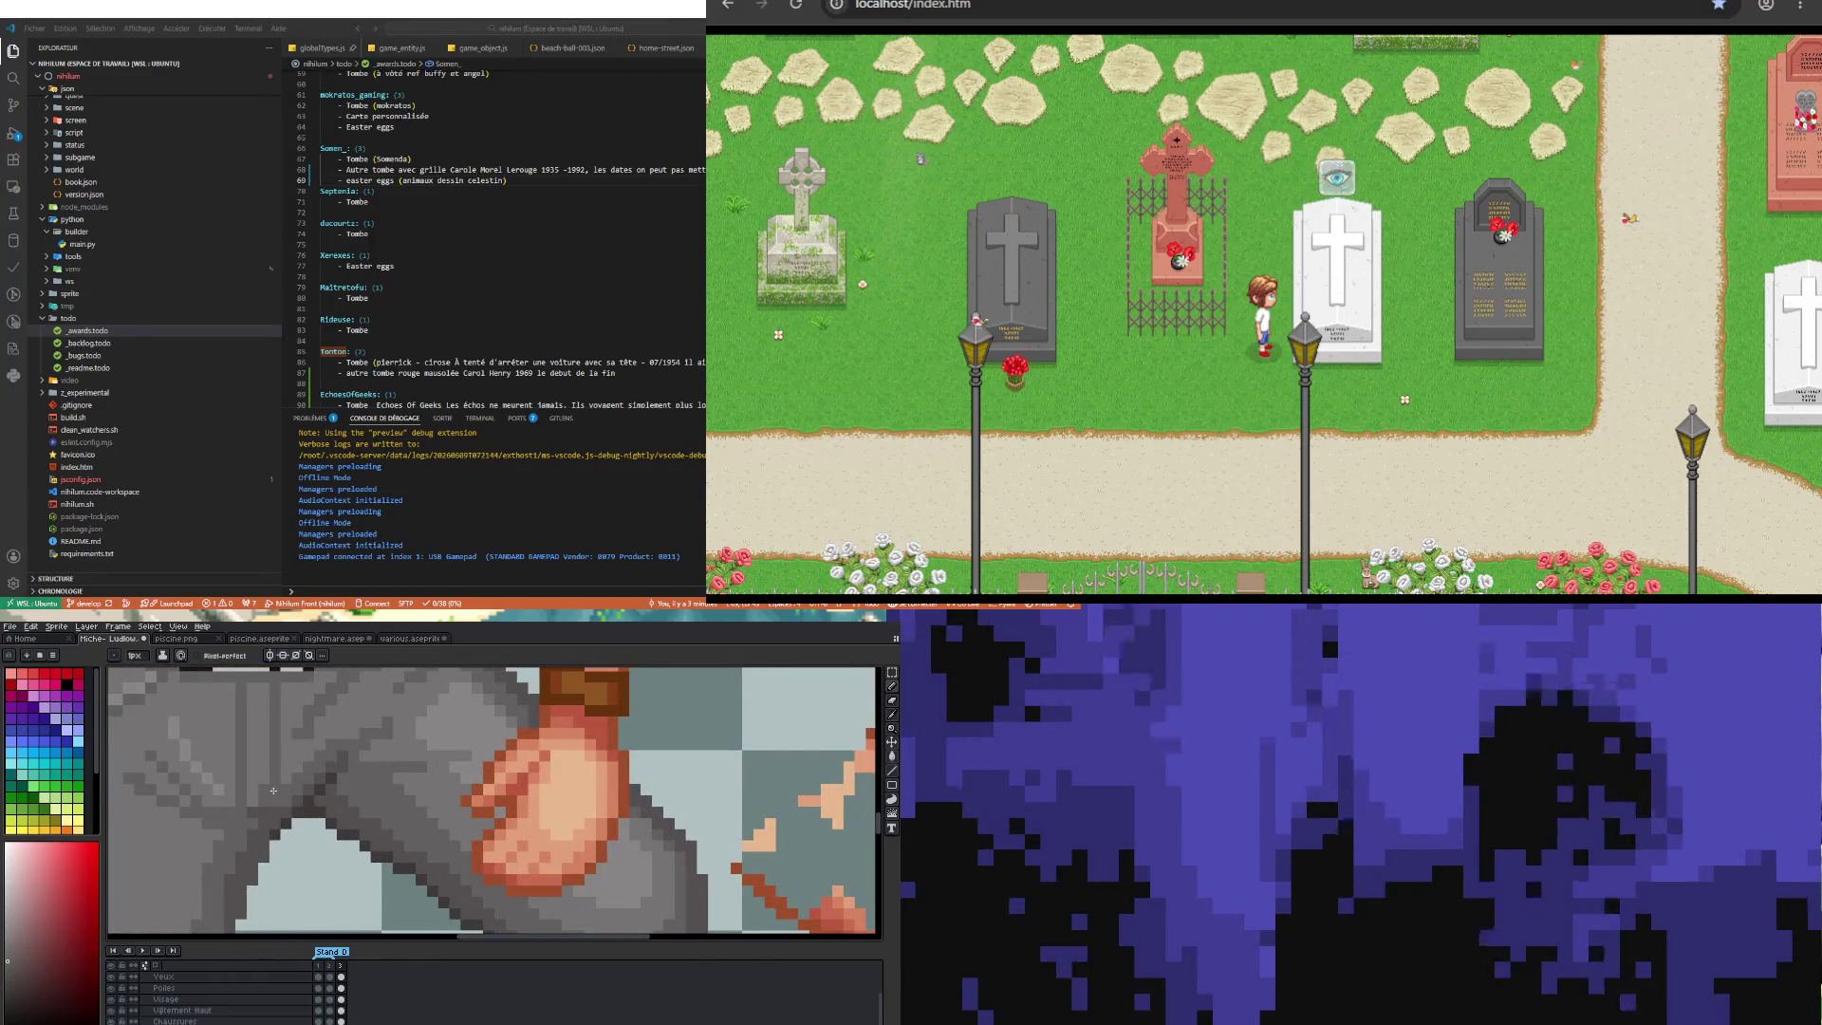
{"action": "scroll", "coordinate": [273, 791], "scroll_direction": "down", "scroll_amount": 1}
{"action": "scroll", "coordinate": [256, 791], "scroll_direction": "down", "scroll_amount": 2}
{"action": "scroll", "coordinate": [240, 791], "scroll_direction": "up", "scroll_amount": 2}
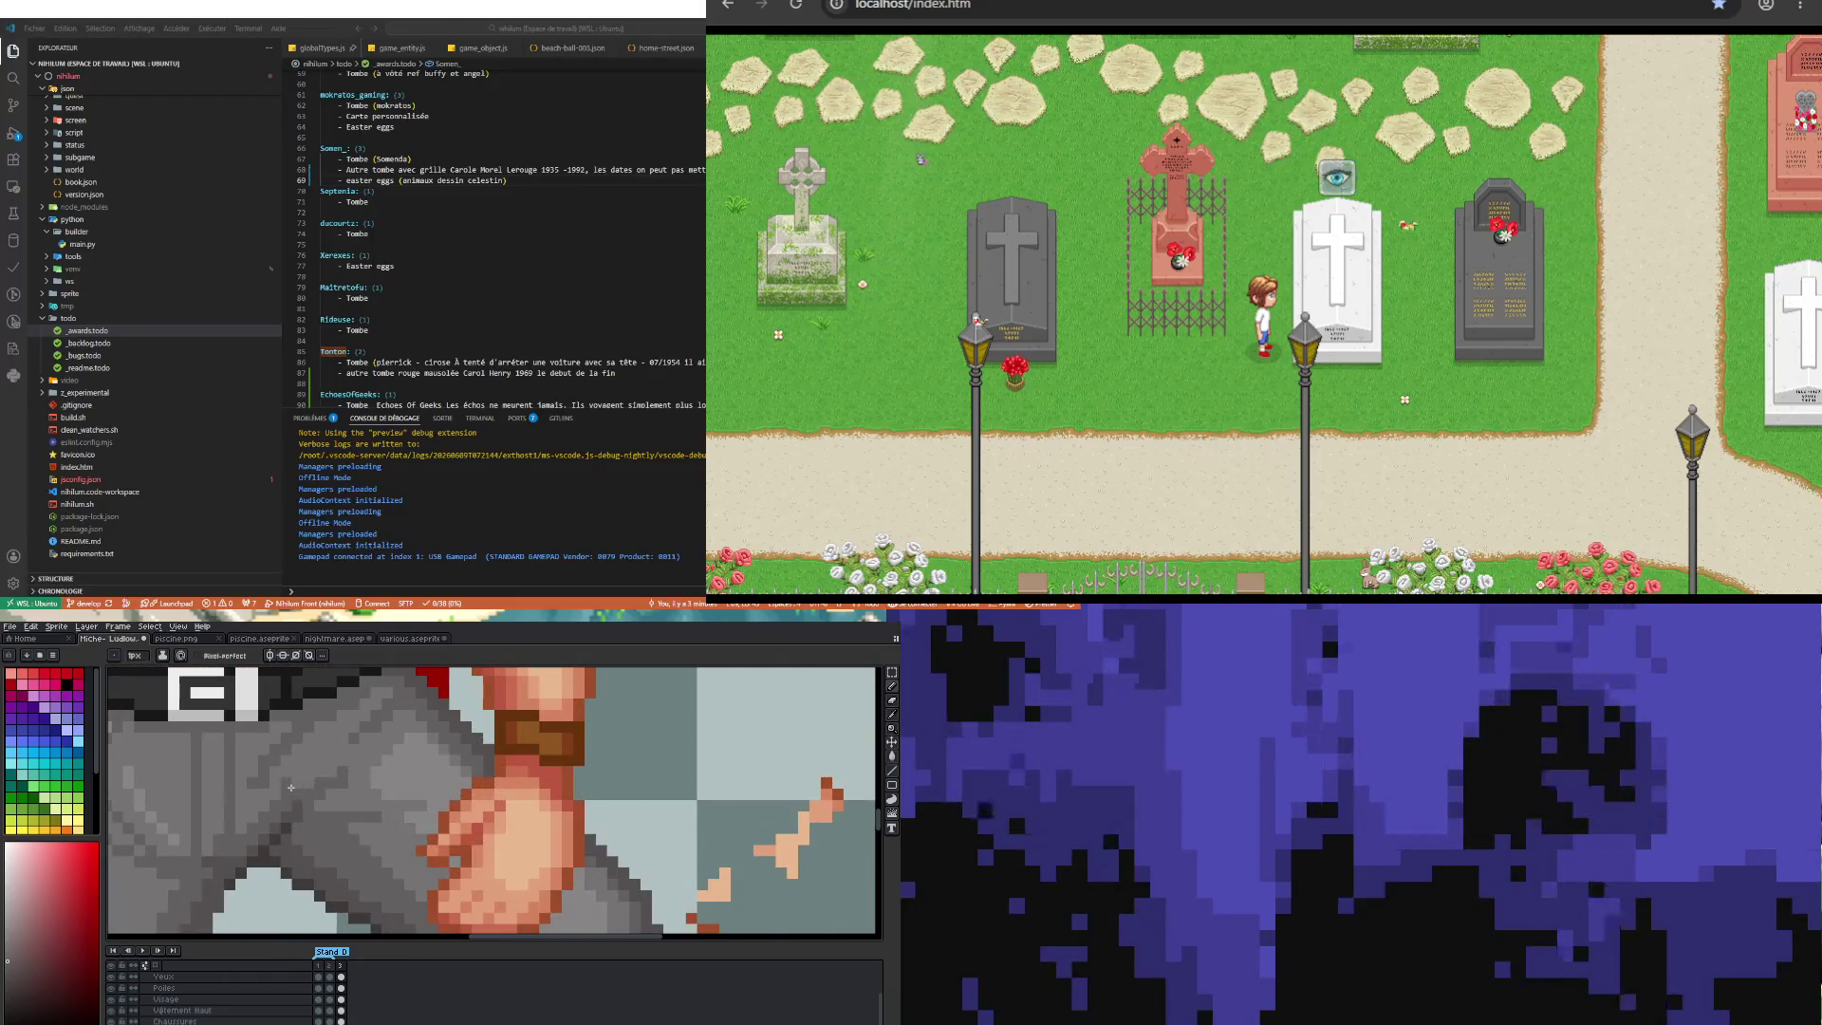
{"action": "key", "text": "i"}
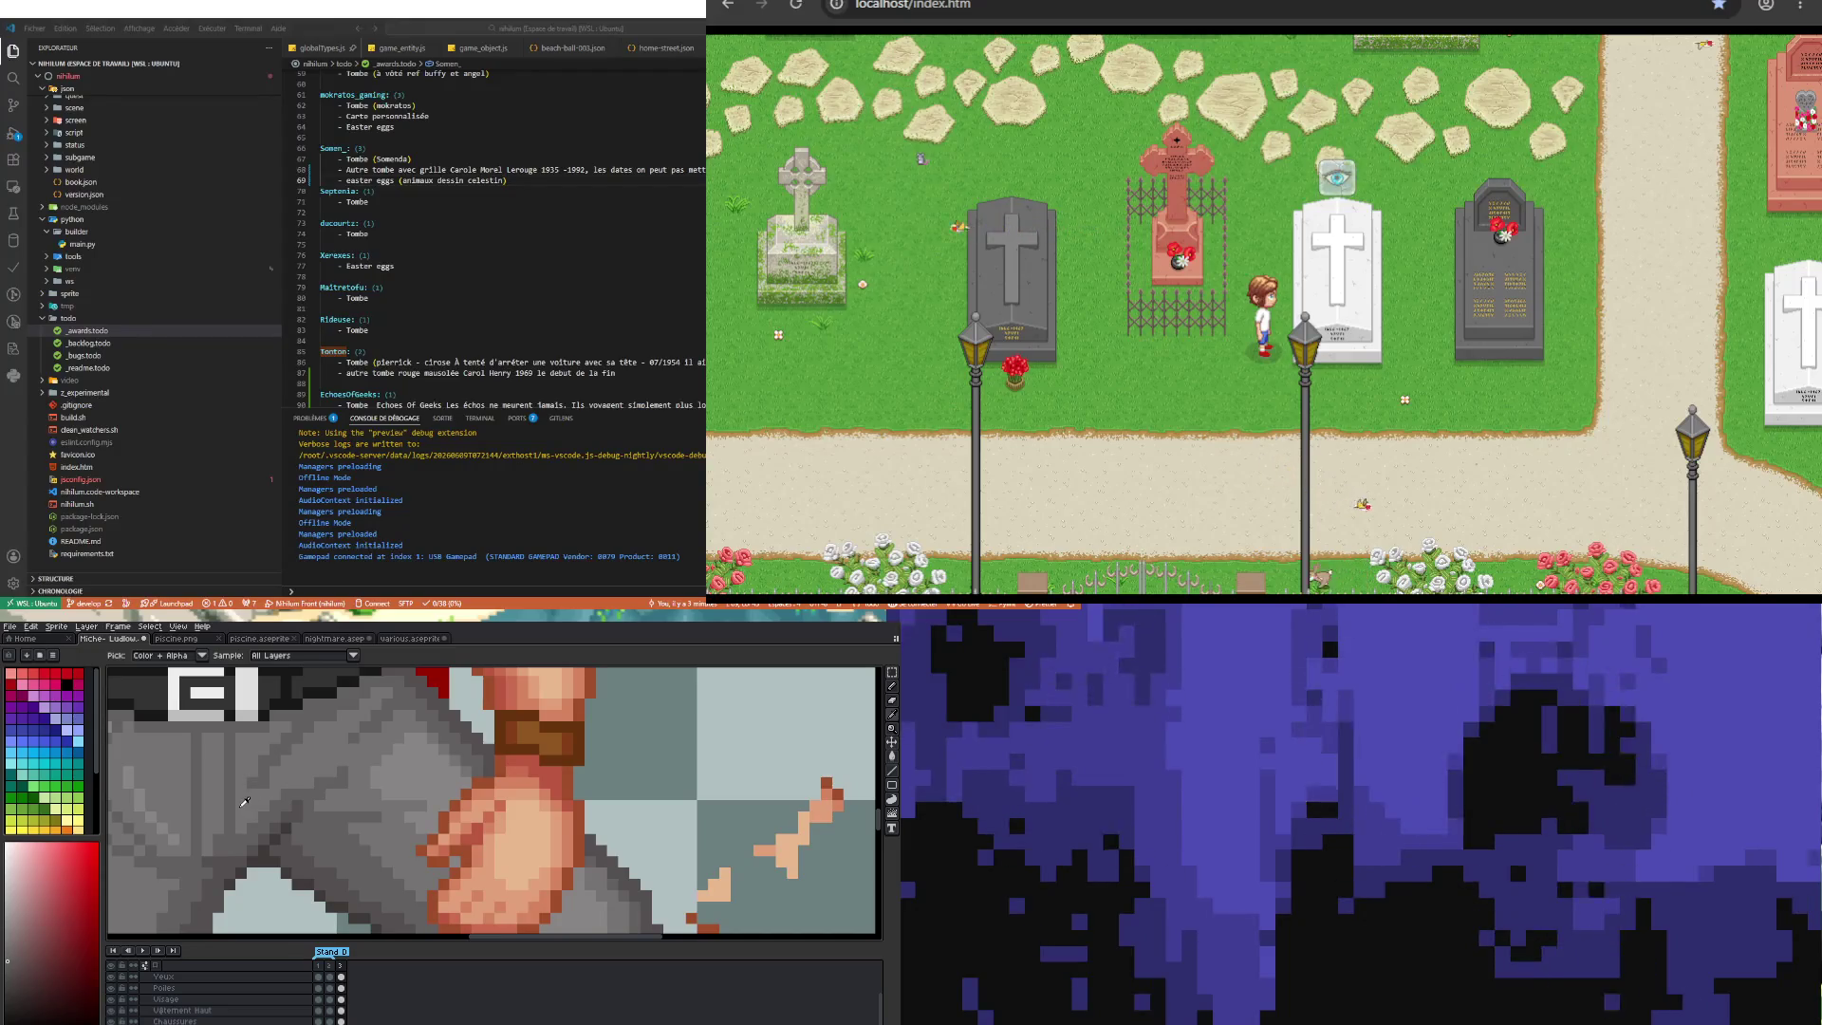
{"action": "key", "text": "b"}
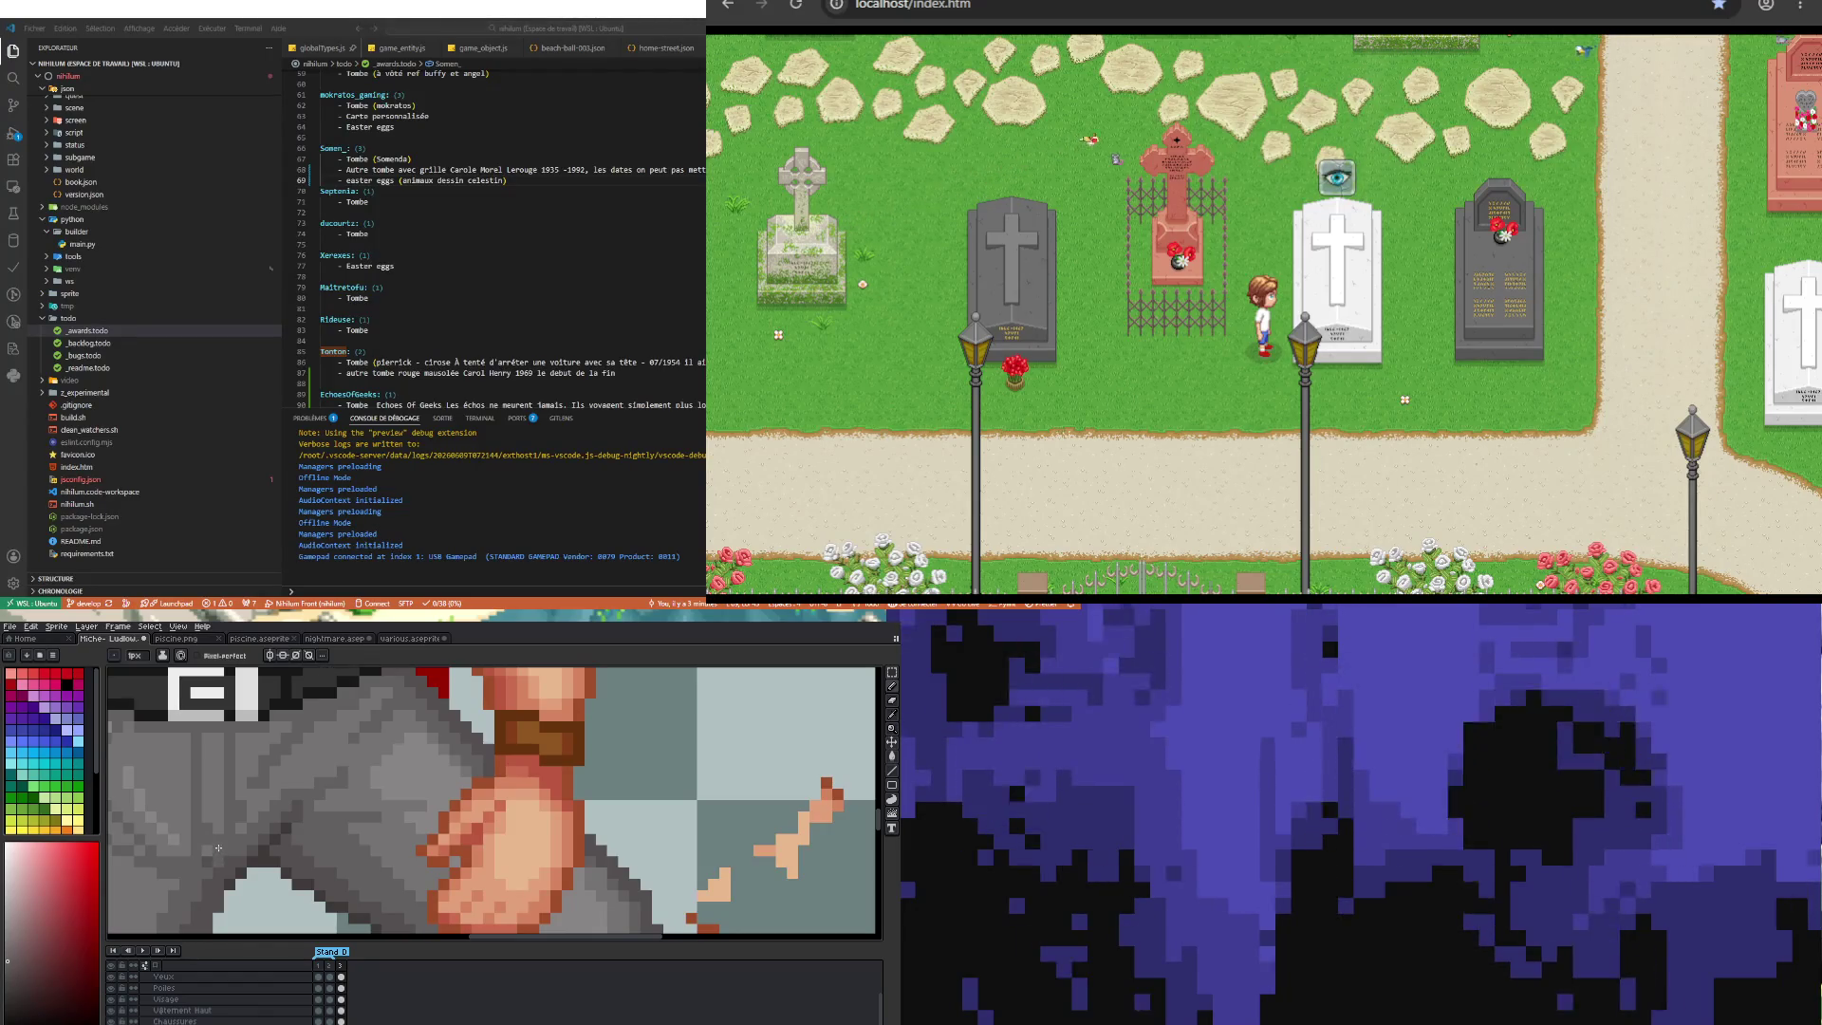
{"action": "key", "text": "i"}
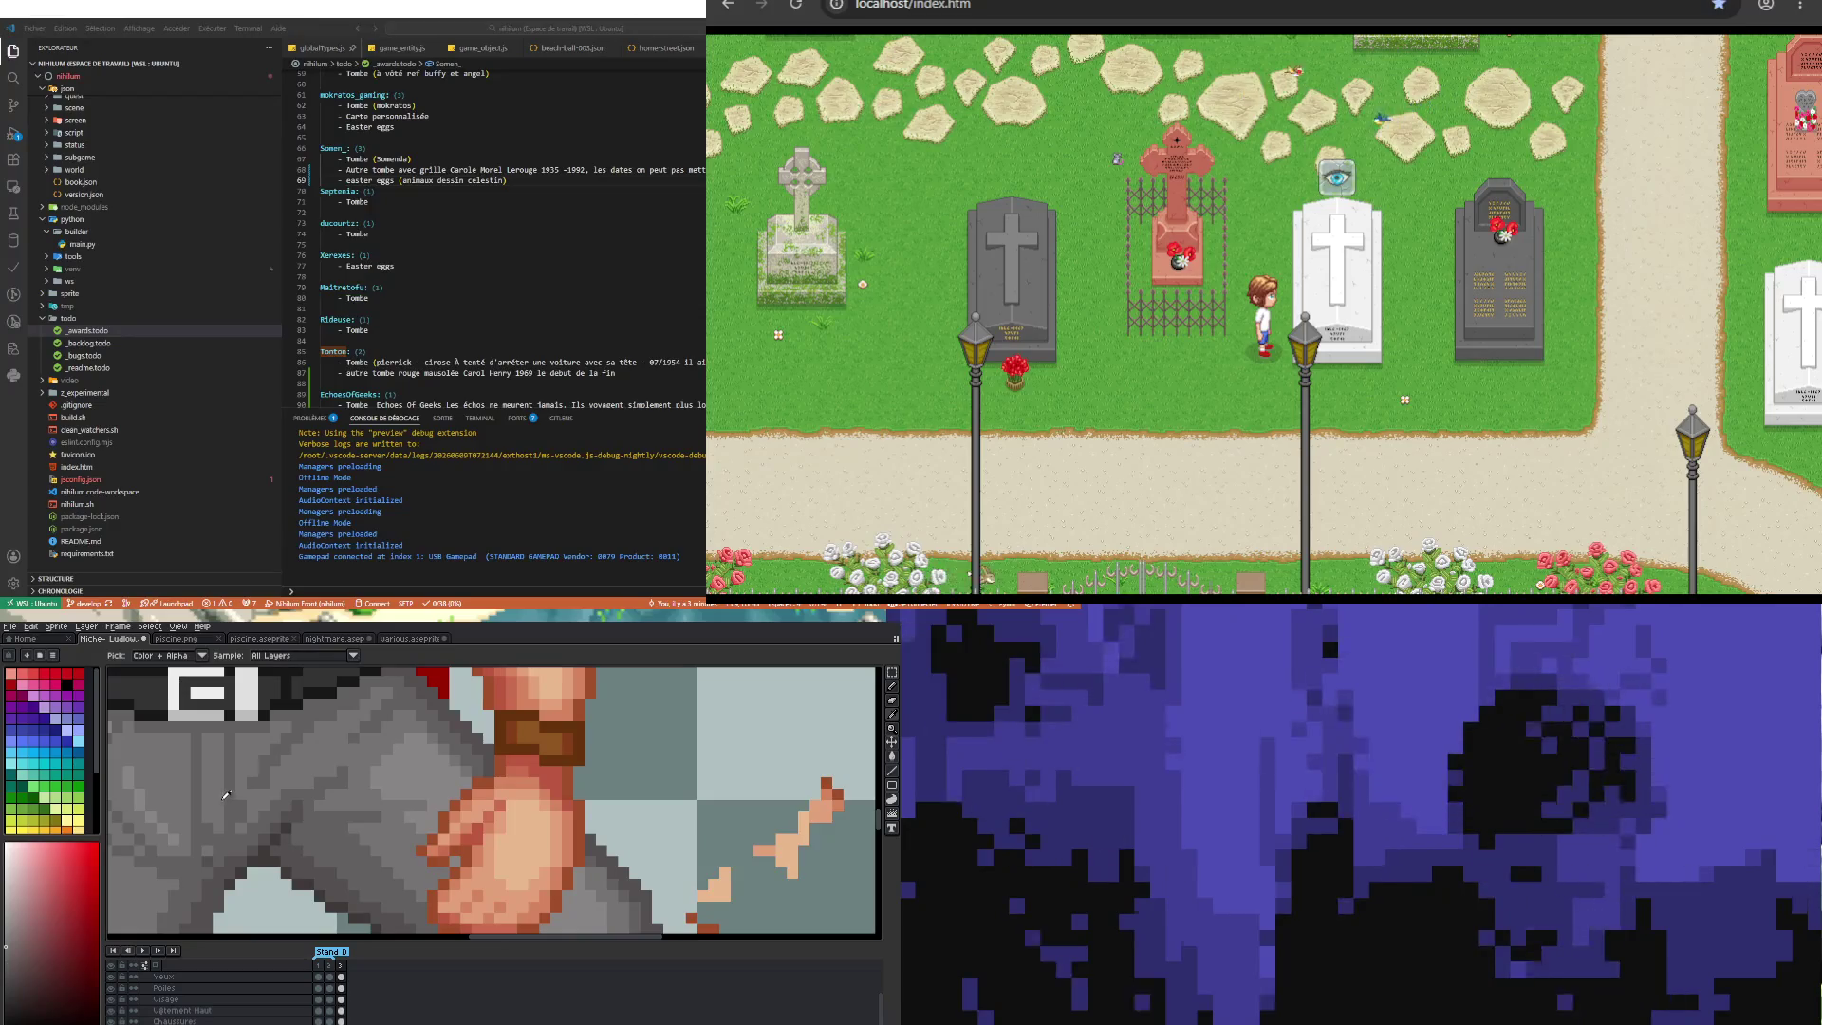
{"action": "key", "text": "b"}
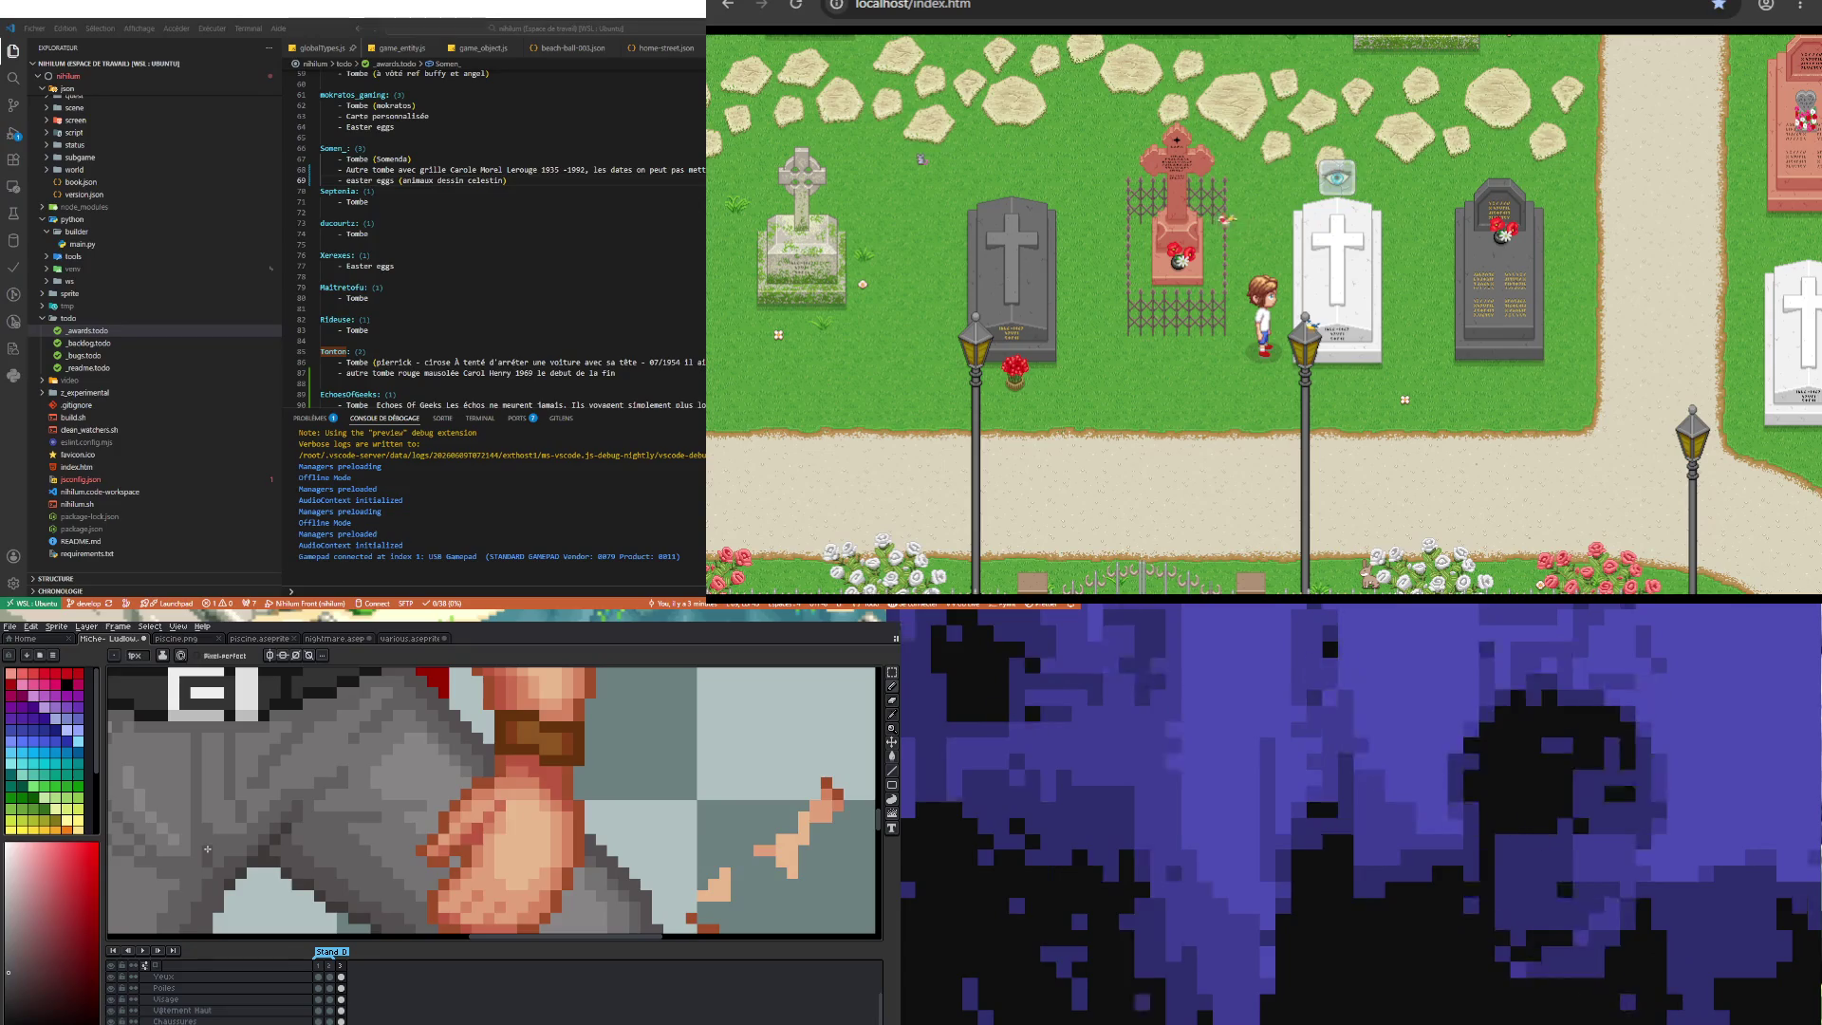
{"action": "scroll", "coordinate": [292, 872], "scroll_direction": "down", "scroll_amount": 3}
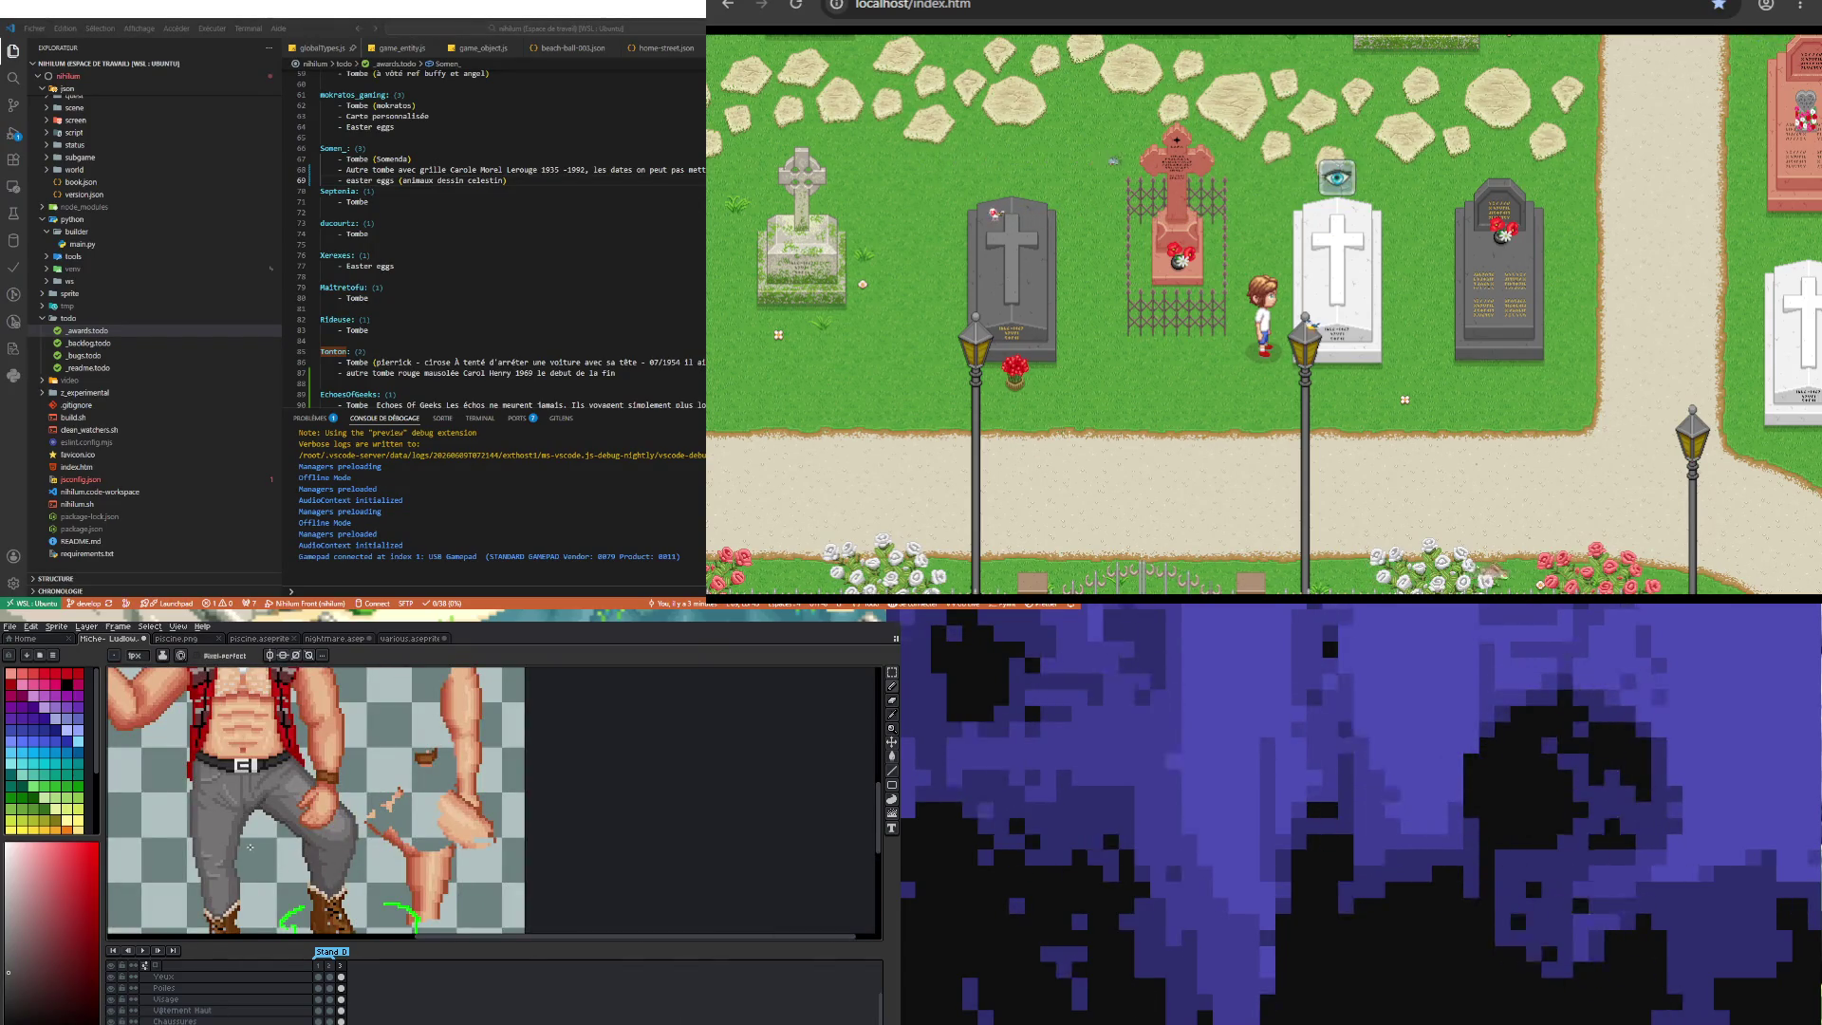
{"action": "scroll", "coordinate": [249, 846], "scroll_direction": "up", "scroll_amount": 2}
{"action": "scroll", "coordinate": [249, 847], "scroll_direction": "down", "scroll_amount": 3}
{"action": "scroll", "coordinate": [285, 840], "scroll_direction": "up", "scroll_amount": 3}
{"action": "scroll", "coordinate": [363, 831], "scroll_direction": "up", "scroll_amount": 3}
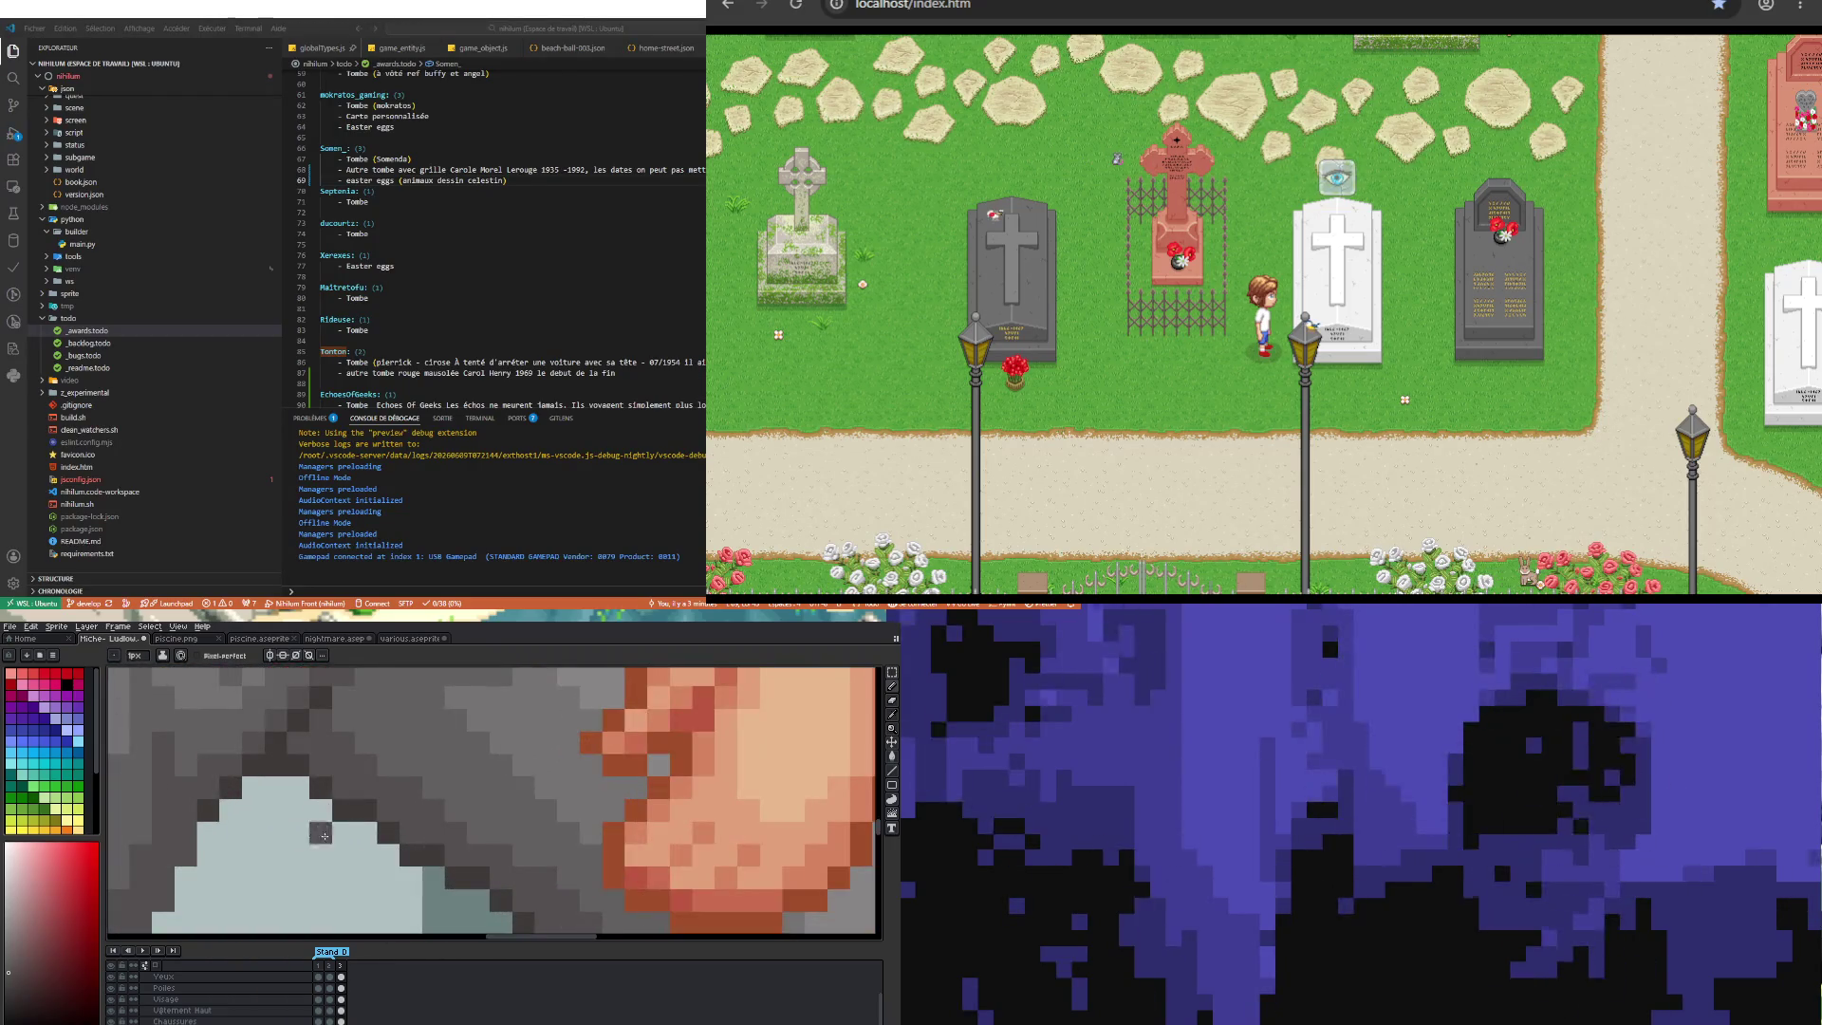
{"action": "key", "text": "i"}
{"action": "left_click", "coordinate": [213, 808]}
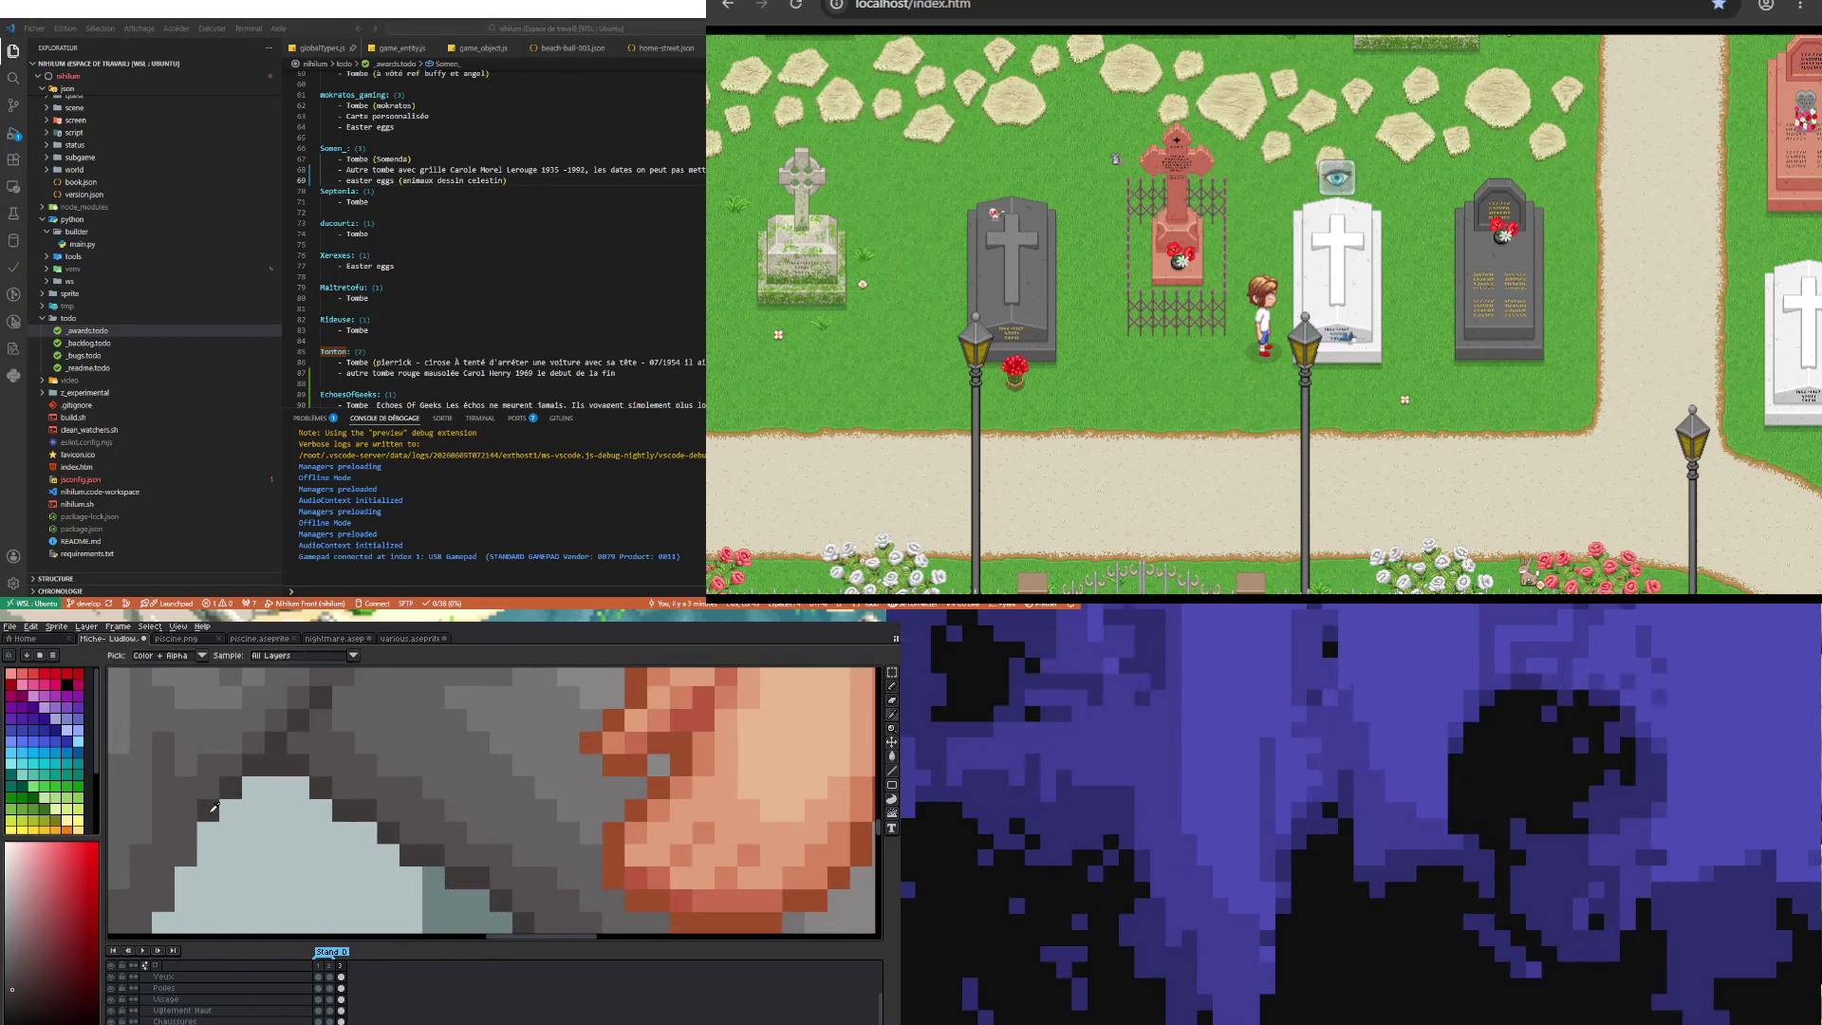
{"action": "key", "text": "b"}
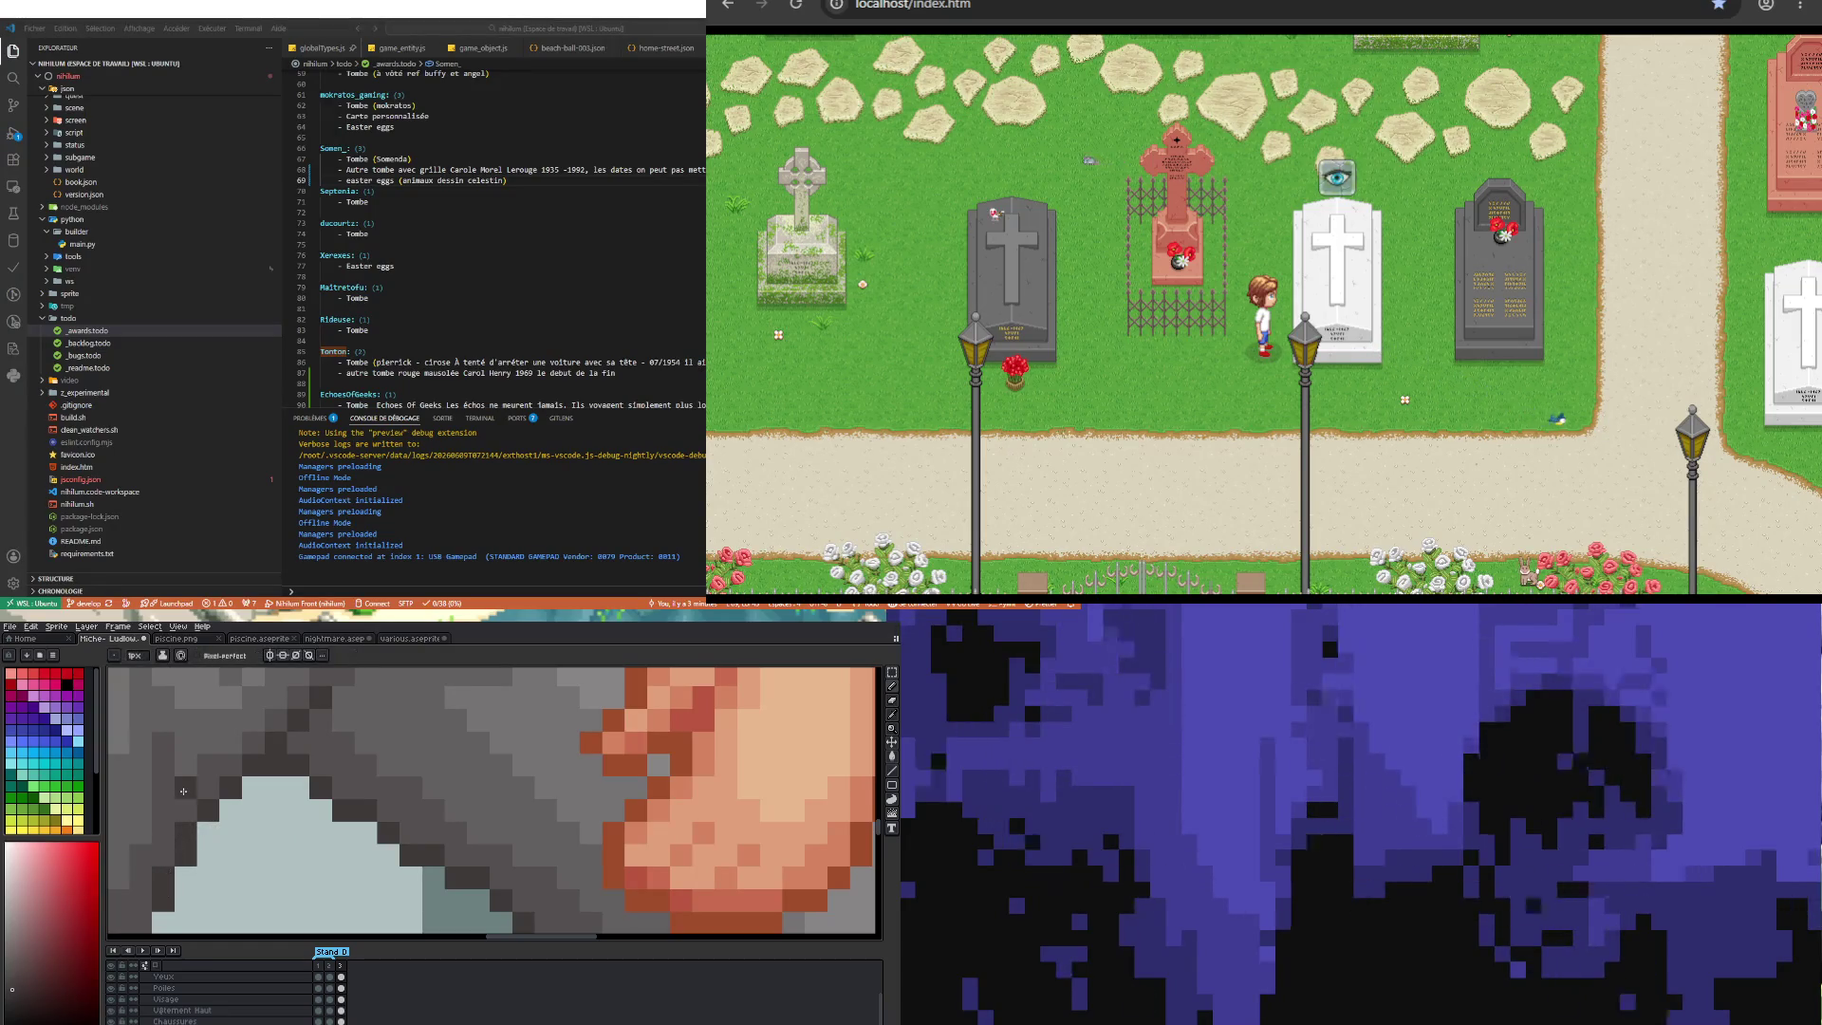
{"action": "scroll", "coordinate": [188, 818], "scroll_direction": "down", "scroll_amount": 3}
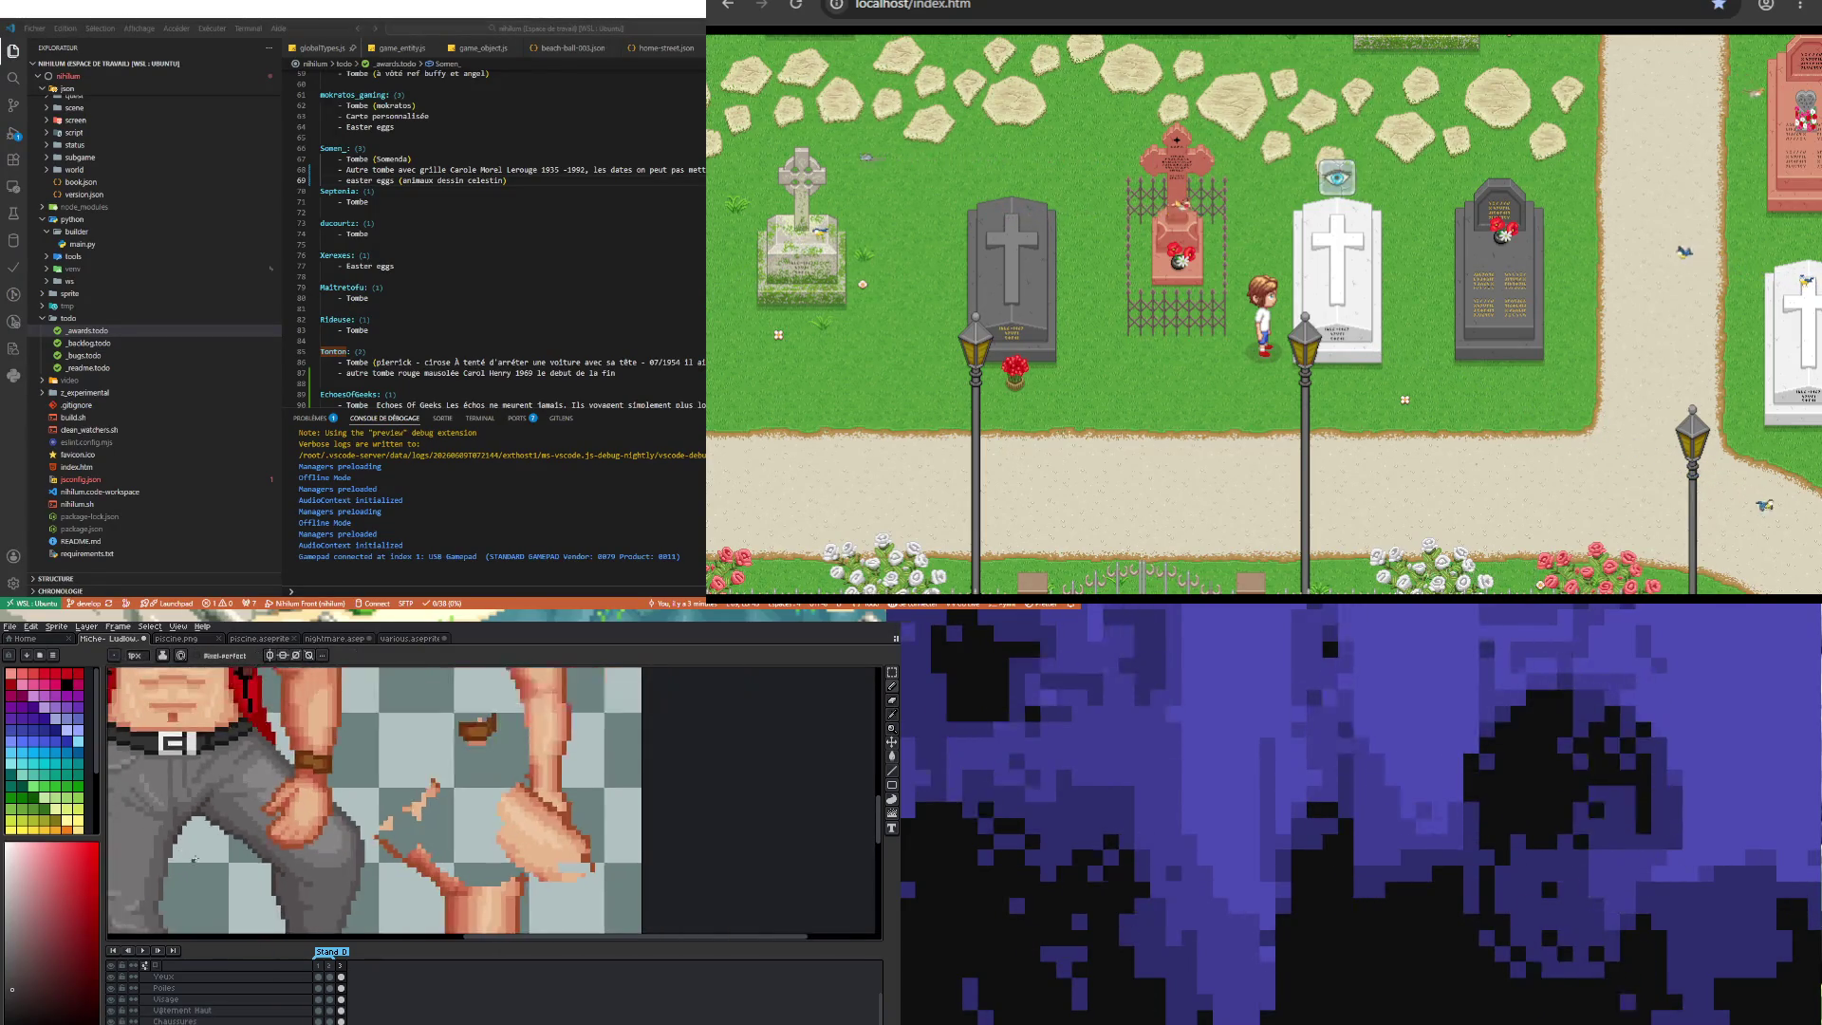
{"action": "scroll", "coordinate": [195, 858], "scroll_direction": "down", "scroll_amount": 1}
{"action": "scroll", "coordinate": [171, 854], "scroll_direction": "up", "scroll_amount": 3}
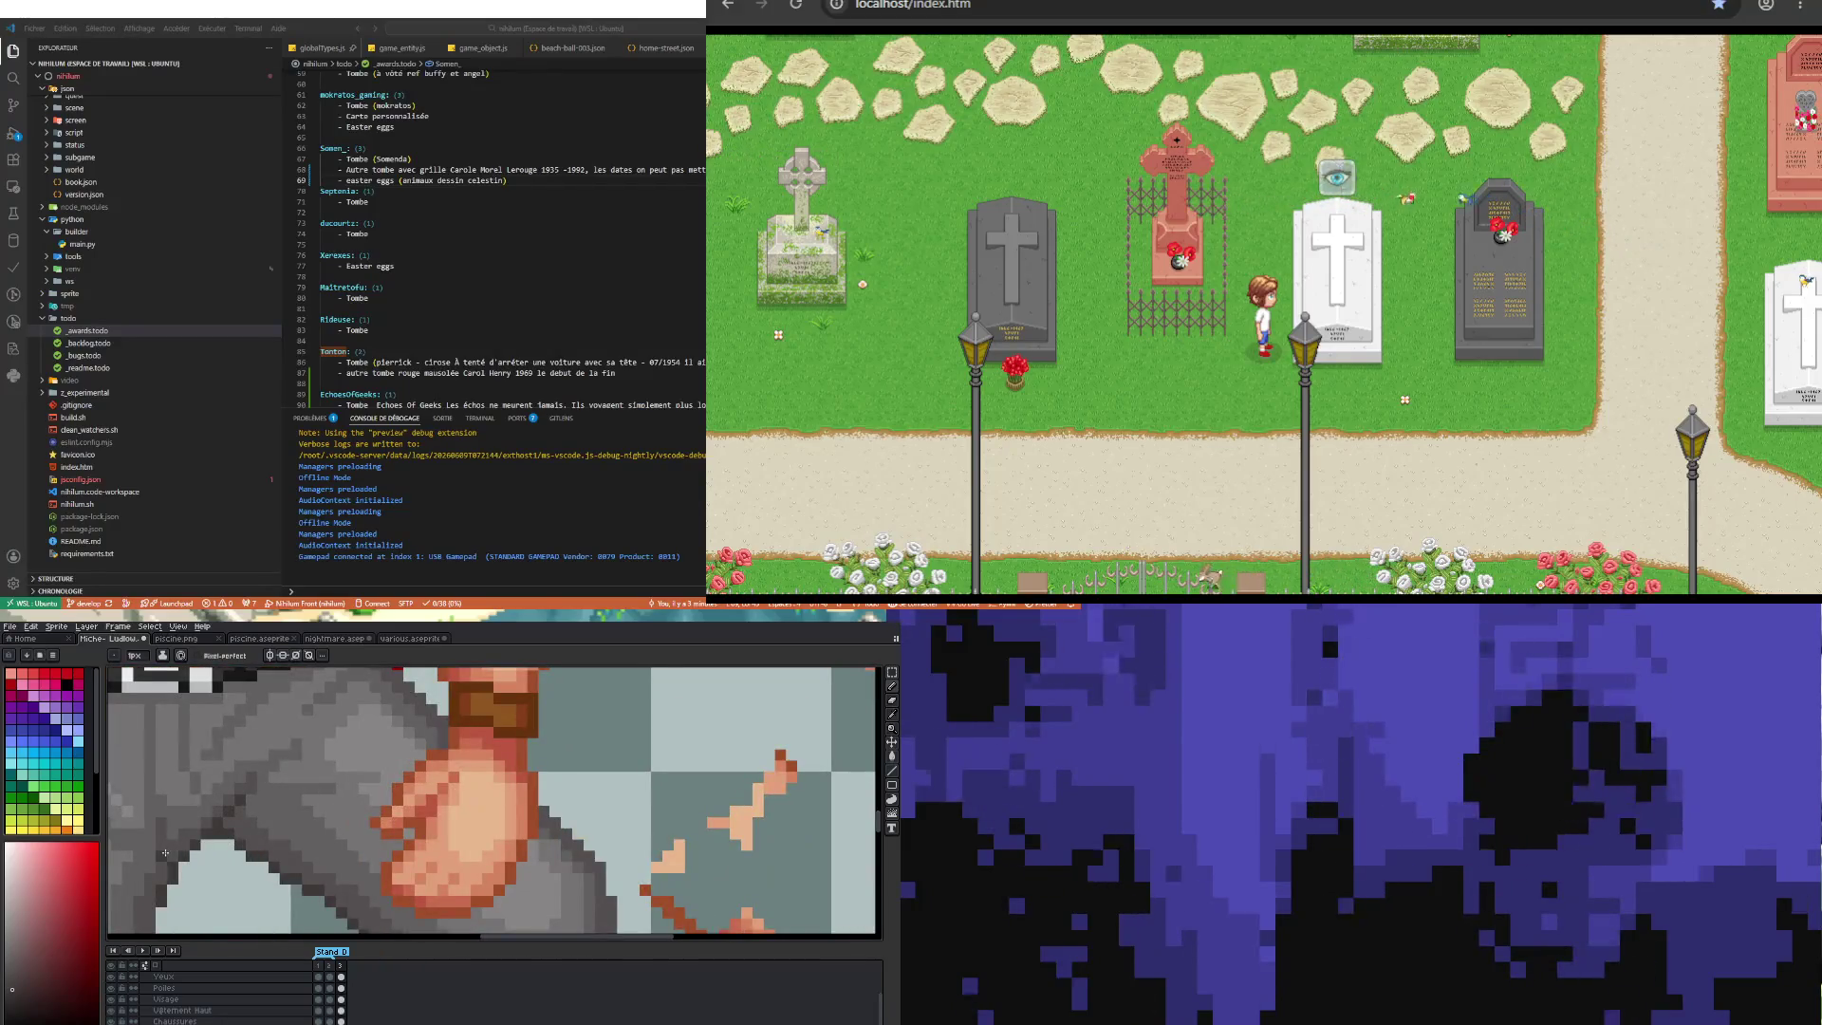
{"action": "scroll", "coordinate": [258, 884], "scroll_direction": "down", "scroll_amount": 3}
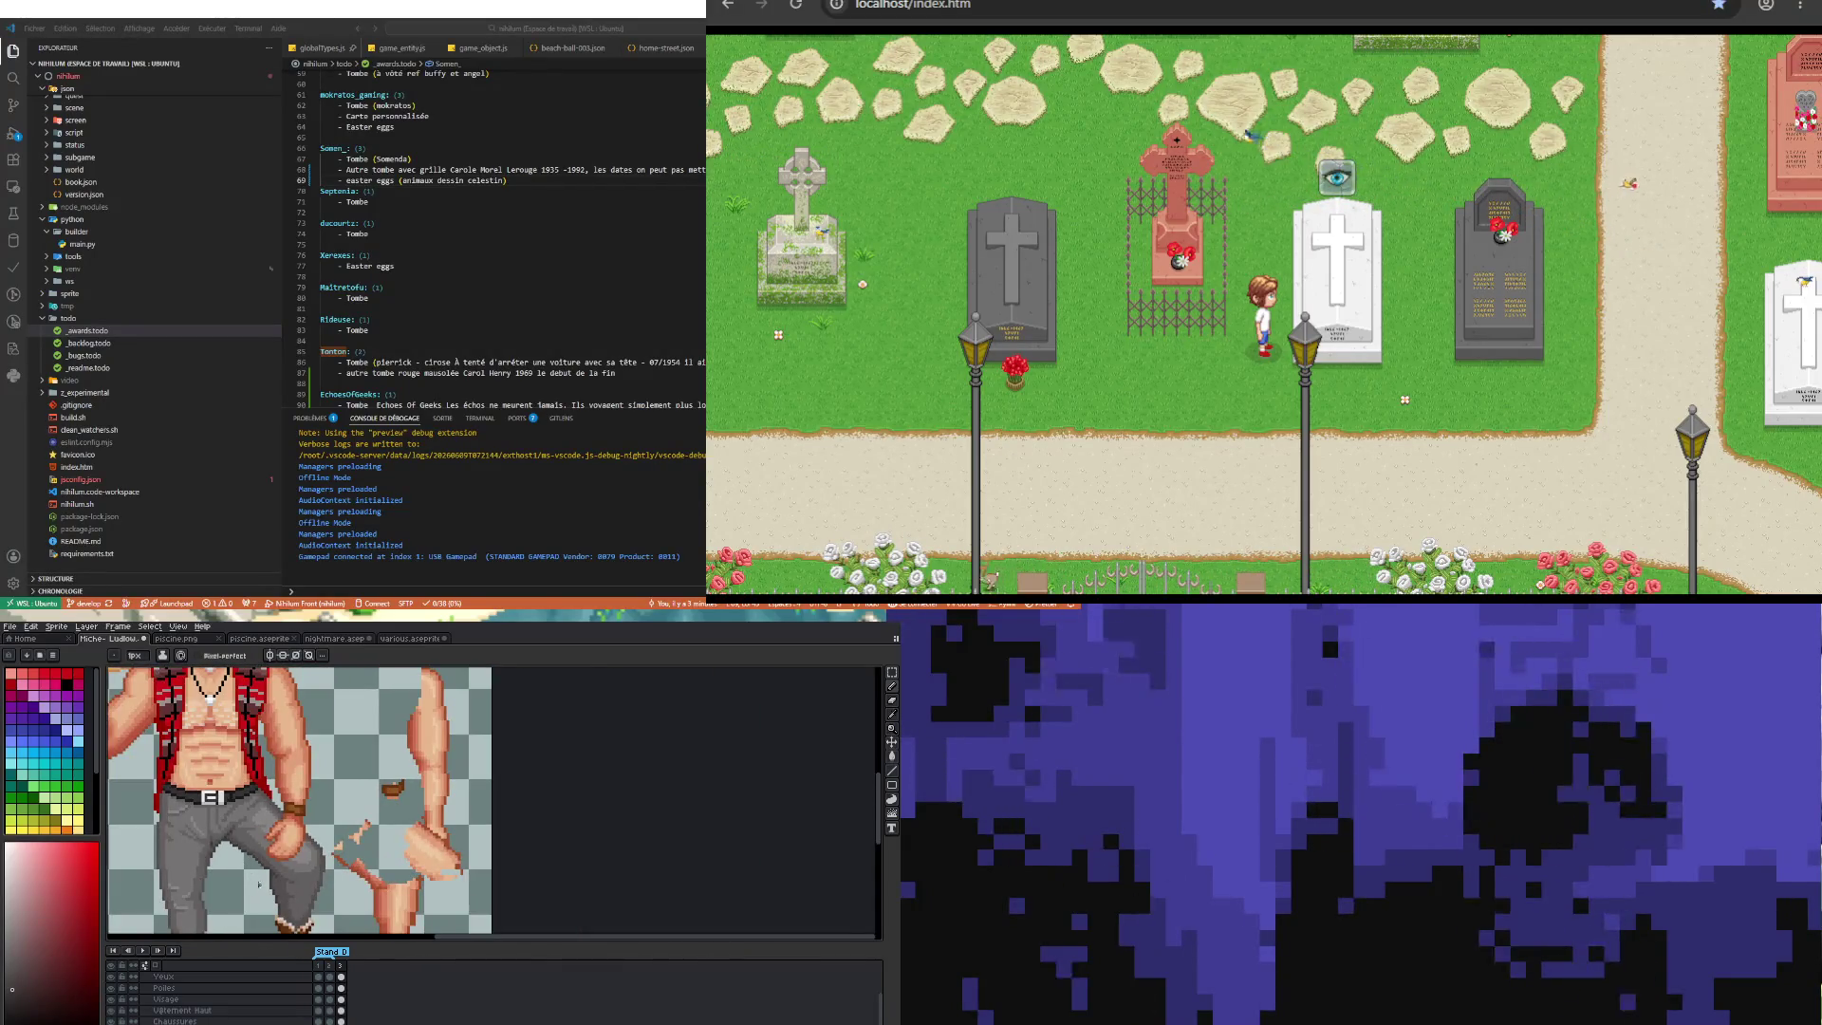
{"action": "scroll", "coordinate": [228, 859], "scroll_direction": "up", "scroll_amount": 3}
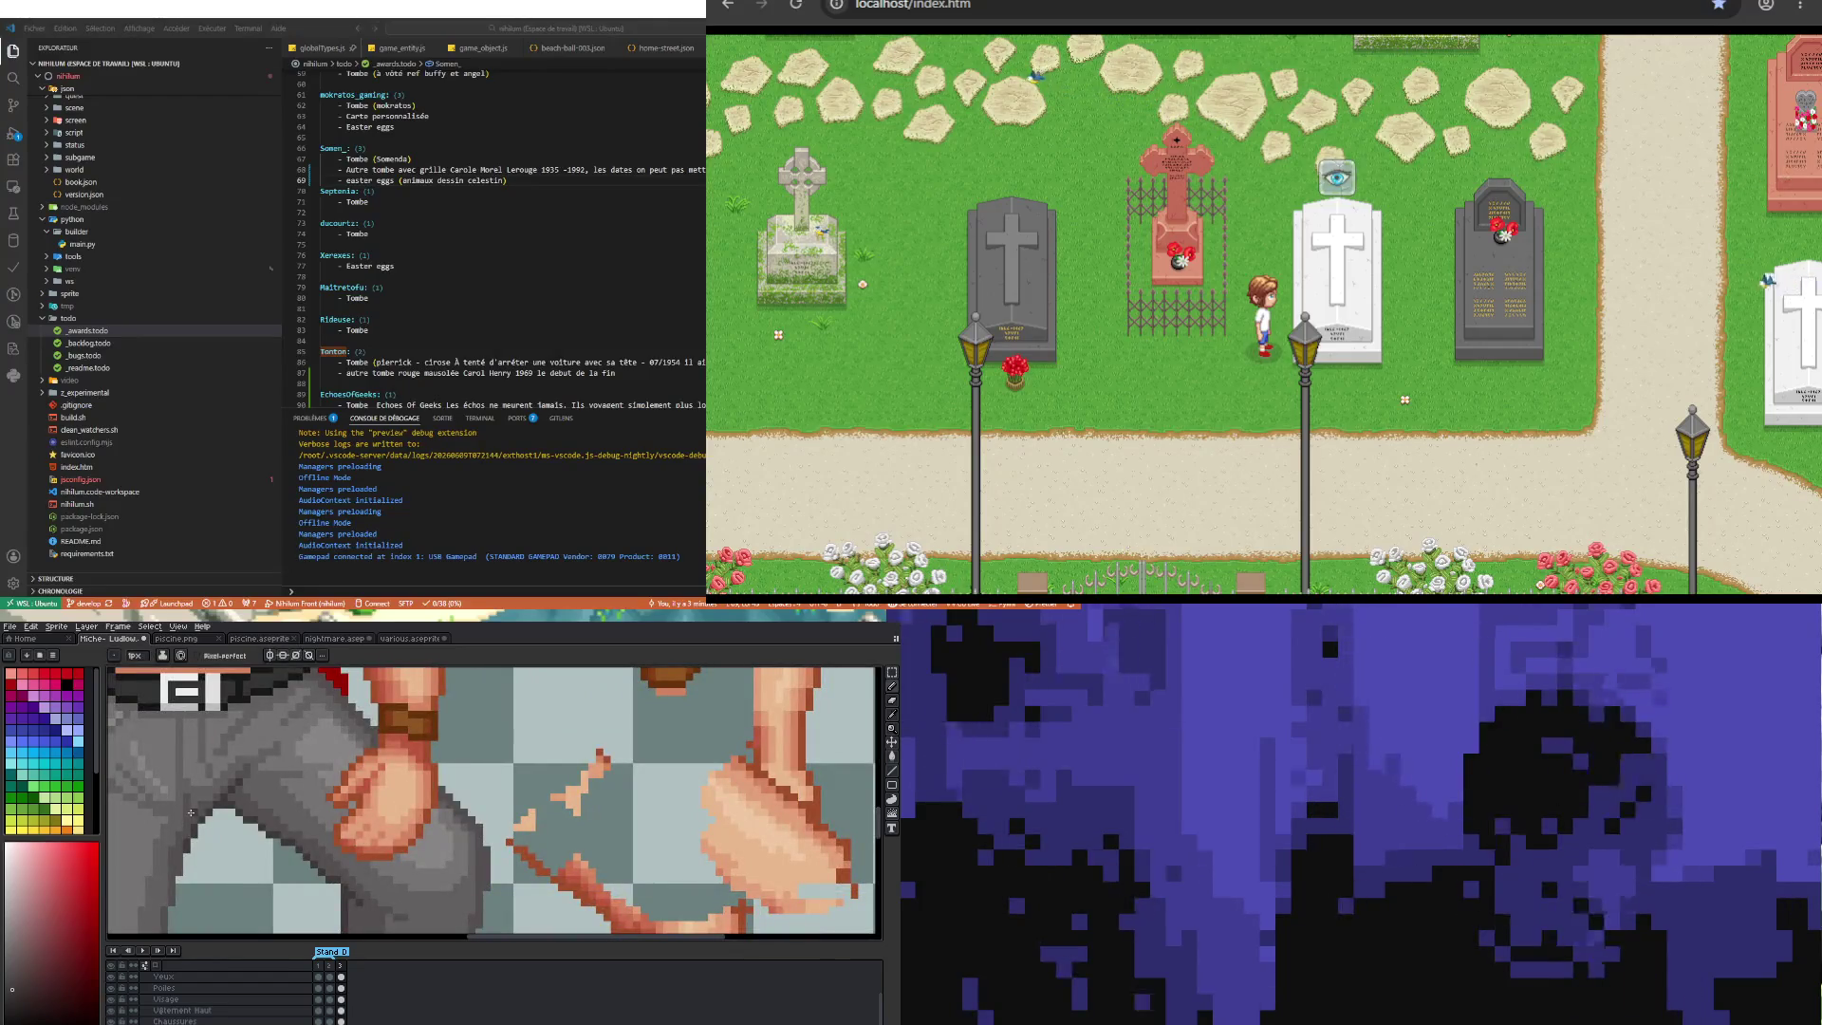
{"action": "scroll", "coordinate": [191, 814], "scroll_direction": "down", "scroll_amount": 1}
{"action": "scroll", "coordinate": [247, 854], "scroll_direction": "down", "scroll_amount": 2}
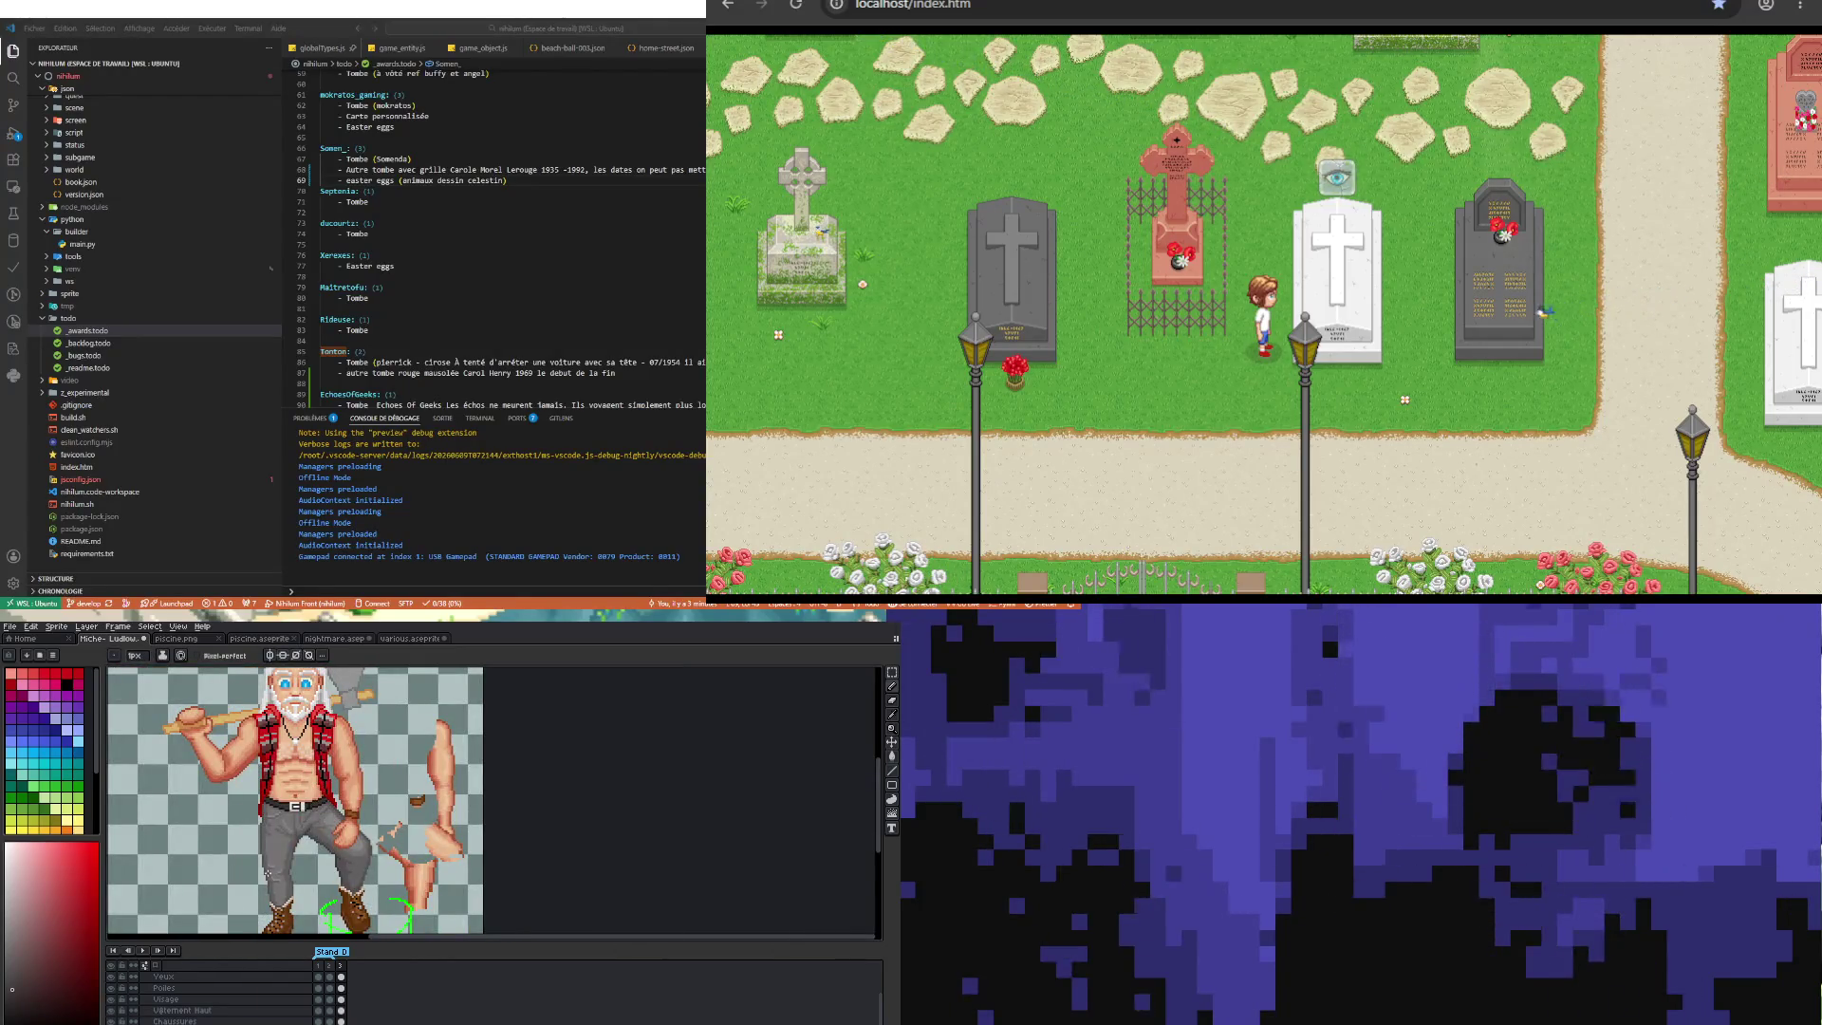
{"action": "scroll", "coordinate": [285, 834], "scroll_direction": "down", "scroll_amount": 1}
{"action": "scroll", "coordinate": [351, 821], "scroll_direction": "up", "scroll_amount": 3}
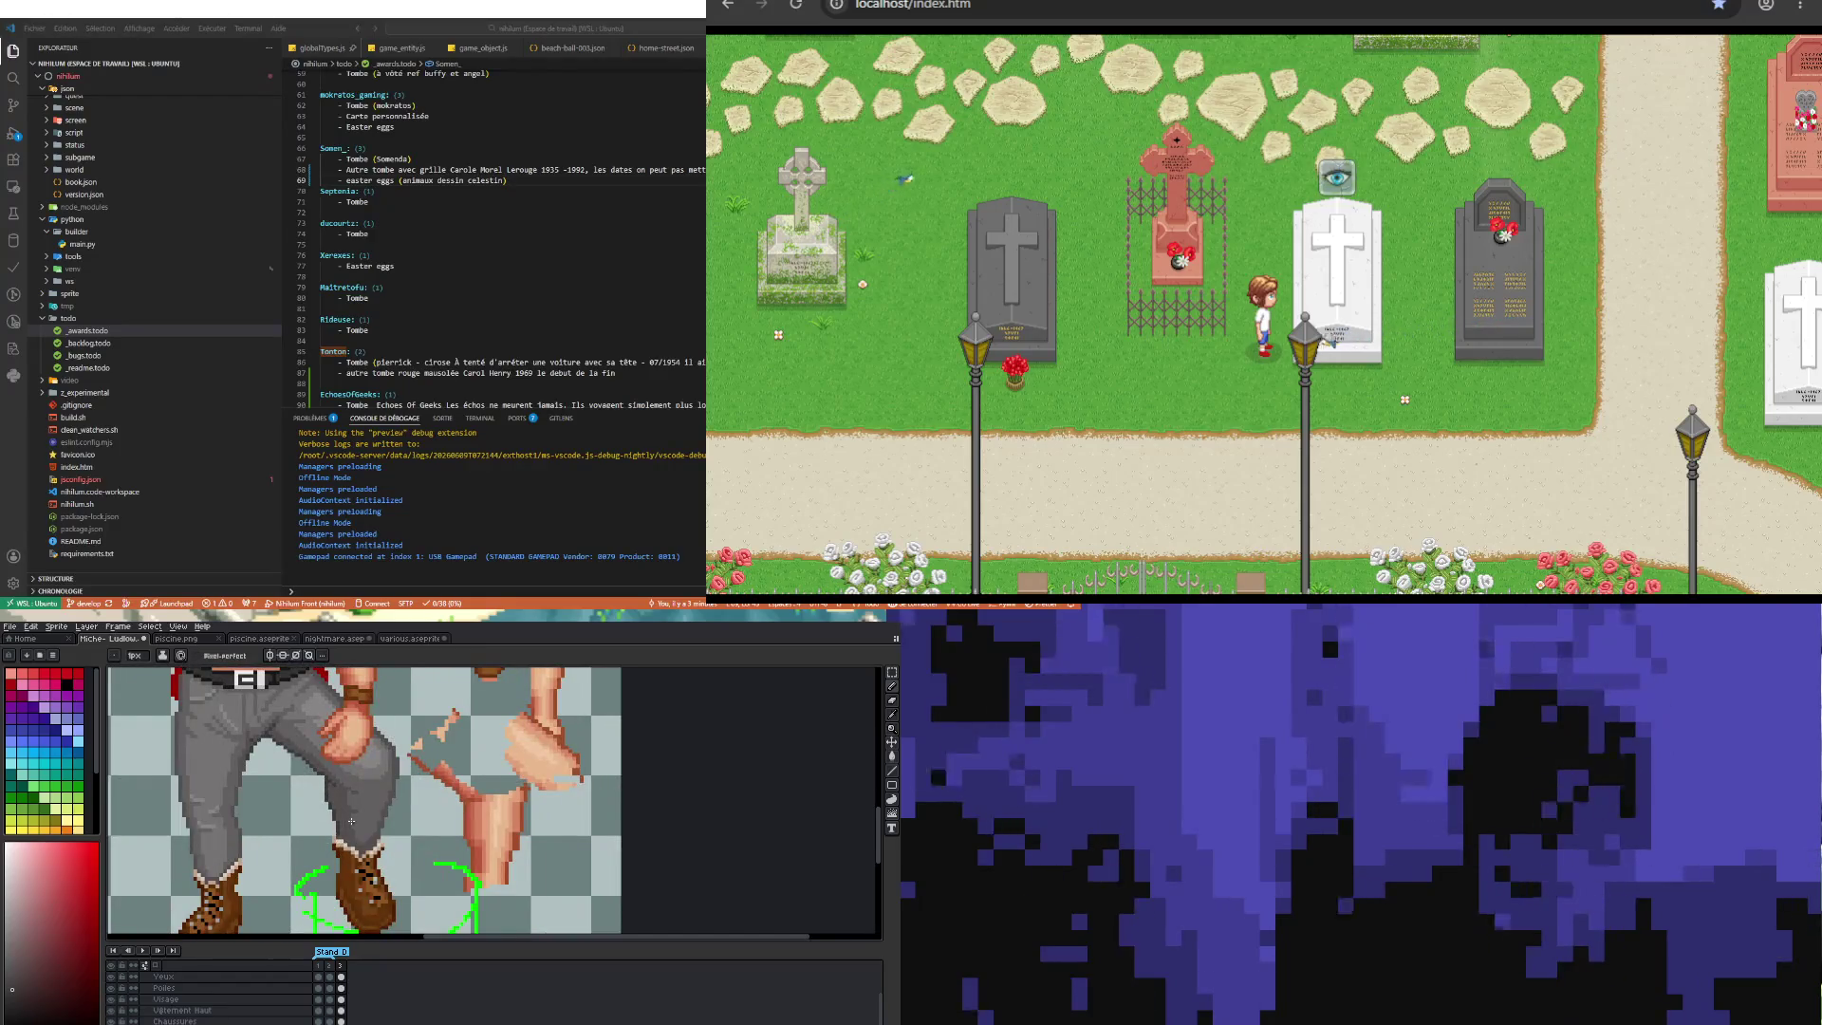
{"action": "scroll", "coordinate": [342, 799], "scroll_direction": "up", "scroll_amount": 2}
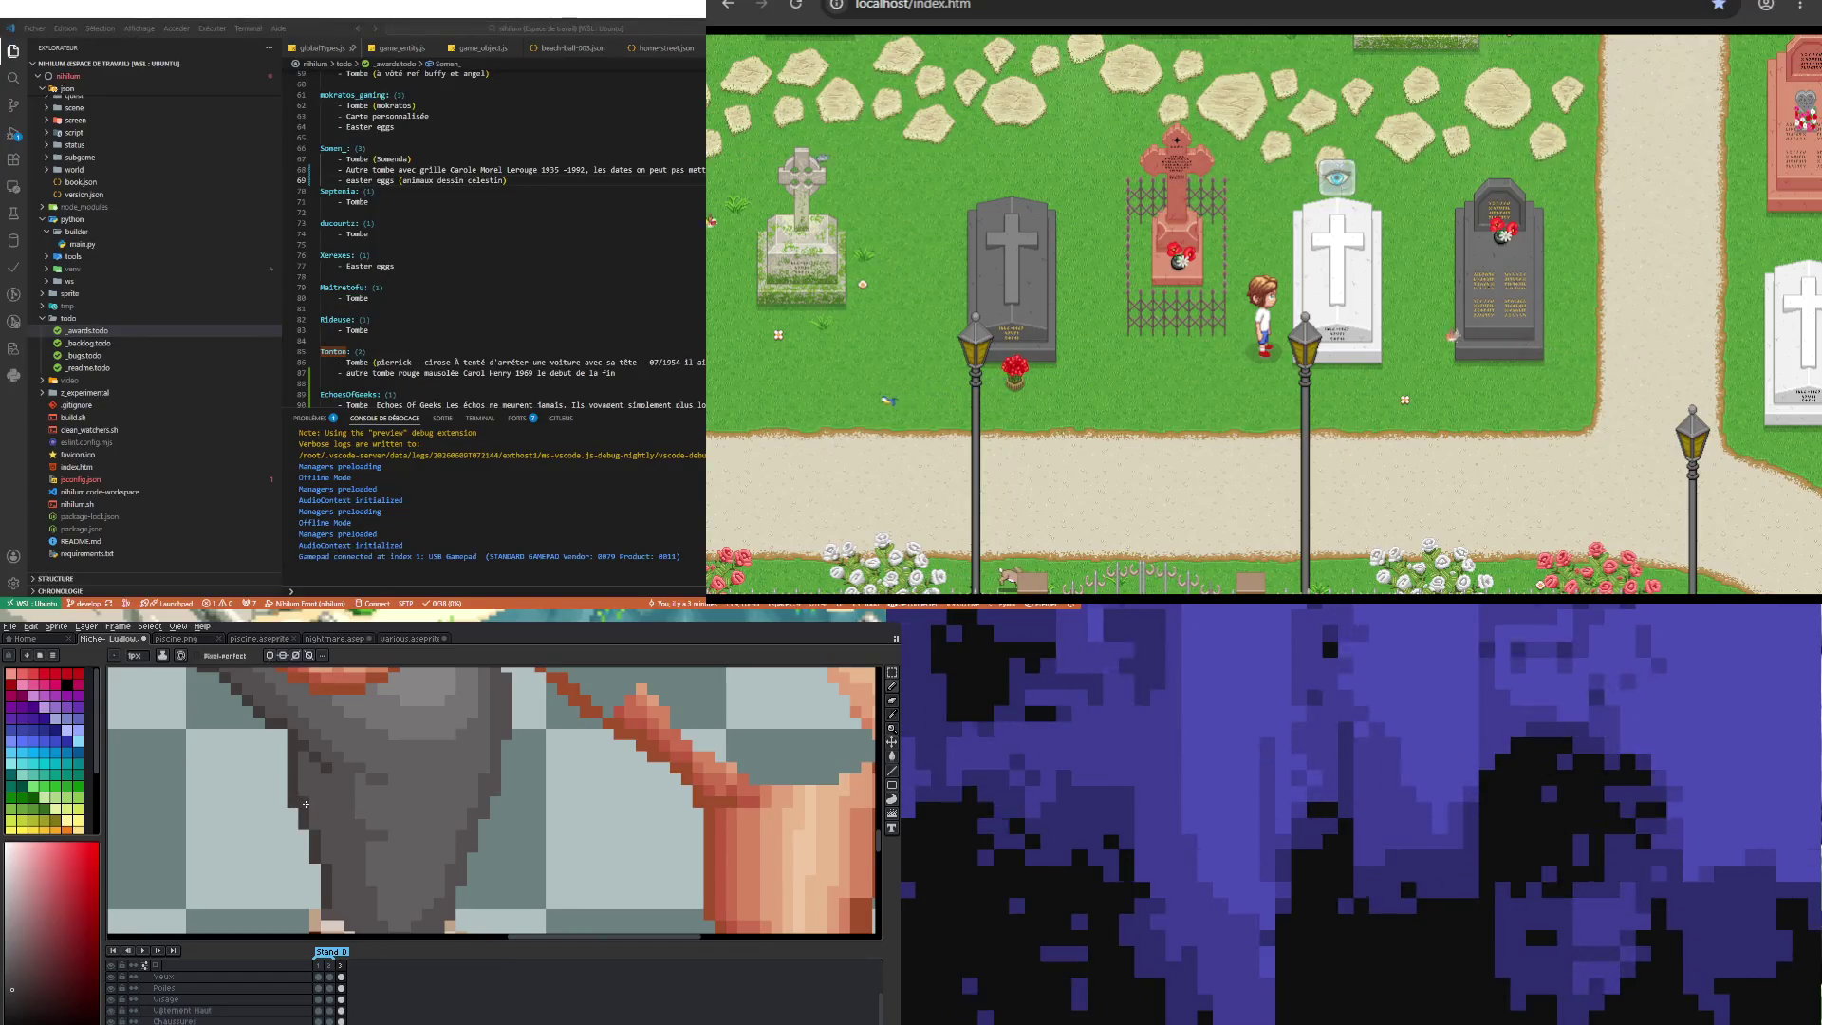
{"action": "scroll", "coordinate": [350, 835], "scroll_direction": "down", "scroll_amount": 3}
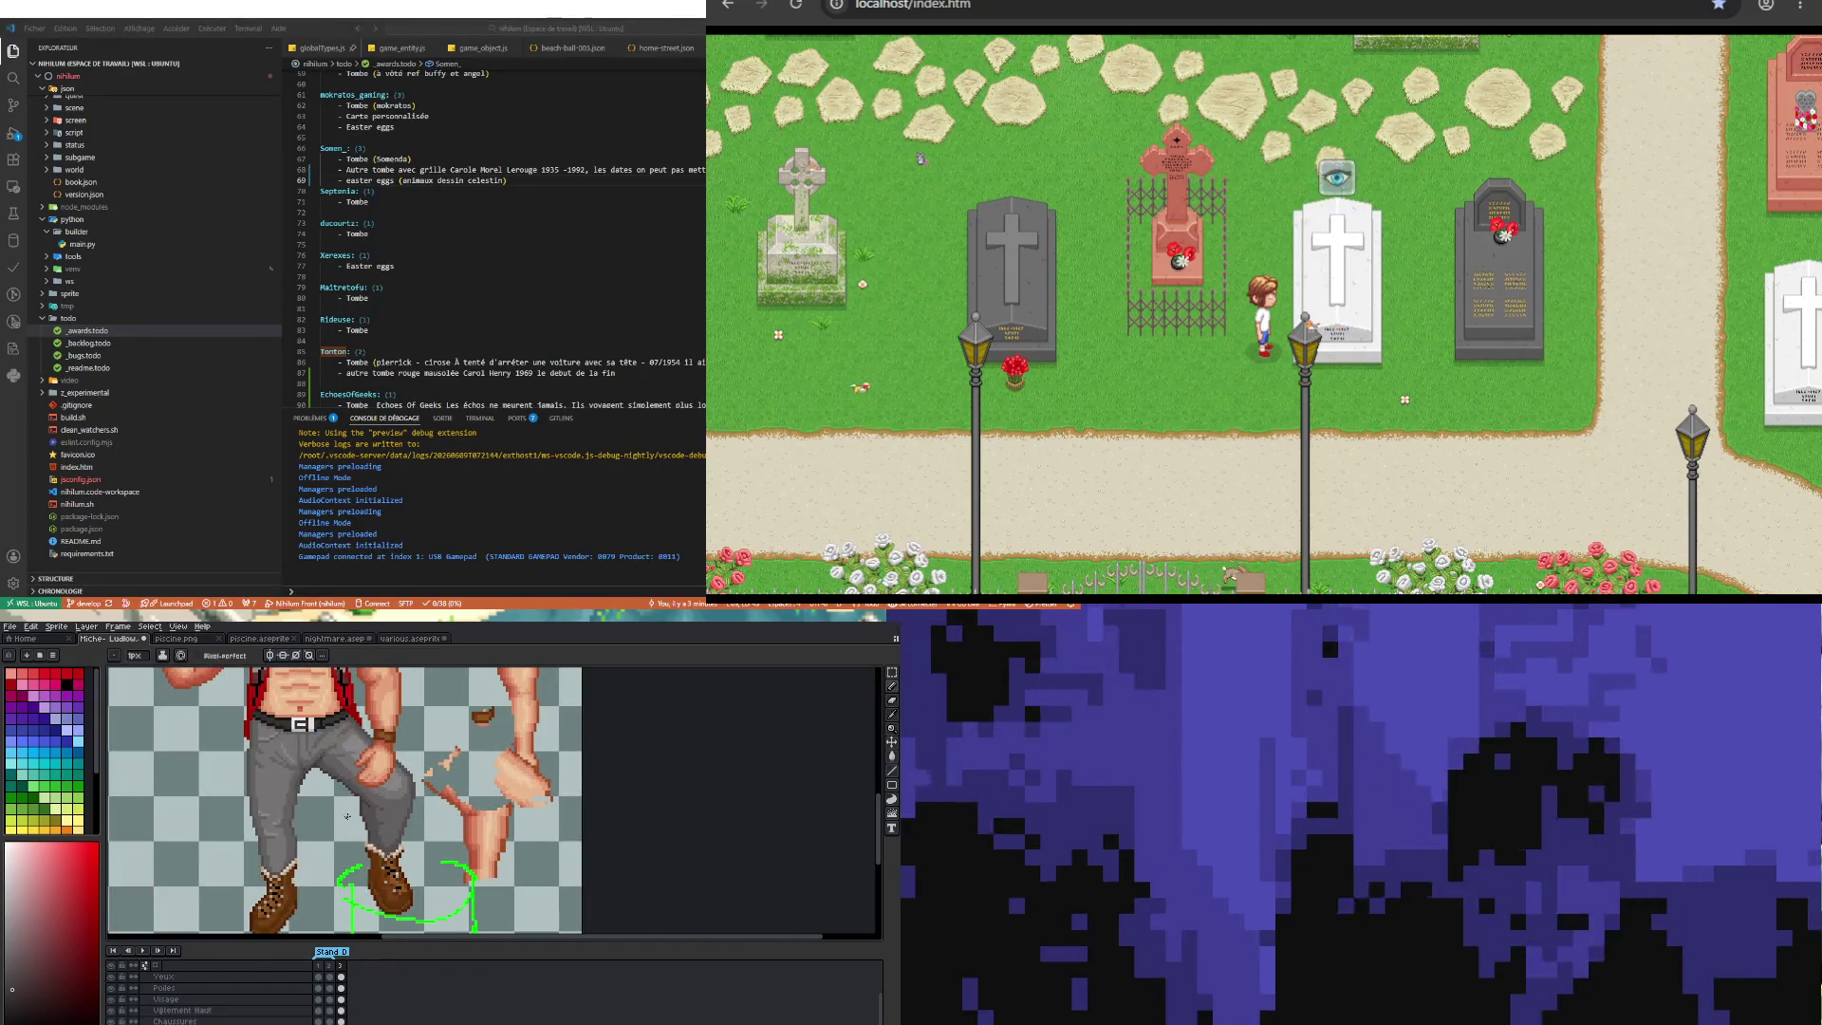
{"action": "scroll", "coordinate": [350, 835], "scroll_direction": "up", "scroll_amount": 3}
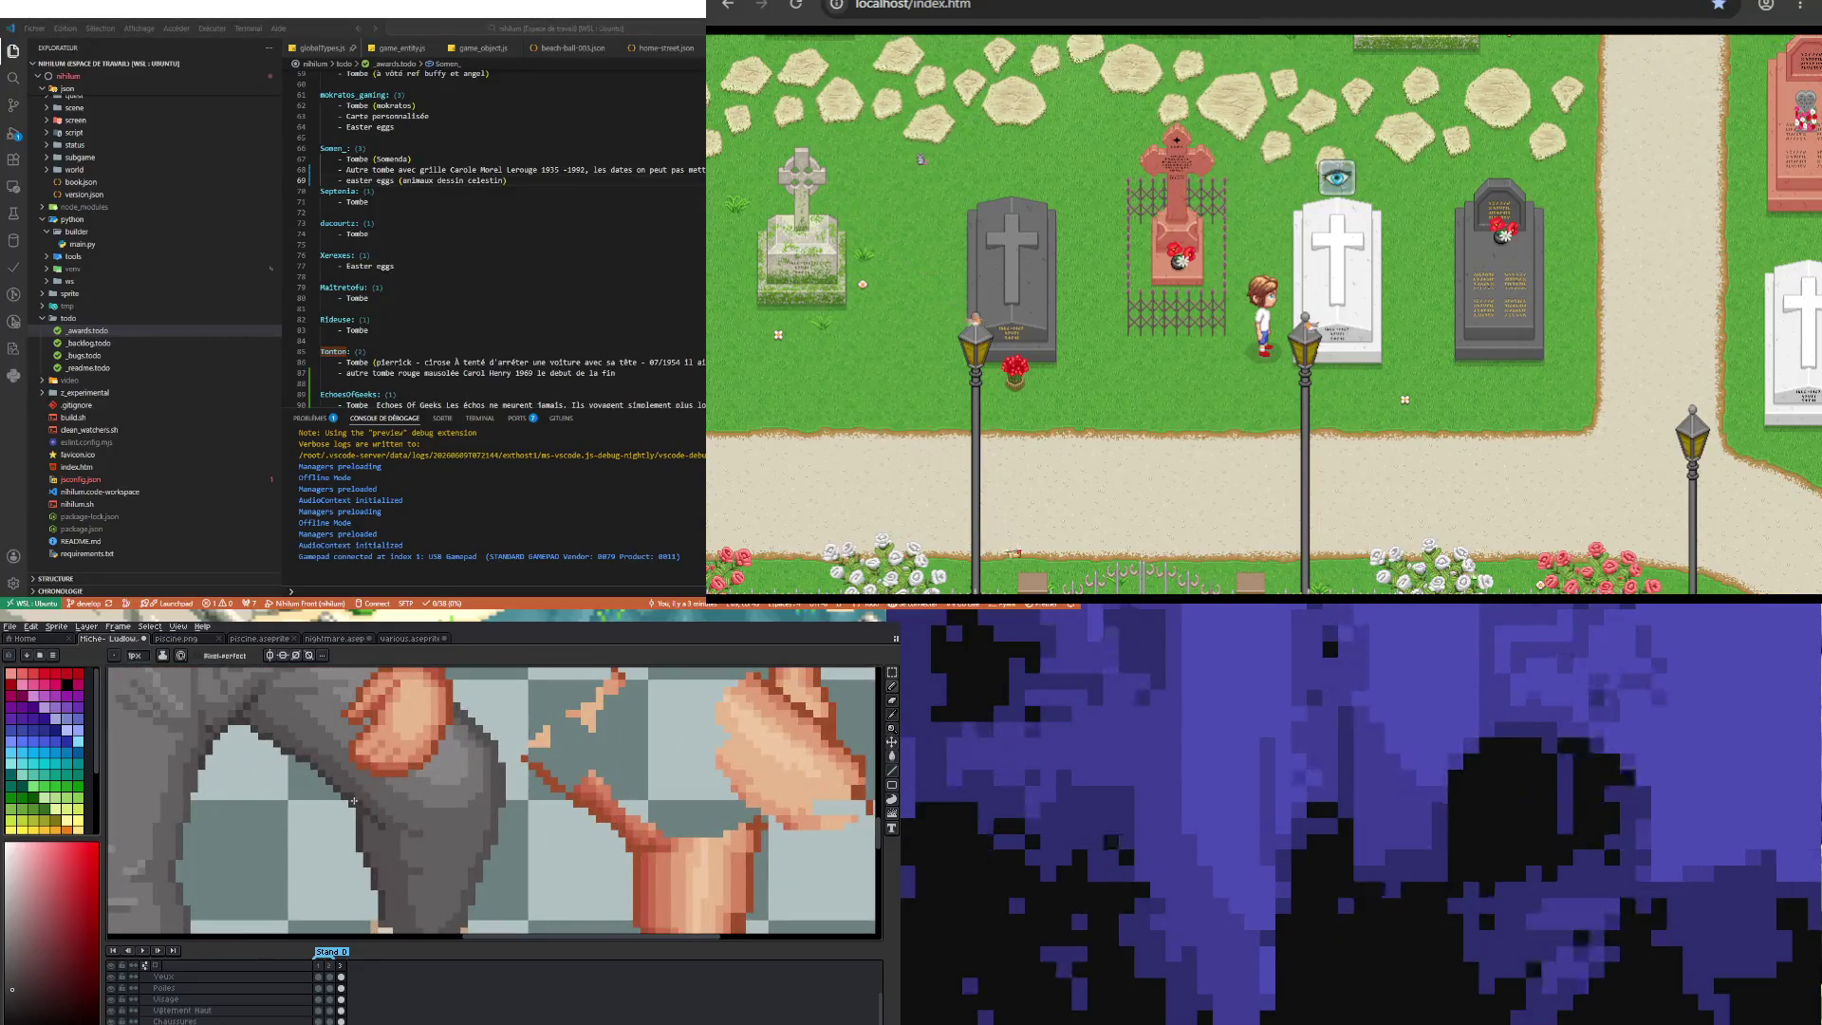
{"action": "scroll", "coordinate": [360, 829], "scroll_direction": "down", "scroll_amount": 3}
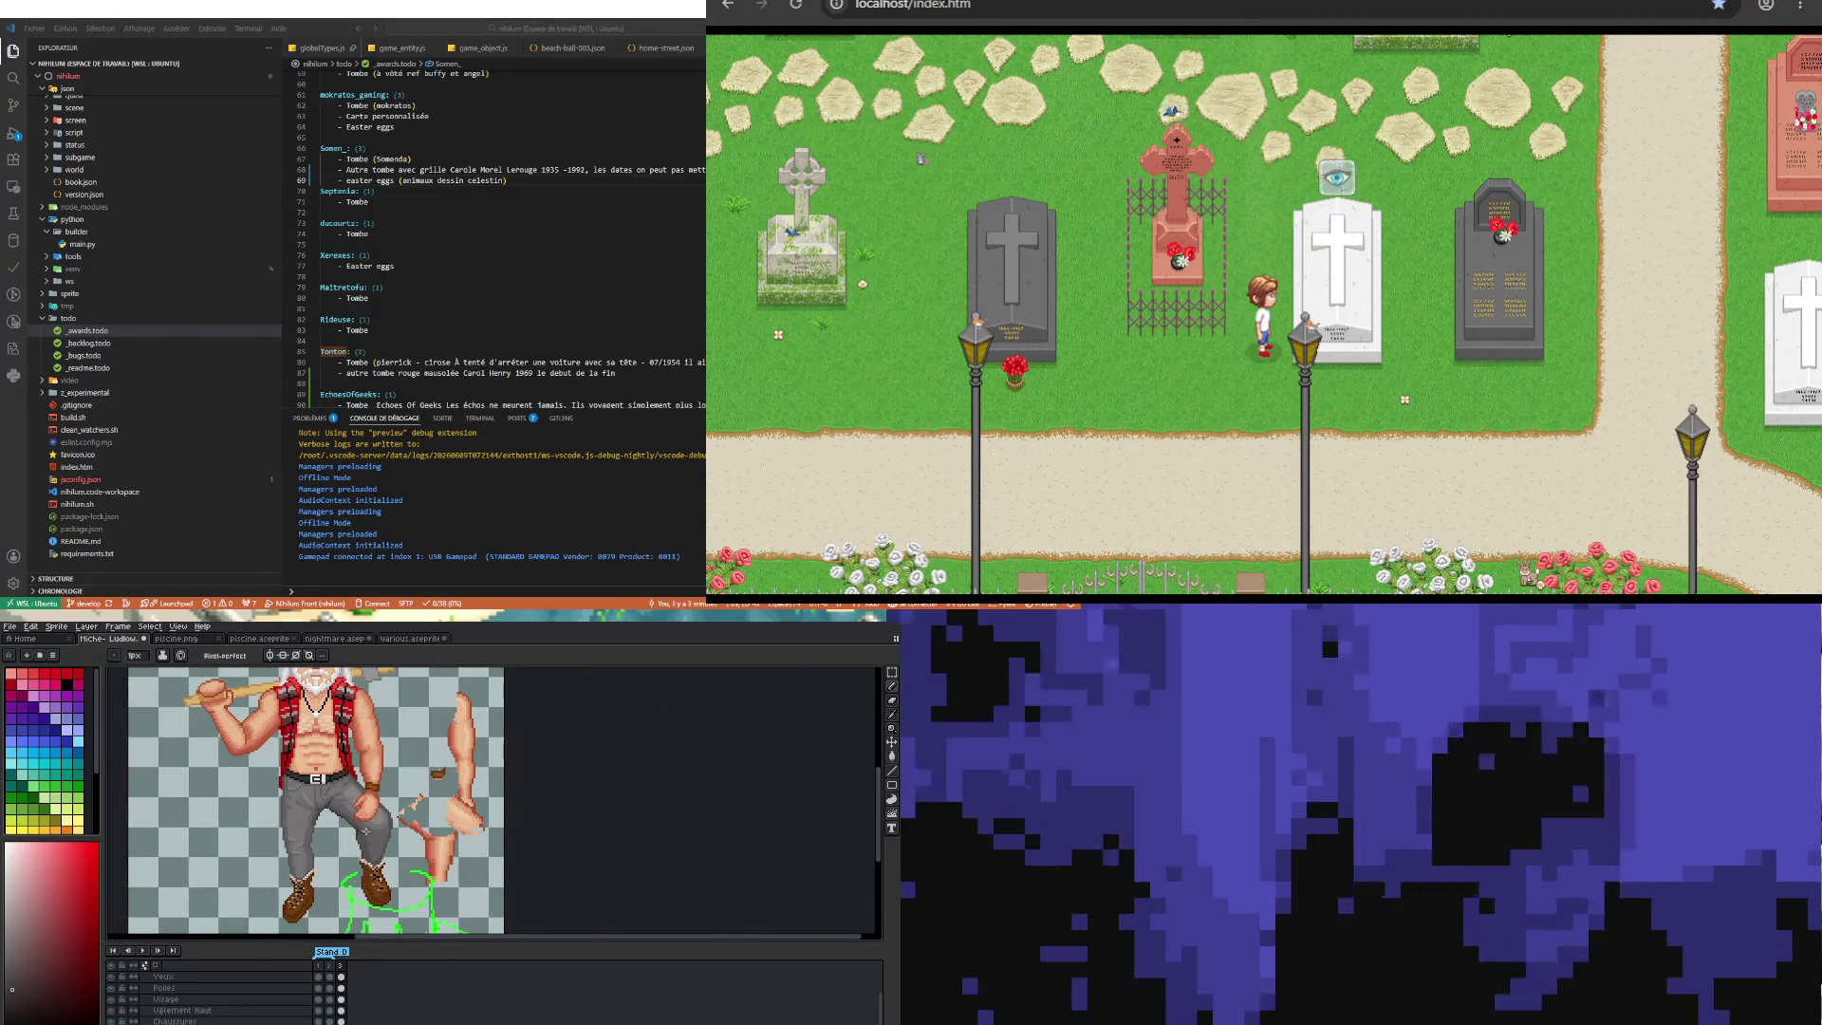
{"action": "scroll", "coordinate": [403, 828], "scroll_direction": "up", "scroll_amount": 3}
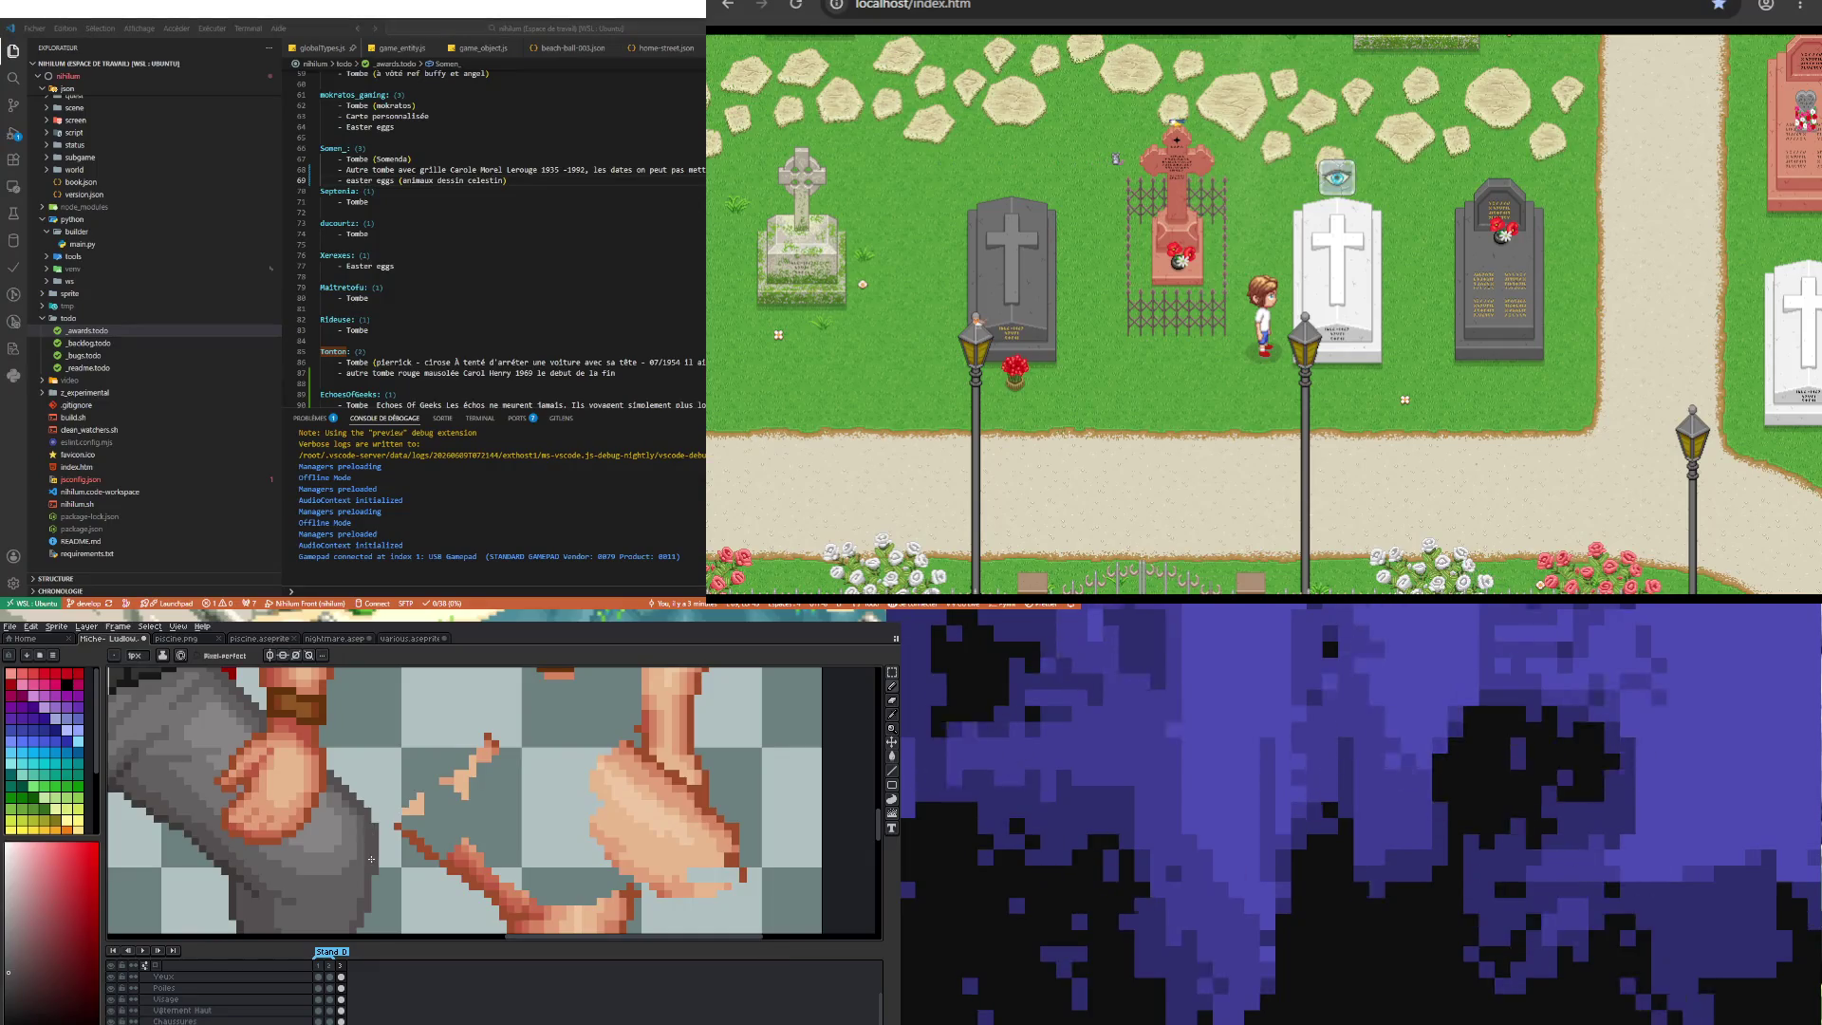
{"action": "key", "text": "i"}
{"action": "key", "text": "v"}
{"action": "key", "text": "b"}
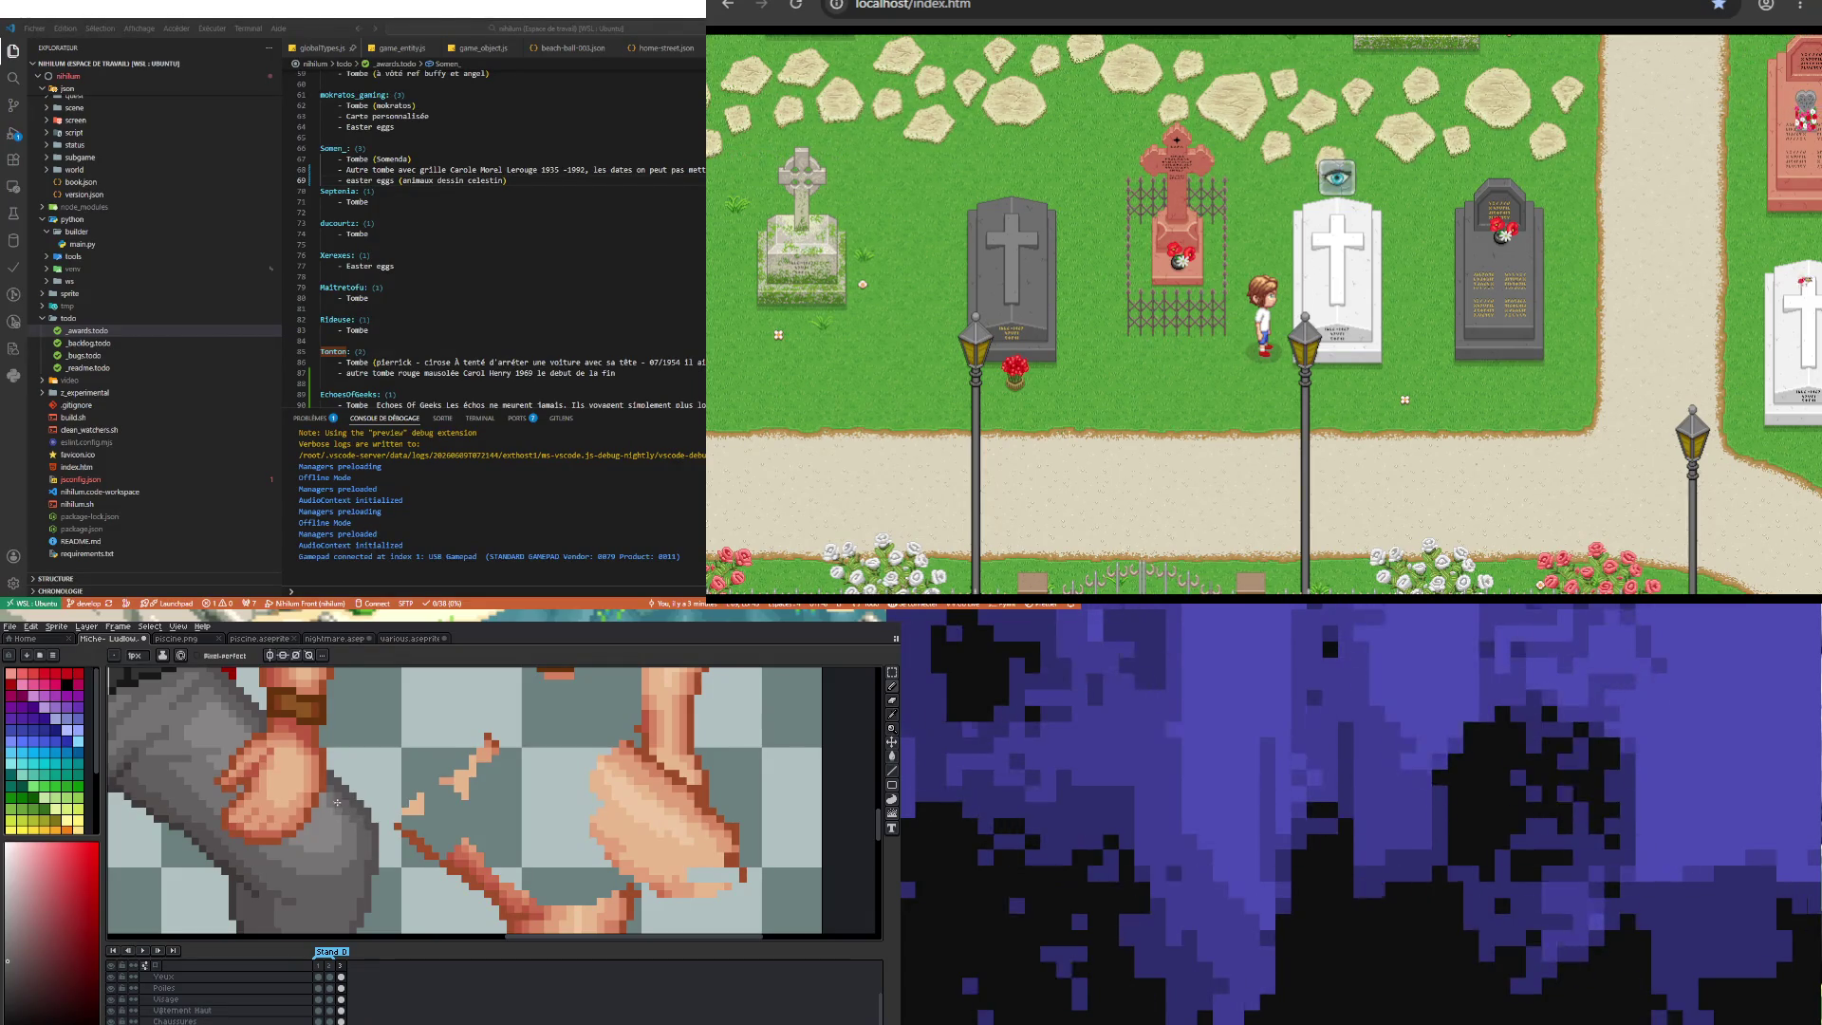
{"action": "key", "text": "alt"}
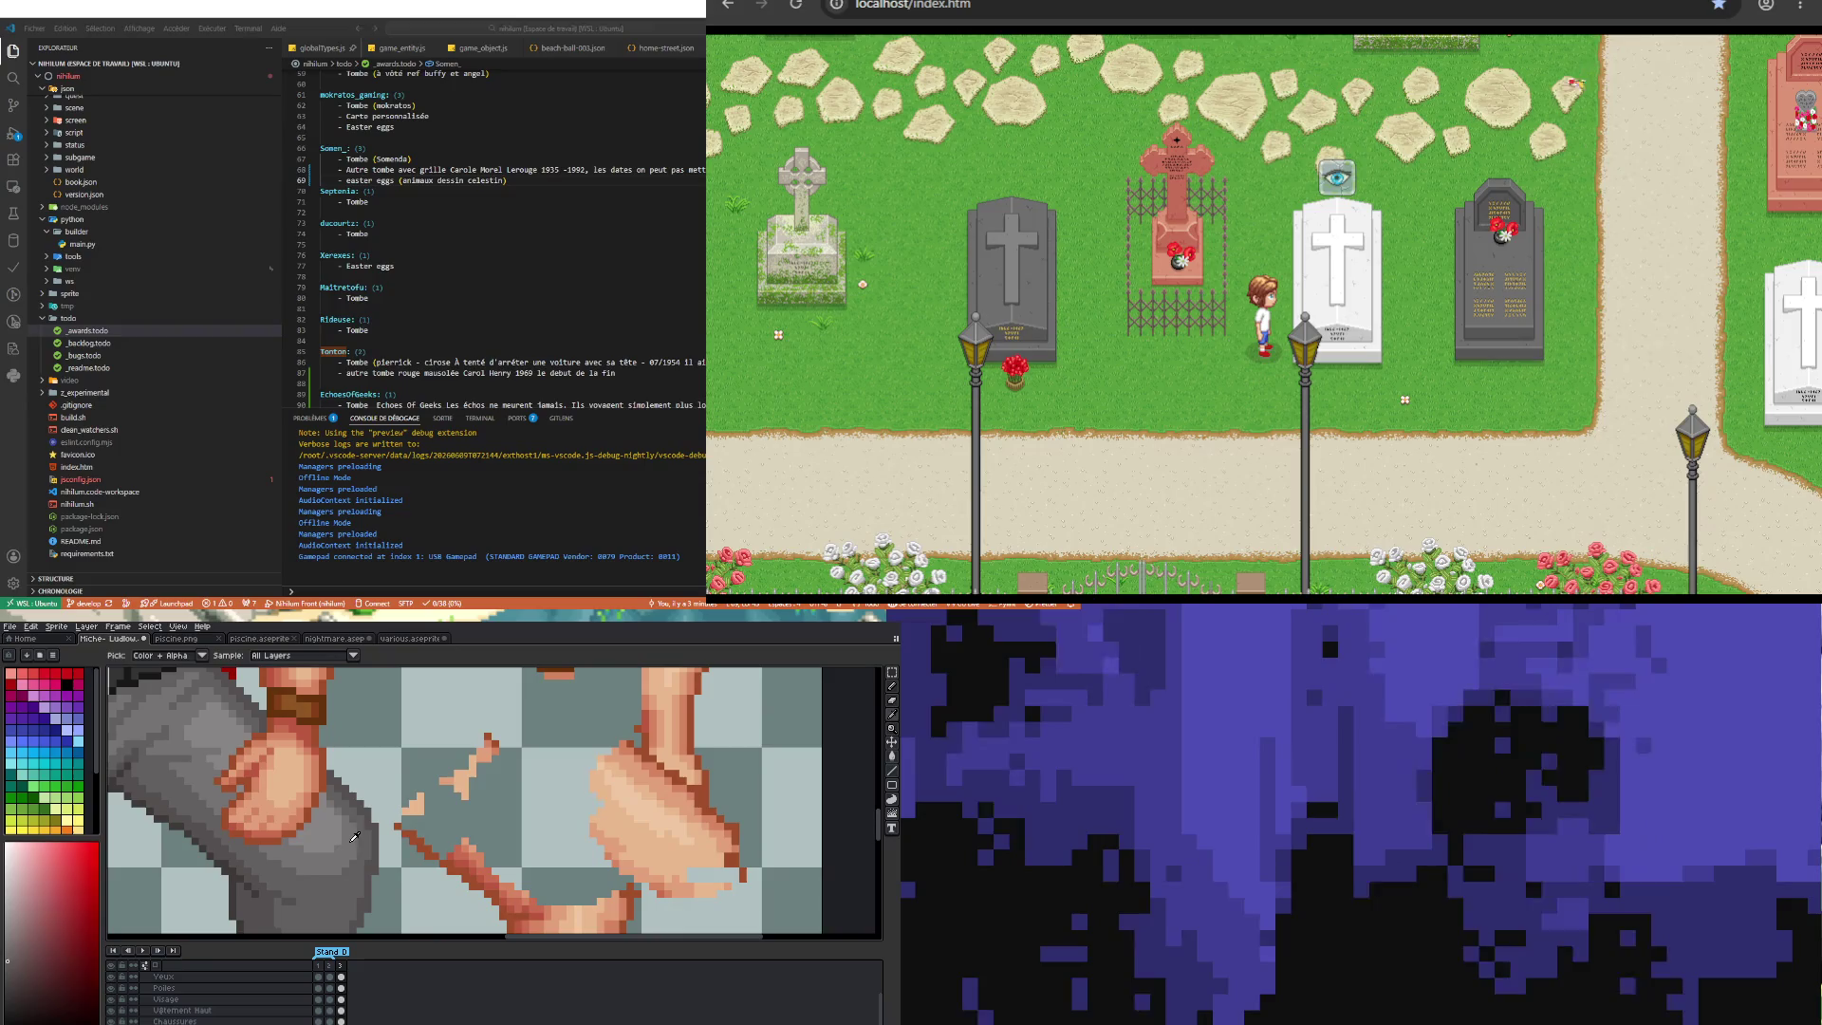
{"action": "left_click", "coordinate": [327, 791], "text": "alt"}
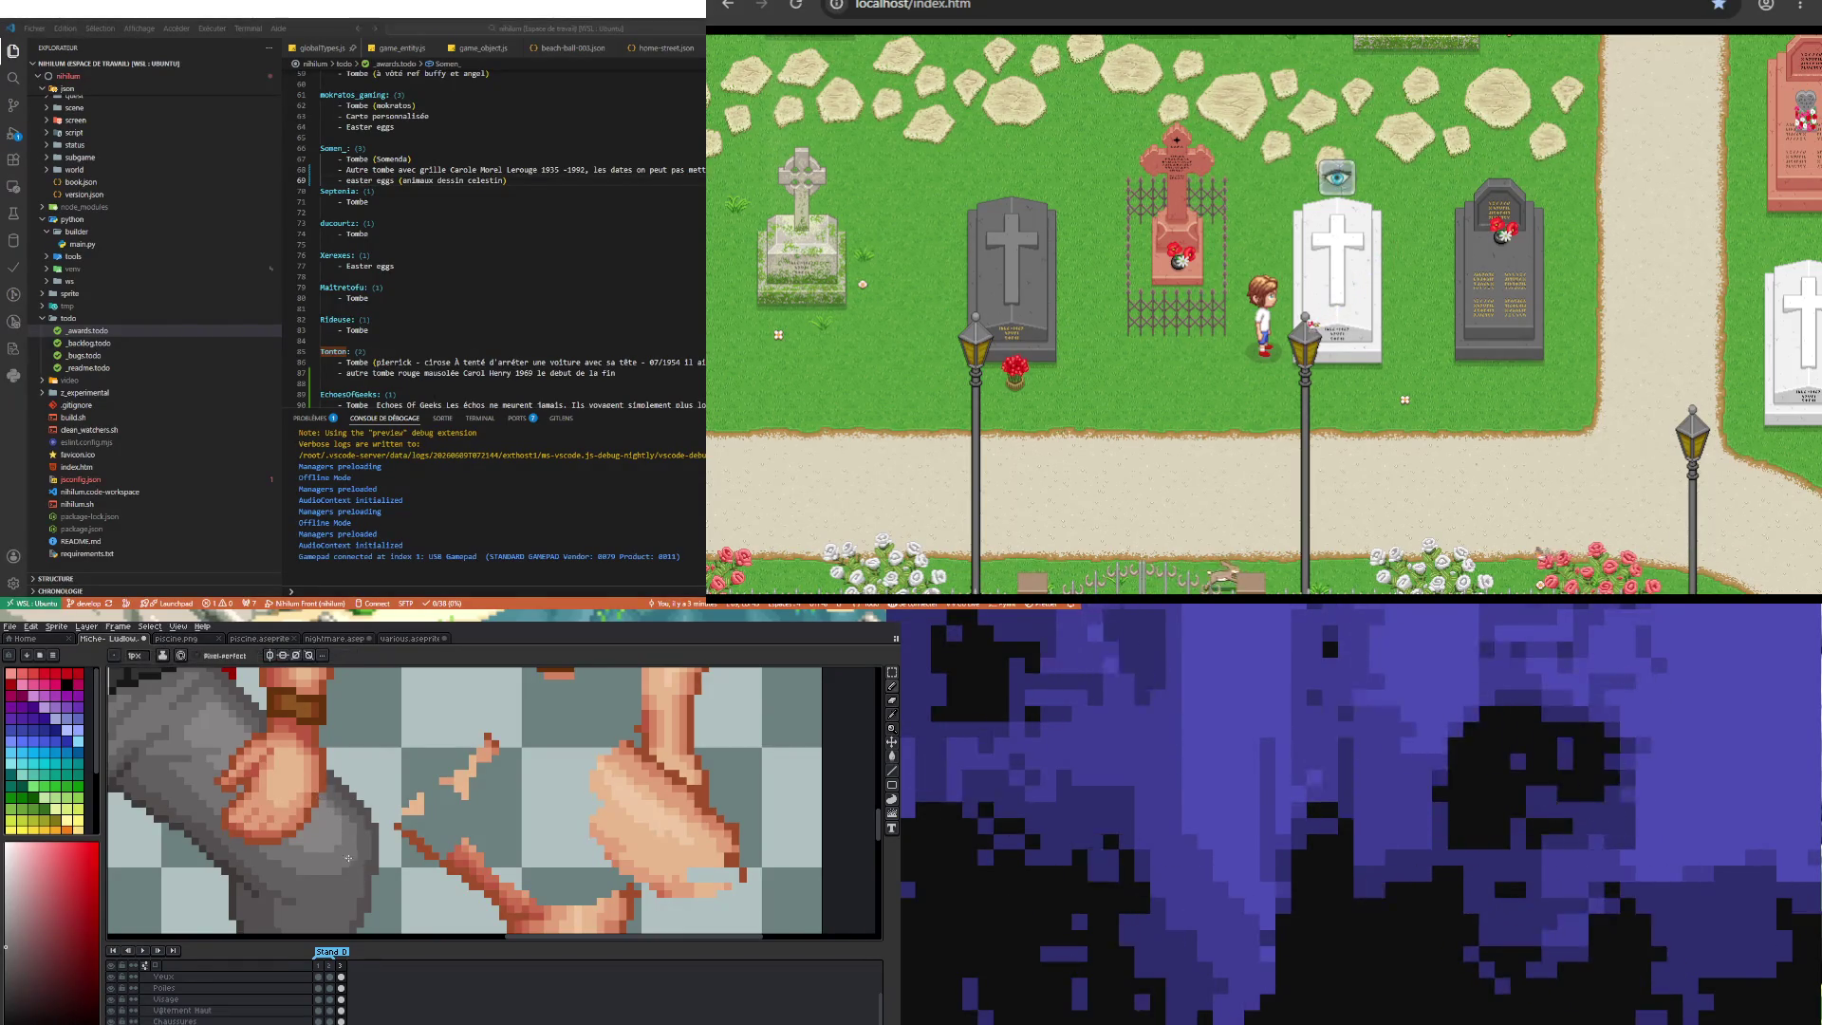
{"action": "scroll", "coordinate": [322, 802], "scroll_direction": "down", "scroll_amount": 2}
{"action": "scroll", "coordinate": [353, 885], "scroll_direction": "up", "scroll_amount": 2}
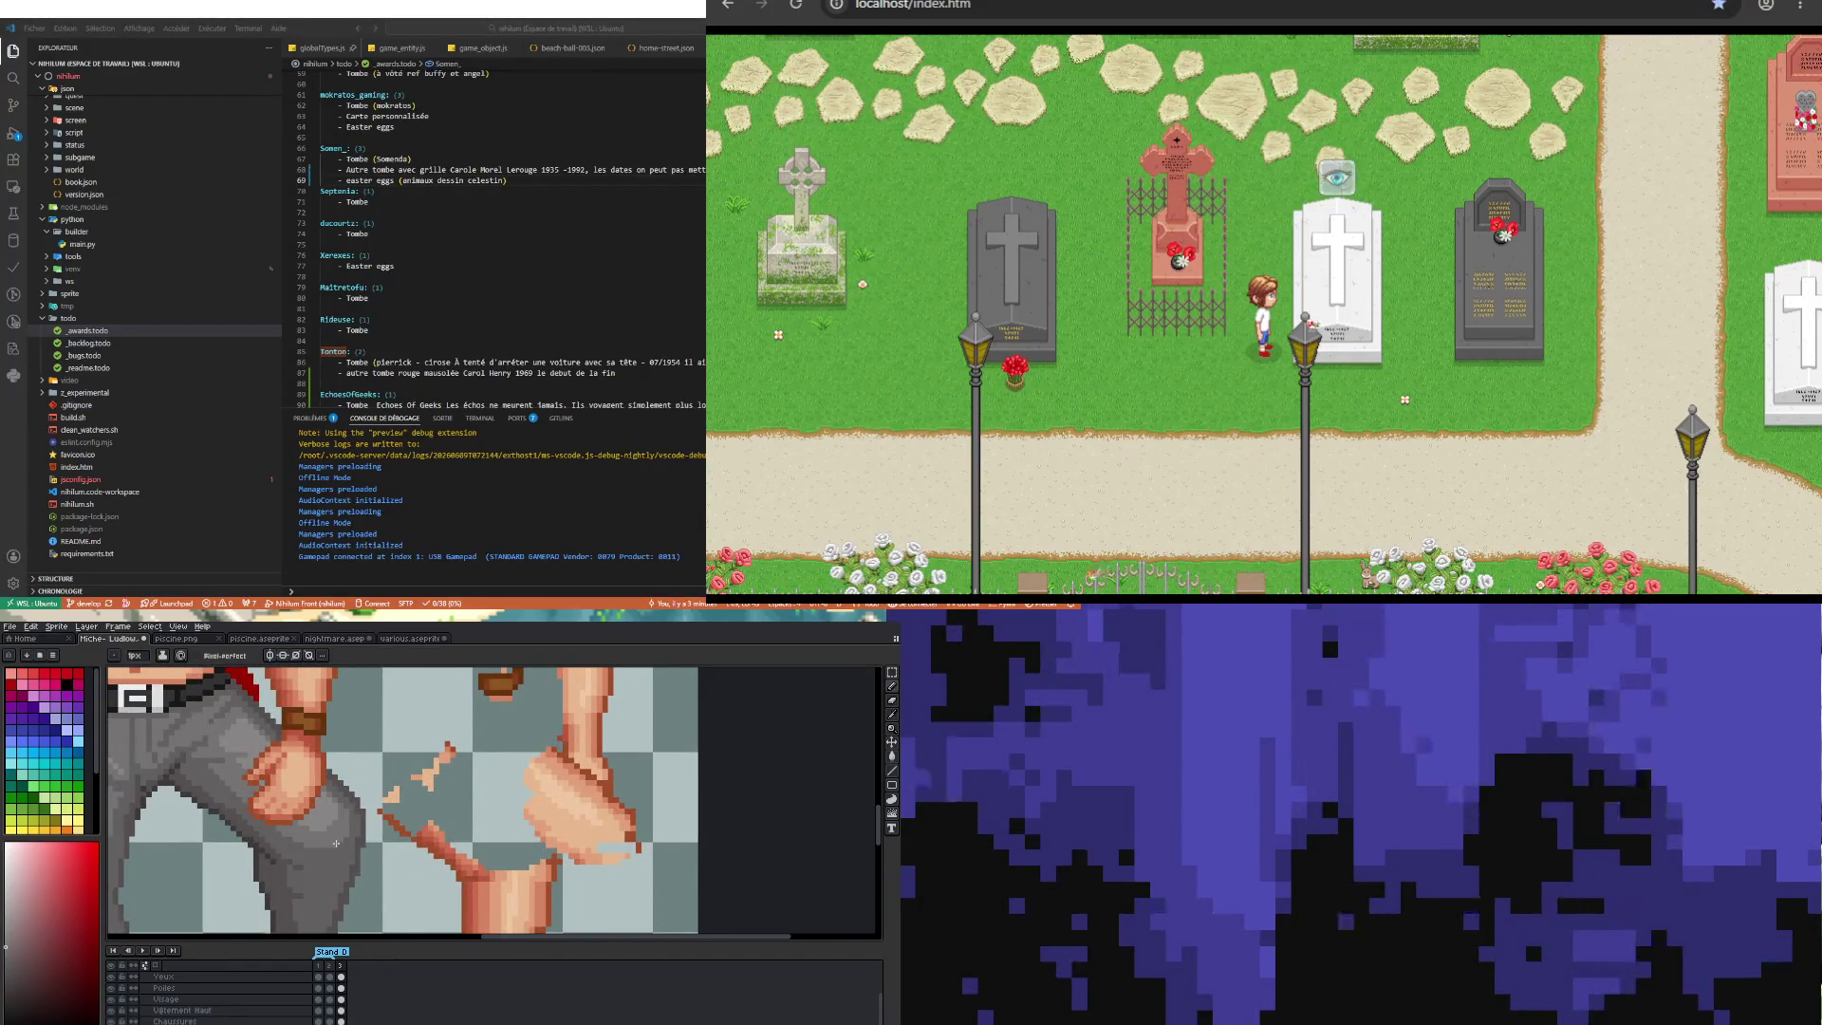
{"action": "scroll", "coordinate": [334, 828], "scroll_direction": "down", "scroll_amount": 2}
{"action": "scroll", "coordinate": [331, 840], "scroll_direction": "up", "scroll_amount": 3}
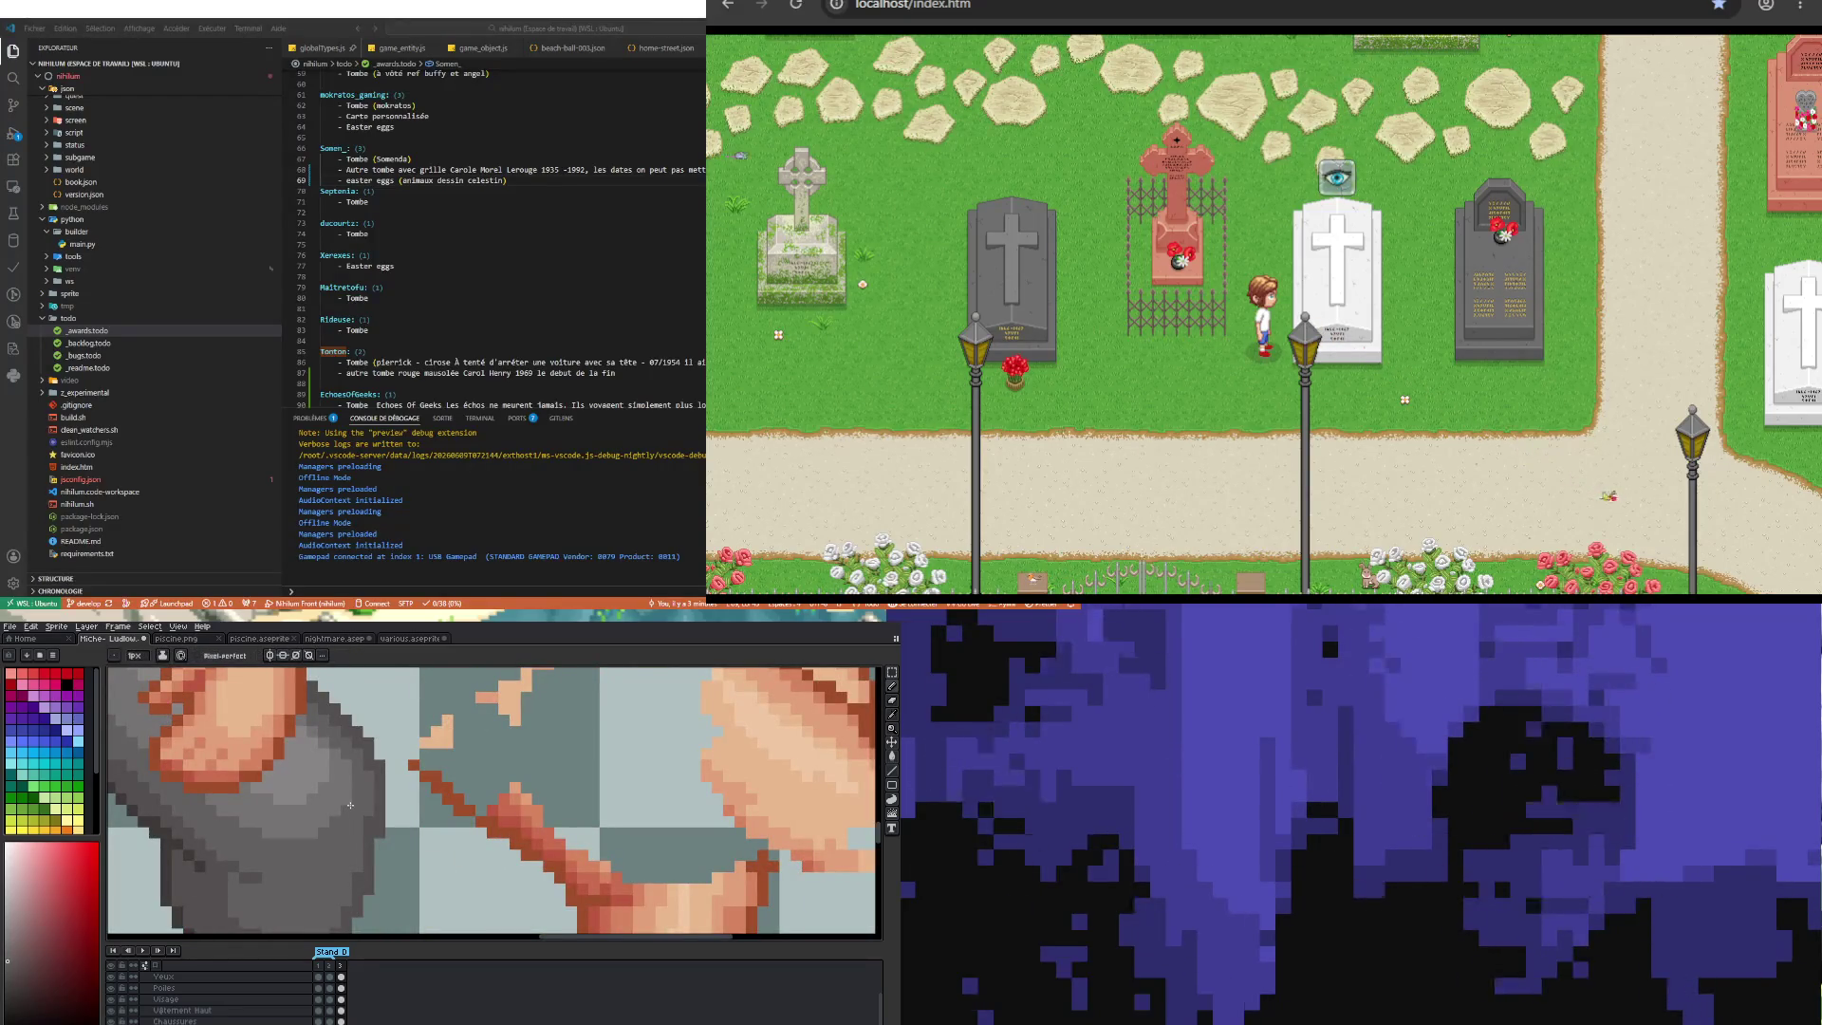
{"action": "scroll", "coordinate": [337, 866], "scroll_direction": "down", "scroll_amount": 3}
{"action": "scroll", "coordinate": [334, 878], "scroll_direction": "up", "scroll_amount": 3}
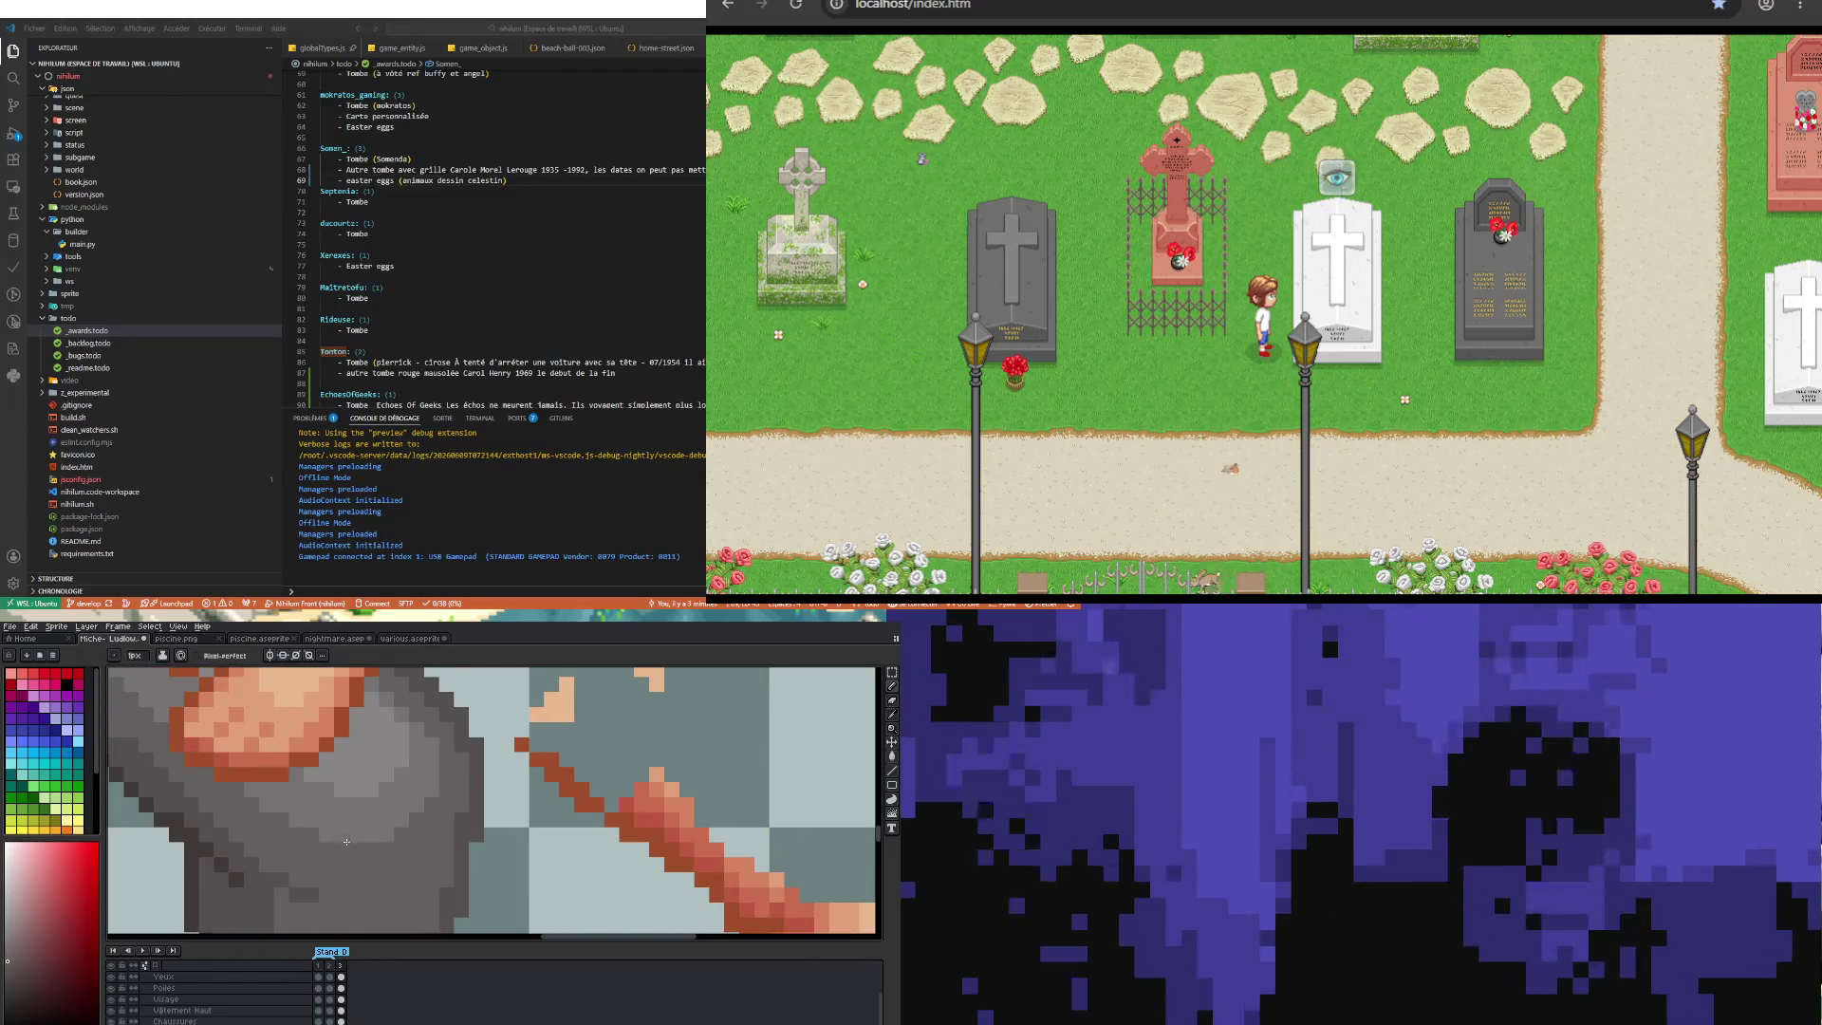
{"action": "scroll", "coordinate": [327, 839], "scroll_direction": "down", "scroll_amount": 1}
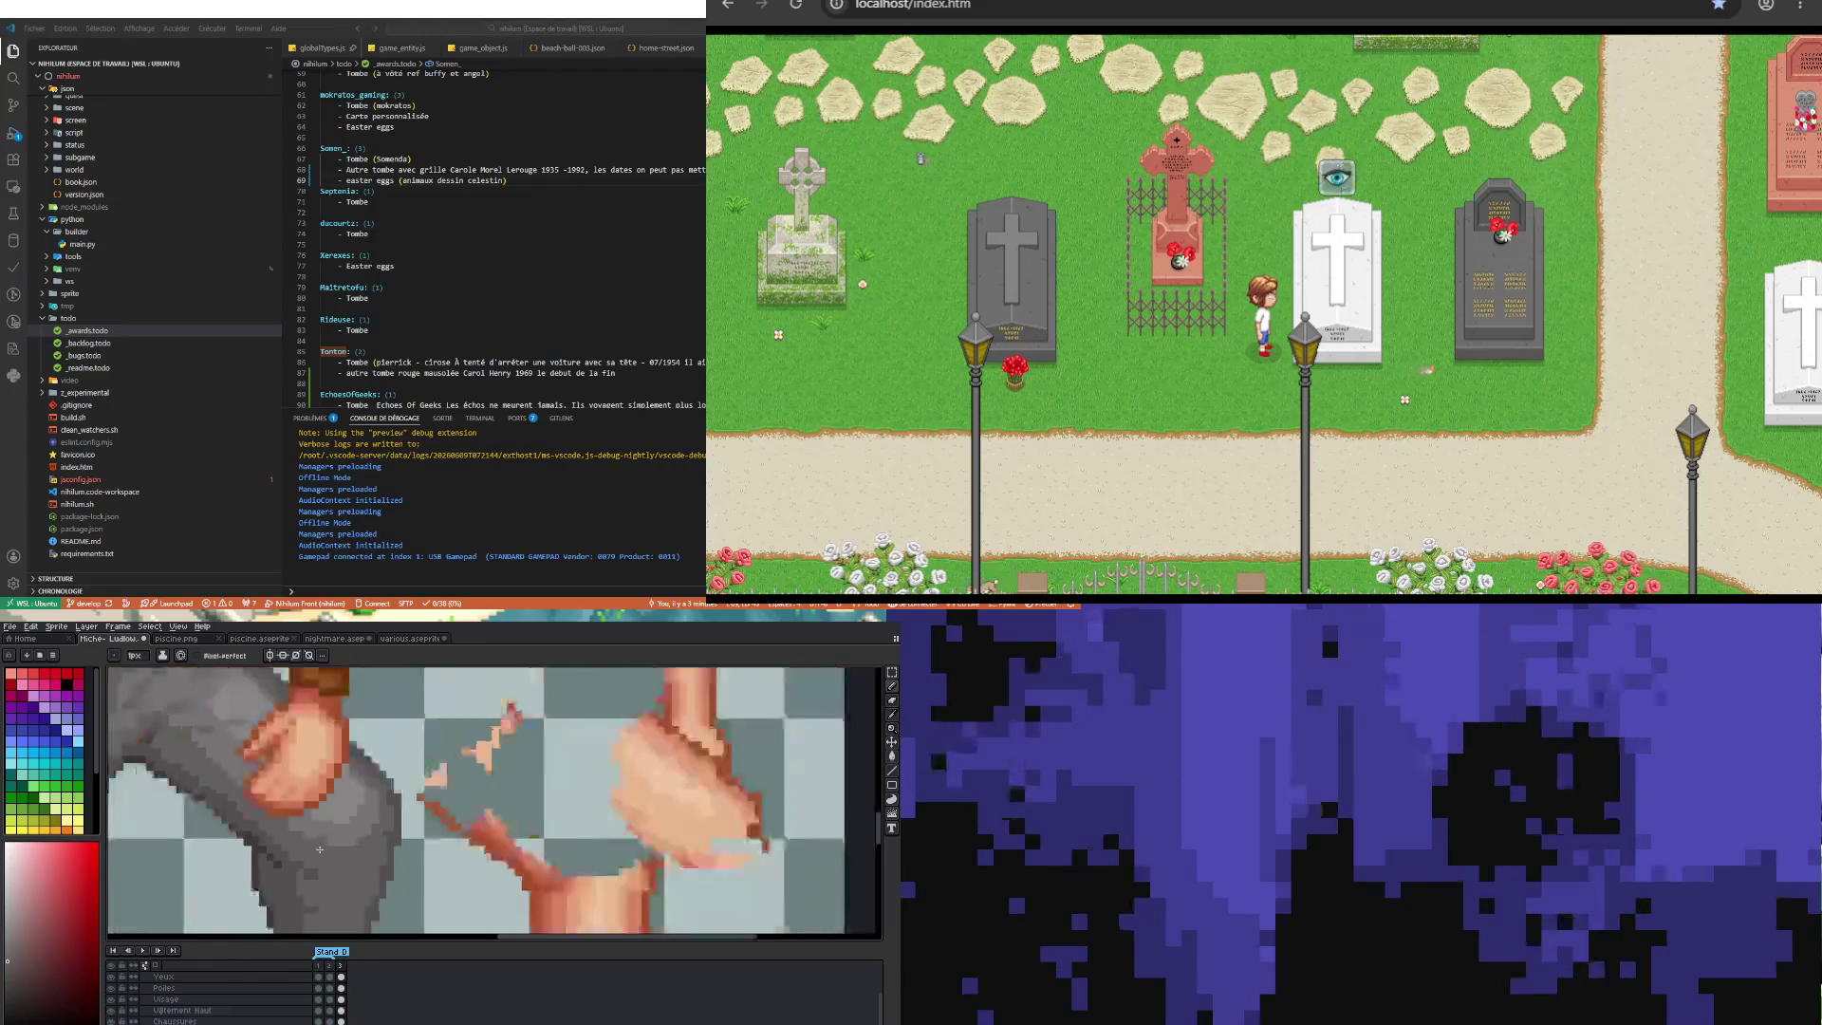
{"action": "scroll", "coordinate": [330, 826], "scroll_direction": "down", "scroll_amount": 1}
{"action": "scroll", "coordinate": [332, 811], "scroll_direction": "up", "scroll_amount": 2}
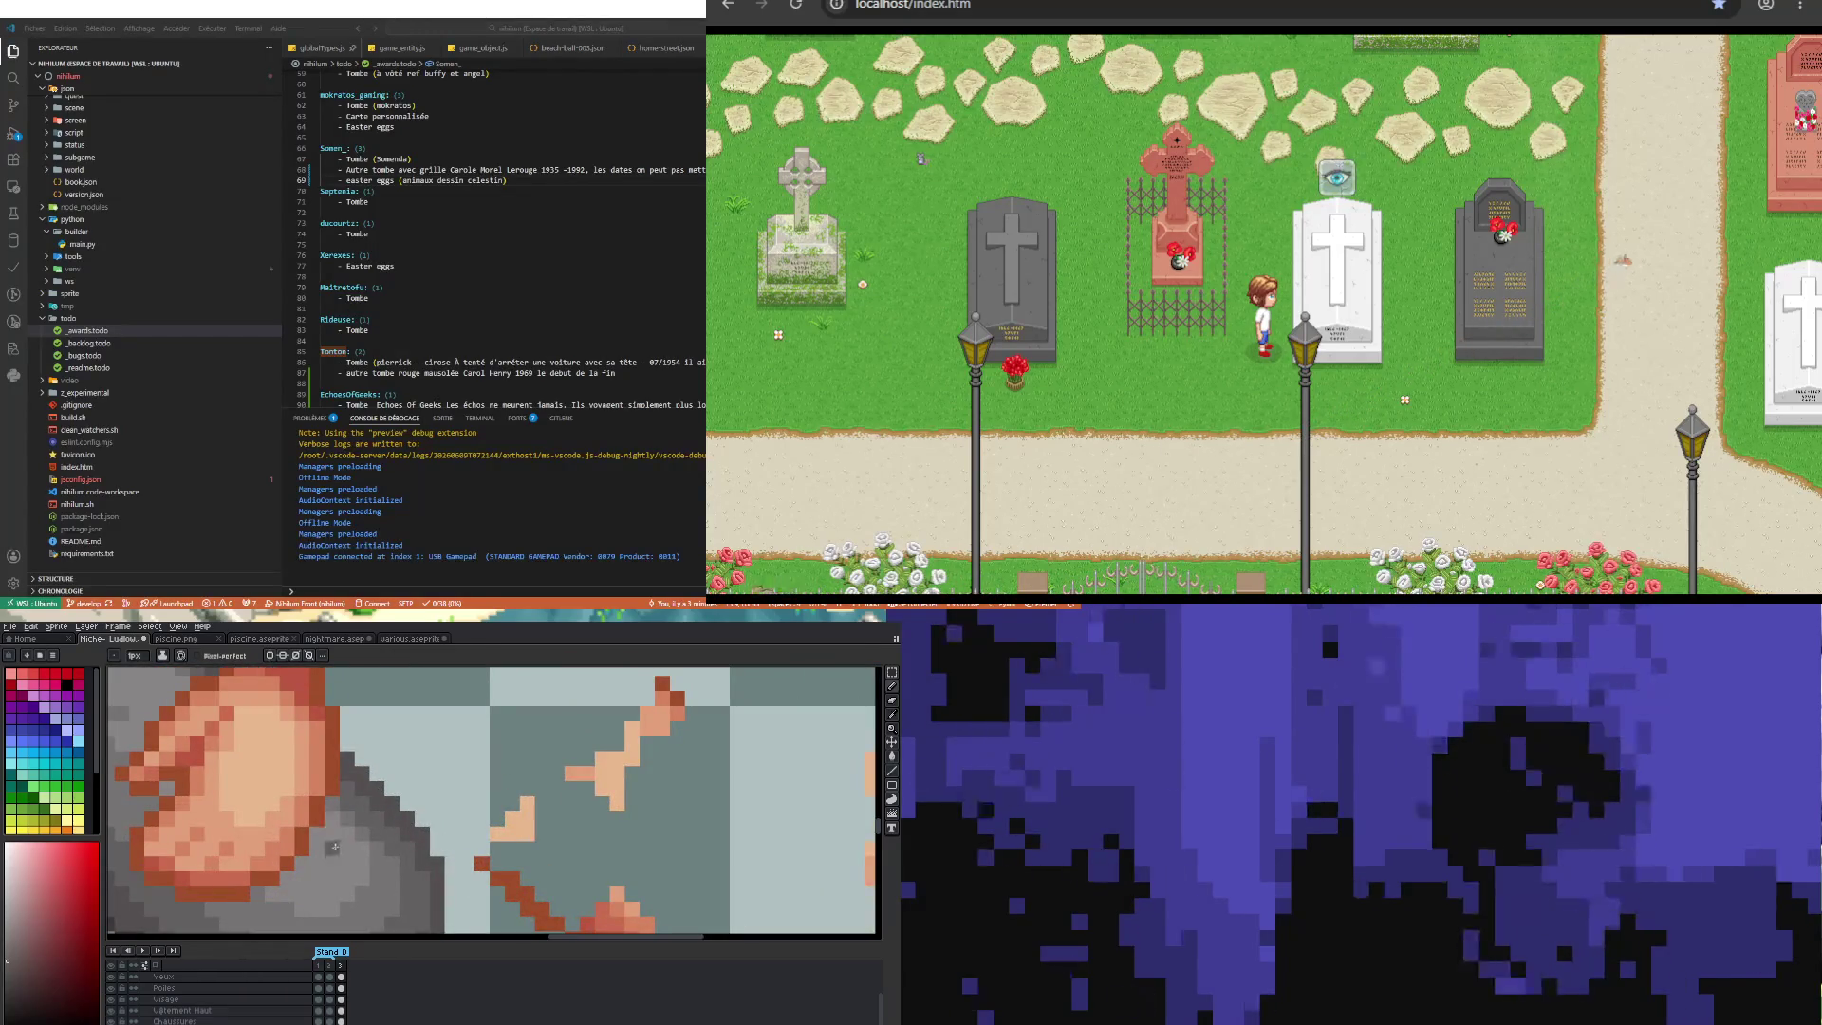
{"action": "key", "text": "i"}
{"action": "key", "text": "b"}
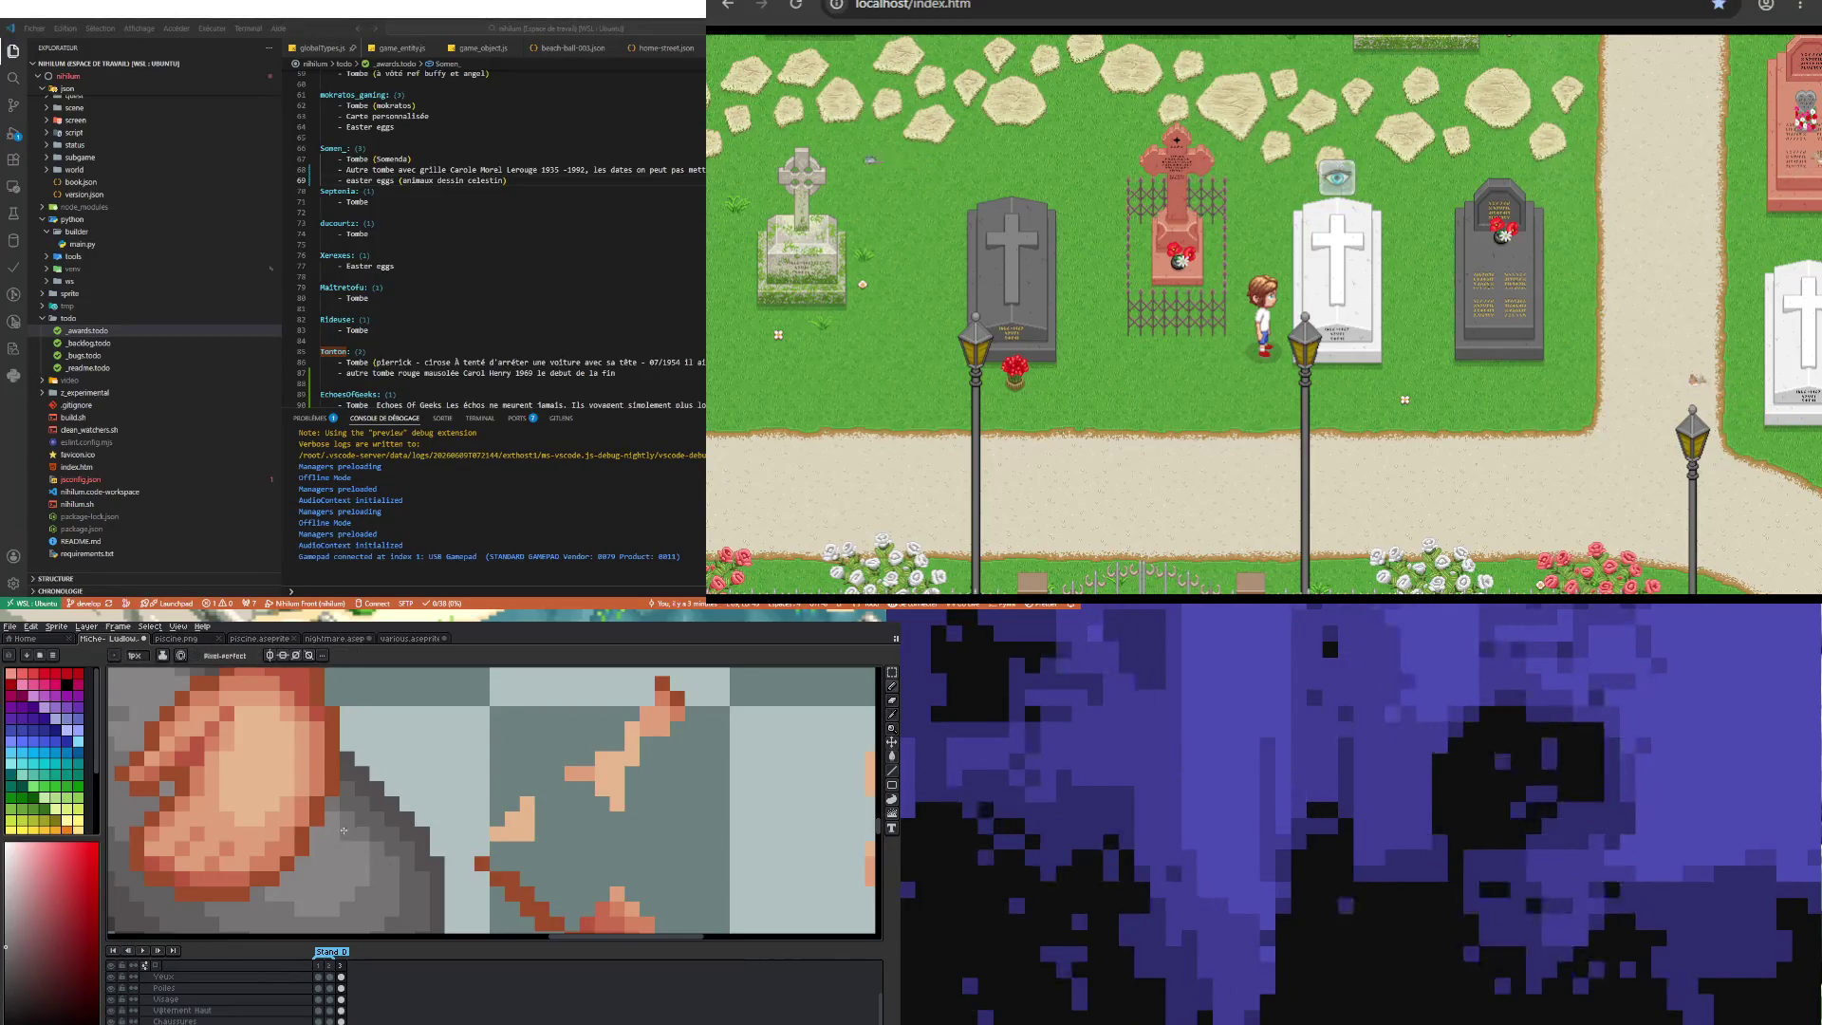
{"action": "scroll", "coordinate": [361, 851], "scroll_direction": "down", "scroll_amount": 1}
{"action": "scroll", "coordinate": [333, 825], "scroll_direction": "down", "scroll_amount": 1}
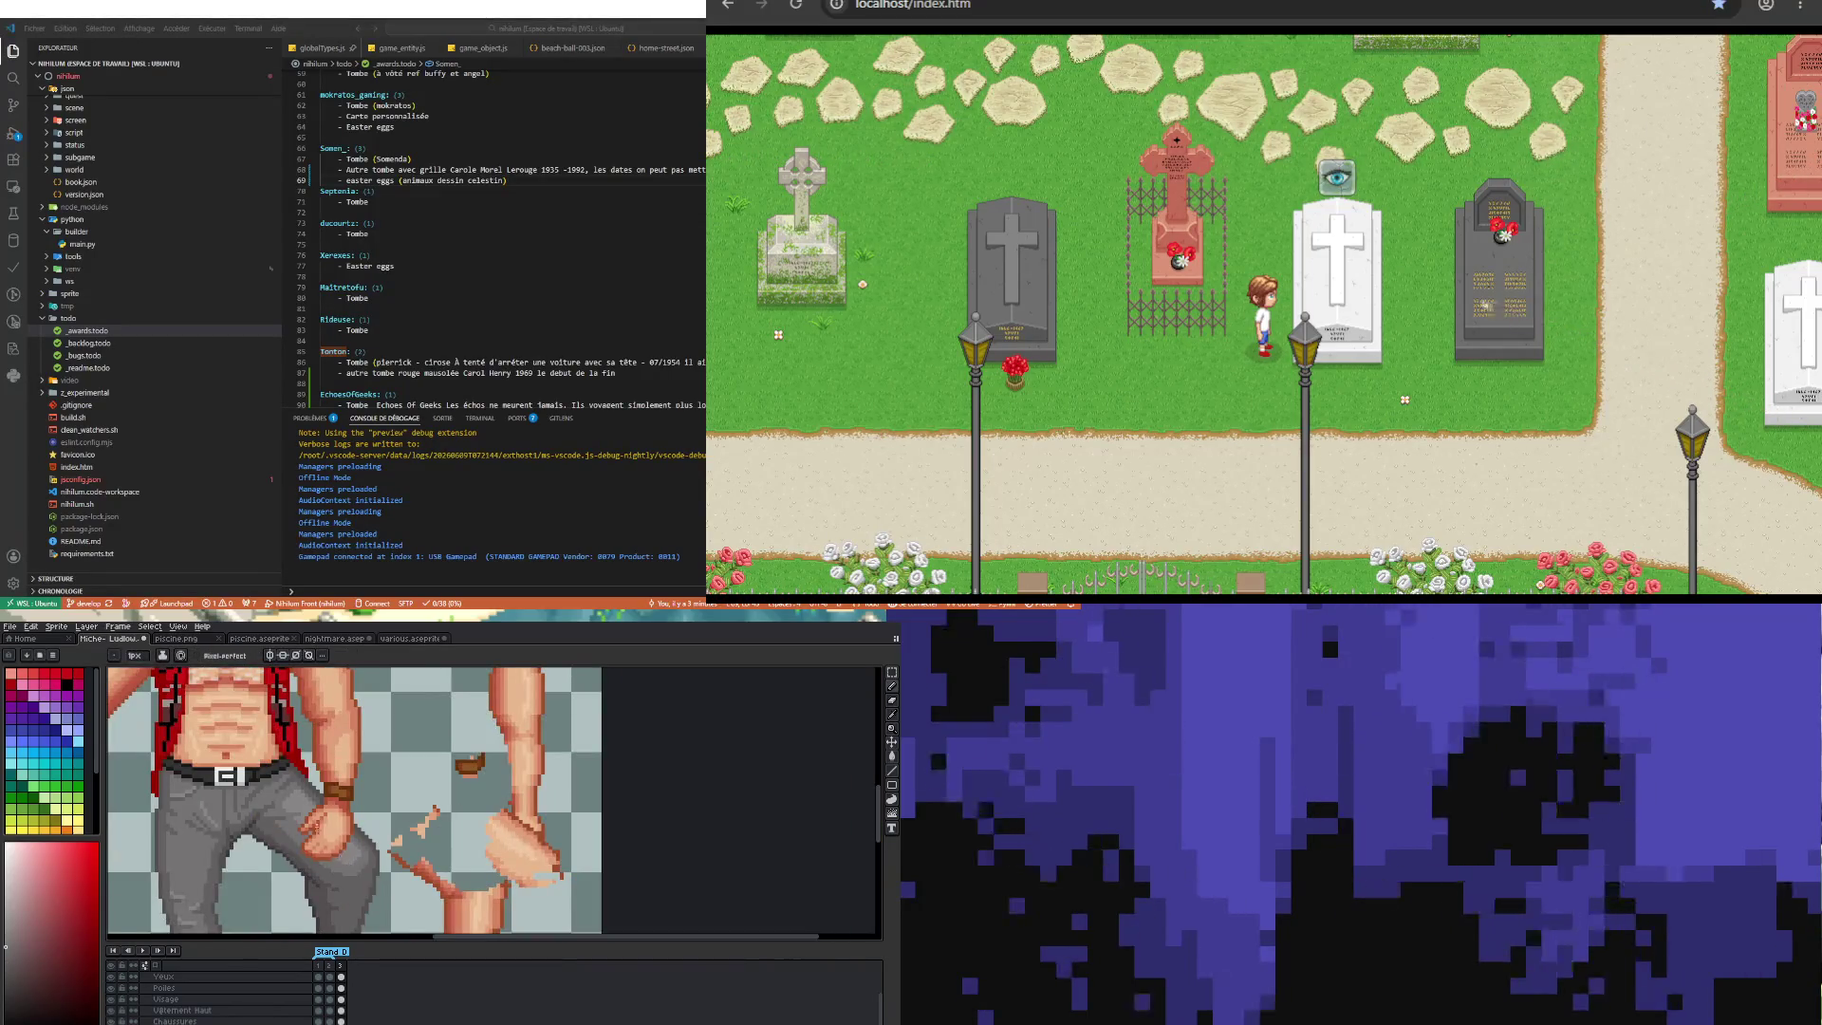
{"action": "scroll", "coordinate": [294, 801], "scroll_direction": "up", "scroll_amount": 1}
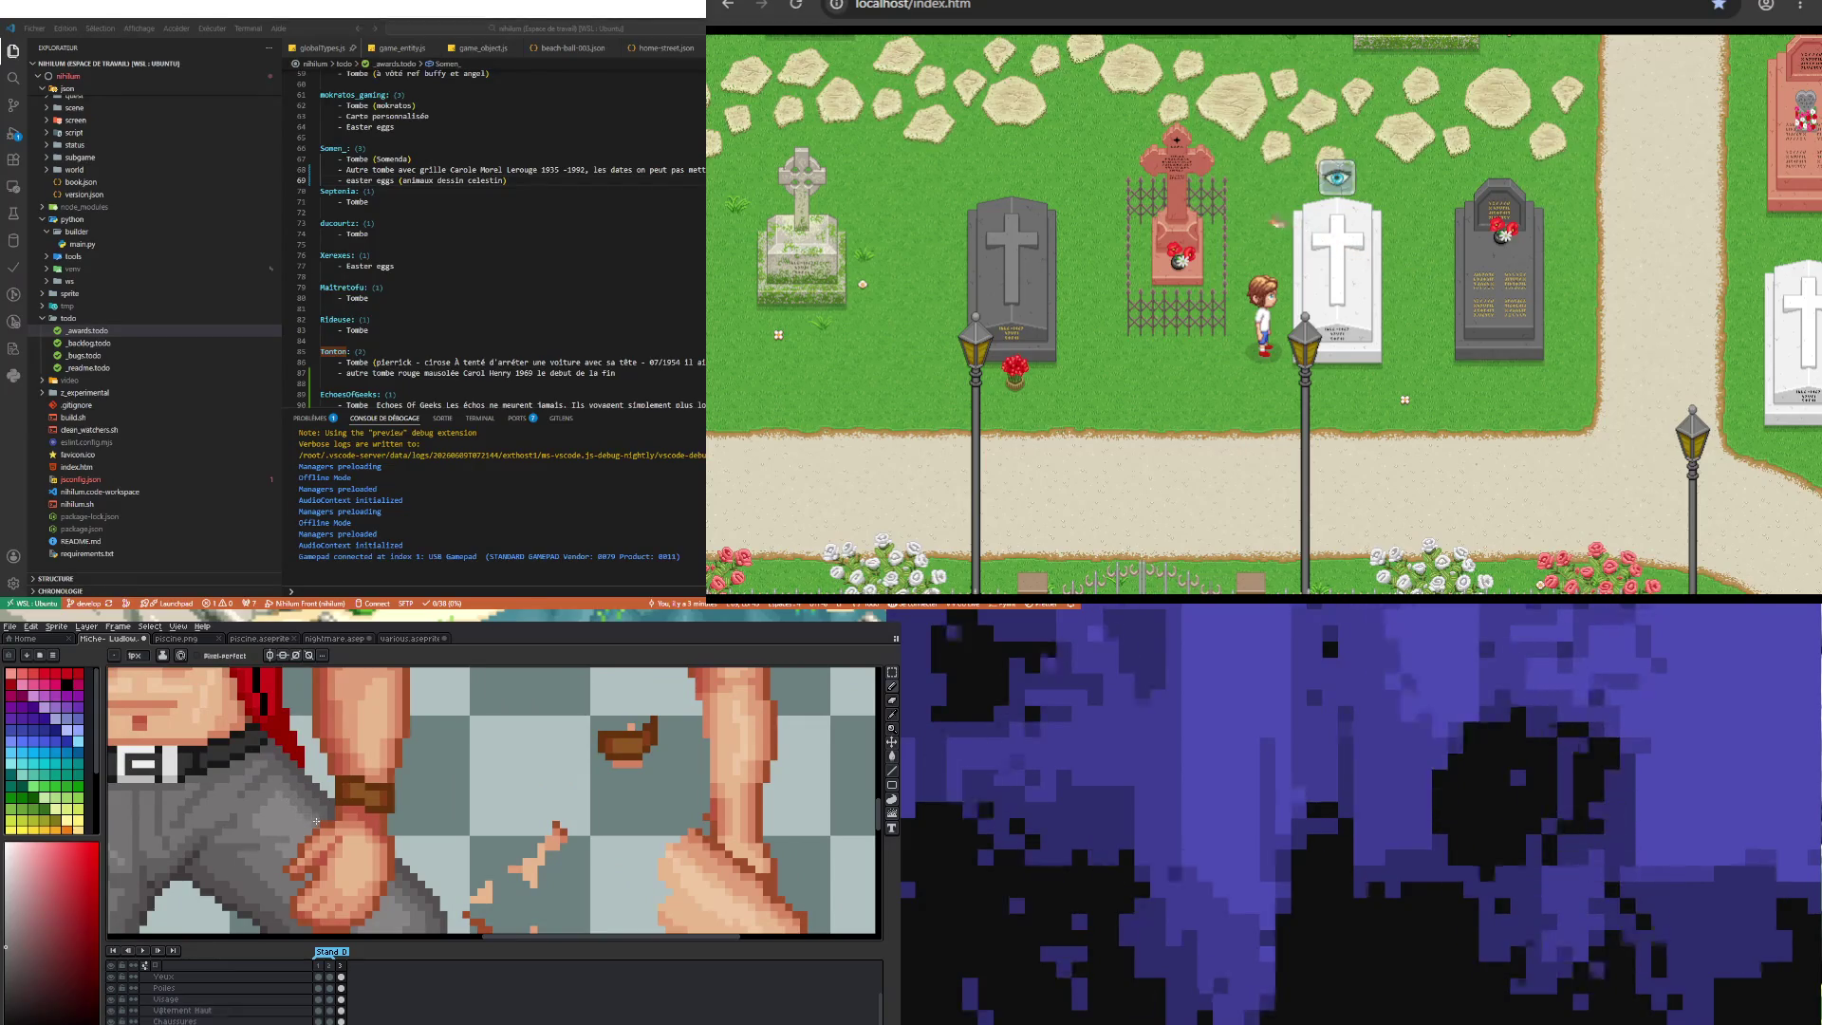
{"action": "scroll", "coordinate": [281, 794], "scroll_direction": "down", "scroll_amount": 1}
{"action": "scroll", "coordinate": [423, 838], "scroll_direction": "up", "scroll_amount": 1}
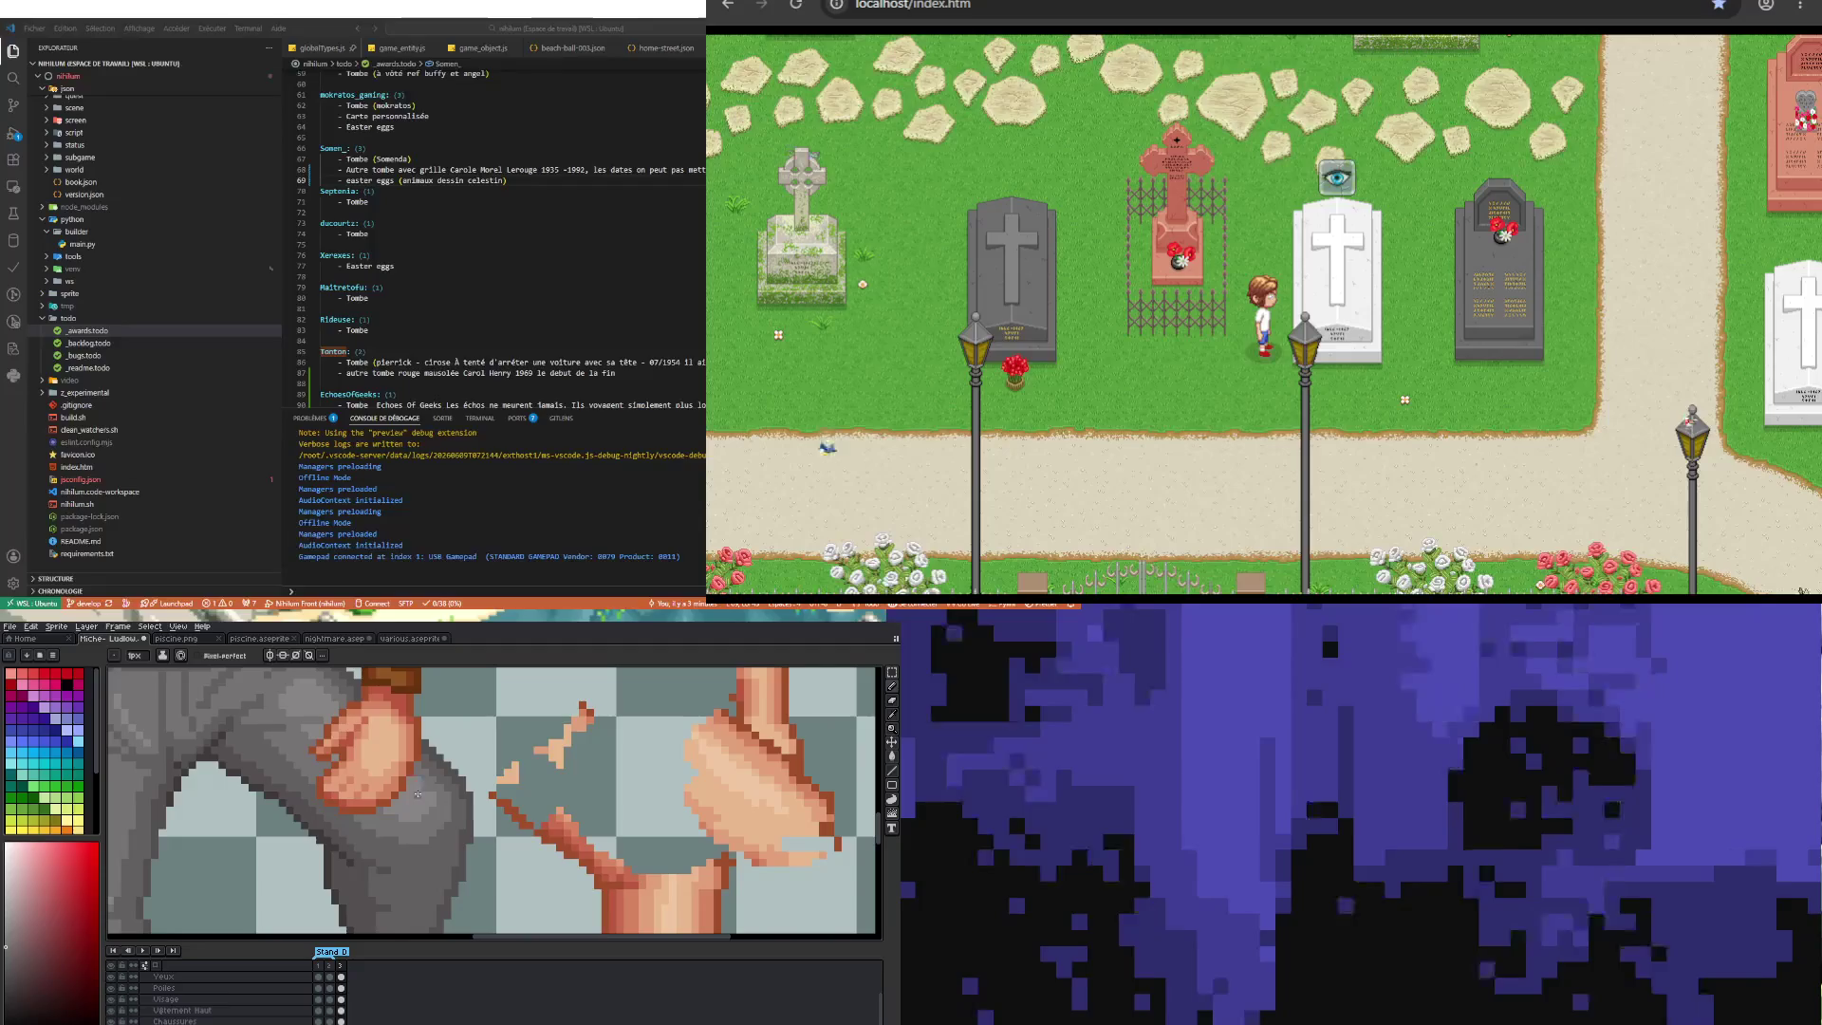
{"action": "scroll", "coordinate": [384, 824], "scroll_direction": "down", "scroll_amount": 1}
{"action": "scroll", "coordinate": [384, 825], "scroll_direction": "down", "scroll_amount": 1}
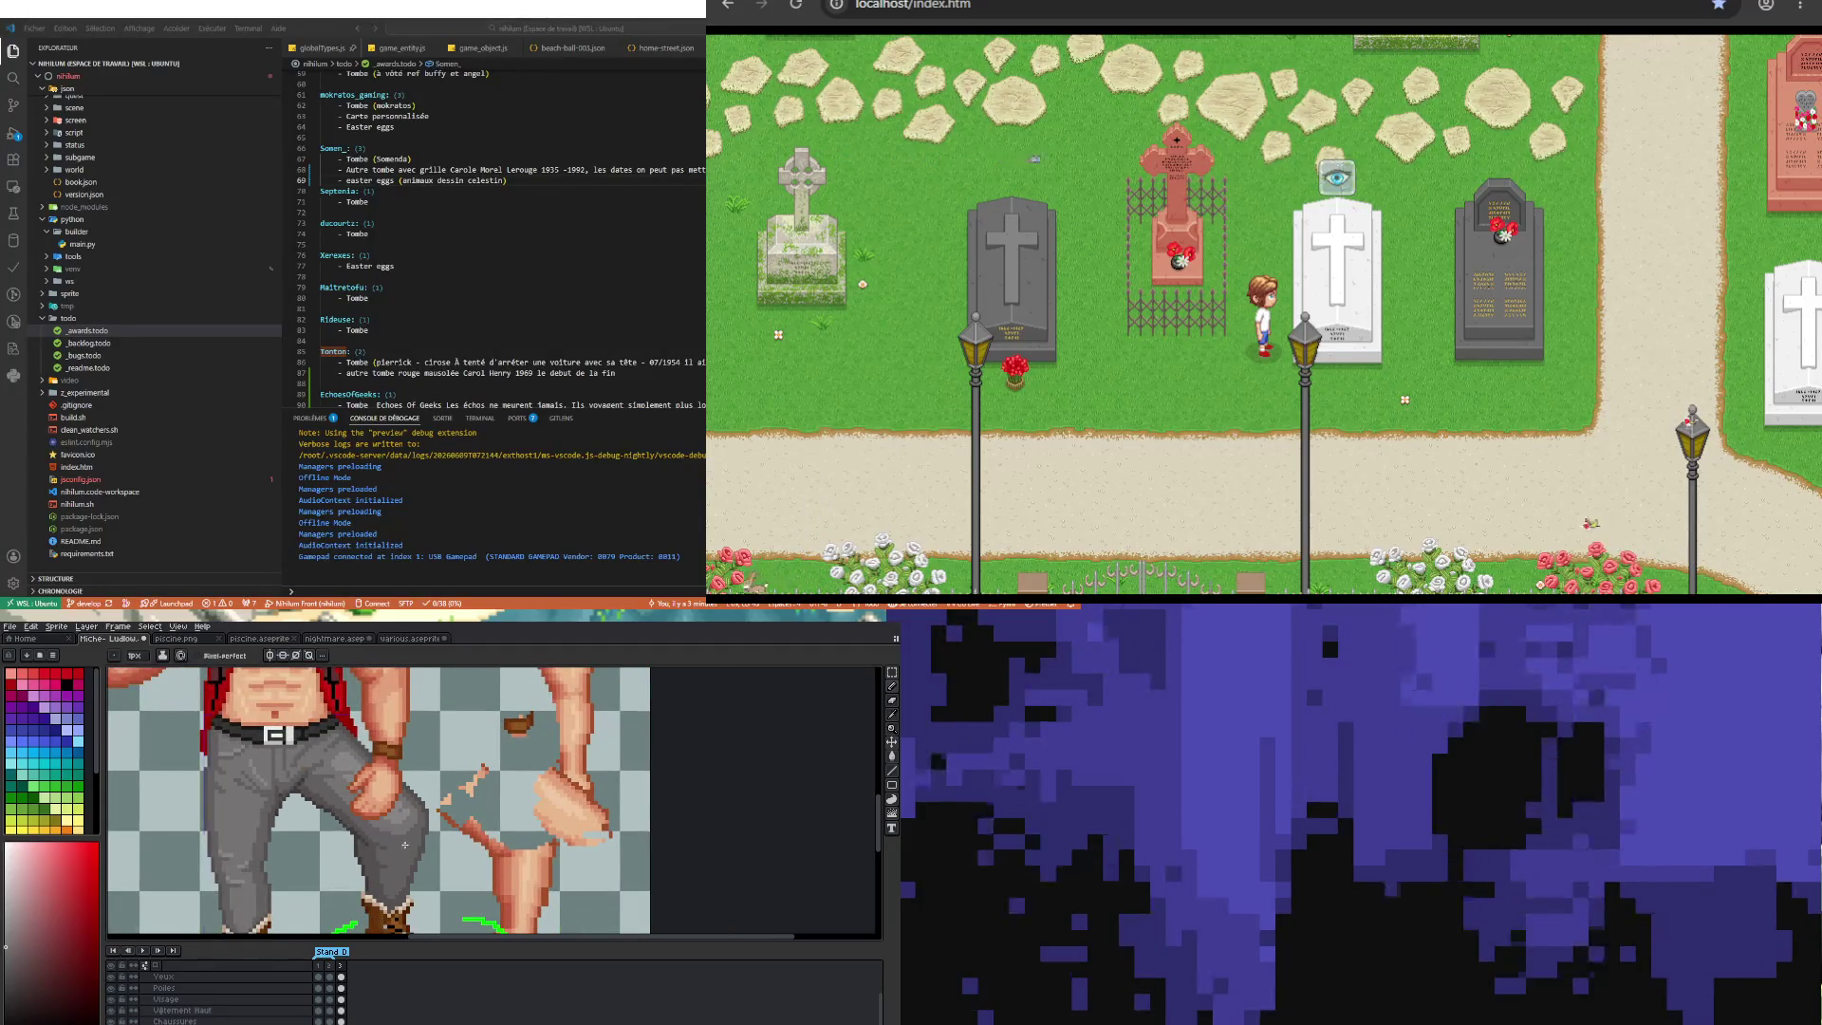
{"action": "scroll", "coordinate": [397, 823], "scroll_direction": "down", "scroll_amount": 1}
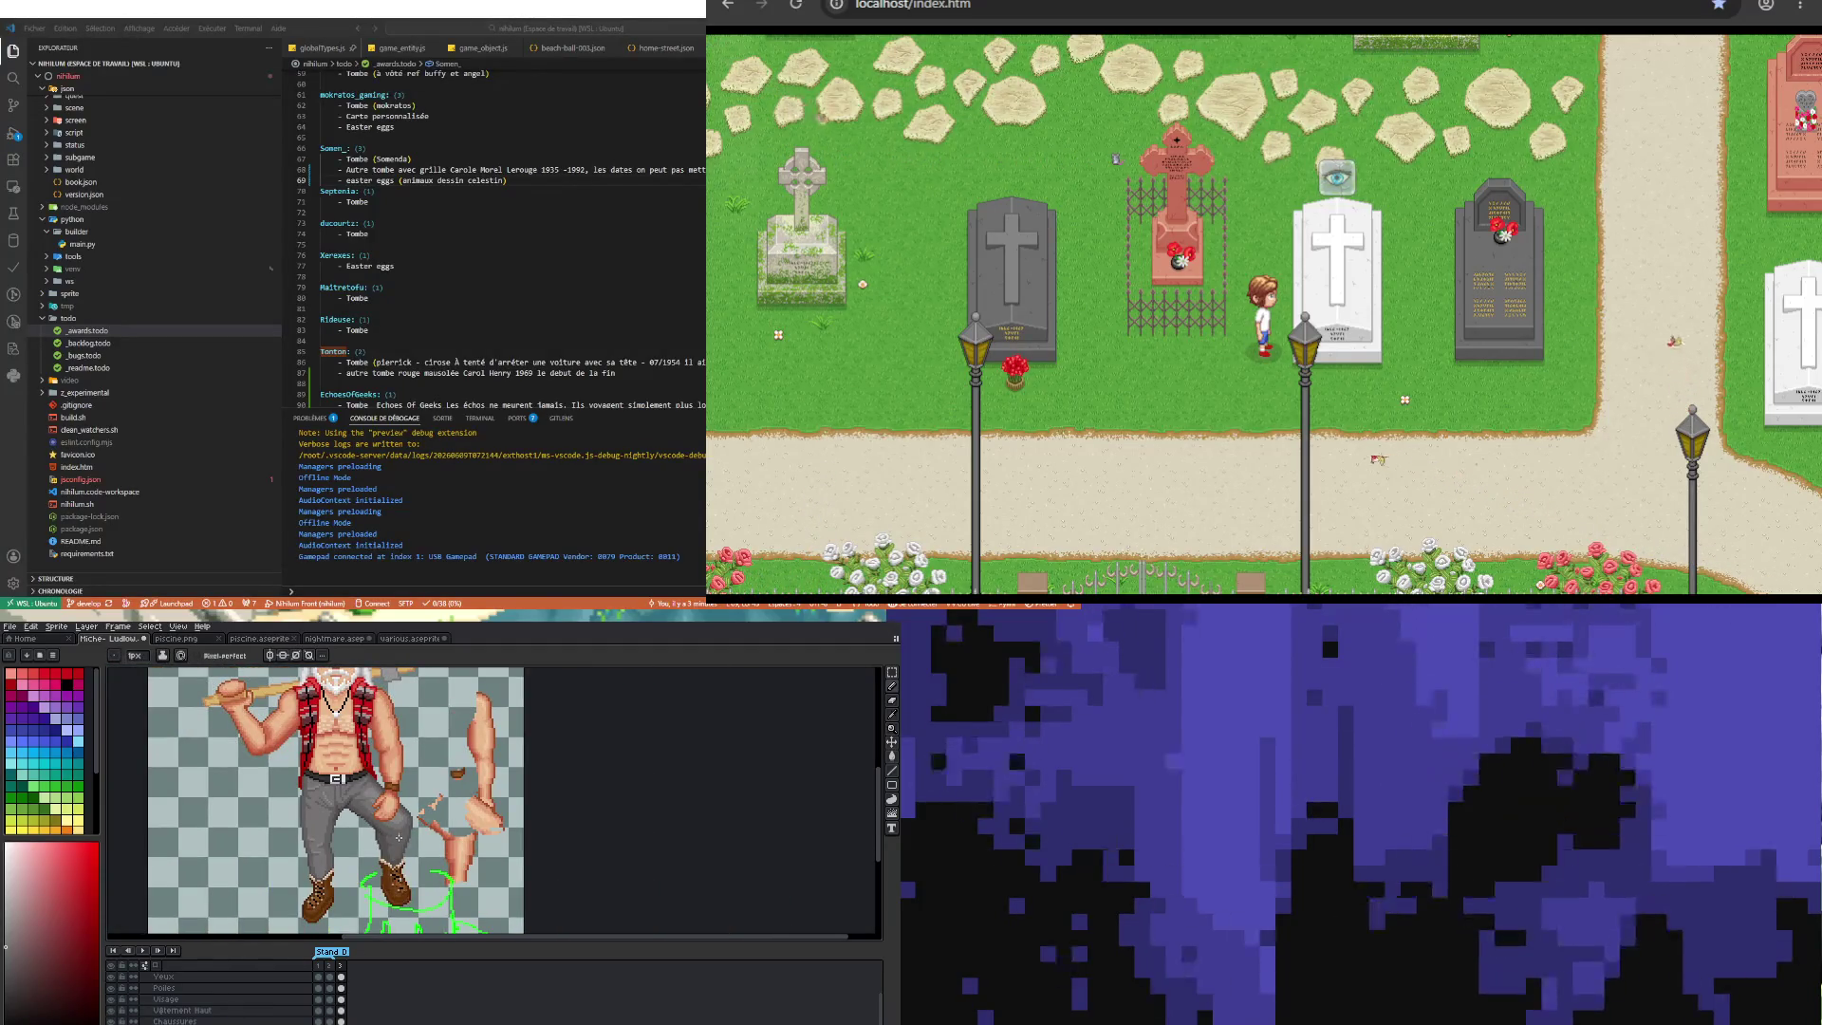
{"action": "scroll", "coordinate": [387, 844], "scroll_direction": "up", "scroll_amount": 2}
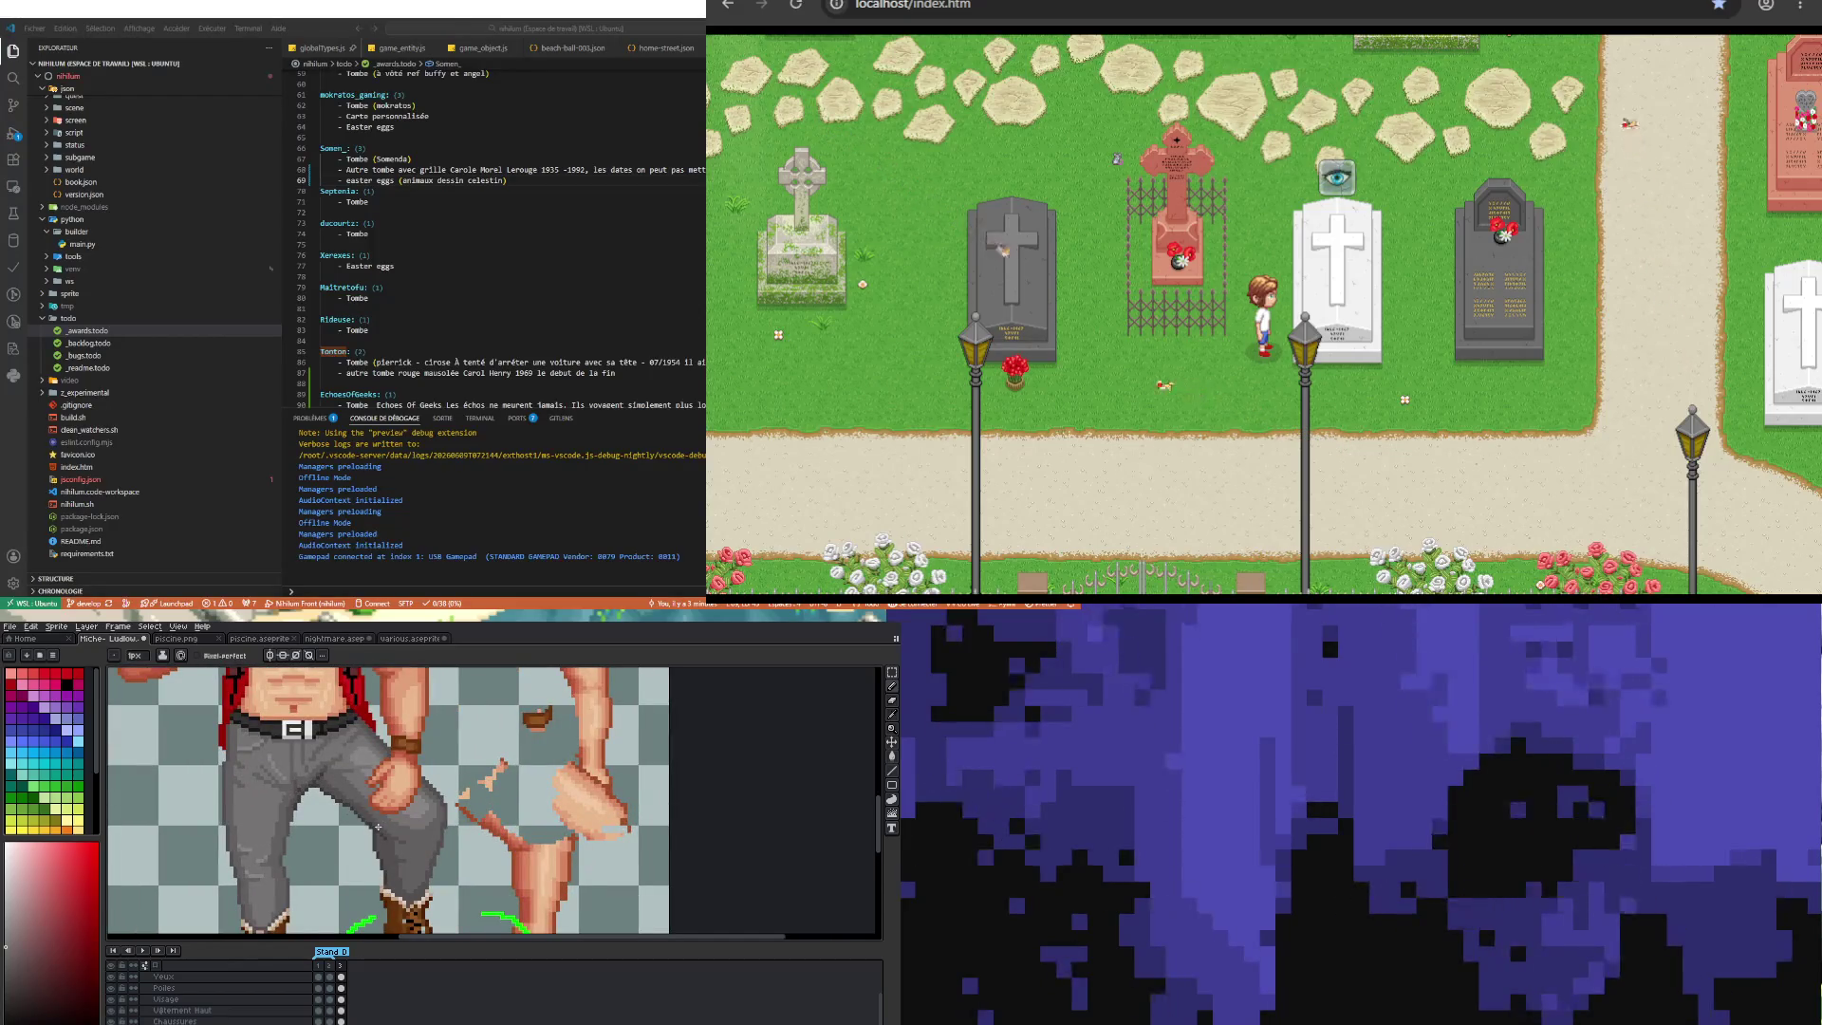
{"action": "scroll", "coordinate": [377, 826], "scroll_direction": "down", "scroll_amount": 1}
{"action": "scroll", "coordinate": [389, 830], "scroll_direction": "up", "scroll_amount": 2}
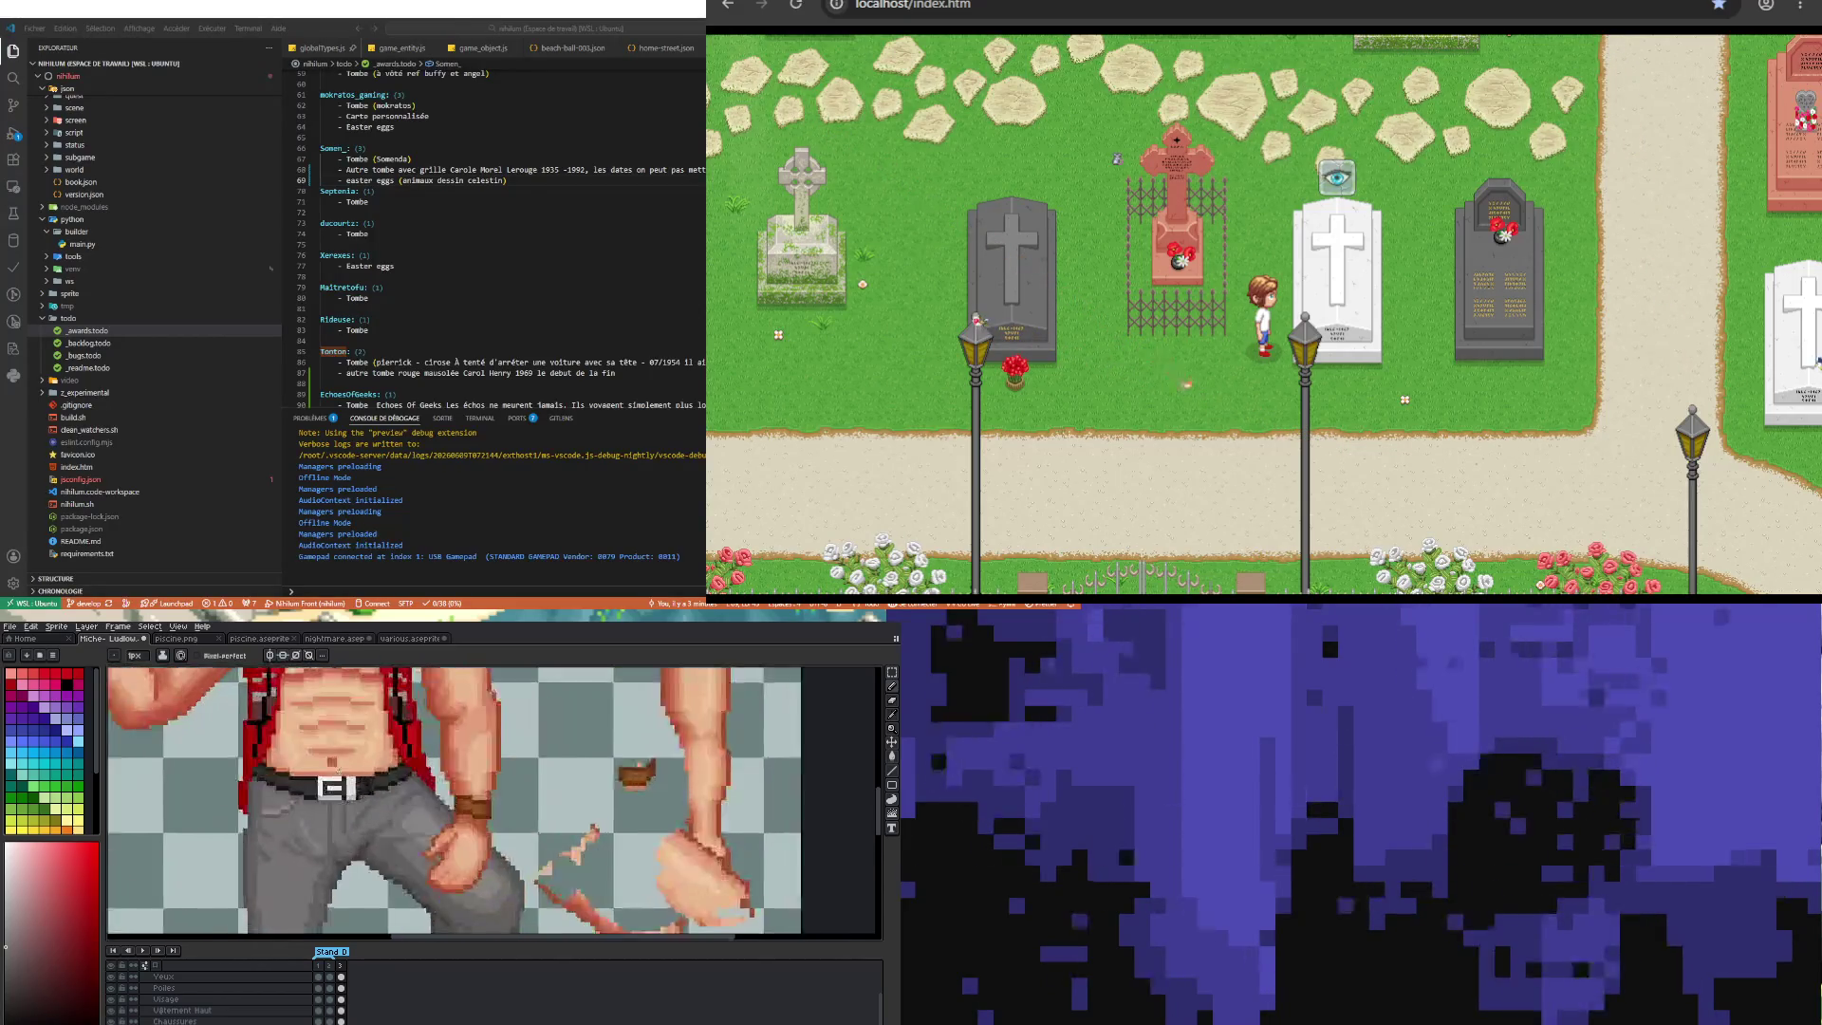
{"action": "scroll", "coordinate": [403, 833], "scroll_direction": "up", "scroll_amount": 1}
{"action": "scroll", "coordinate": [416, 835], "scroll_direction": "up", "scroll_amount": 2}
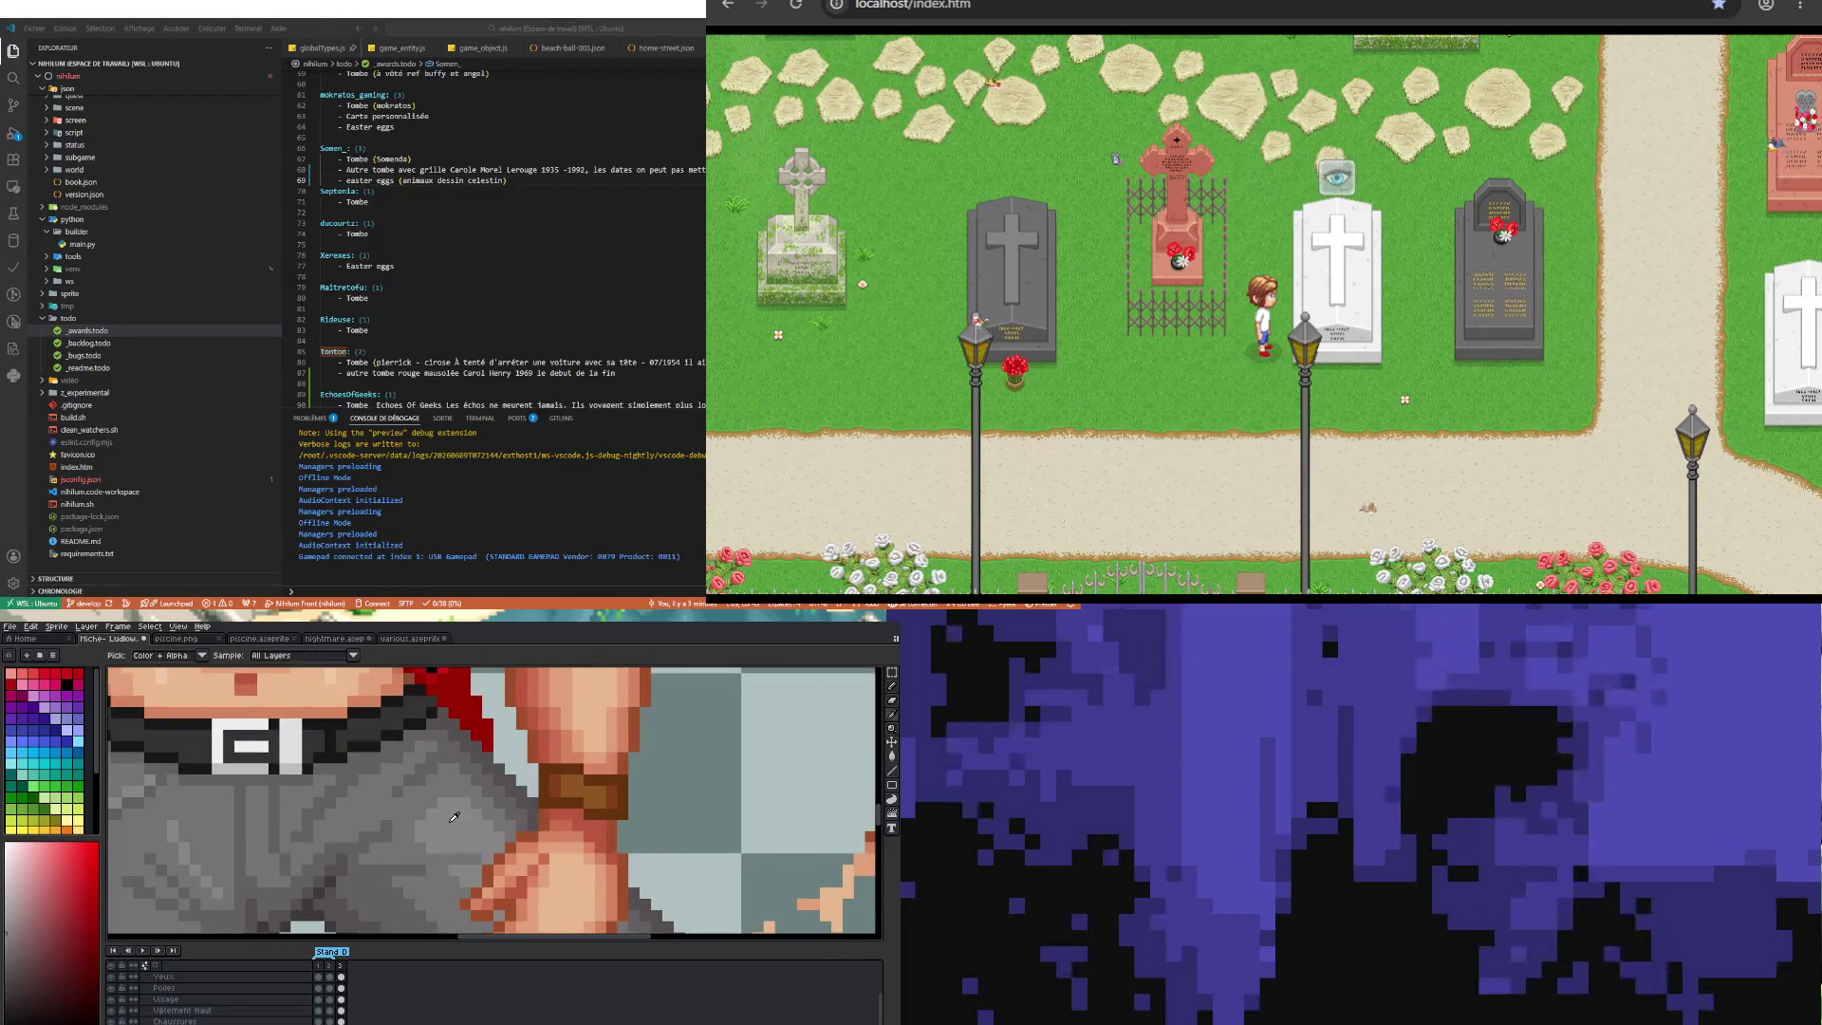
{"action": "scroll", "coordinate": [379, 854], "scroll_direction": "down", "scroll_amount": 2}
{"action": "scroll", "coordinate": [379, 854], "scroll_direction": "down", "scroll_amount": 2}
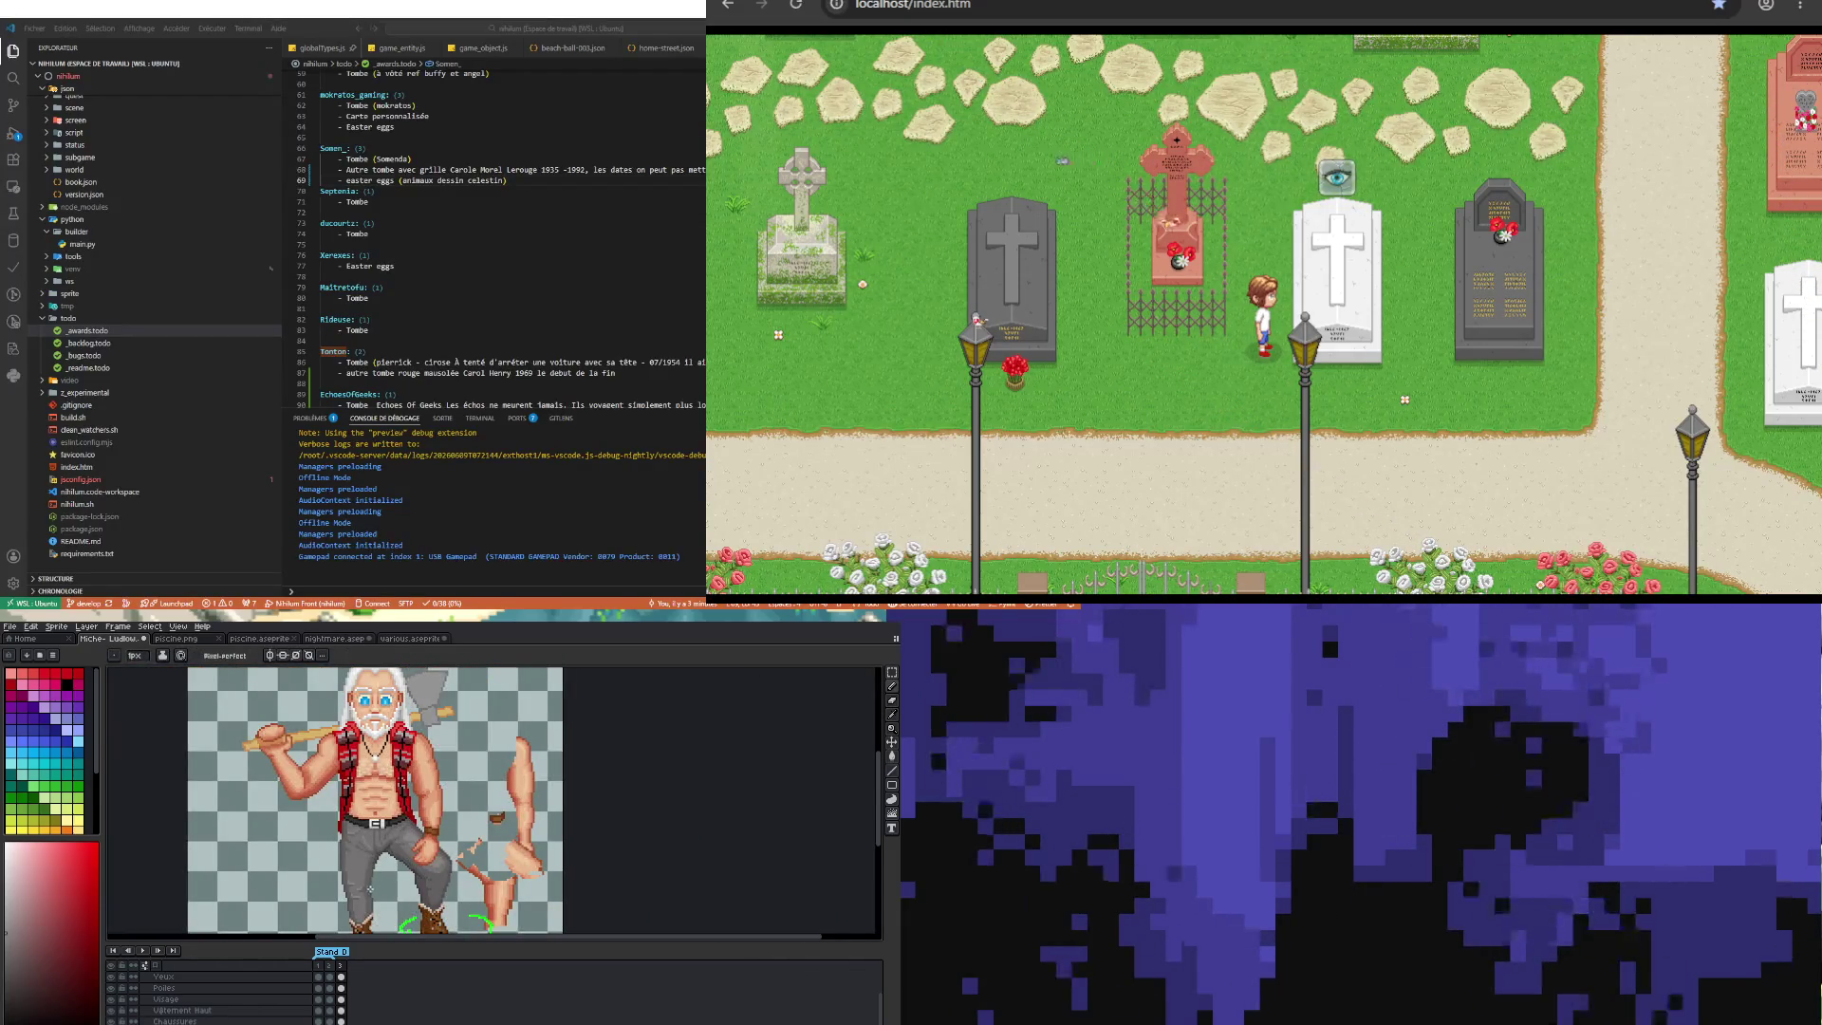
{"action": "scroll", "coordinate": [436, 797], "scroll_direction": "up", "scroll_amount": 3}
{"action": "scroll", "coordinate": [495, 740], "scroll_direction": "up", "scroll_amount": 1}
{"action": "scroll", "coordinate": [433, 756], "scroll_direction": "up", "scroll_amount": 2}
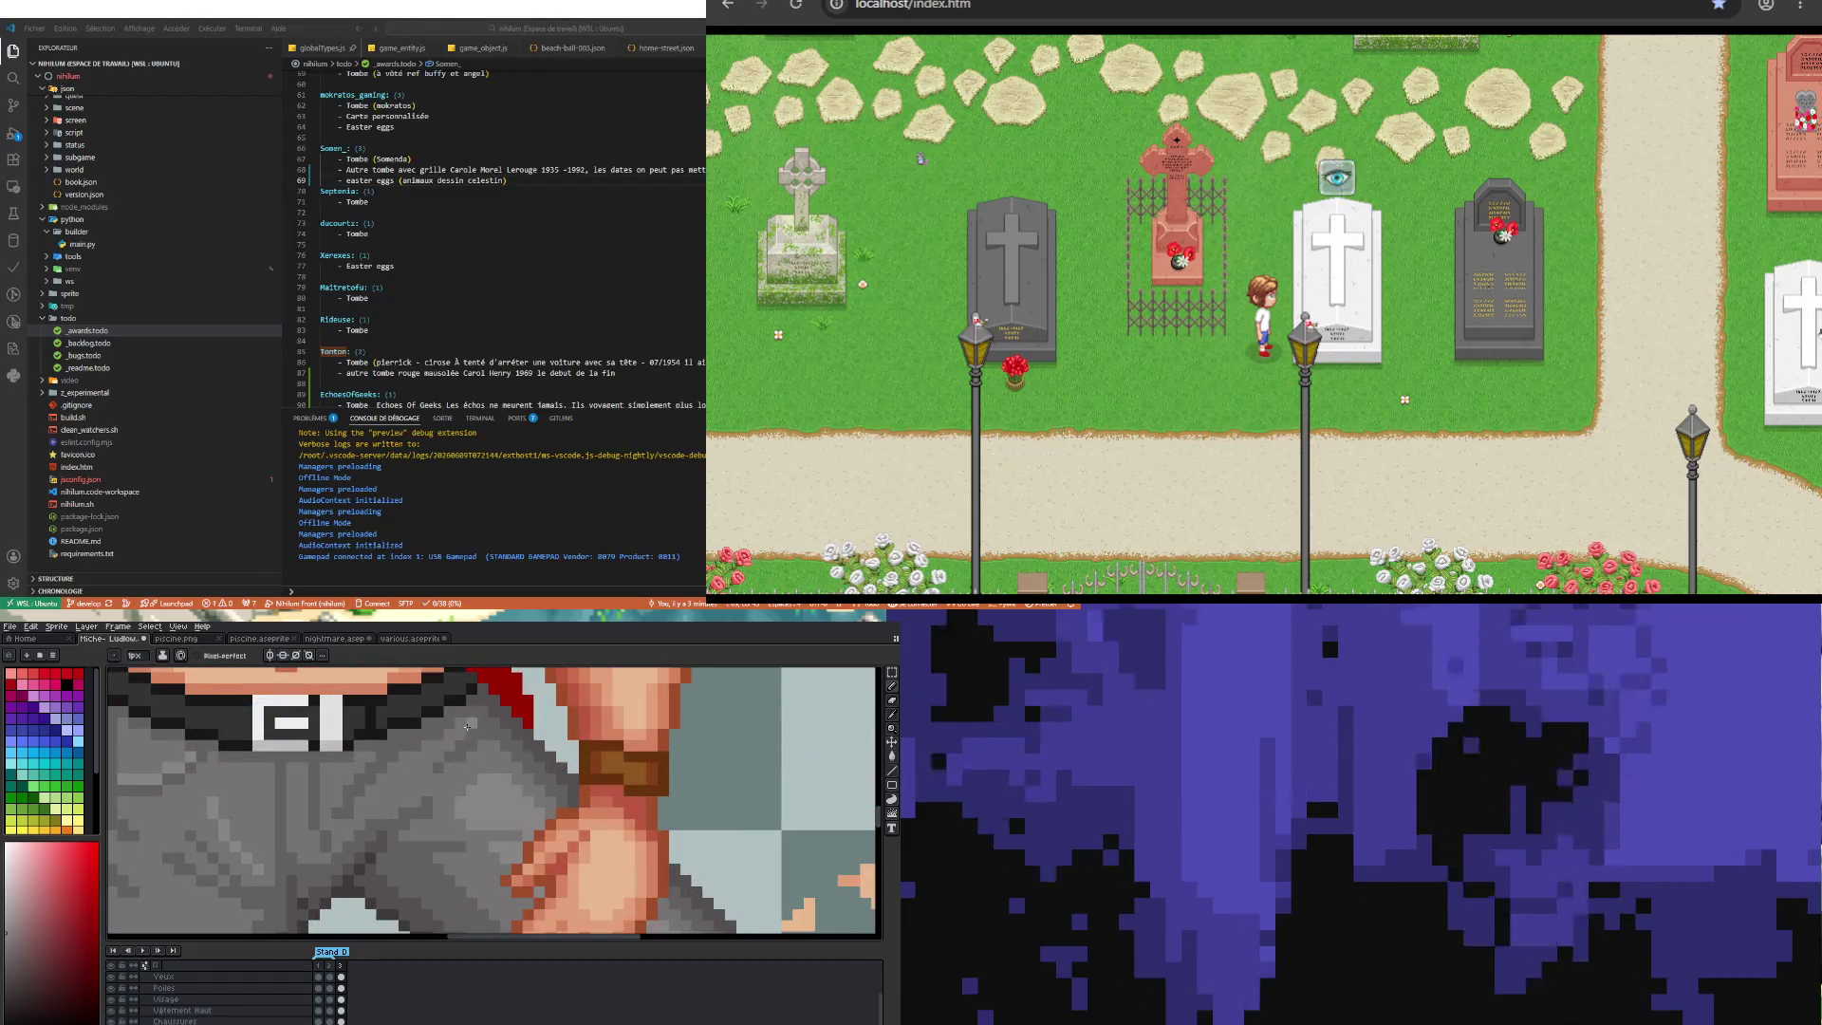
{"action": "scroll", "coordinate": [384, 797], "scroll_direction": "down", "scroll_amount": 2}
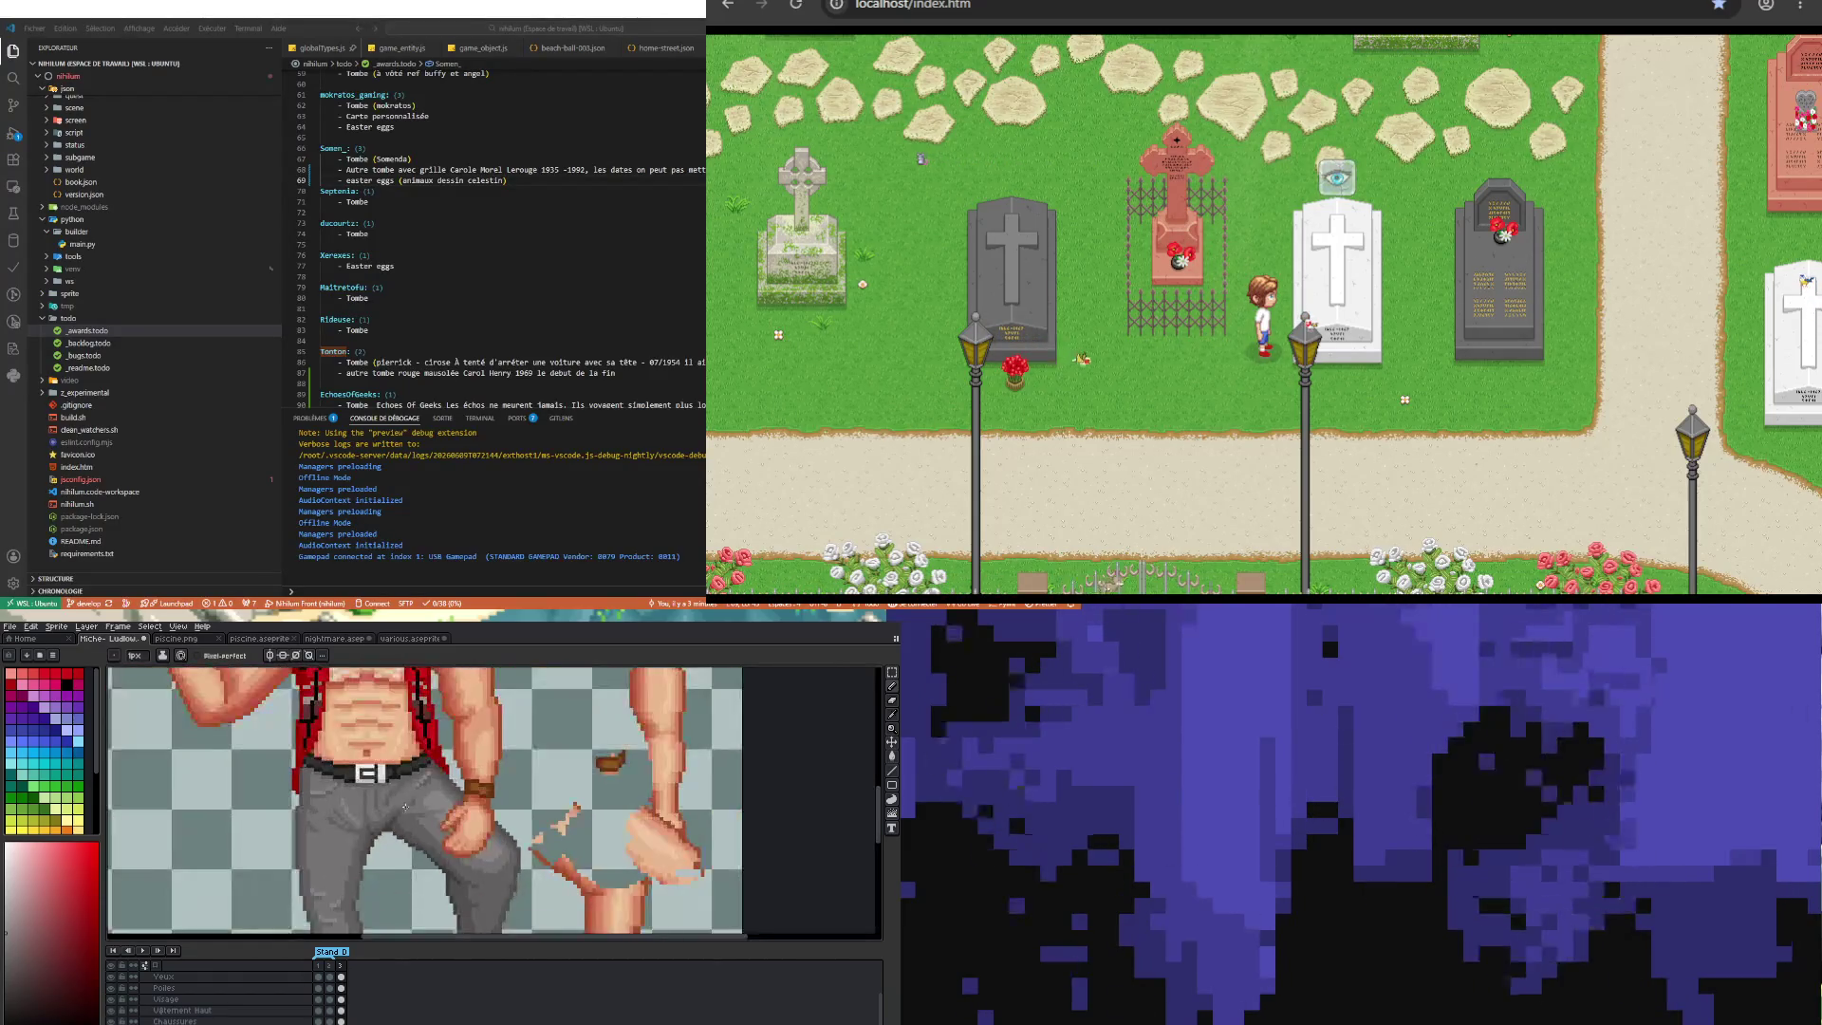
{"action": "scroll", "coordinate": [384, 797], "scroll_direction": "up", "scroll_amount": 2}
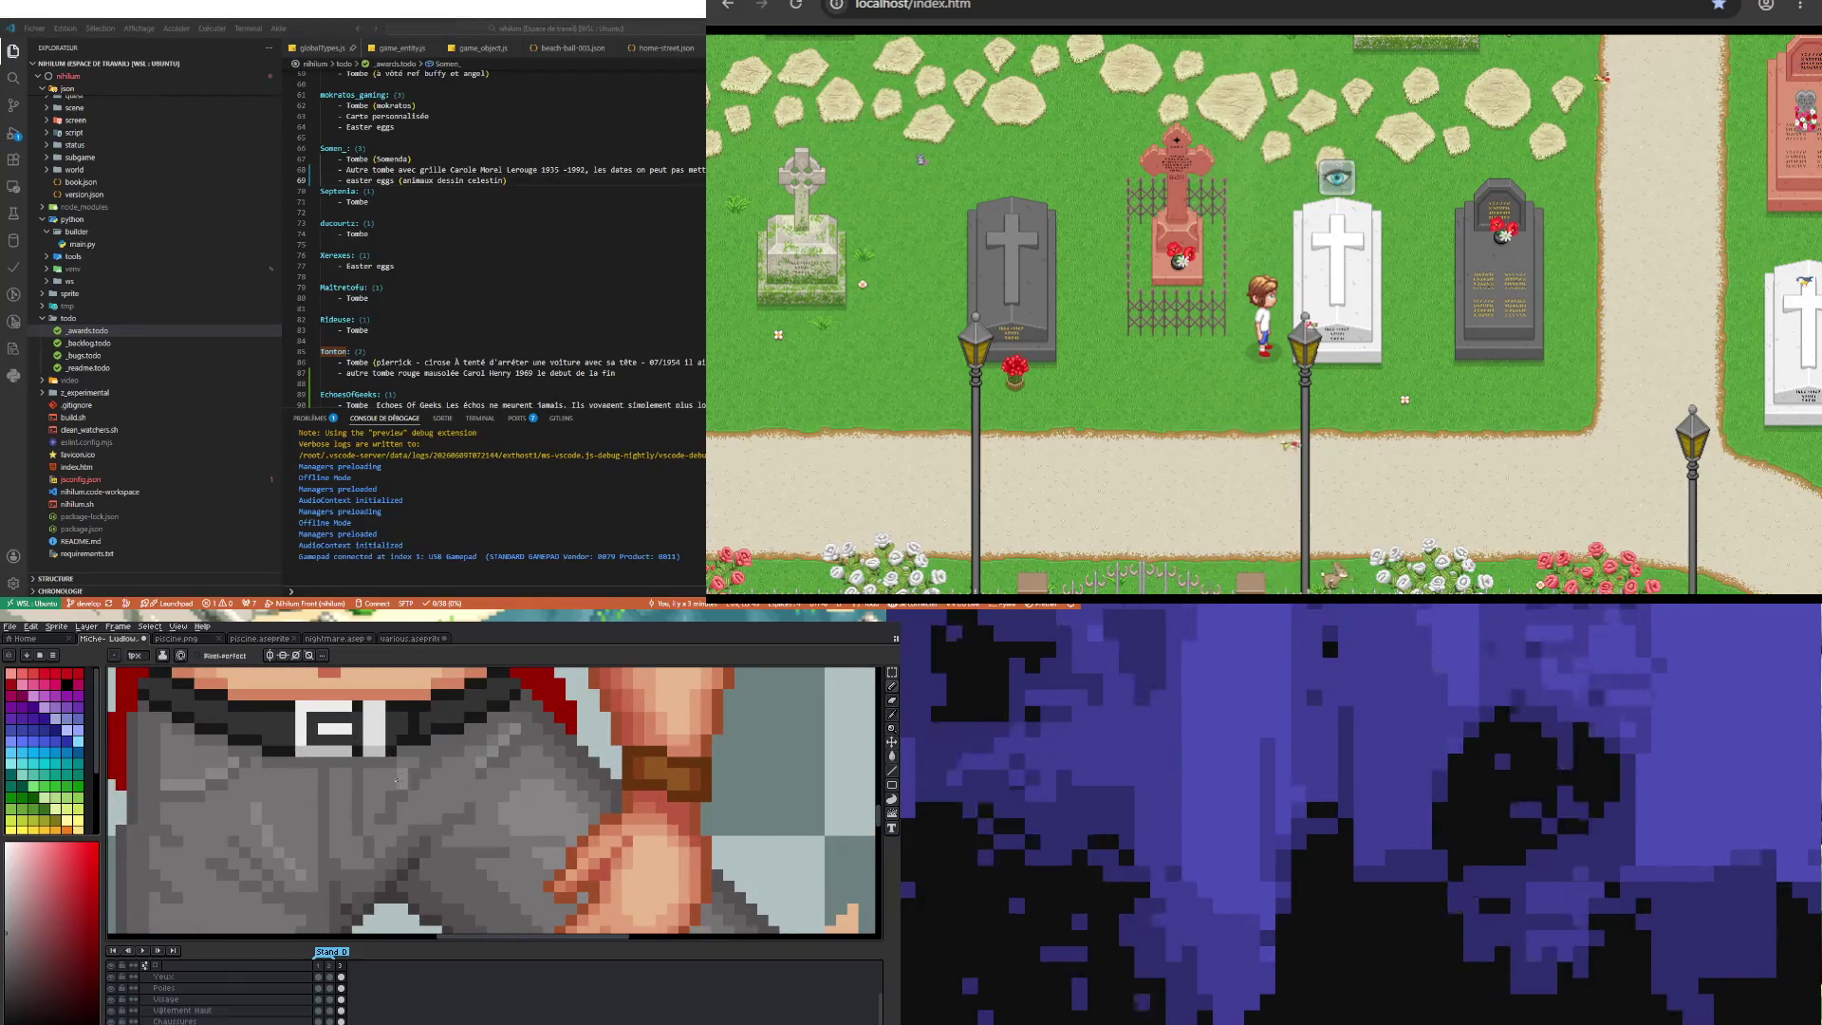
{"action": "scroll", "coordinate": [378, 808], "scroll_direction": "down", "scroll_amount": 1}
{"action": "scroll", "coordinate": [306, 825], "scroll_direction": "down", "scroll_amount": 1}
{"action": "scroll", "coordinate": [306, 825], "scroll_direction": "down", "scroll_amount": 1}
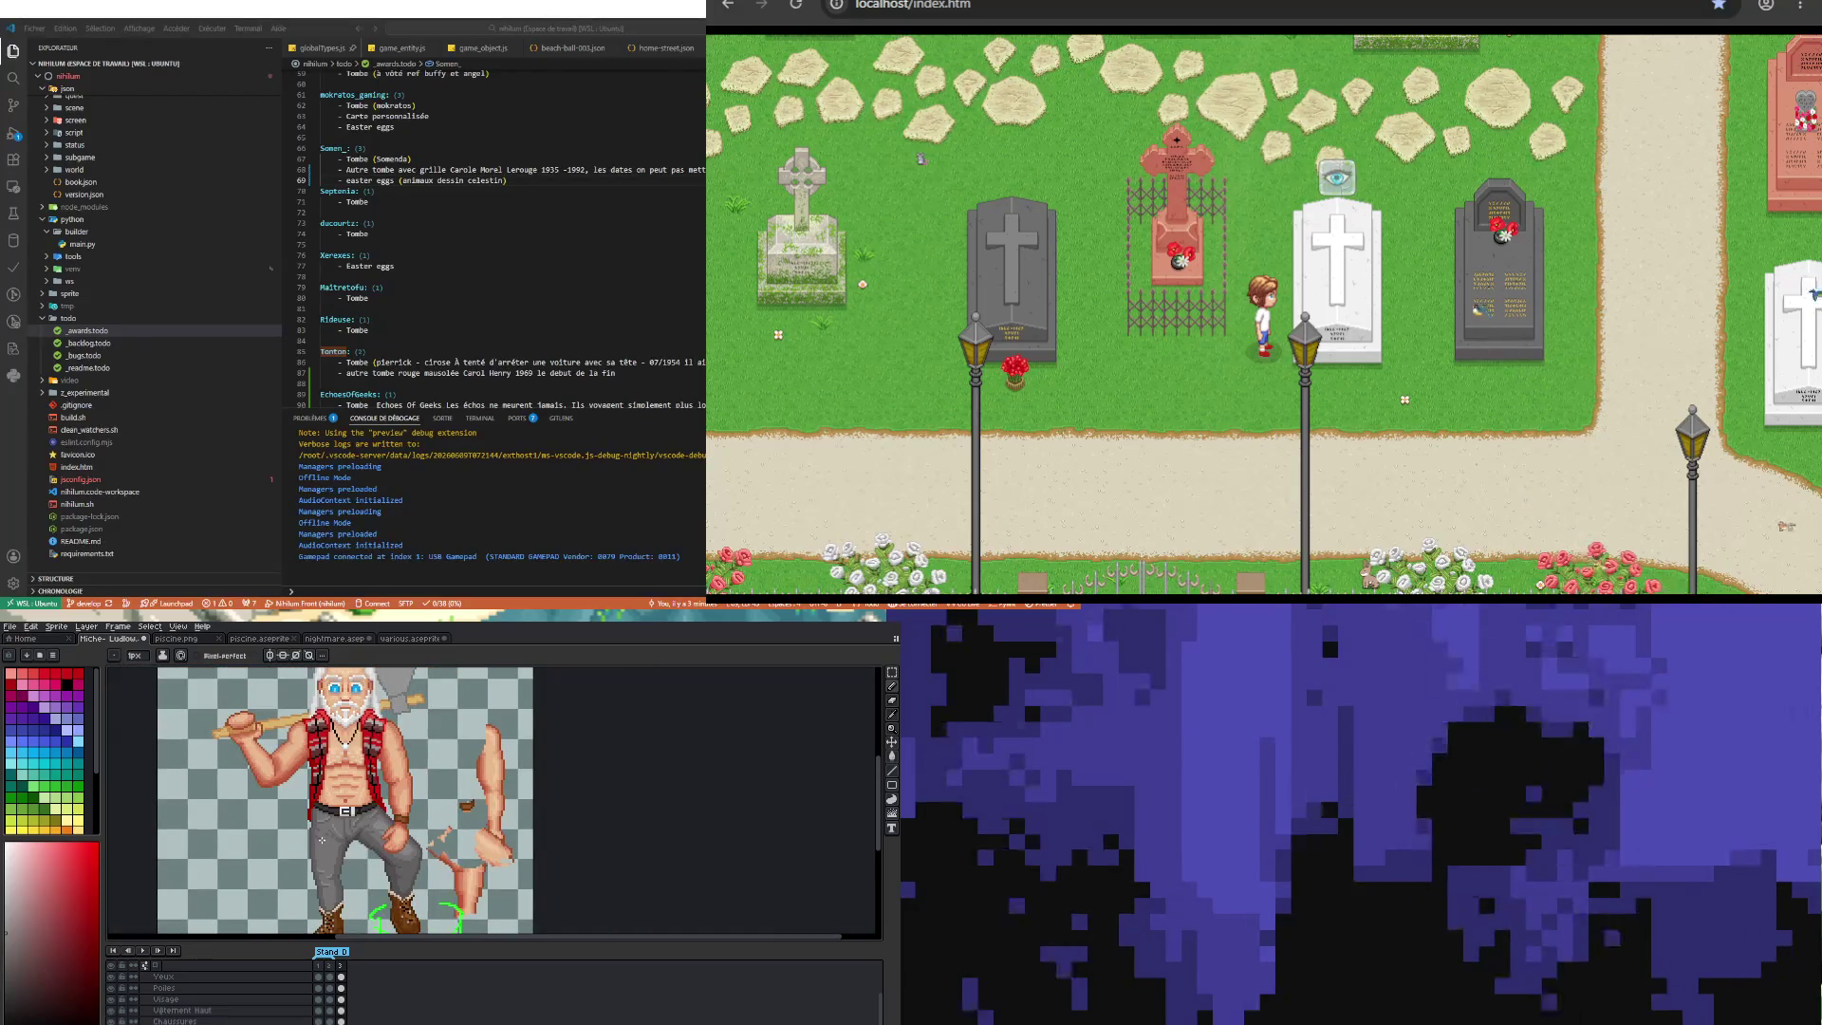
{"action": "scroll", "coordinate": [356, 848], "scroll_direction": "up", "scroll_amount": 2}
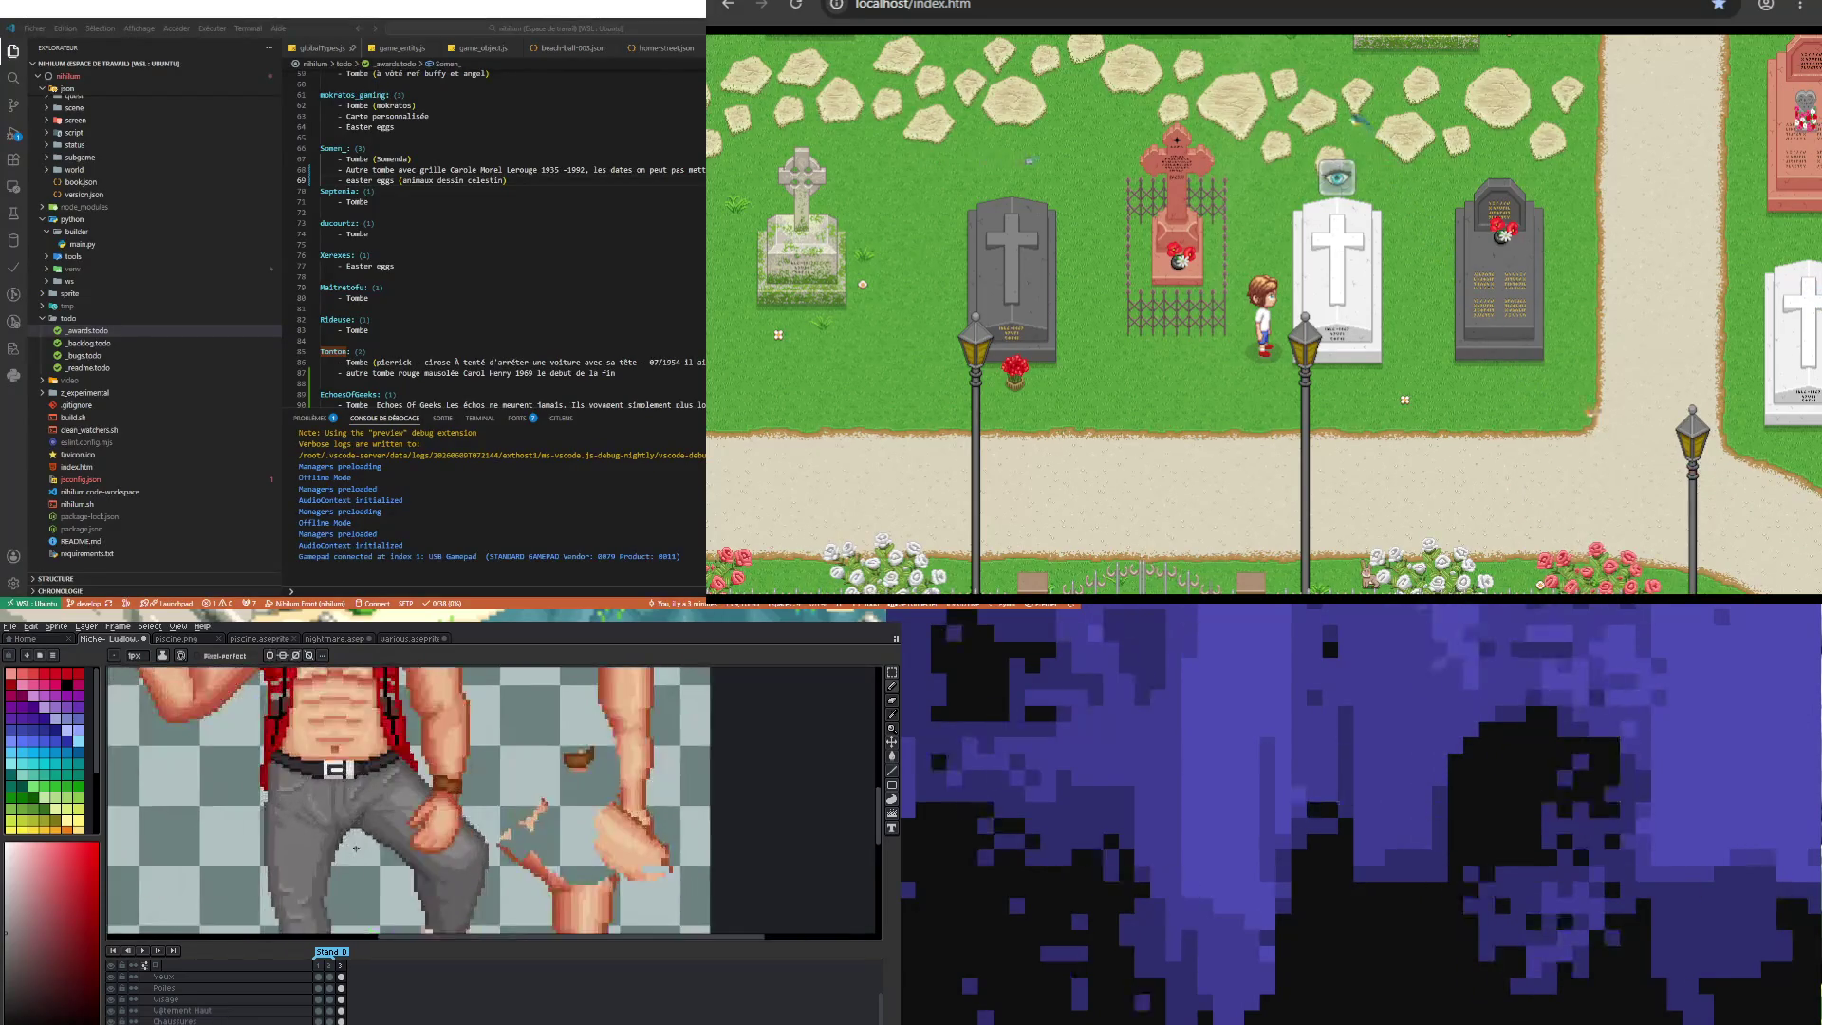
{"action": "scroll", "coordinate": [362, 788], "scroll_direction": "up", "scroll_amount": 2}
{"action": "key", "text": "alt"}
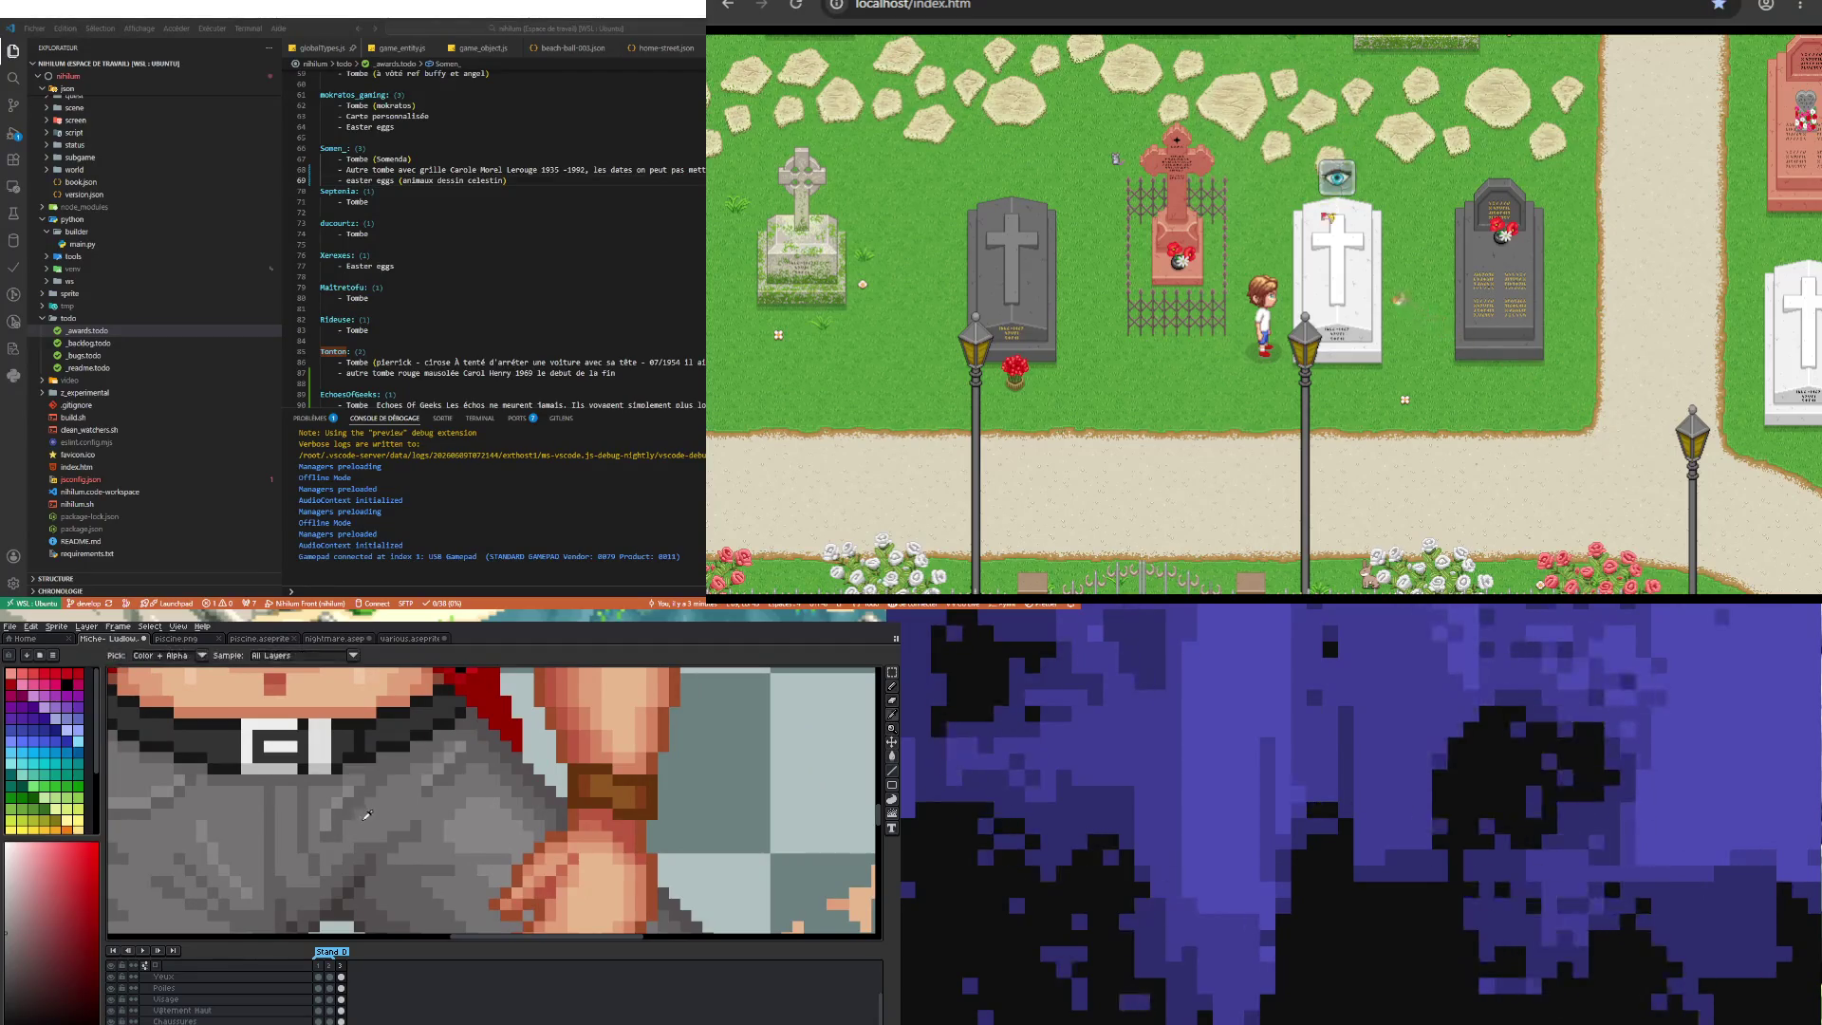
{"action": "left_click", "coordinate": [365, 819], "text": "alt"}
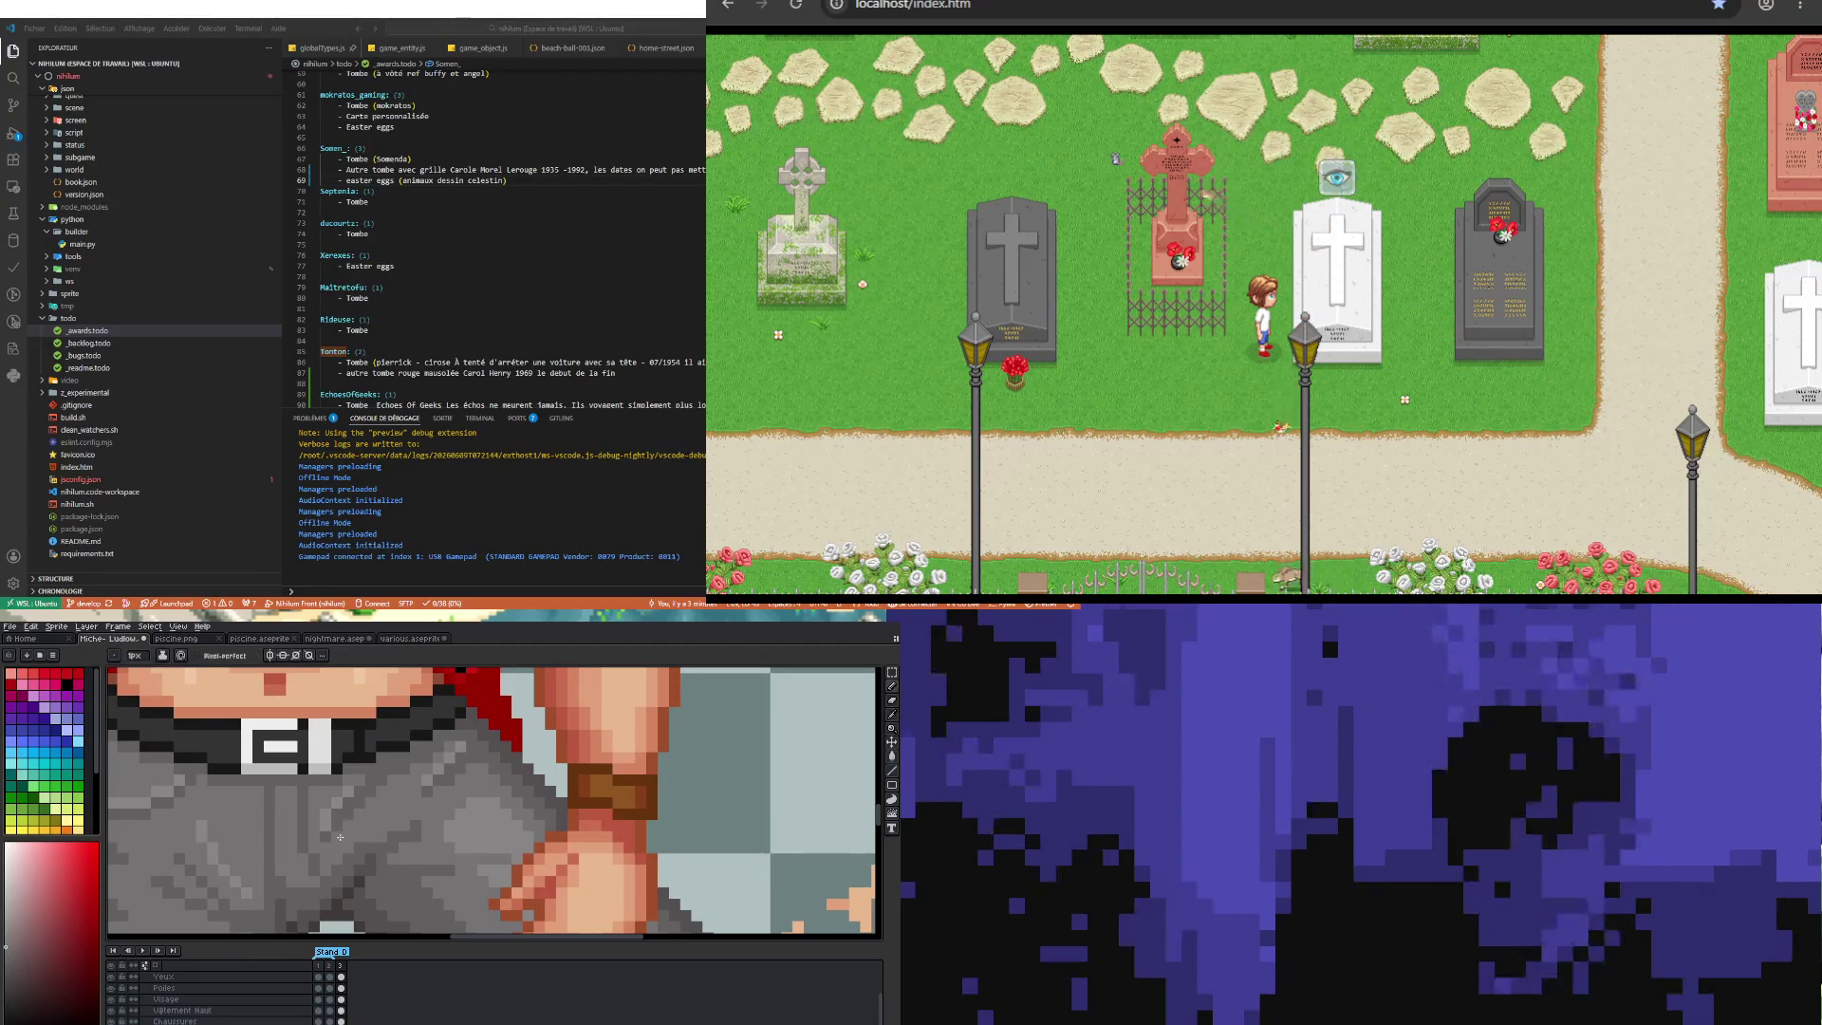
{"action": "scroll", "coordinate": [376, 816], "scroll_direction": "down", "scroll_amount": 2}
{"action": "scroll", "coordinate": [376, 816], "scroll_direction": "down", "scroll_amount": 1}
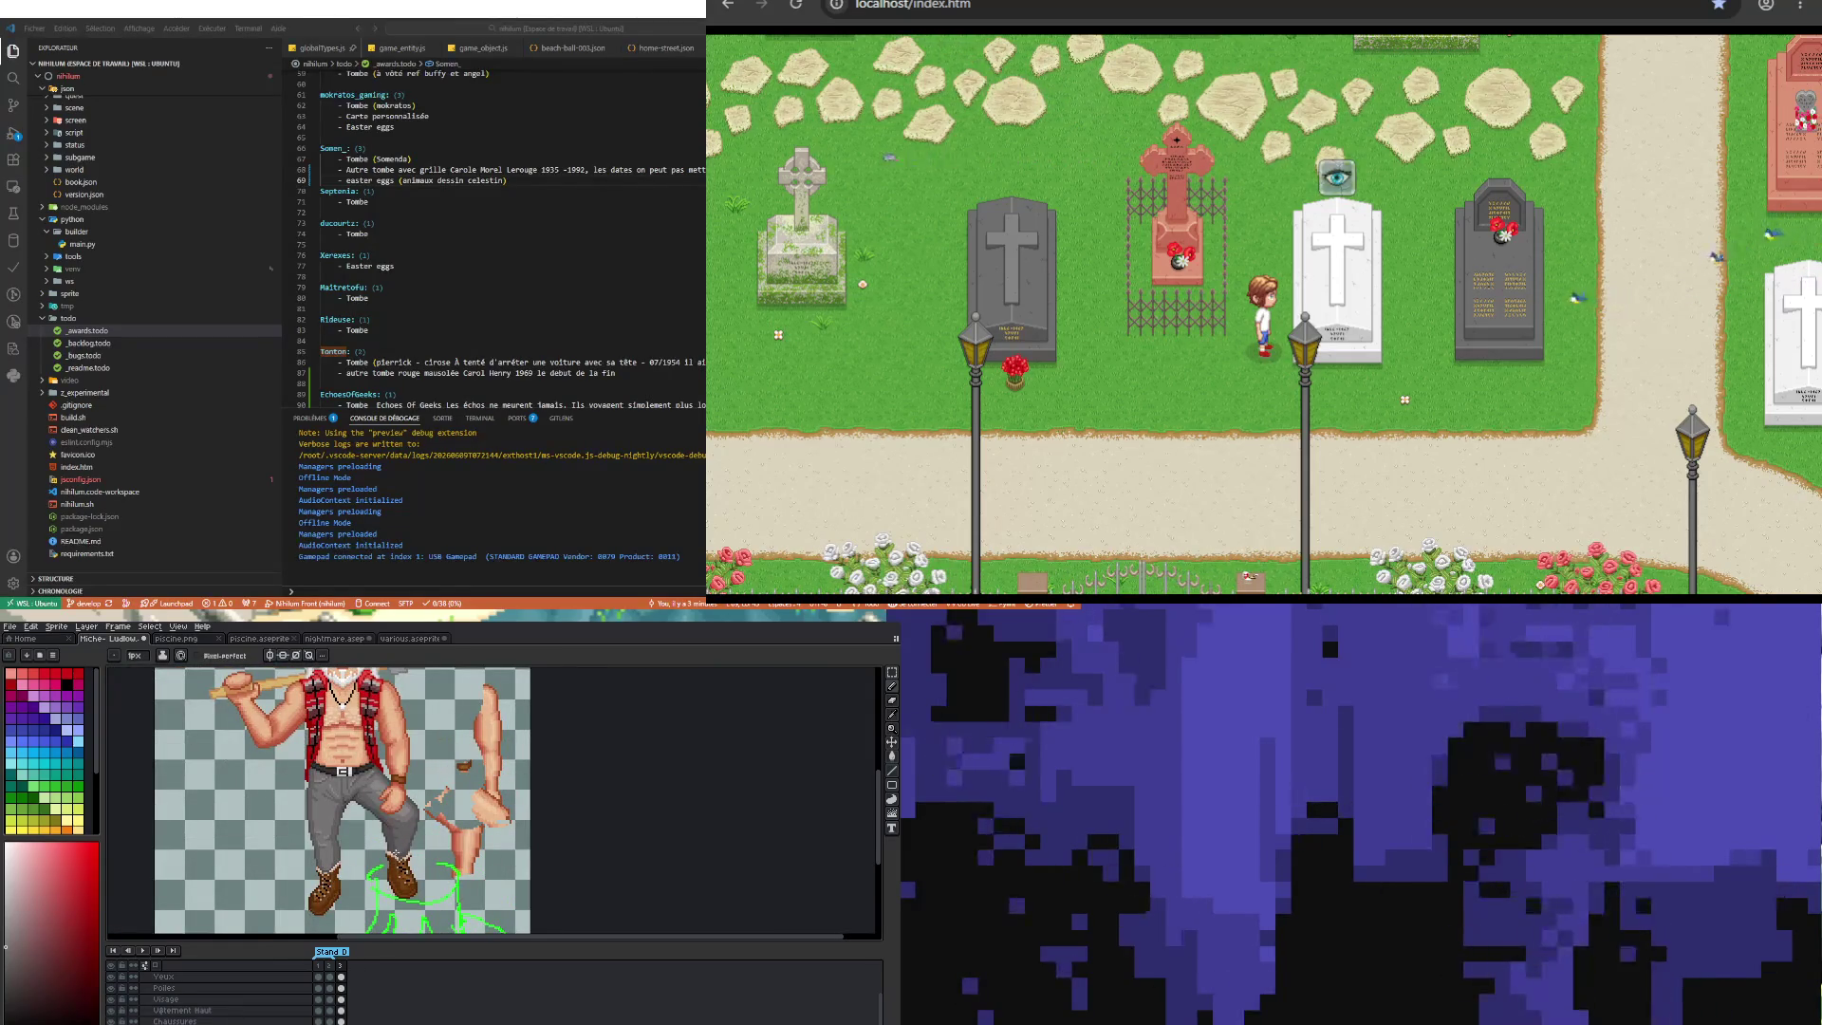
{"action": "scroll", "coordinate": [394, 850], "scroll_direction": "down", "scroll_amount": 1}
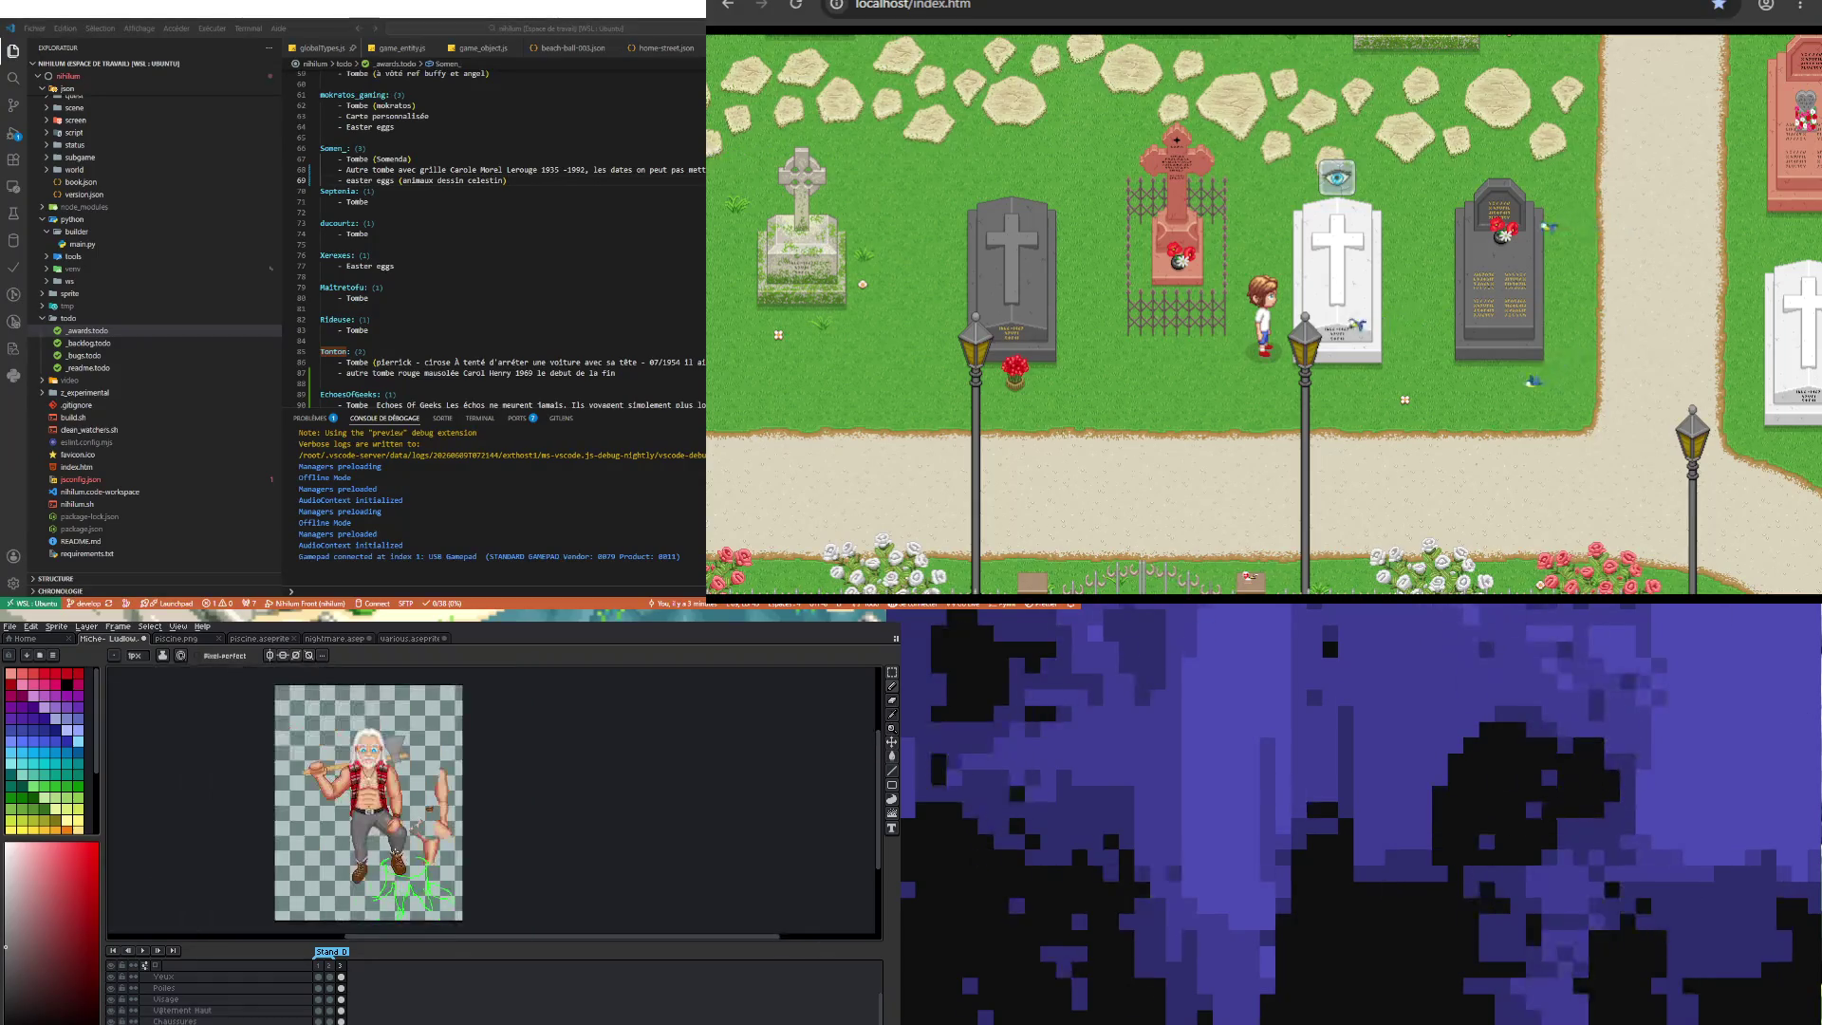
{"action": "scroll", "coordinate": [394, 852], "scroll_direction": "up", "scroll_amount": 2}
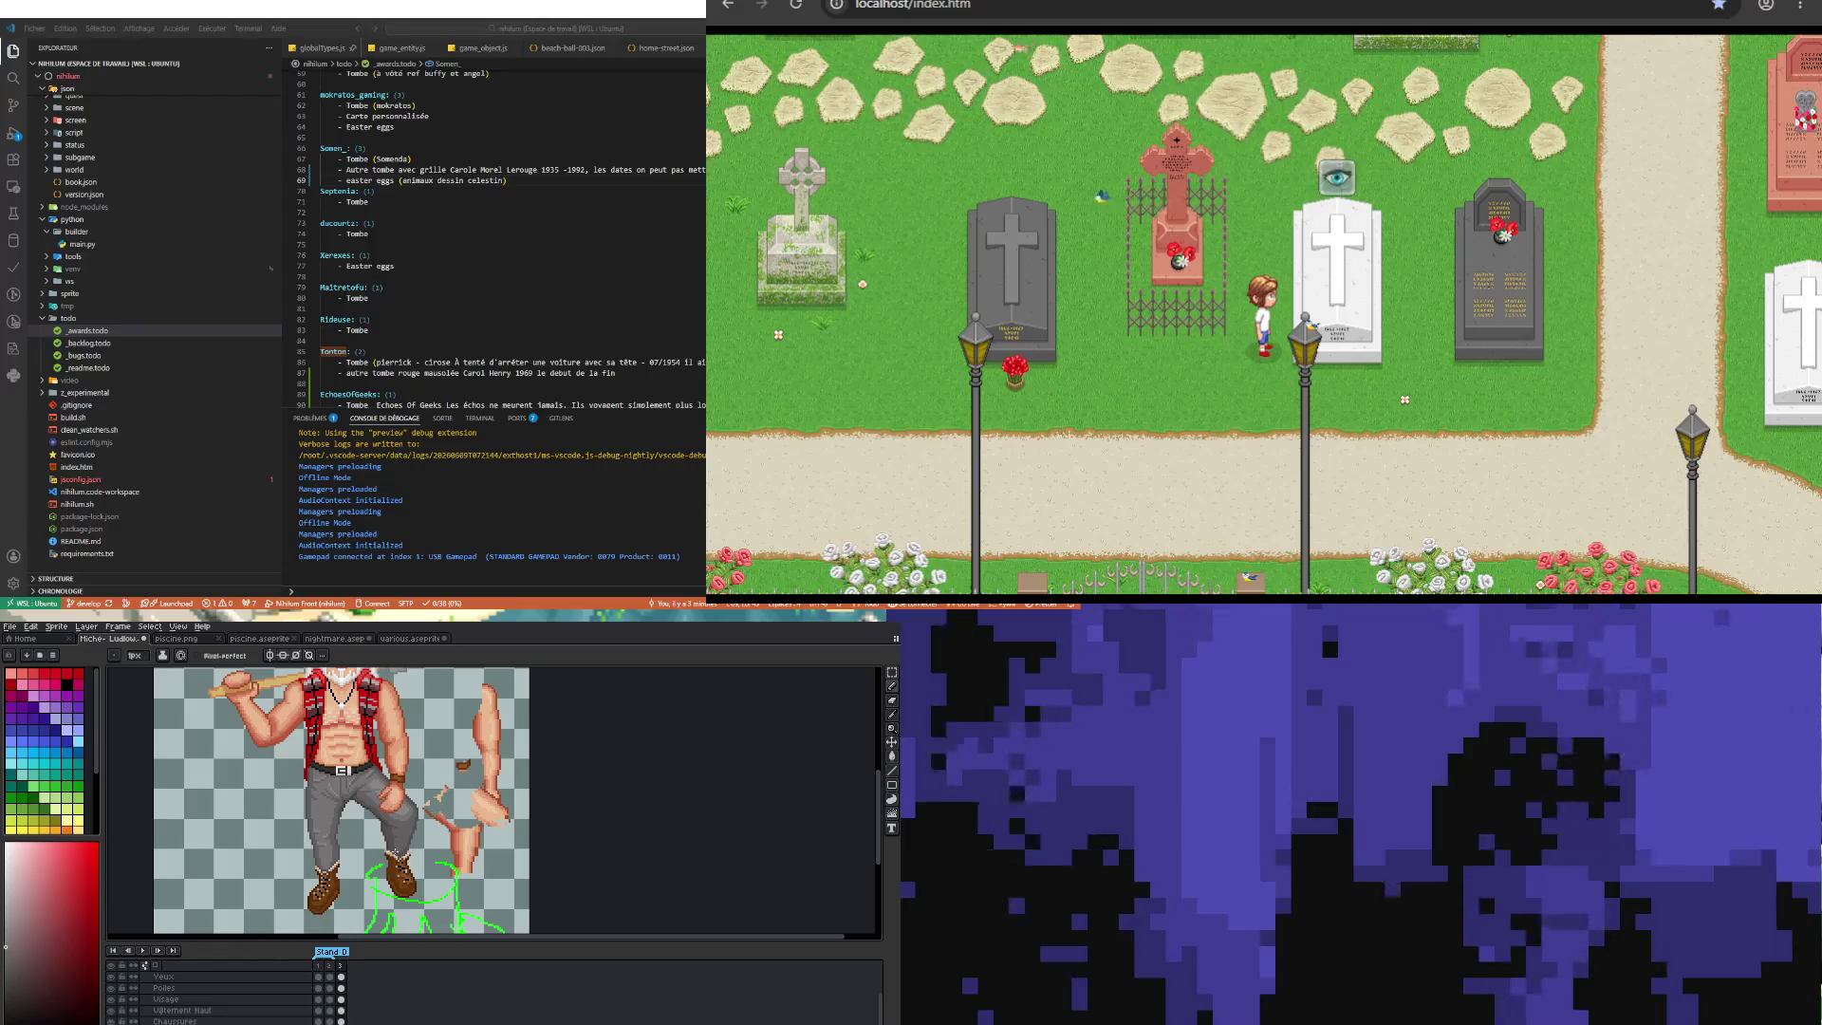
{"action": "scroll", "coordinate": [396, 852], "scroll_direction": "down", "scroll_amount": 2}
{"action": "scroll", "coordinate": [444, 837], "scroll_direction": "up", "scroll_amount": 2}
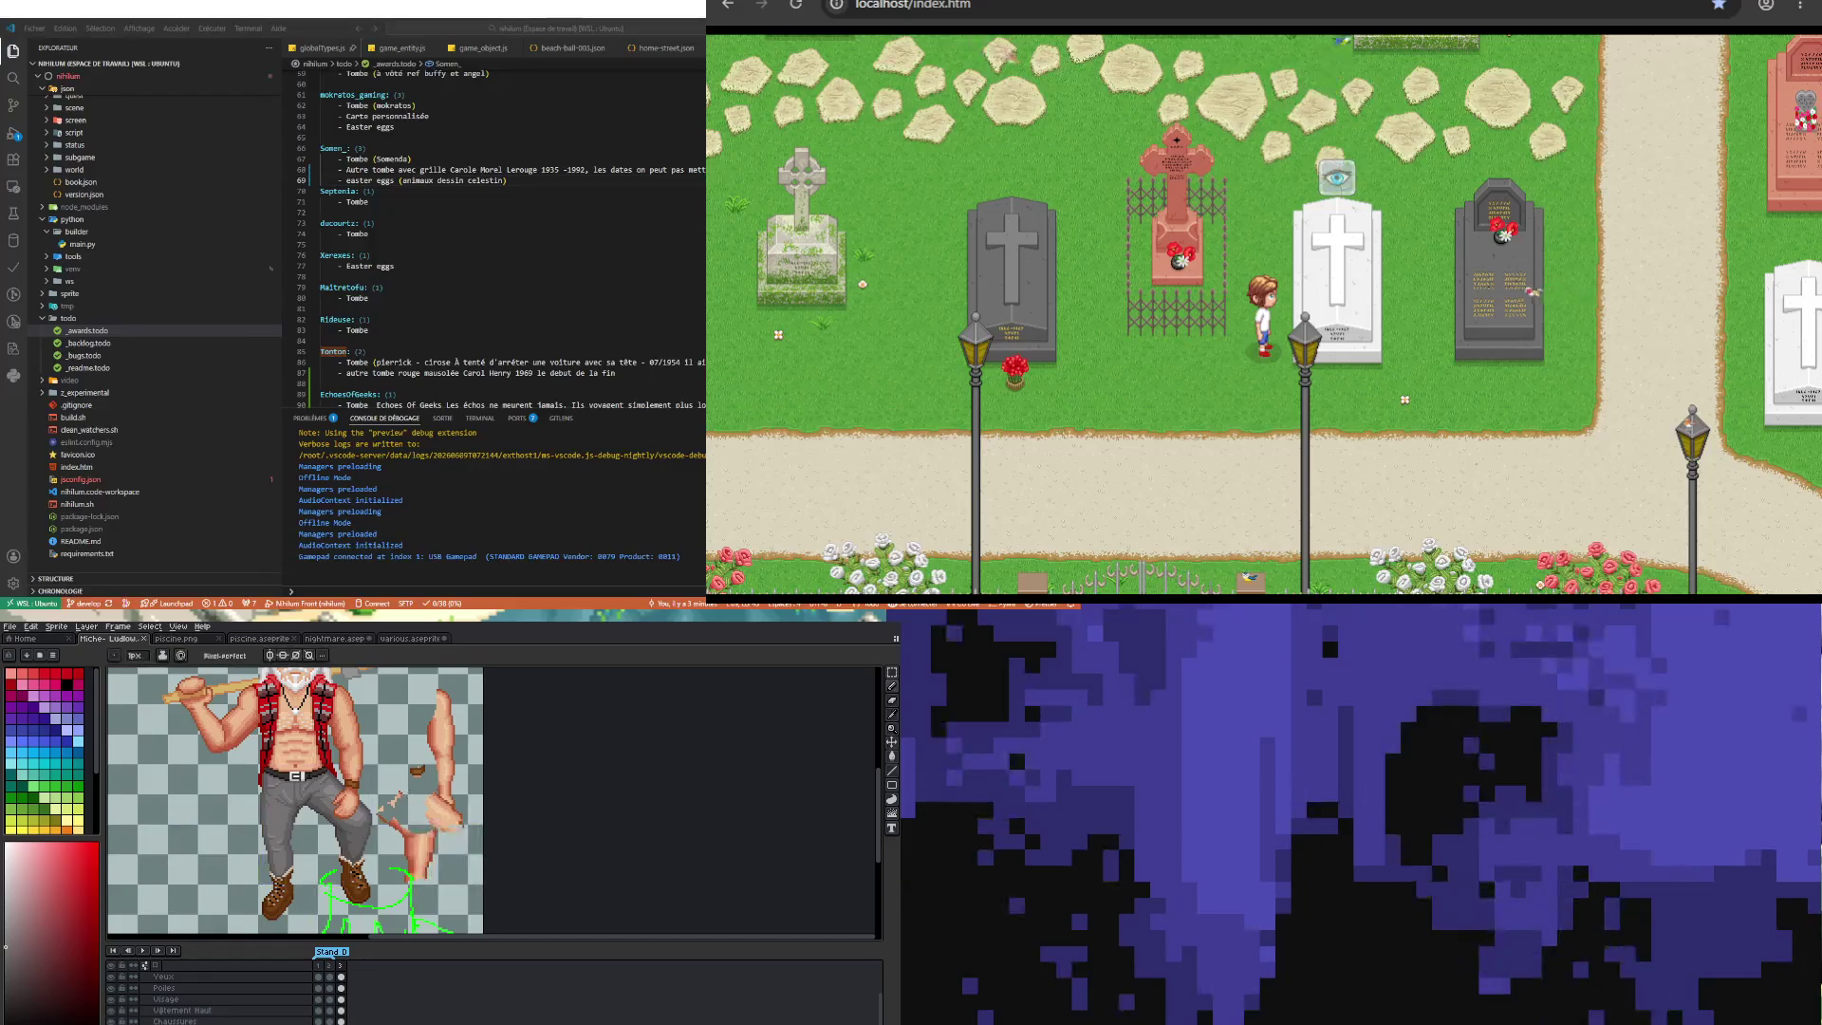
Step: Select the loose arm pieces beside the figure with the Rectangular Marquee and delete them
{"action": "left_click", "coordinate": [891, 670]}
{"action": "left_click_drag", "start_coordinate": [399, 685], "coordinate": [484, 919]}
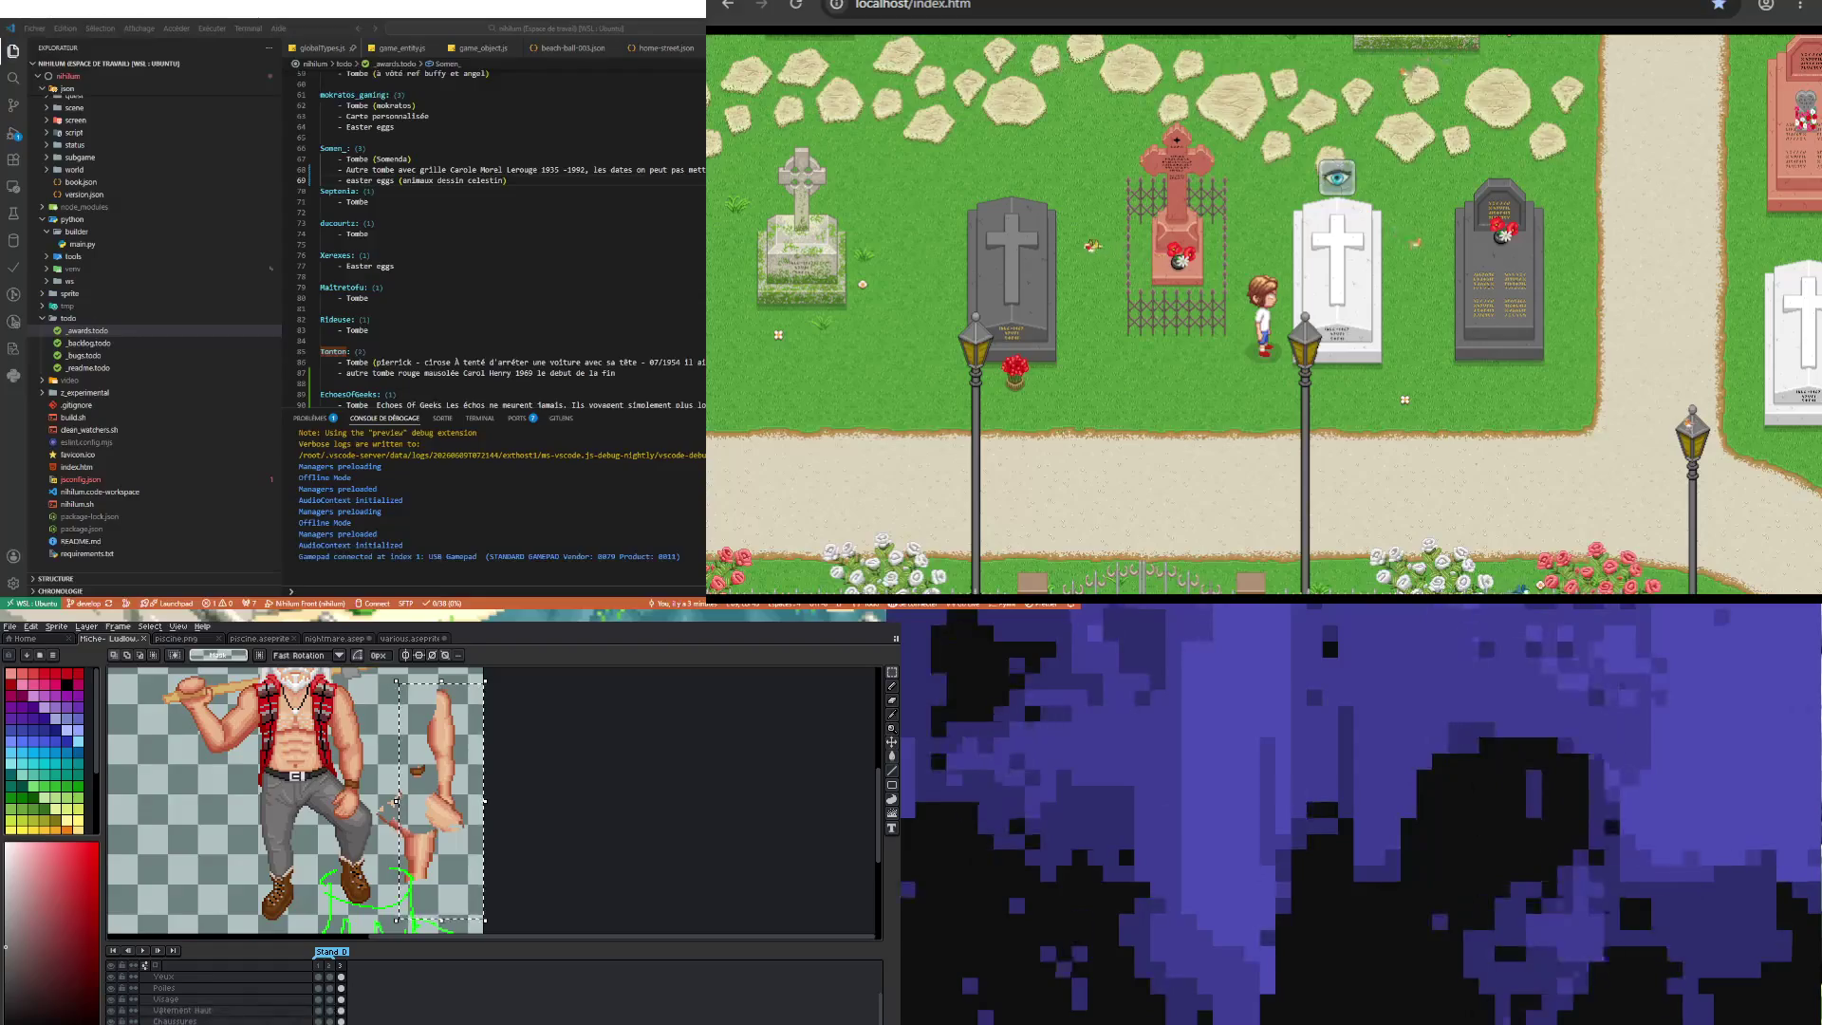
{"action": "scroll", "coordinate": [208, 997], "scroll_direction": "up", "scroll_amount": 2}
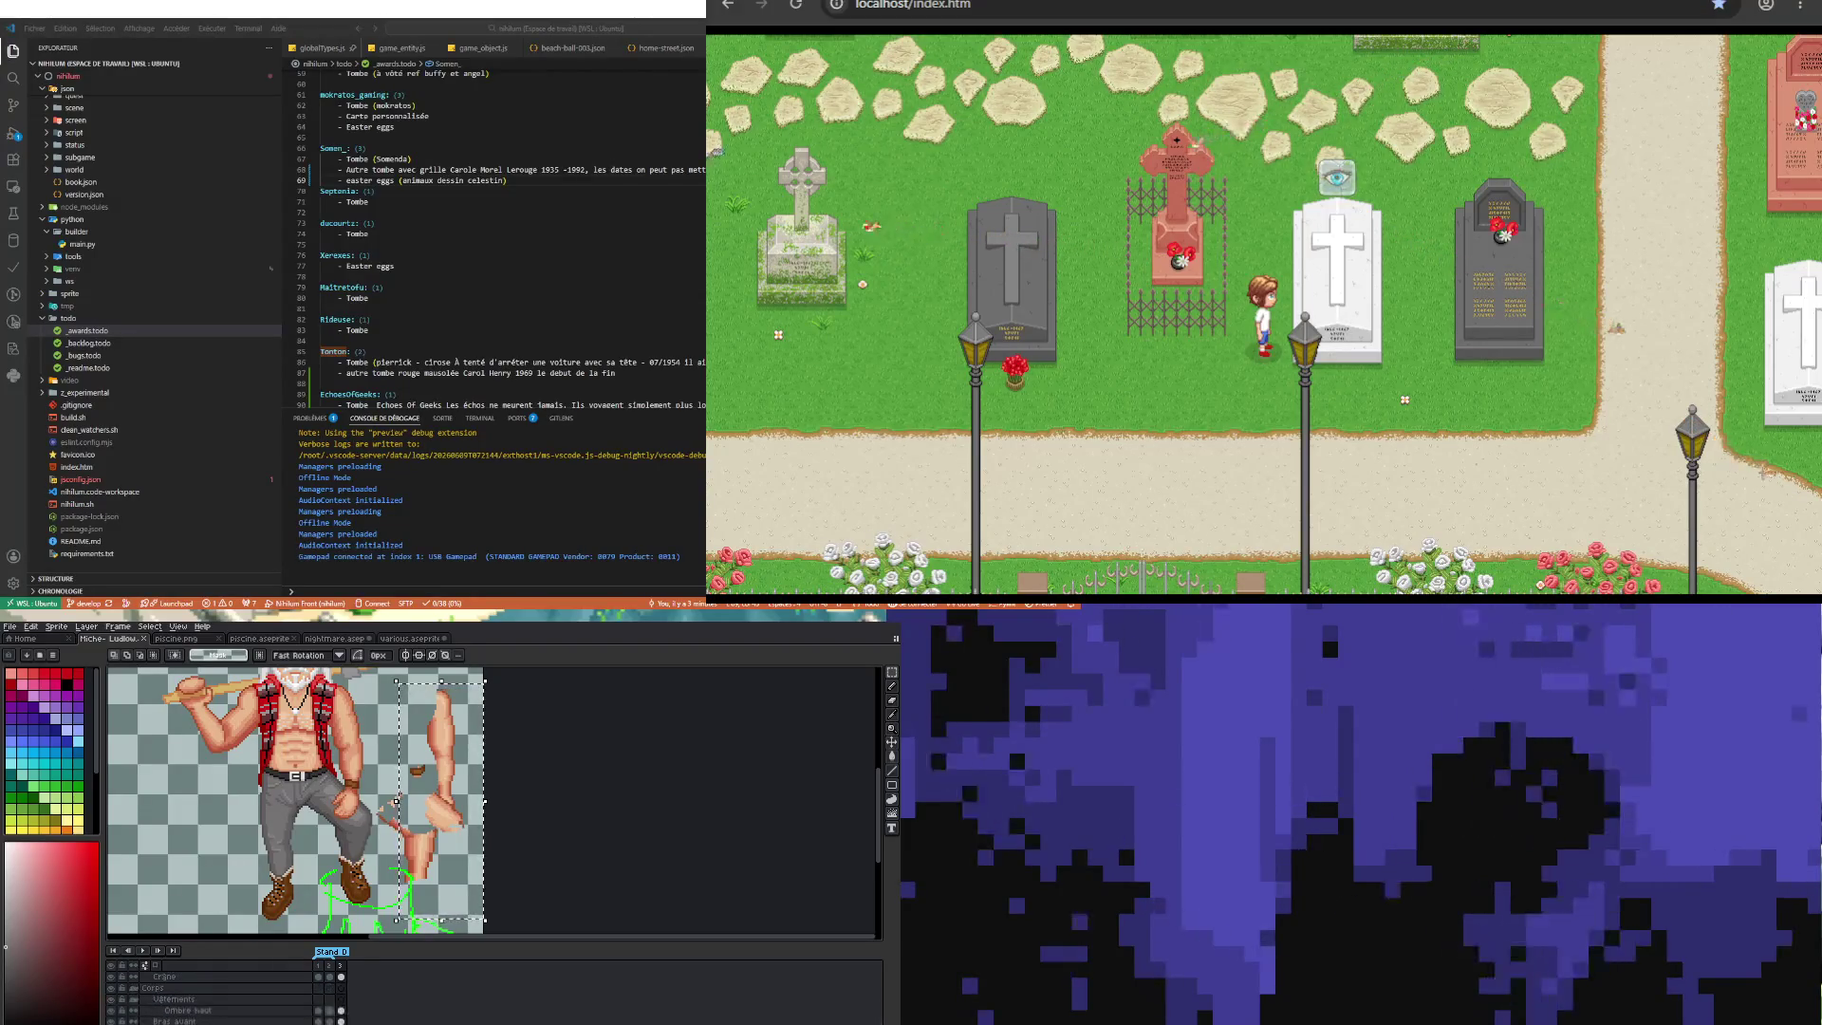
{"action": "key", "text": "Delete"}
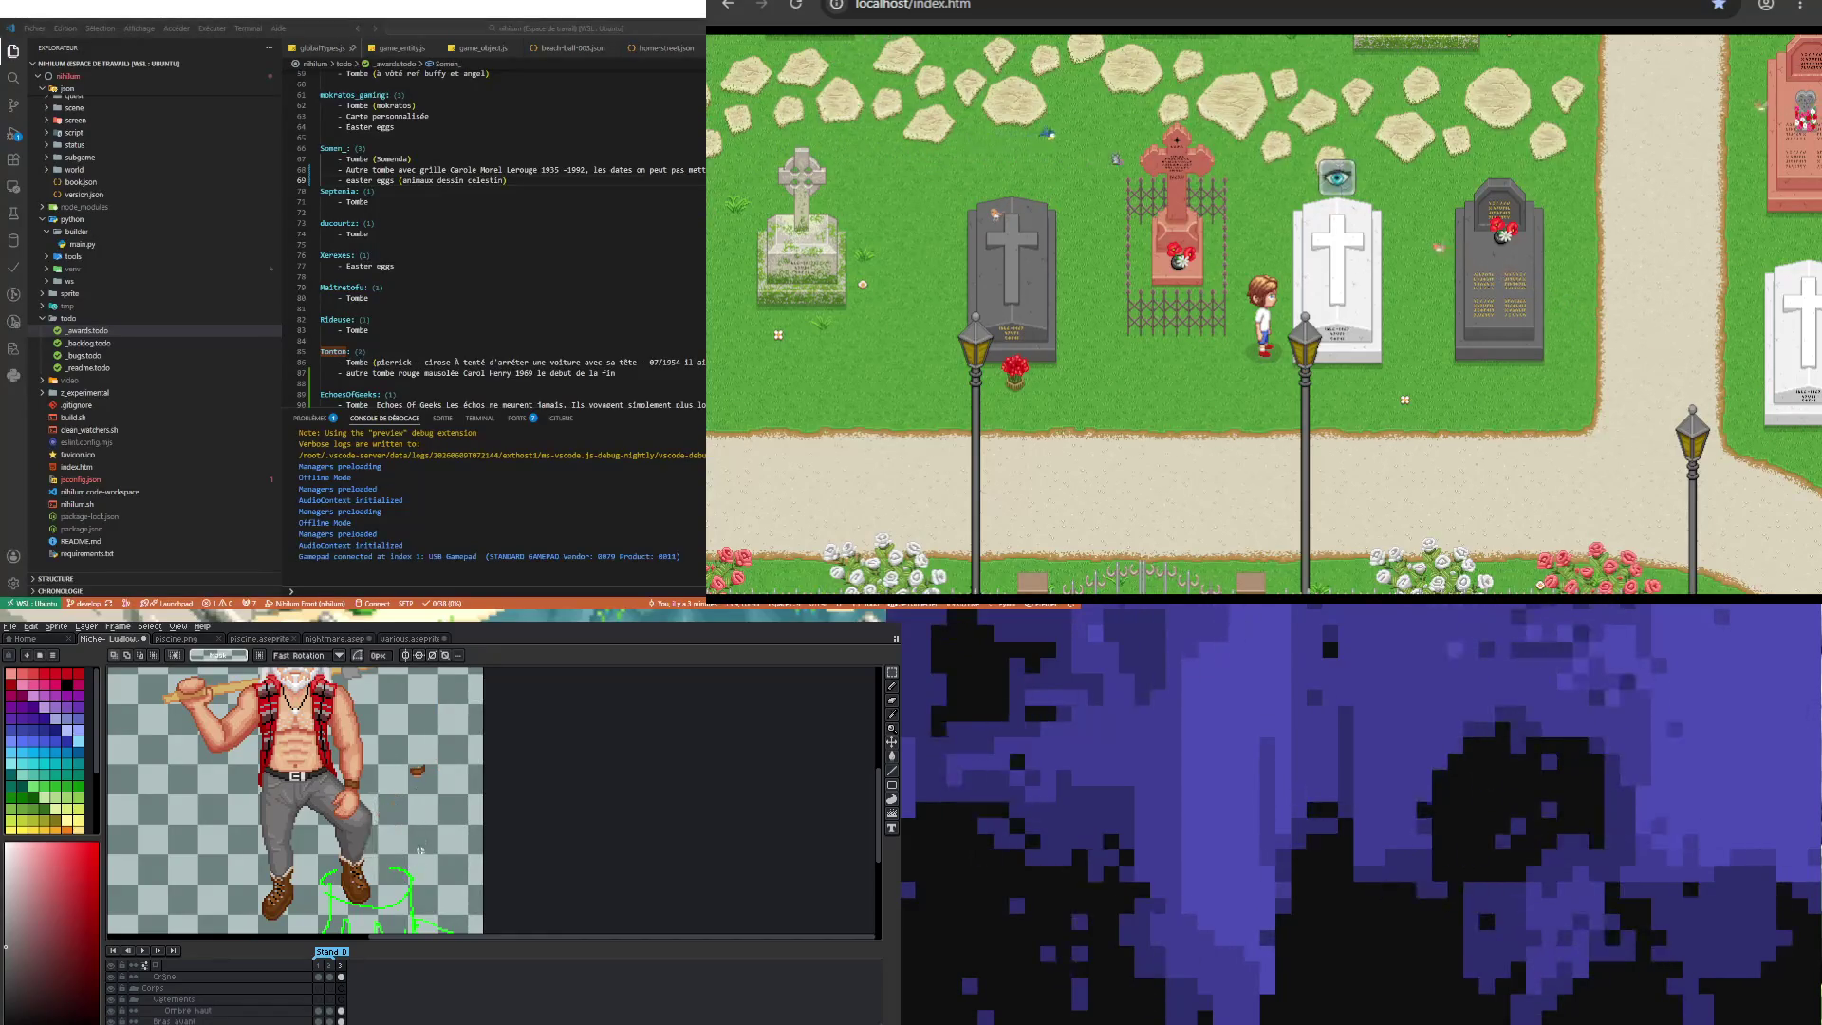
Step: Select the leftover brown fragment and make the Vêtement Haut layer active
{"action": "left_click_drag", "start_coordinate": [453, 834], "coordinate": [460, 840]}
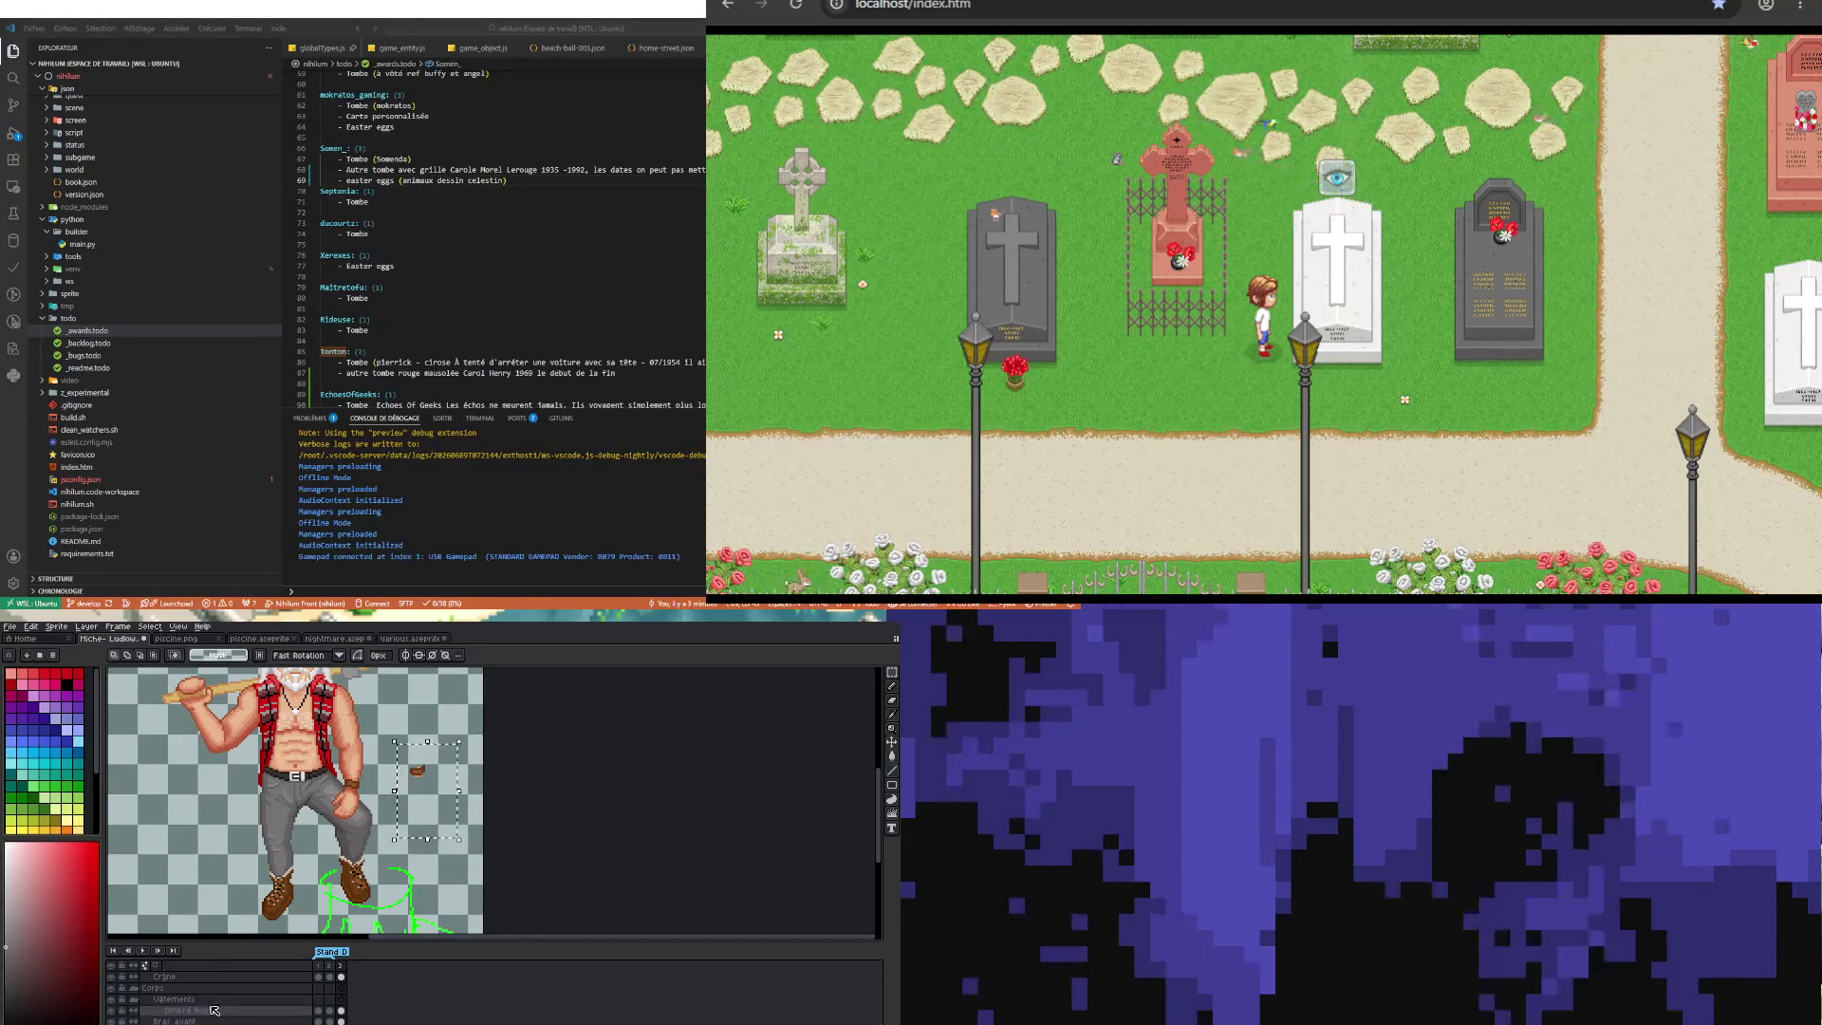
{"action": "left_click", "coordinate": [341, 1011]}
{"action": "scroll", "coordinate": [431, 812], "scroll_direction": "down", "scroll_amount": 3}
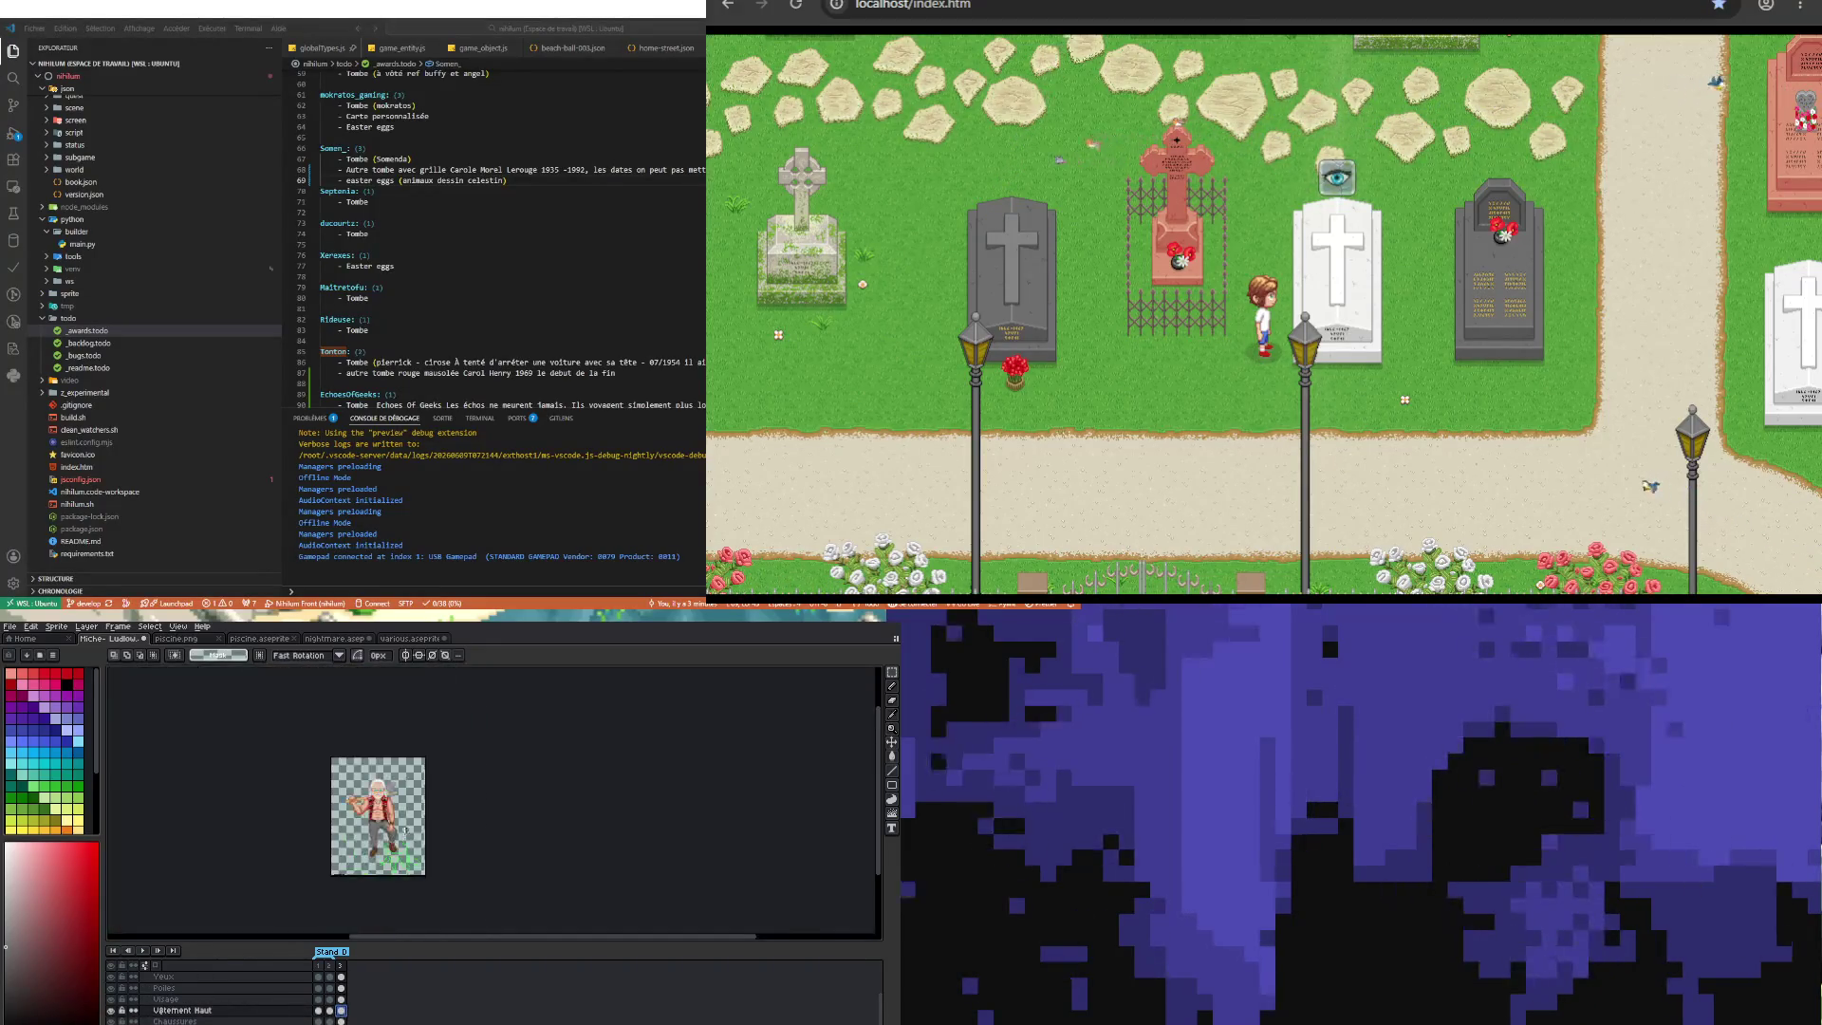
Step: Zoom to the shoulder and eyedrop its peach skin tone, then return to the Pencil
{"action": "scroll", "coordinate": [399, 825], "scroll_direction": "up", "scroll_amount": 2}
{"action": "scroll", "coordinate": [359, 840], "scroll_direction": "up", "scroll_amount": 1}
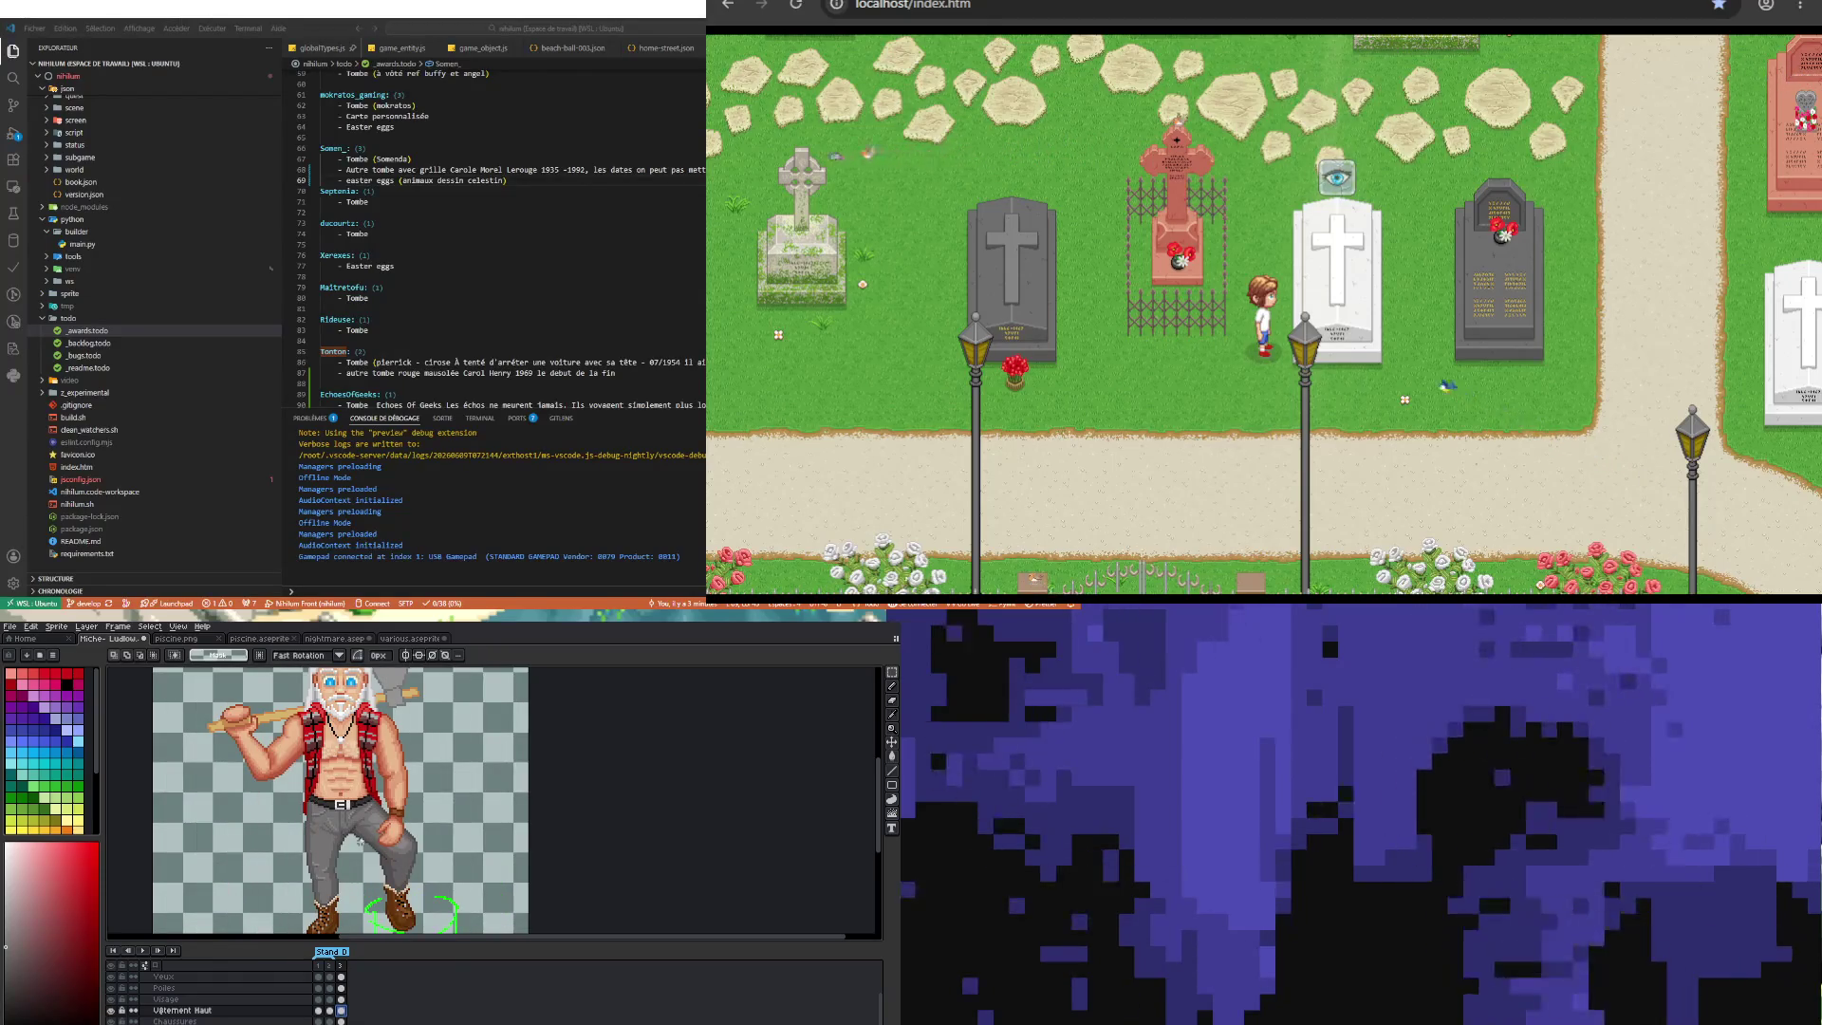
{"action": "scroll", "coordinate": [352, 829], "scroll_direction": "up", "scroll_amount": 1}
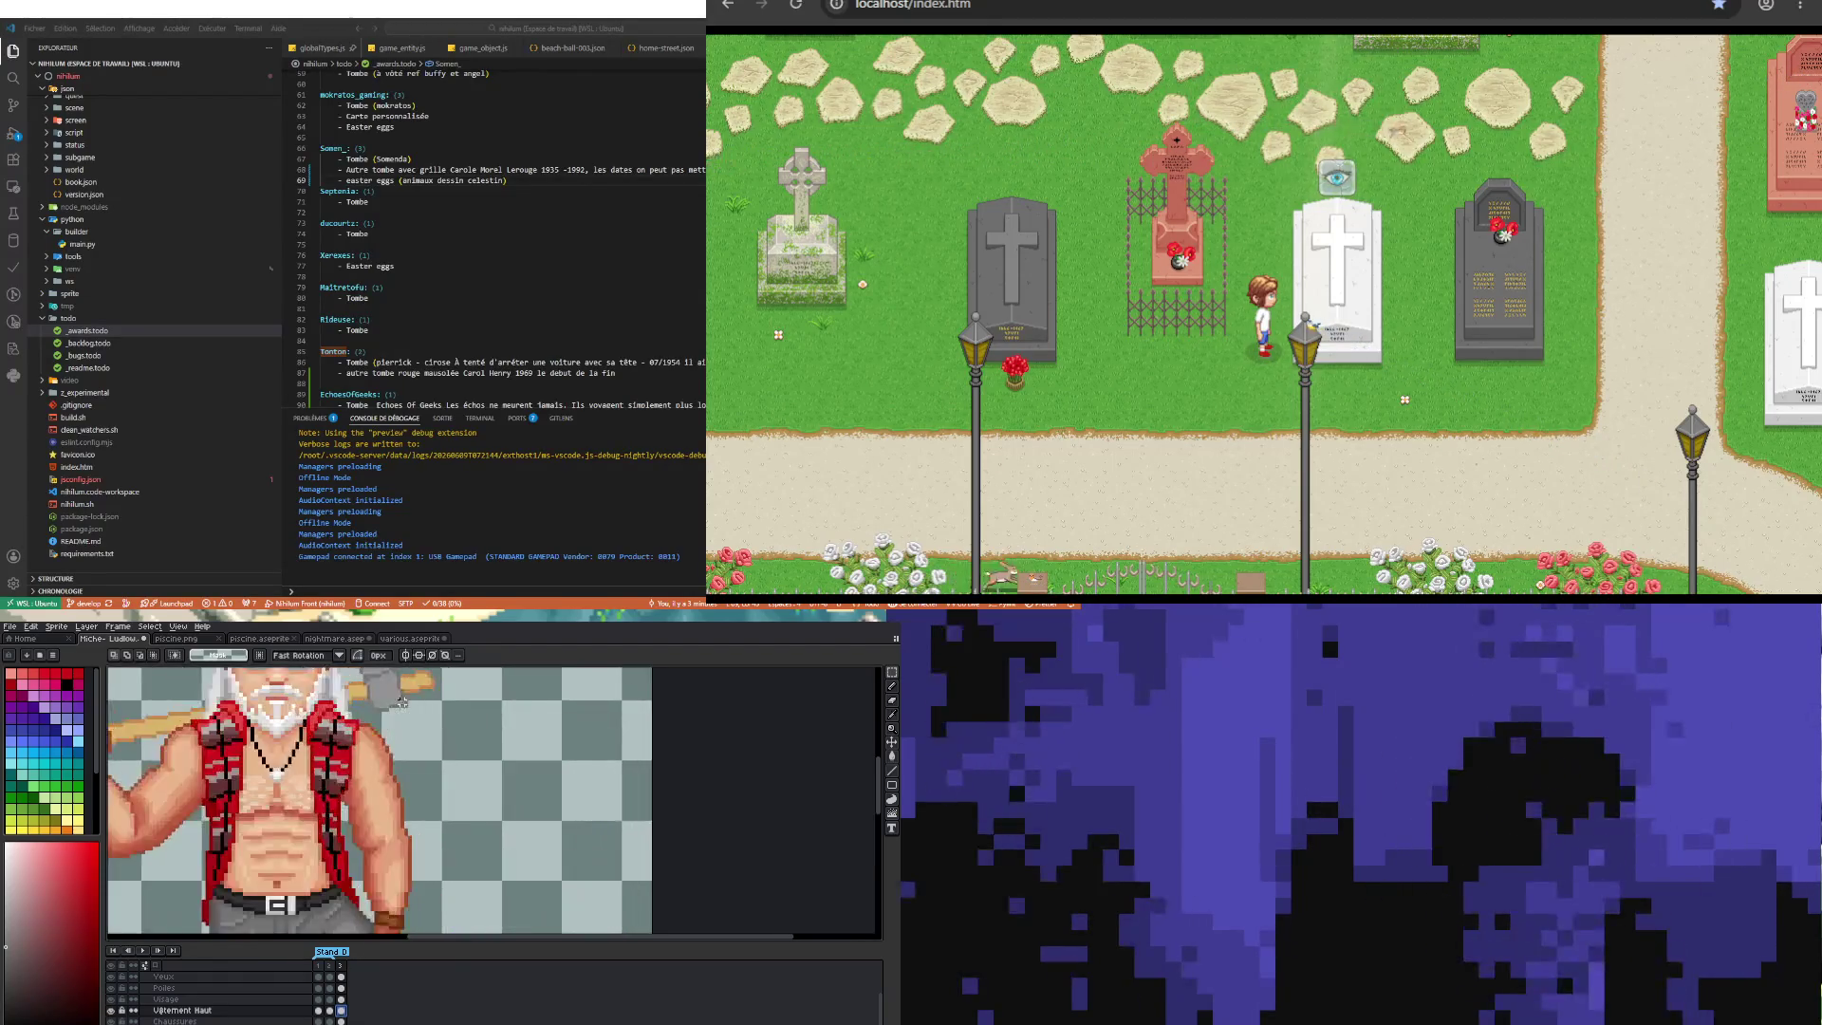
{"action": "scroll", "coordinate": [366, 797], "scroll_direction": "up", "scroll_amount": 1}
{"action": "scroll", "coordinate": [380, 759], "scroll_direction": "up", "scroll_amount": 1}
{"action": "key", "text": "i"}
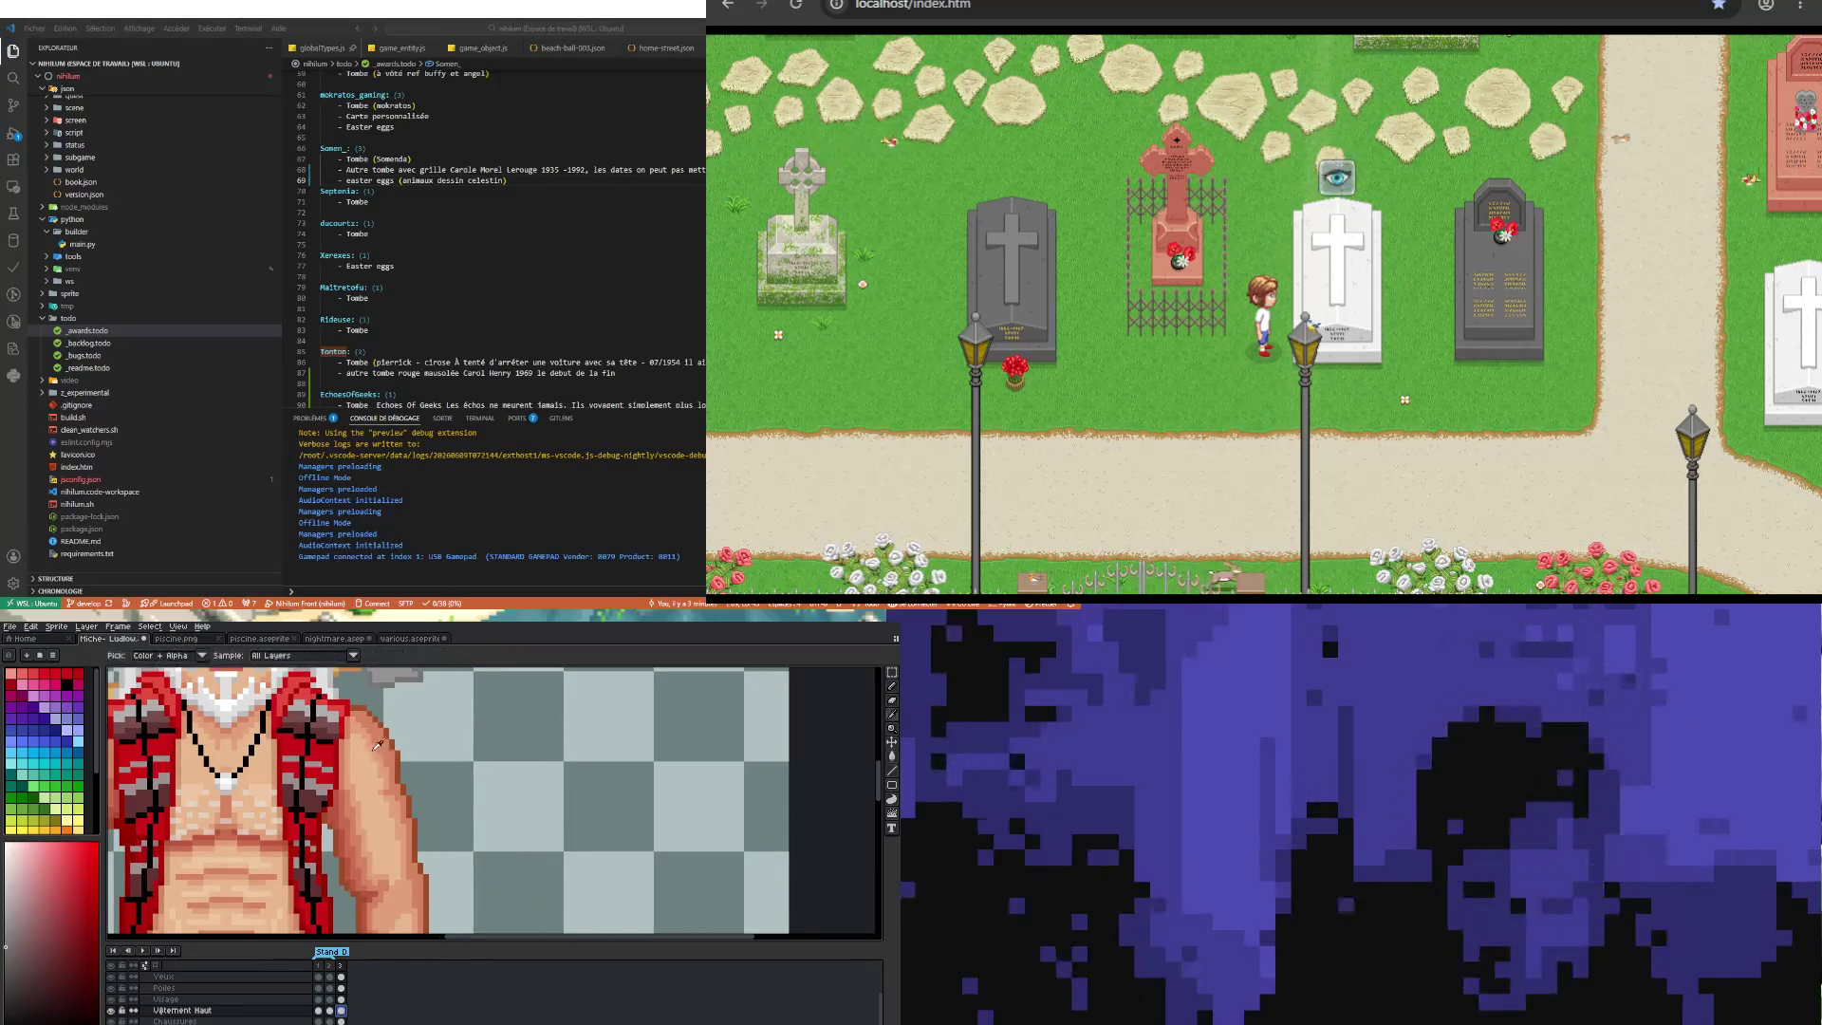
{"action": "left_click", "coordinate": [367, 730]}
{"action": "key", "text": "b"}
Step: Make the bras pose layer the active layer
{"action": "scroll", "coordinate": [370, 726], "scroll_direction": "up", "scroll_amount": 1}
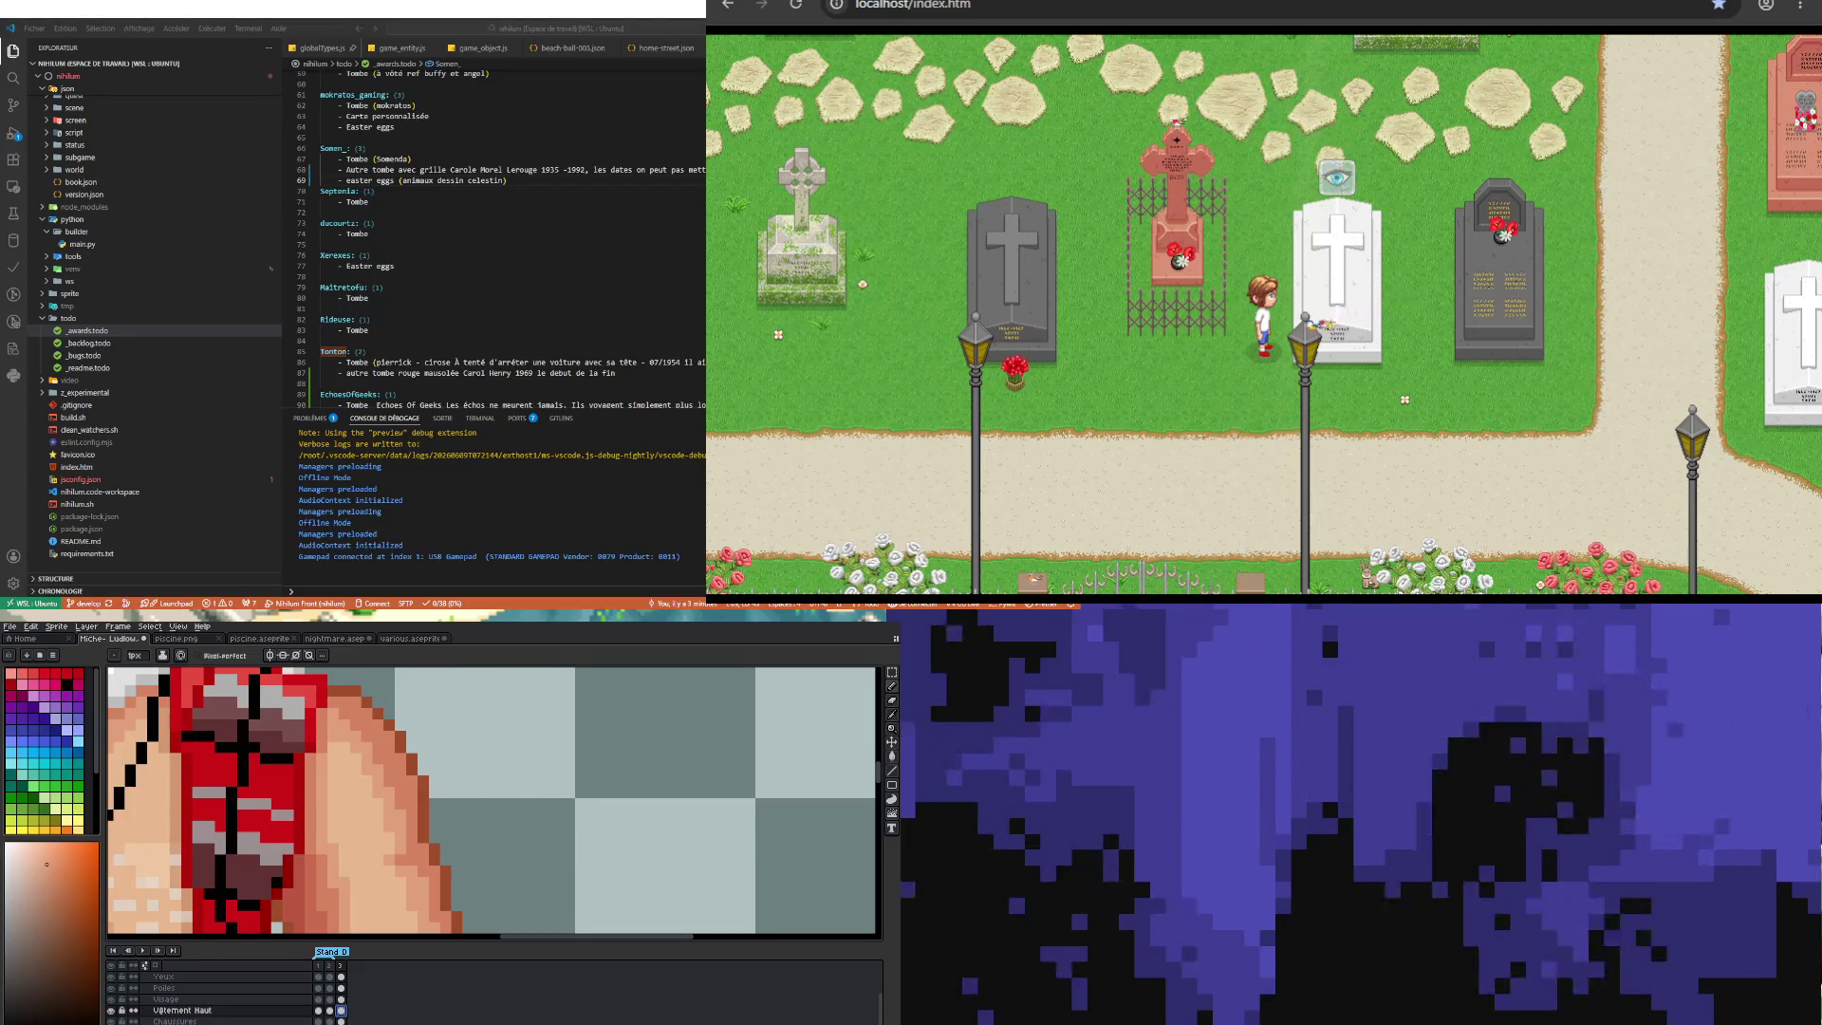
{"action": "scroll", "coordinate": [209, 996], "scroll_direction": "down", "scroll_amount": 2}
{"action": "scroll", "coordinate": [327, 1013], "scroll_direction": "up", "scroll_amount": 3}
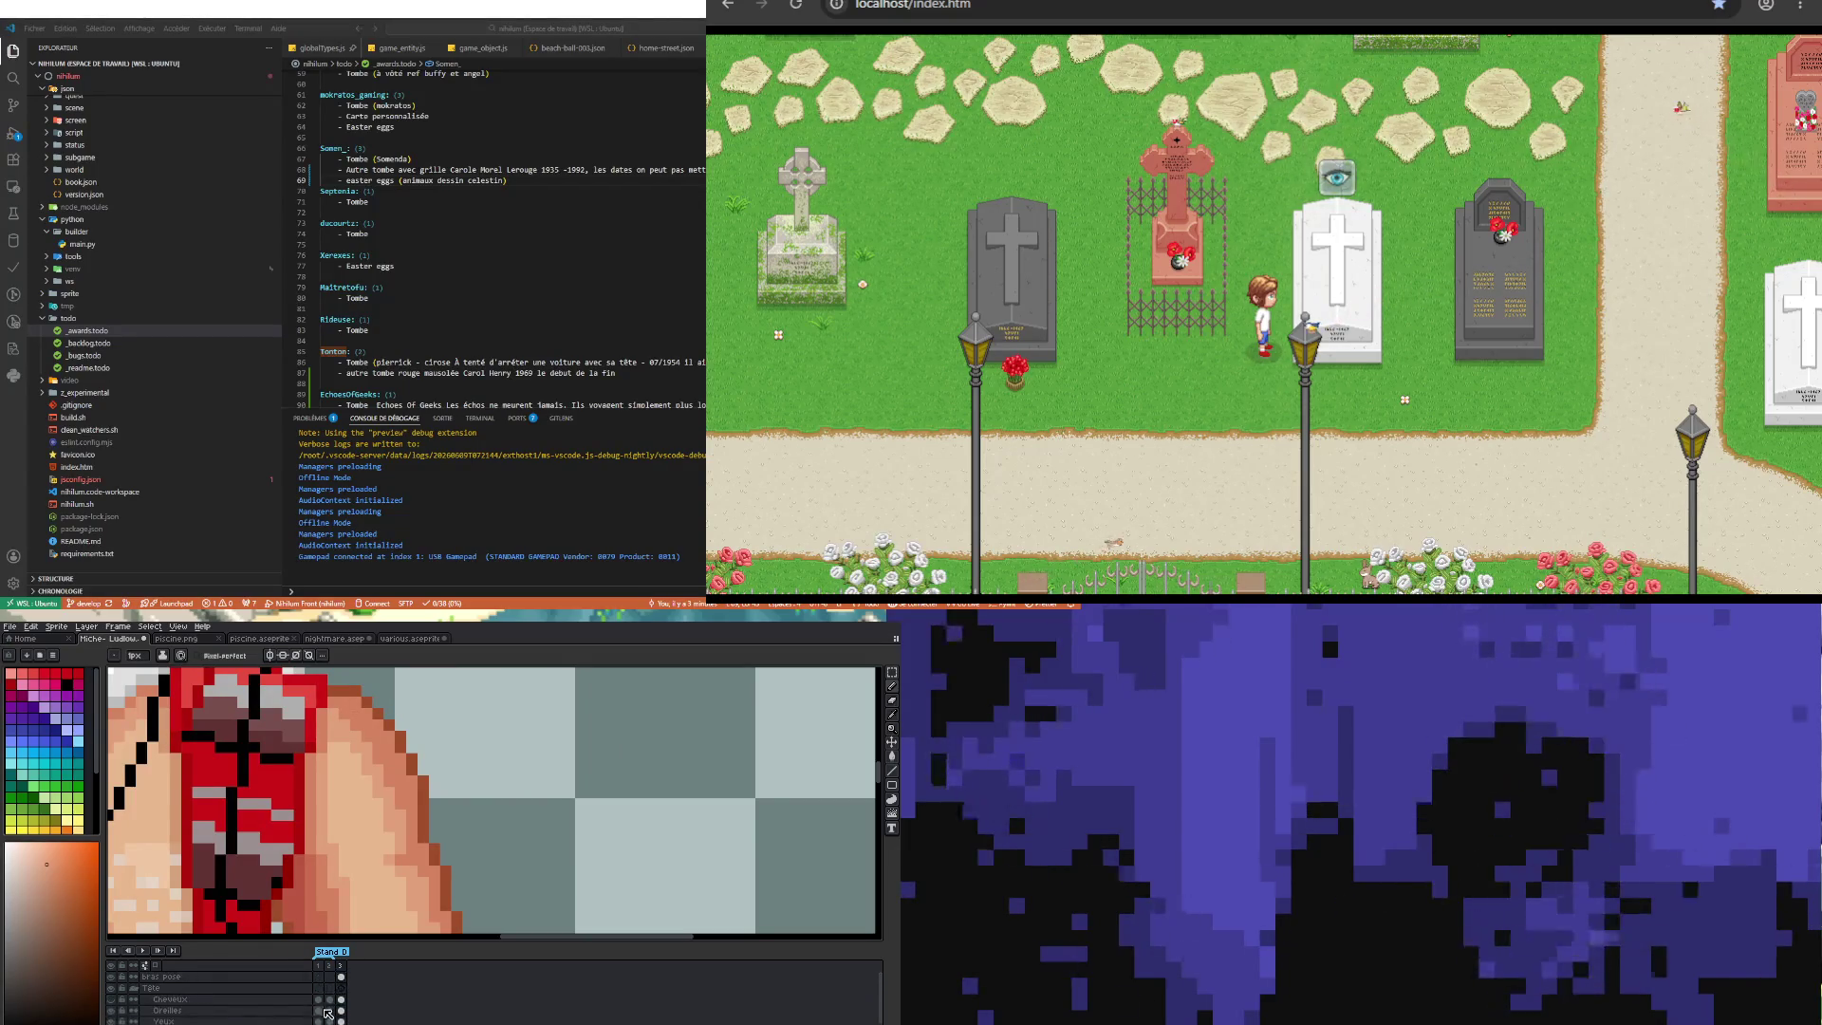
{"action": "left_click", "coordinate": [343, 976]}
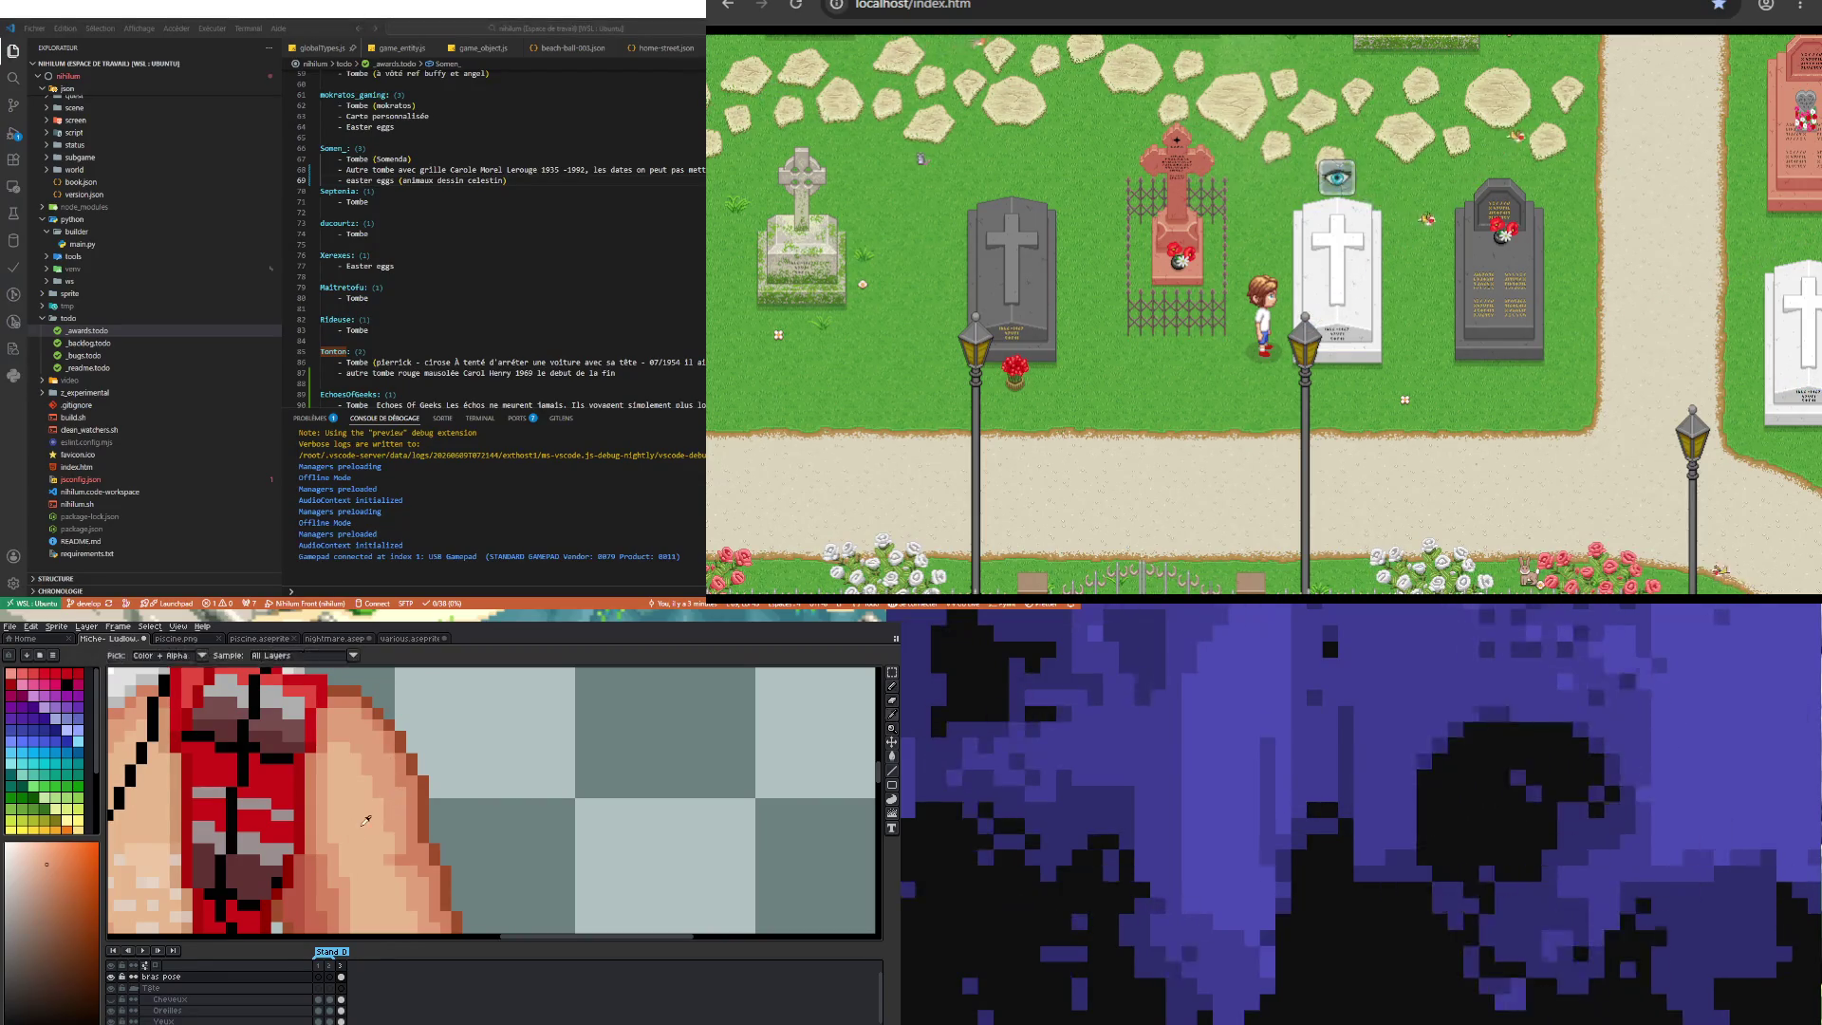
Step: Sample a skin colour from the lumberjack's arm
{"action": "left_click", "coordinate": [362, 761], "text": "alt"}
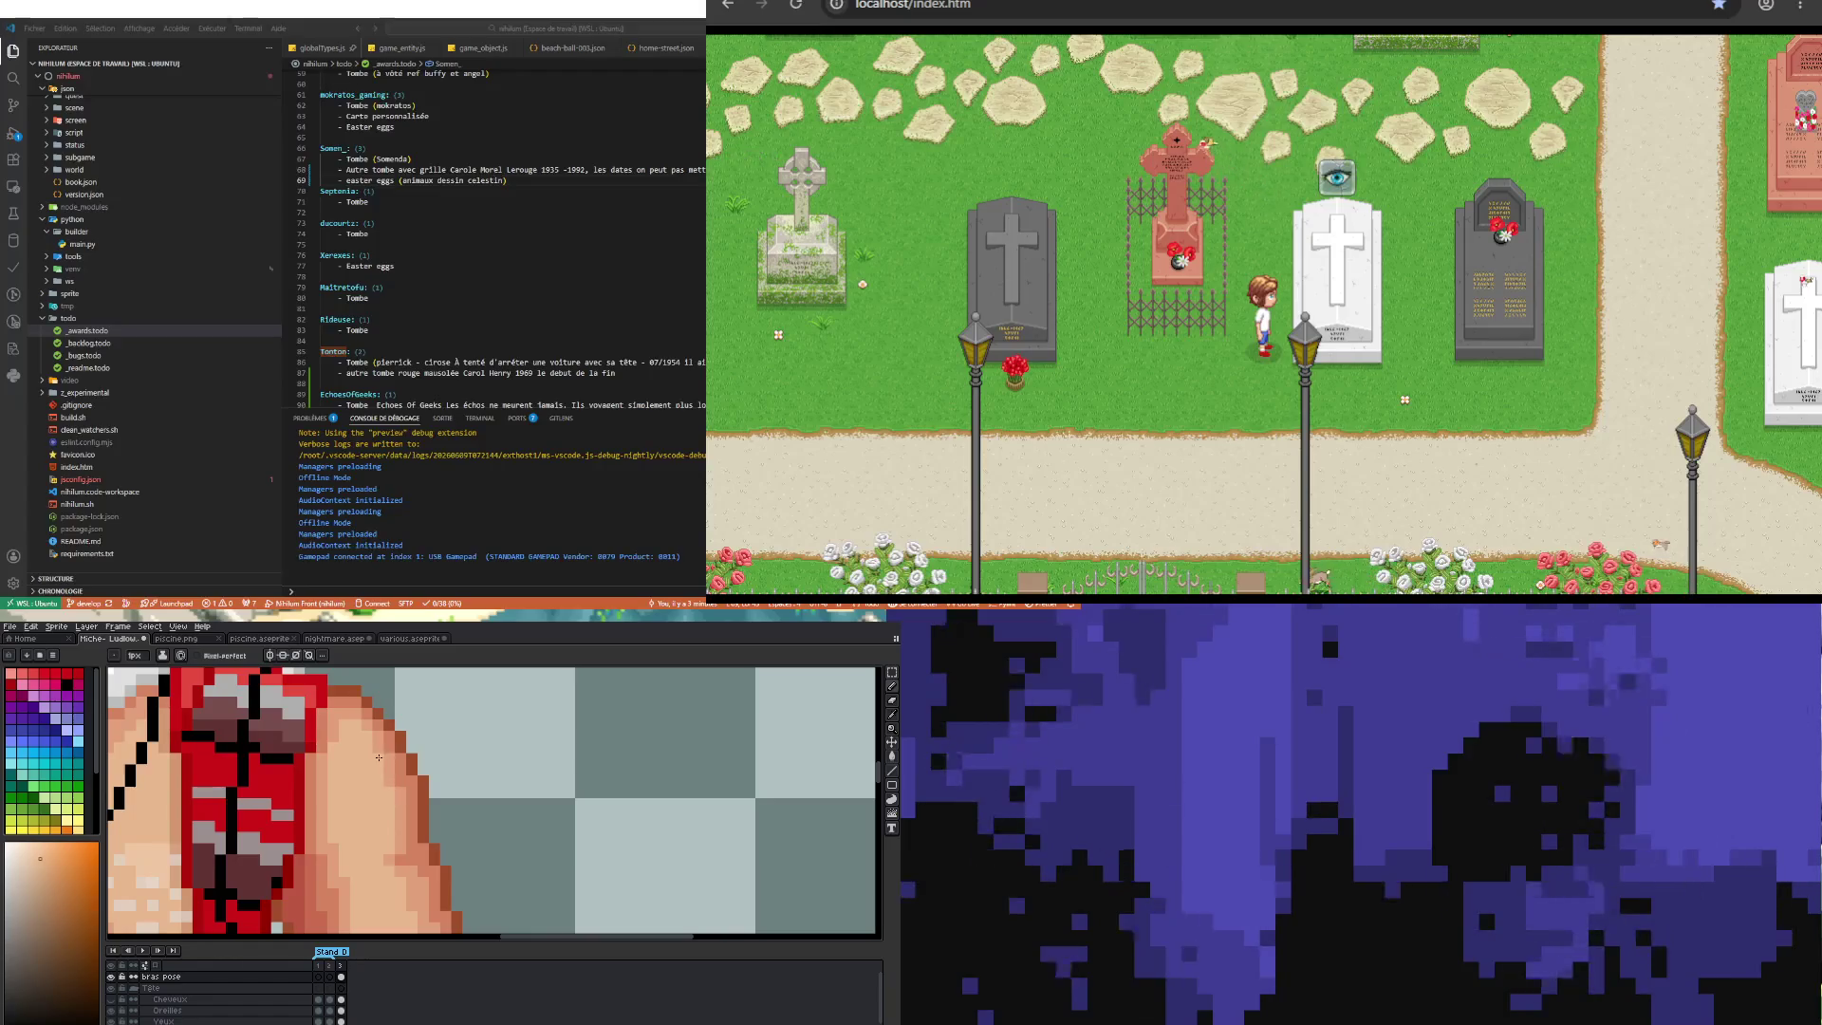
{"action": "scroll", "coordinate": [379, 757], "scroll_direction": "down", "scroll_amount": 4}
{"action": "scroll", "coordinate": [356, 802], "scroll_direction": "up", "scroll_amount": 3}
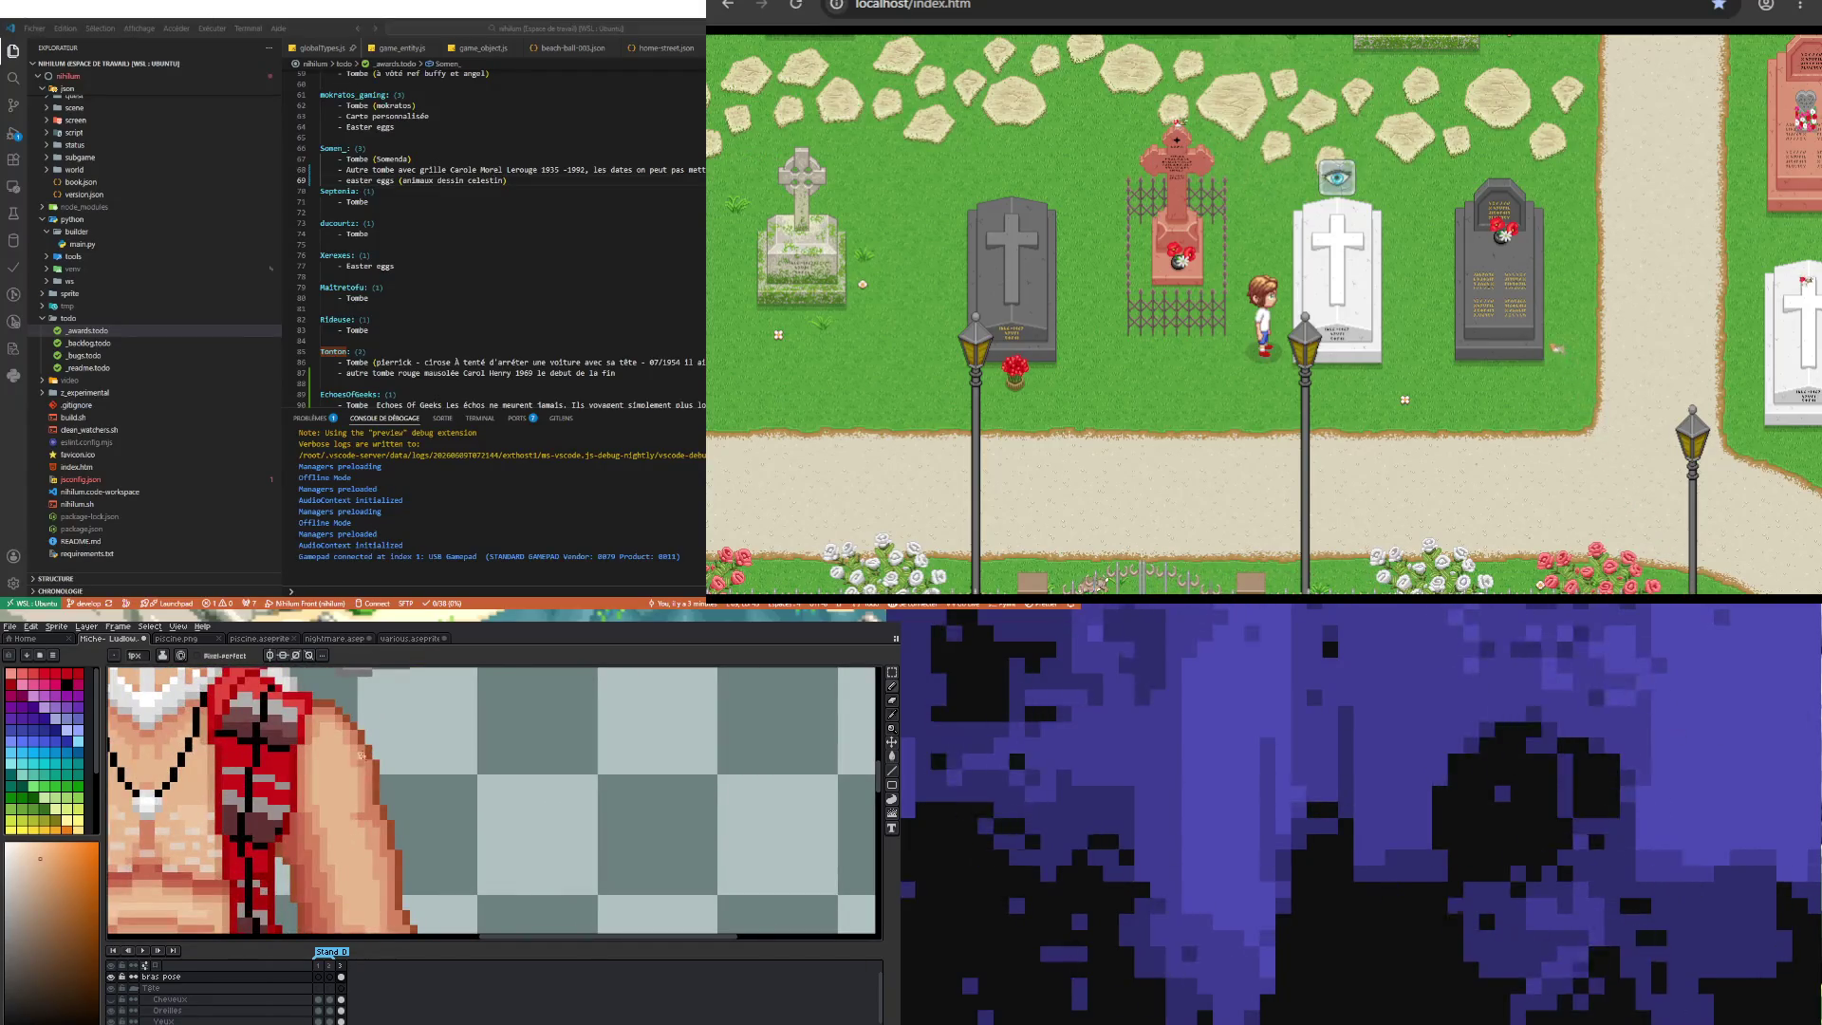
{"action": "scroll", "coordinate": [336, 796], "scroll_direction": "down", "scroll_amount": 2}
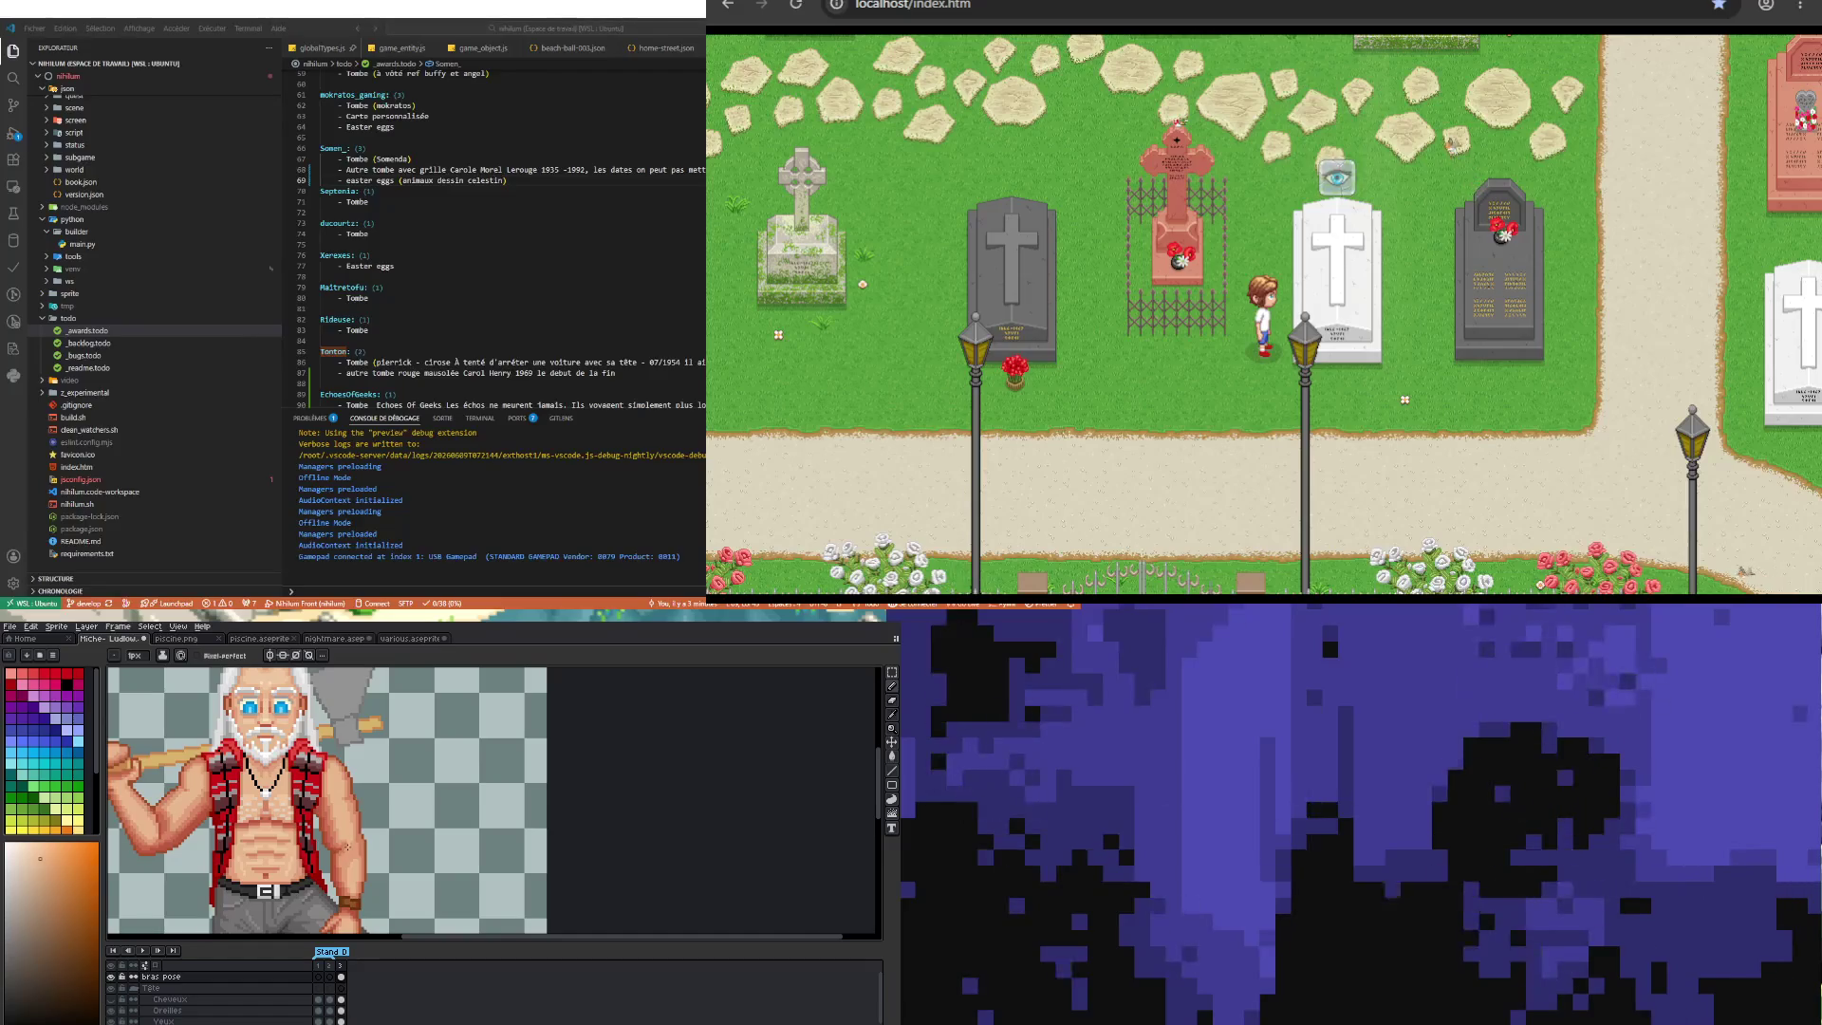
{"action": "scroll", "coordinate": [350, 825], "scroll_direction": "up", "scroll_amount": 2}
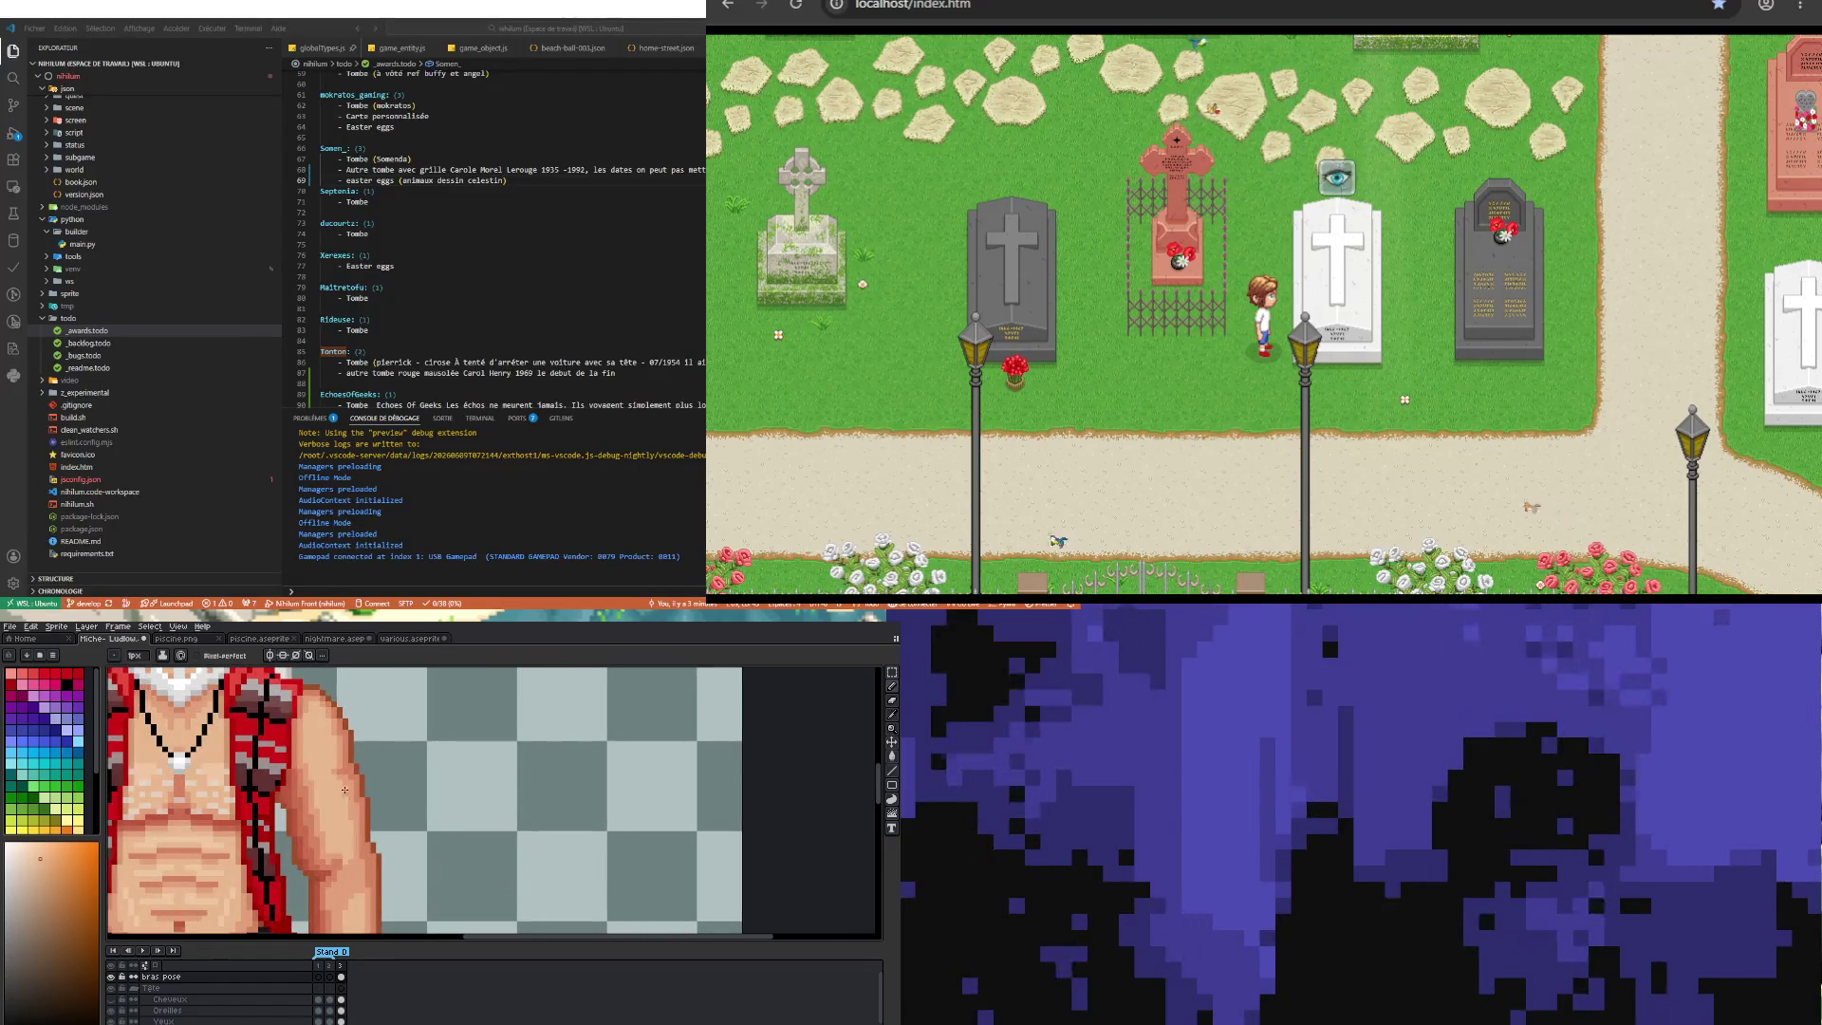
{"action": "scroll", "coordinate": [352, 811], "scroll_direction": "down", "scroll_amount": 2}
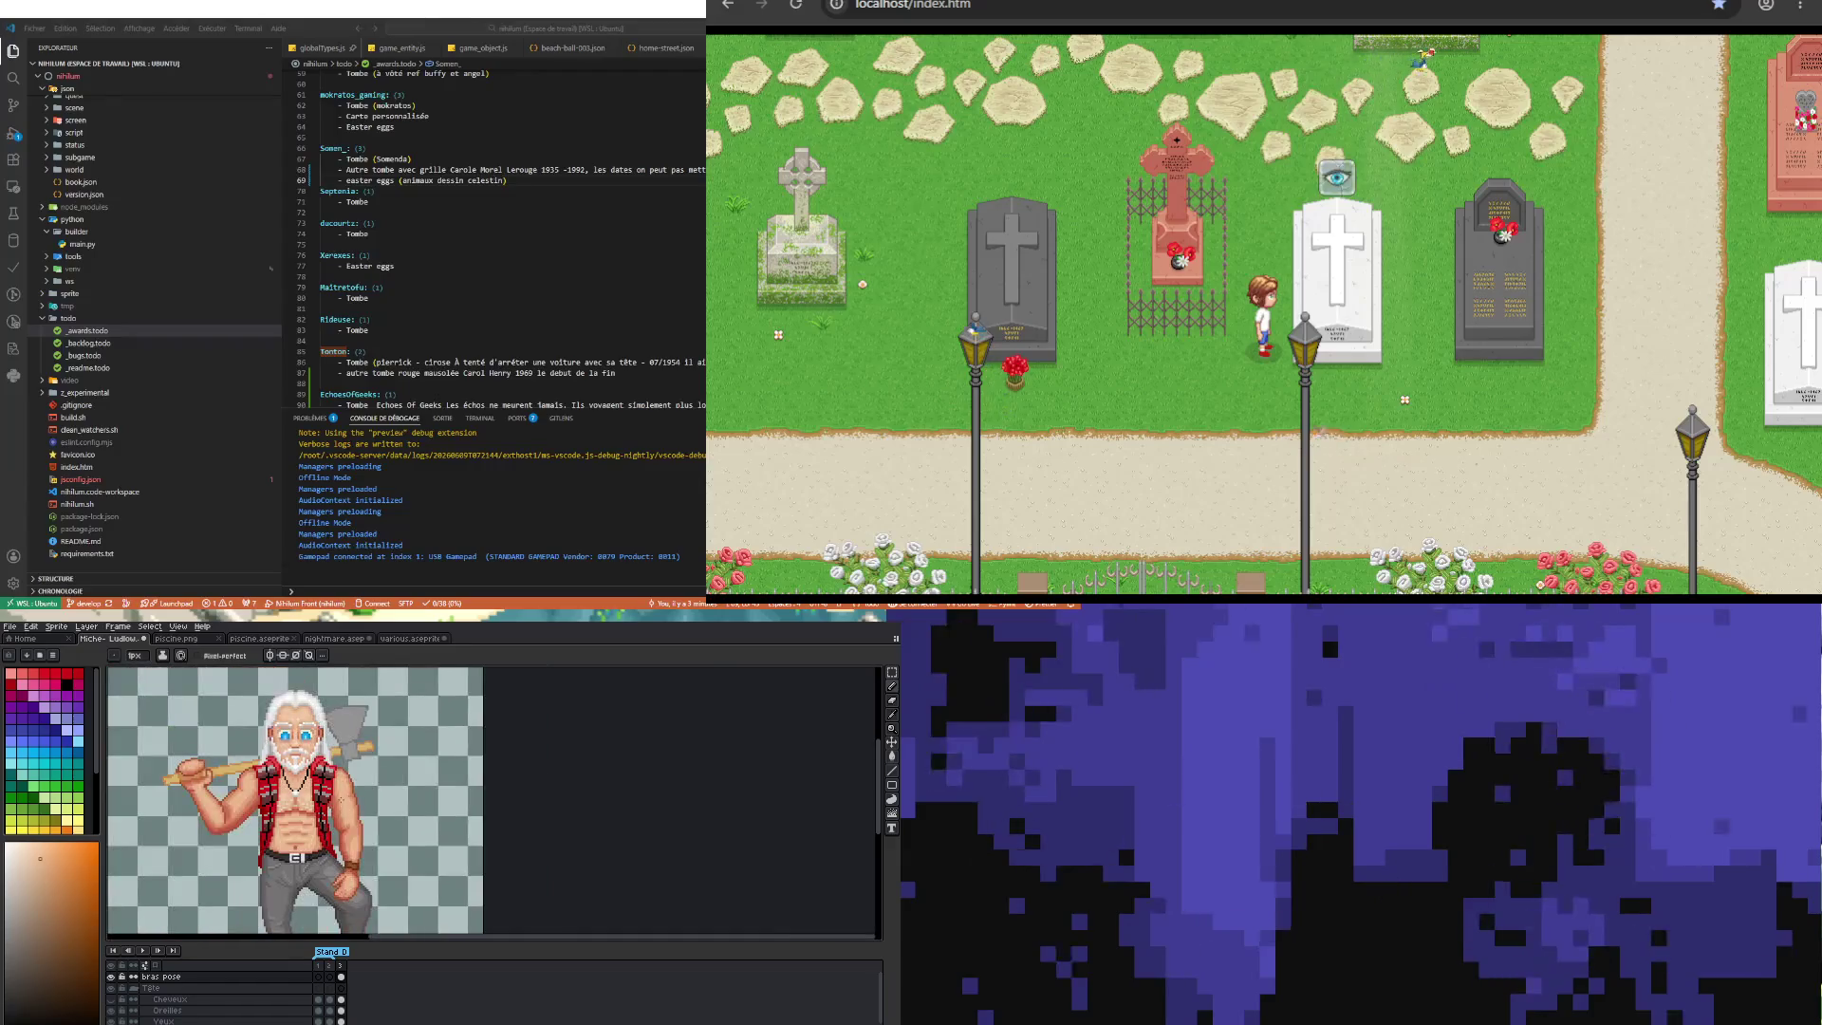
{"action": "scroll", "coordinate": [346, 804], "scroll_direction": "up", "scroll_amount": 2}
{"action": "scroll", "coordinate": [345, 802], "scroll_direction": "up", "scroll_amount": 1}
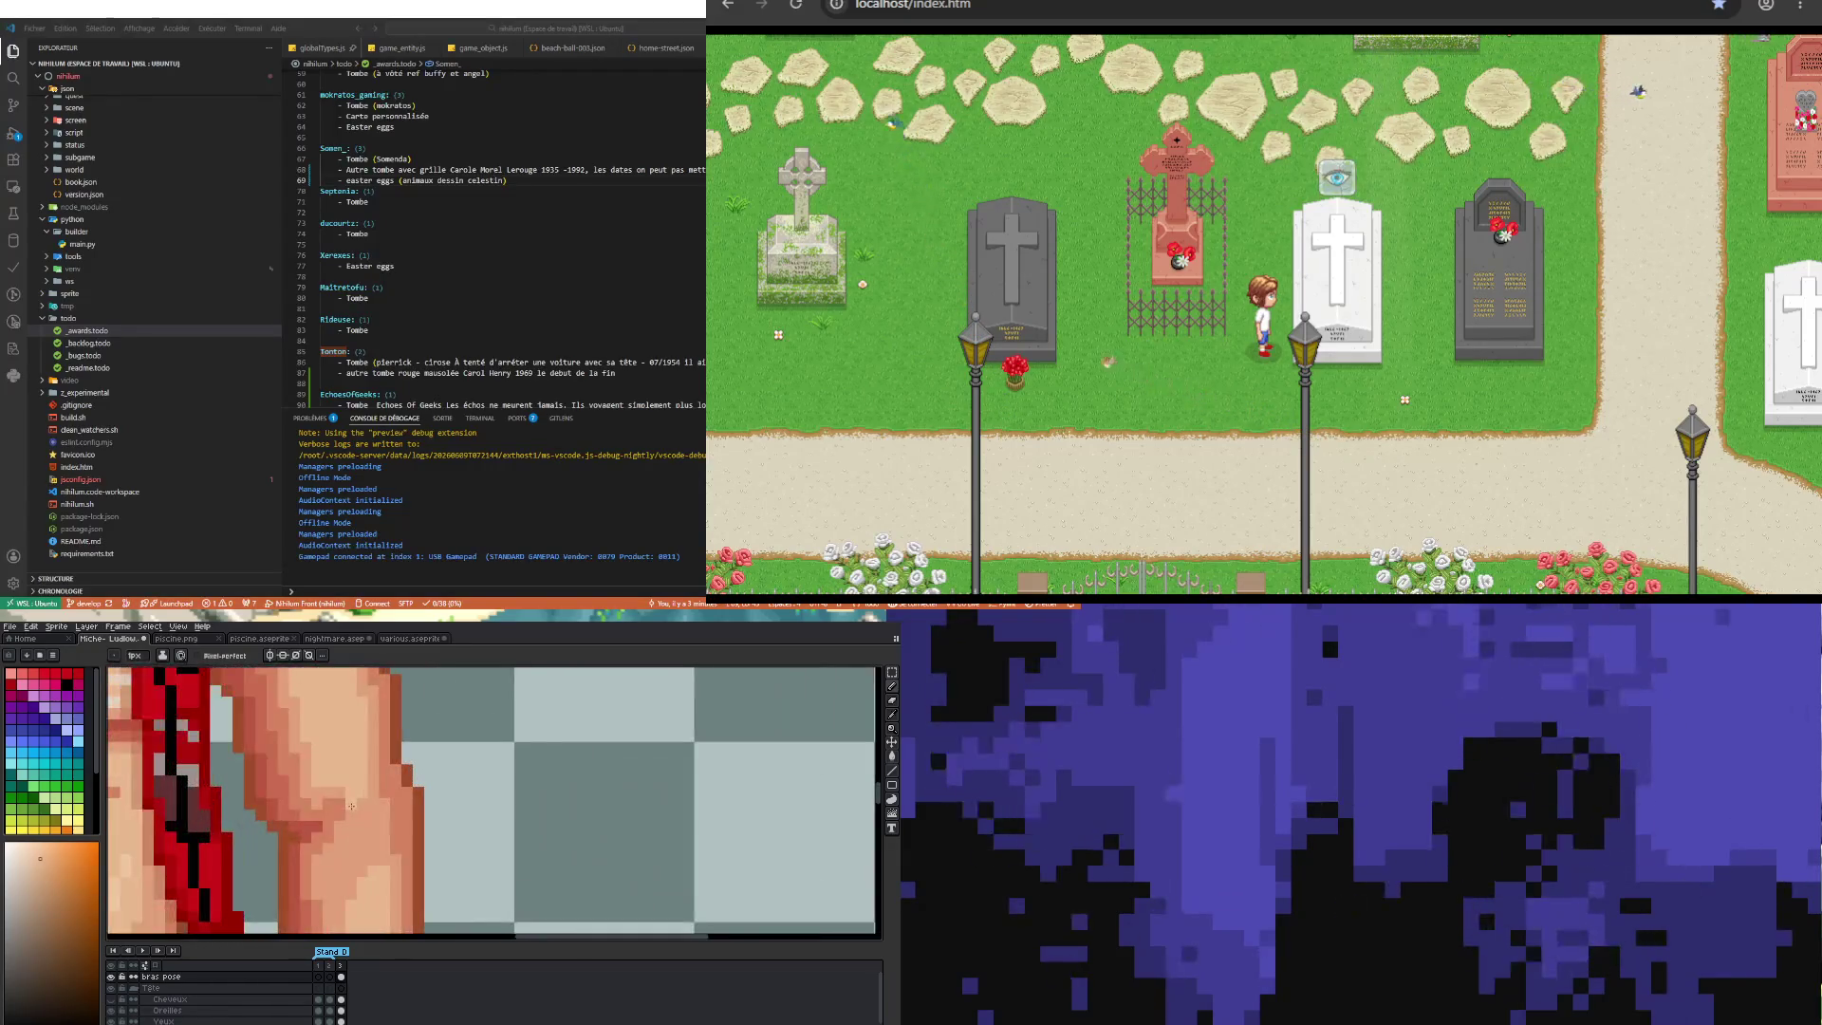
Step: Alt-click two further skin shades on the arm as the drawing colour
{"action": "key", "text": "alt"}
{"action": "left_click", "coordinate": [344, 790]}
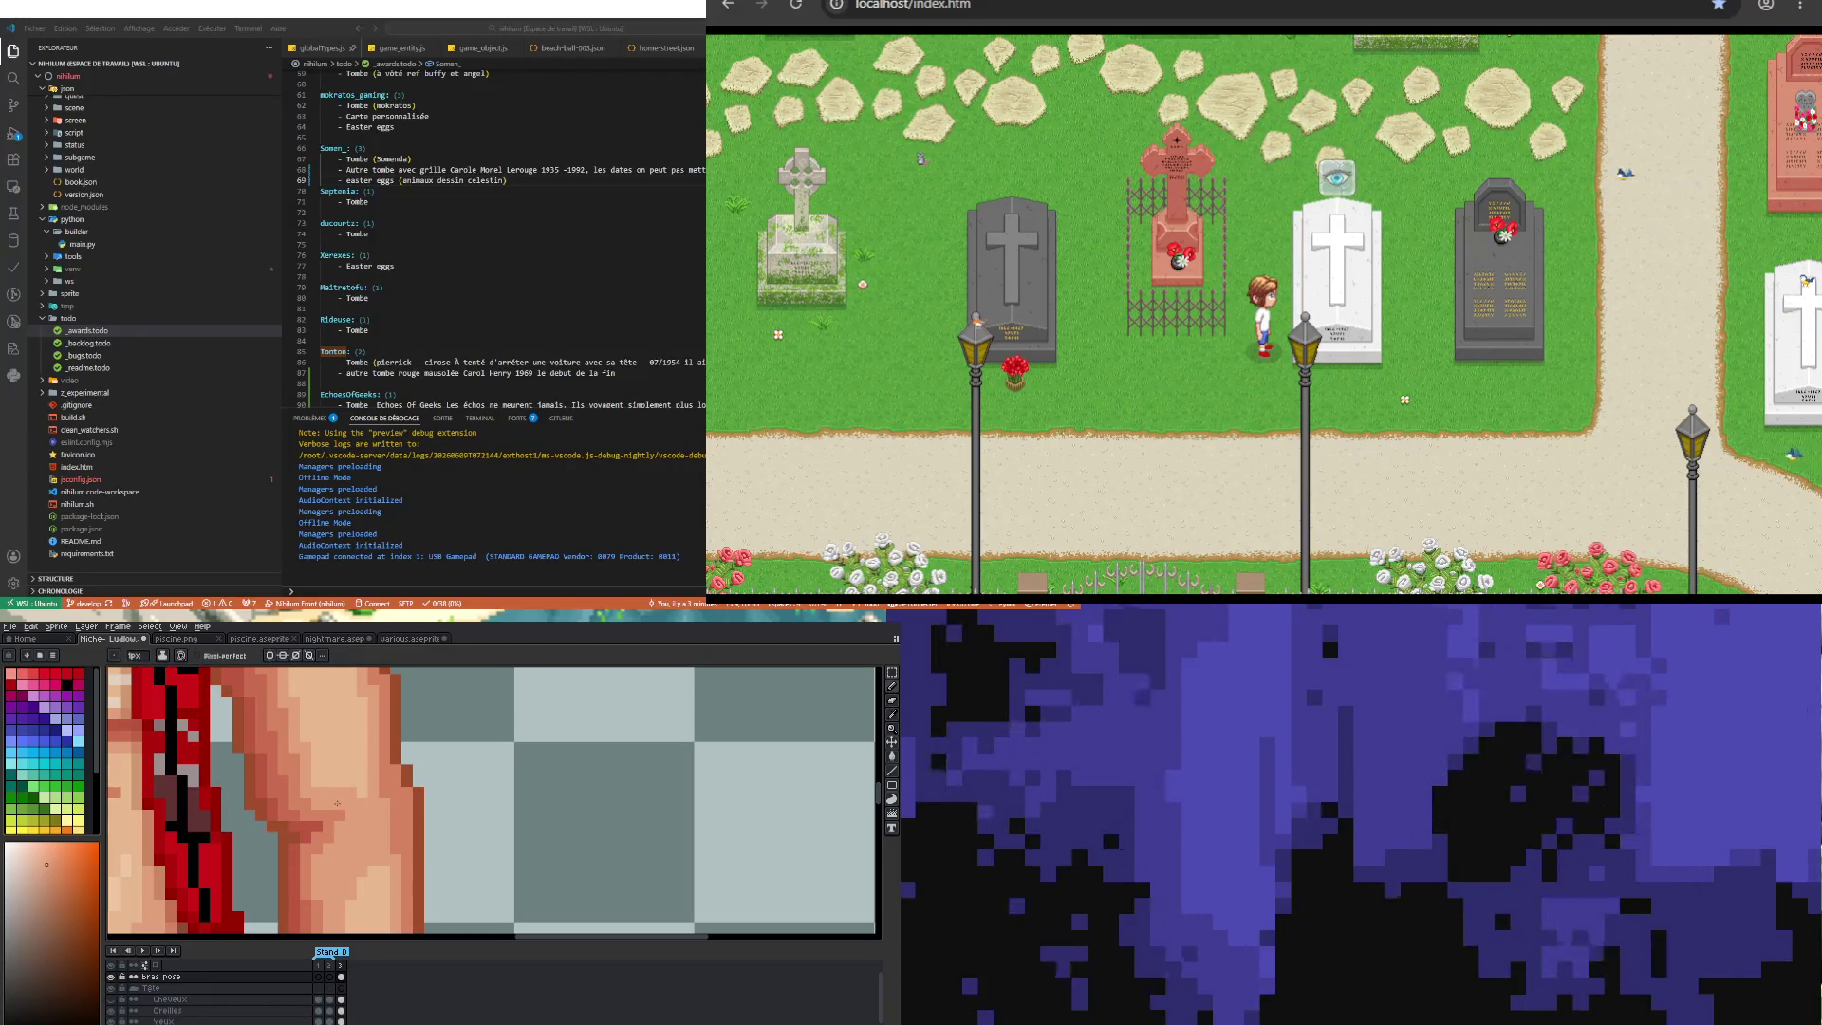
{"action": "scroll", "coordinate": [339, 802], "scroll_direction": "down", "scroll_amount": 3}
{"action": "scroll", "coordinate": [346, 799], "scroll_direction": "up", "scroll_amount": 2}
{"action": "scroll", "coordinate": [359, 796], "scroll_direction": "up", "scroll_amount": 1}
{"action": "key", "text": "alt"}
{"action": "left_click", "coordinate": [326, 790]}
{"action": "scroll", "coordinate": [345, 788], "scroll_direction": "down", "scroll_amount": 3}
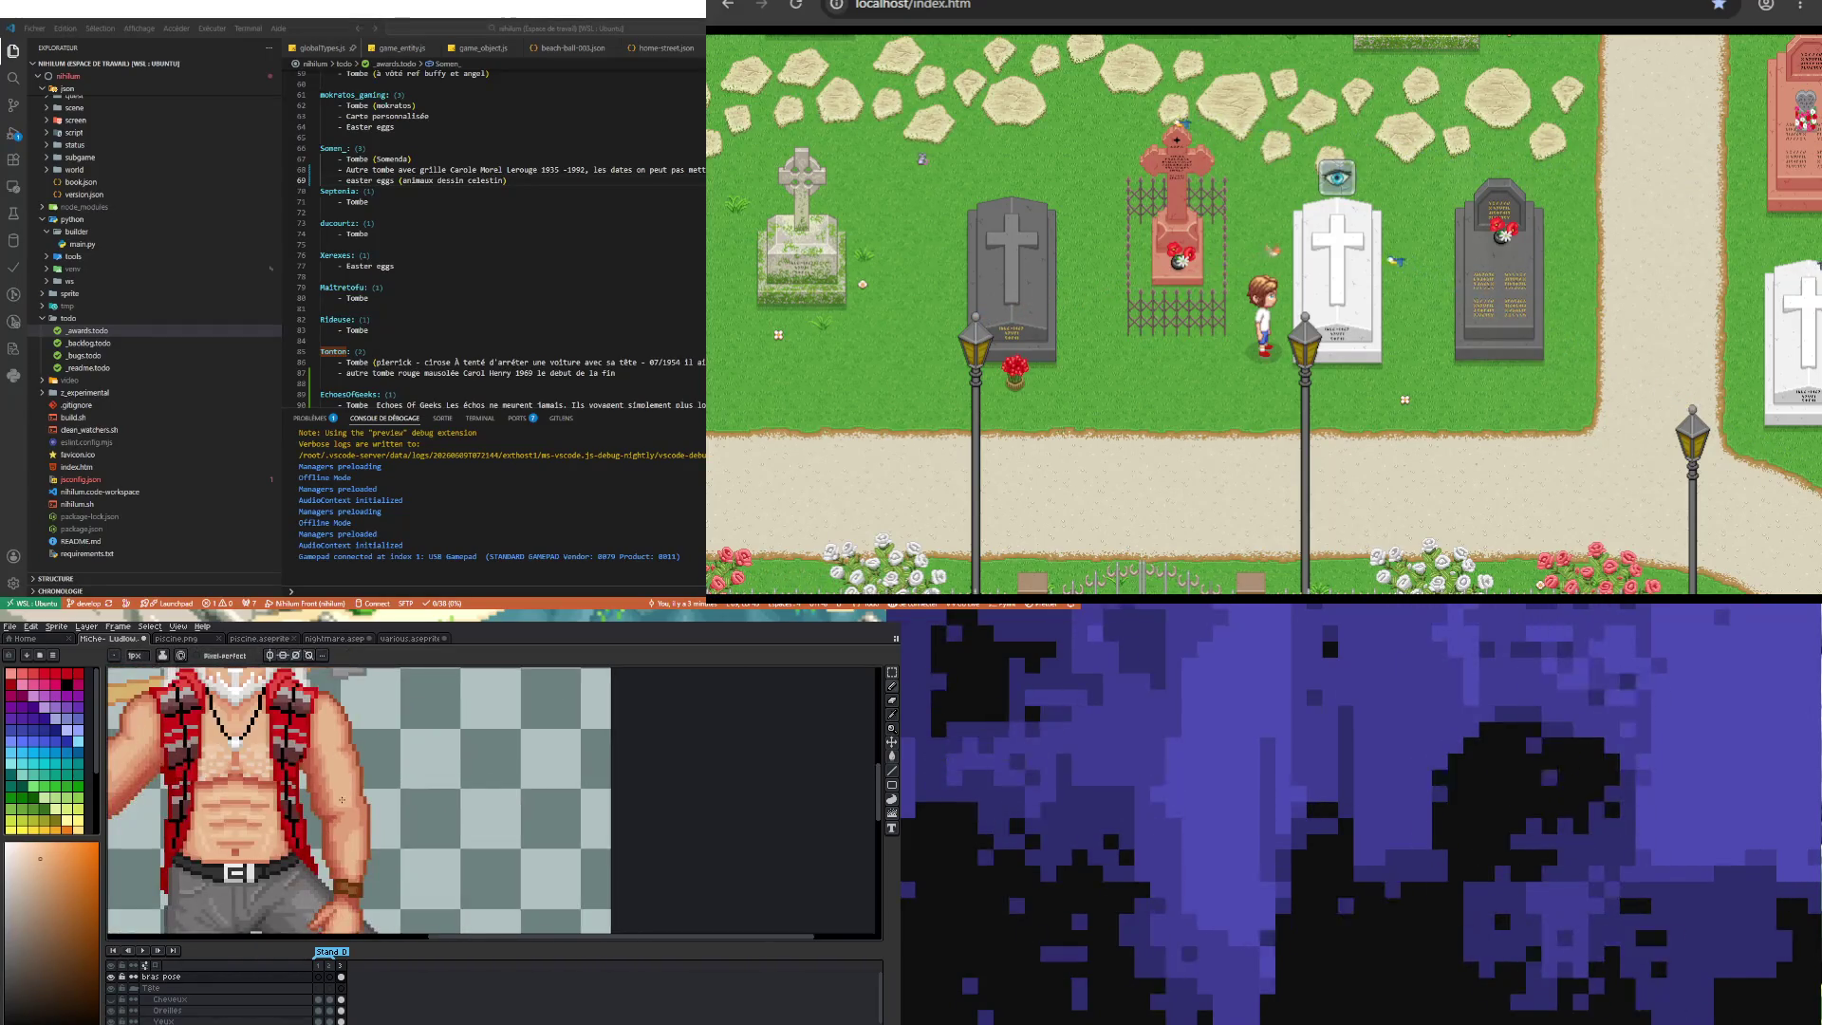
{"action": "scroll", "coordinate": [354, 852], "scroll_direction": "down", "scroll_amount": 1}
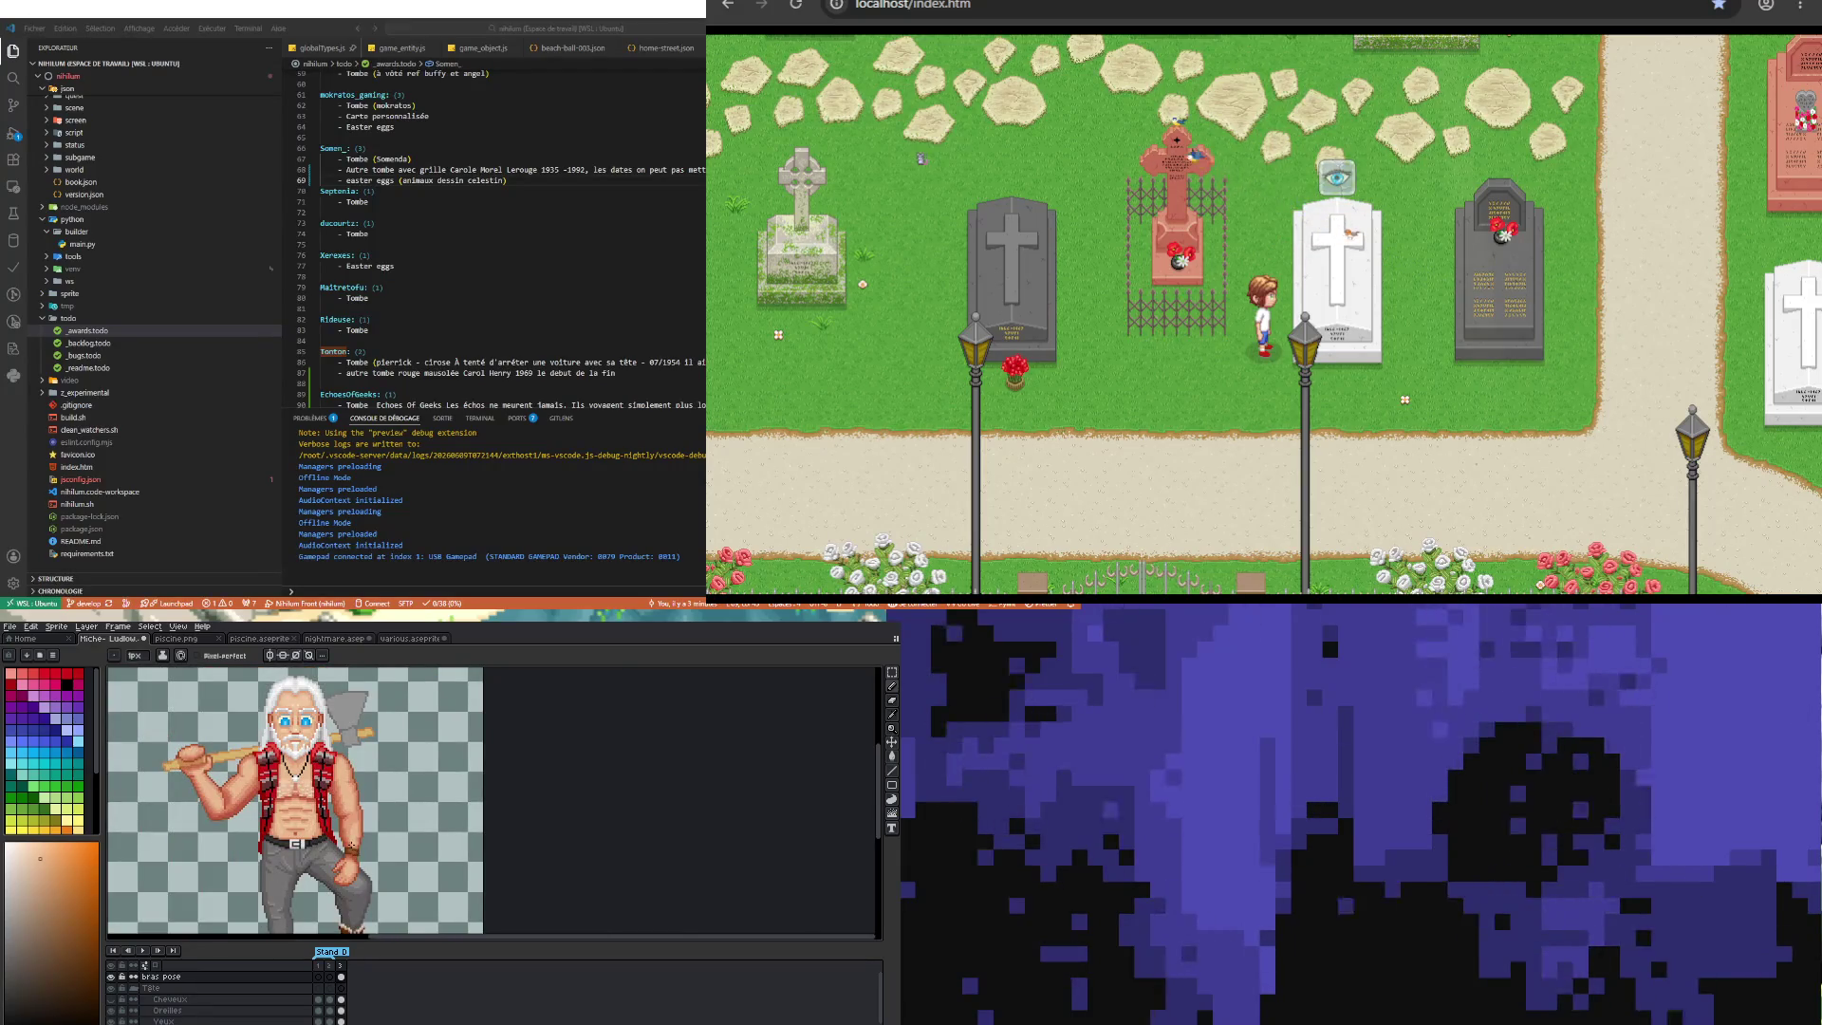
{"action": "scroll", "coordinate": [351, 845], "scroll_direction": "up", "scroll_amount": 2}
{"action": "scroll", "coordinate": [351, 787], "scroll_direction": "up", "scroll_amount": 2}
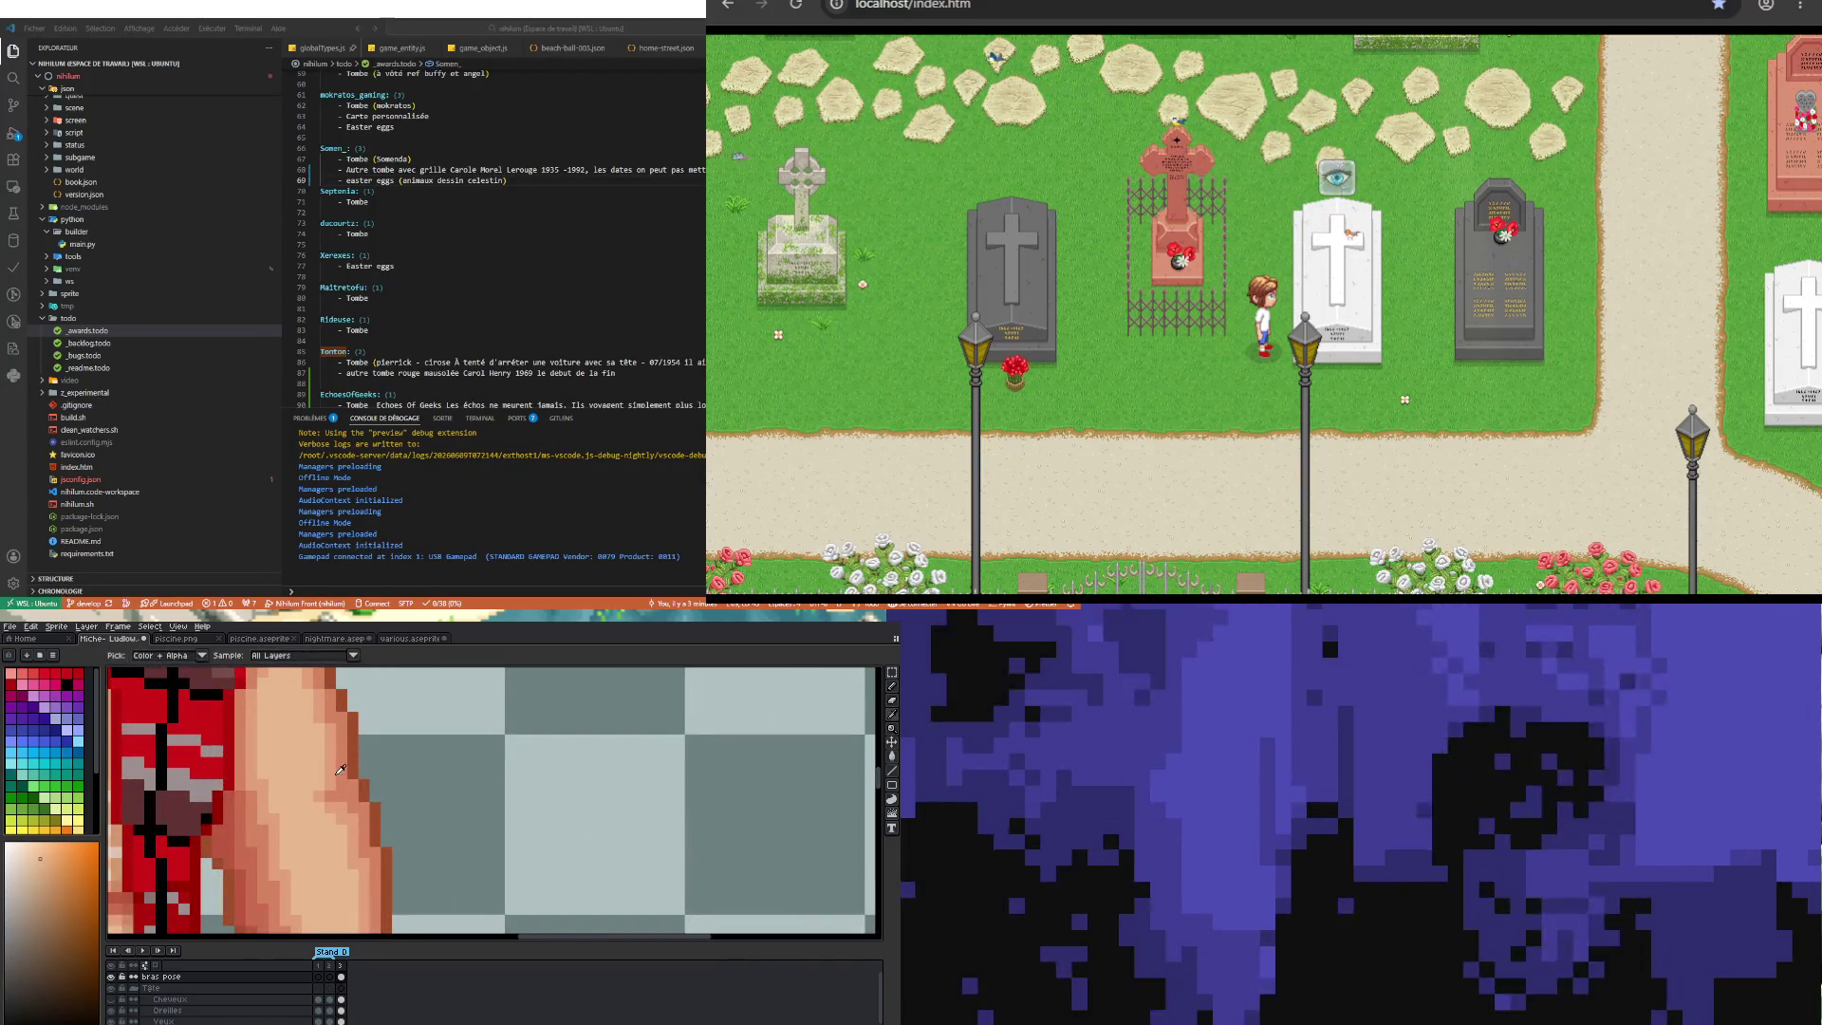
Step: Pick a lighter skin tone from the arm
{"action": "left_click", "coordinate": [328, 790], "text": "alt"}
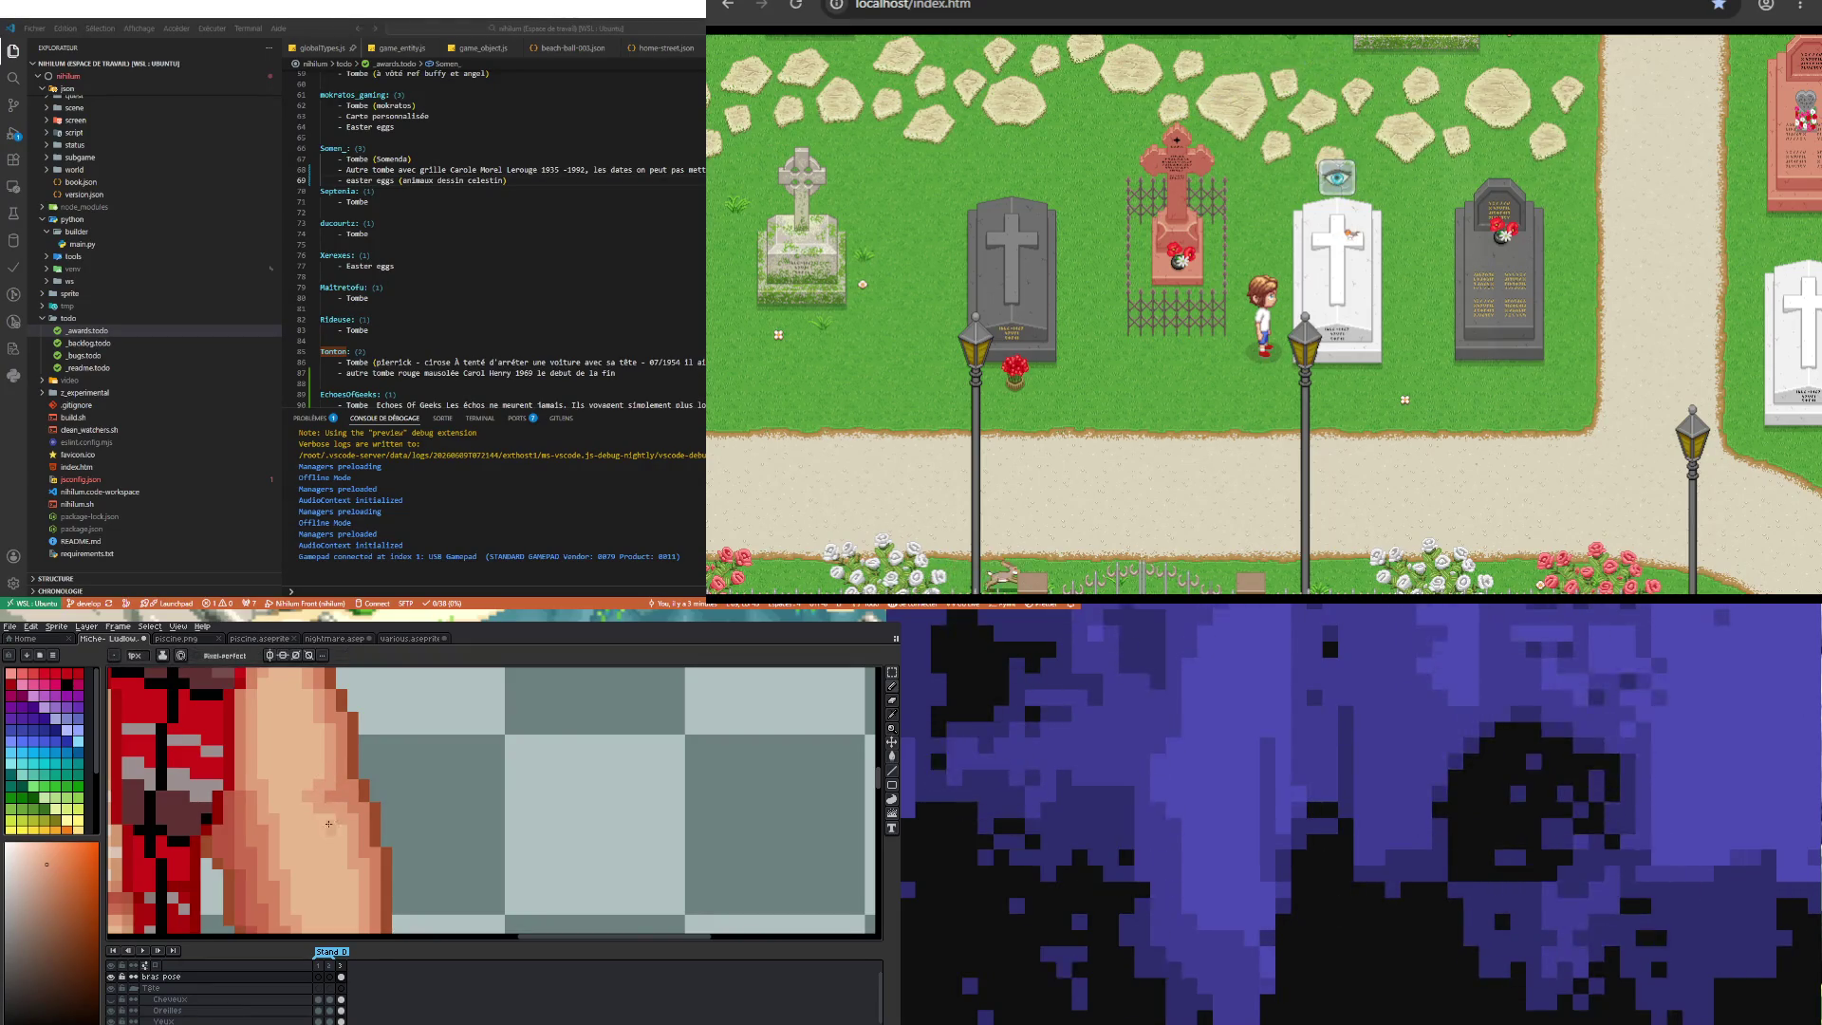
{"action": "scroll", "coordinate": [328, 824], "scroll_direction": "down", "scroll_amount": 3}
{"action": "scroll", "coordinate": [362, 814], "scroll_direction": "up", "scroll_amount": 2}
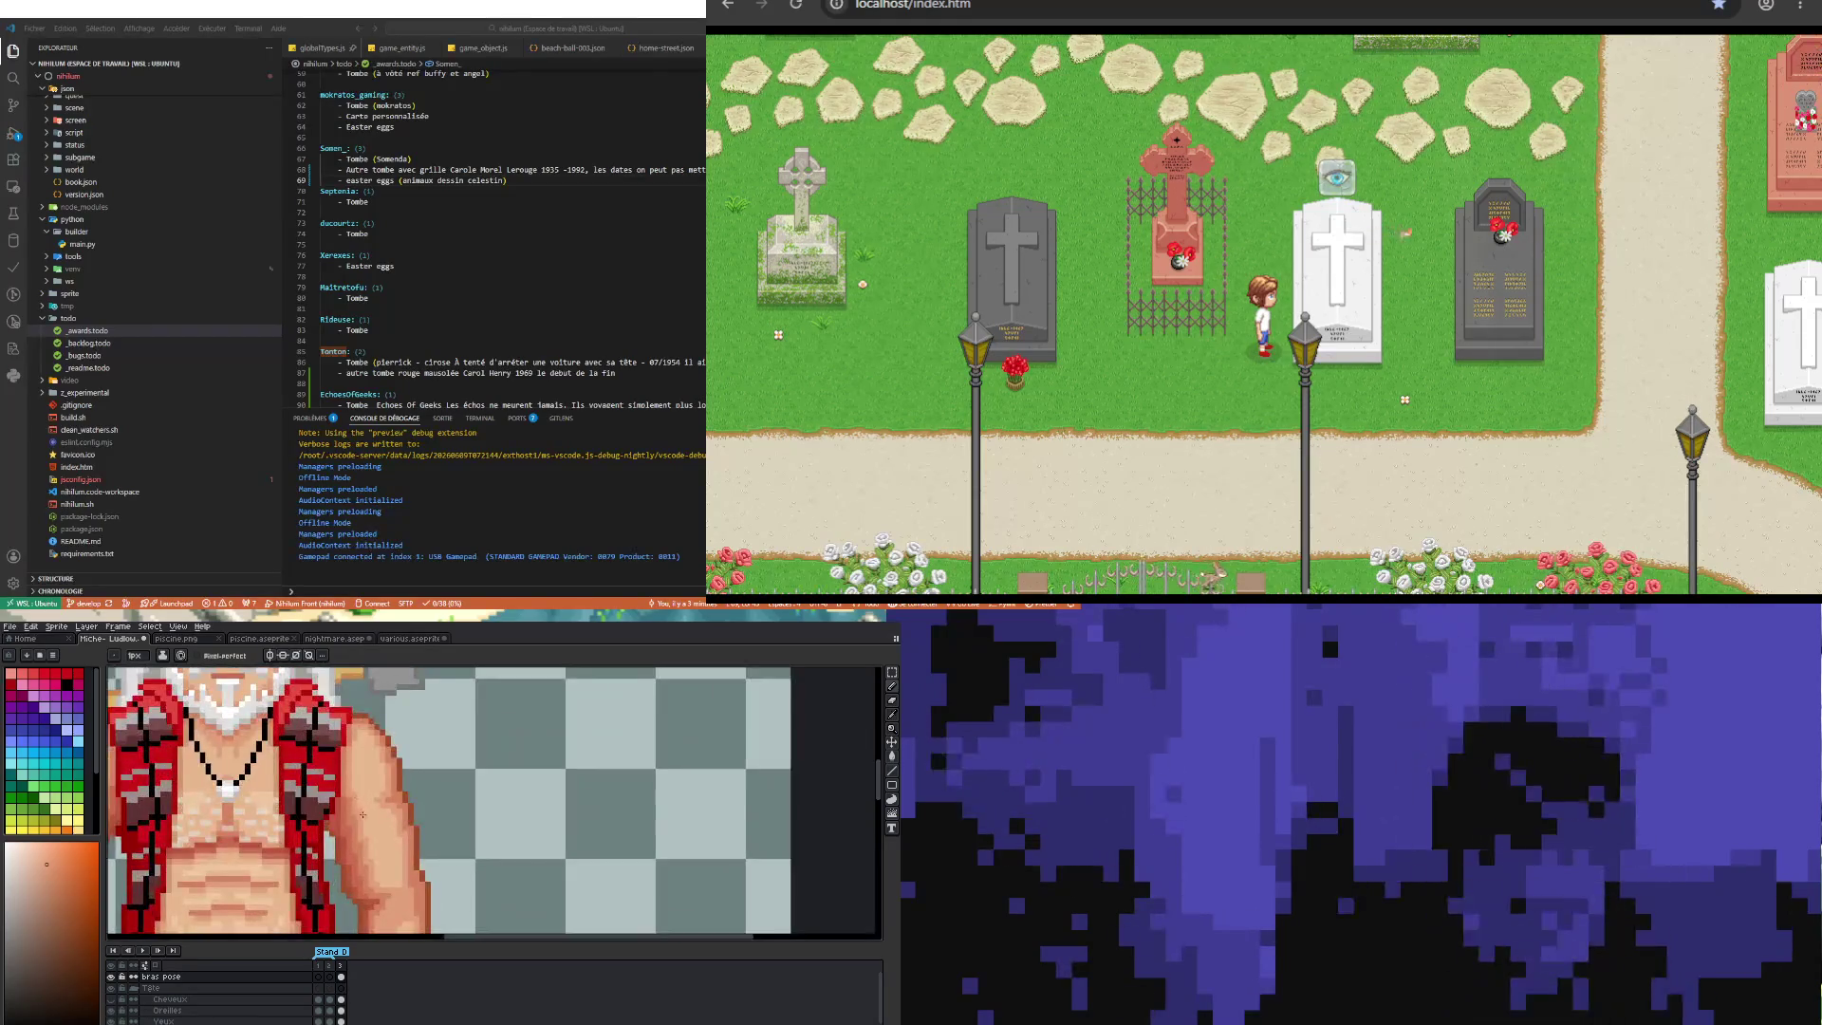
{"action": "scroll", "coordinate": [384, 795], "scroll_direction": "down", "scroll_amount": 3}
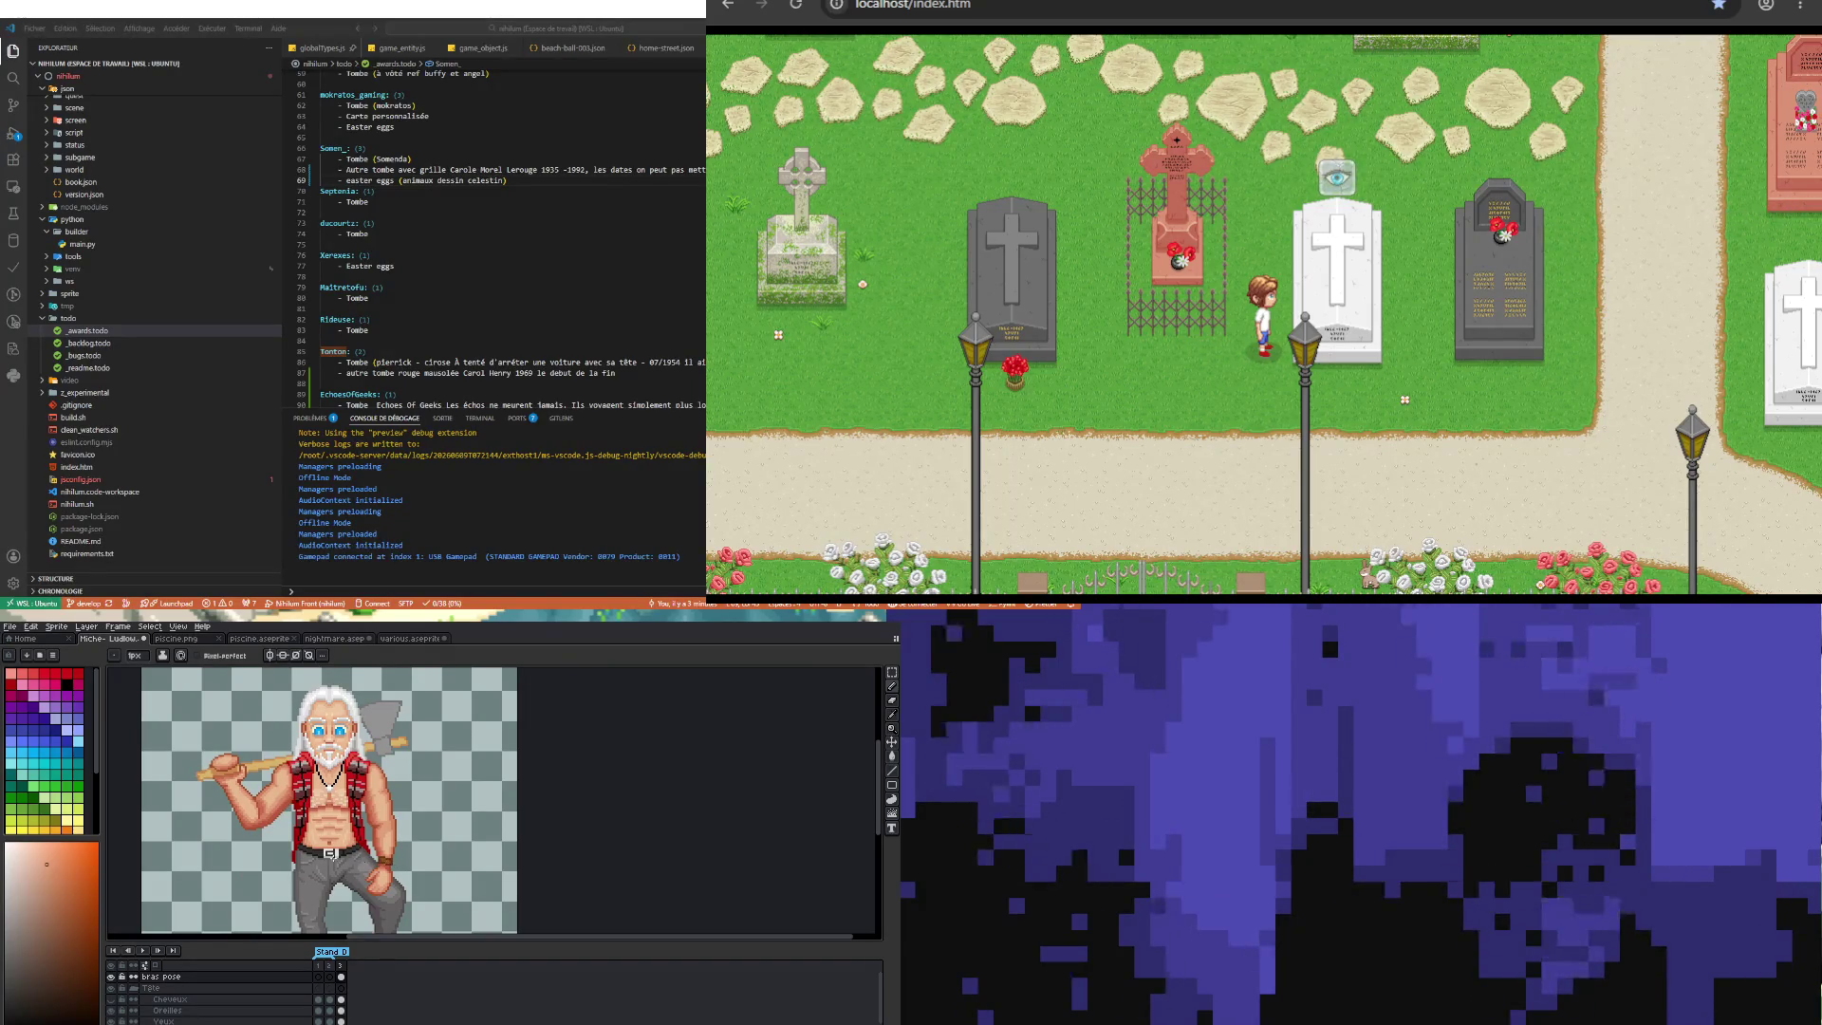
{"action": "scroll", "coordinate": [252, 778], "scroll_direction": "up", "scroll_amount": 3}
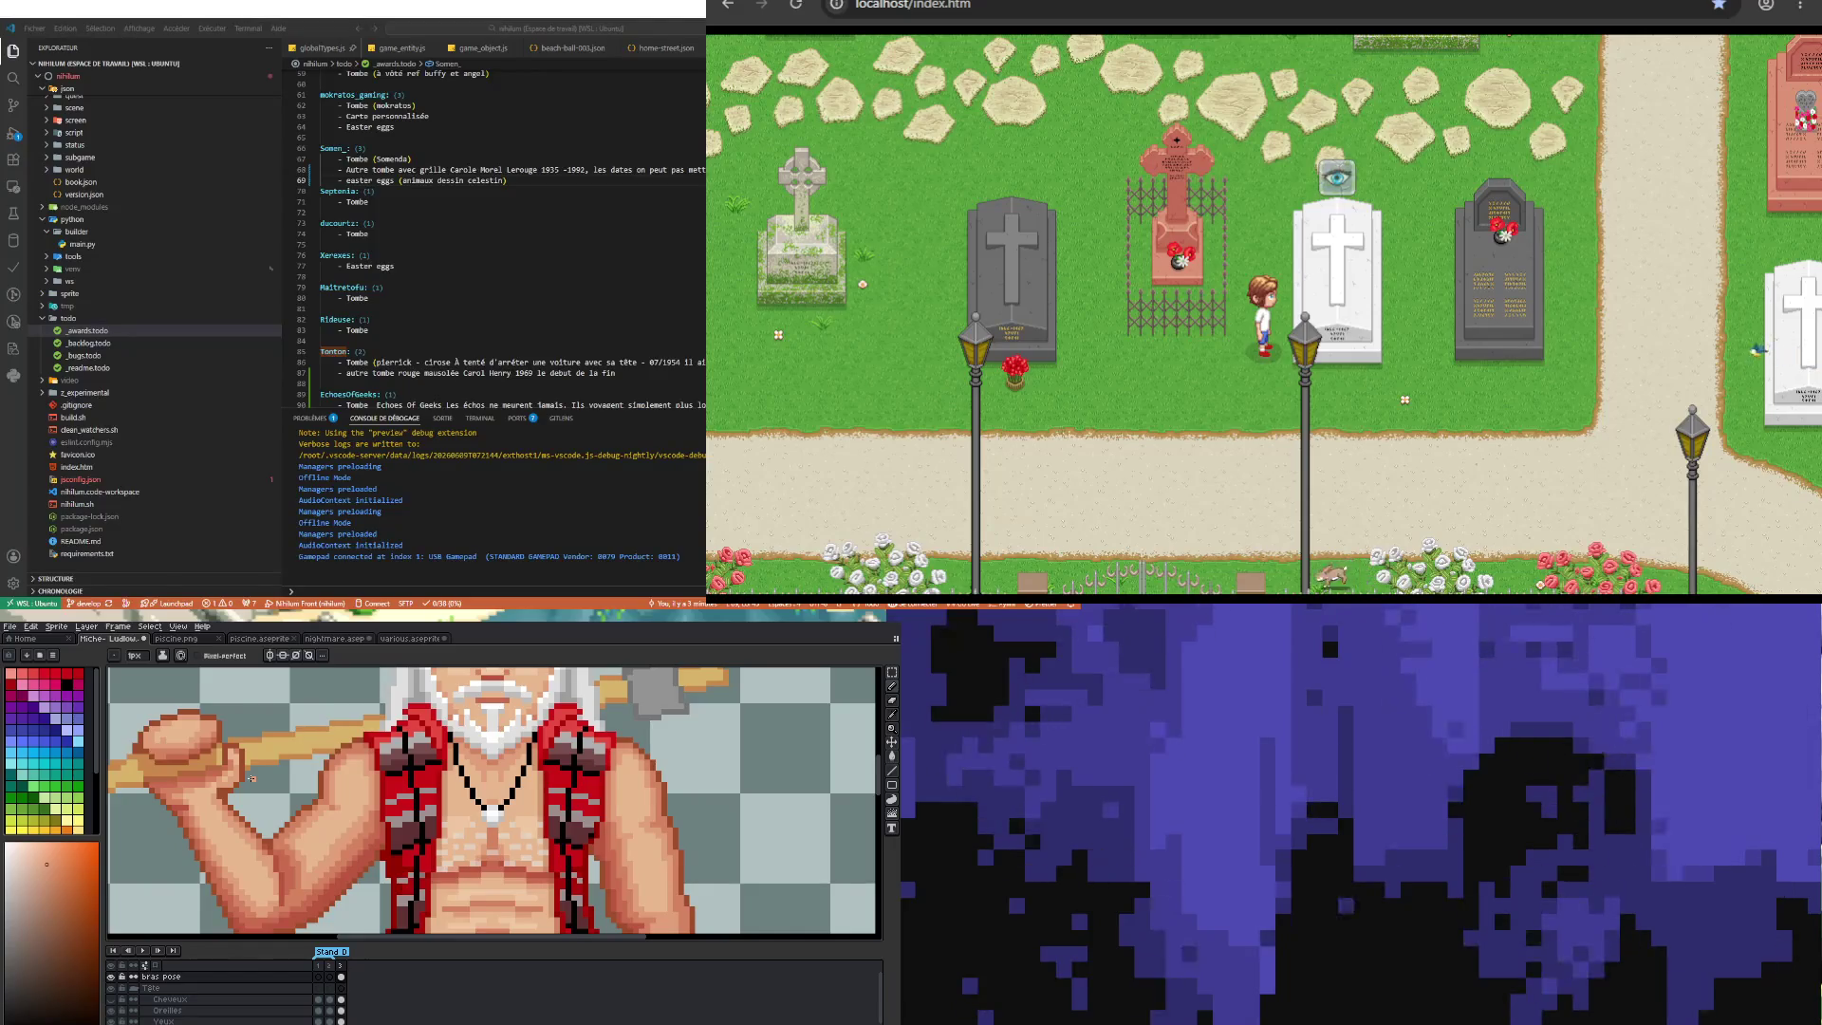
{"action": "scroll", "coordinate": [251, 778], "scroll_direction": "up", "scroll_amount": 2}
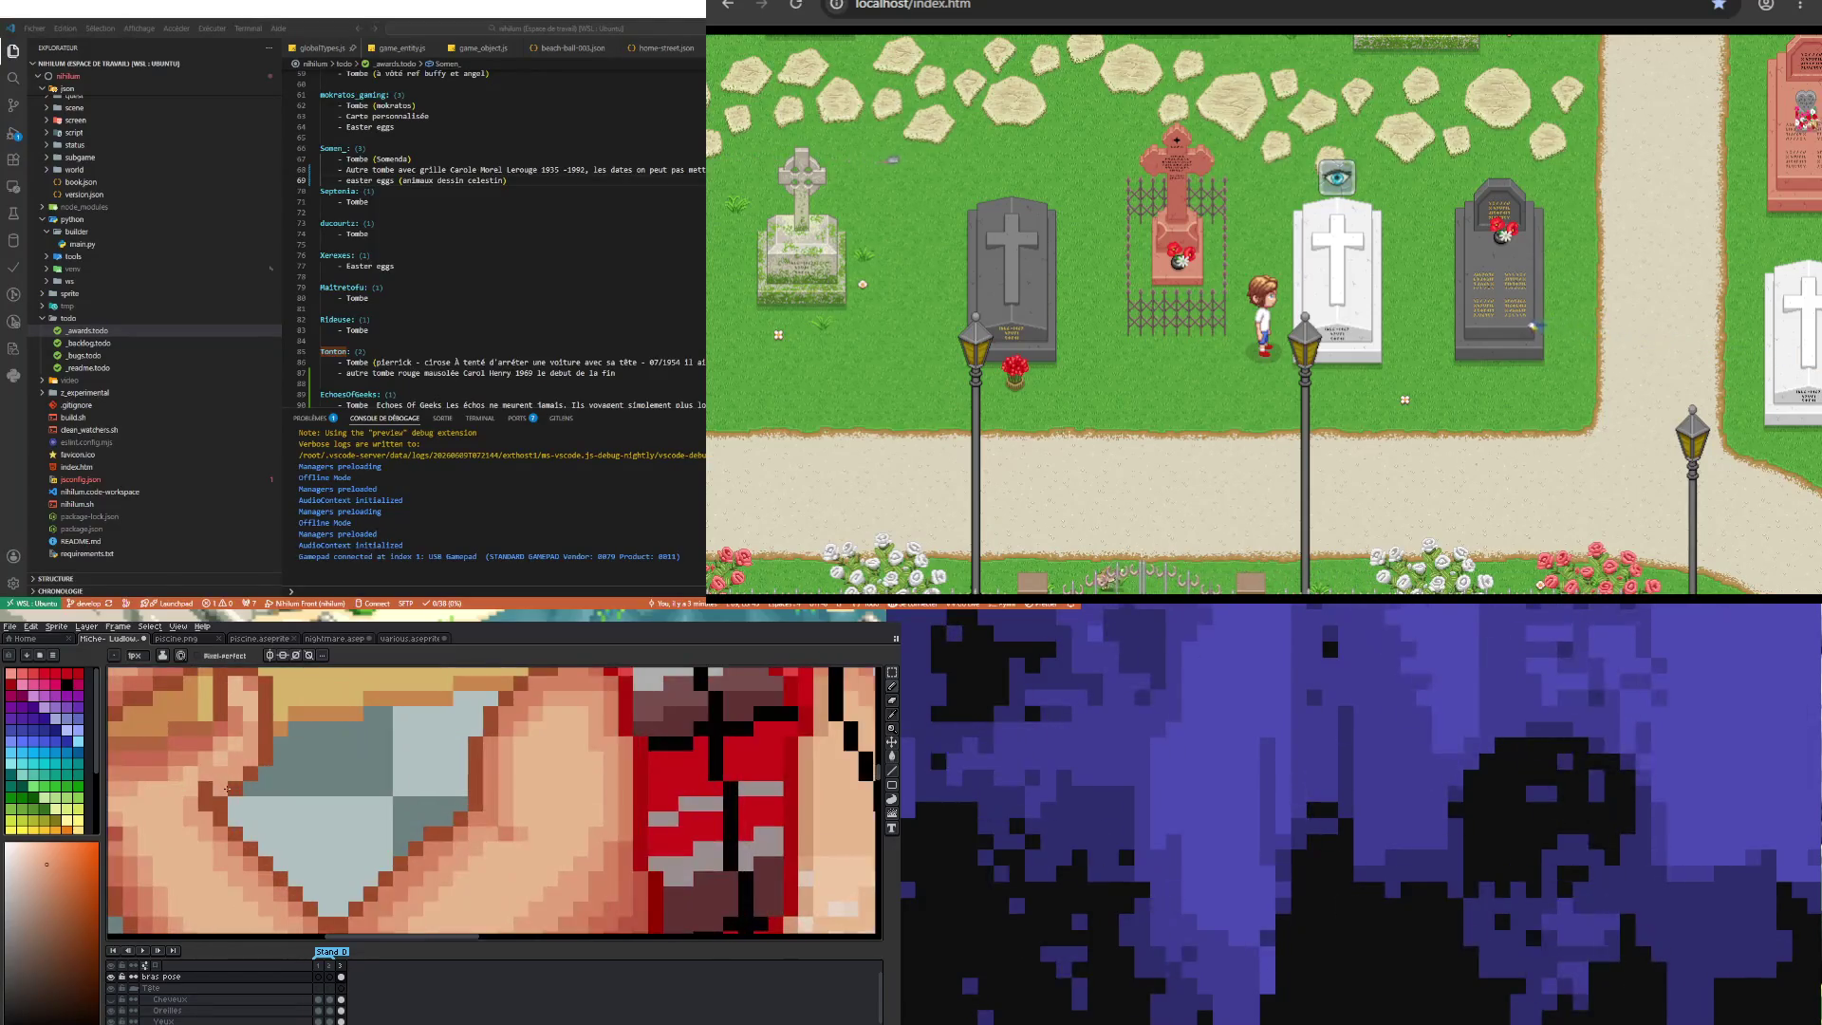
{"action": "scroll", "coordinate": [320, 845], "scroll_direction": "down", "scroll_amount": 2}
Step: Sample the red of the vest and switch back to the Pencil
{"action": "key", "text": "i"}
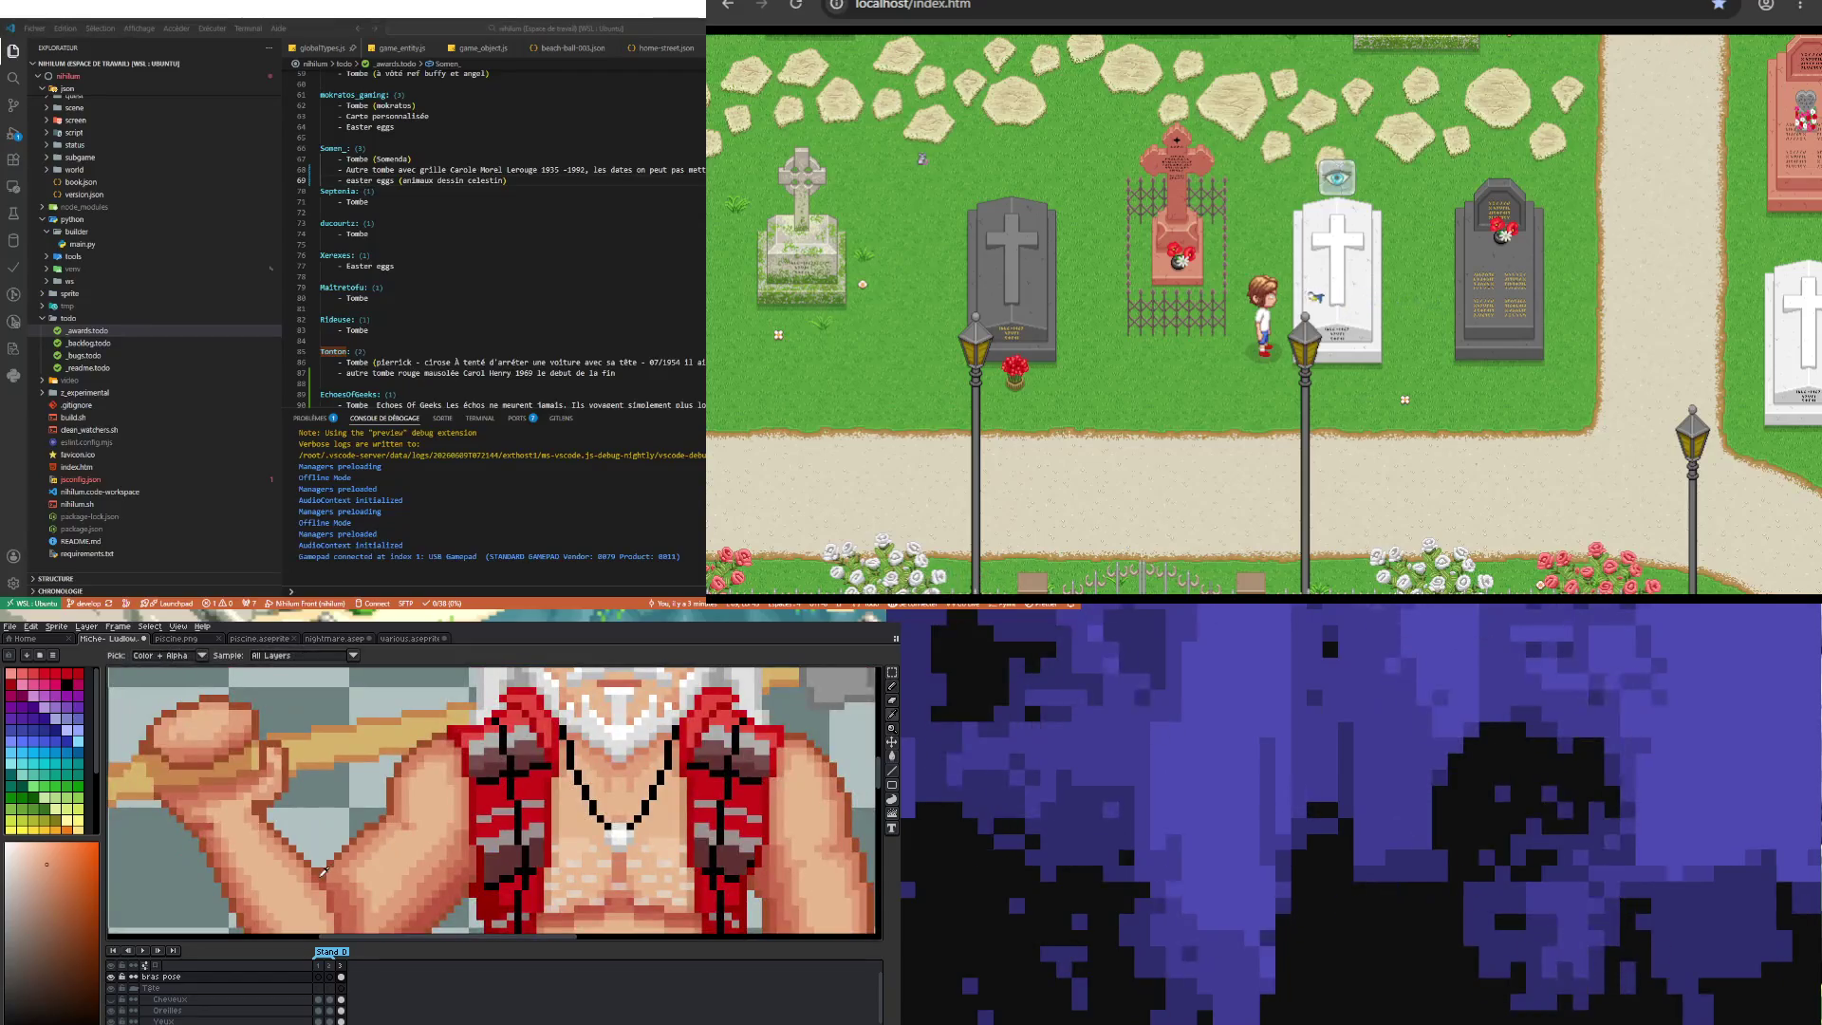
{"action": "left_click", "coordinate": [256, 784]}
{"action": "key", "text": "b"}
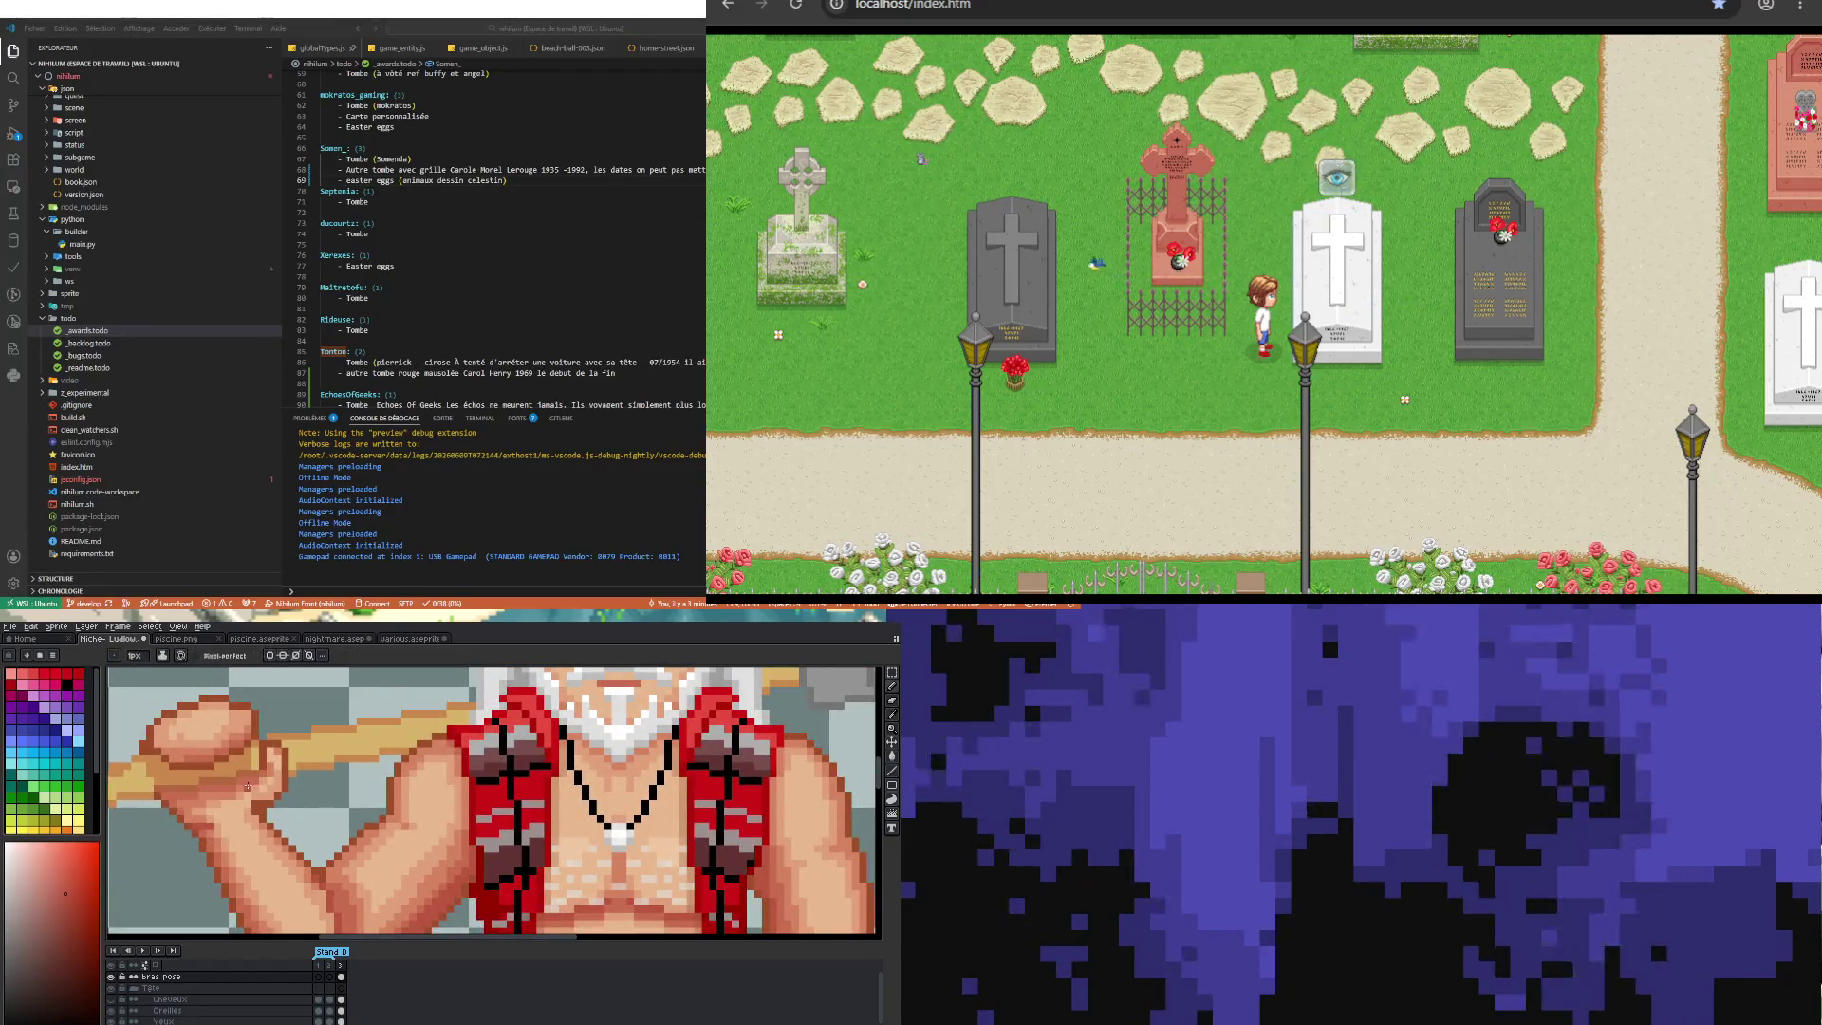
{"action": "scroll", "coordinate": [258, 834], "scroll_direction": "up", "scroll_amount": 2}
{"action": "scroll", "coordinate": [276, 823], "scroll_direction": "down", "scroll_amount": 2}
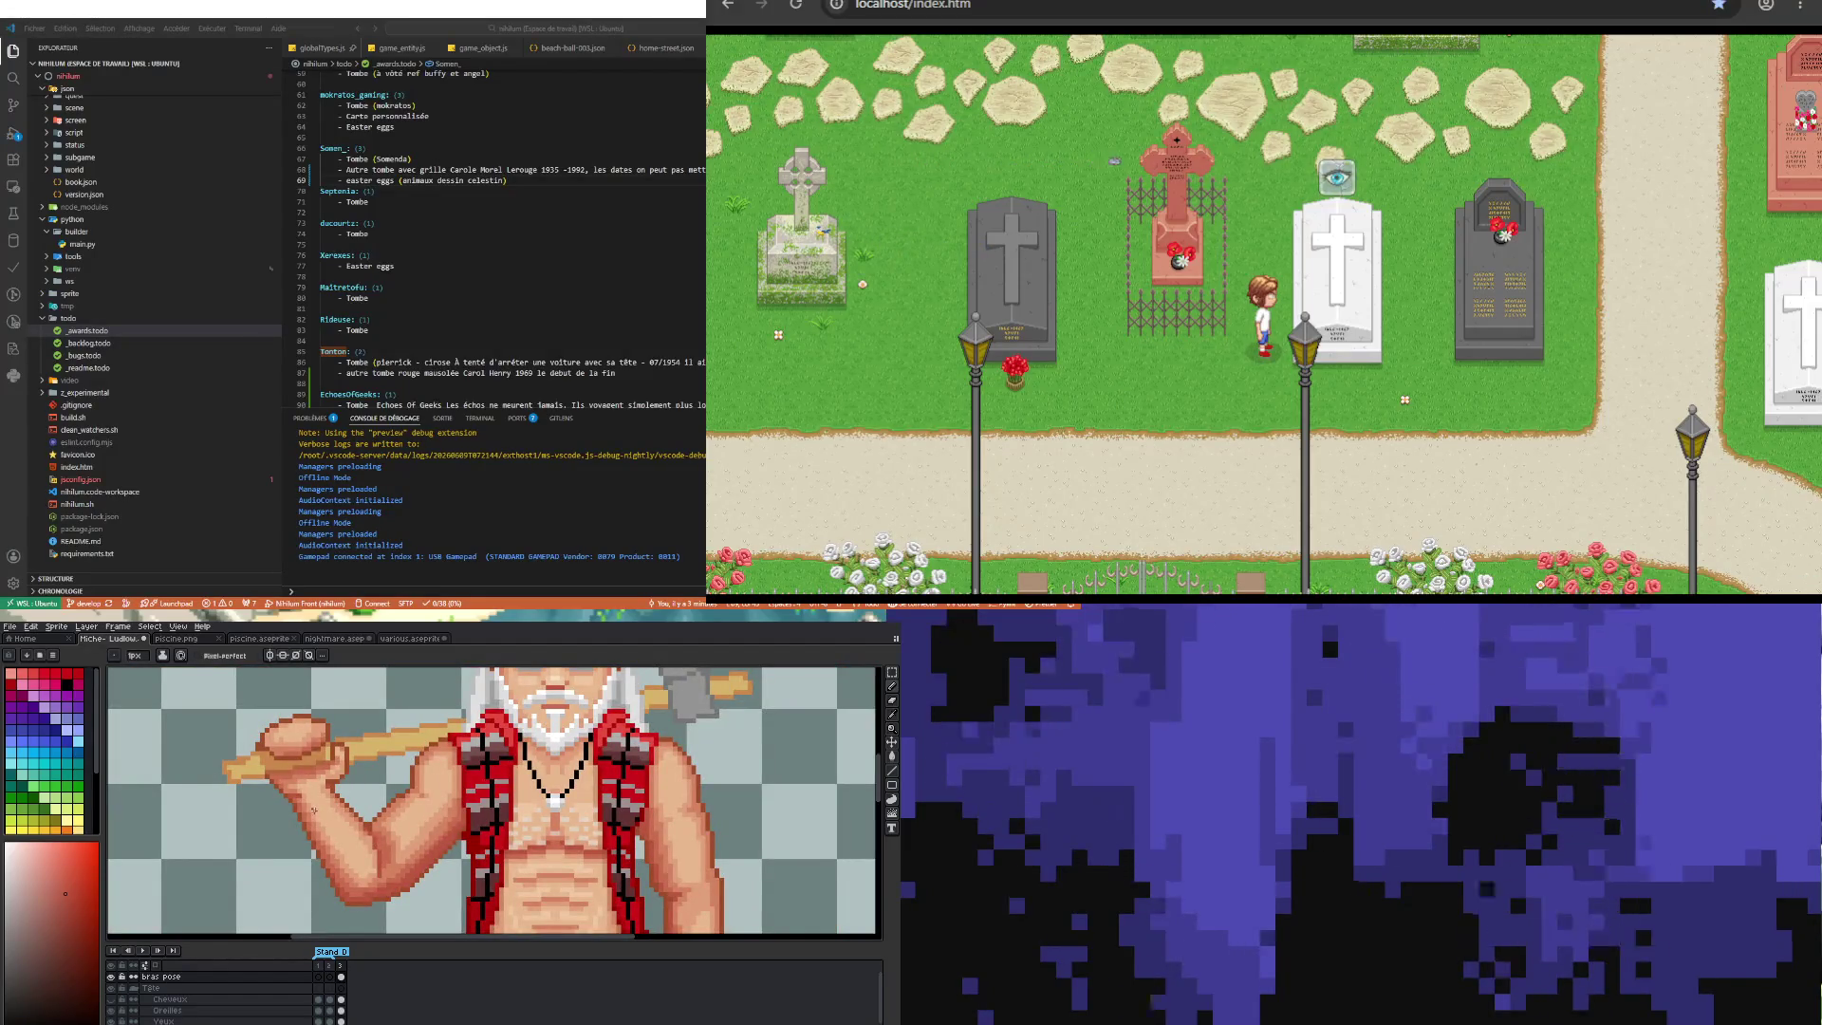
{"action": "scroll", "coordinate": [292, 825], "scroll_direction": "down", "scroll_amount": 1}
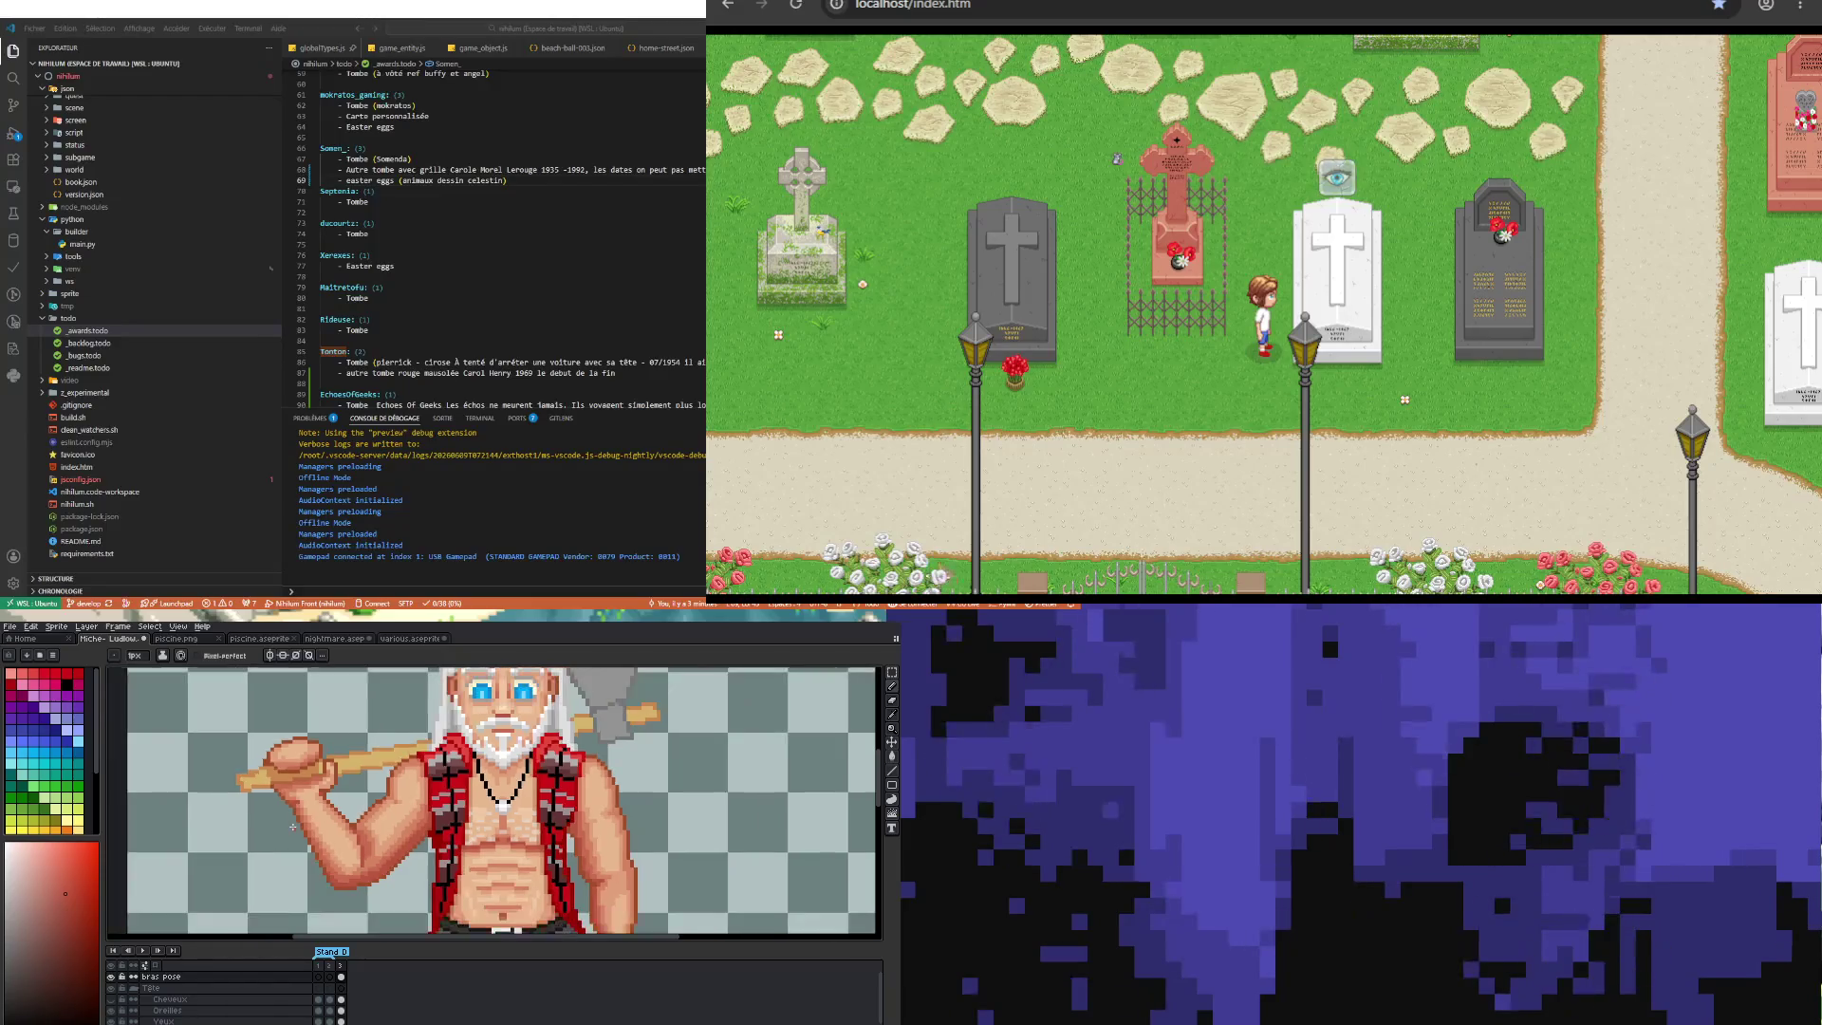
{"action": "scroll", "coordinate": [294, 827], "scroll_direction": "down", "scroll_amount": 1}
{"action": "scroll", "coordinate": [303, 831], "scroll_direction": "down", "scroll_amount": 1}
{"action": "scroll", "coordinate": [399, 845], "scroll_direction": "down", "scroll_amount": 1}
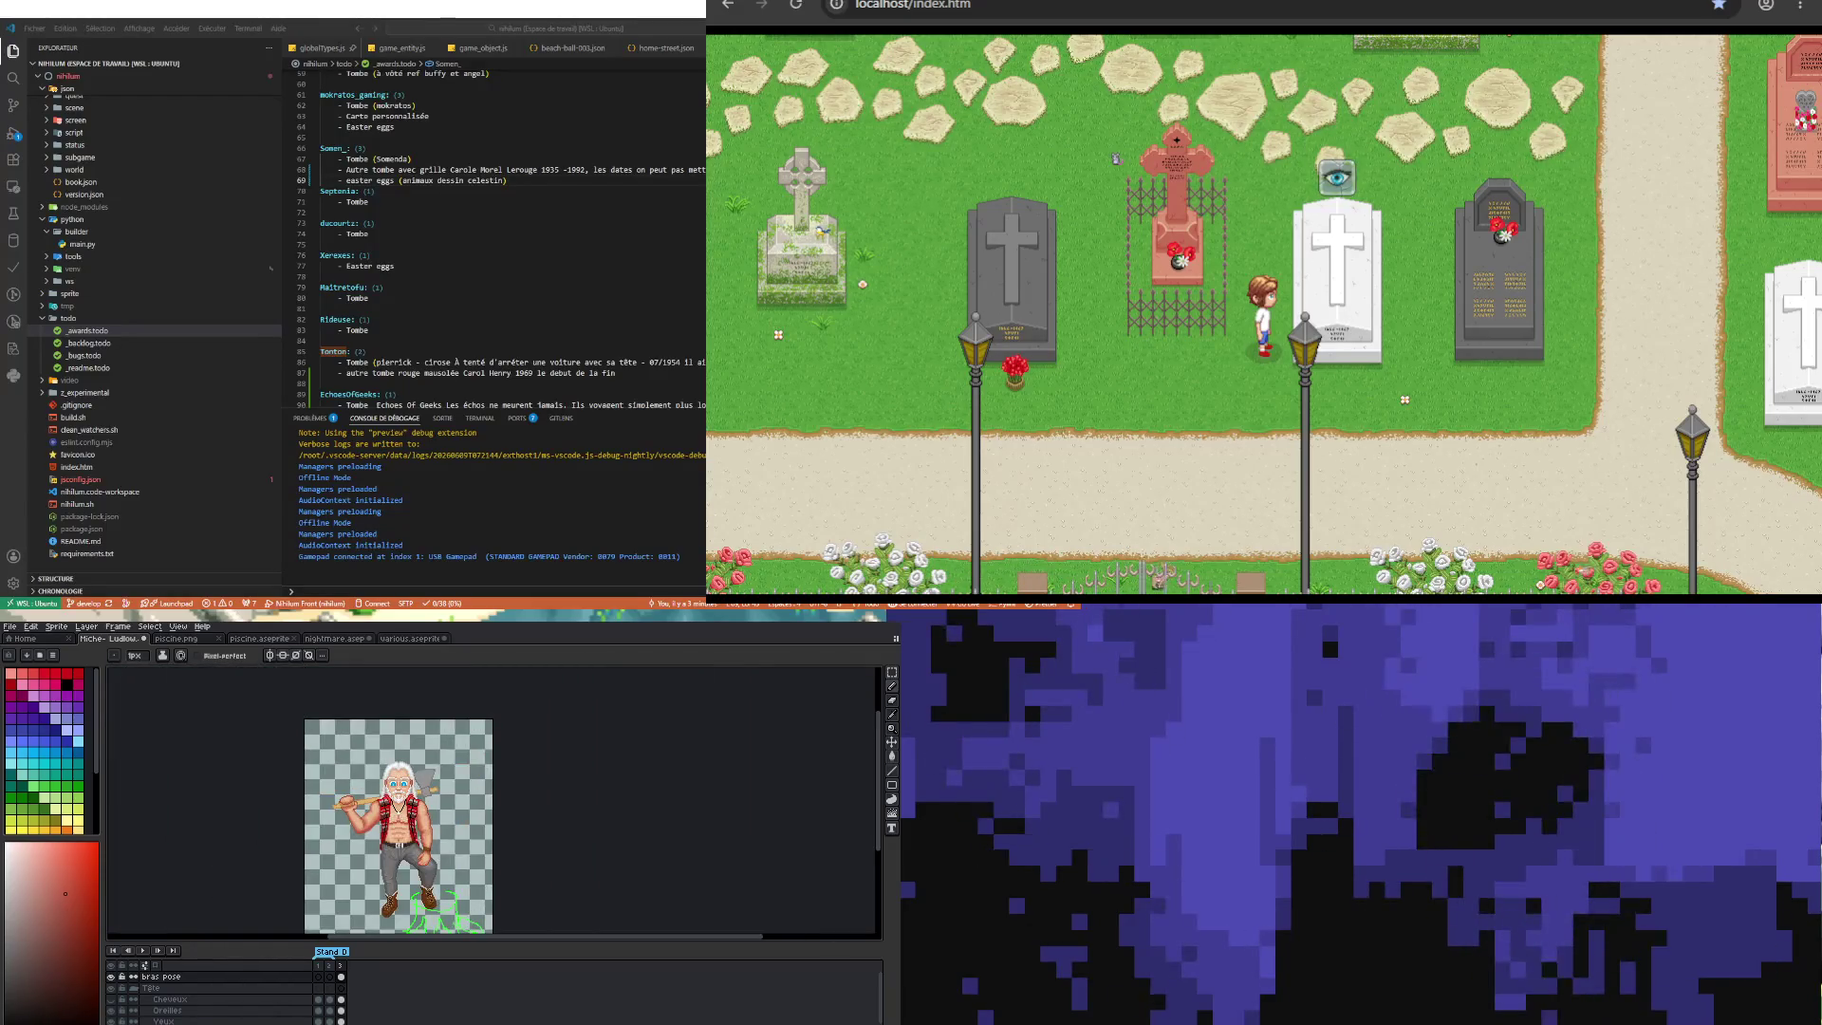
Step: Save the lumberjack sprite with File > Save
{"action": "scroll", "coordinate": [446, 856], "scroll_direction": "up", "scroll_amount": 1}
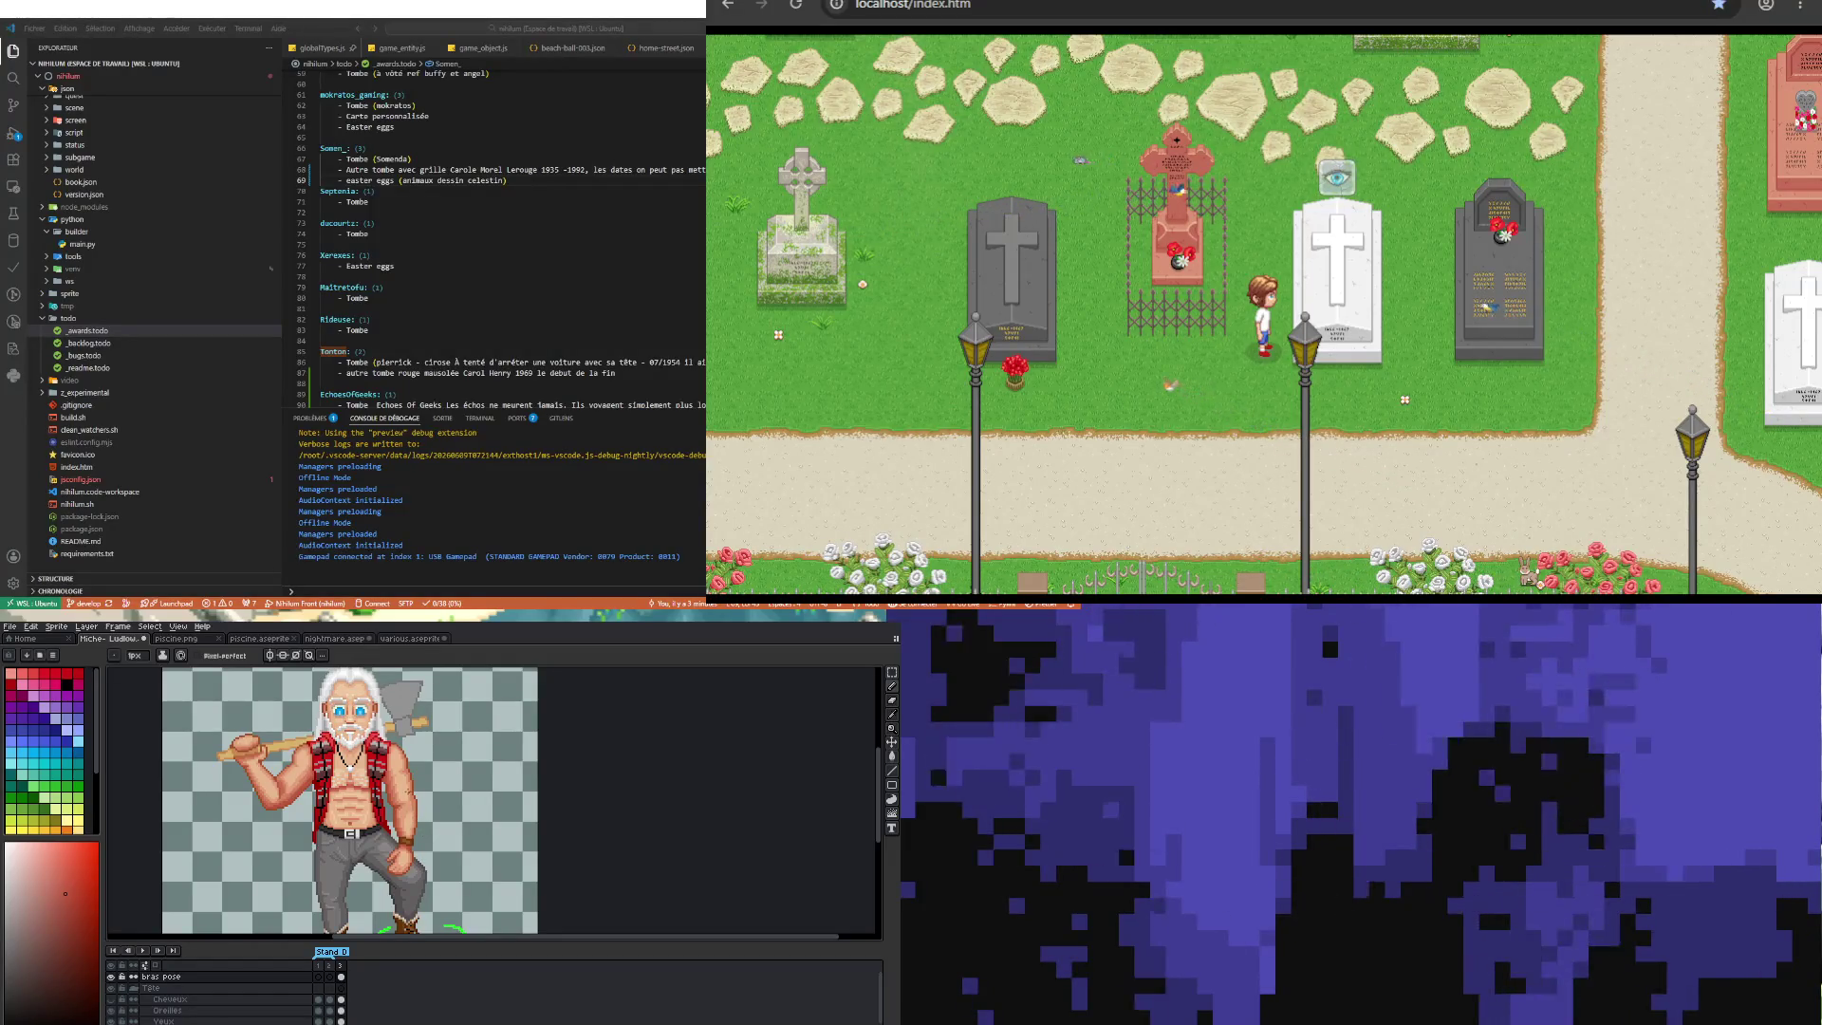
{"action": "scroll", "coordinate": [408, 789], "scroll_direction": "down", "scroll_amount": 1}
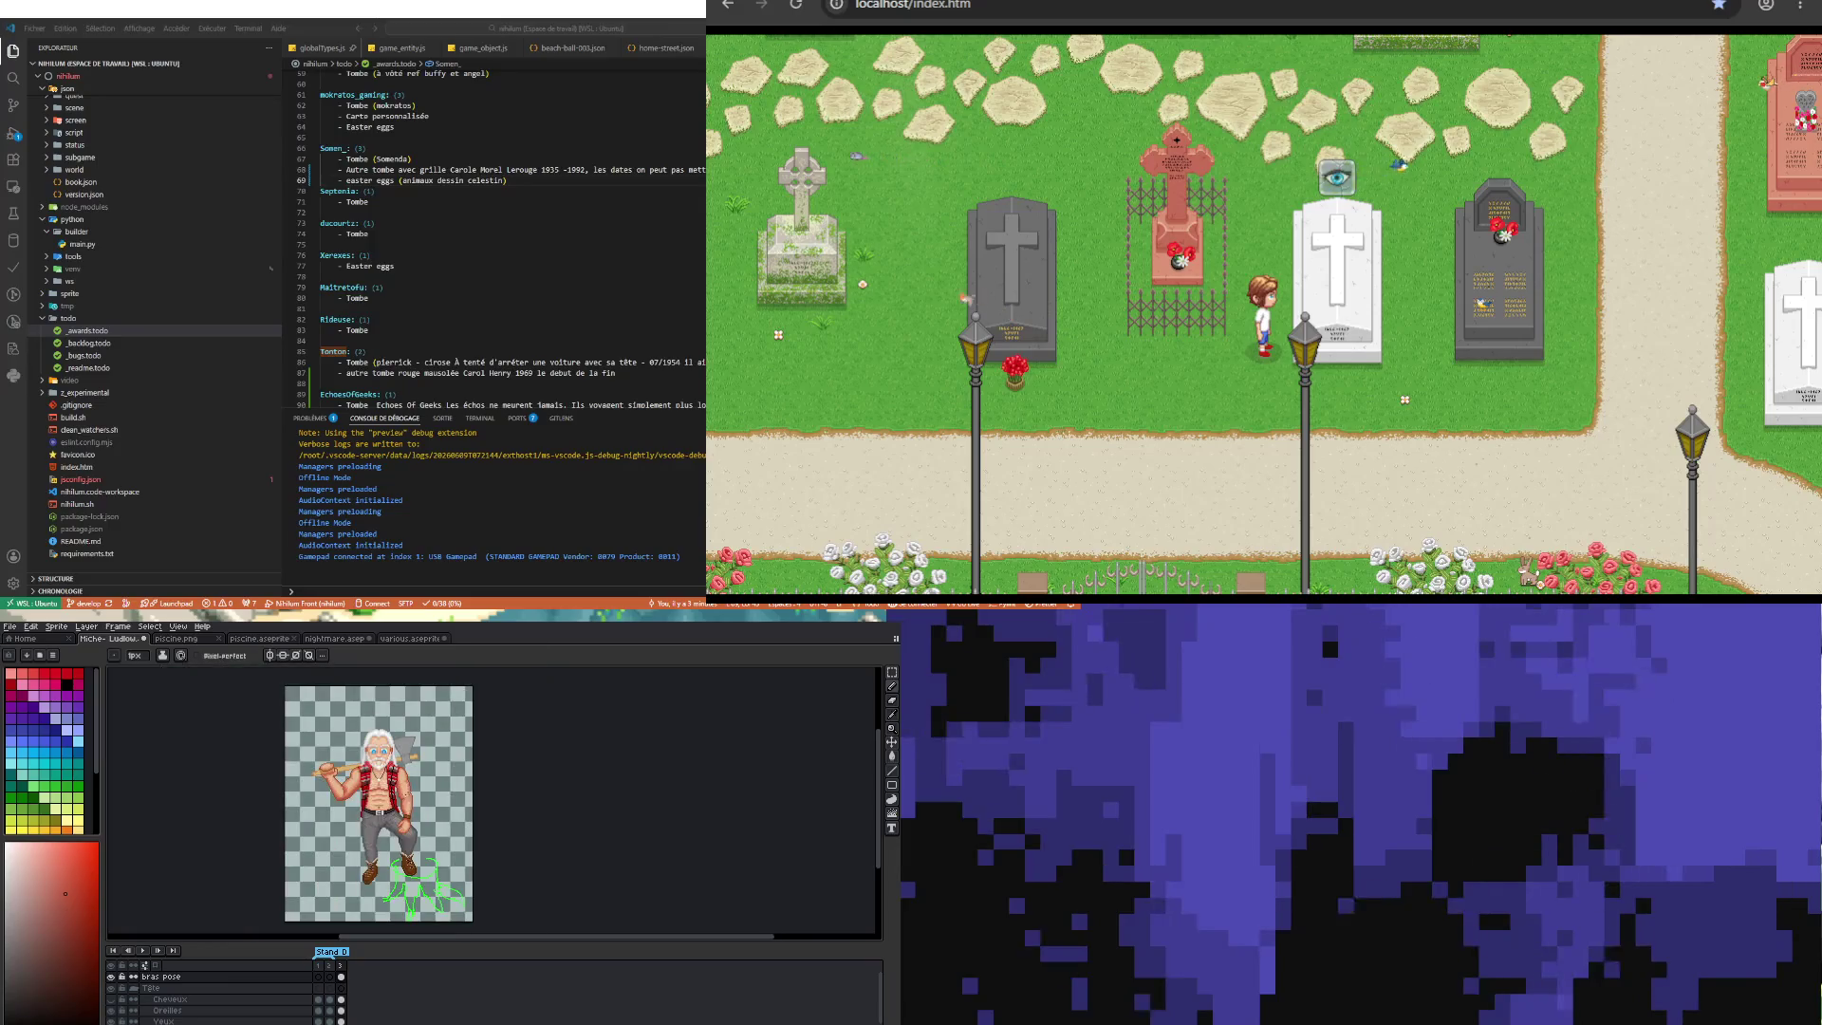
{"action": "left_click", "coordinate": [9, 626]}
{"action": "left_click", "coordinate": [43, 675]}
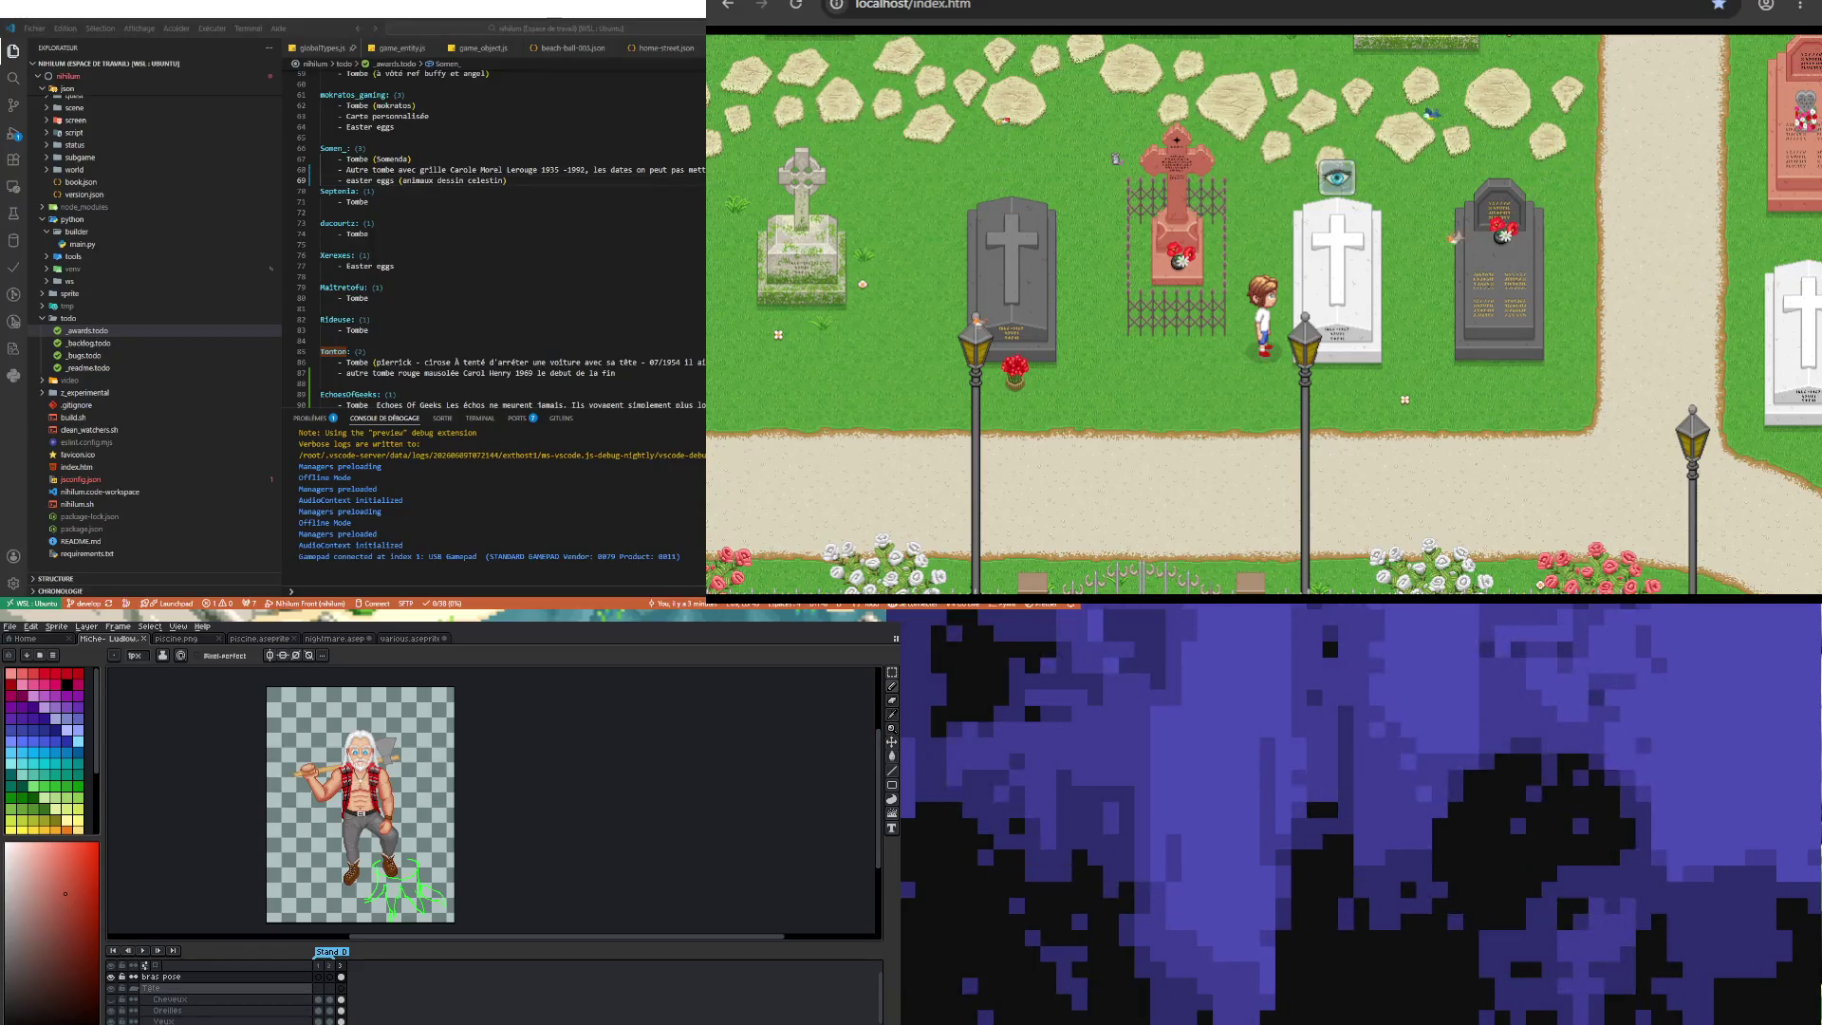
Step: Check the Old Tronc layer's context menu, dismiss it, and switch to VS Code
{"action": "scroll", "coordinate": [209, 996], "scroll_direction": "down", "scroll_amount": 3}
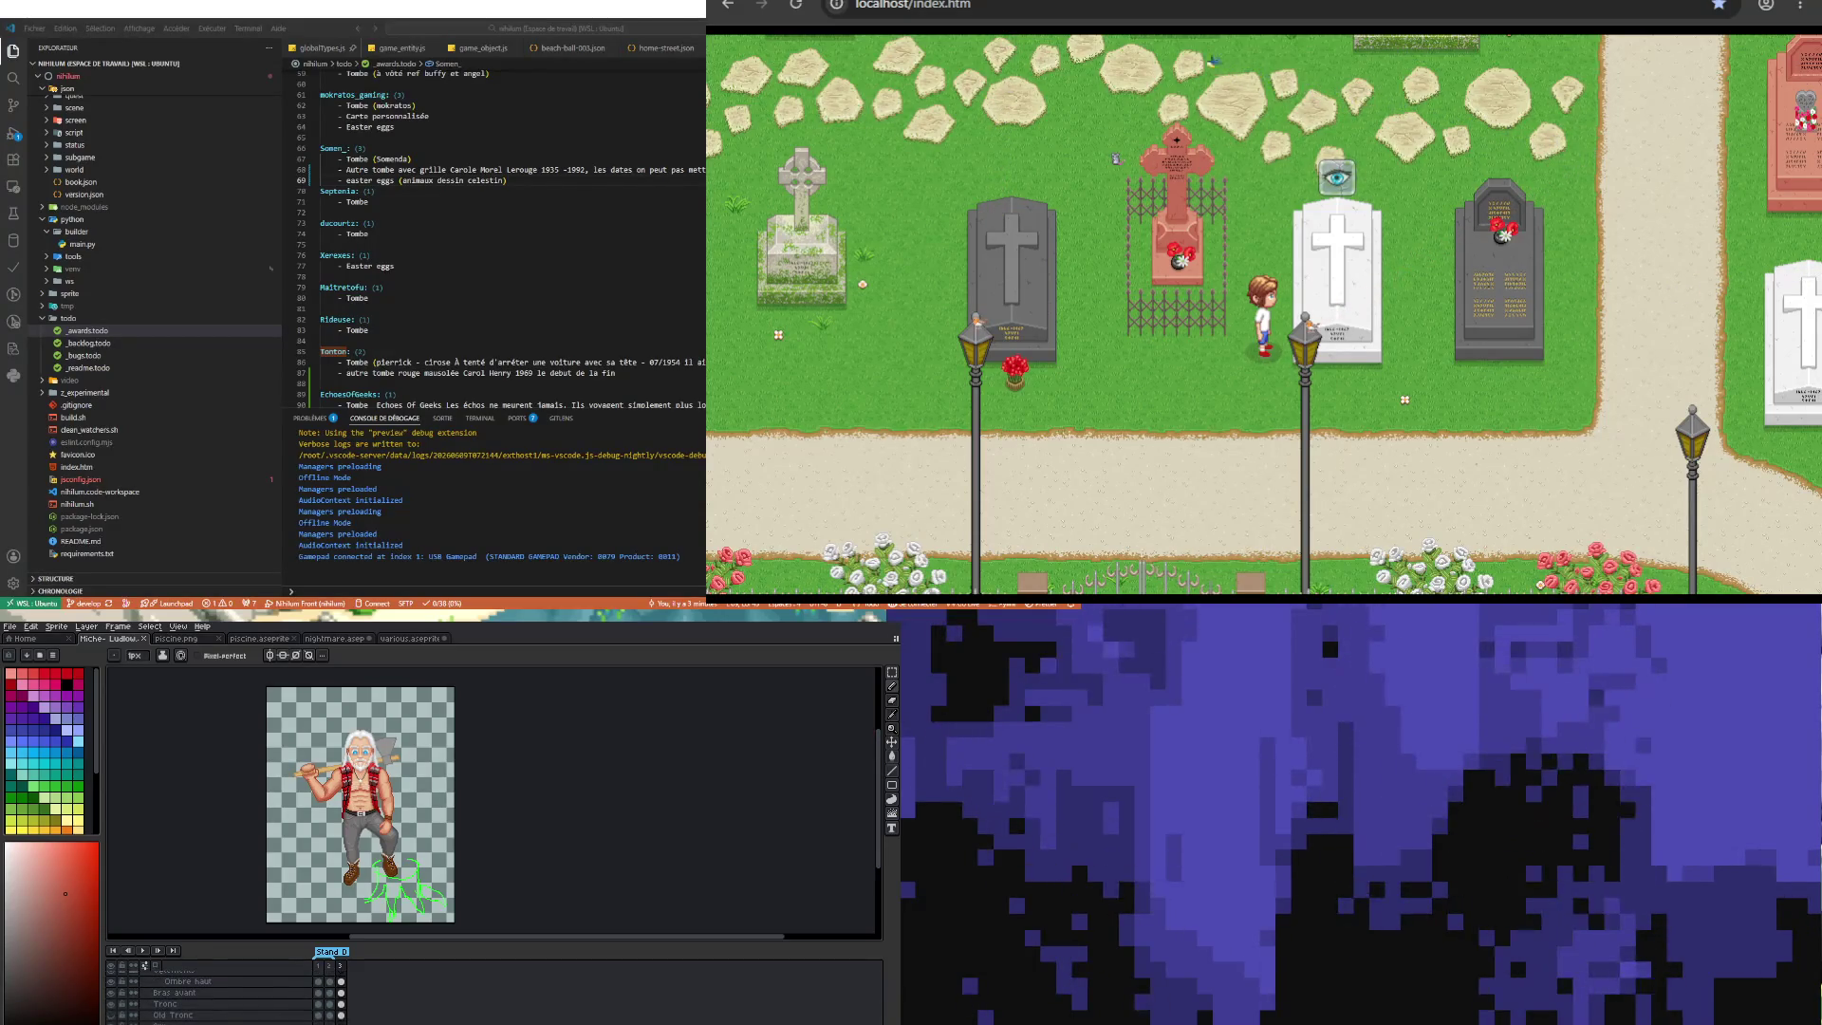
{"action": "right_click", "coordinate": [252, 1010]}
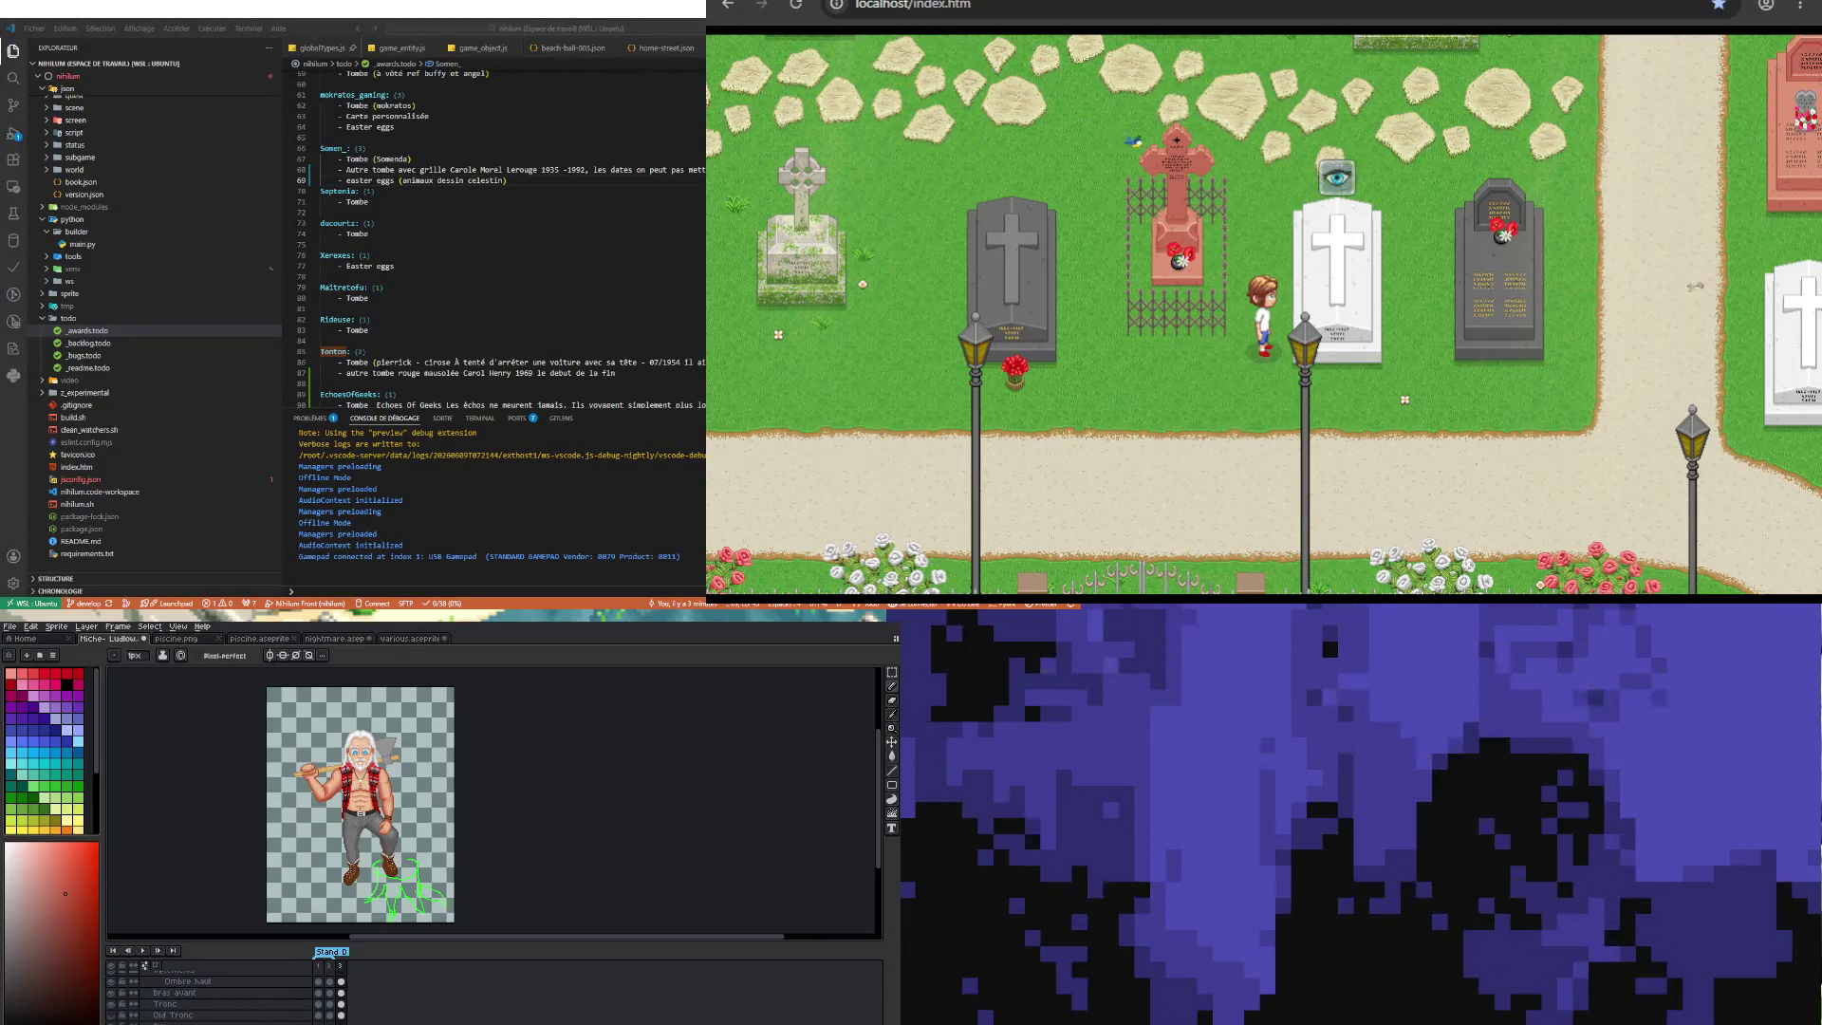
{"action": "right_click", "coordinate": [160, 1012]}
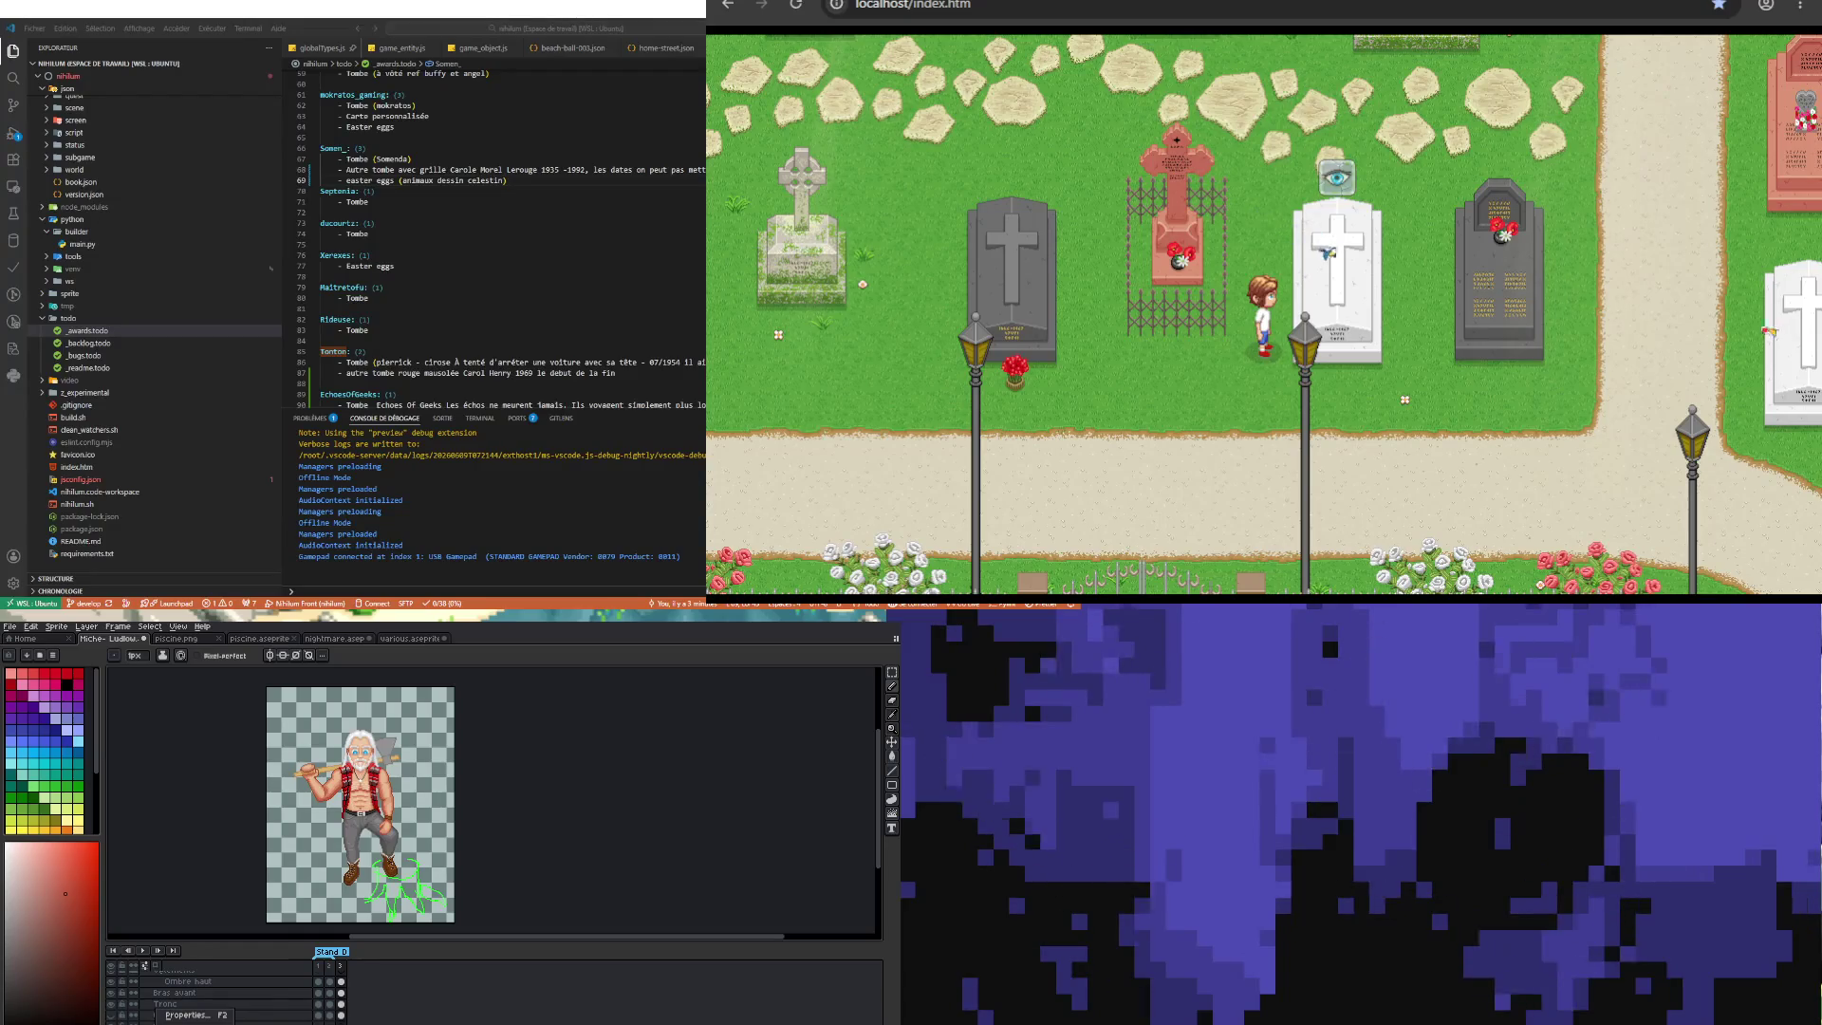
{"action": "key", "text": "Escape"}
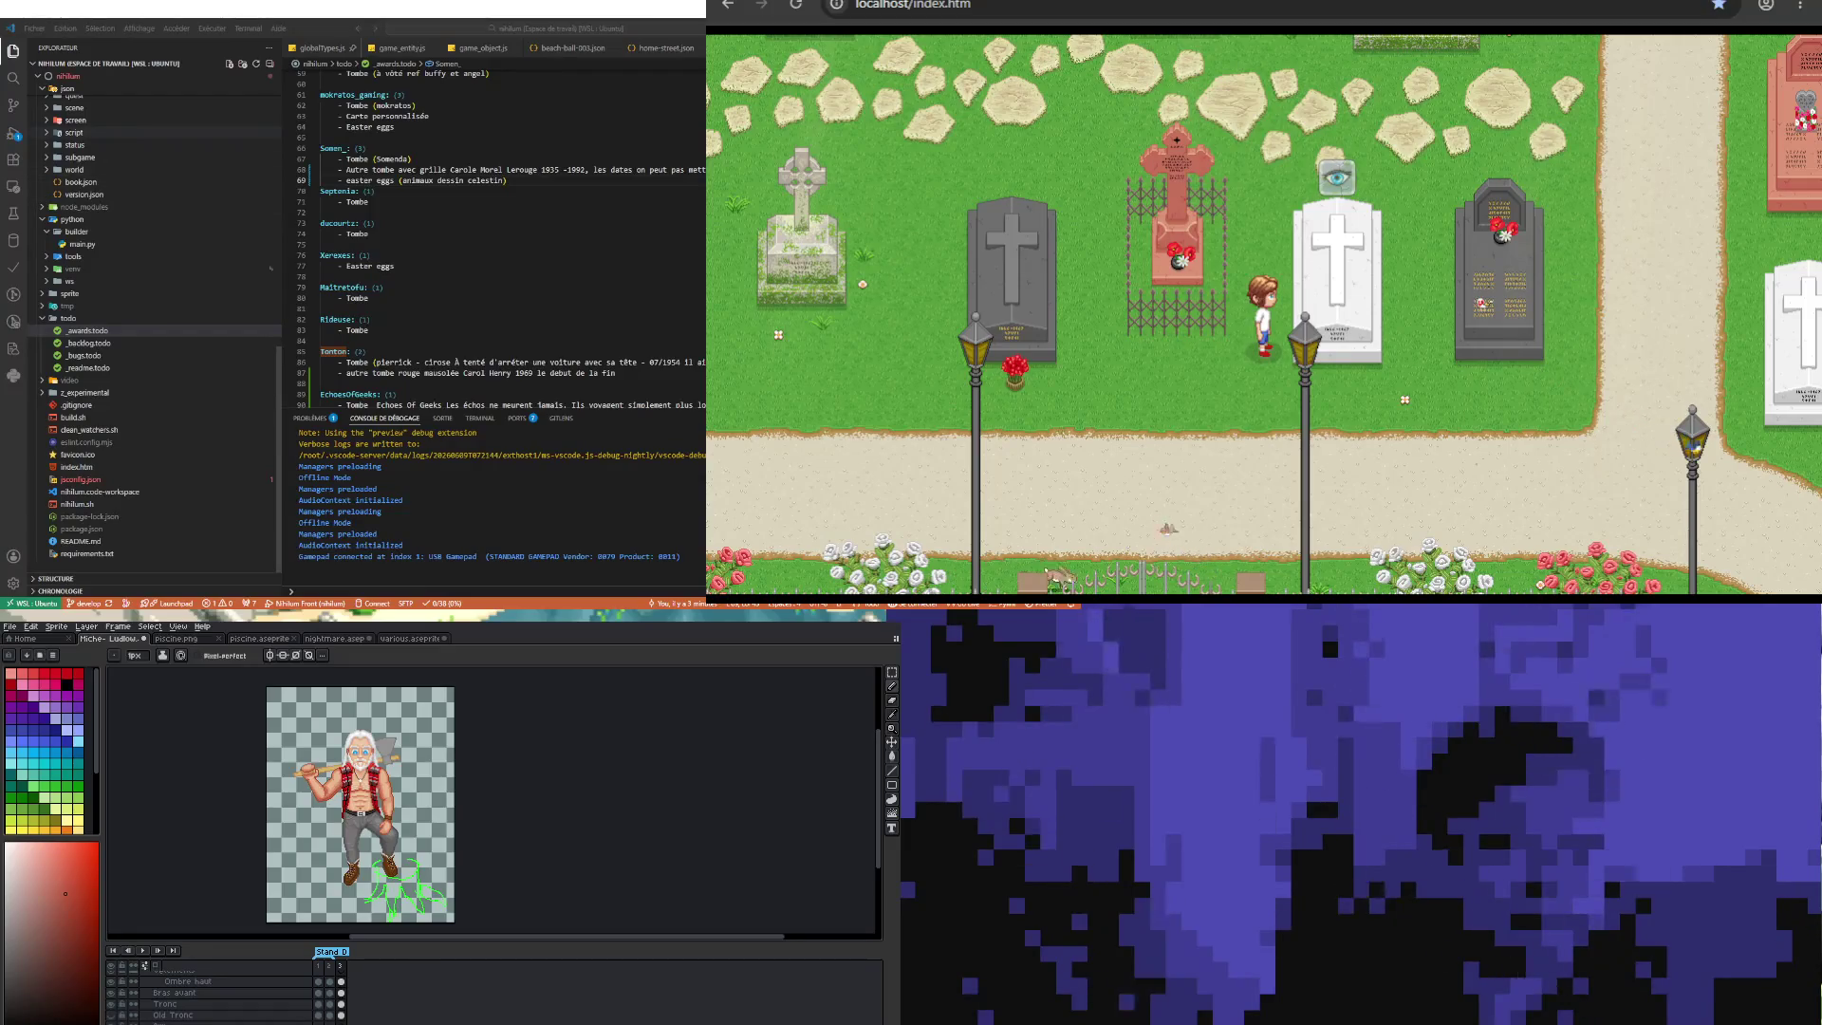
{"action": "key", "text": "alt+Tab"}
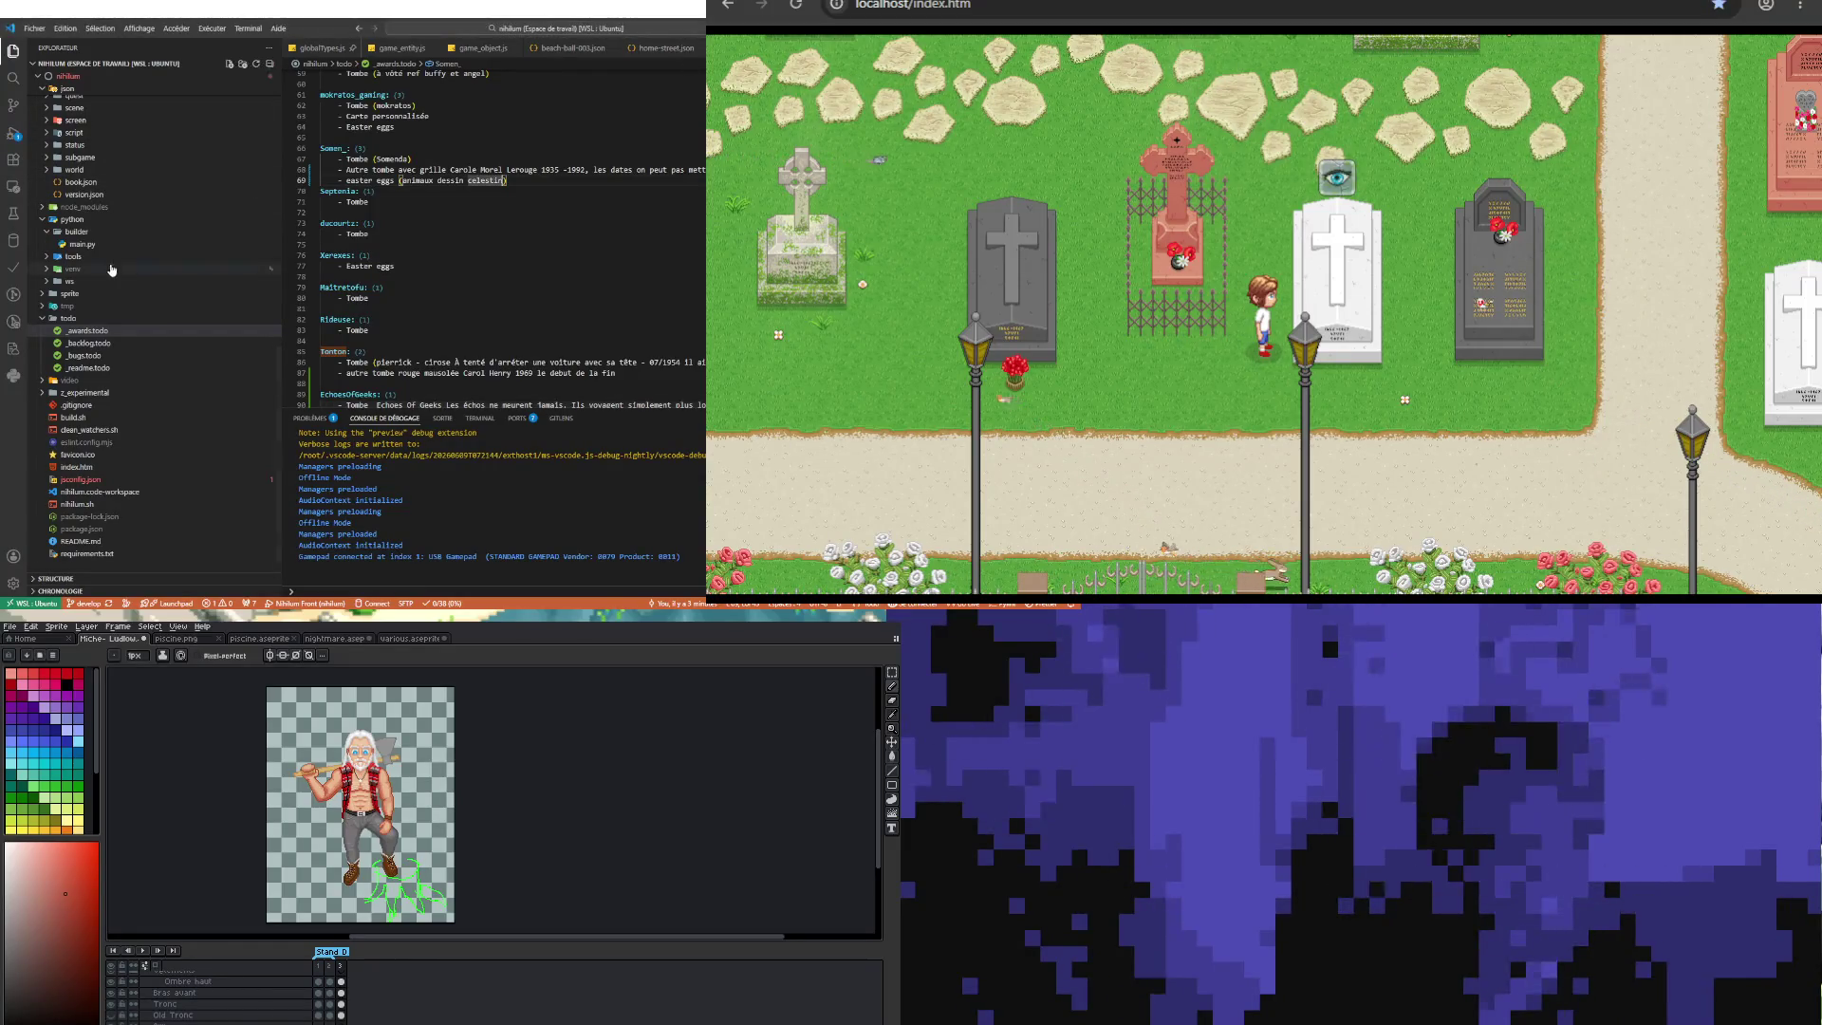
Step: Expand the sprite and object folders in the Explorer
{"action": "scroll", "coordinate": [112, 269], "scroll_direction": "up", "scroll_amount": 3}
{"action": "scroll", "coordinate": [114, 294], "scroll_direction": "up", "scroll_amount": 3}
{"action": "scroll", "coordinate": [116, 322], "scroll_direction": "up", "scroll_amount": 5}
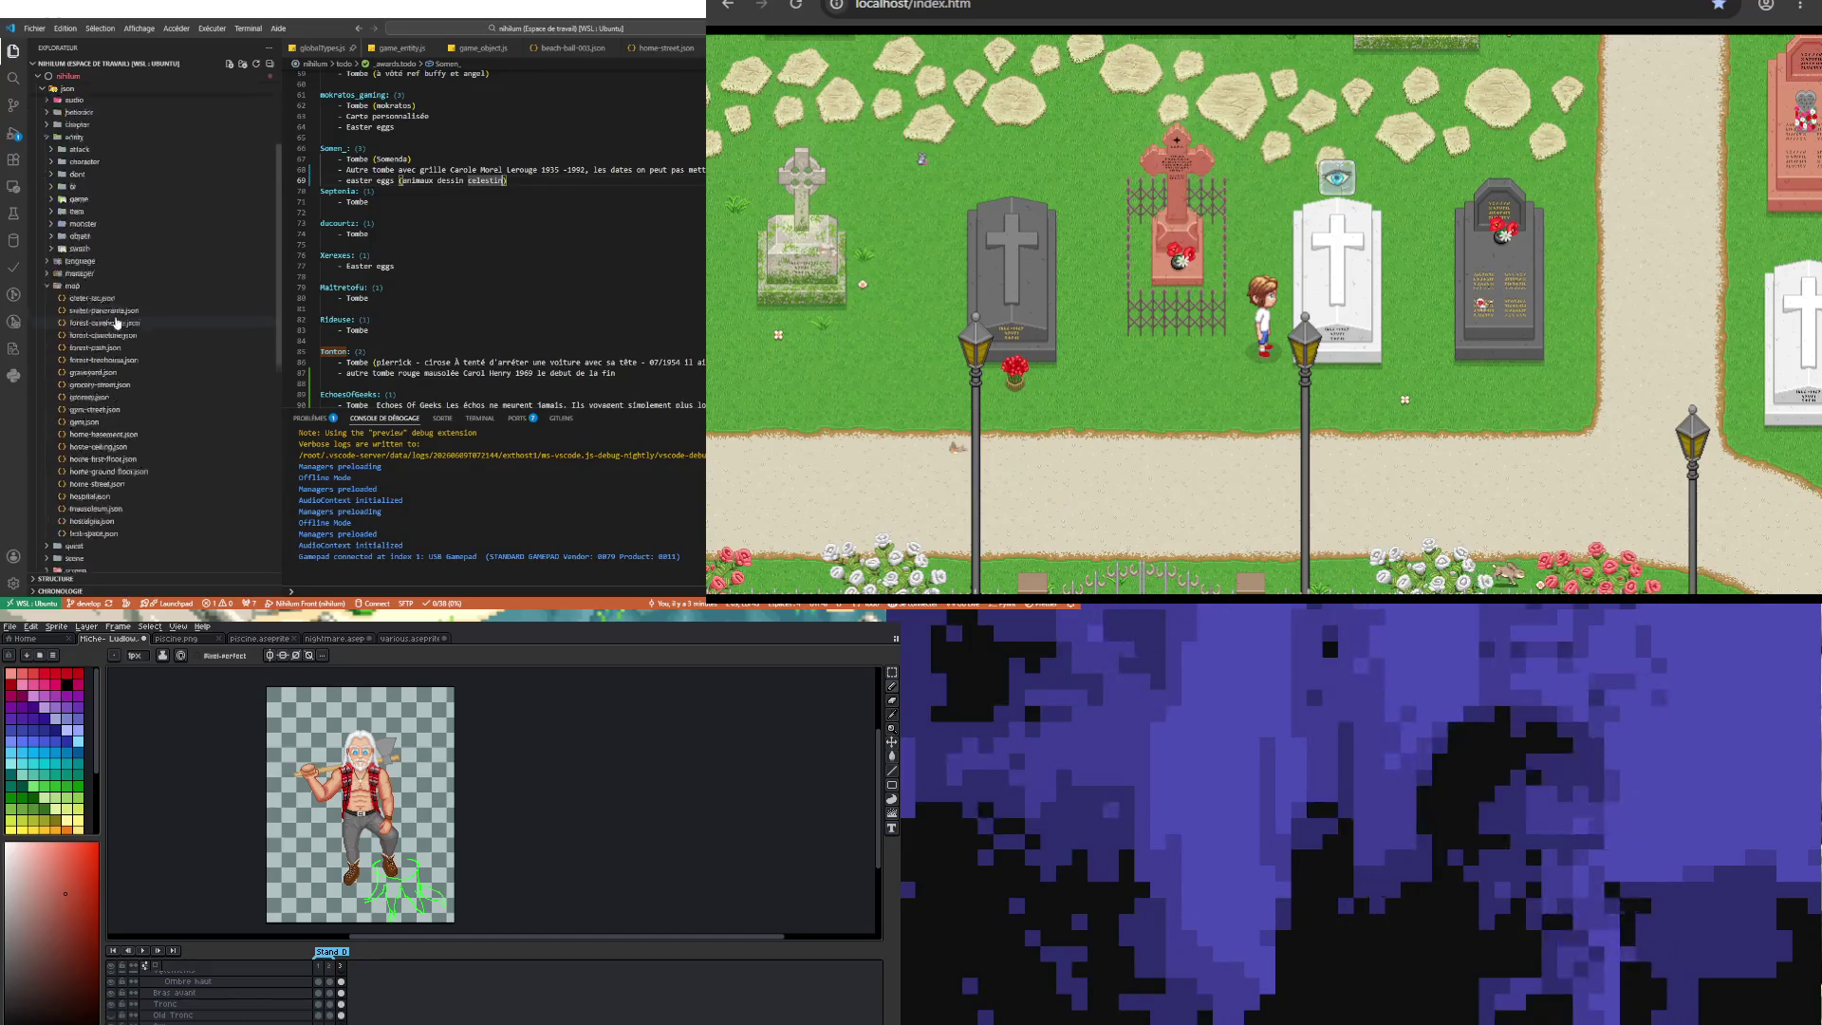
{"action": "scroll", "coordinate": [116, 322], "scroll_direction": "down", "scroll_amount": 5}
{"action": "scroll", "coordinate": [119, 295], "scroll_direction": "down", "scroll_amount": 7}
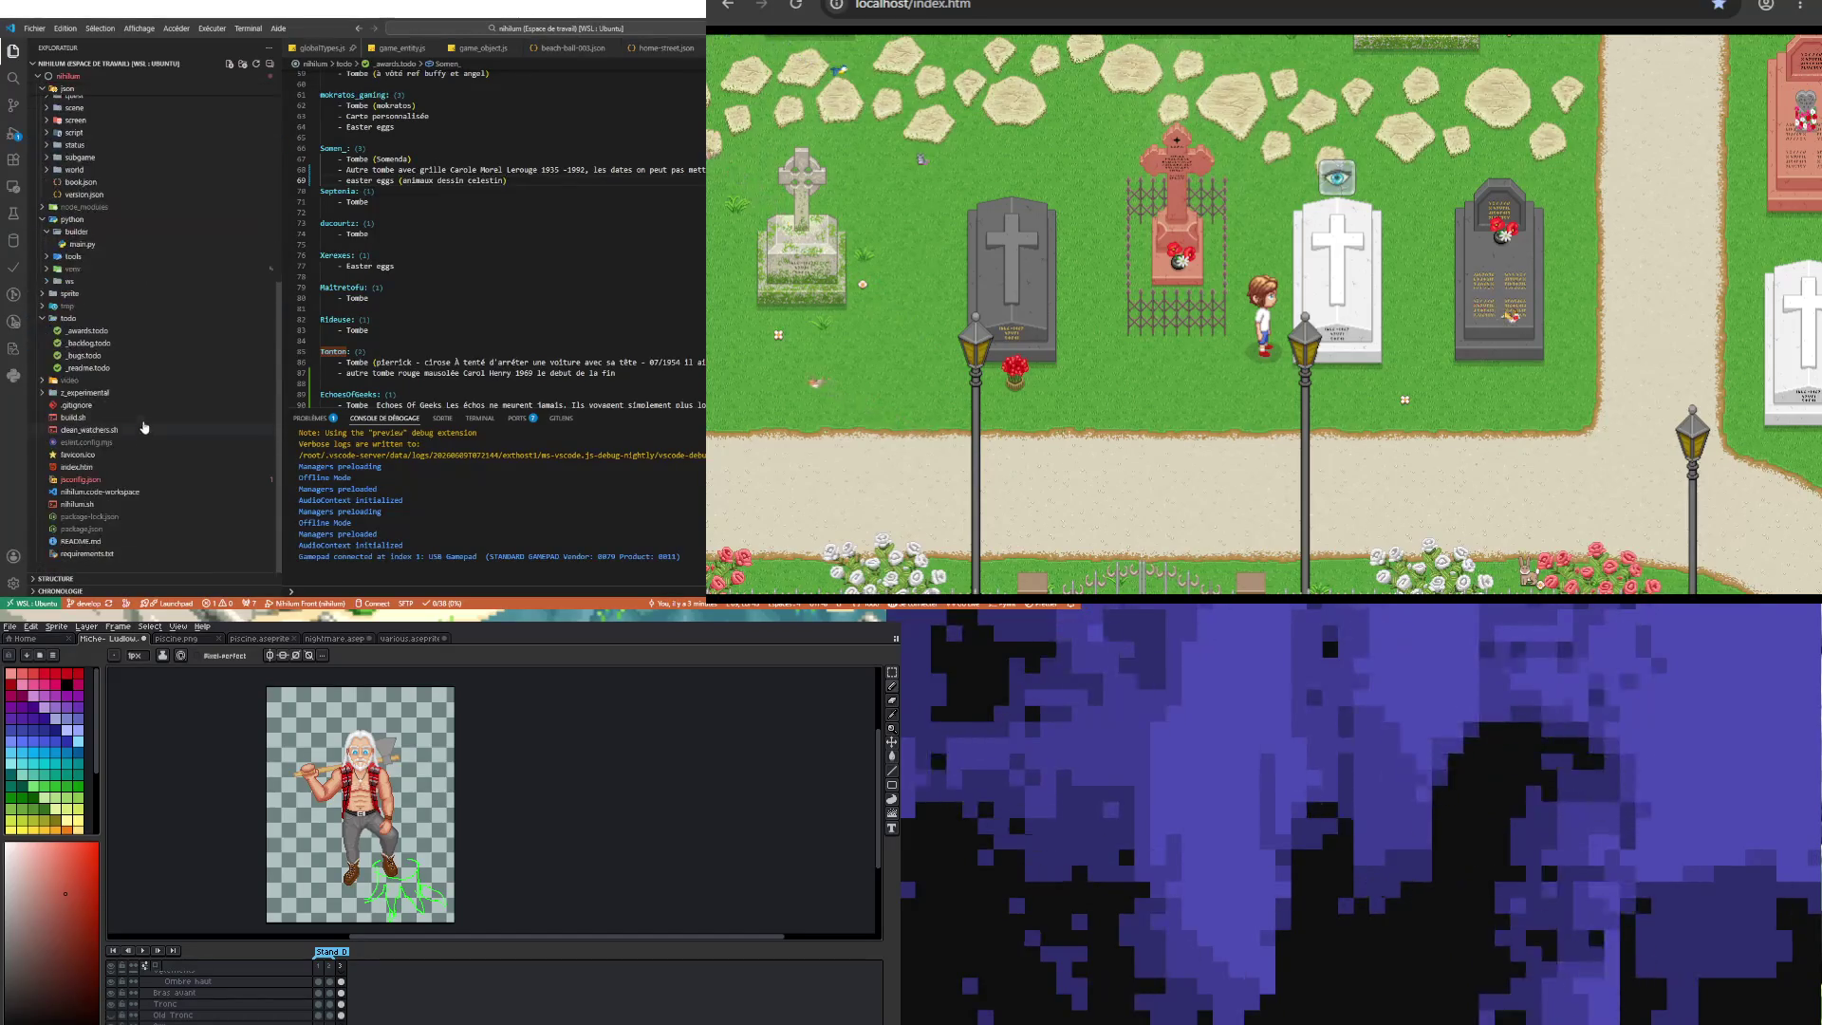
{"action": "left_click", "coordinate": [114, 293]}
{"action": "scroll", "coordinate": [109, 361], "scroll_direction": "down", "scroll_amount": 3}
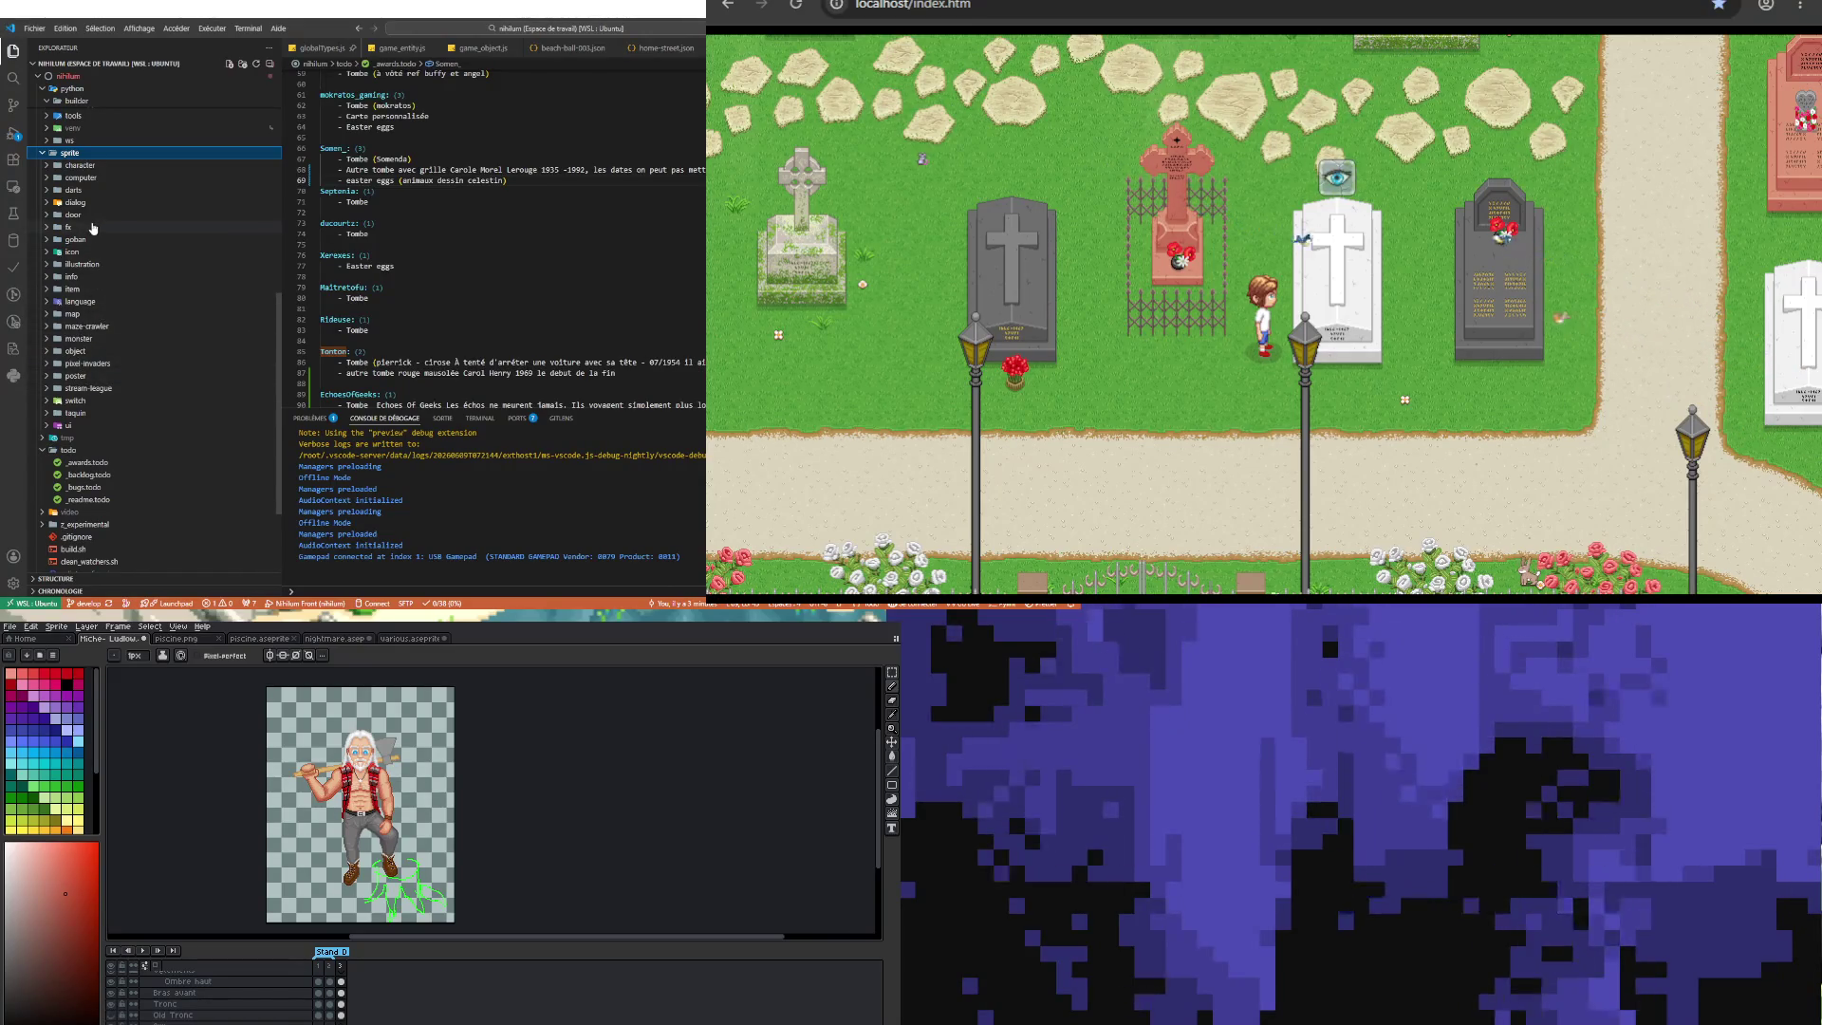
{"action": "scroll", "coordinate": [78, 308], "scroll_direction": "up", "scroll_amount": 2}
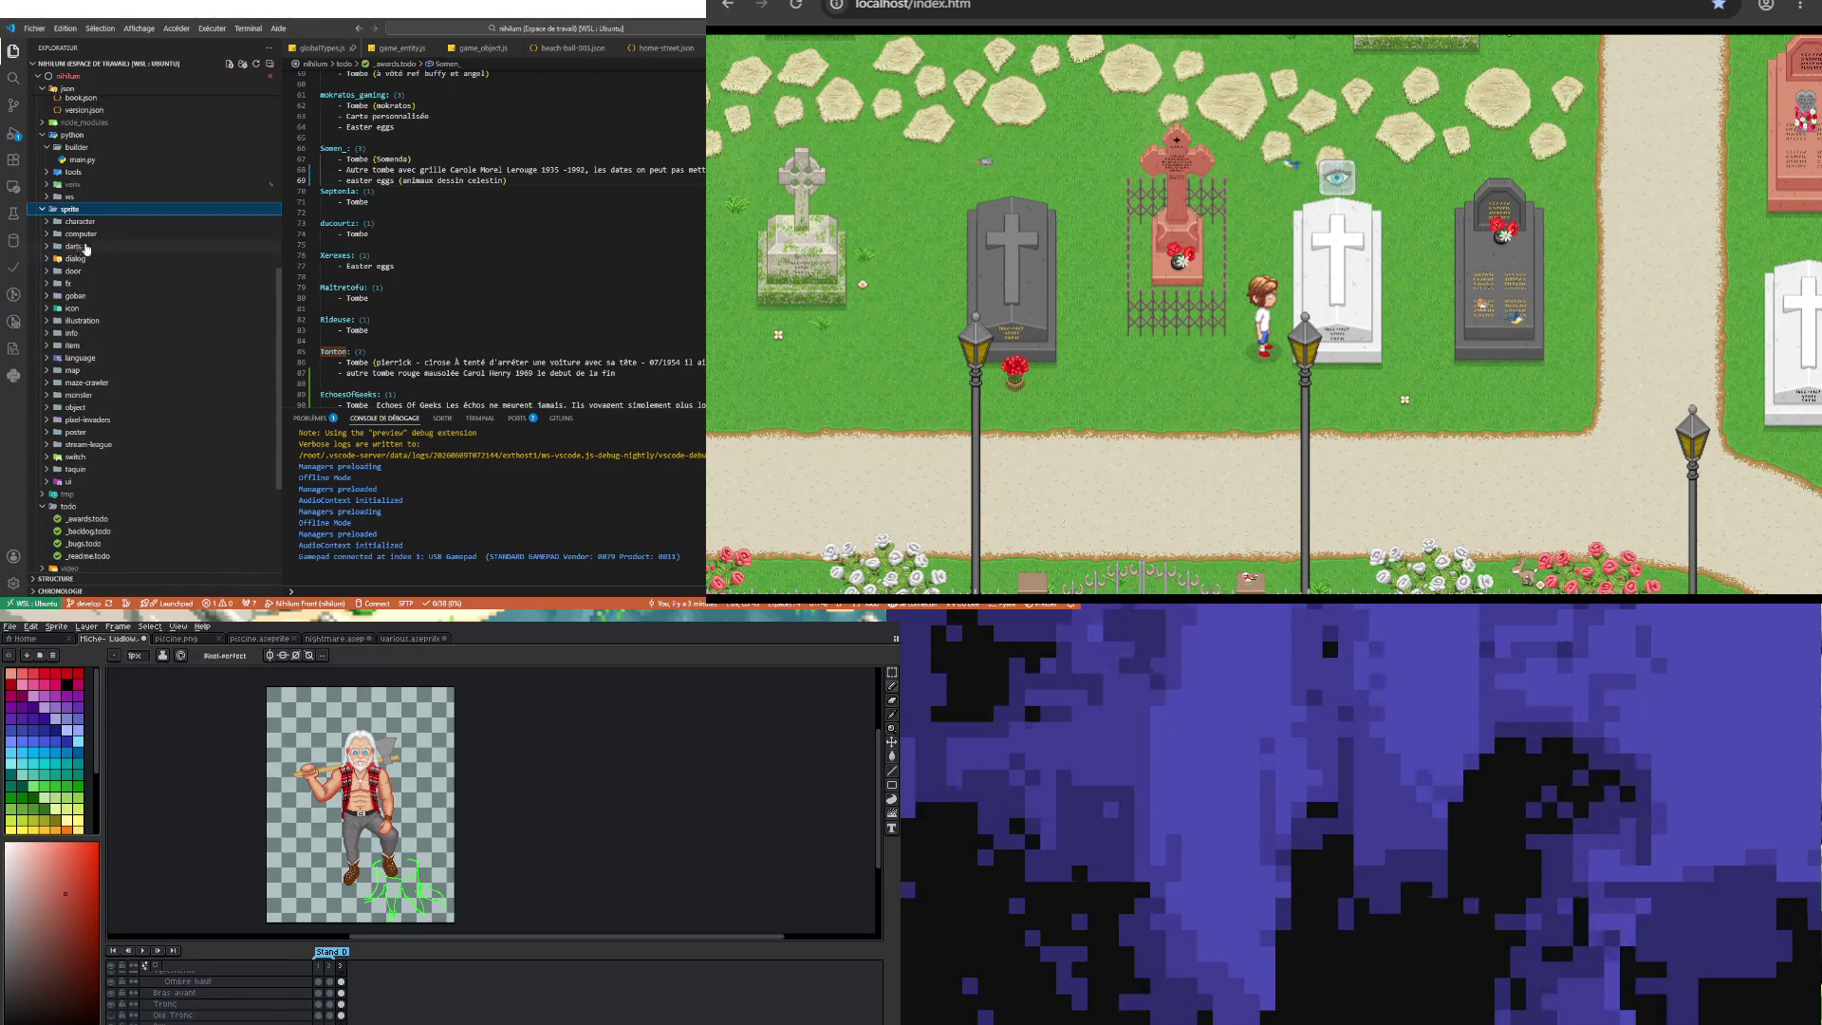
{"action": "left_click", "coordinate": [75, 407]}
Step: Expand the tree folder and preview pine-001.png
{"action": "scroll", "coordinate": [94, 417], "scroll_direction": "down", "scroll_amount": 4}
{"action": "scroll", "coordinate": [114, 422], "scroll_direction": "down", "scroll_amount": 4}
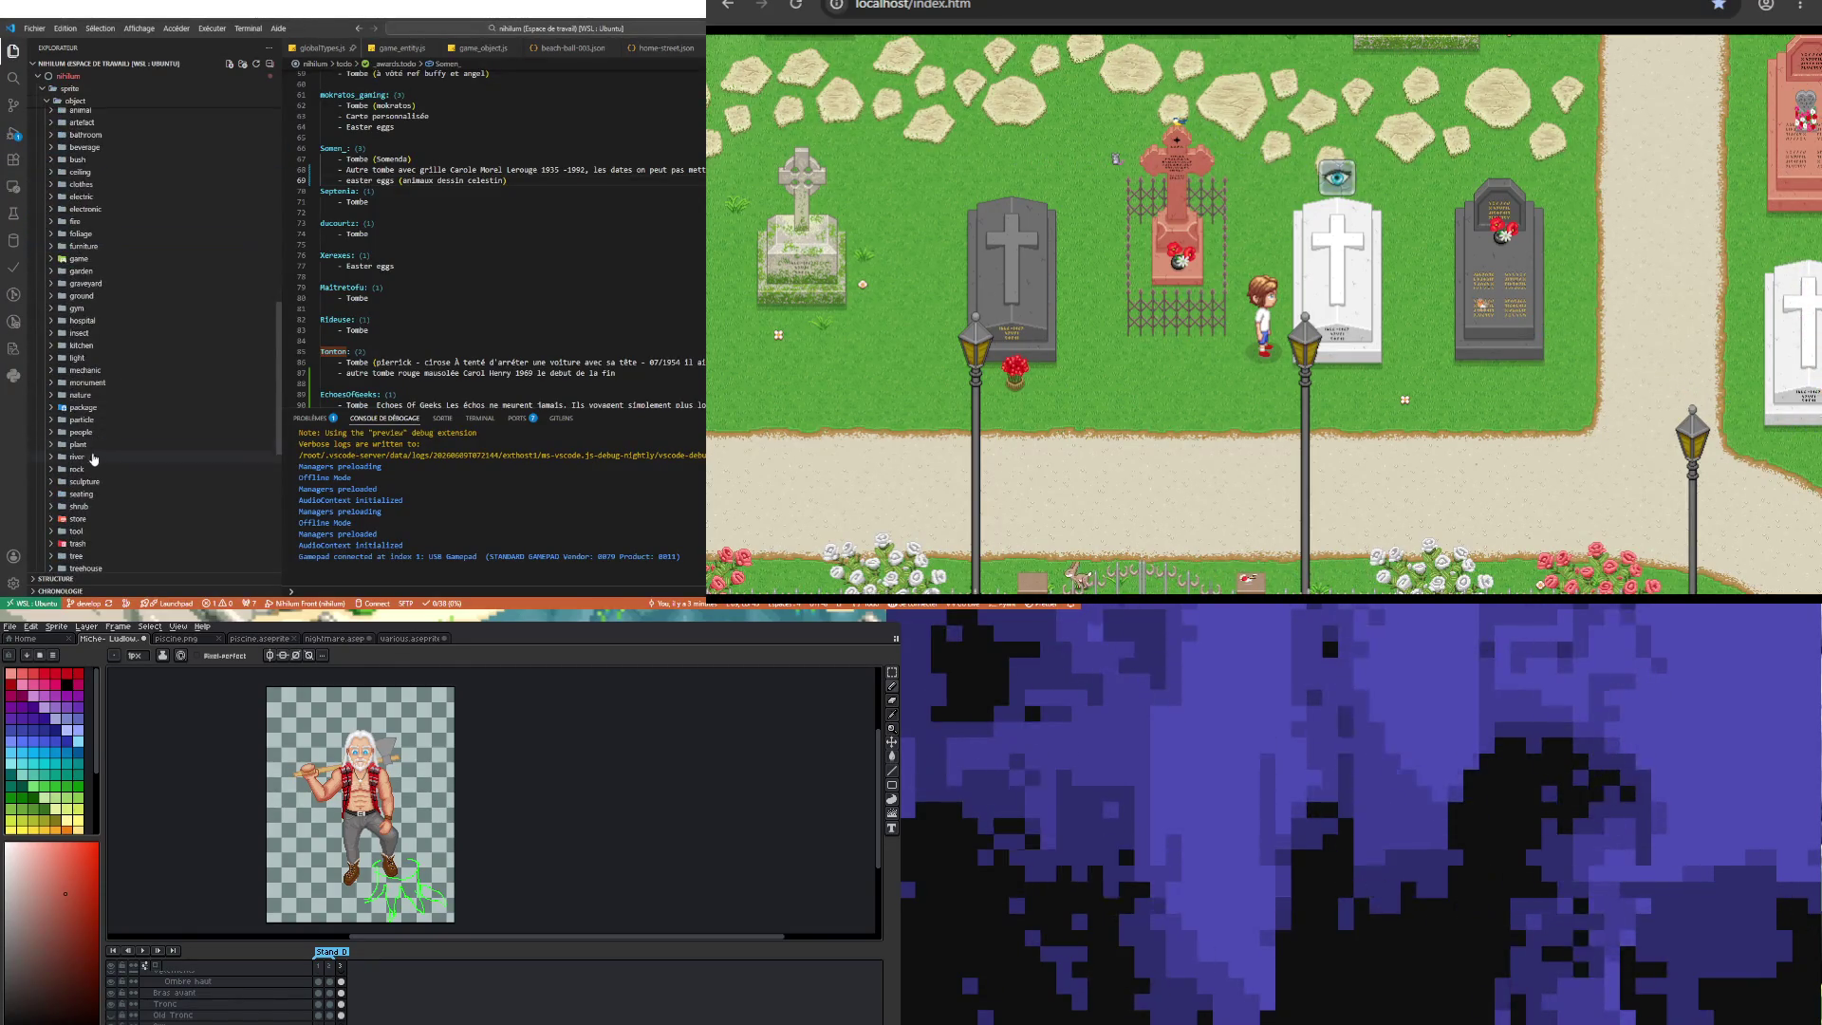
{"action": "left_click", "coordinate": [76, 555]}
{"action": "scroll", "coordinate": [144, 435], "scroll_direction": "down", "scroll_amount": 8}
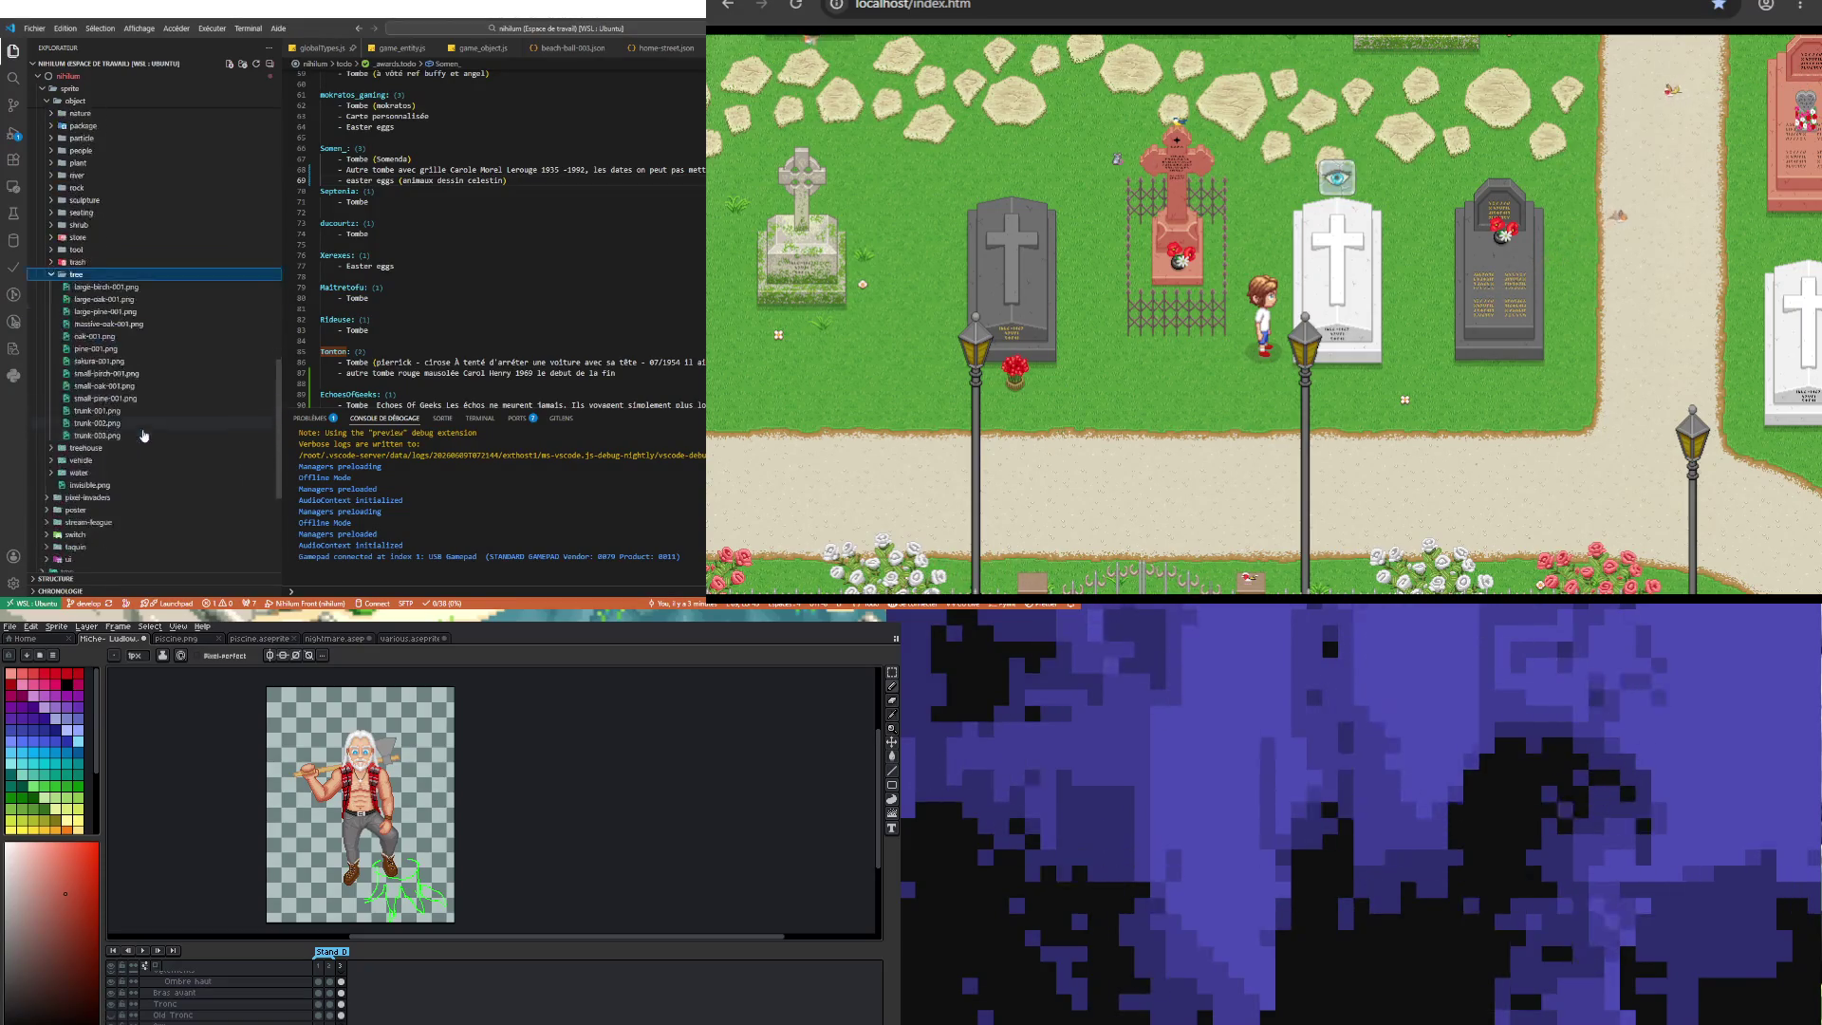
{"action": "left_click", "coordinate": [104, 349]}
{"action": "scroll", "coordinate": [100, 313], "scroll_direction": "up", "scroll_amount": 2}
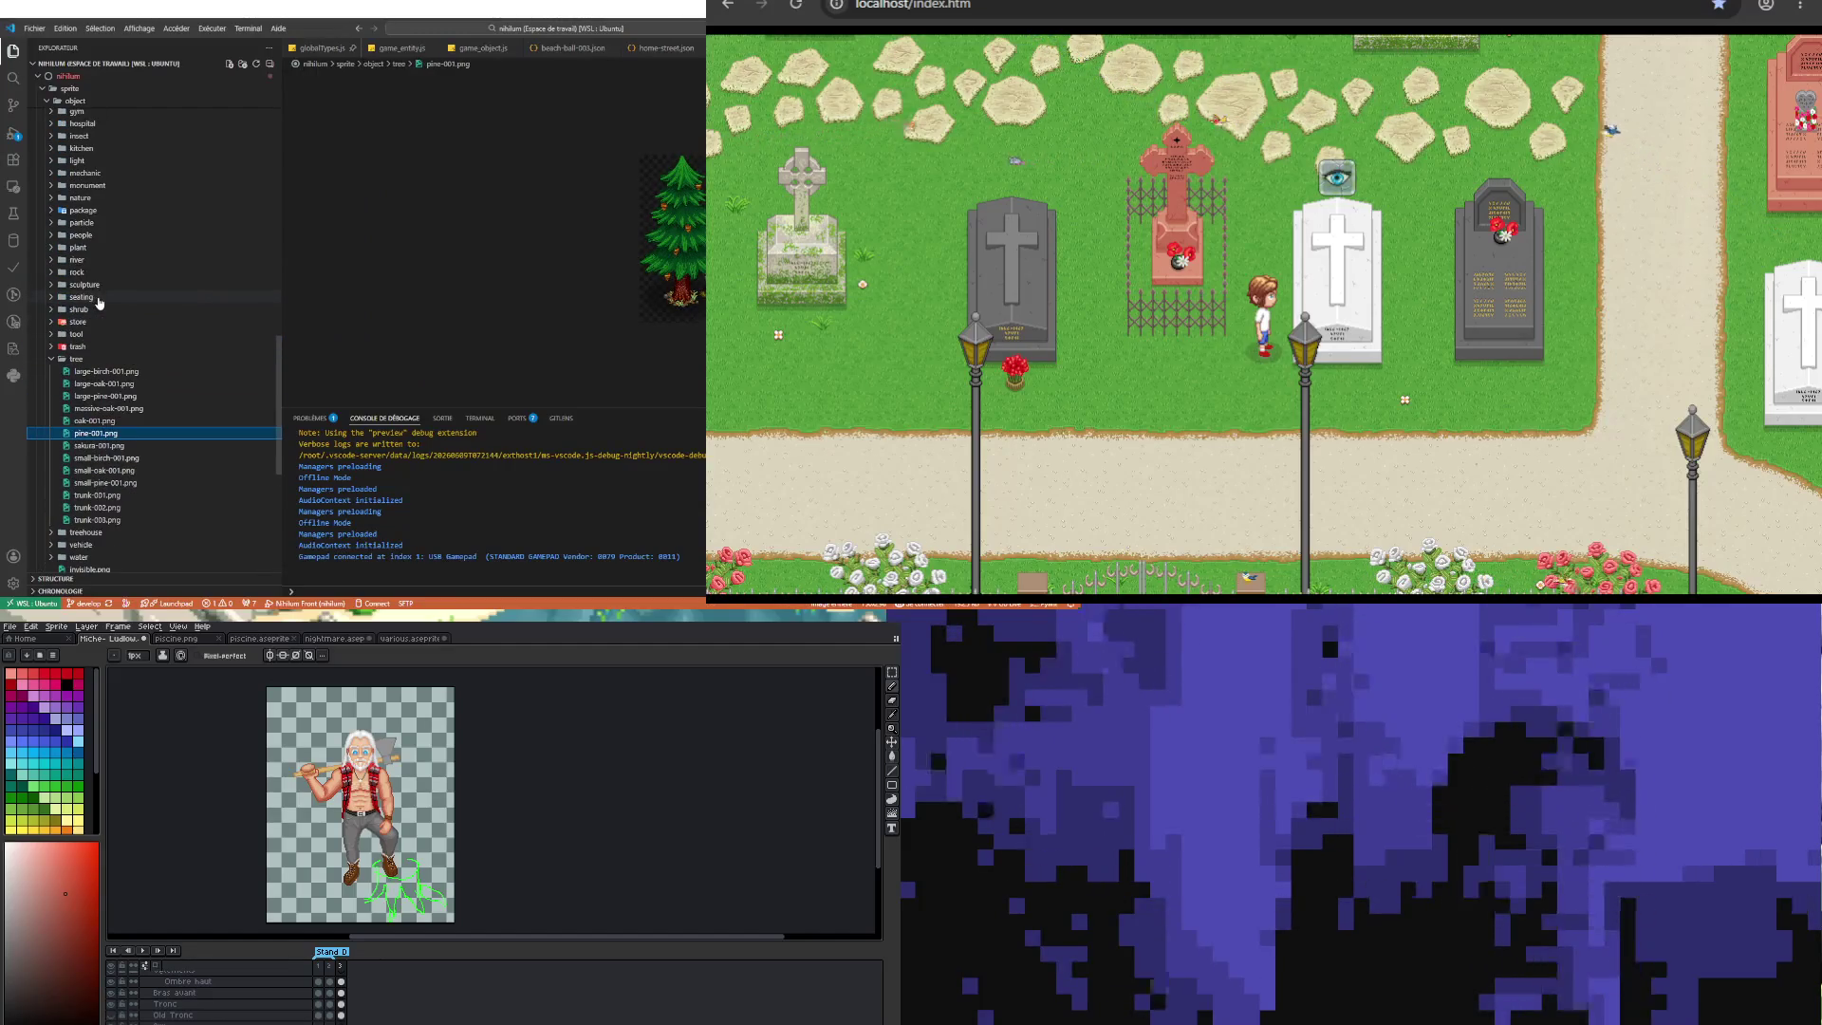
Step: Preview trunk-001.png, trunk-002.png and trunk-003.png in turn, zooming into the preview
{"action": "left_click", "coordinate": [76, 359]}
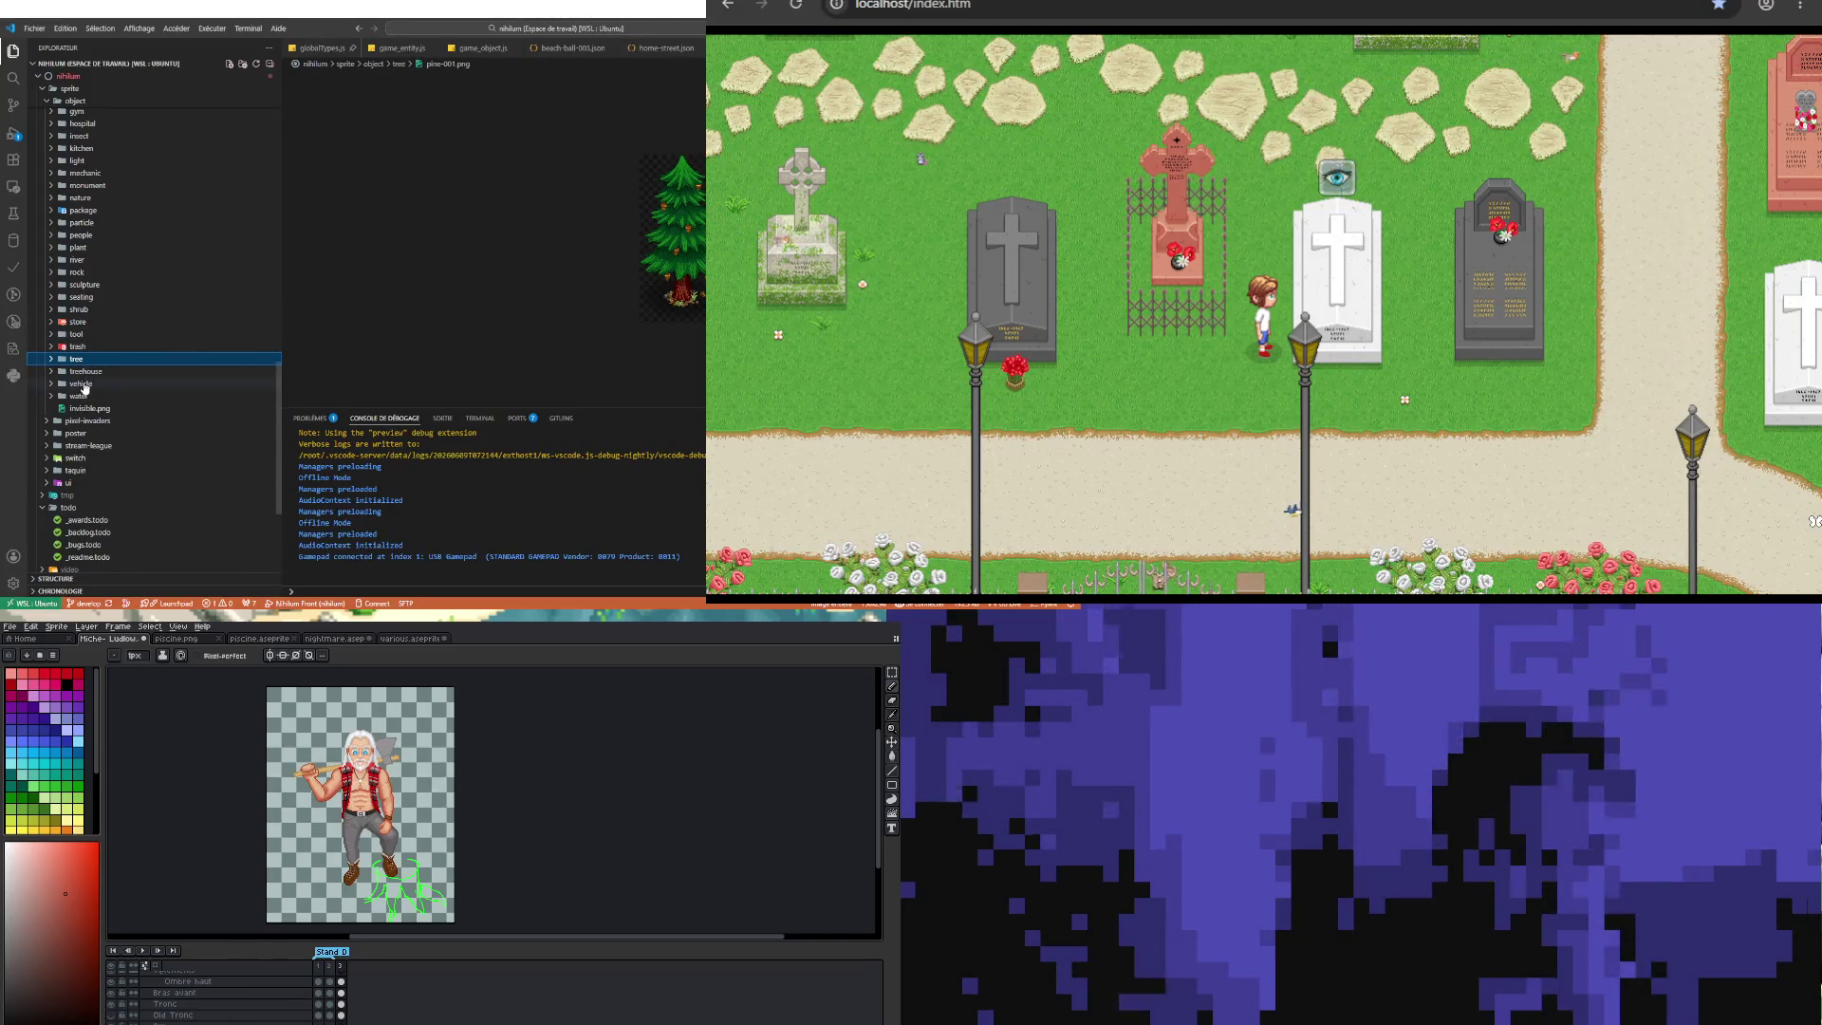
{"action": "left_click", "coordinate": [85, 359]}
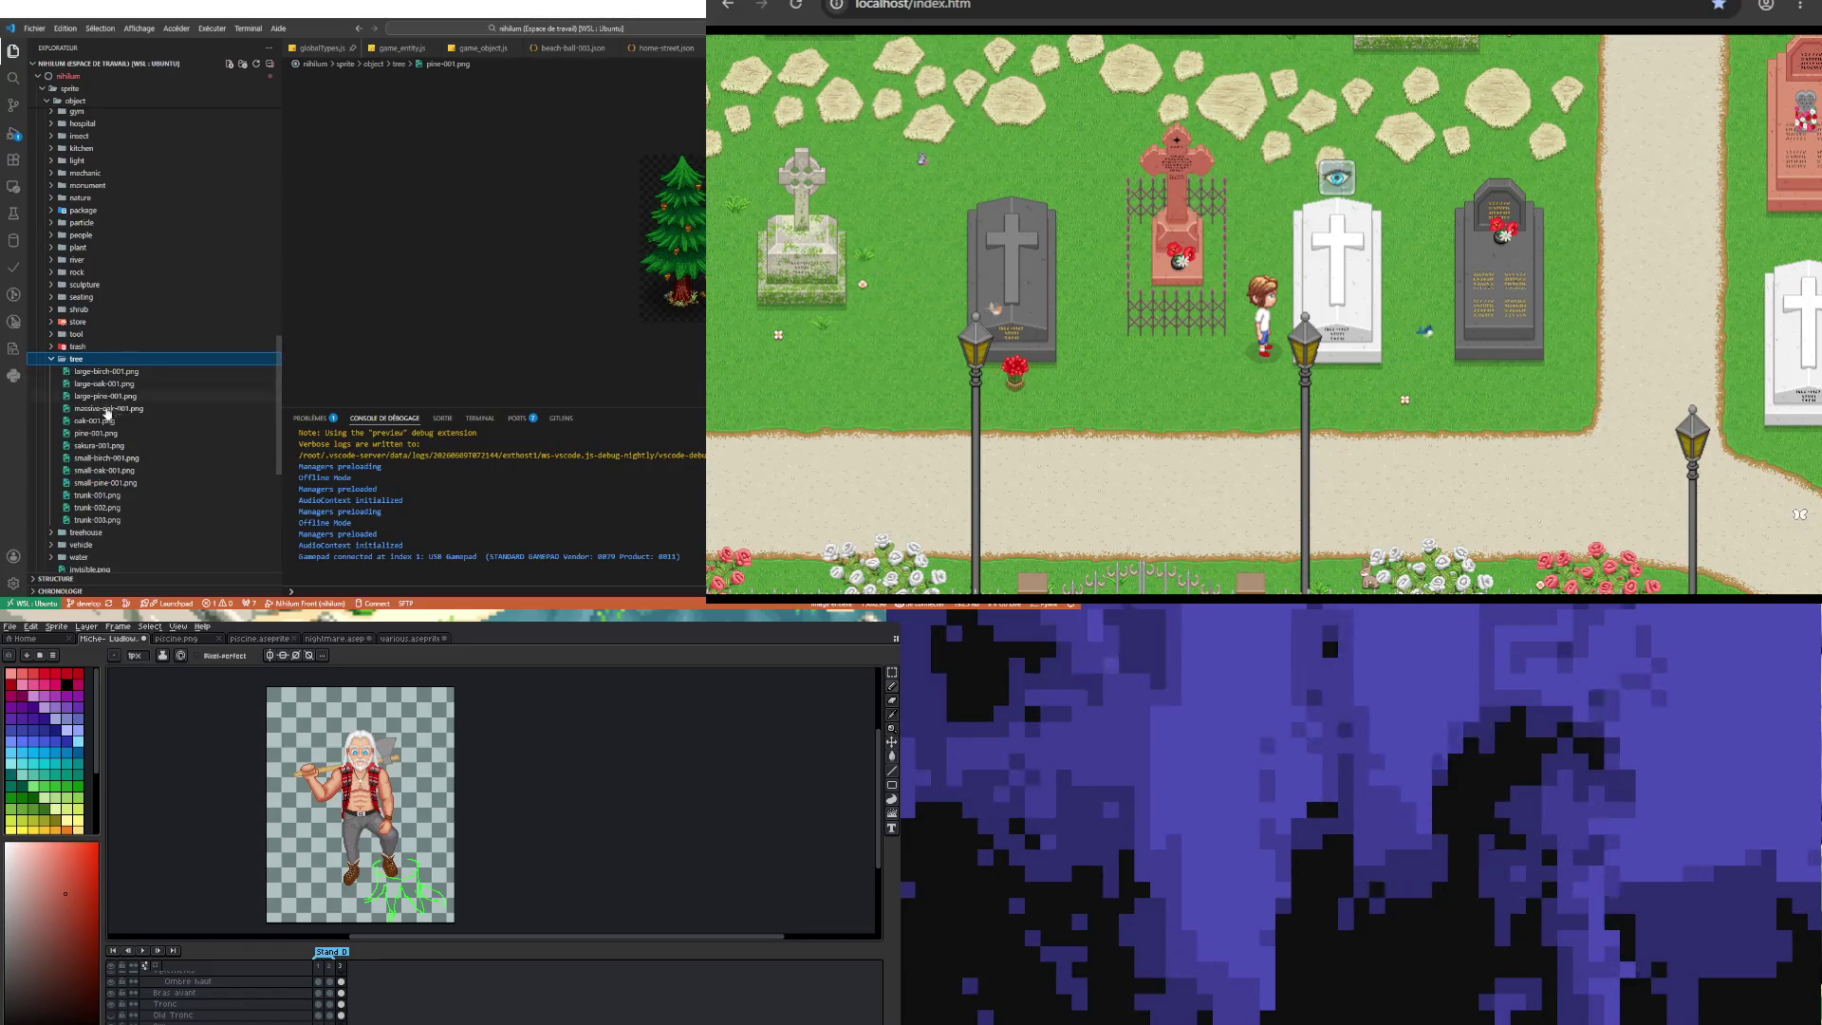
{"action": "left_click", "coordinate": [99, 496]}
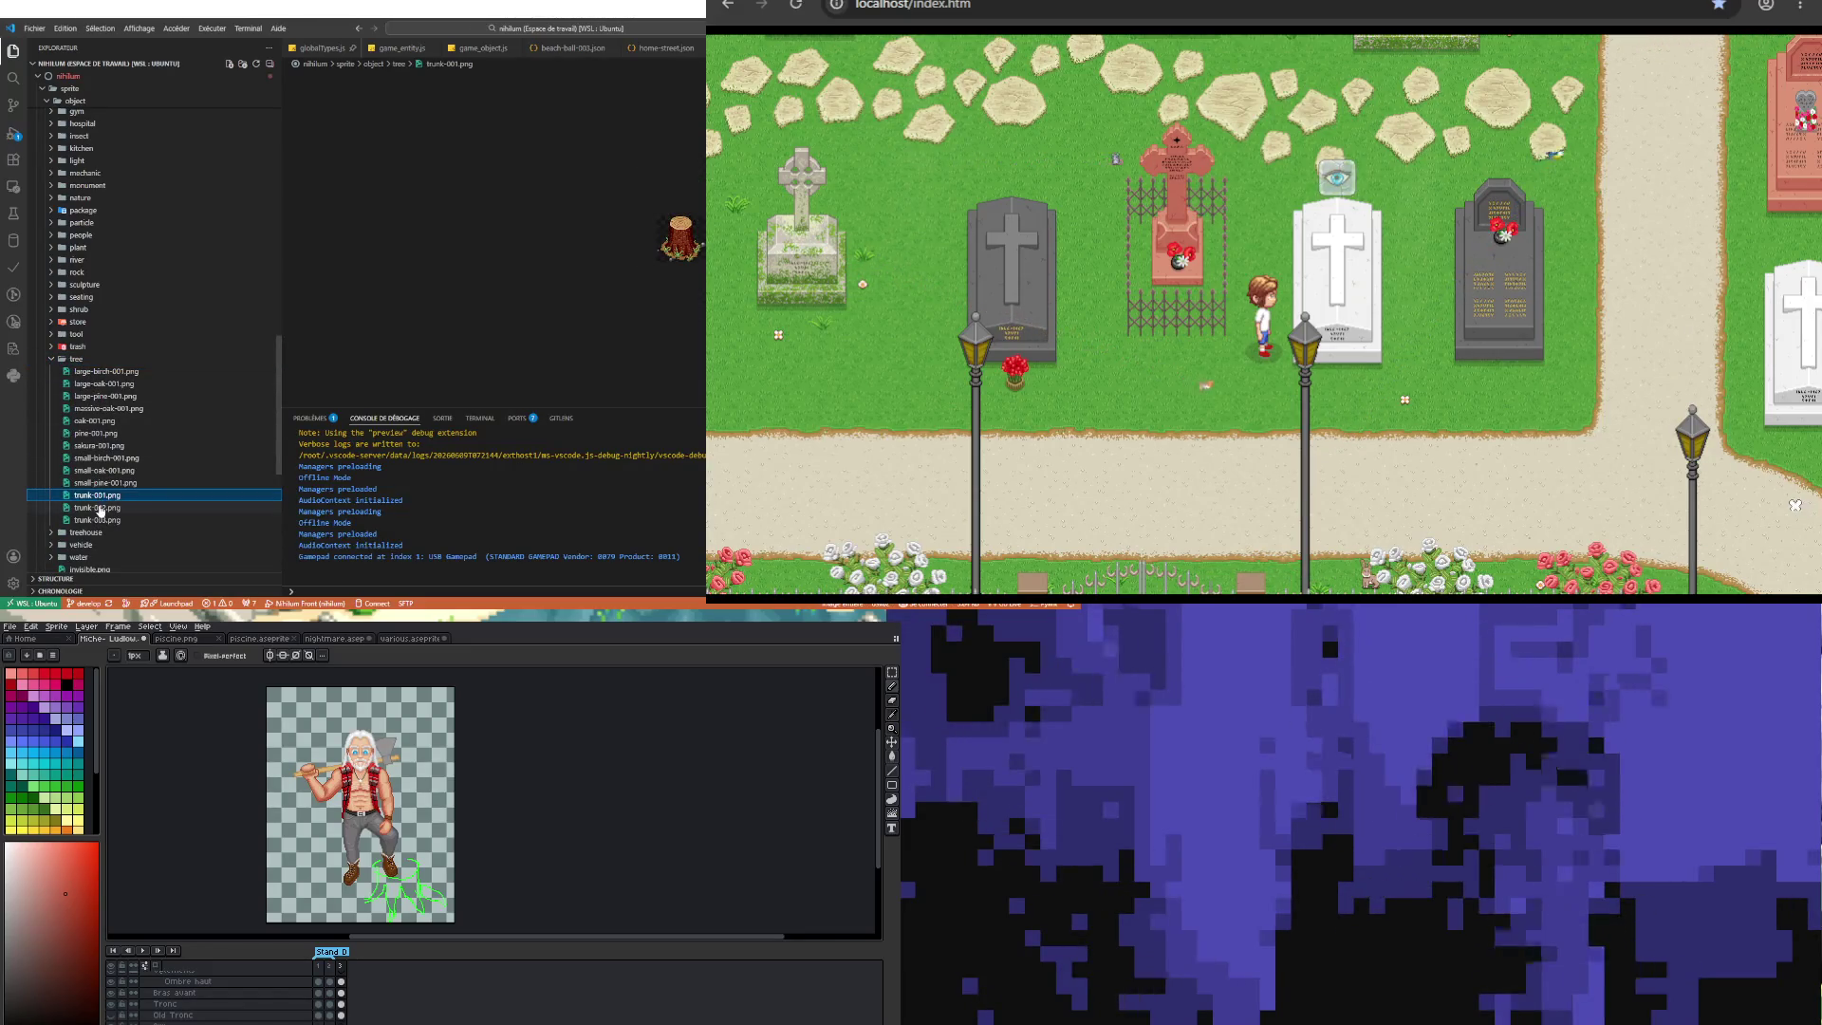
{"action": "left_click", "coordinate": [100, 509]}
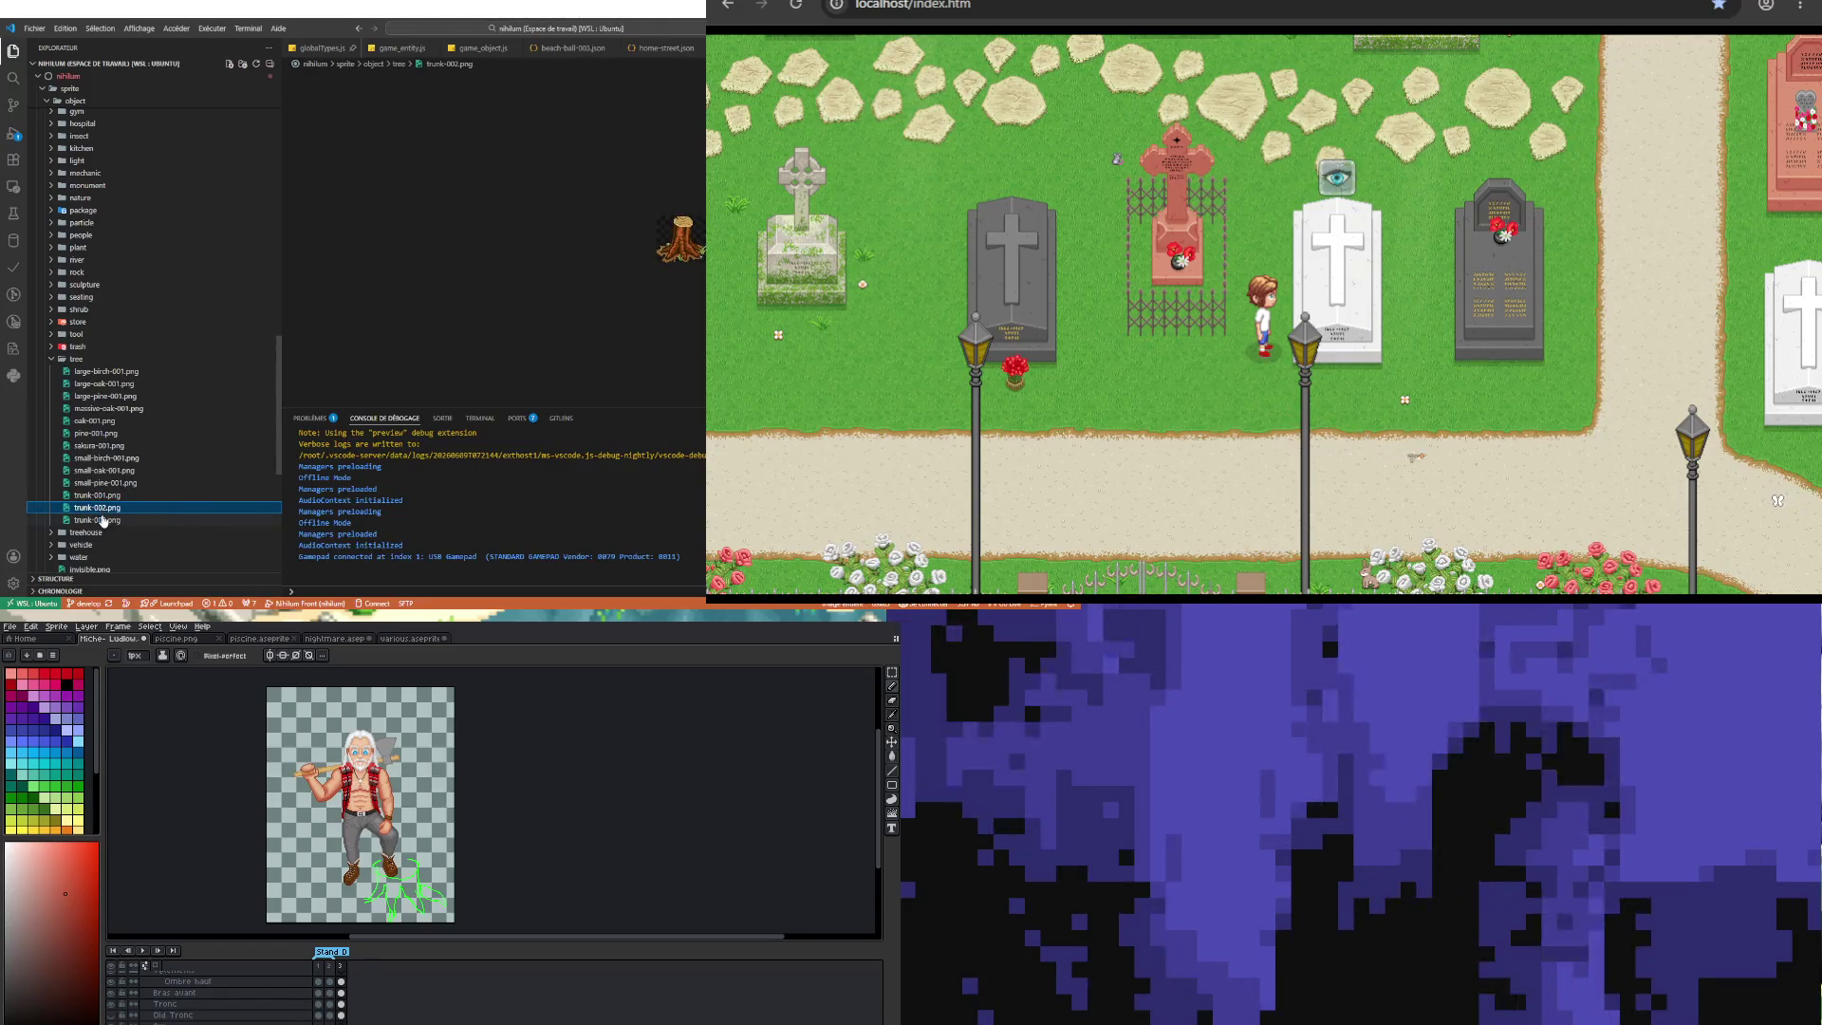
{"action": "left_click", "coordinate": [103, 520]}
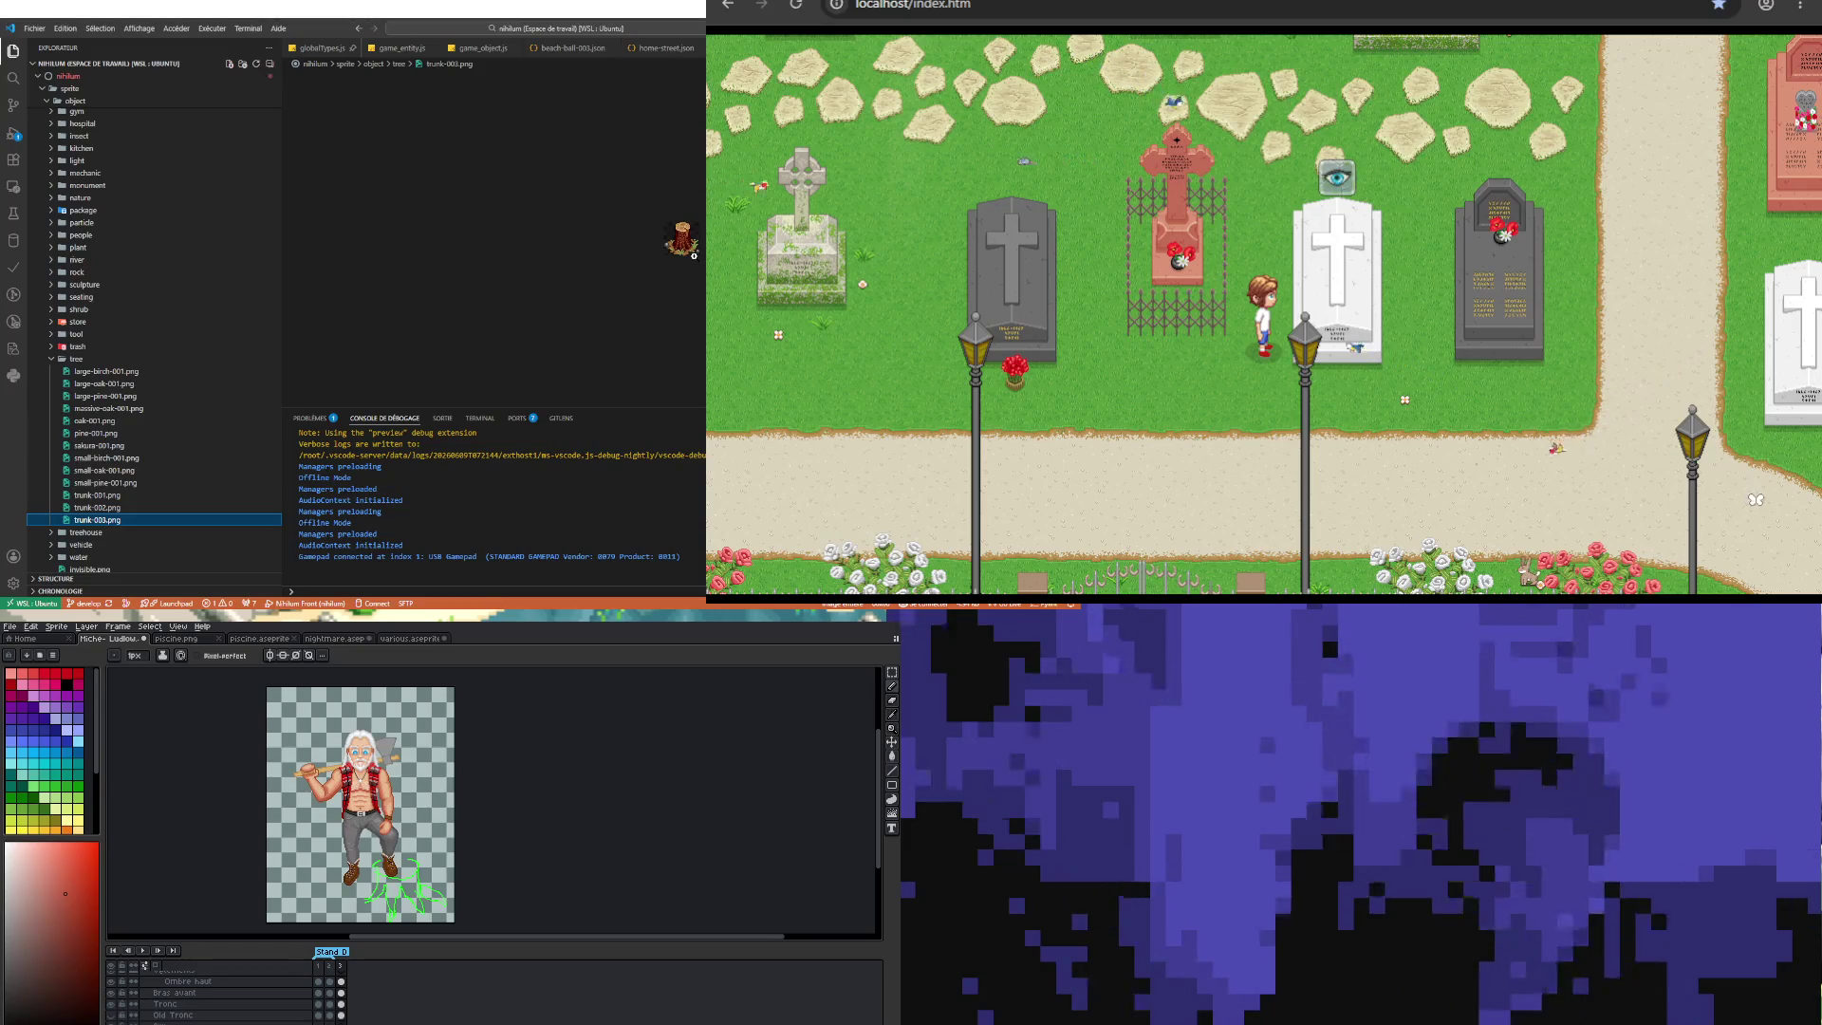
{"action": "left_click", "coordinate": [691, 243]}
{"action": "left_click", "coordinate": [691, 243]}
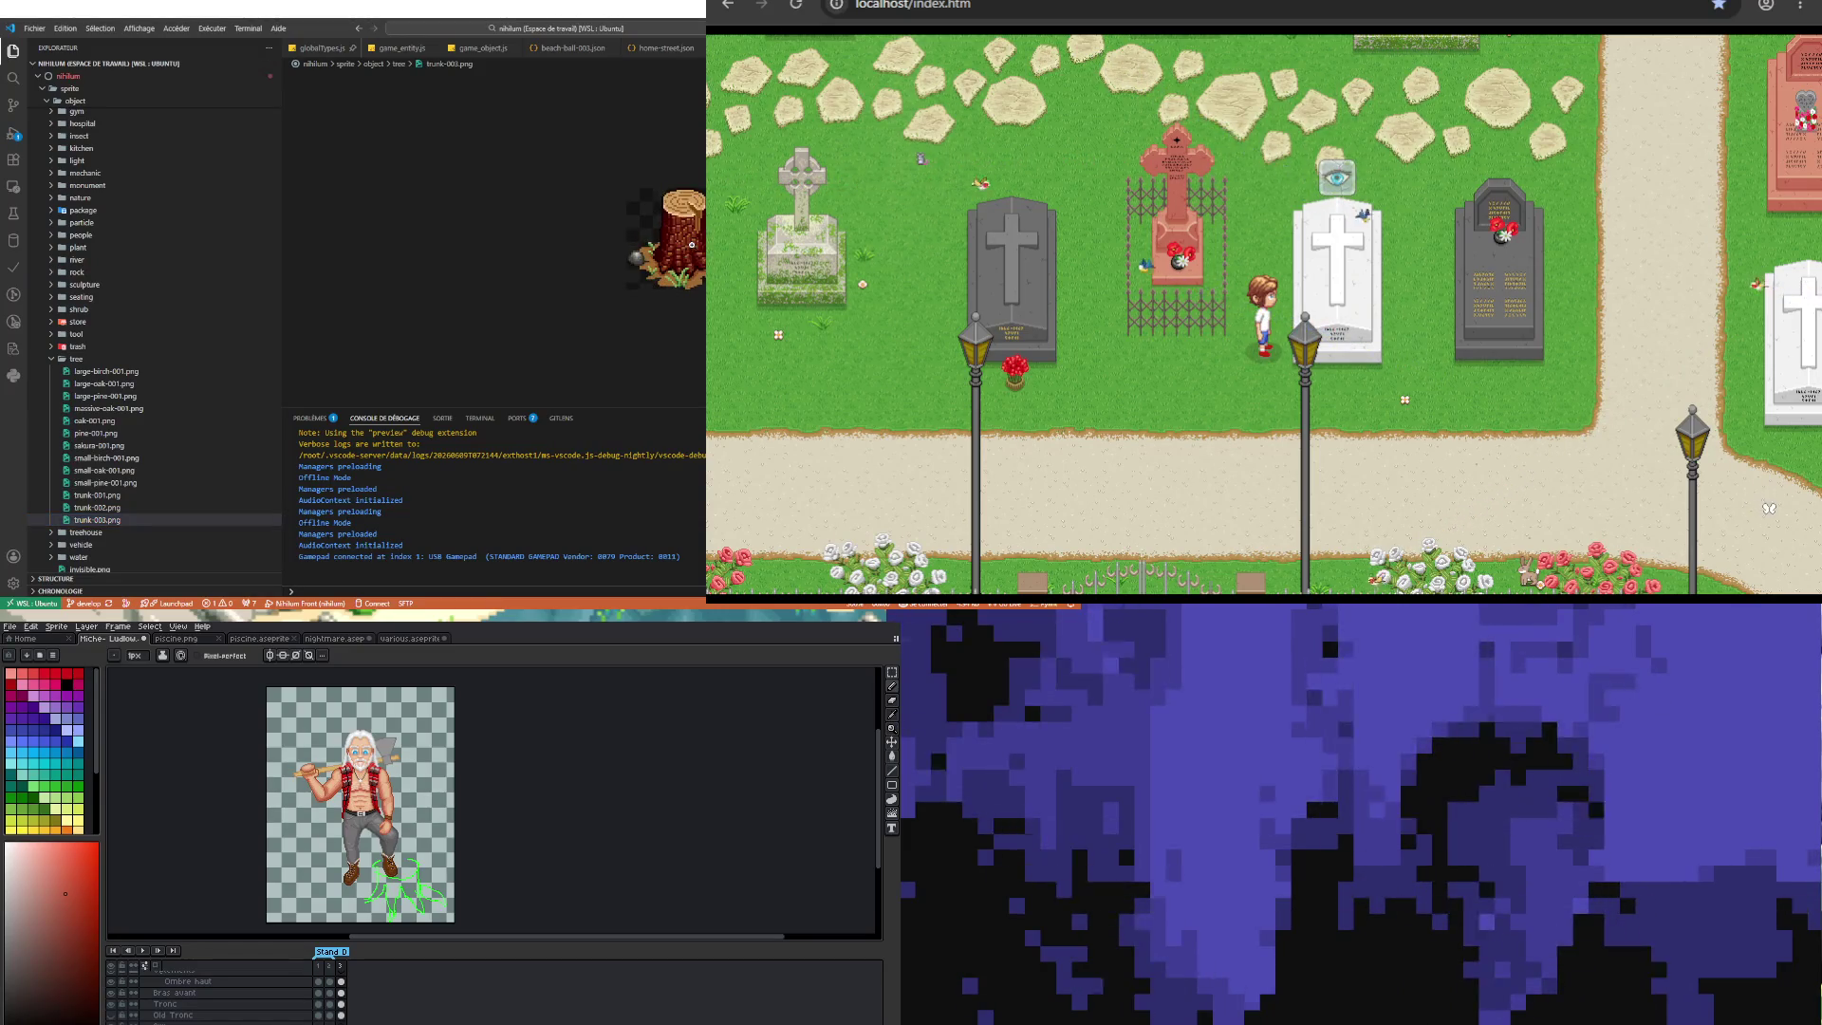
Step: Recheck trunk-002.png, then settle on trunk-001.png zoomed in
{"action": "left_click", "coordinate": [108, 496]}
{"action": "left_click", "coordinate": [106, 507]}
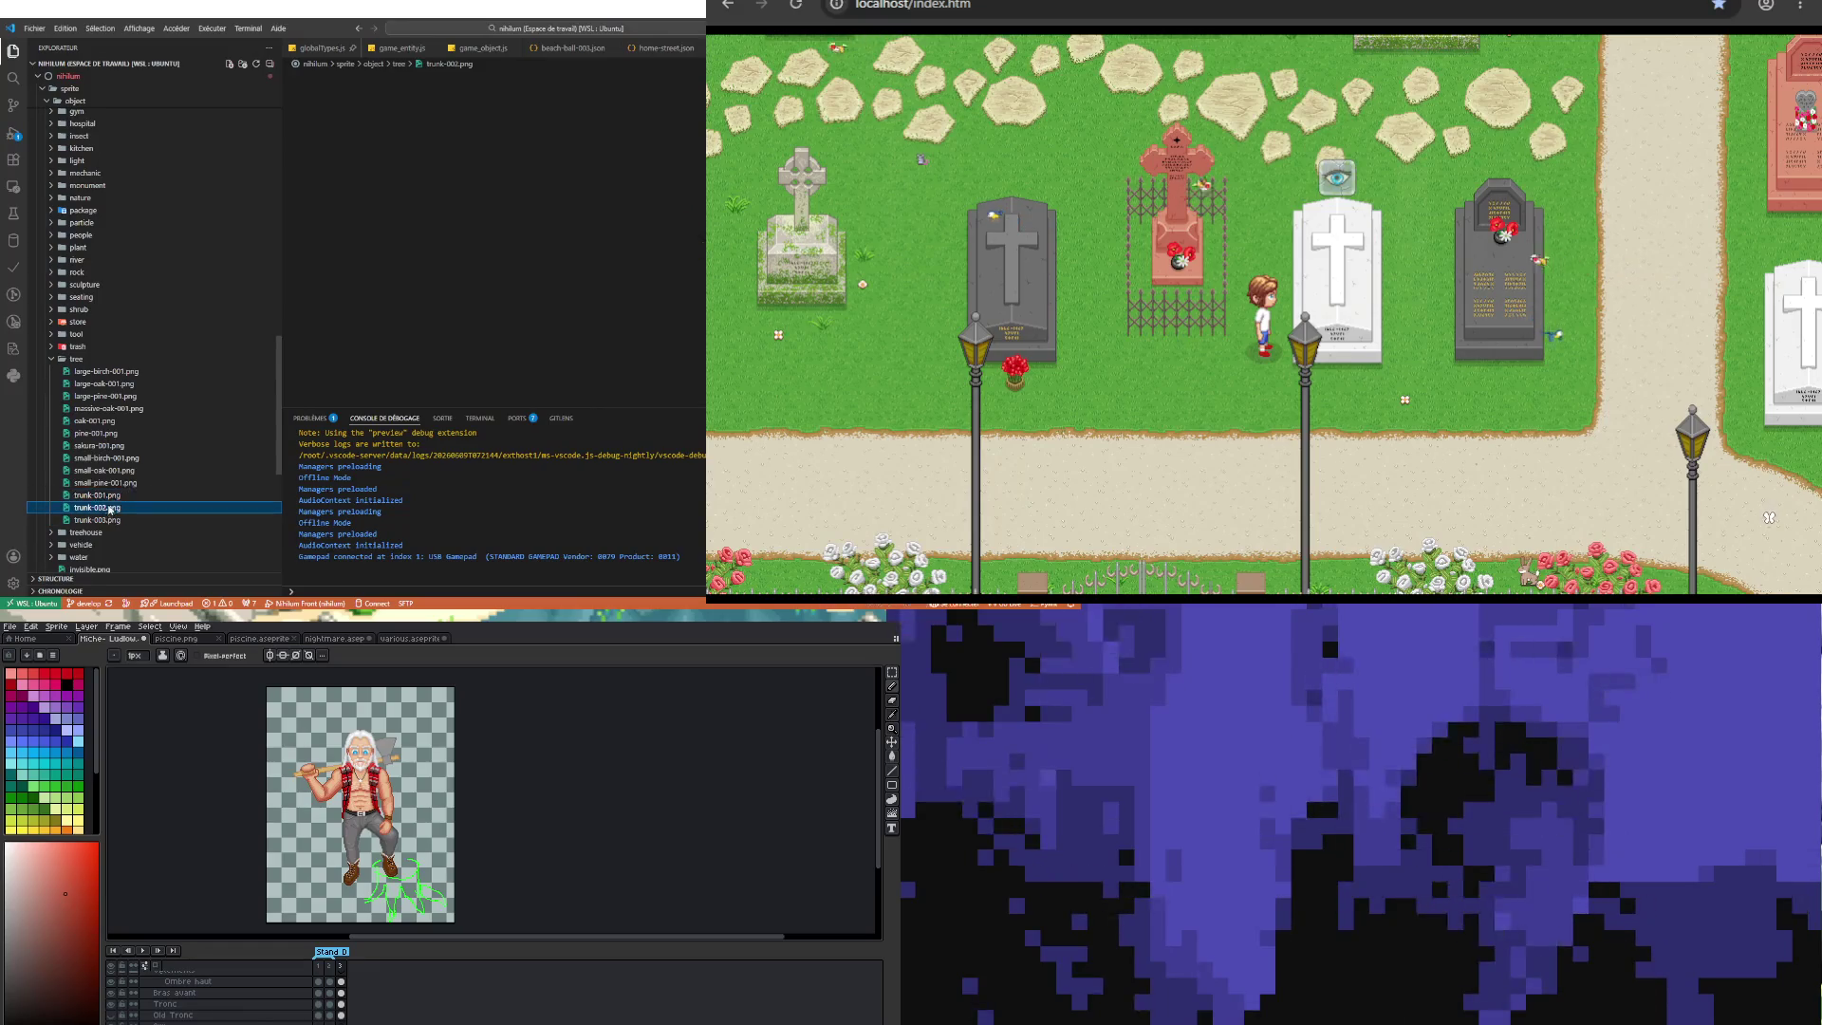
{"action": "left_click", "coordinate": [110, 520]}
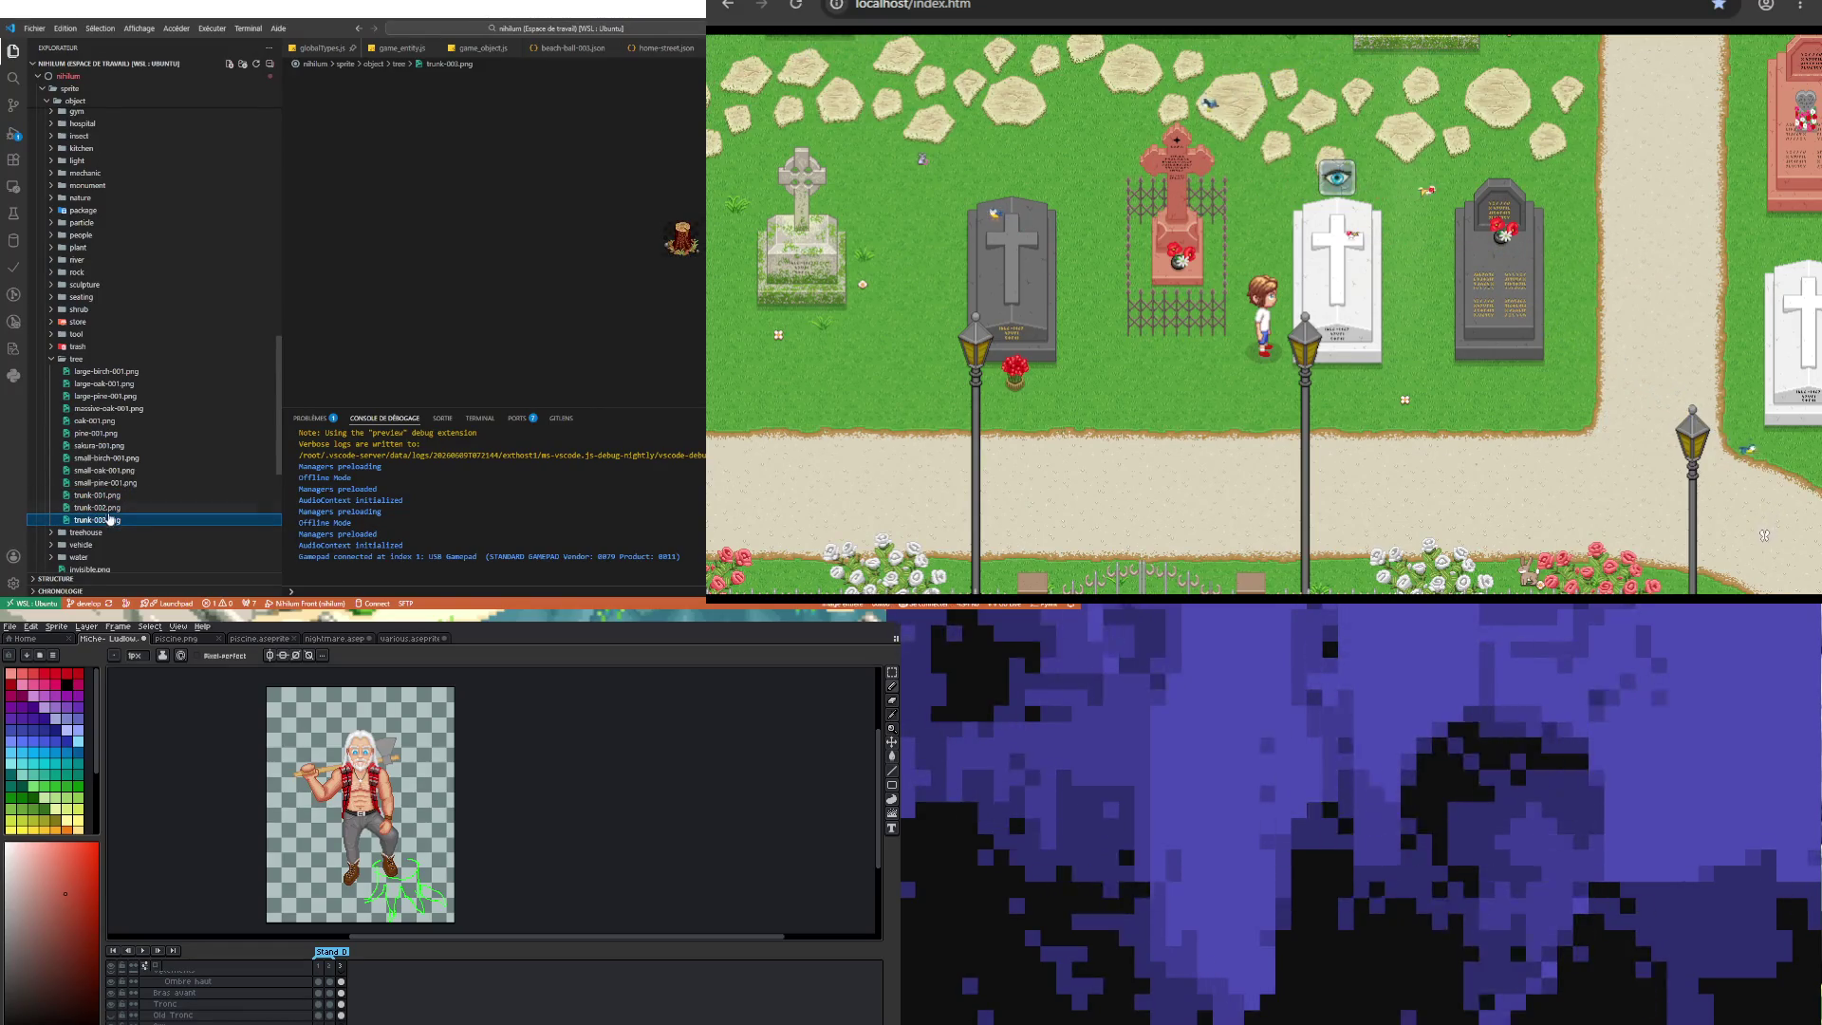
{"action": "left_click", "coordinate": [108, 496]}
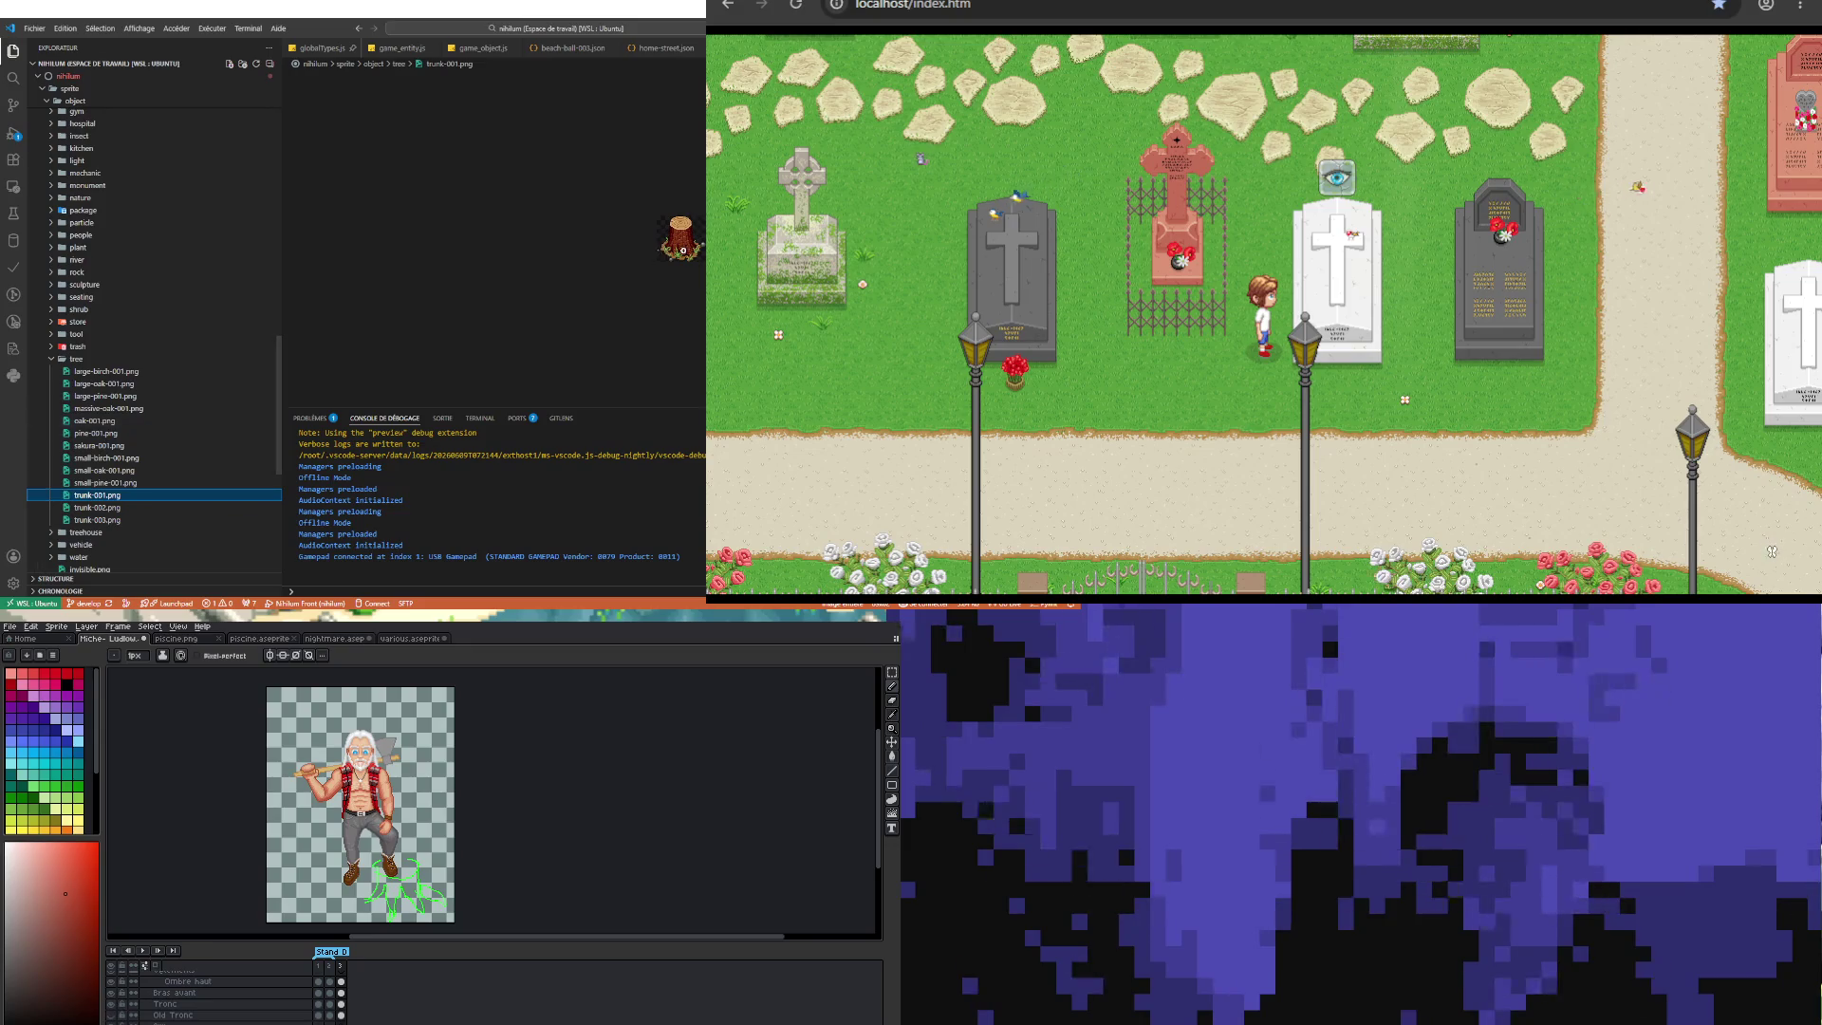
{"action": "left_click", "coordinate": [683, 251]}
{"action": "left_click", "coordinate": [688, 241]}
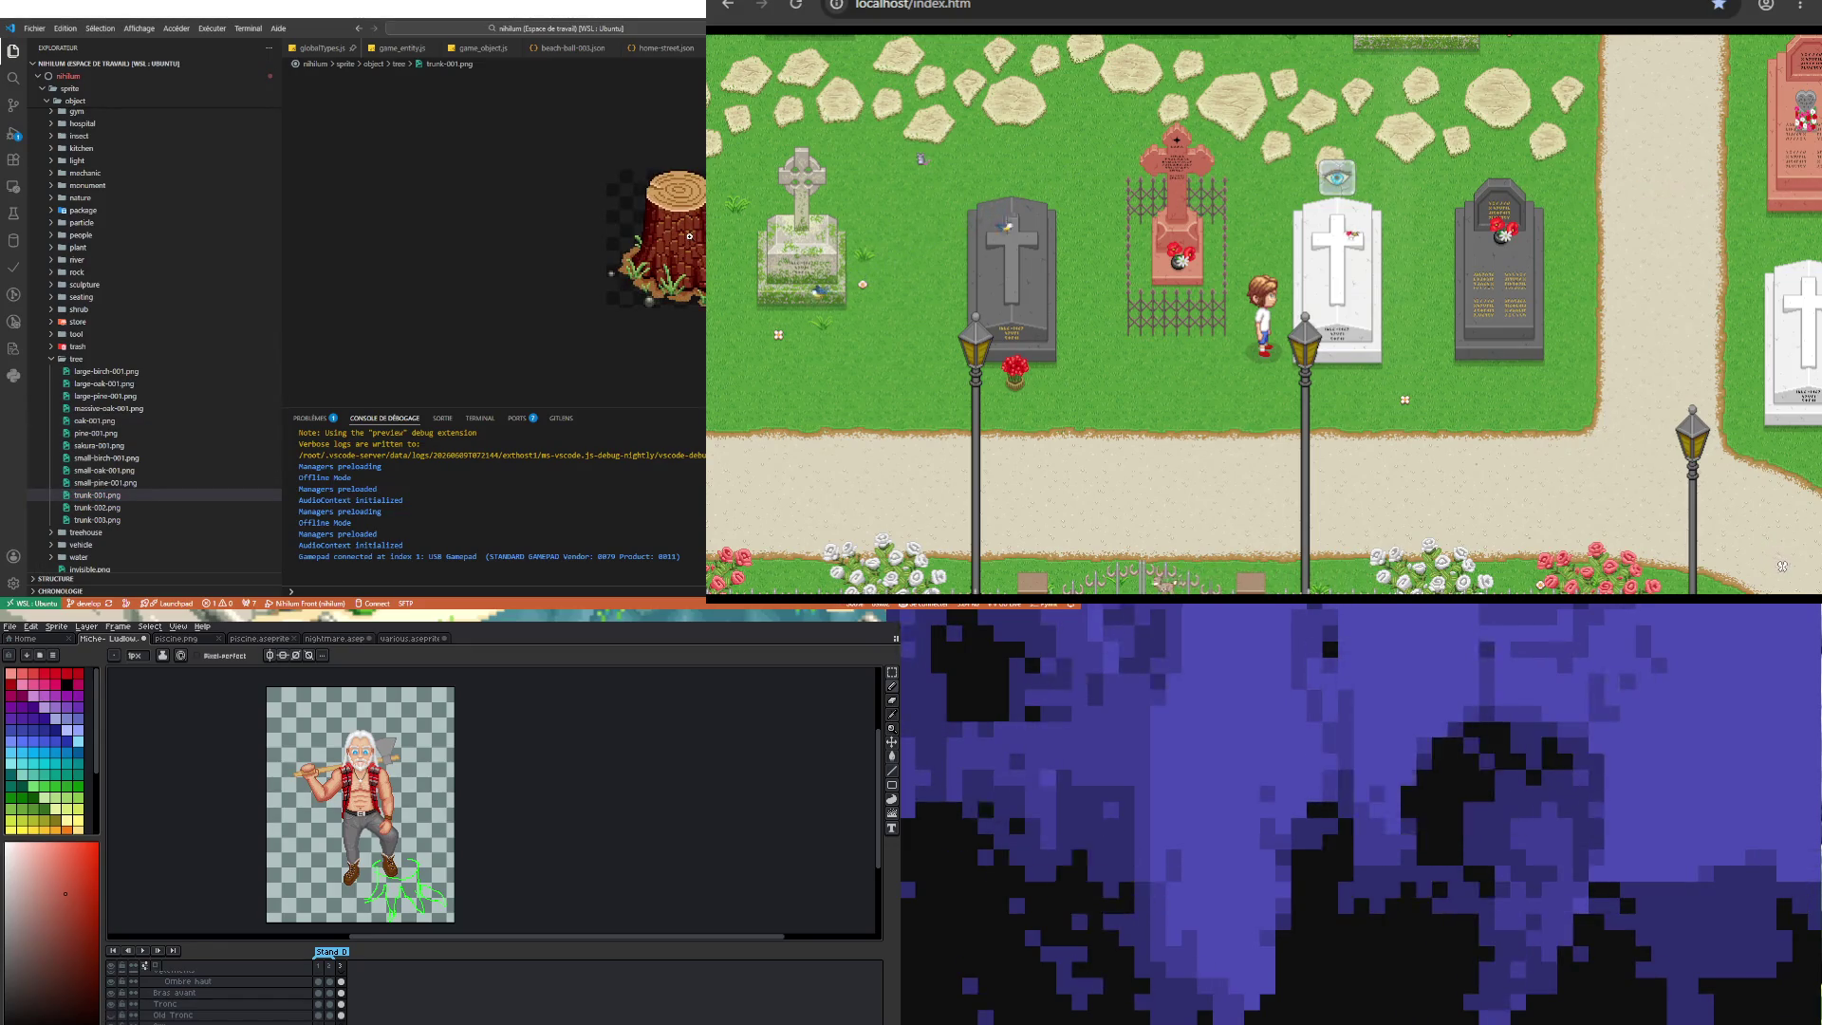
Step: Reveal trunk-001.png in File Explorer and bring it into Aseprite
{"action": "right_click", "coordinate": [123, 495]}
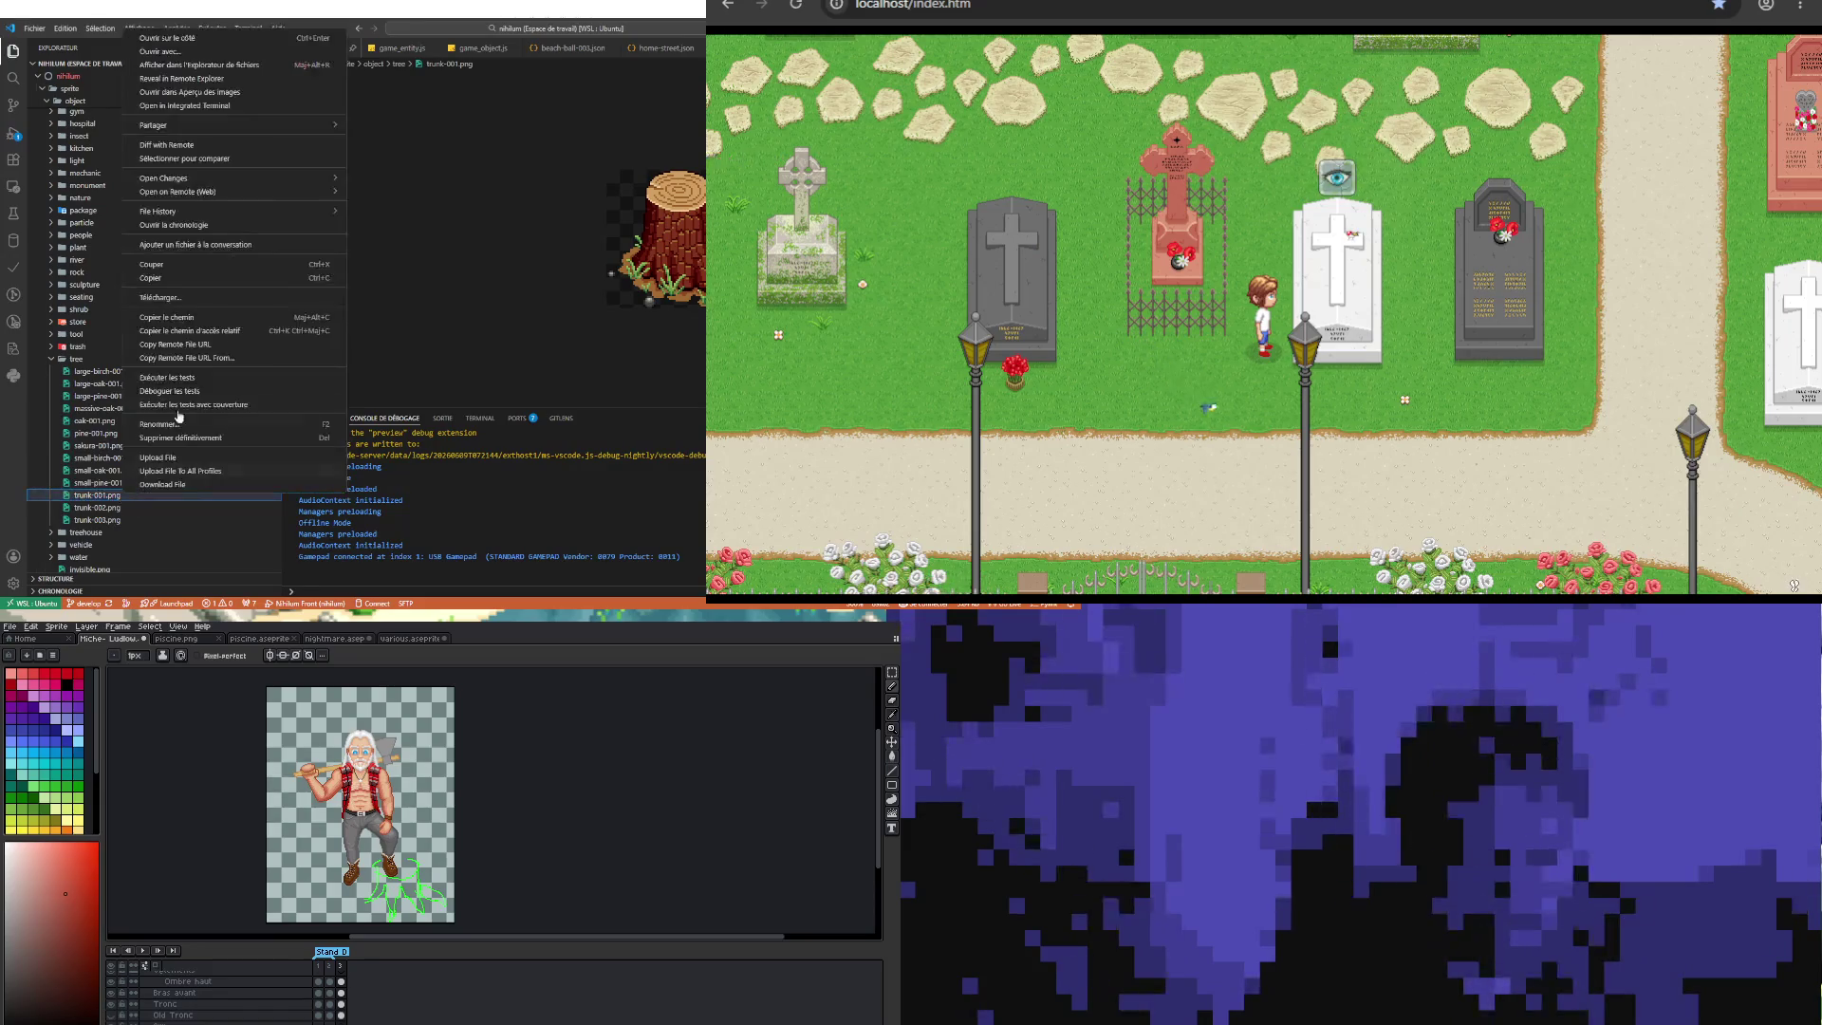
{"action": "left_click", "coordinate": [240, 69]}
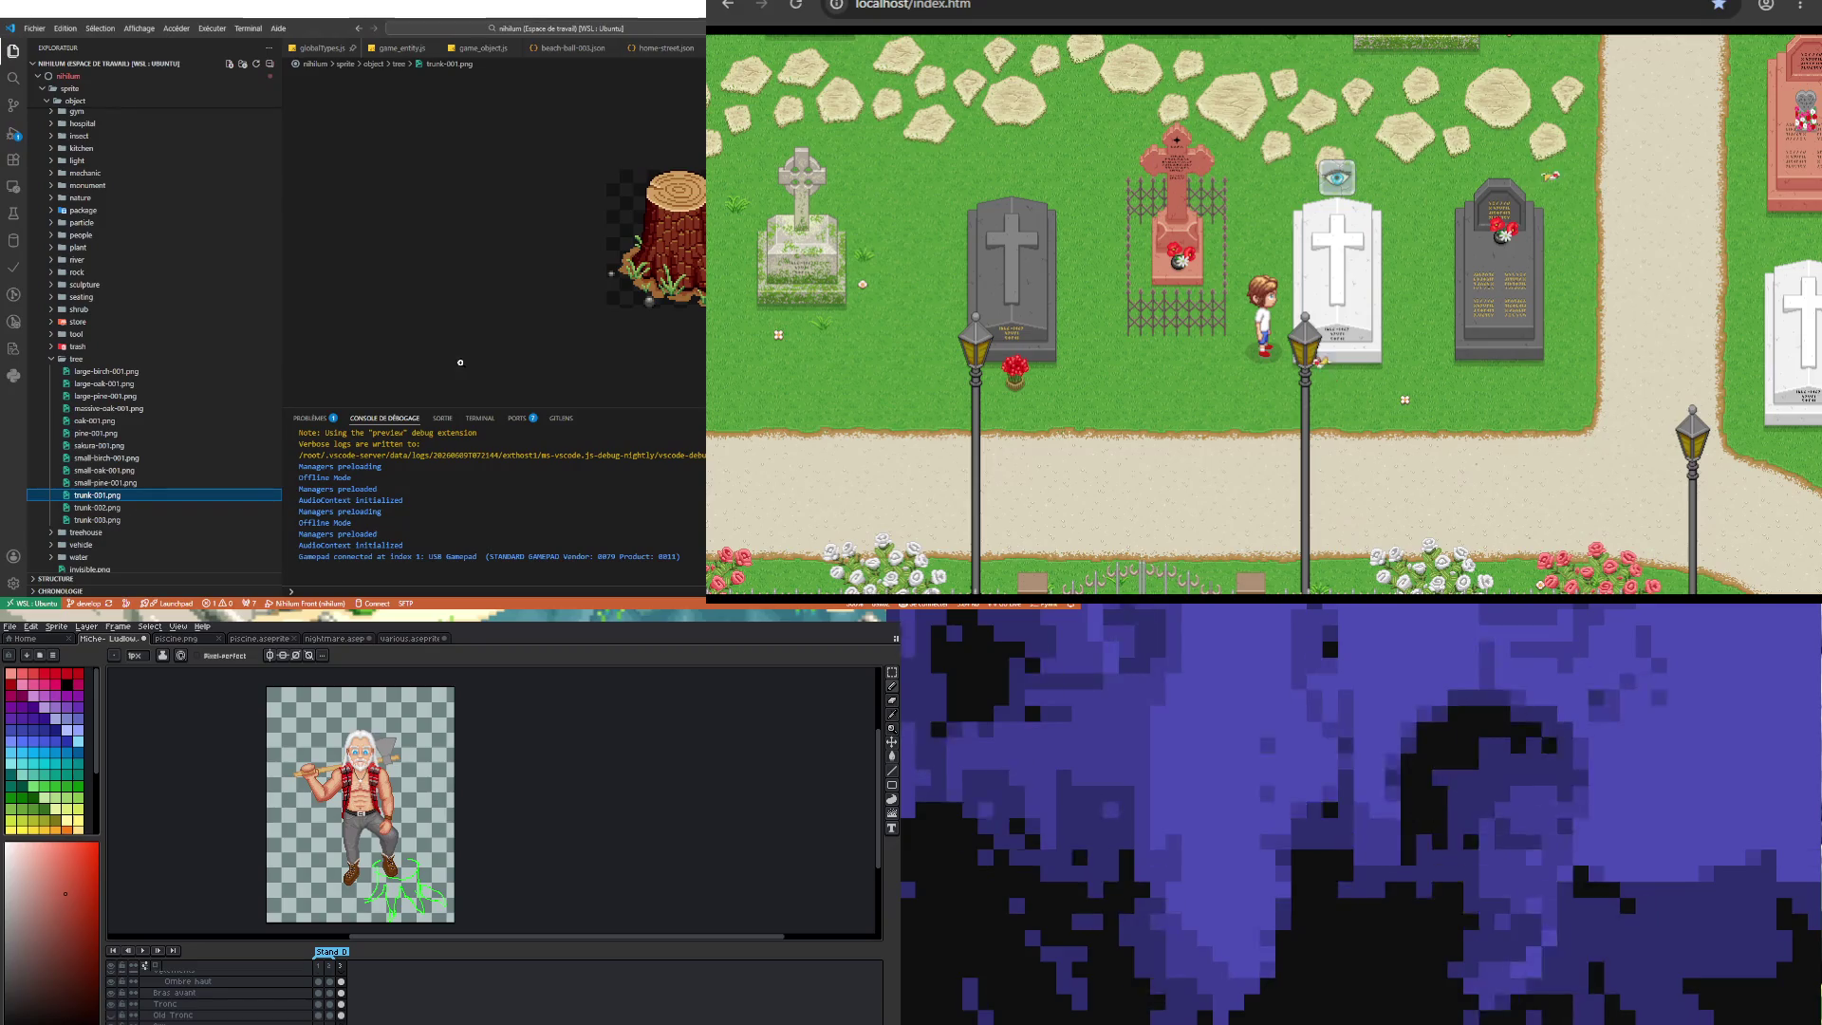
{"action": "key", "text": "alt+Tab"}
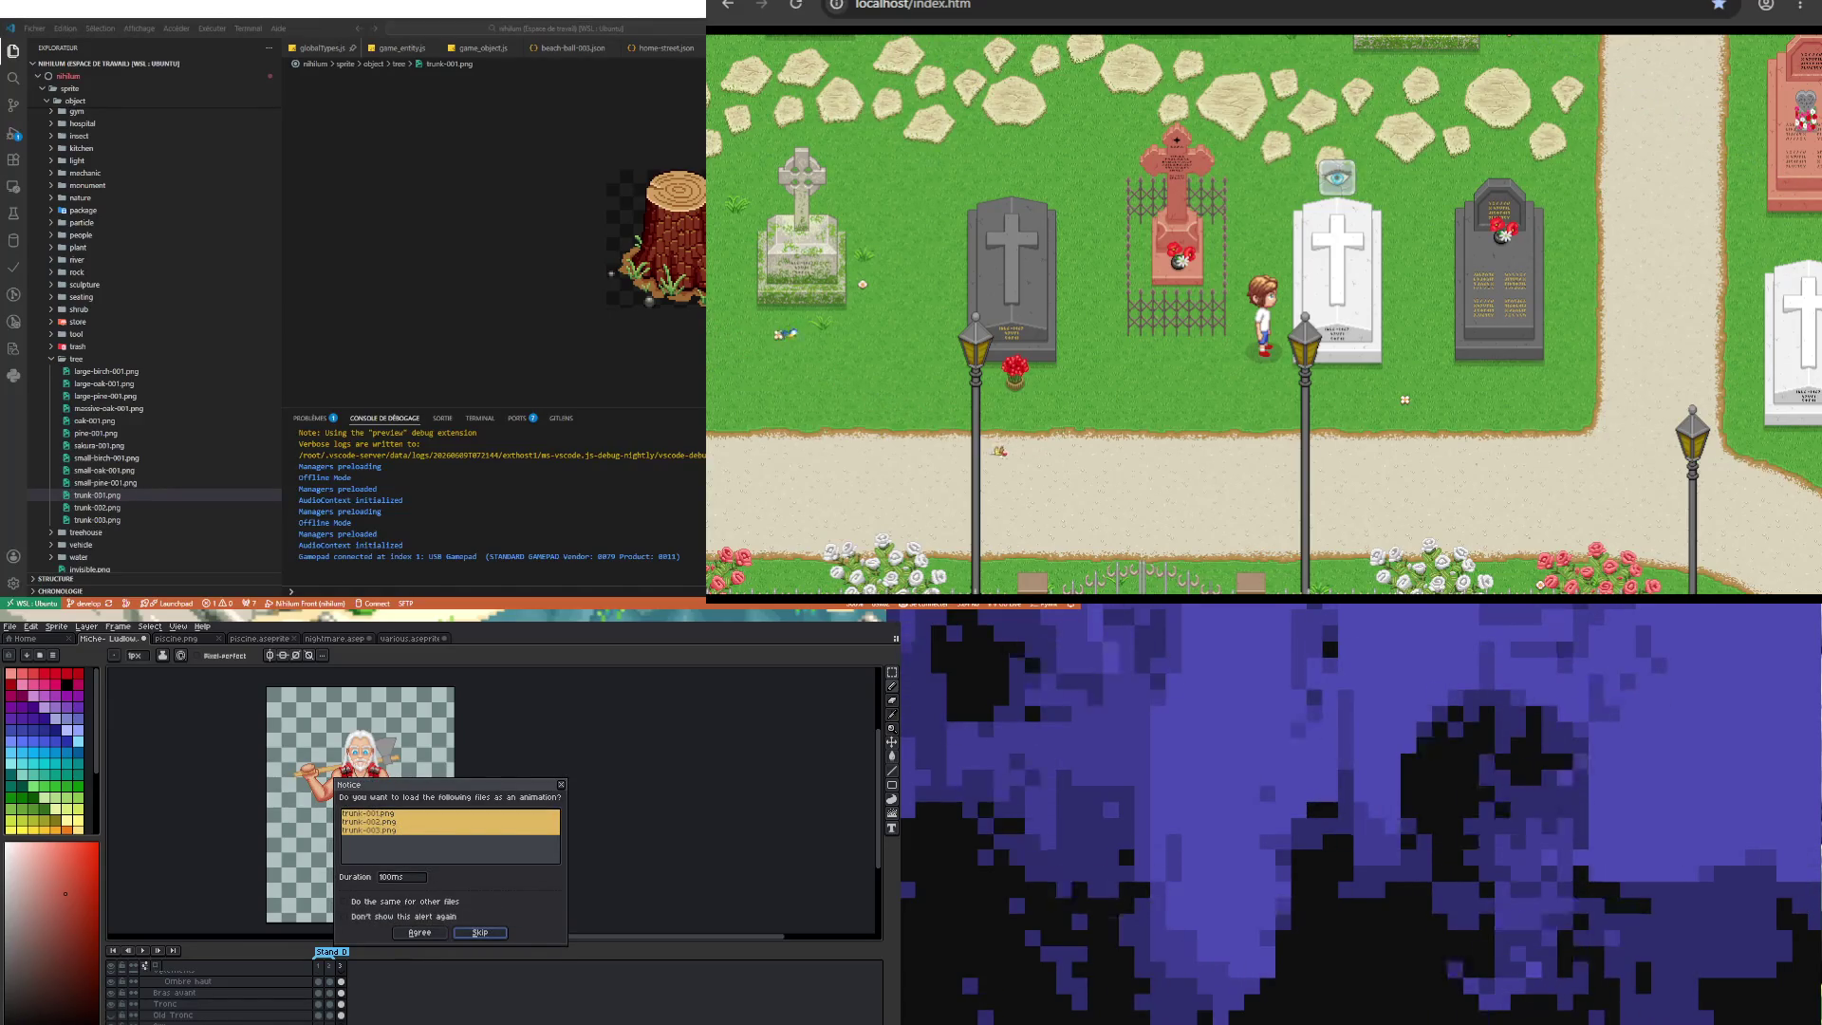
Step: Choose Skip in the Notice dialog so trunk-001.png opens singly, then show the lumberjack tab
{"action": "left_click", "coordinate": [479, 934]}
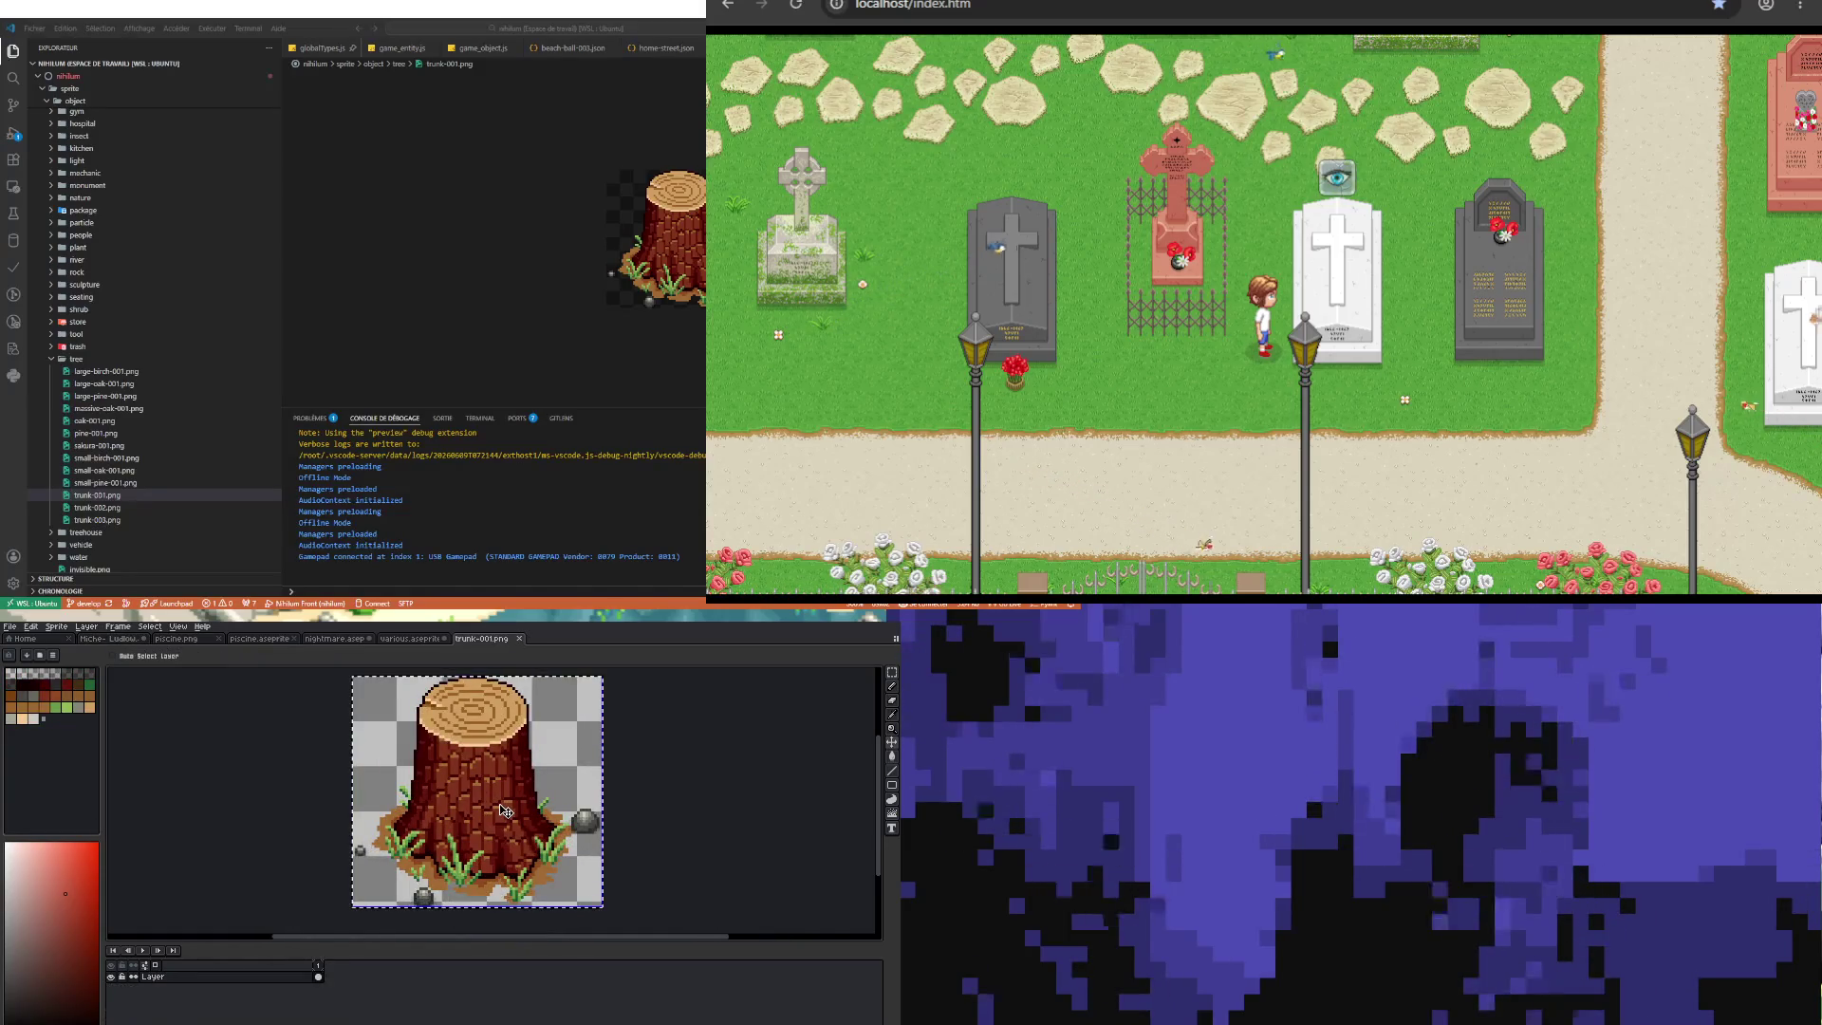
{"action": "left_click", "coordinate": [112, 638]}
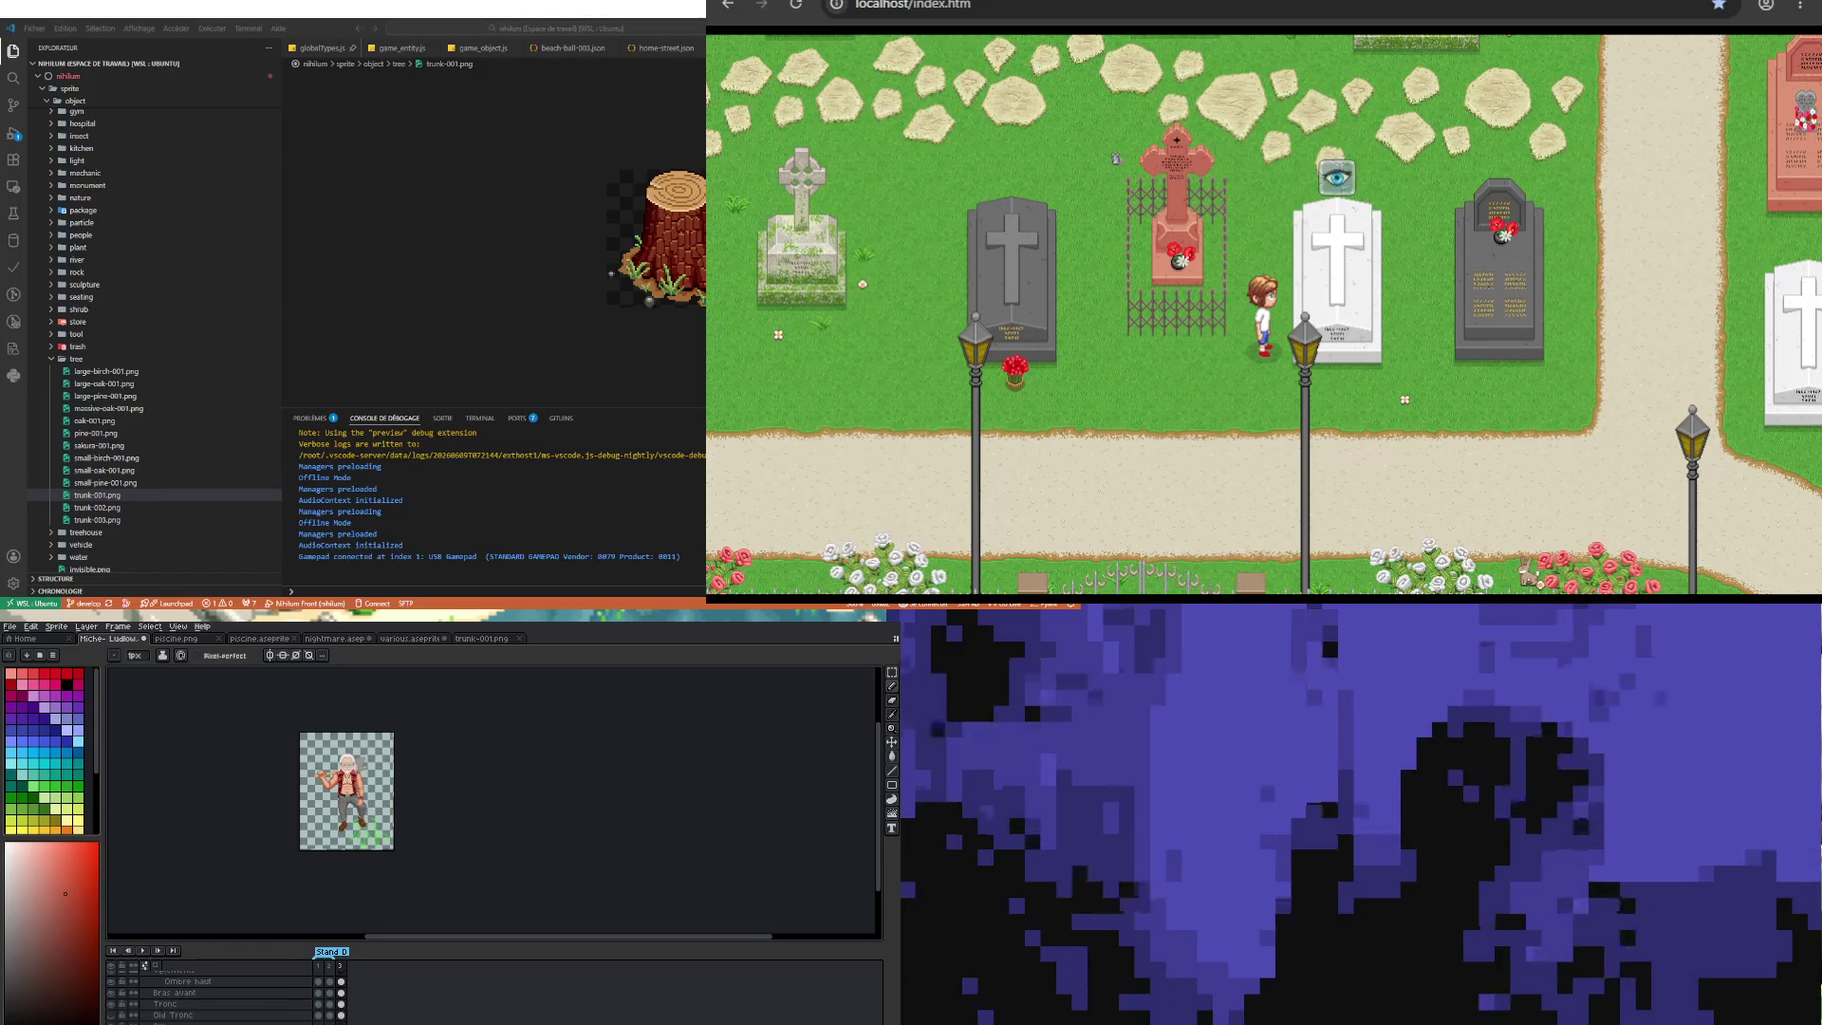
Step: Paste the trunk-001 stump, drag it to 90,166 beside his feet, and dismiss the errors
{"action": "key", "text": "ctrl+v"}
{"action": "left_click_drag", "start_coordinate": [329, 752], "coordinate": [373, 831]}
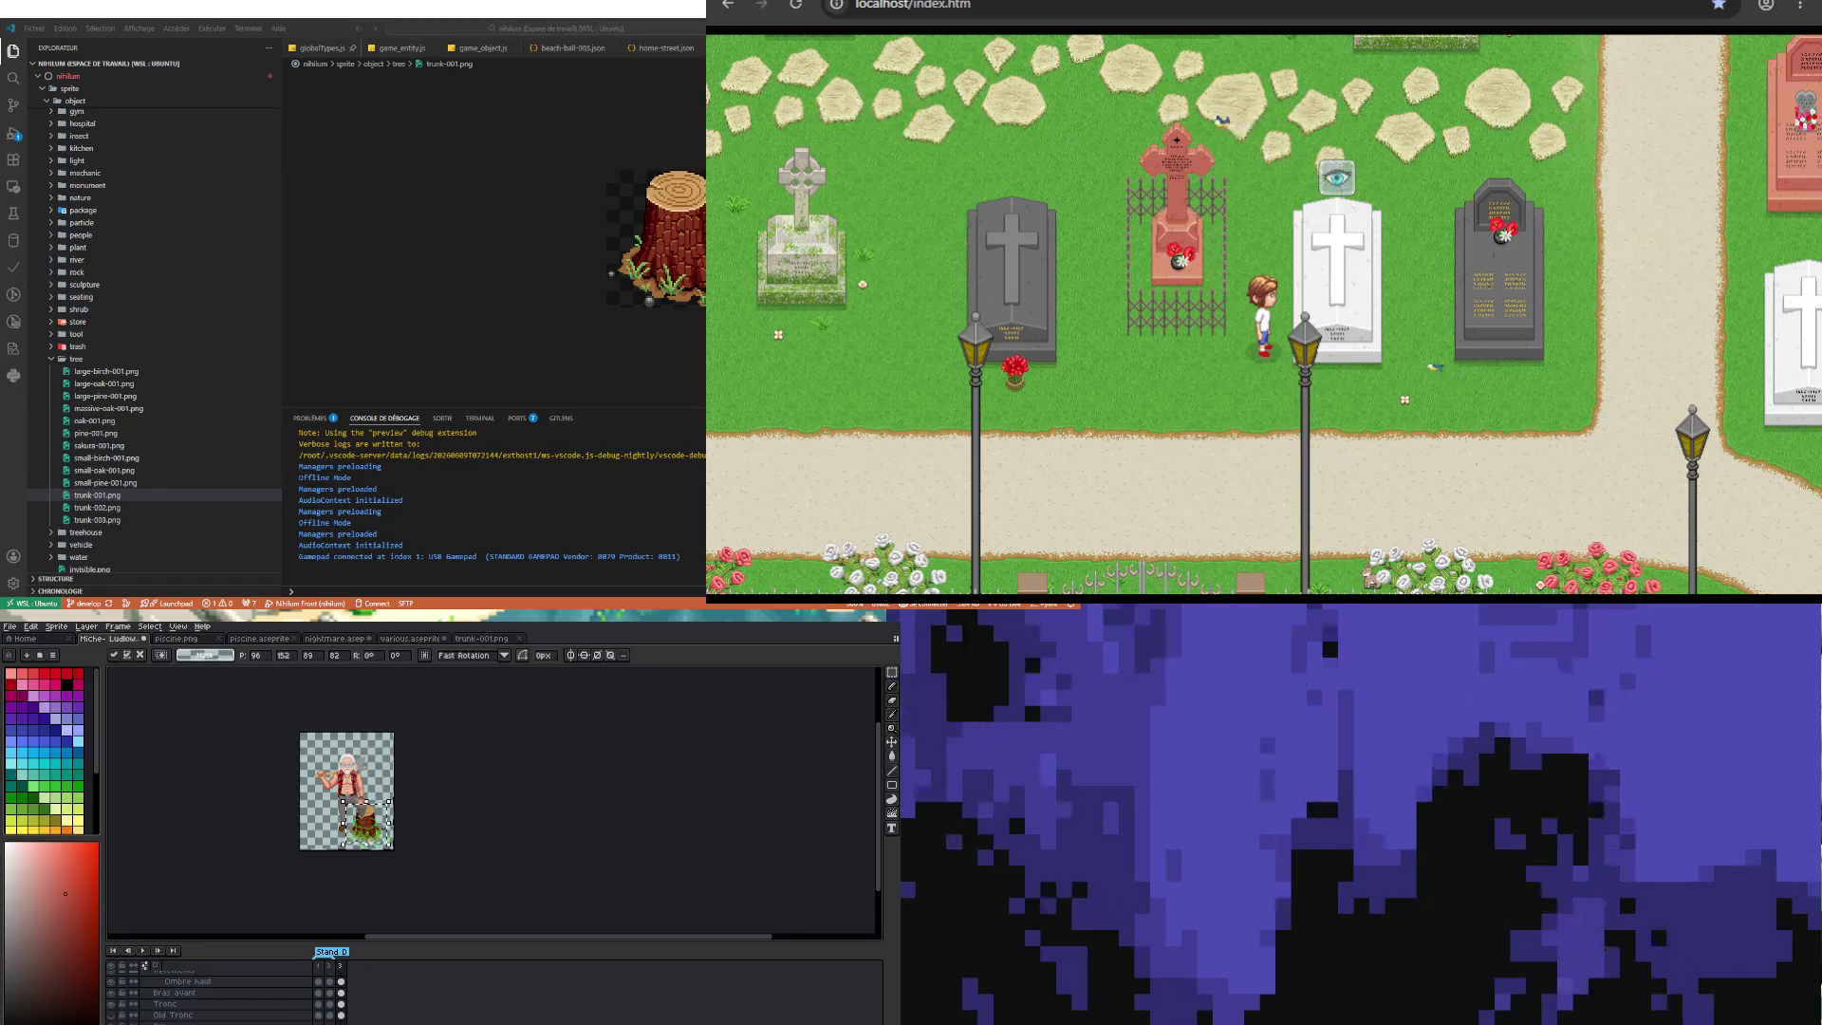
{"action": "key", "text": "ctrl+s"}
{"action": "left_click", "coordinate": [452, 991]}
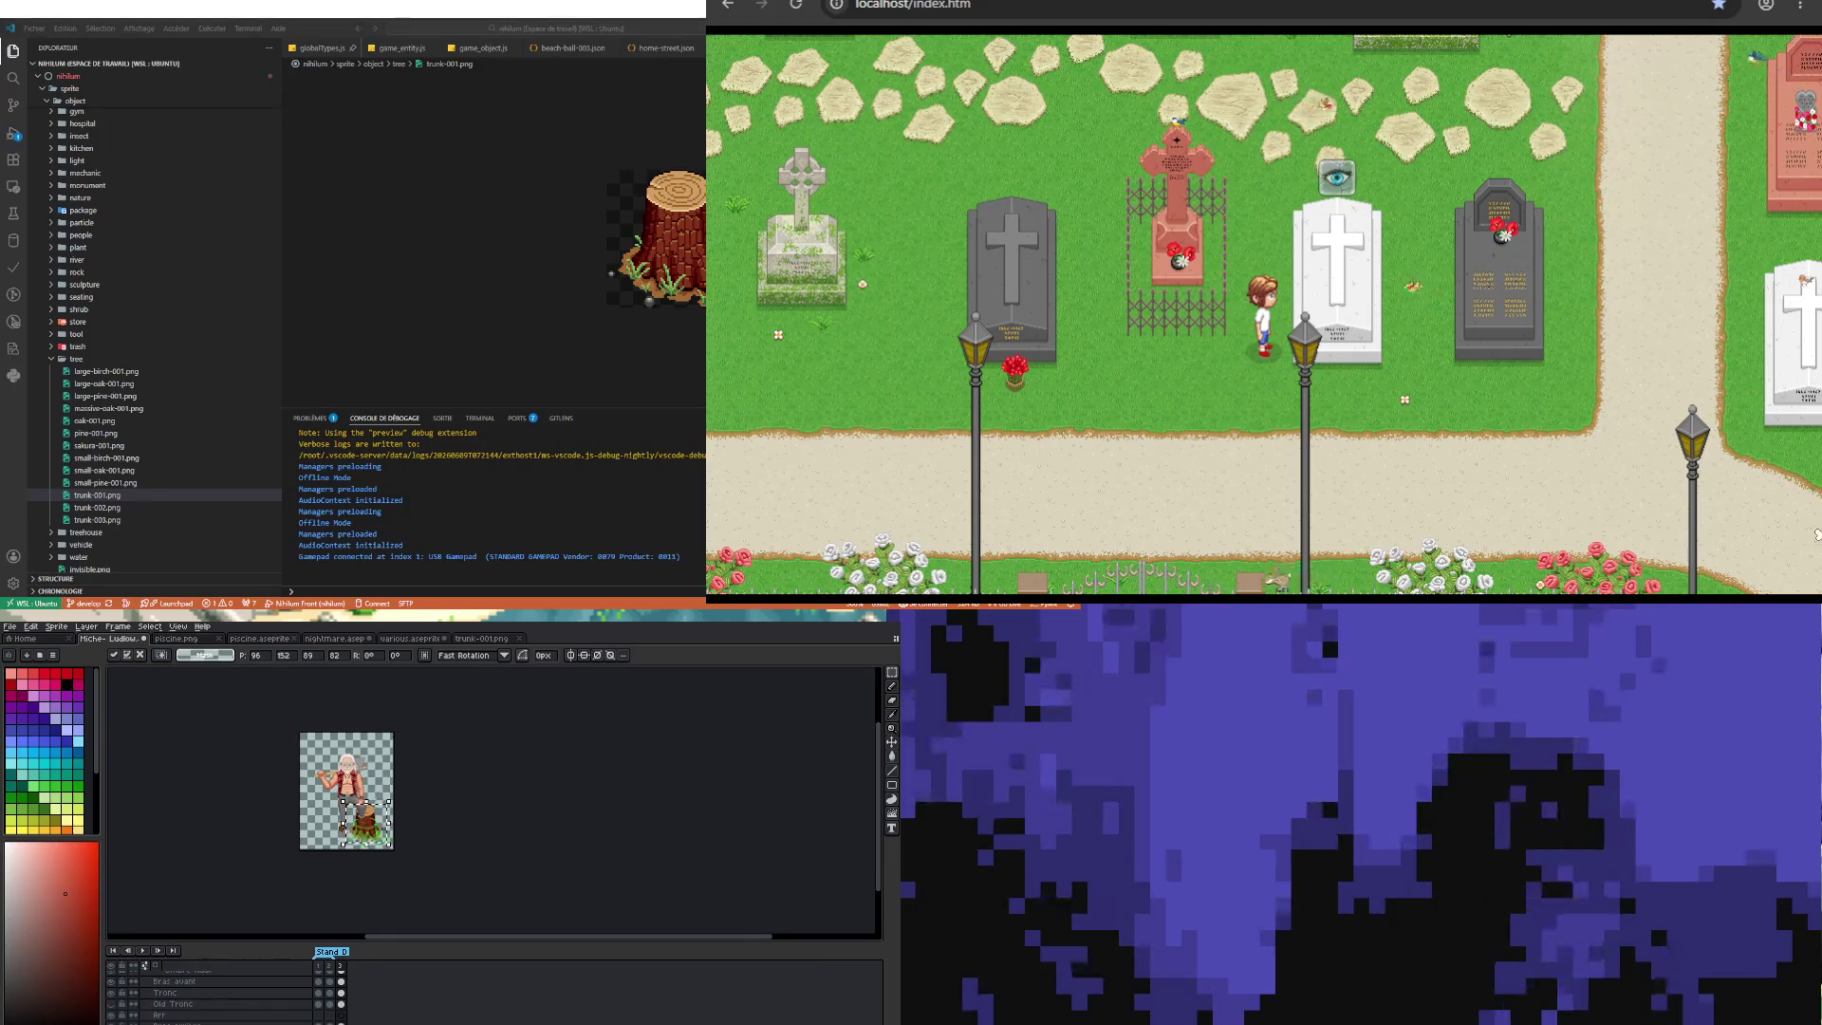
{"action": "key", "text": "ctrl+s"}
{"action": "left_click", "coordinate": [452, 992]}
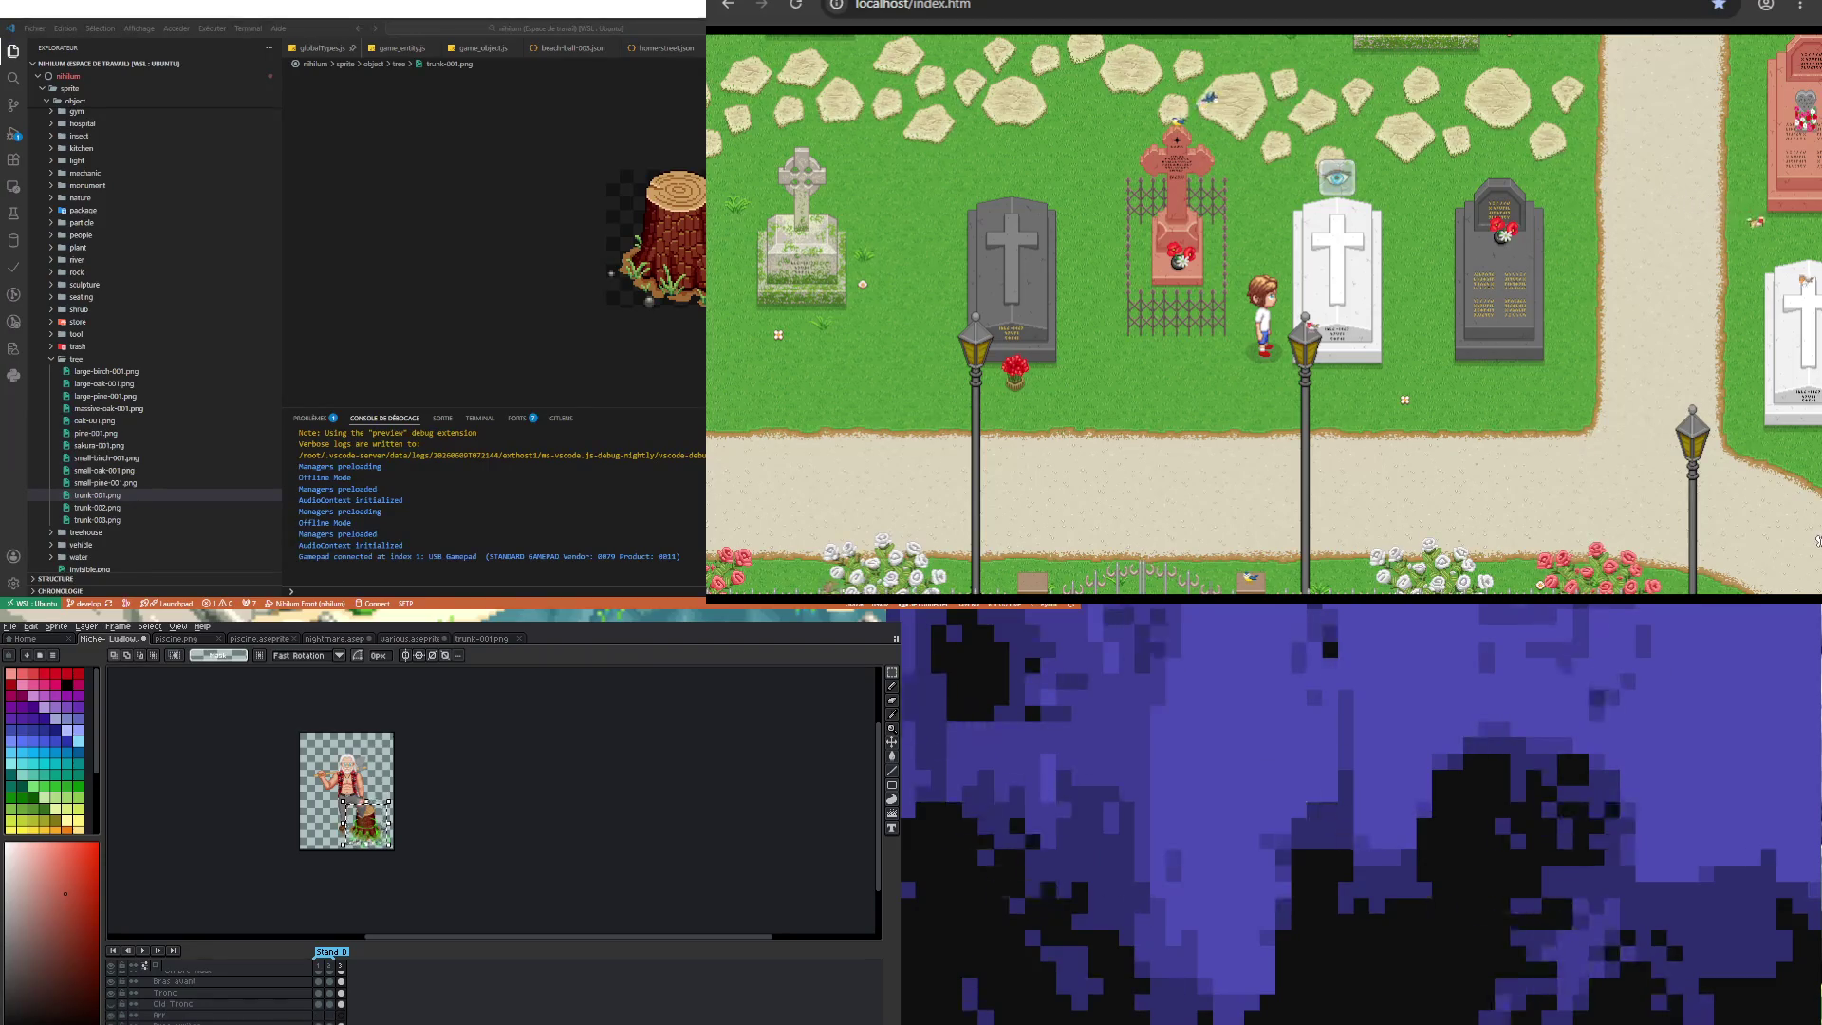
{"action": "key", "text": "ctrl+s"}
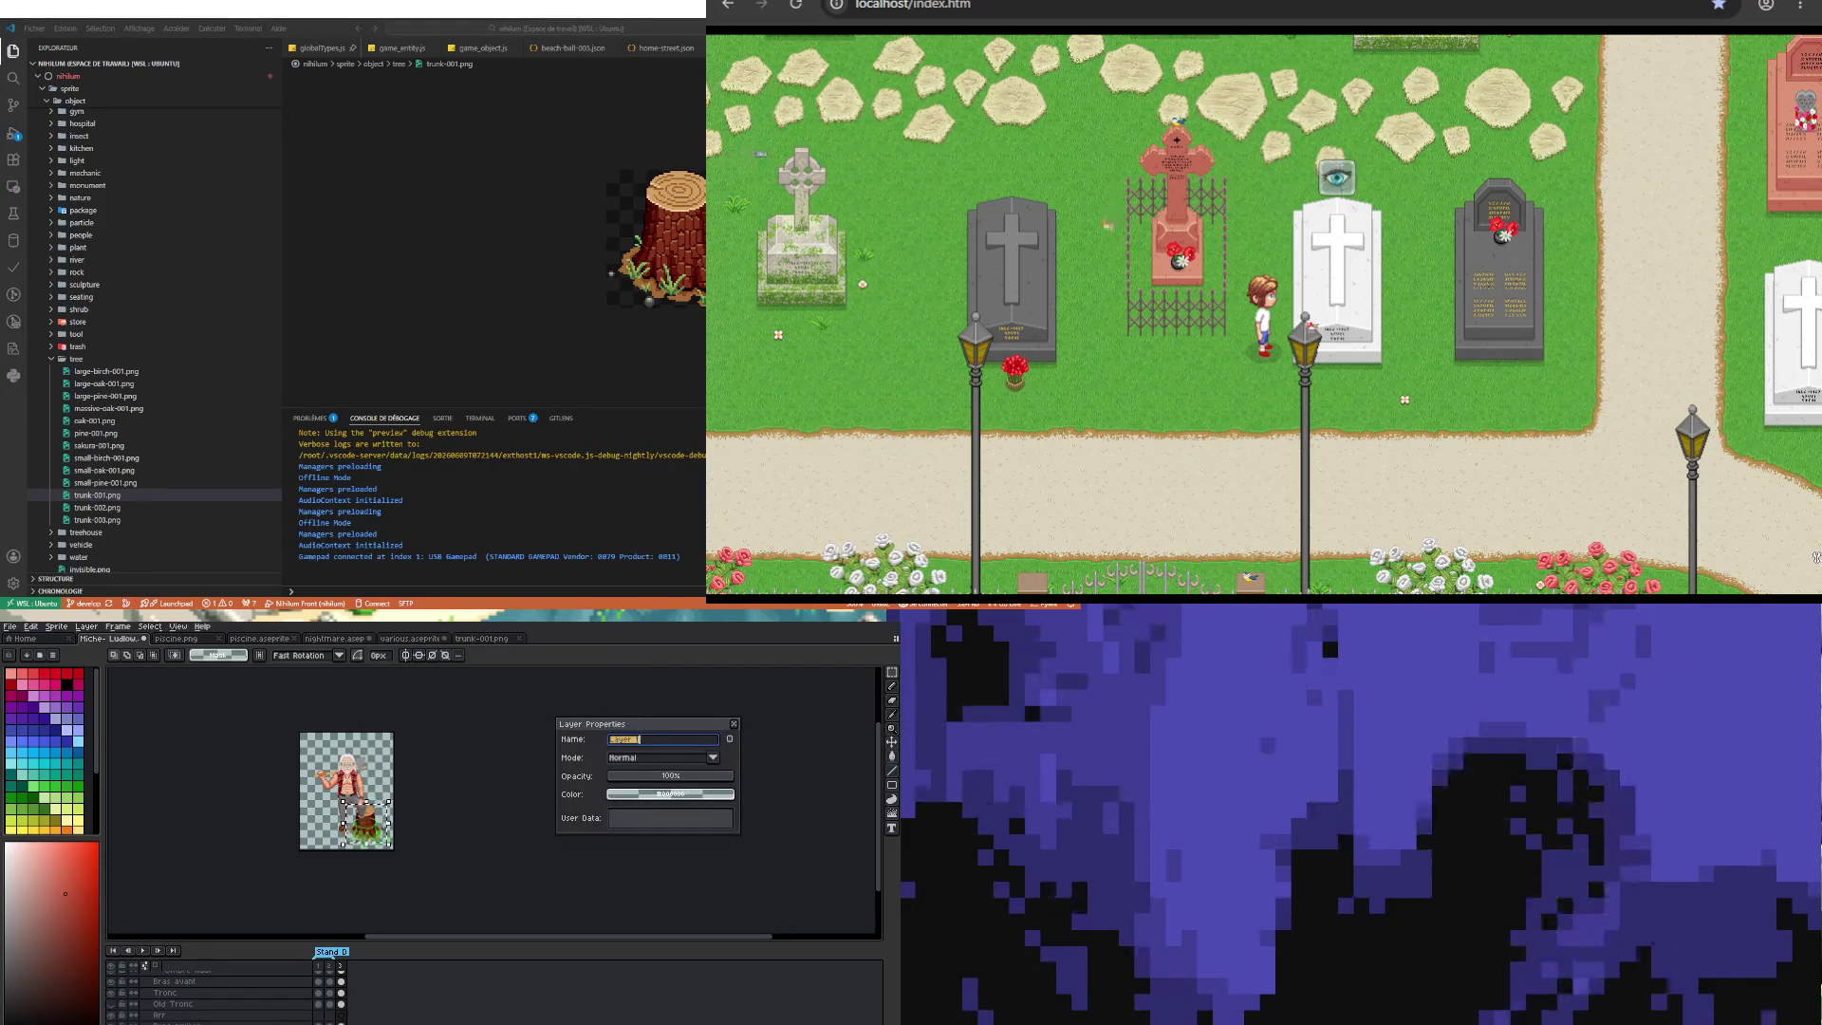
{"action": "key", "text": "Escape"}
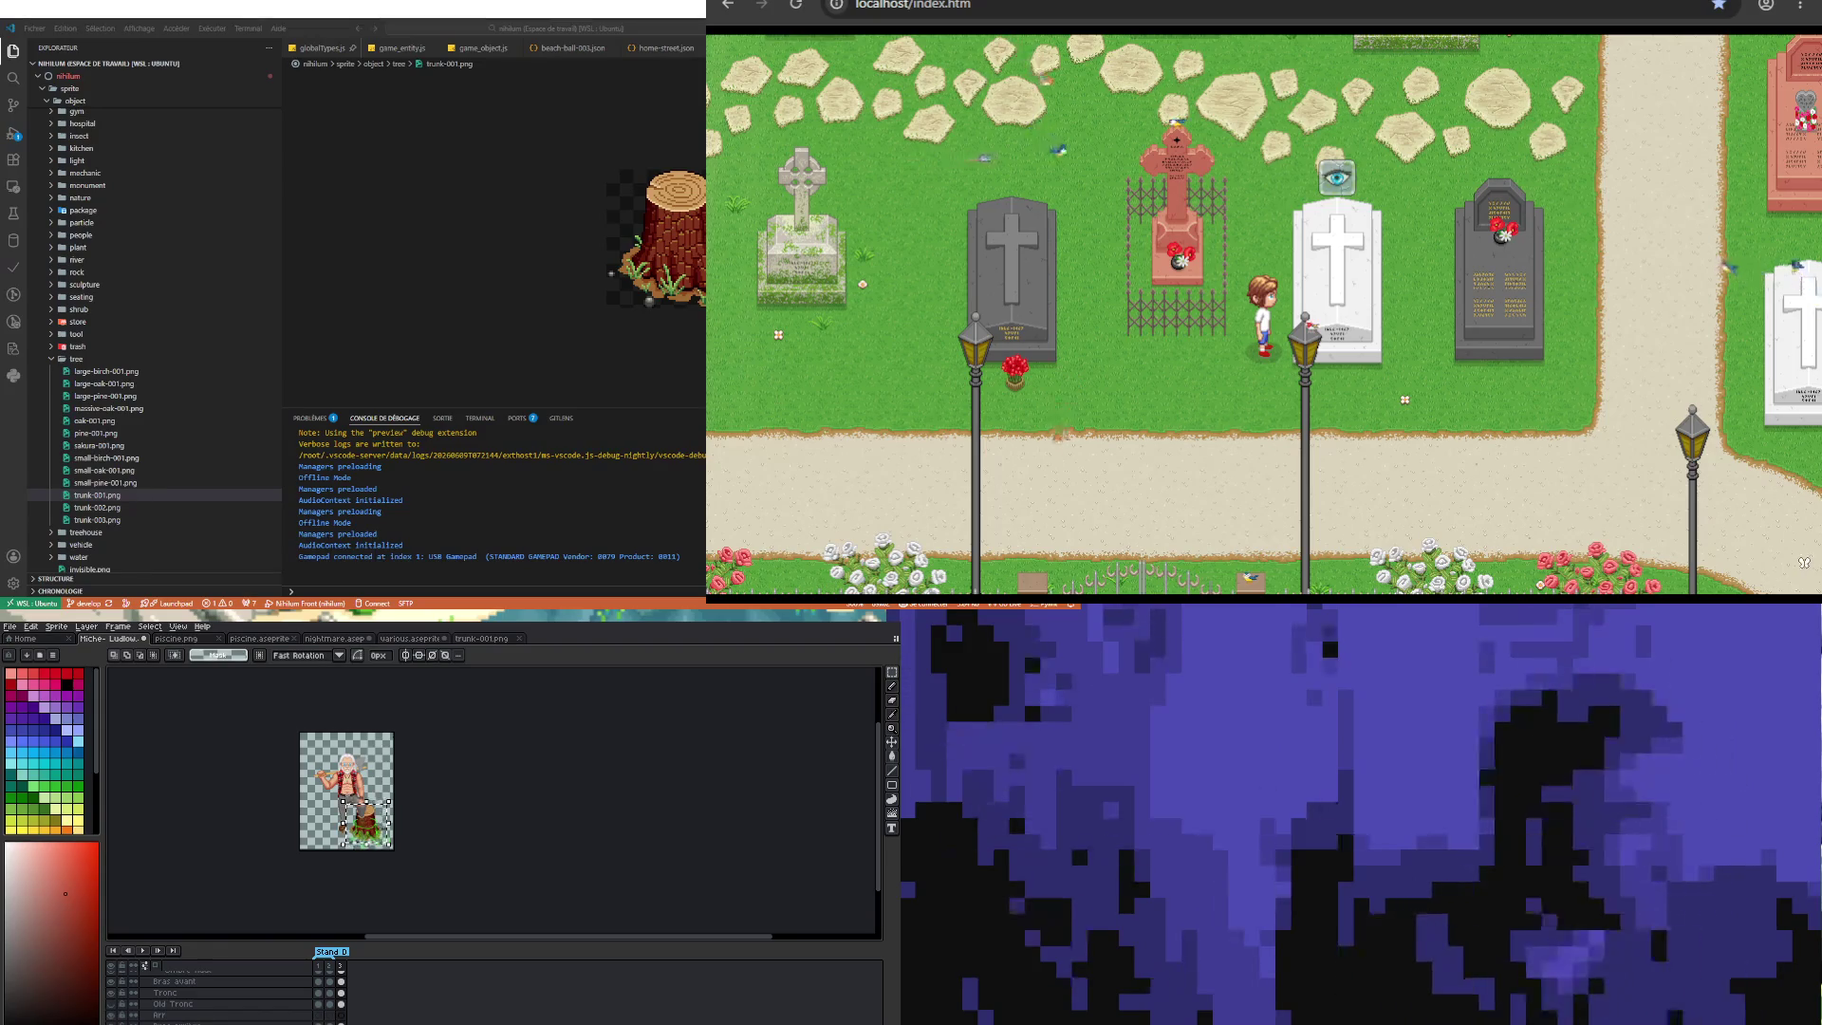
{"action": "scroll", "coordinate": [397, 857], "scroll_direction": "up", "scroll_amount": 2}
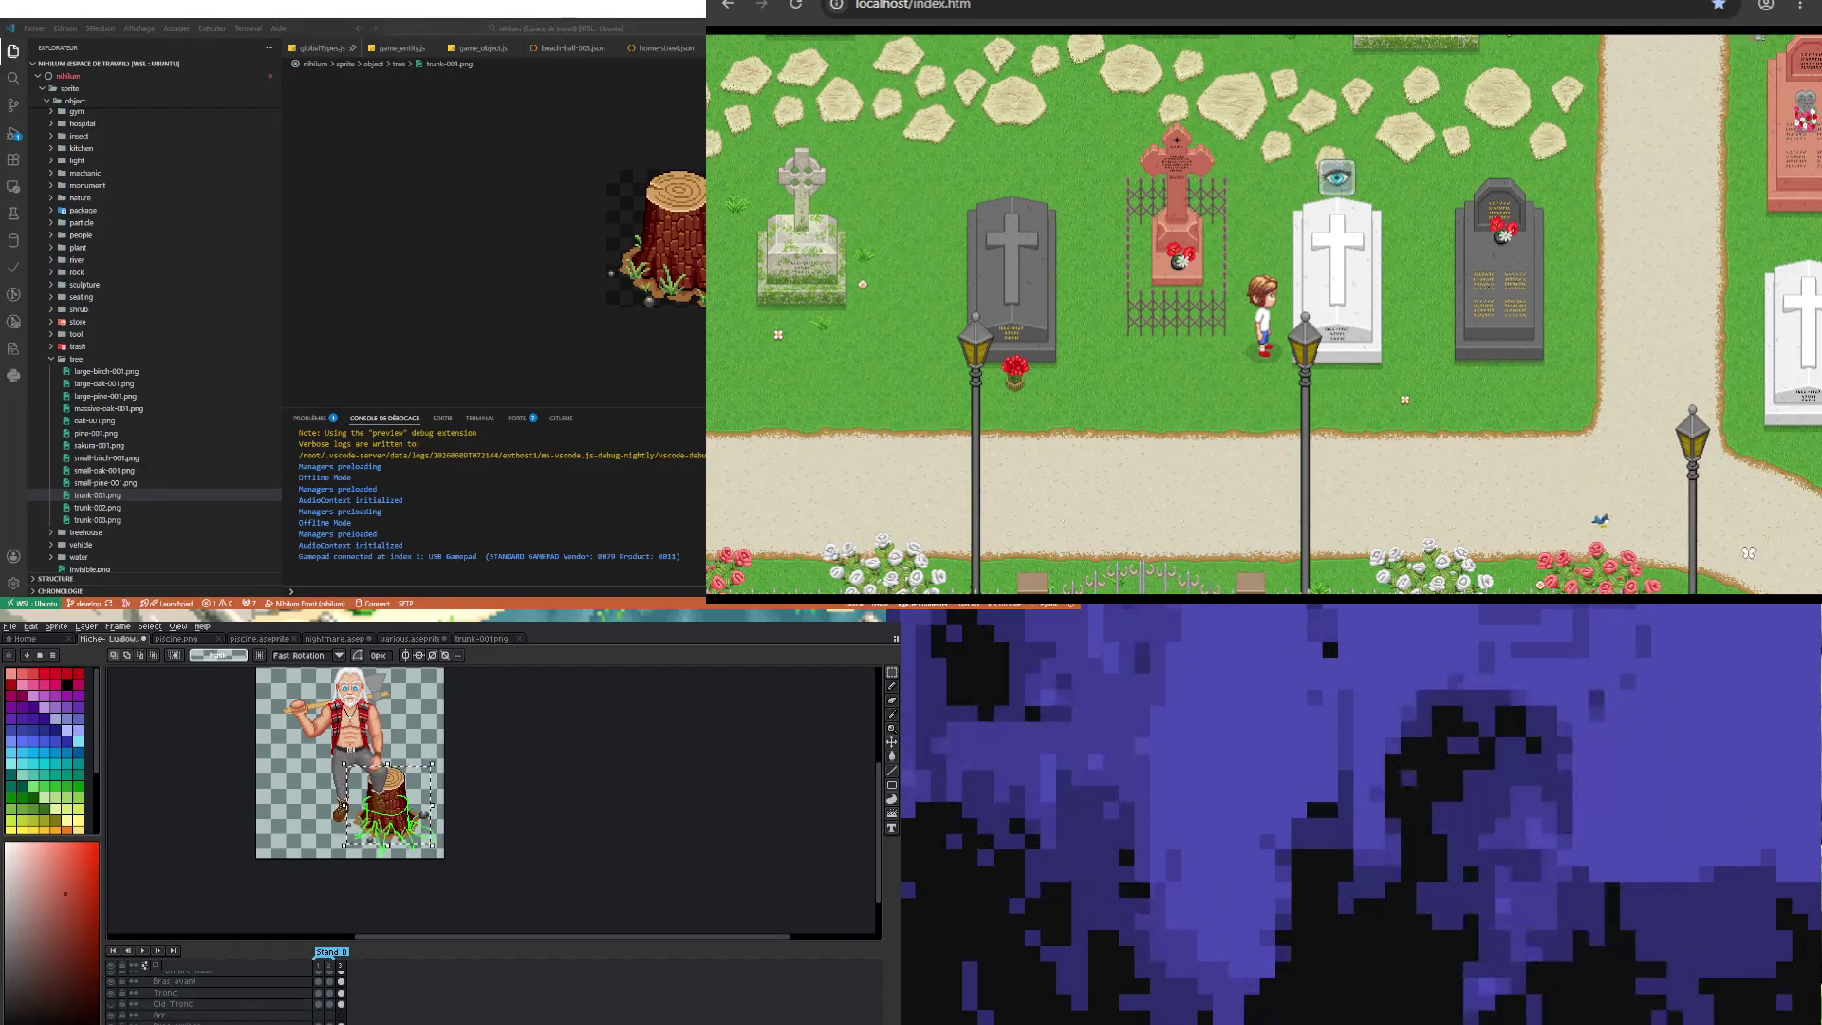
Step: Marquee-select the stump and drag it to the left of the lumberjack's legs
{"action": "scroll", "coordinate": [403, 826], "scroll_direction": "up", "scroll_amount": 2}
{"action": "scroll", "coordinate": [447, 832], "scroll_direction": "down", "scroll_amount": 1}
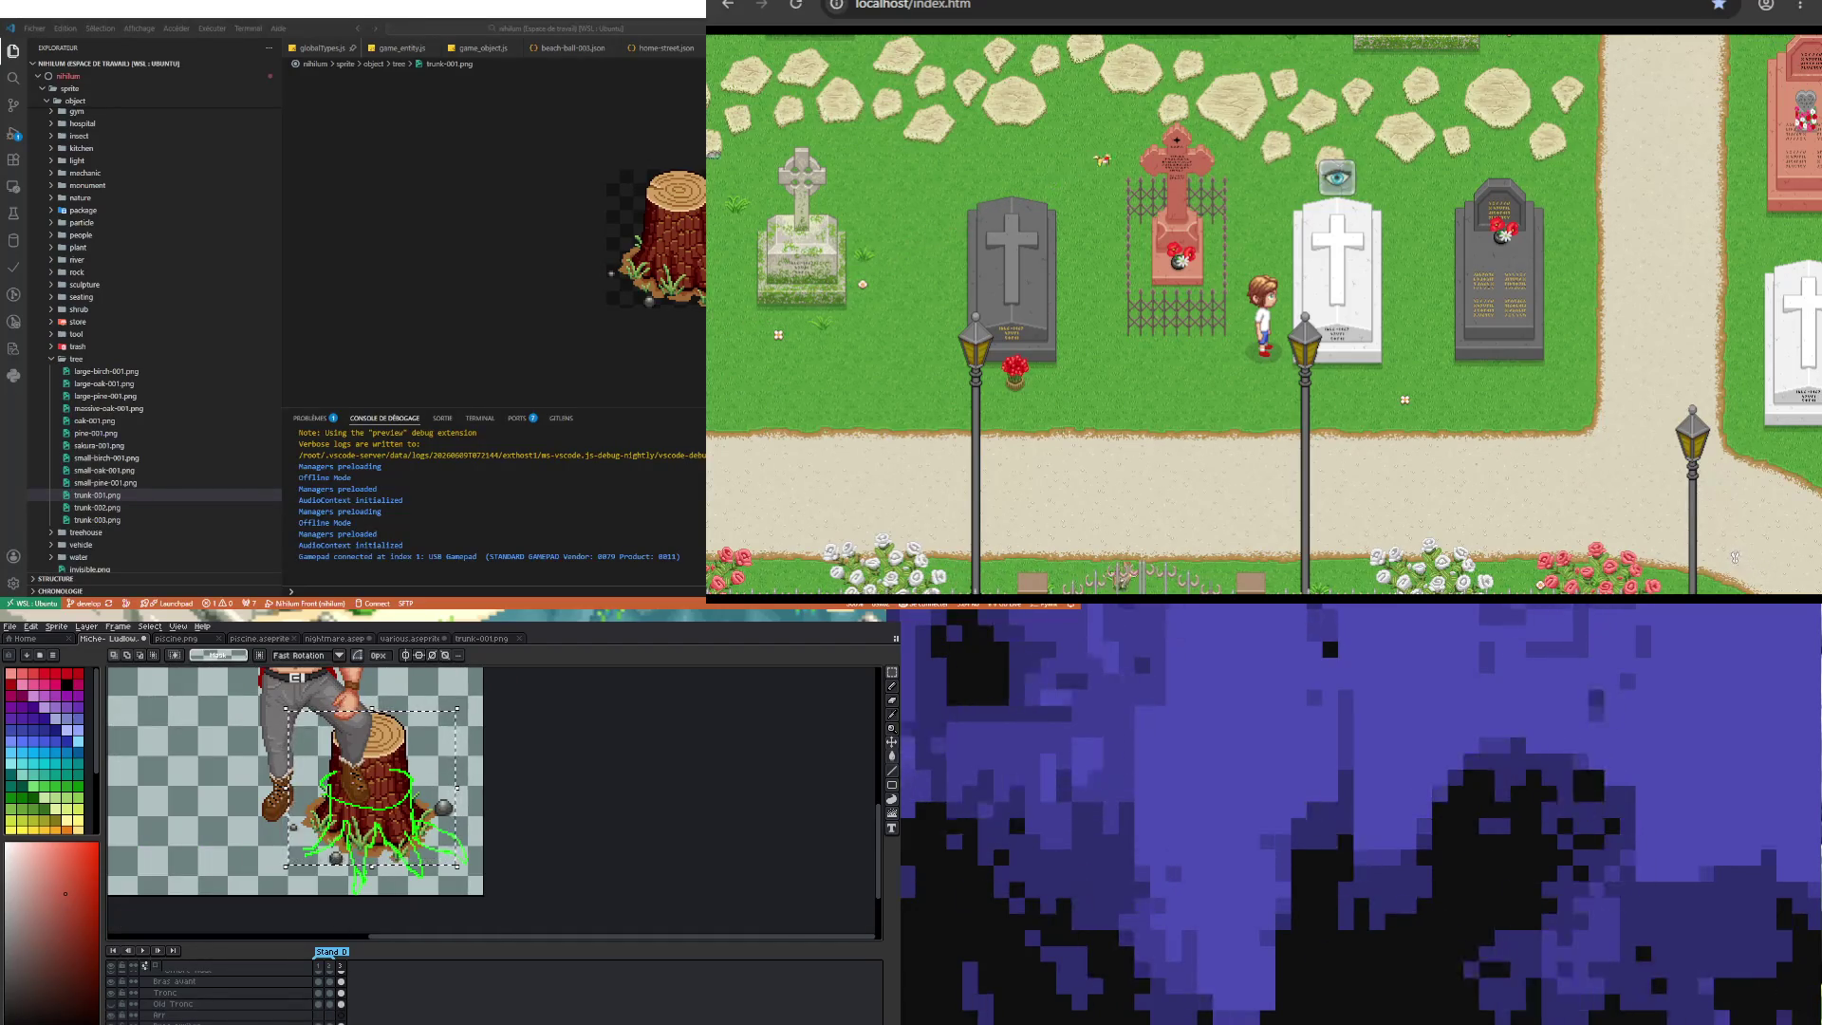
{"action": "scroll", "coordinate": [383, 828], "scroll_direction": "down", "scroll_amount": 4}
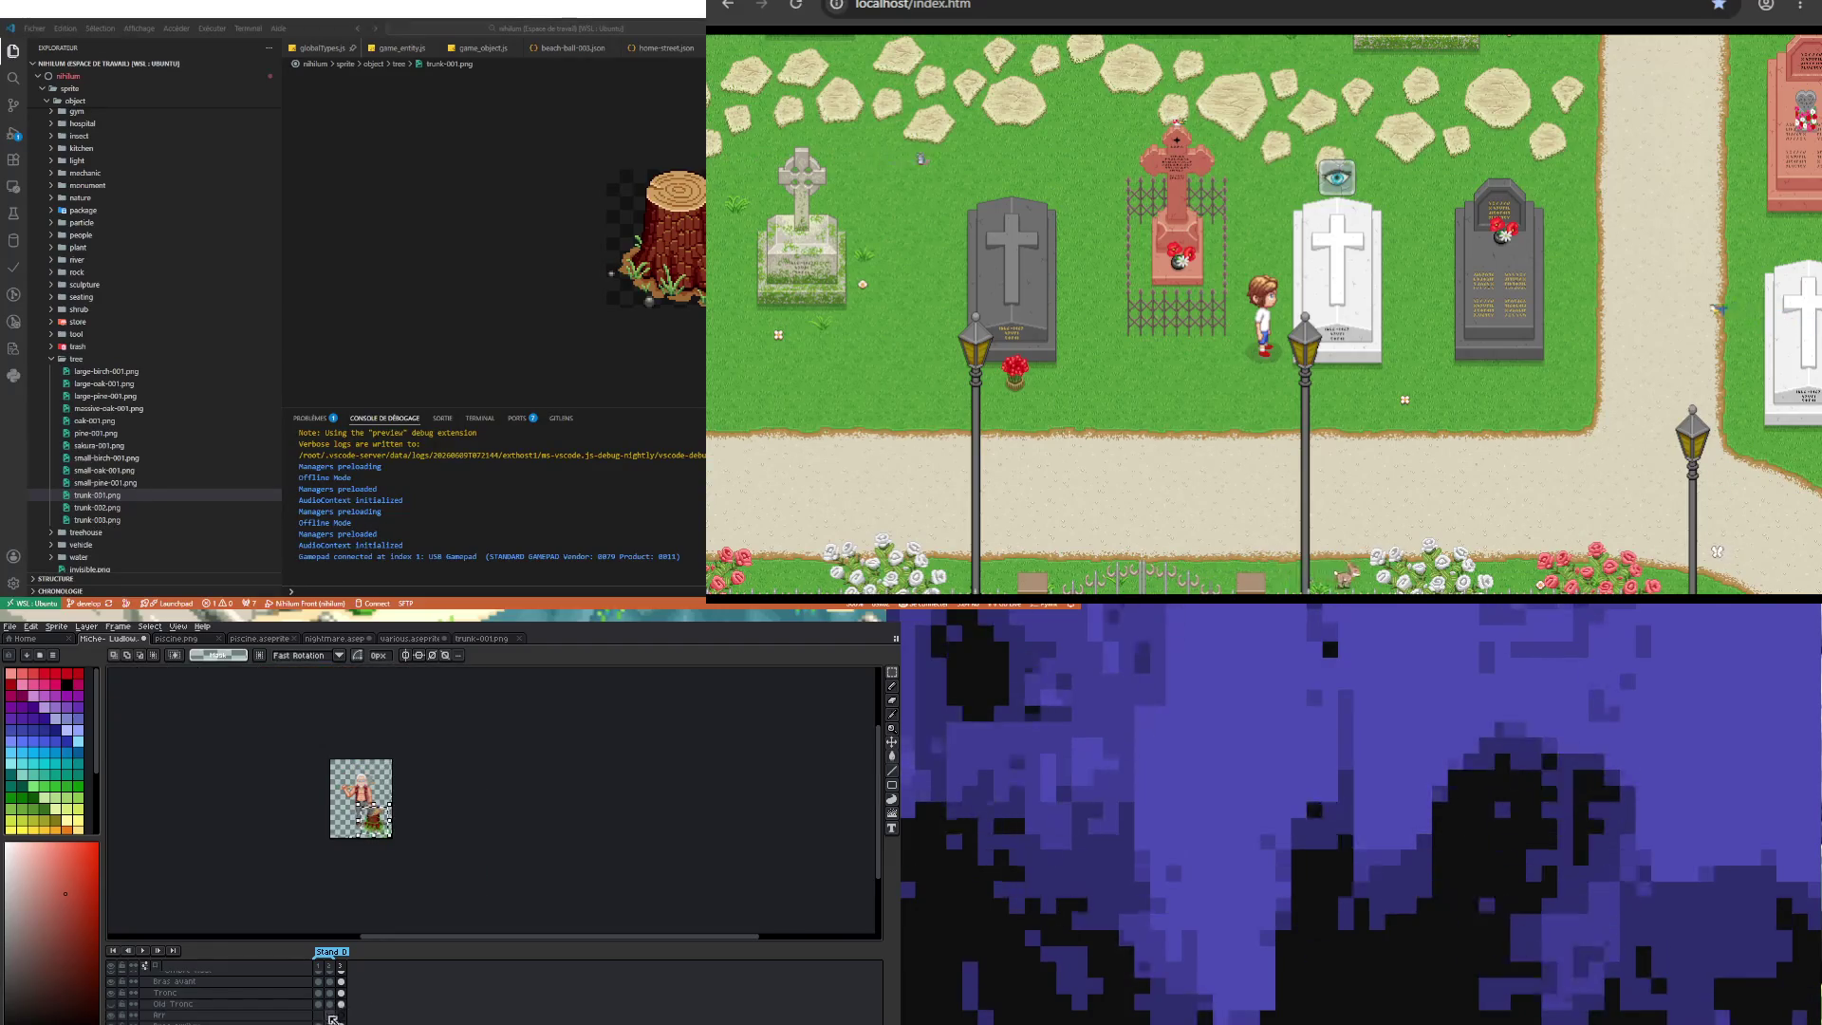
{"action": "scroll", "coordinate": [356, 985], "scroll_direction": "up", "scroll_amount": 3}
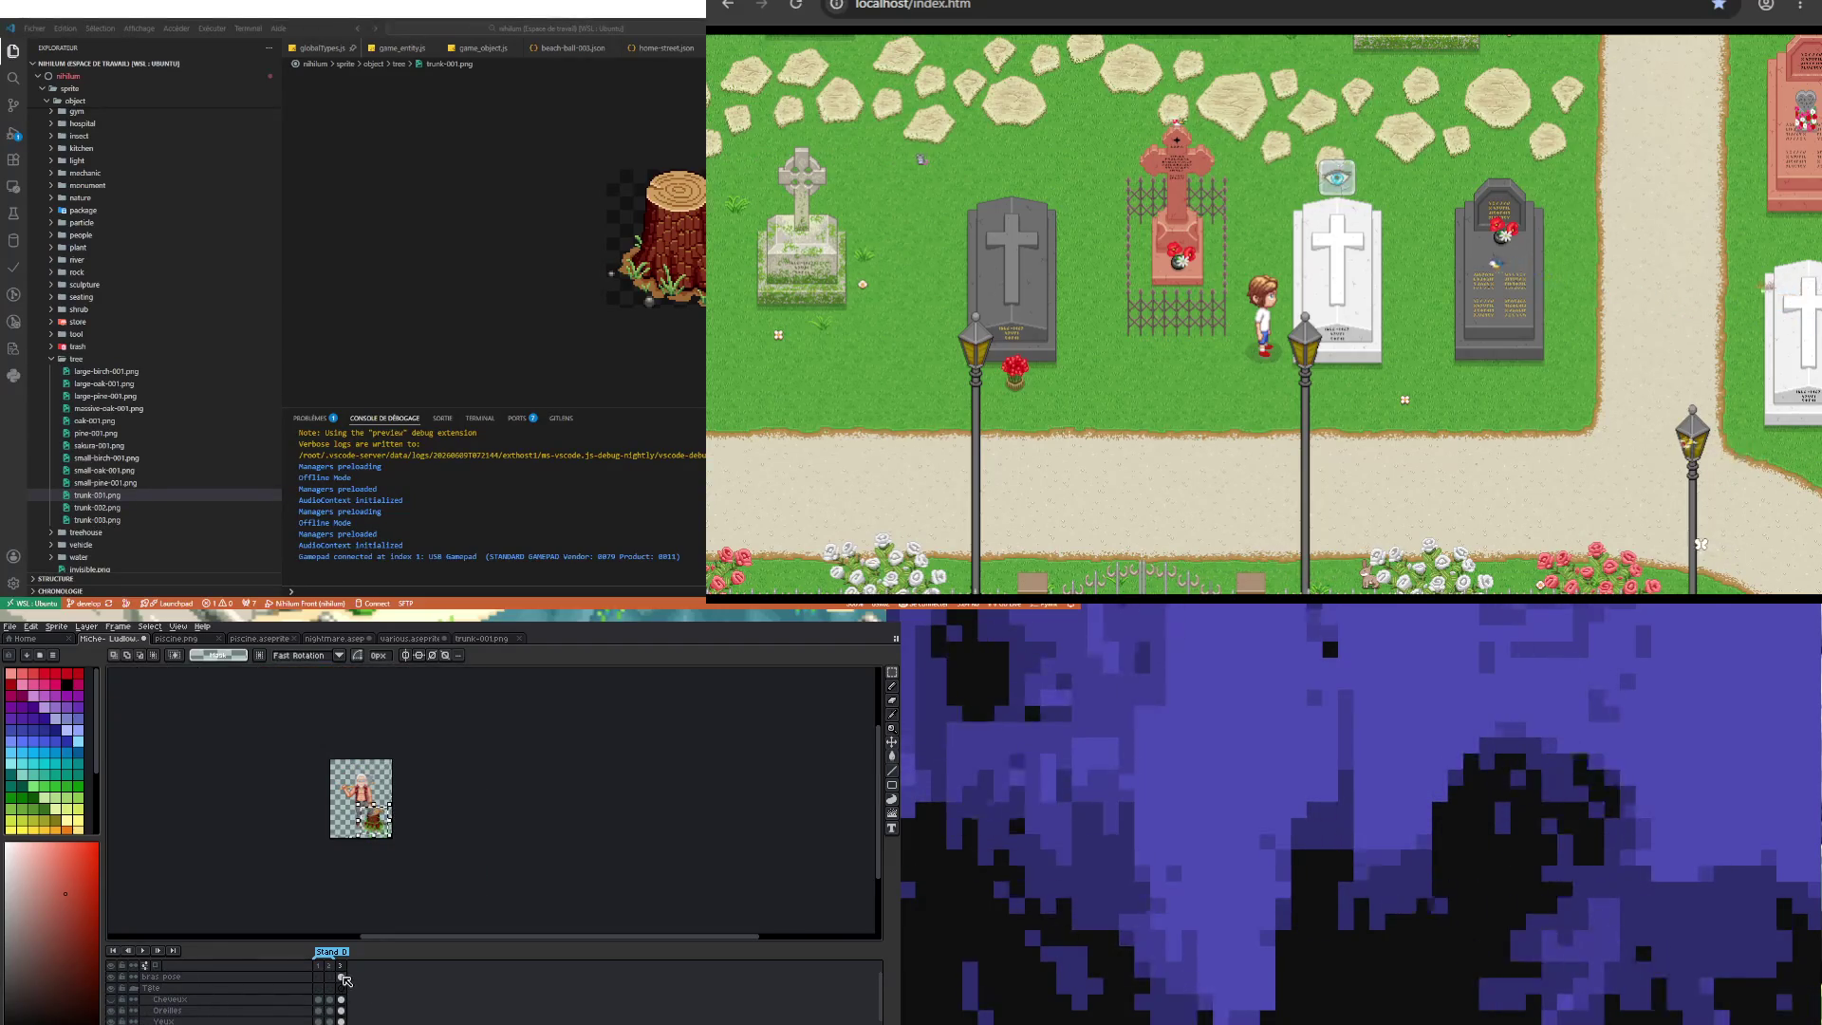
{"action": "scroll", "coordinate": [403, 844], "scroll_direction": "up", "scroll_amount": 4}
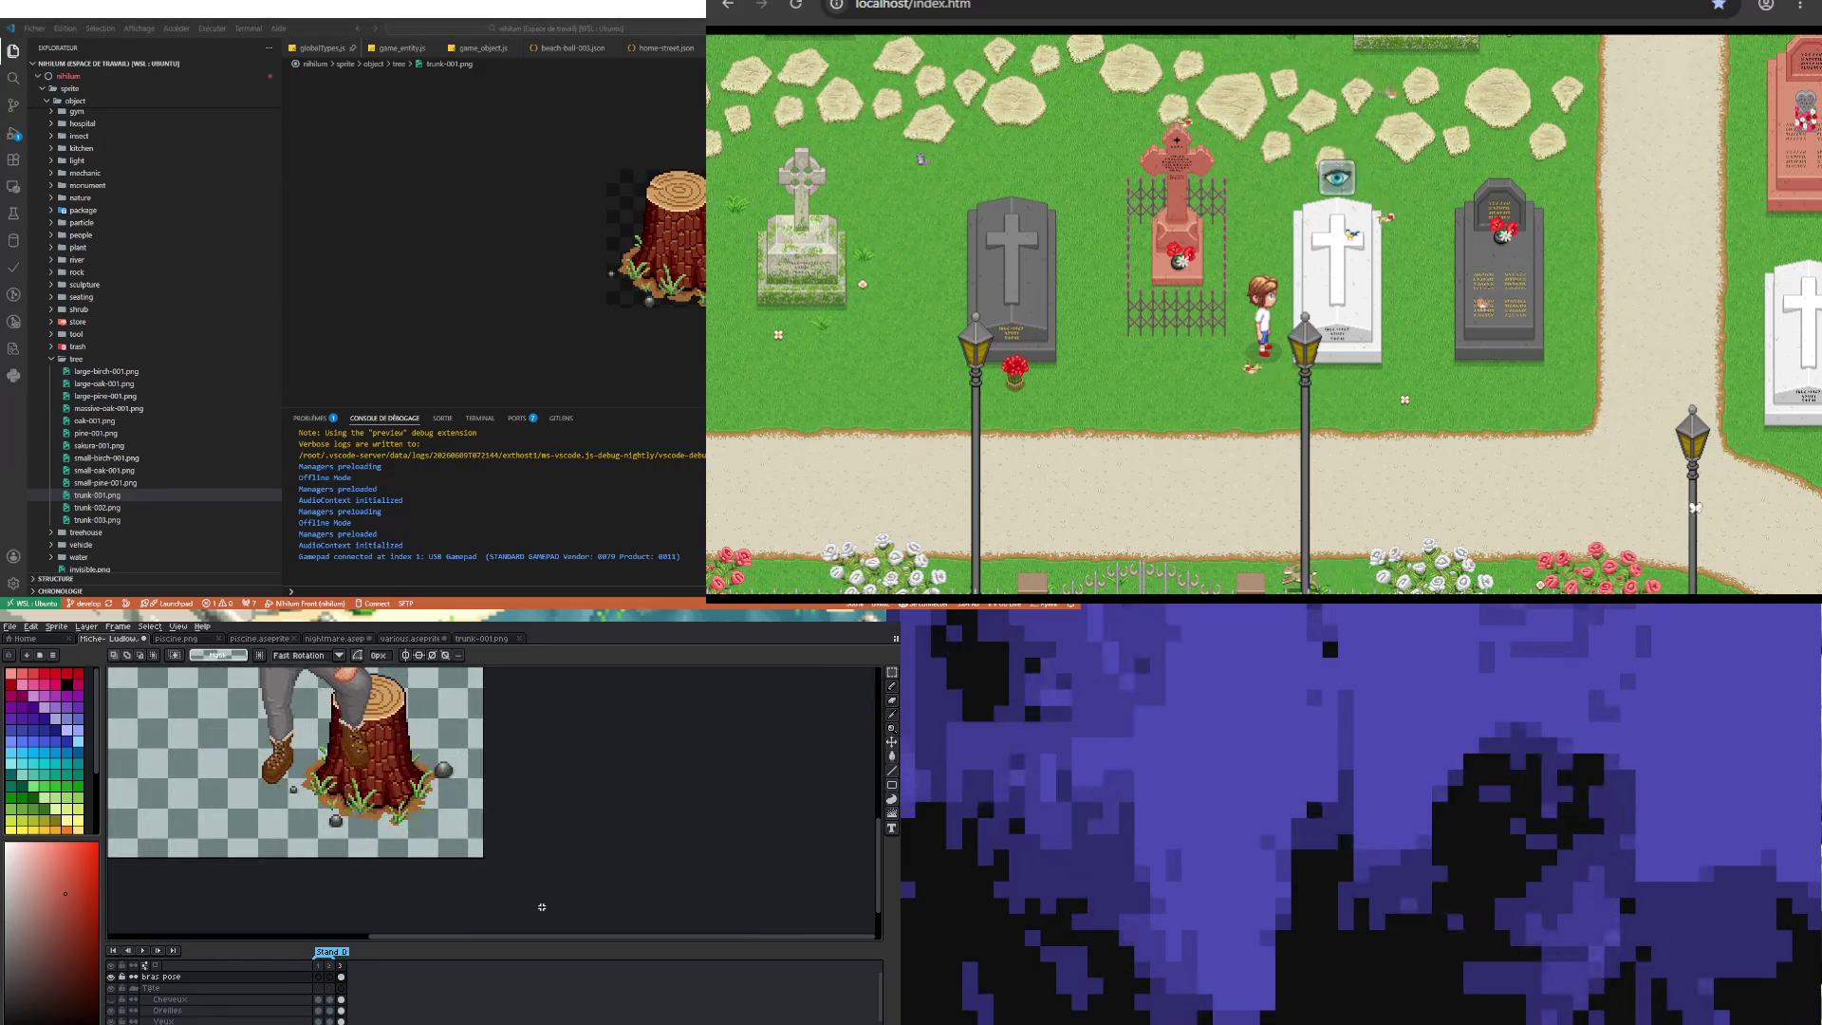
{"action": "scroll", "coordinate": [427, 930], "scroll_direction": "down", "scroll_amount": 3}
{"action": "scroll", "coordinate": [208, 996], "scroll_direction": "down", "scroll_amount": 1}
{"action": "scroll", "coordinate": [208, 996], "scroll_direction": "down", "scroll_amount": 2}
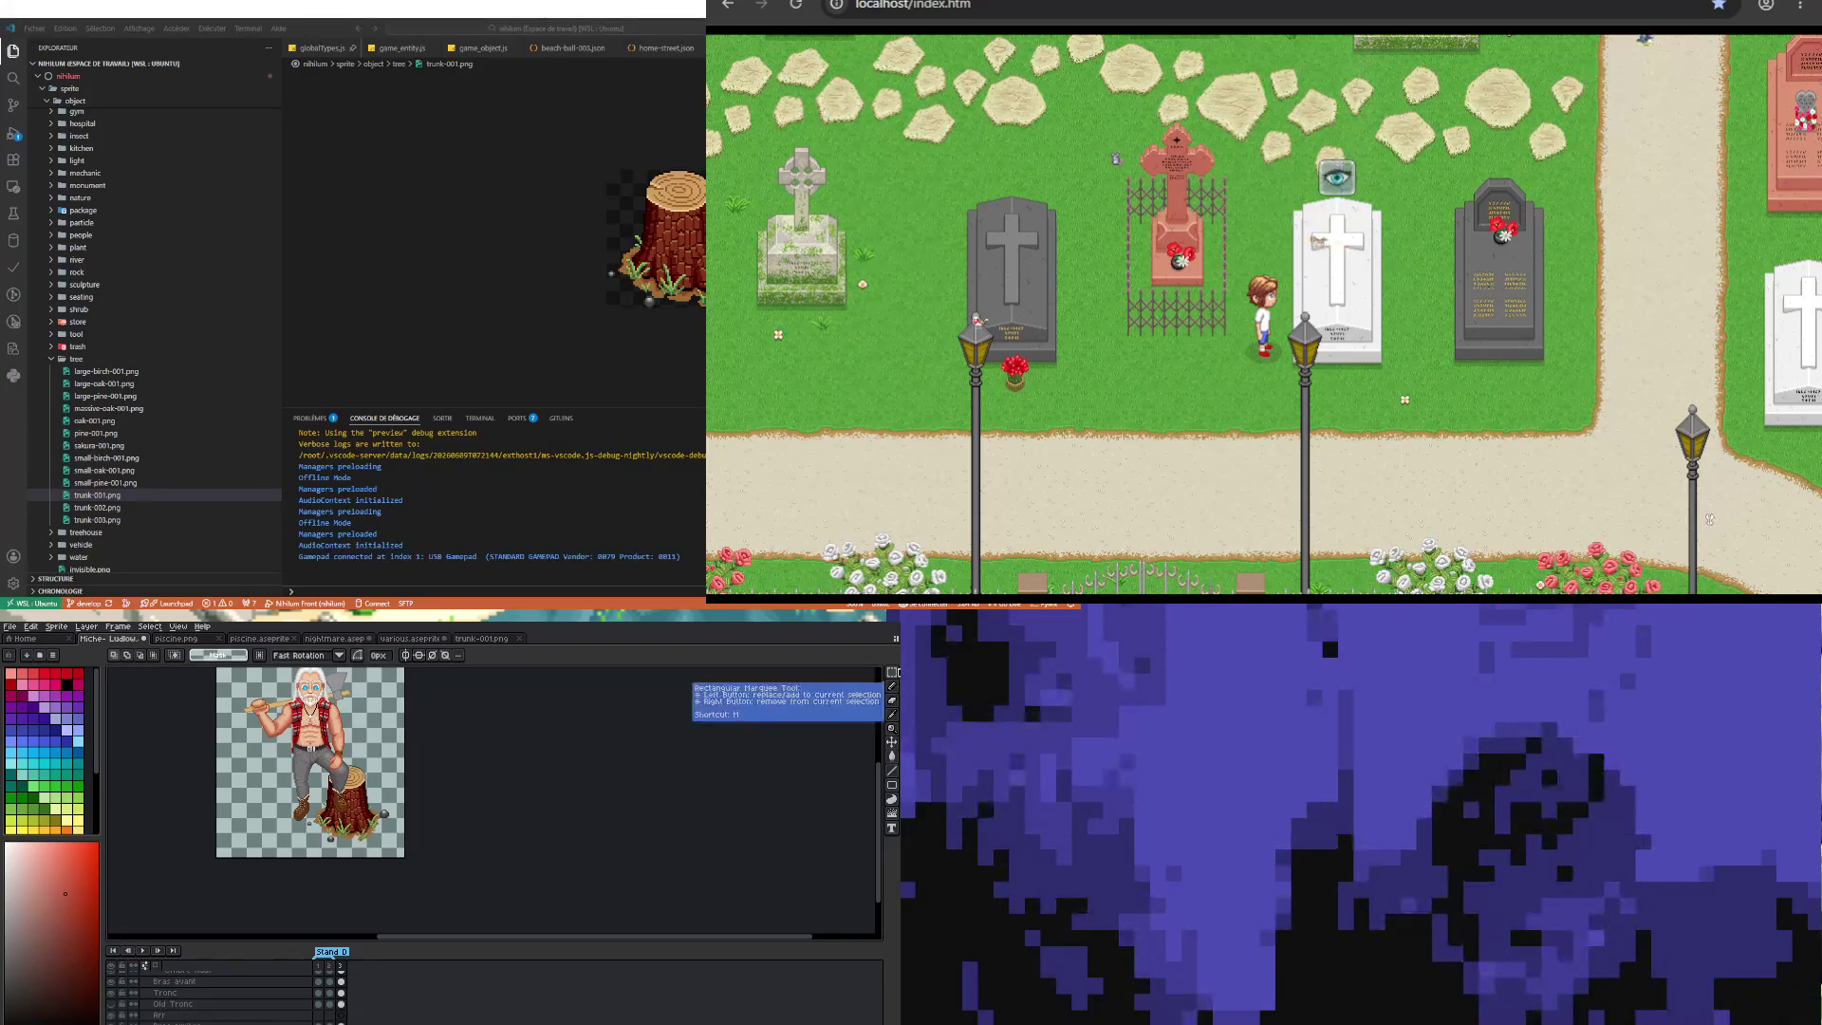
{"action": "scroll", "coordinate": [307, 829], "scroll_direction": "up", "scroll_amount": 2}
{"action": "left_click_drag", "start_coordinate": [318, 695], "coordinate": [424, 752]}
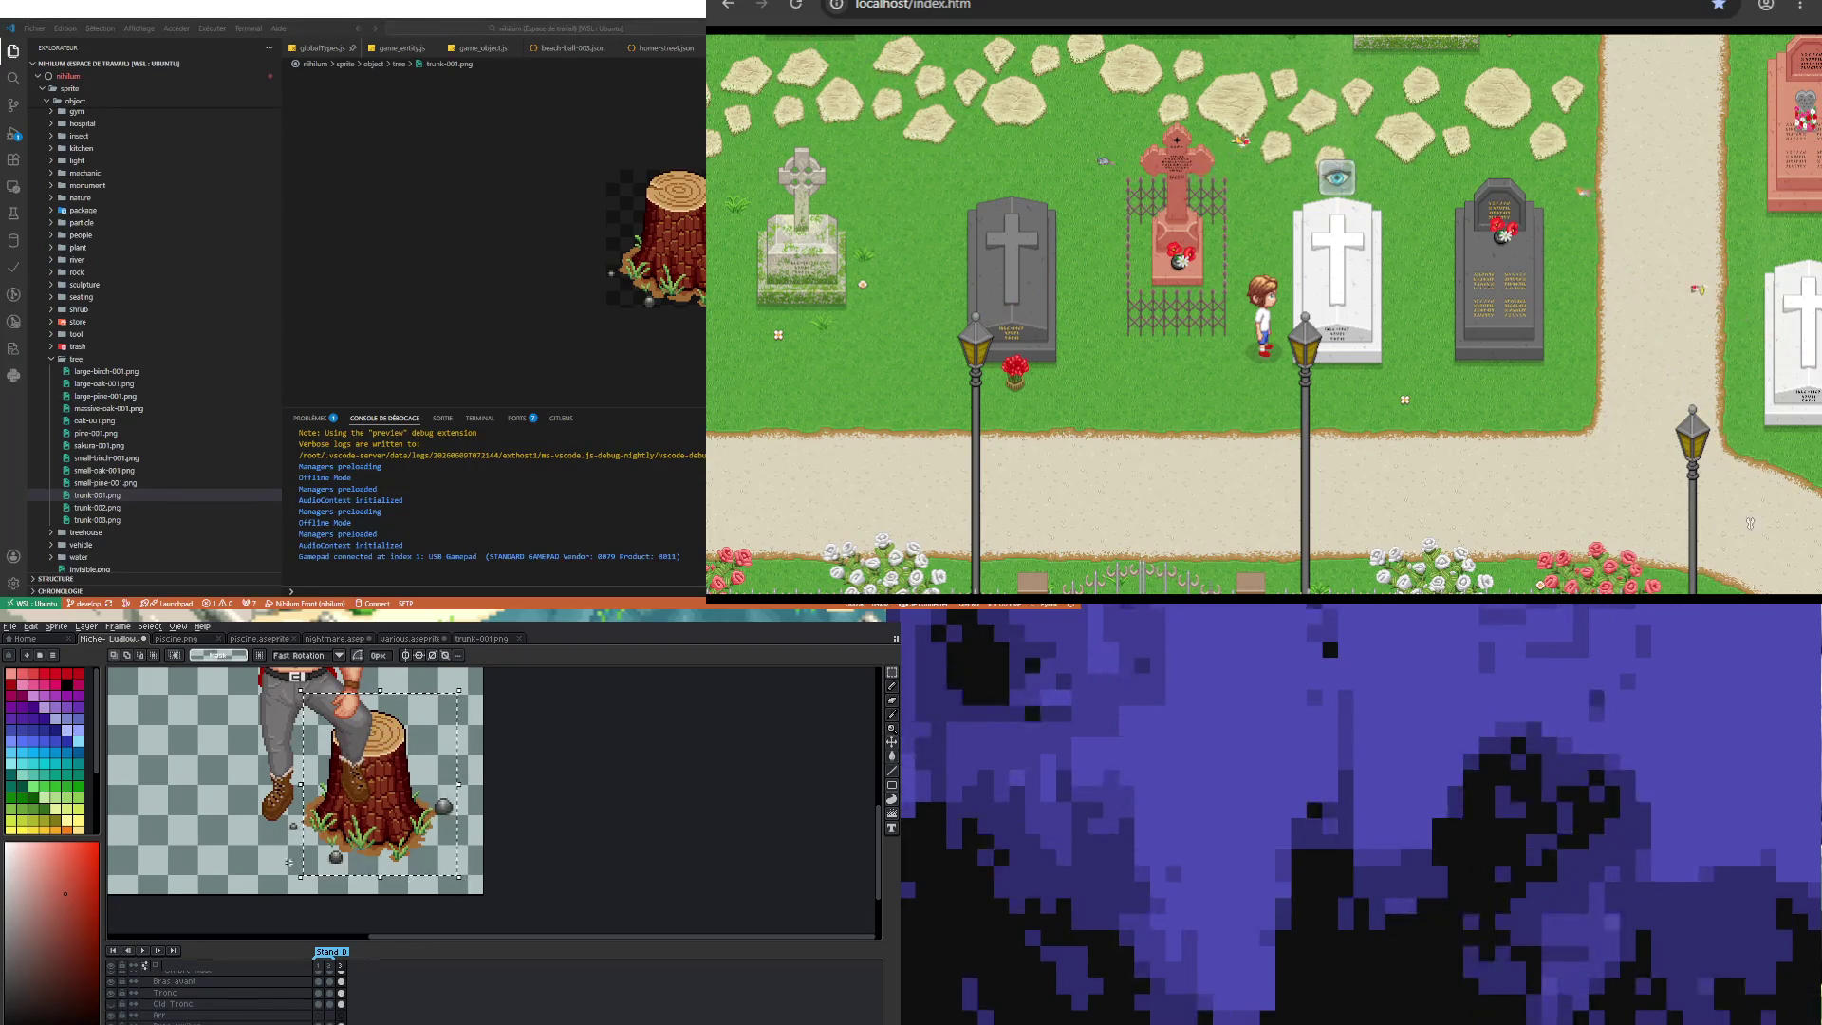
{"action": "left_click_drag", "start_coordinate": [258, 692], "coordinate": [469, 879]}
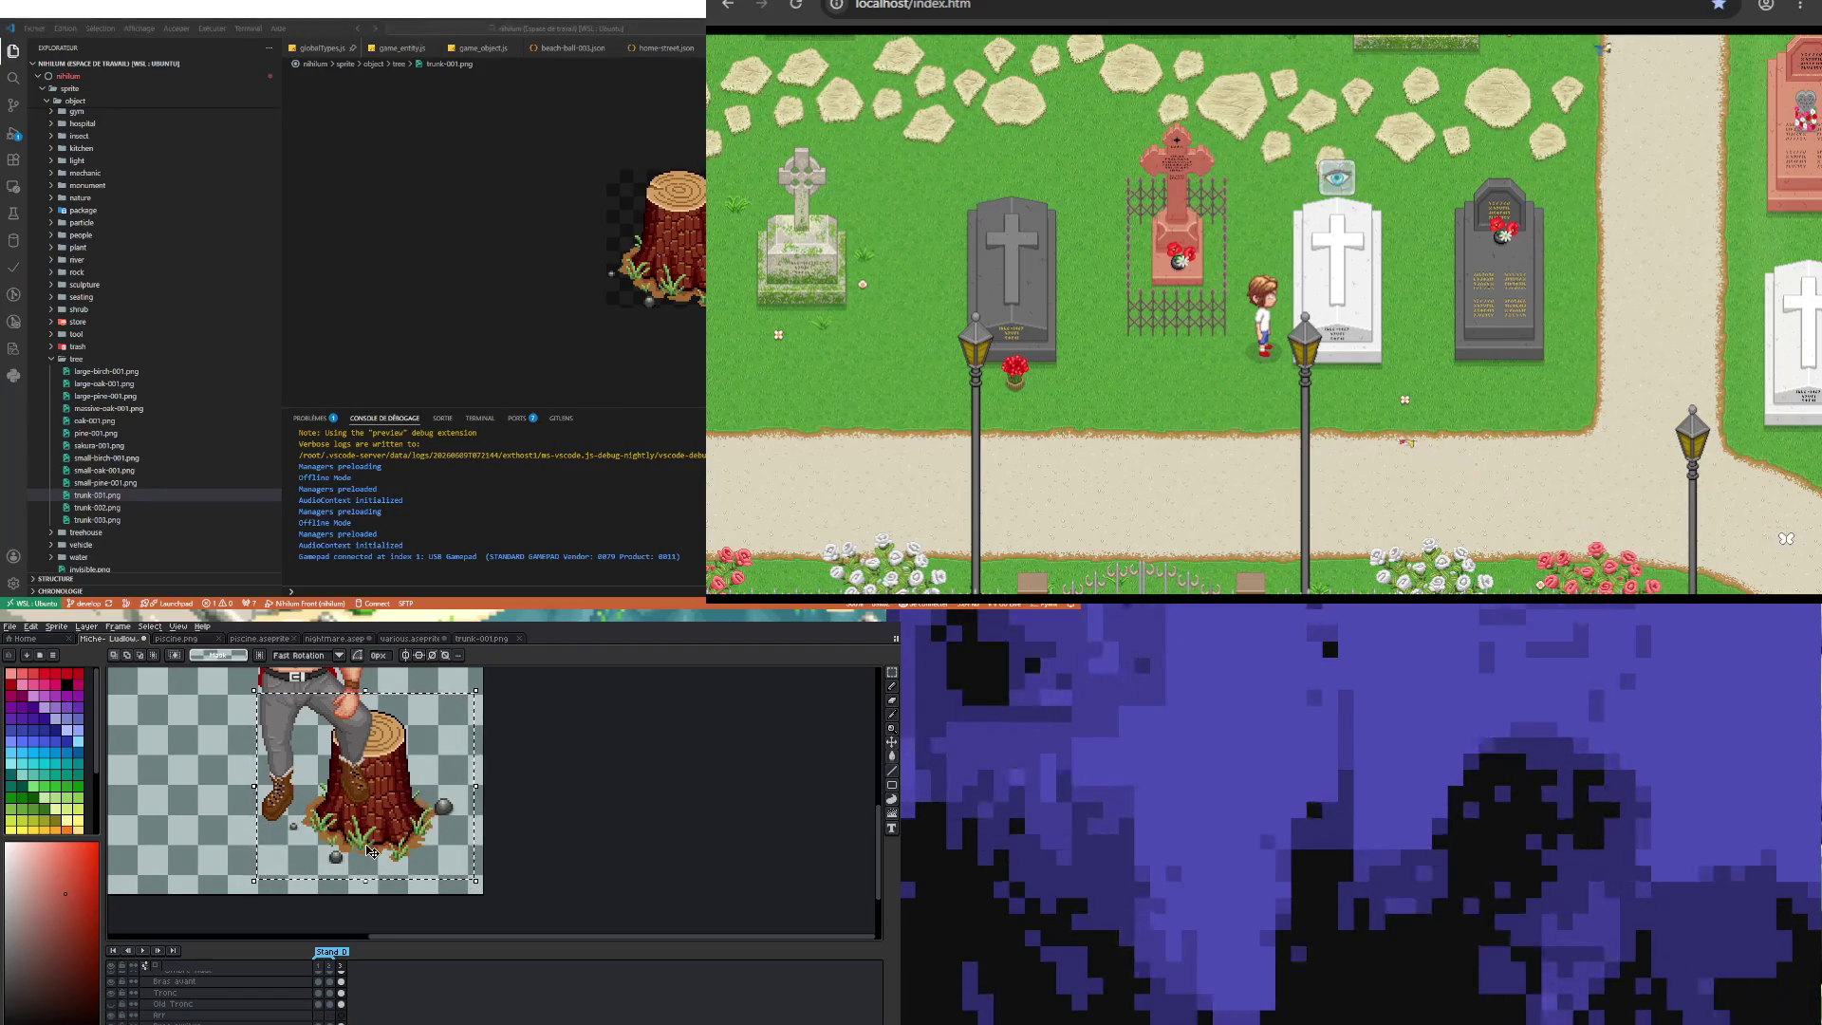
{"action": "scroll", "coordinate": [370, 851], "scroll_direction": "down", "scroll_amount": 3}
{"action": "left_click_drag", "start_coordinate": [378, 834], "coordinate": [330, 834]}
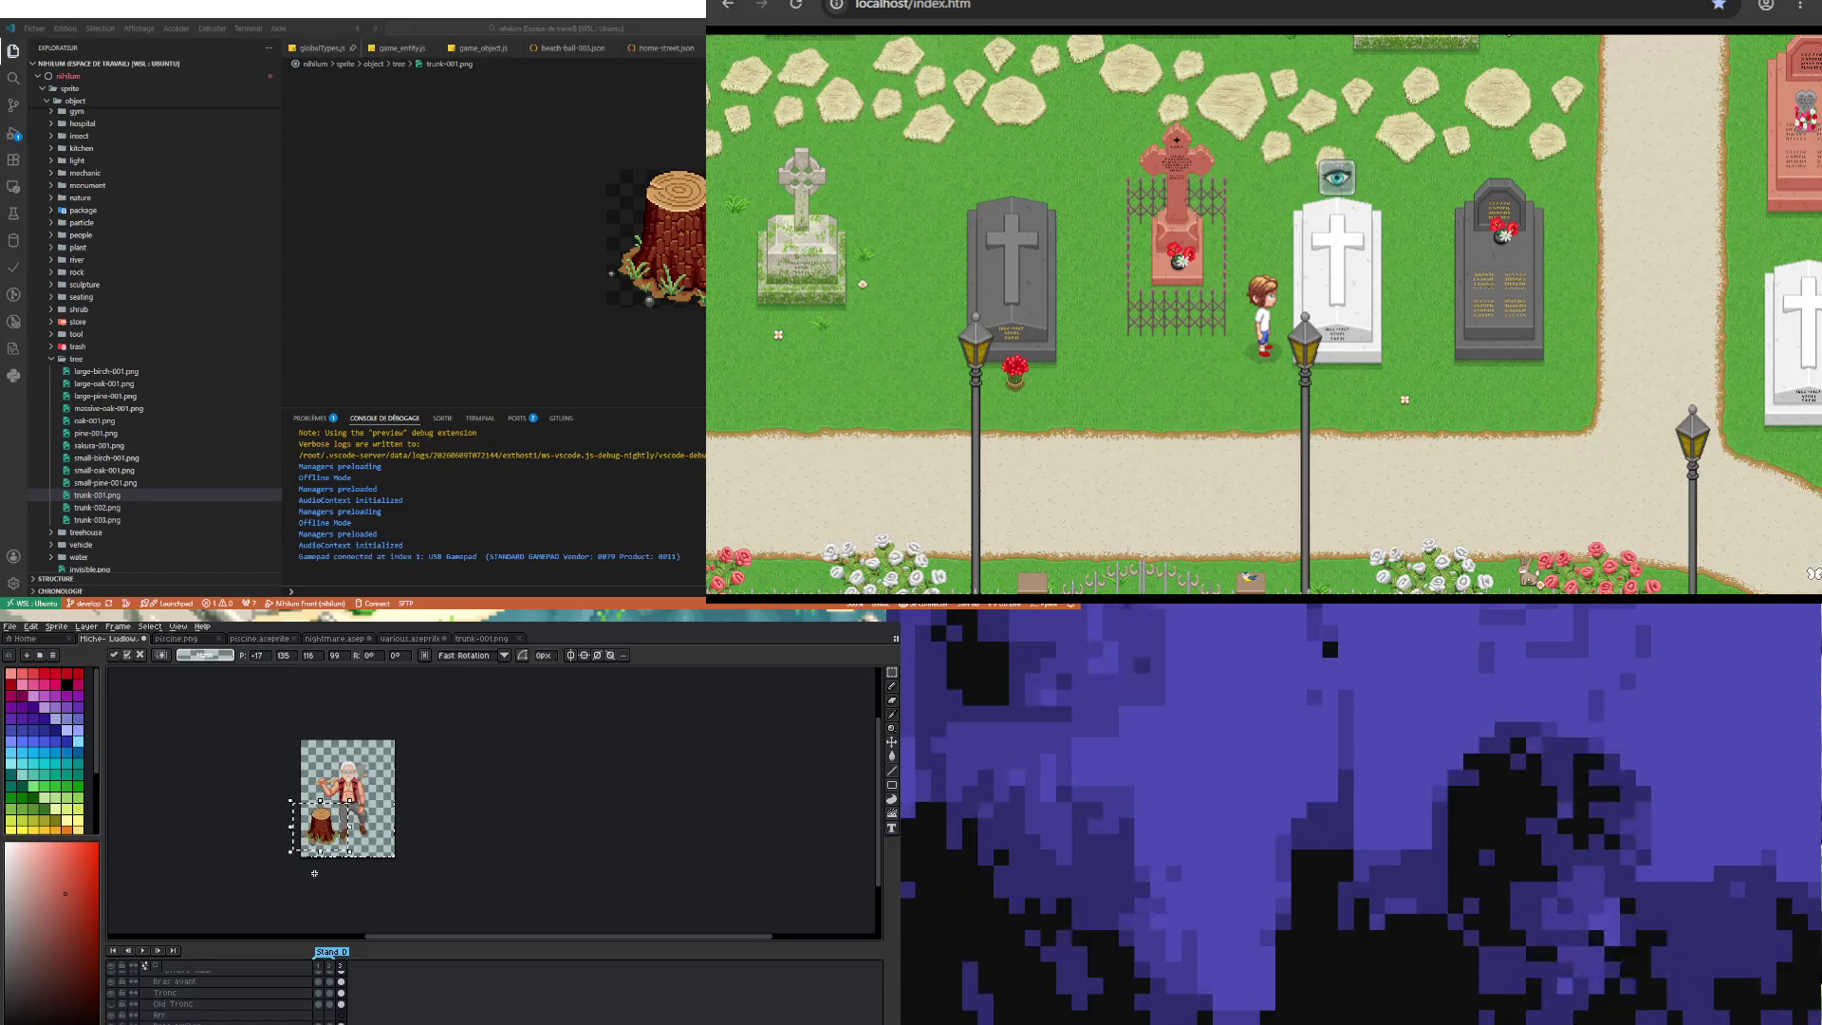
Step: Deselect the placed stump and marquee-select its cut top ring
{"action": "key", "text": "ctrl+d"}
{"action": "scroll", "coordinate": [225, 827], "scroll_direction": "up", "scroll_amount": 3}
{"action": "scroll", "coordinate": [226, 828], "scroll_direction": "down", "scroll_amount": 1}
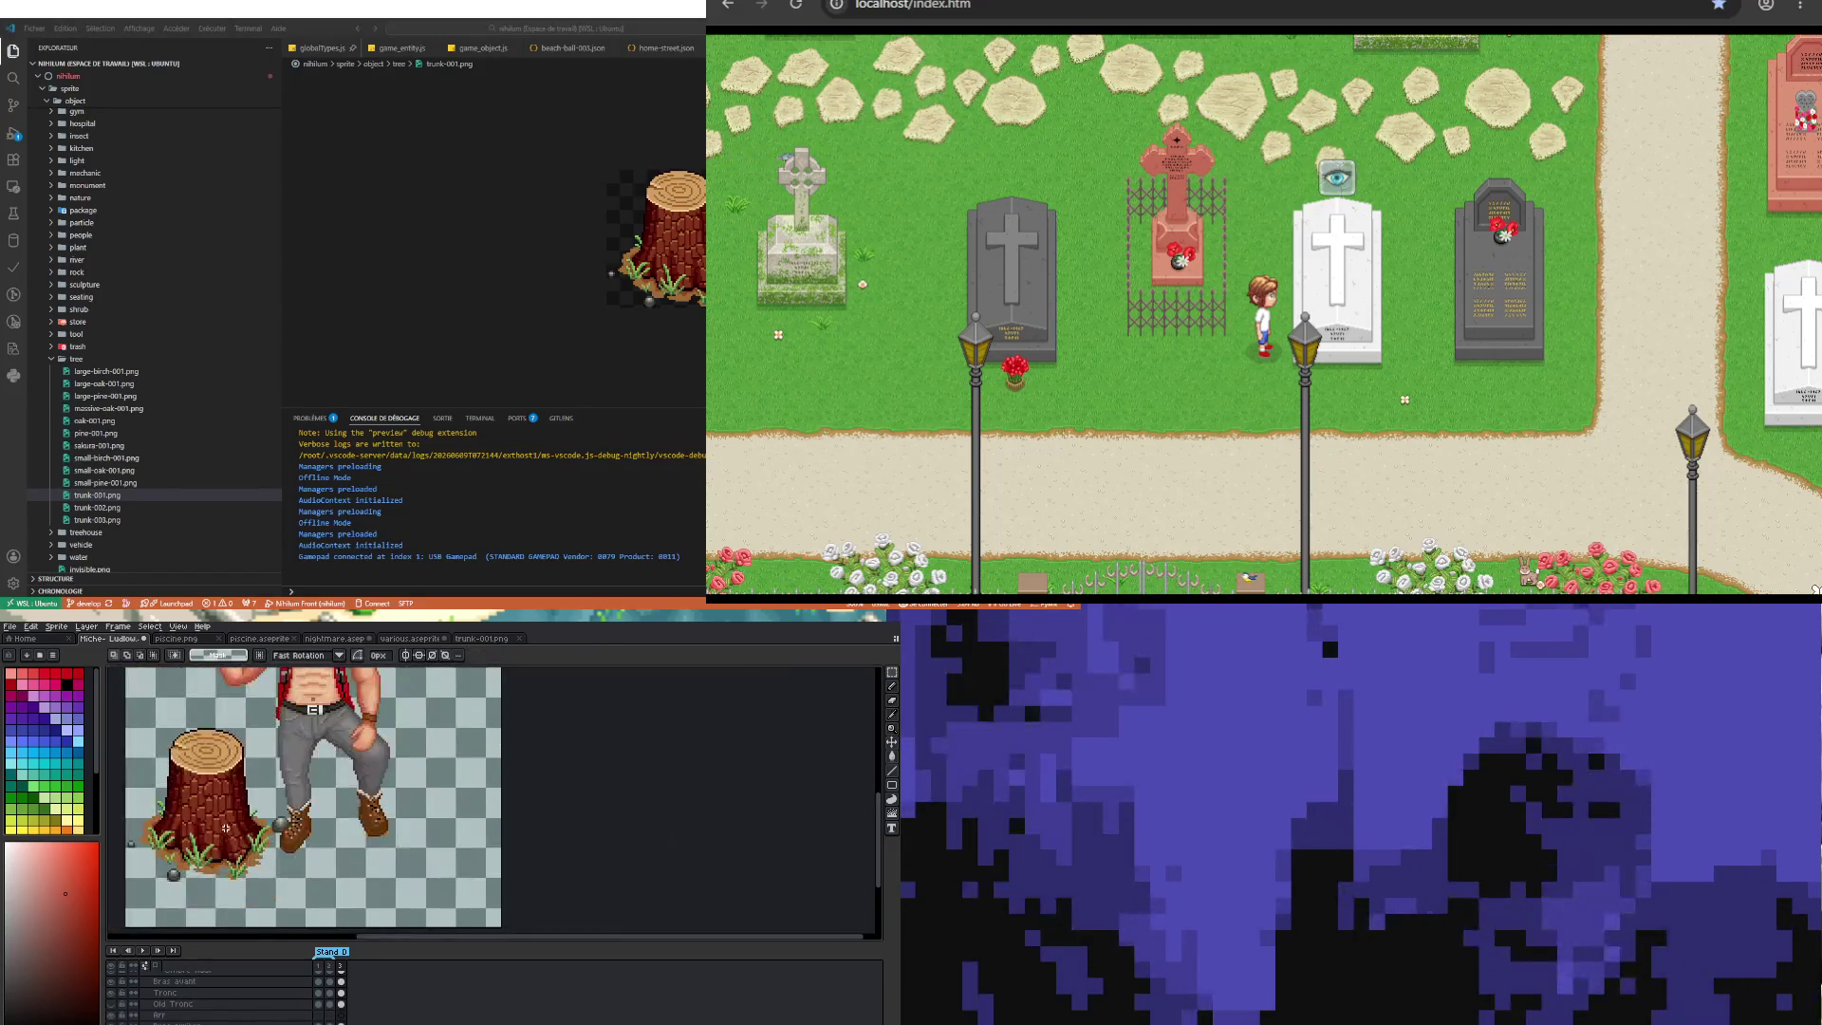
{"action": "scroll", "coordinate": [145, 760], "scroll_direction": "up", "scroll_amount": 2}
{"action": "left_click_drag", "start_coordinate": [147, 694], "coordinate": [410, 782]}
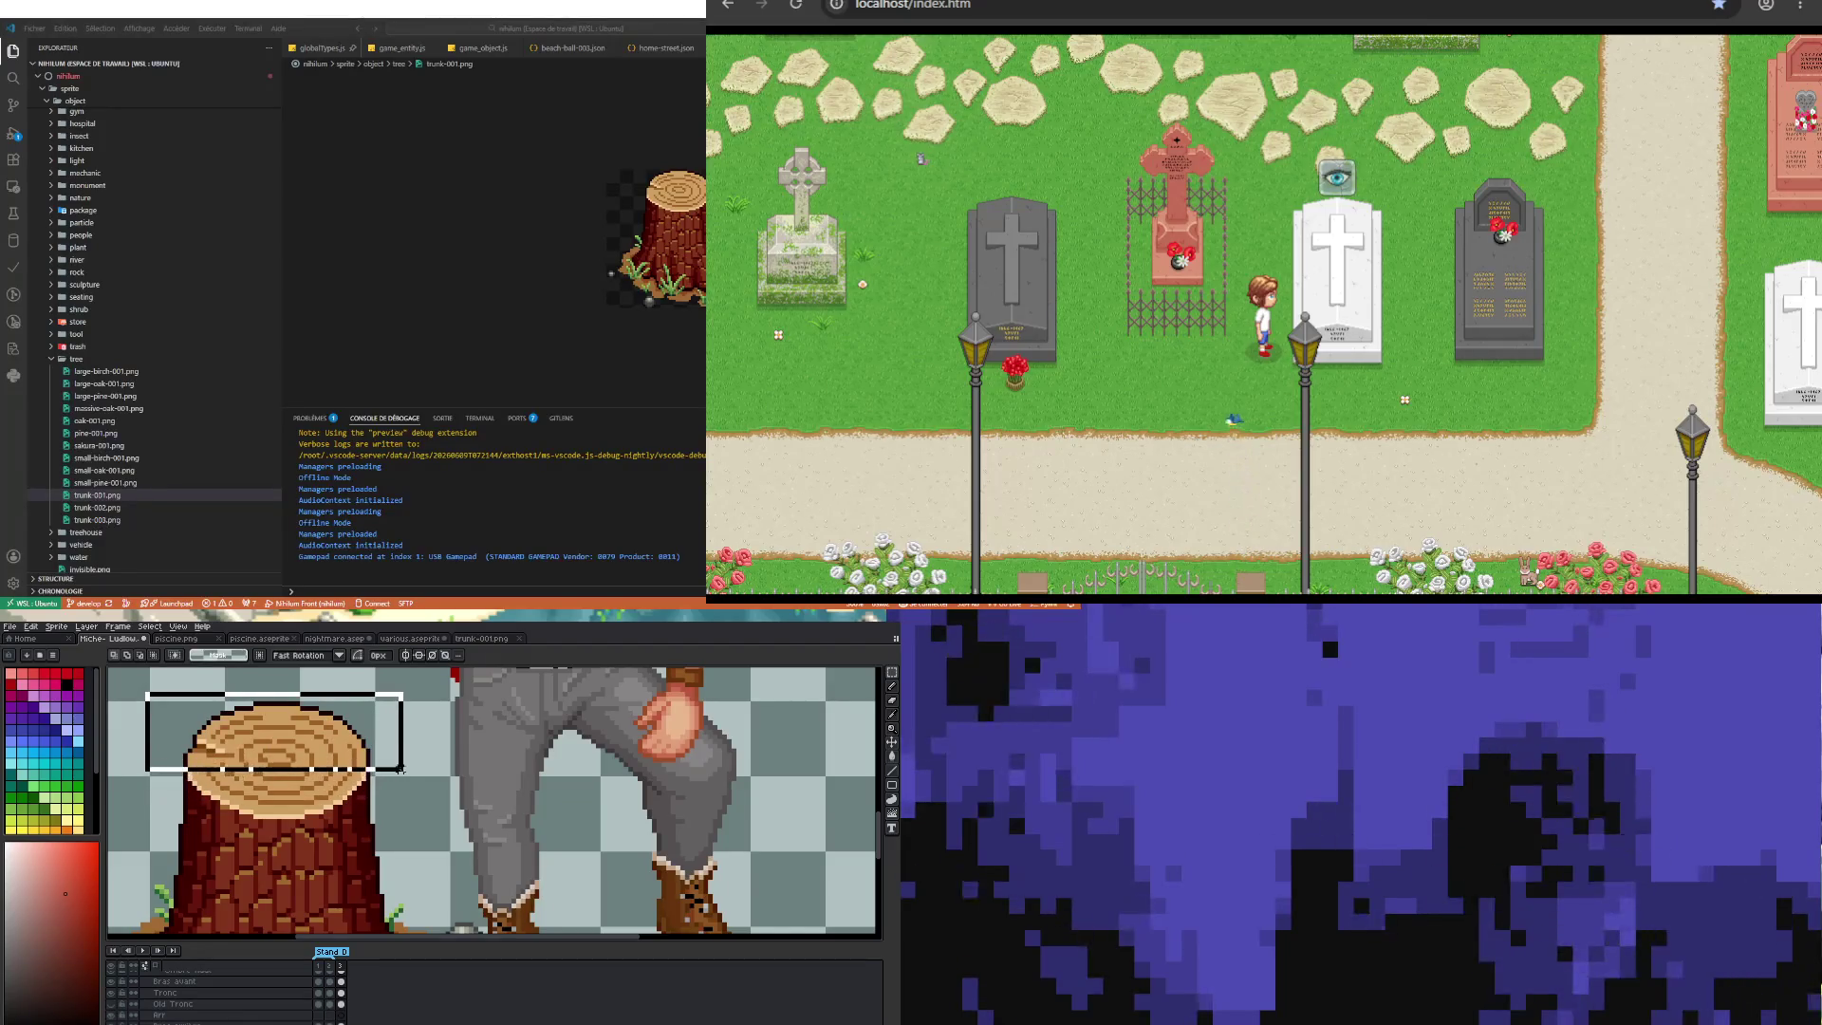
{"action": "scroll", "coordinate": [408, 784], "scroll_direction": "up", "scroll_amount": 1}
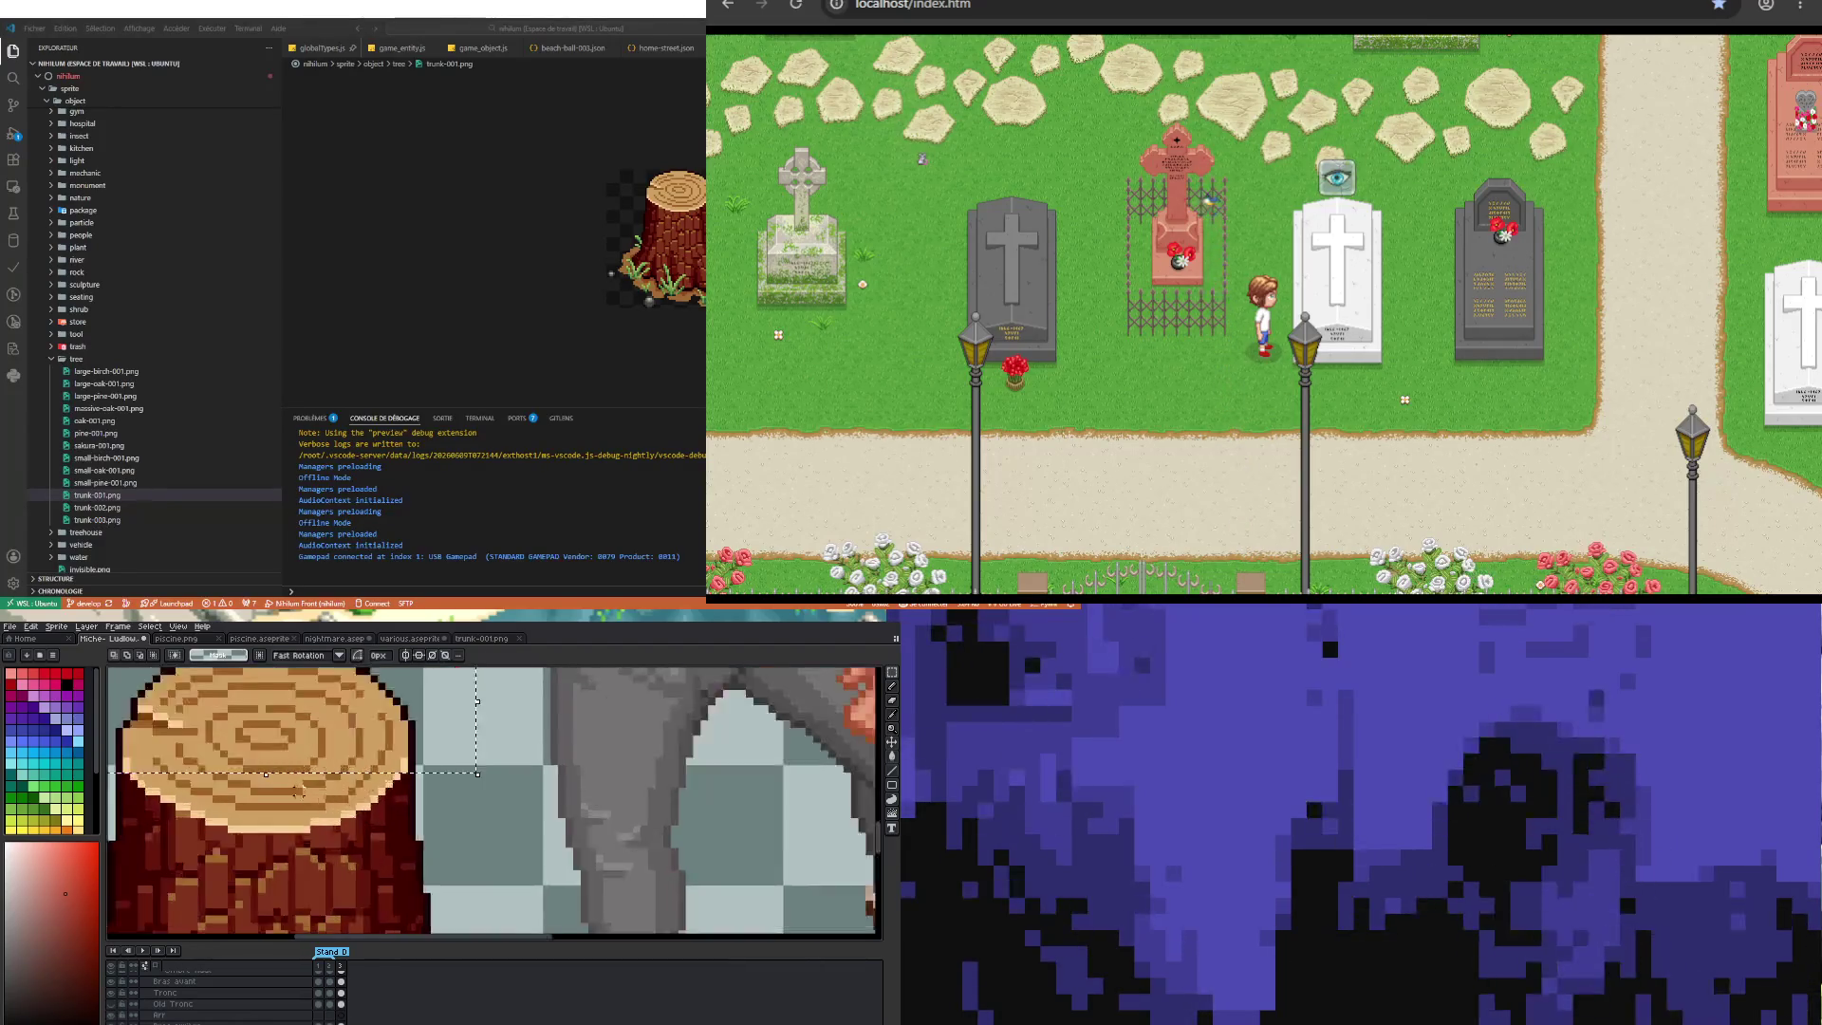
{"action": "scroll", "coordinate": [380, 788], "scroll_direction": "down", "scroll_amount": 1}
{"action": "scroll", "coordinate": [285, 792], "scroll_direction": "down", "scroll_amount": 1}
{"action": "scroll", "coordinate": [131, 800], "scroll_direction": "down", "scroll_amount": 1}
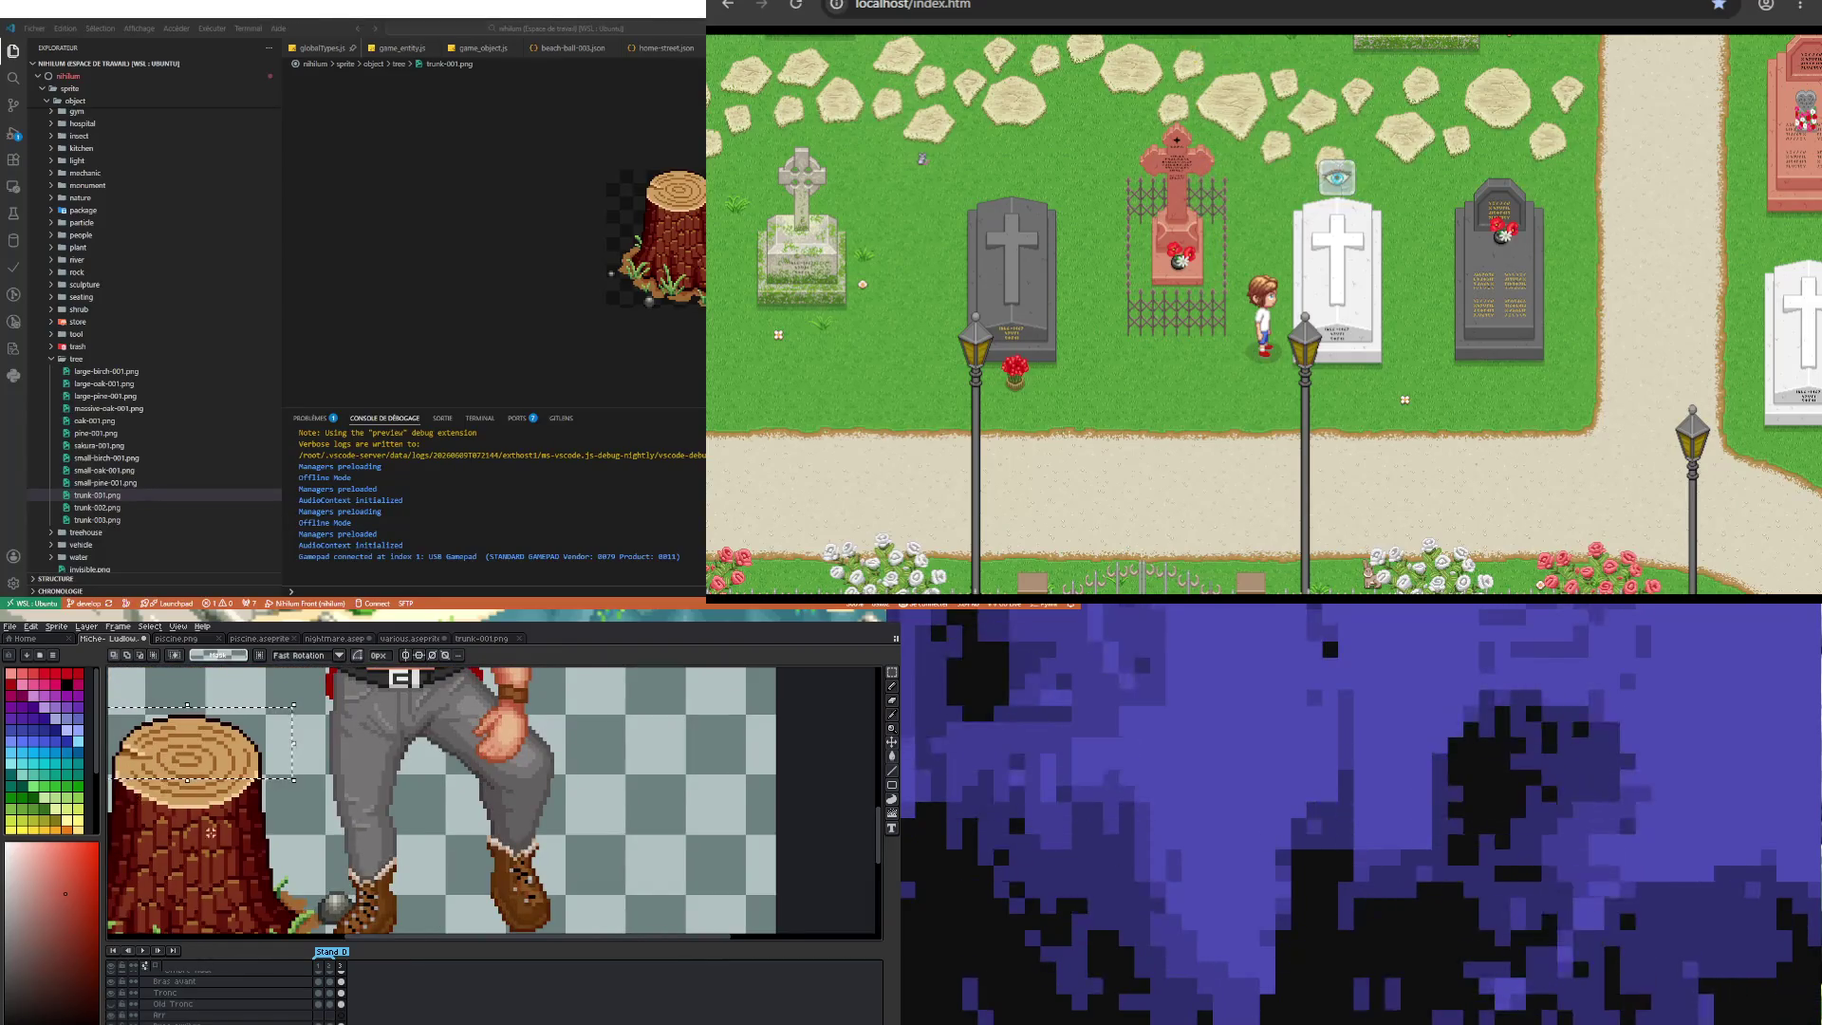
{"action": "scroll", "coordinate": [133, 797], "scroll_direction": "down", "scroll_amount": 1}
{"action": "scroll", "coordinate": [138, 792], "scroll_direction": "up", "scroll_amount": 2}
{"action": "scroll", "coordinate": [147, 780], "scroll_direction": "up", "scroll_amount": 1}
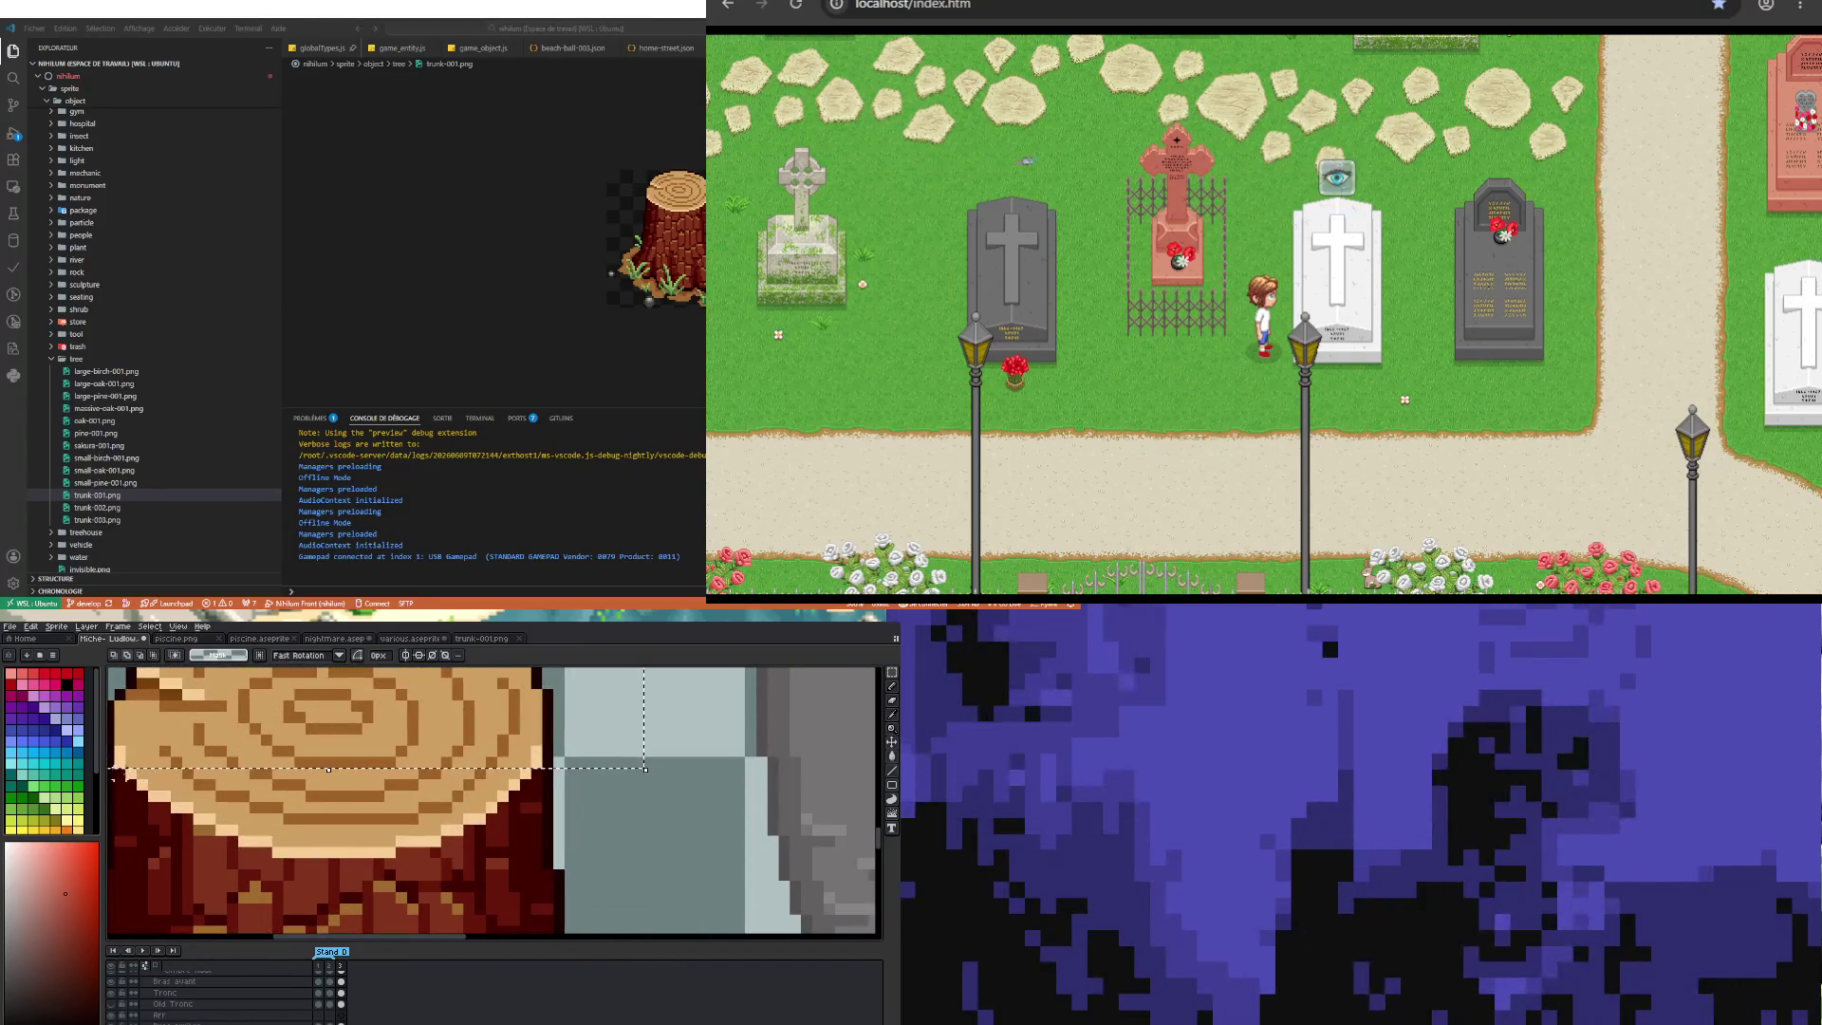
Step: Nudge the top ring down a few pixels with the arrow keys onto the bark
{"action": "mouse_move", "coordinate": [112, 778]}
{"action": "left_mouse_down"}
{"action": "mouse_move", "coordinate": [532, 776]}
{"action": "mouse_move", "coordinate": [520, 787]}
{"action": "left_mouse_up"}
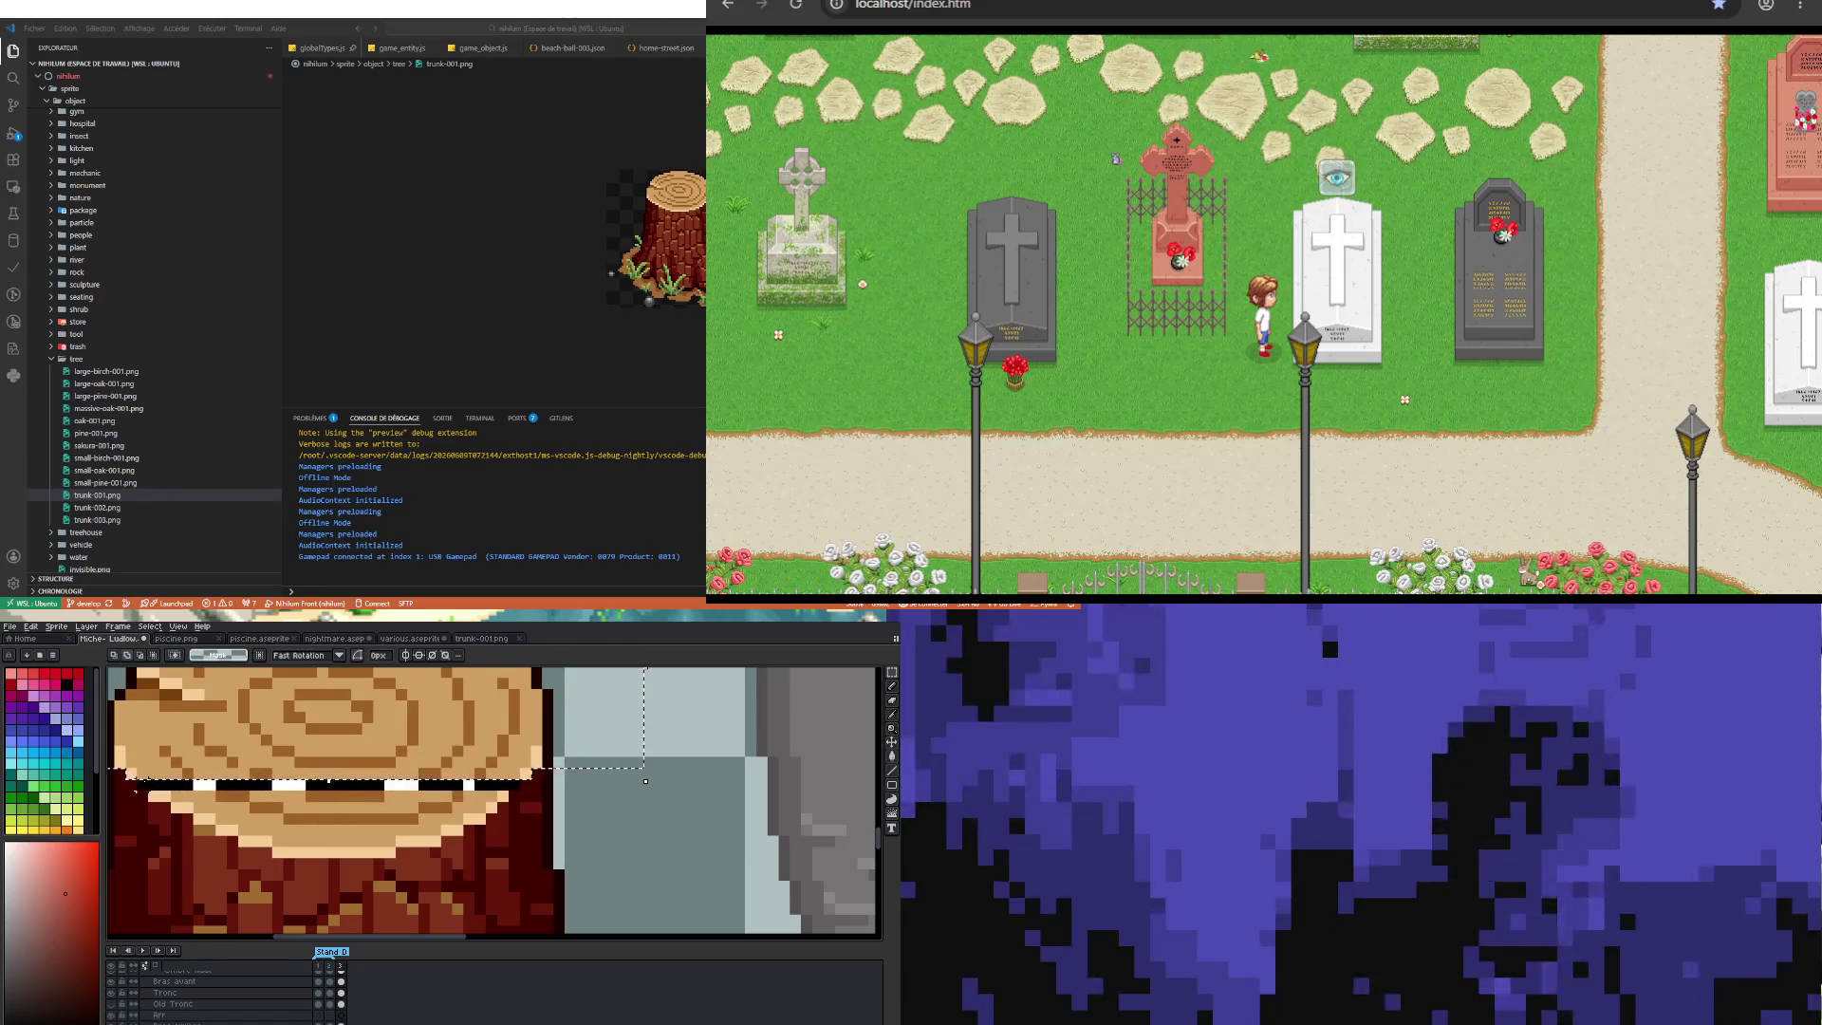
{"action": "key", "text": "Down"}
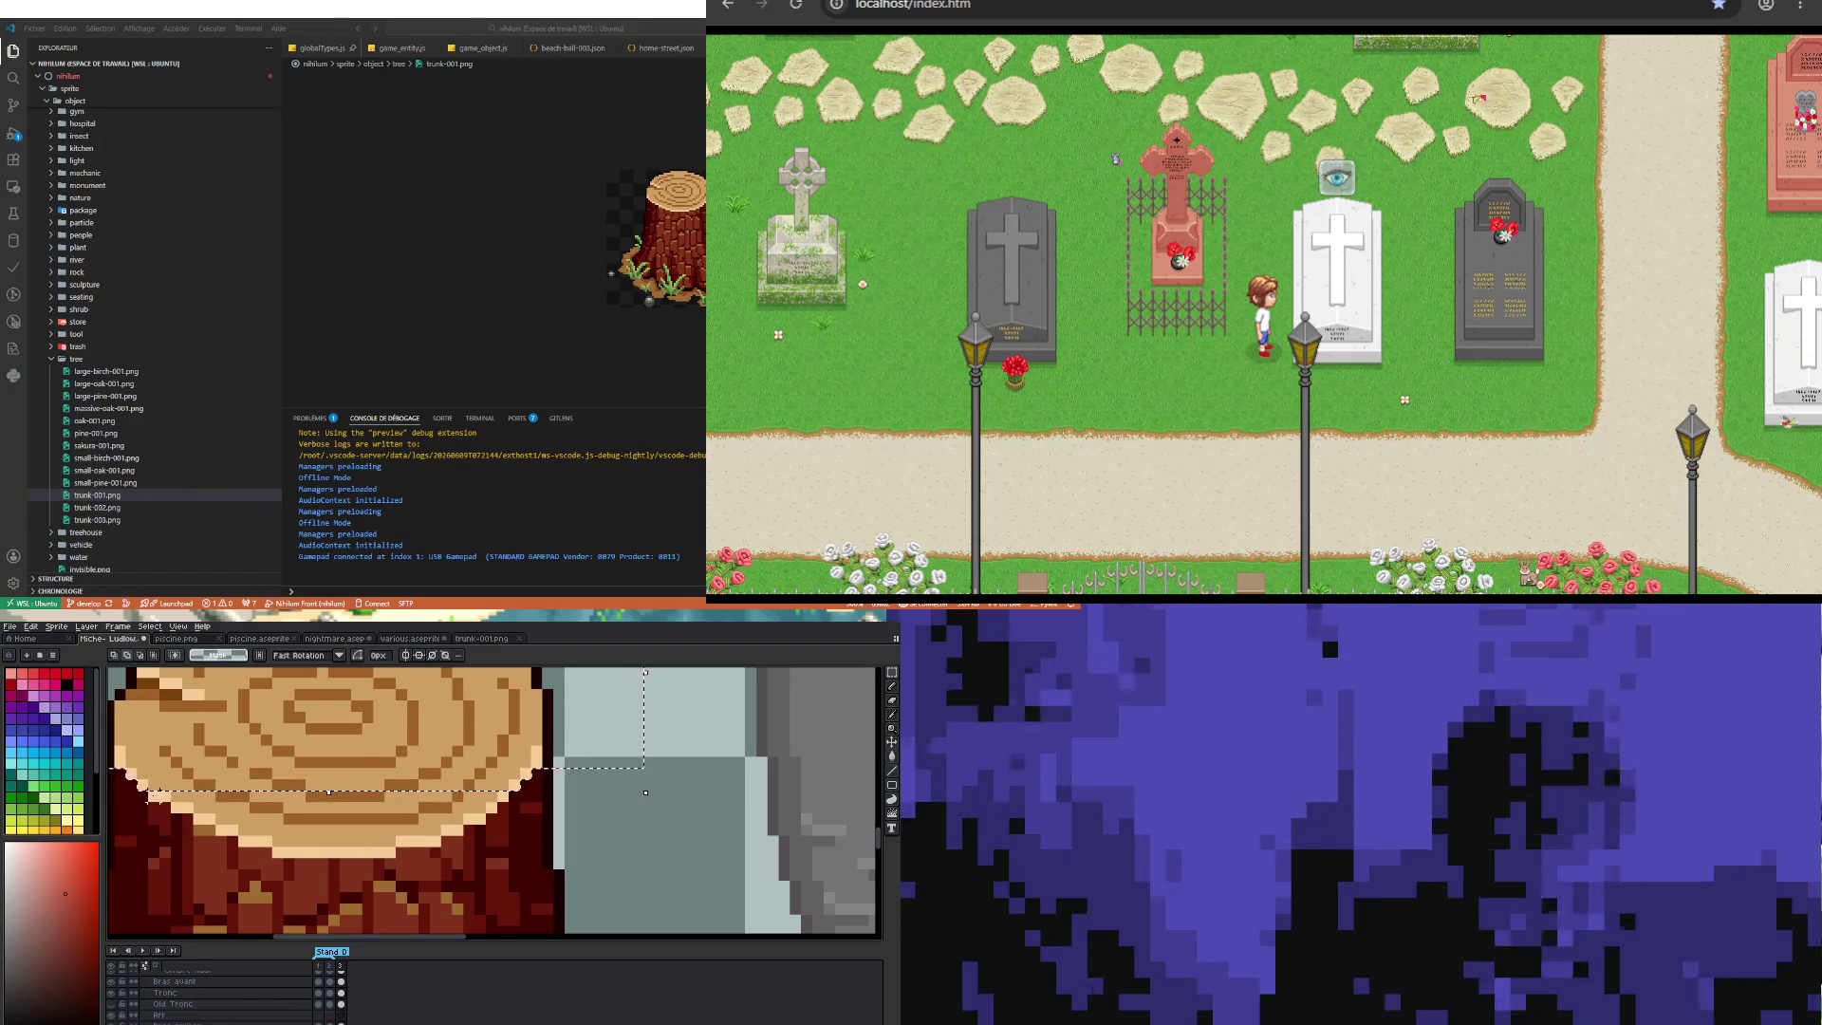
{"action": "key", "text": "Down"}
{"action": "key", "text": "Up"}
{"action": "key", "text": "Down"}
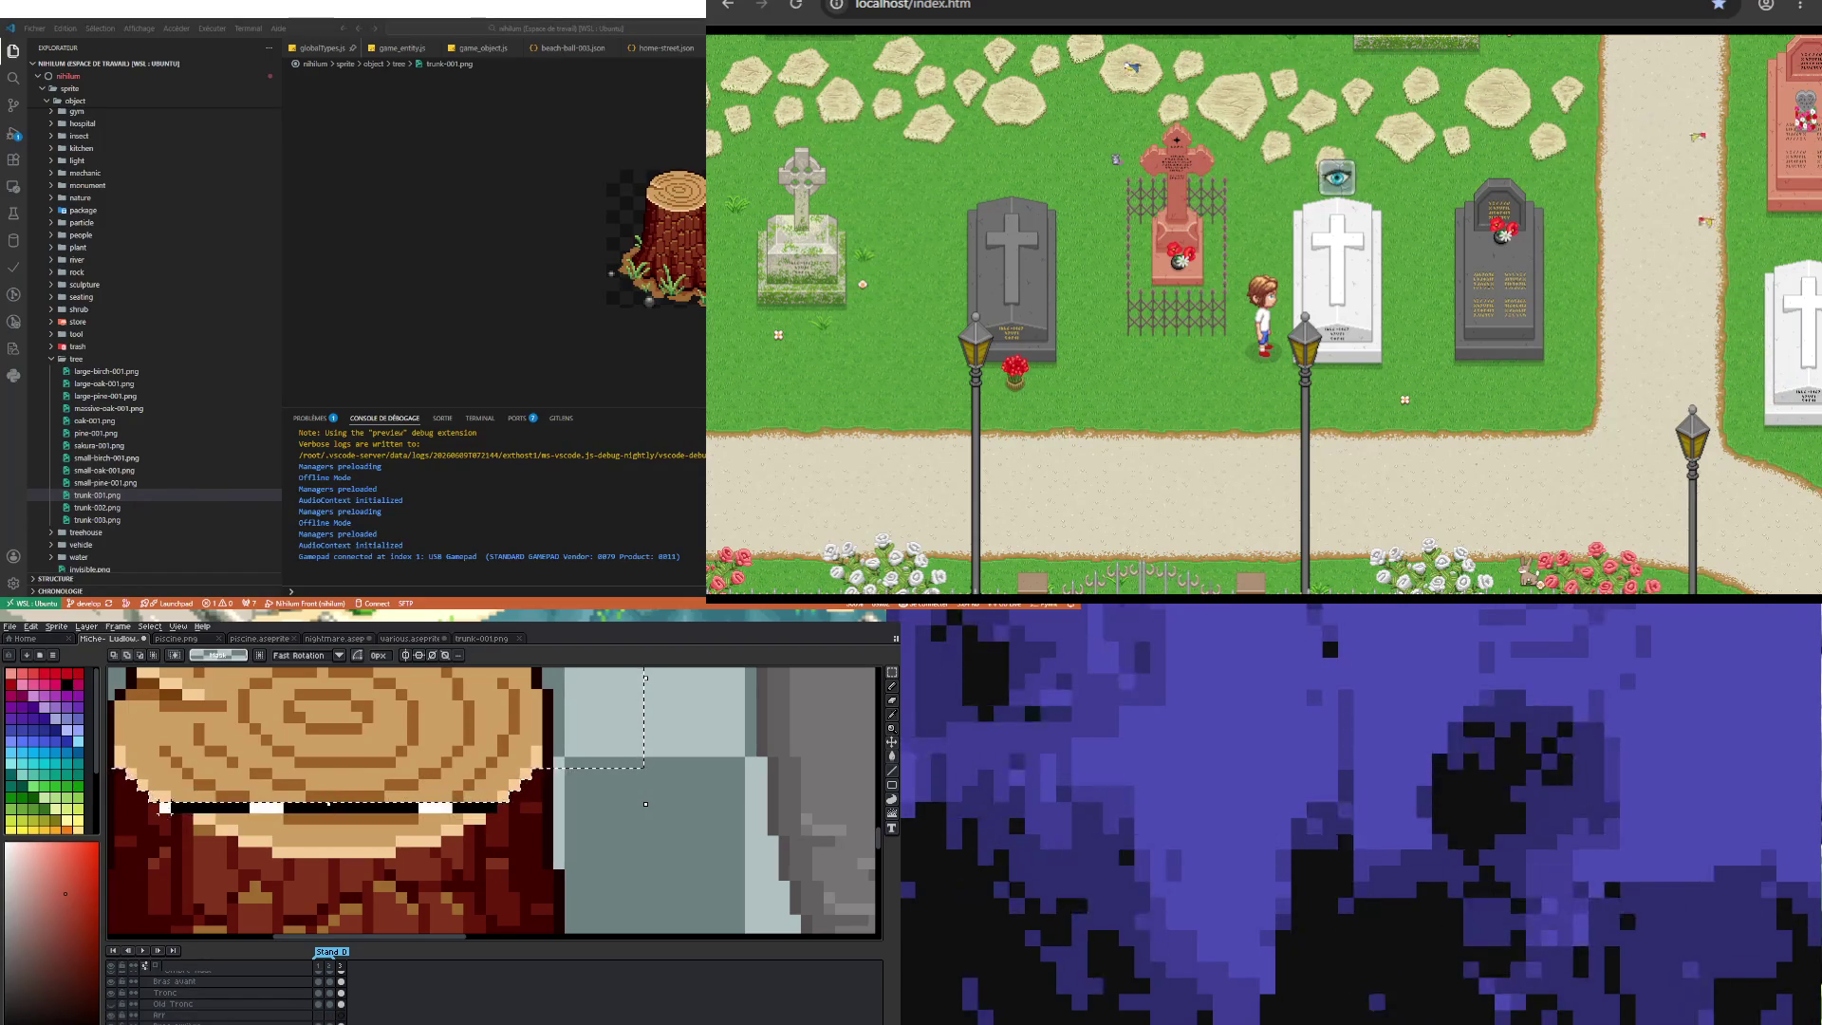
{"action": "key", "text": "Down"}
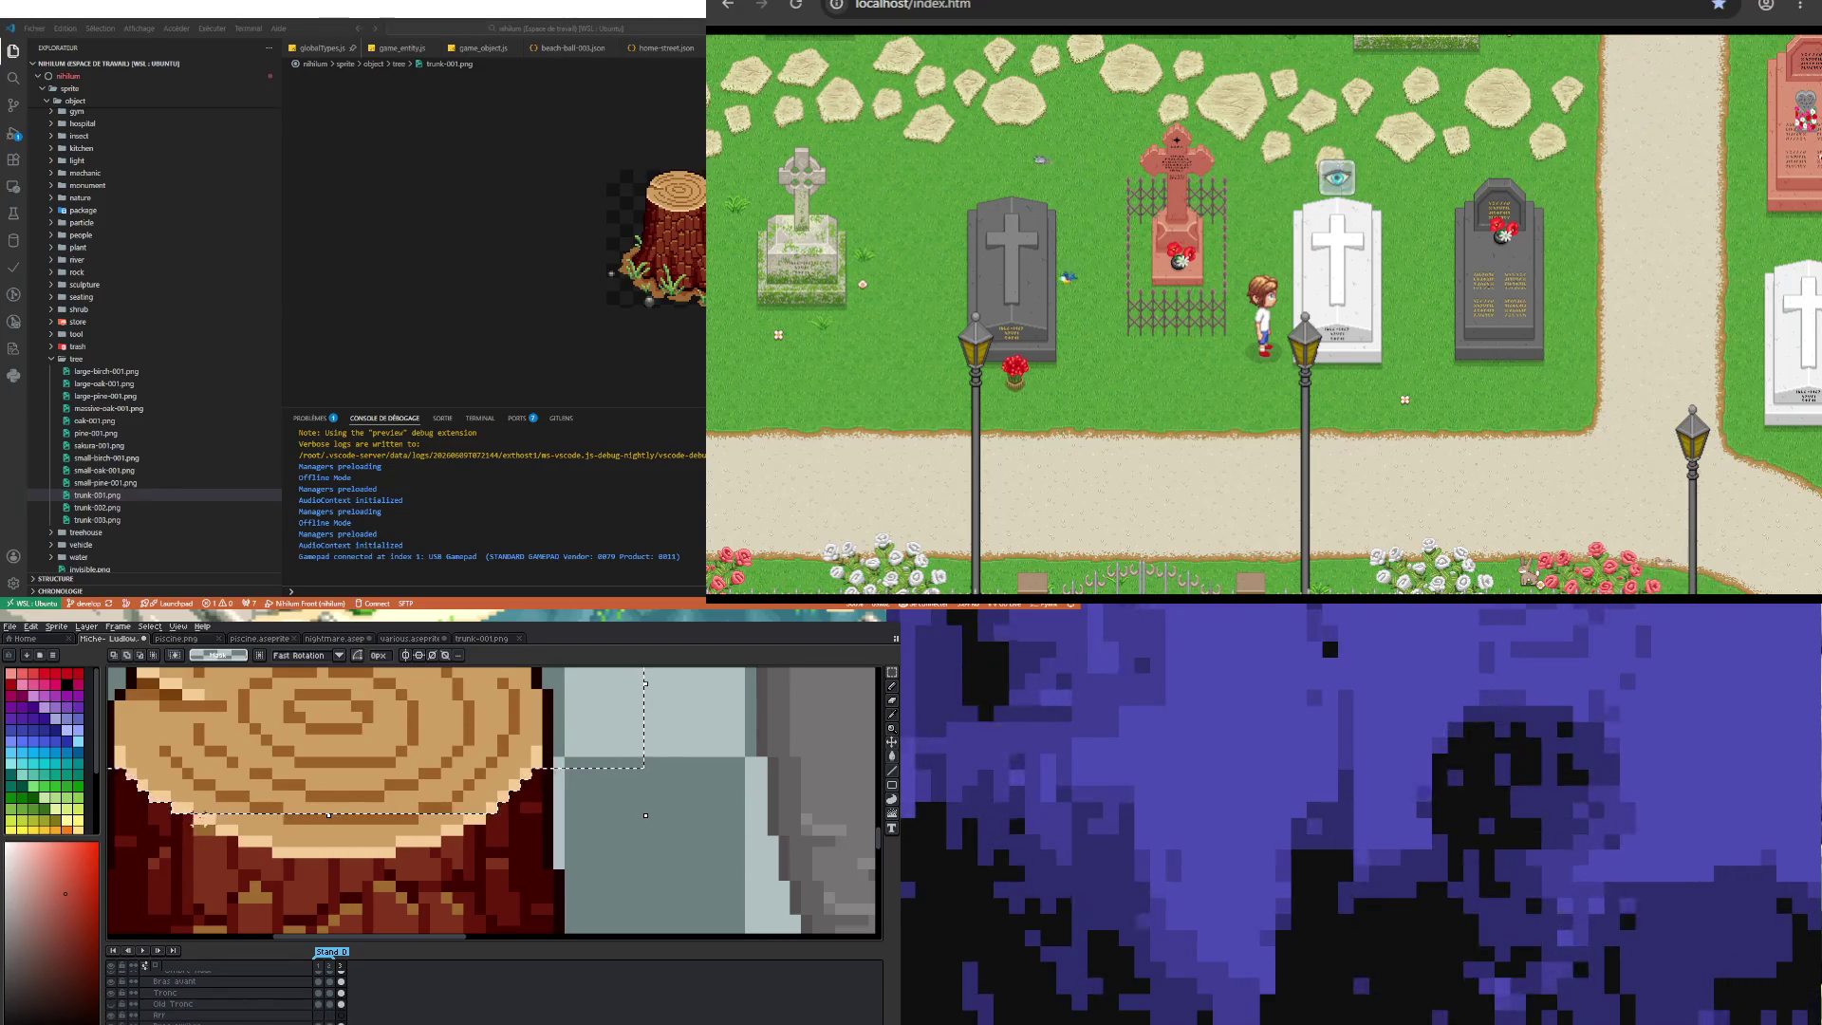
{"action": "key", "text": "Down"}
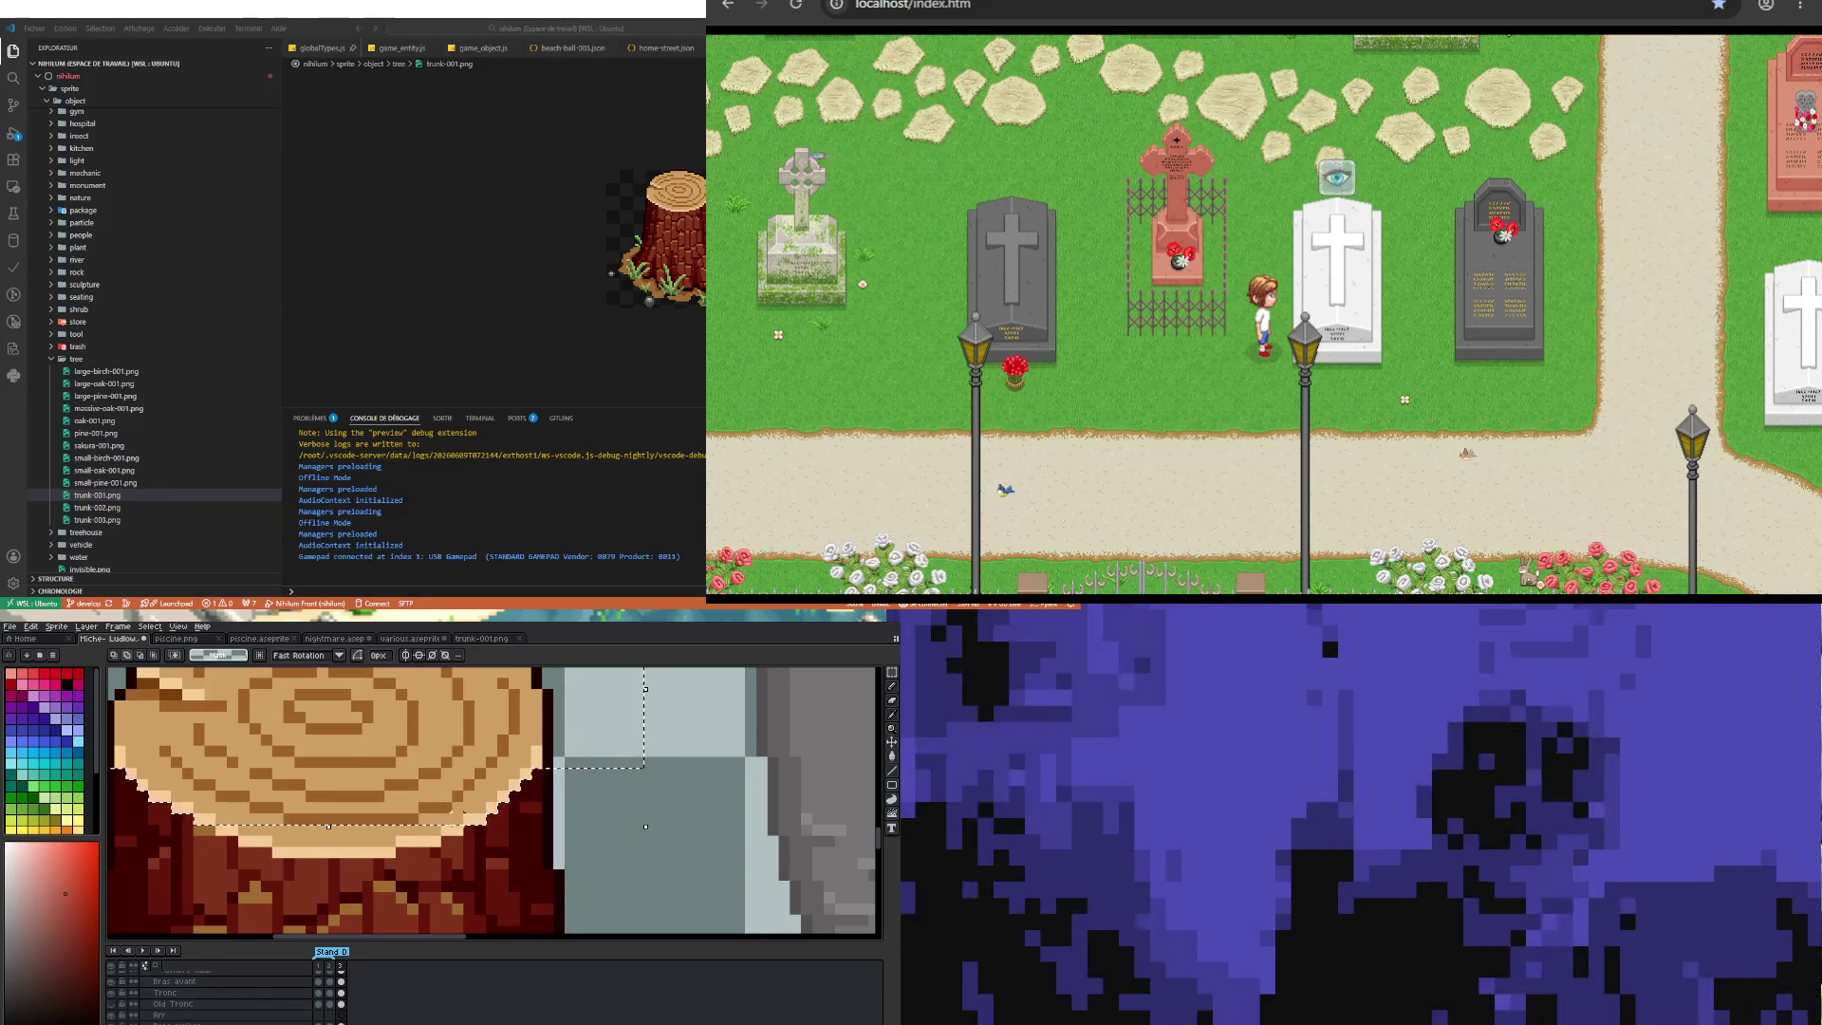
{"action": "mouse_move", "coordinate": [328, 826]}
{"action": "left_mouse_down"}
{"action": "mouse_move", "coordinate": [227, 802]}
{"action": "mouse_move", "coordinate": [228, 837]}
{"action": "mouse_move", "coordinate": [434, 808]}
{"action": "left_mouse_up"}
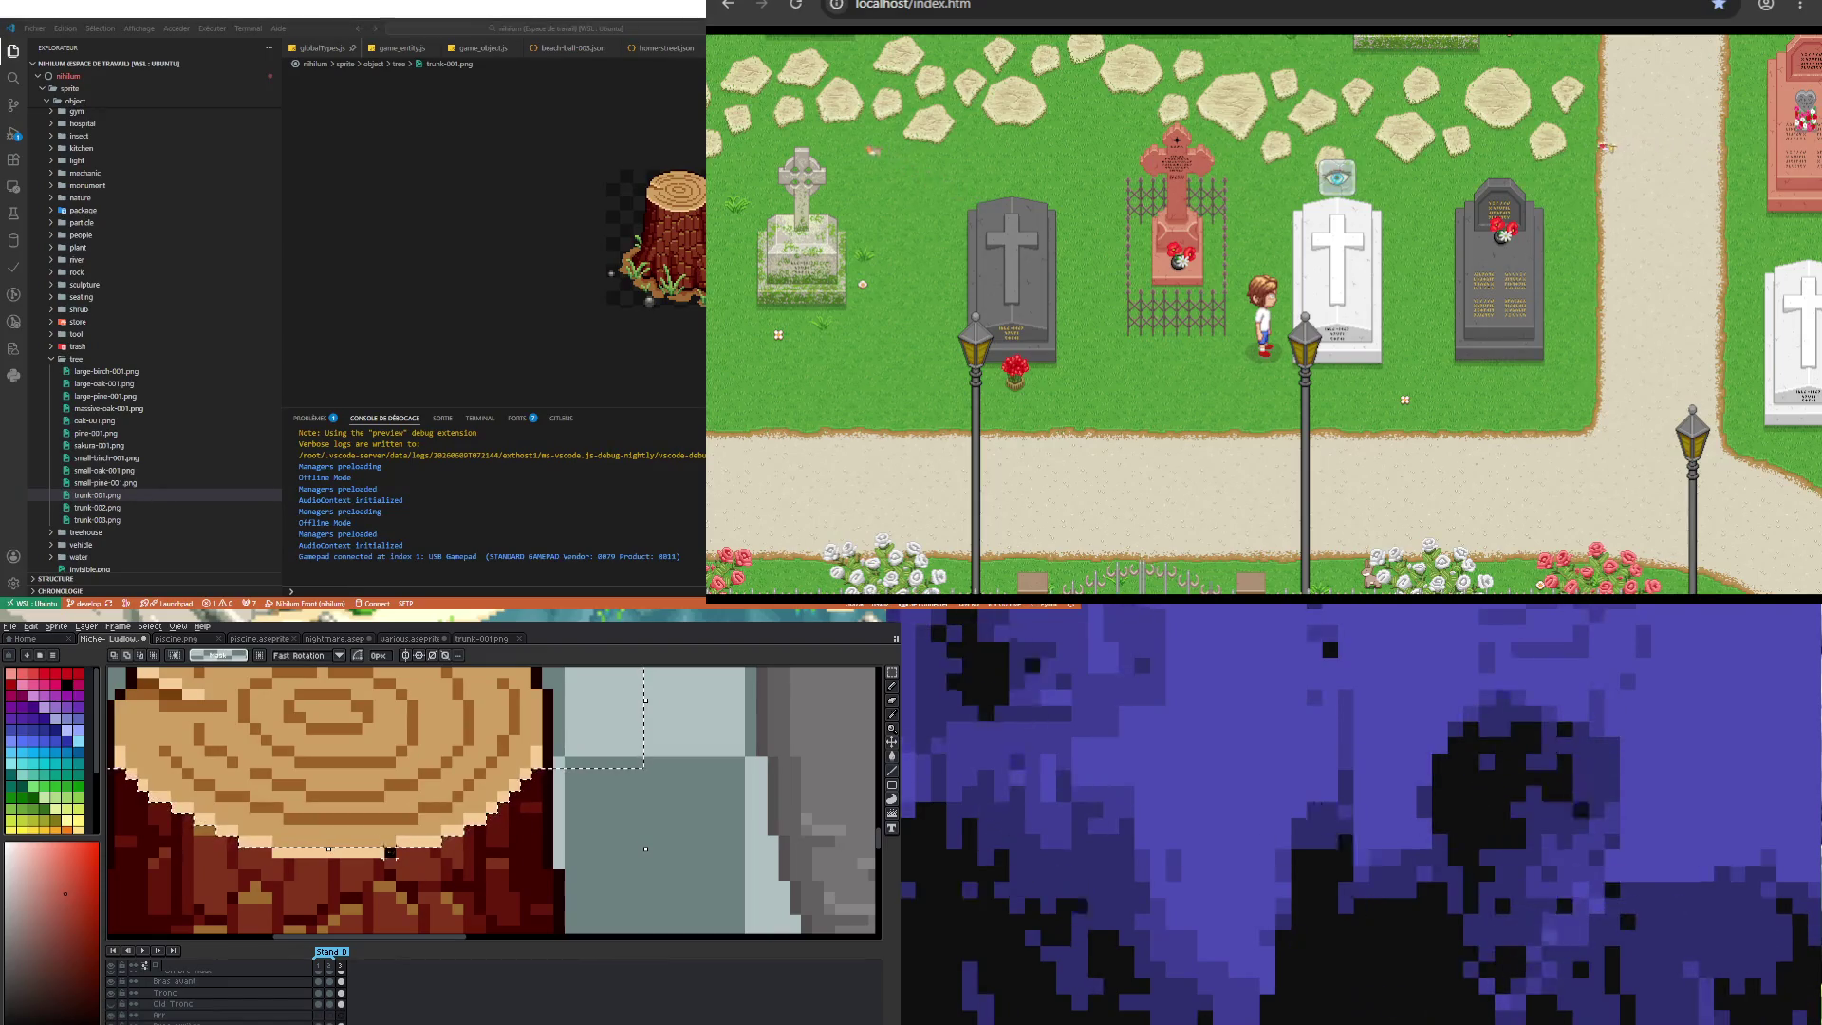
{"action": "left_click_drag", "start_coordinate": [389, 851], "coordinate": [292, 840]}
{"action": "scroll", "coordinate": [310, 751], "scroll_direction": "down", "scroll_amount": 5}
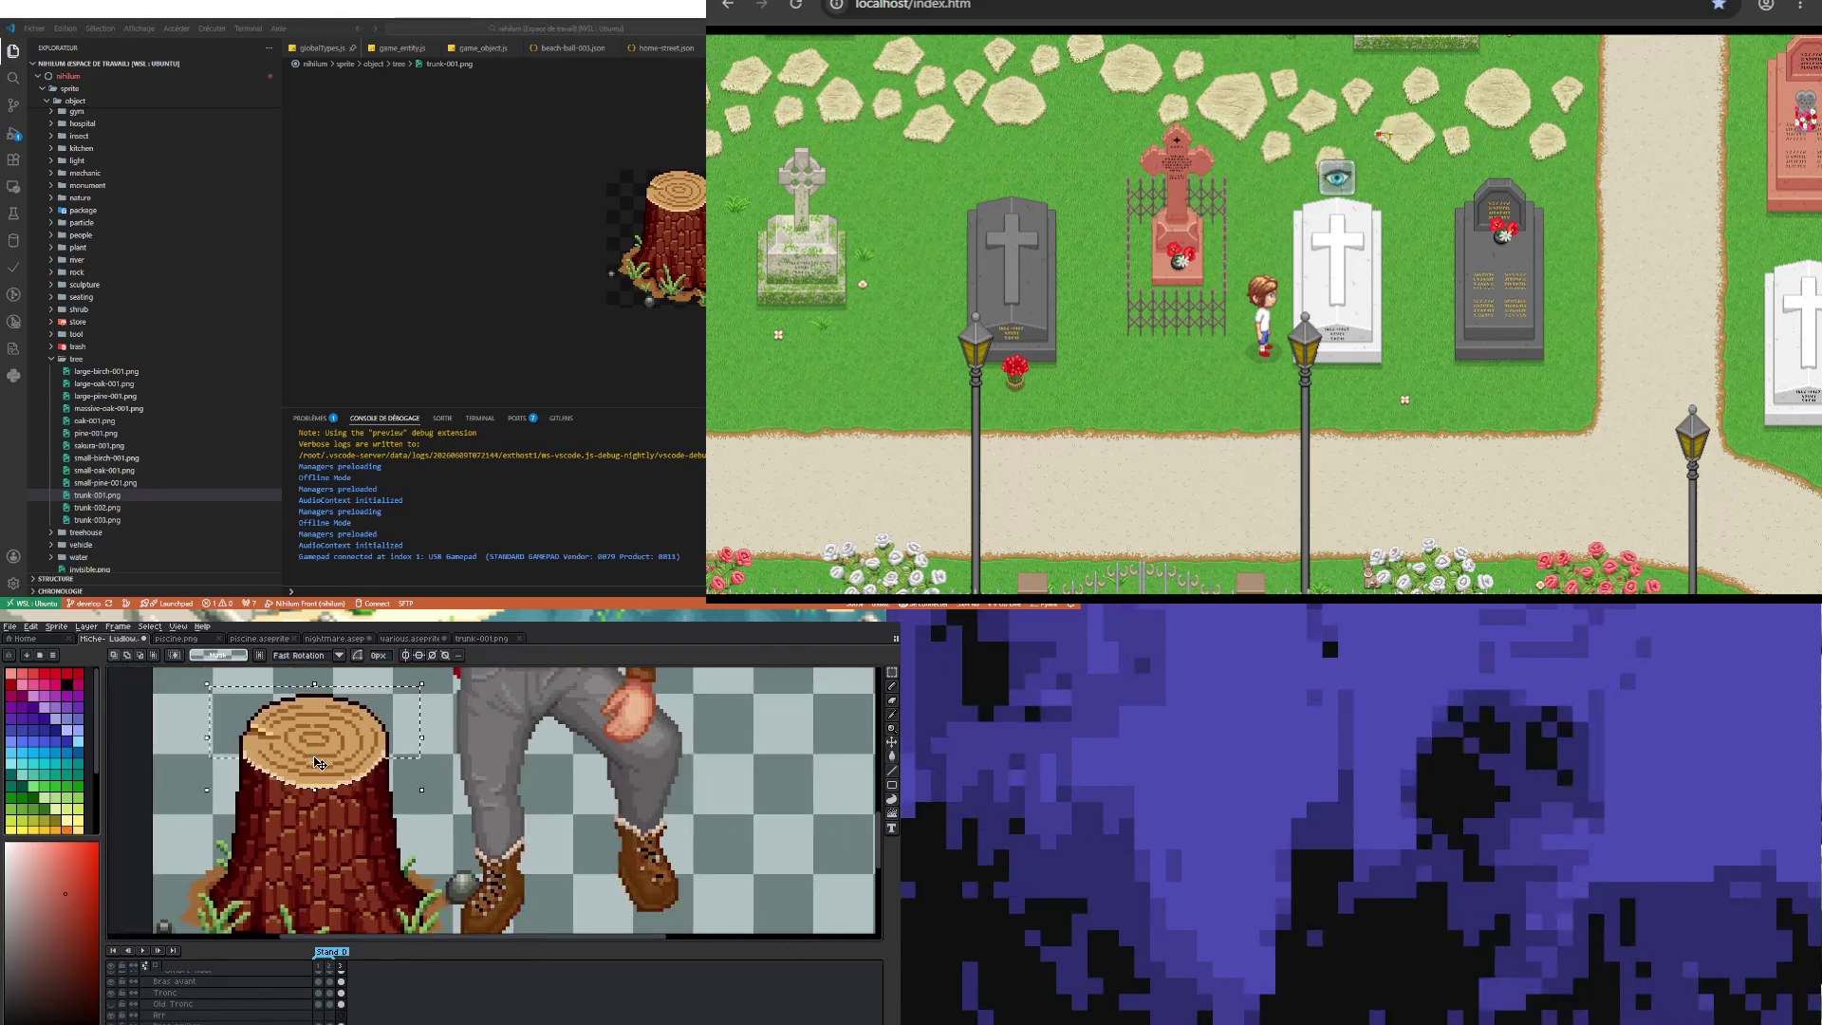
Step: Lower the selected stump two pixels so its Y position reads 160, and commit the move
{"action": "scroll", "coordinate": [383, 797], "scroll_direction": "down", "scroll_amount": 2}
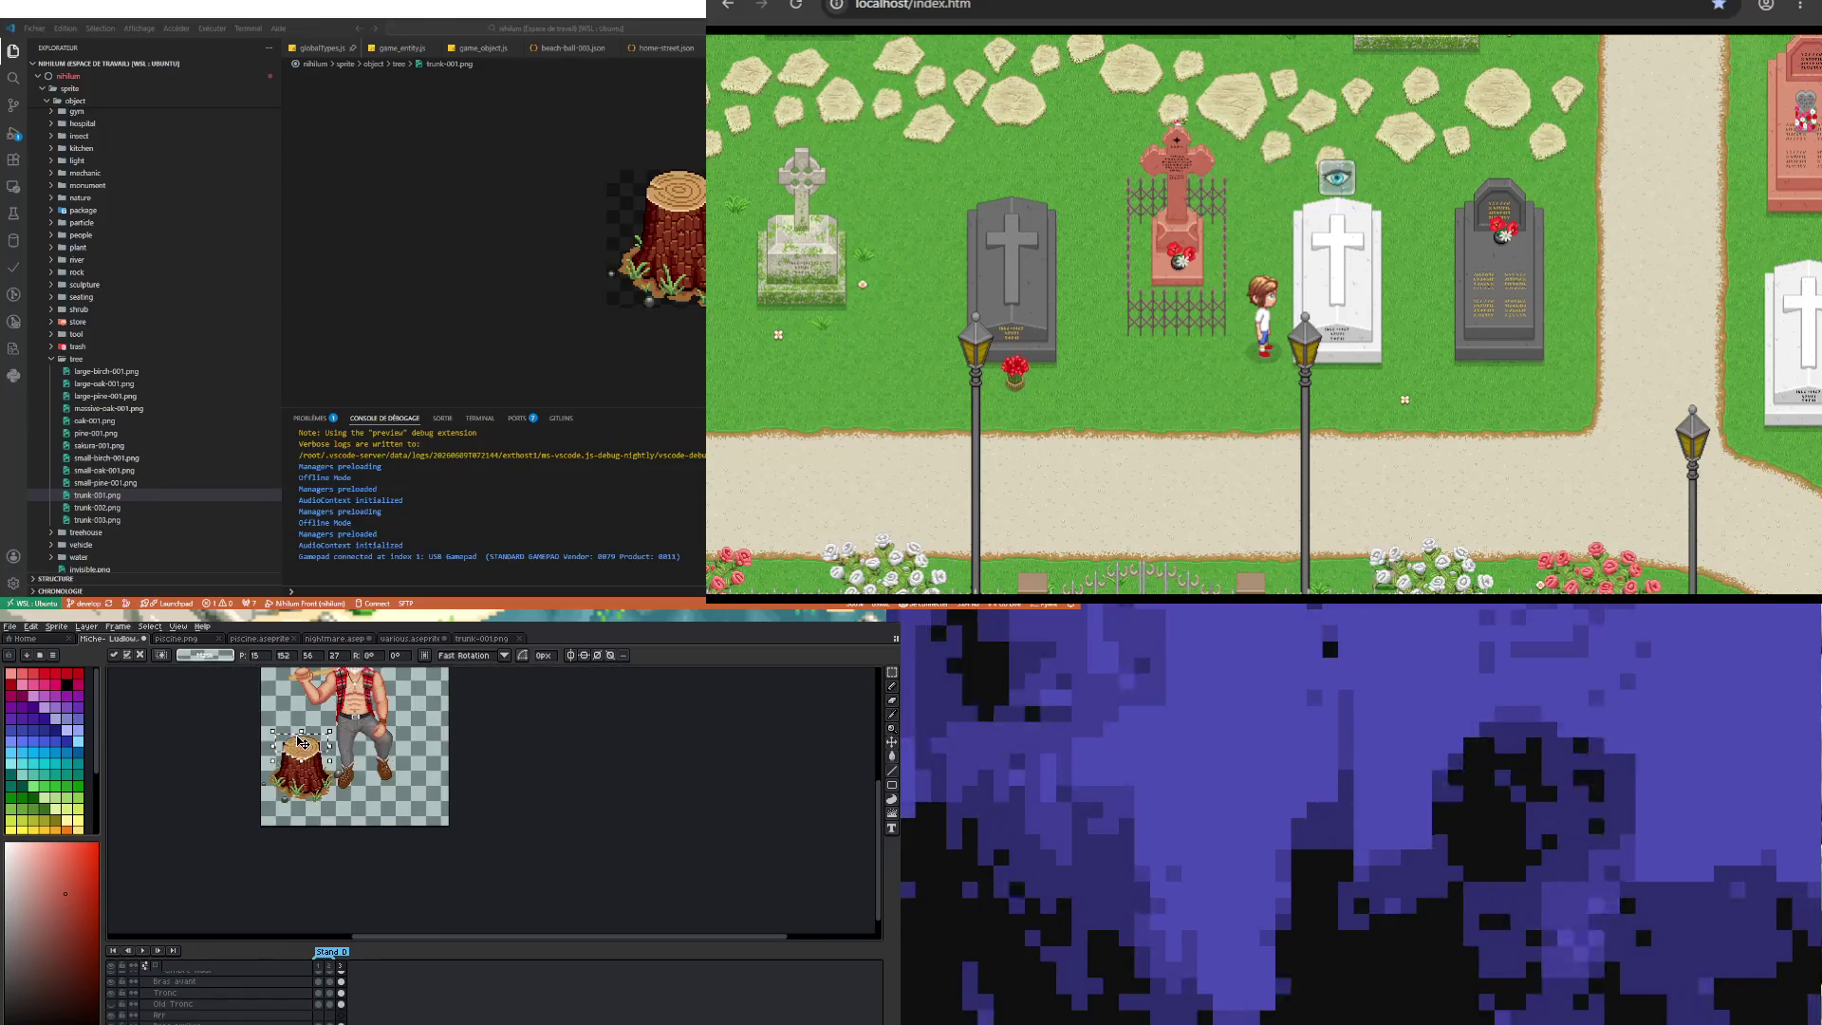
{"action": "scroll", "coordinate": [370, 784], "scroll_direction": "up", "scroll_amount": 2}
{"action": "scroll", "coordinate": [356, 771], "scroll_direction": "down", "scroll_amount": 1}
{"action": "key", "text": "Down"}
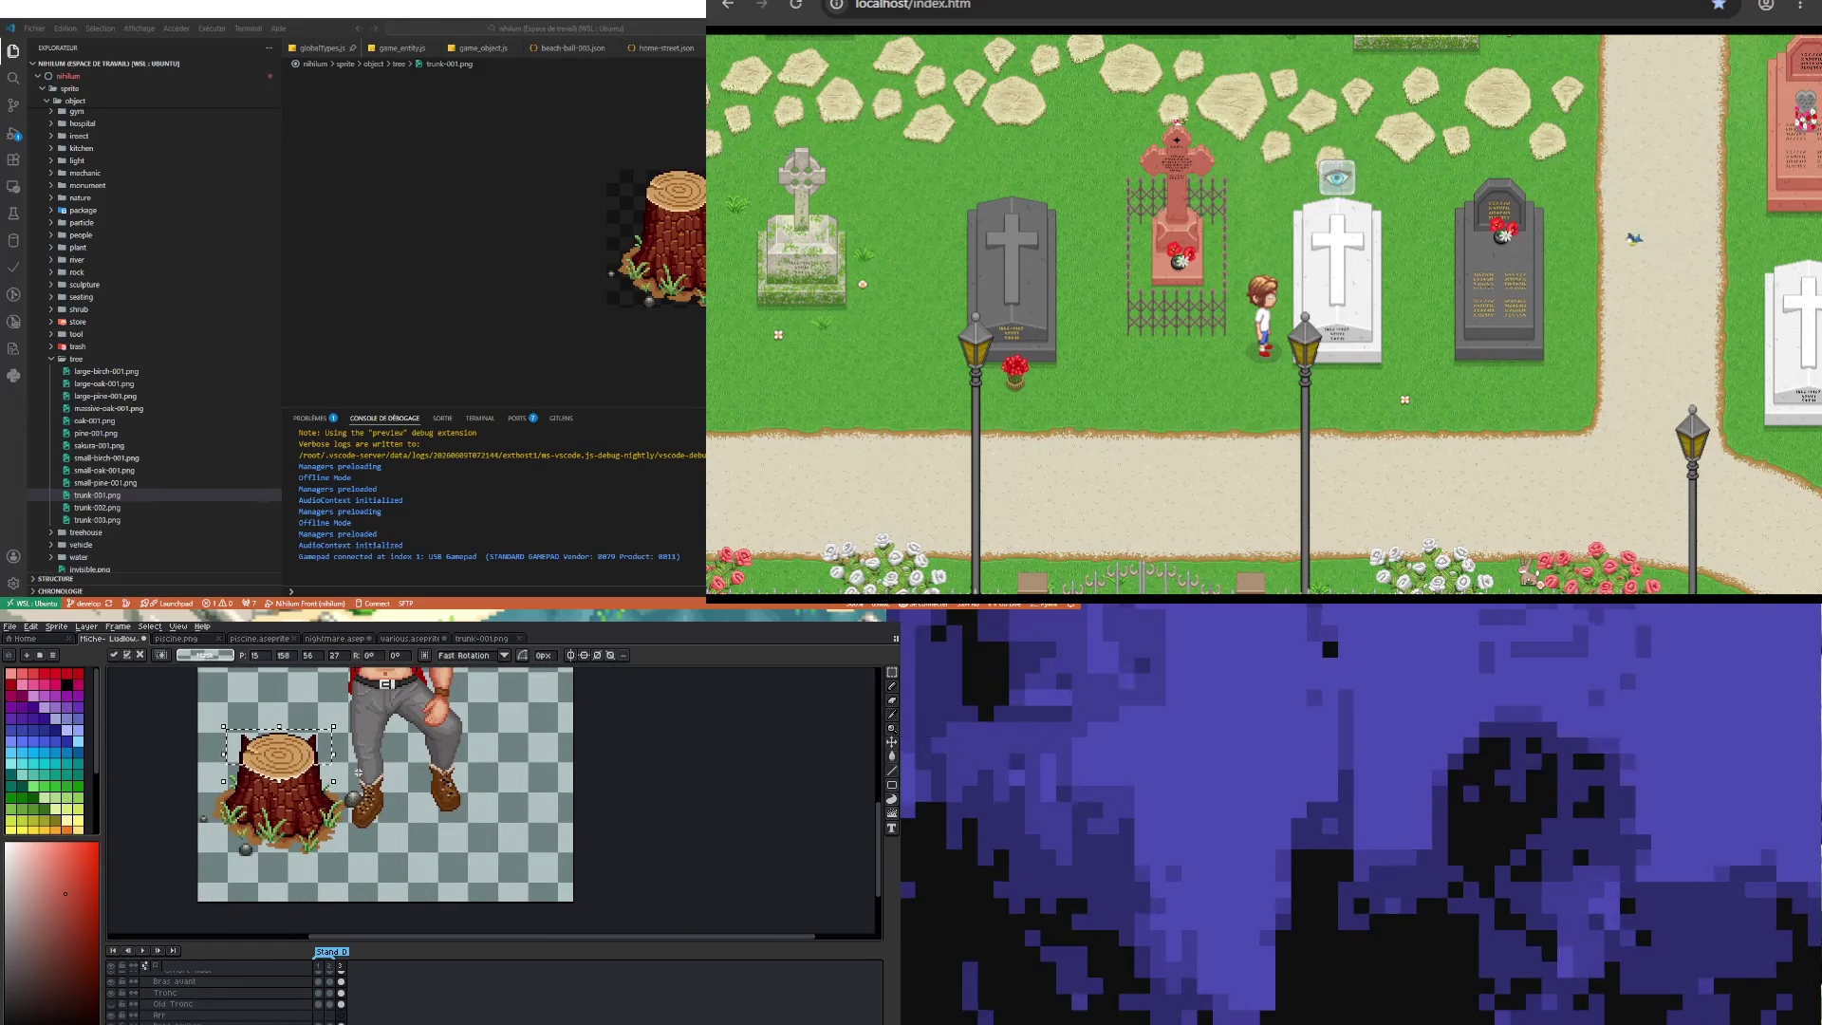
{"action": "key", "text": "Down"}
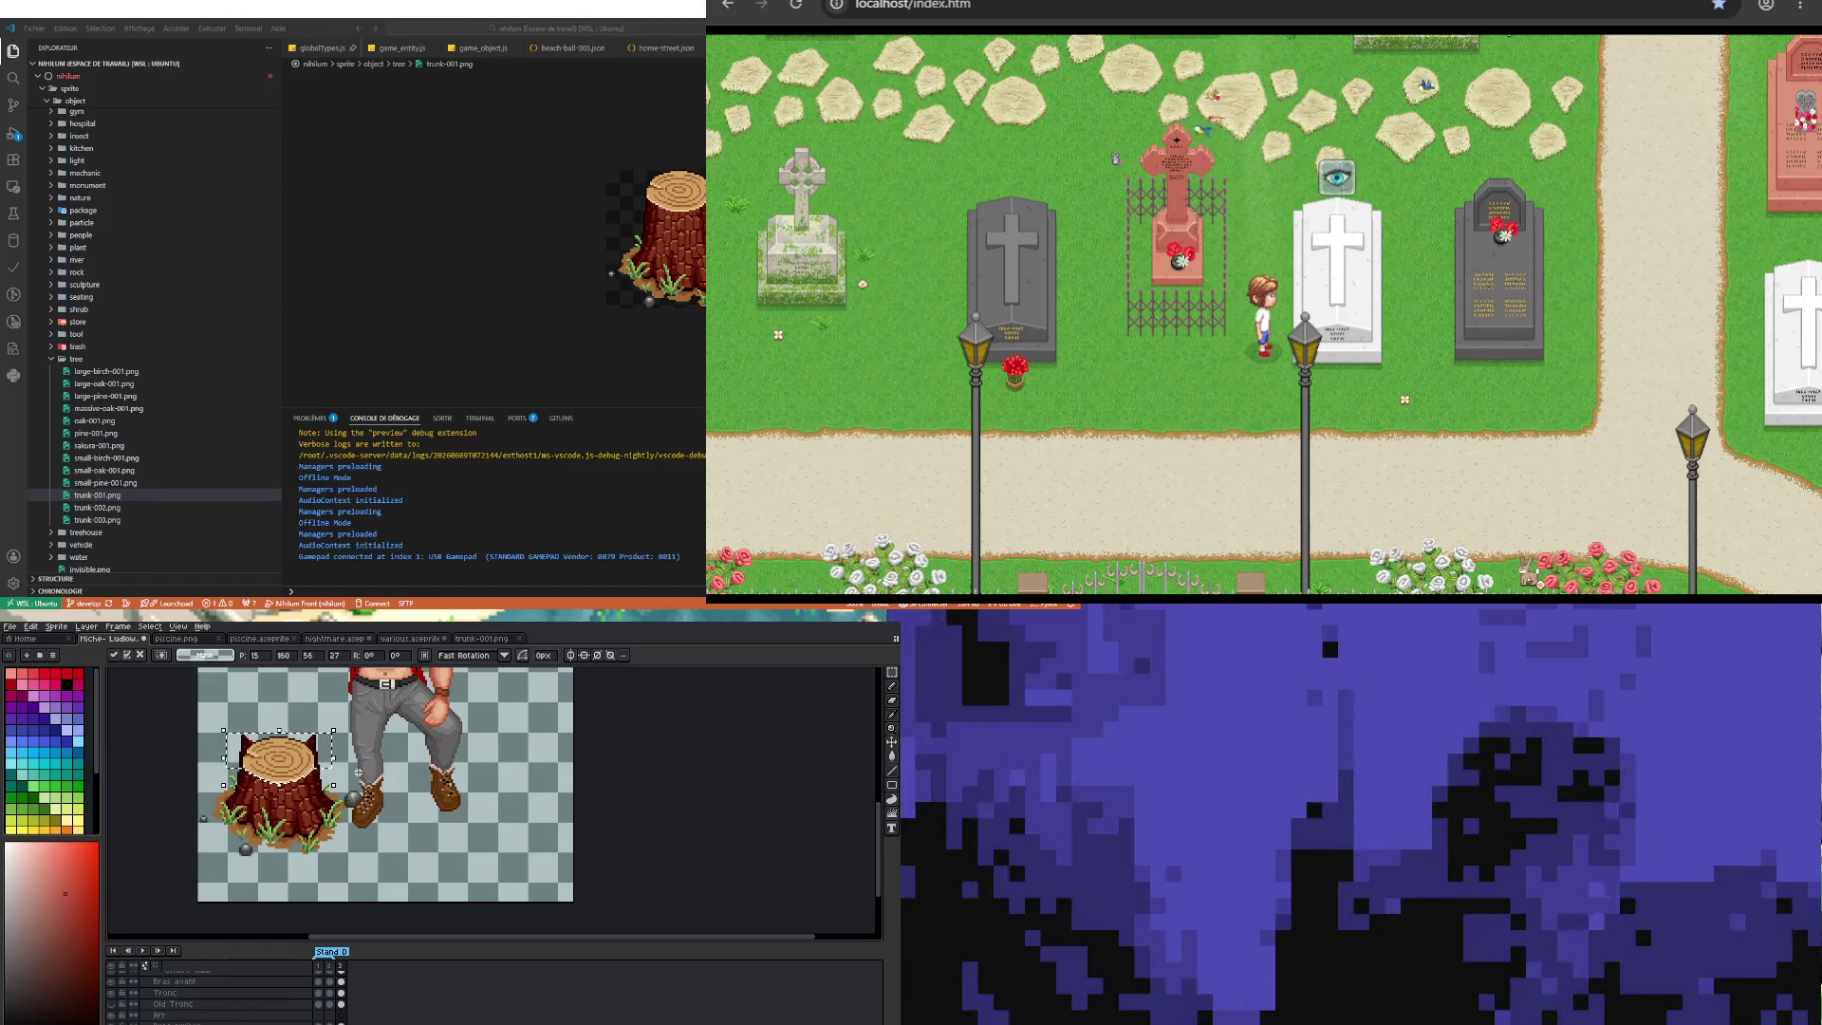
{"action": "key", "text": "Down"}
{"action": "key", "text": "Up"}
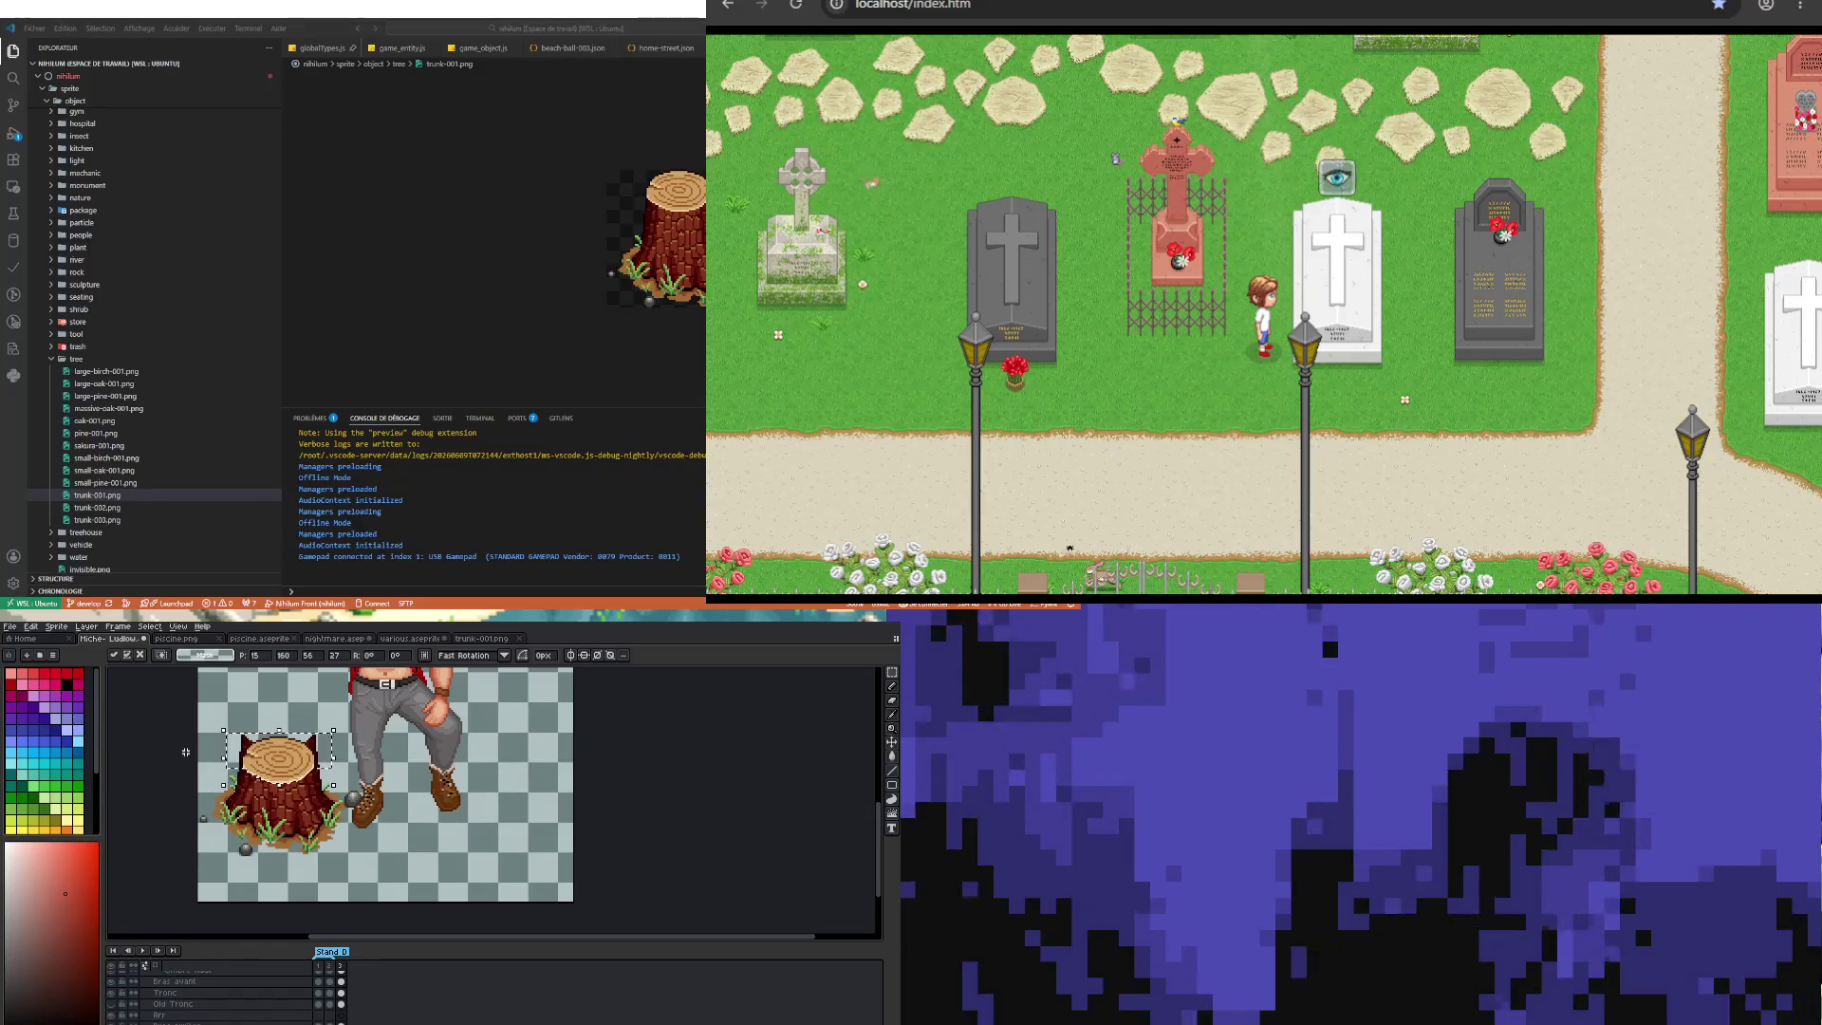
{"action": "key", "text": "Return"}
Step: Touch up the stump's right edge with the Pencil, removing the stray dark red pixels
{"action": "scroll", "coordinate": [244, 728], "scroll_direction": "up", "scroll_amount": 2}
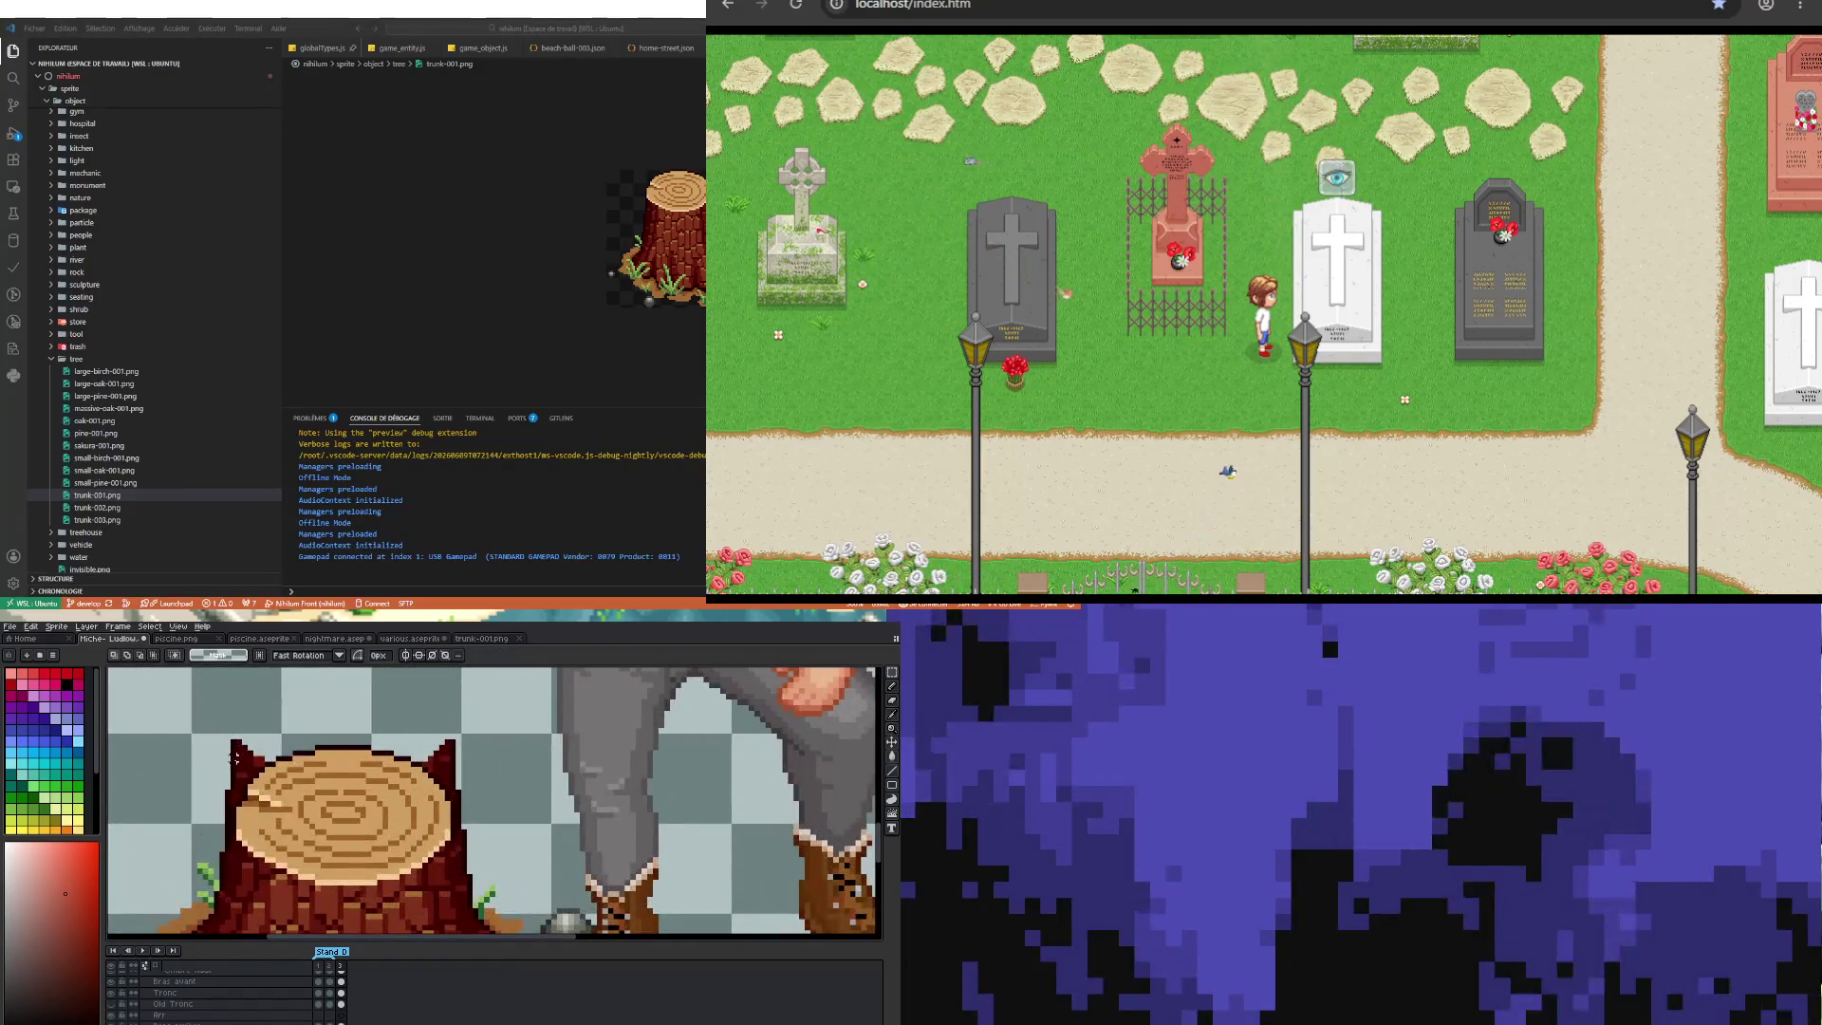
{"action": "scroll", "coordinate": [233, 811], "scroll_direction": "up", "scroll_amount": 1}
{"action": "key", "text": "b"}
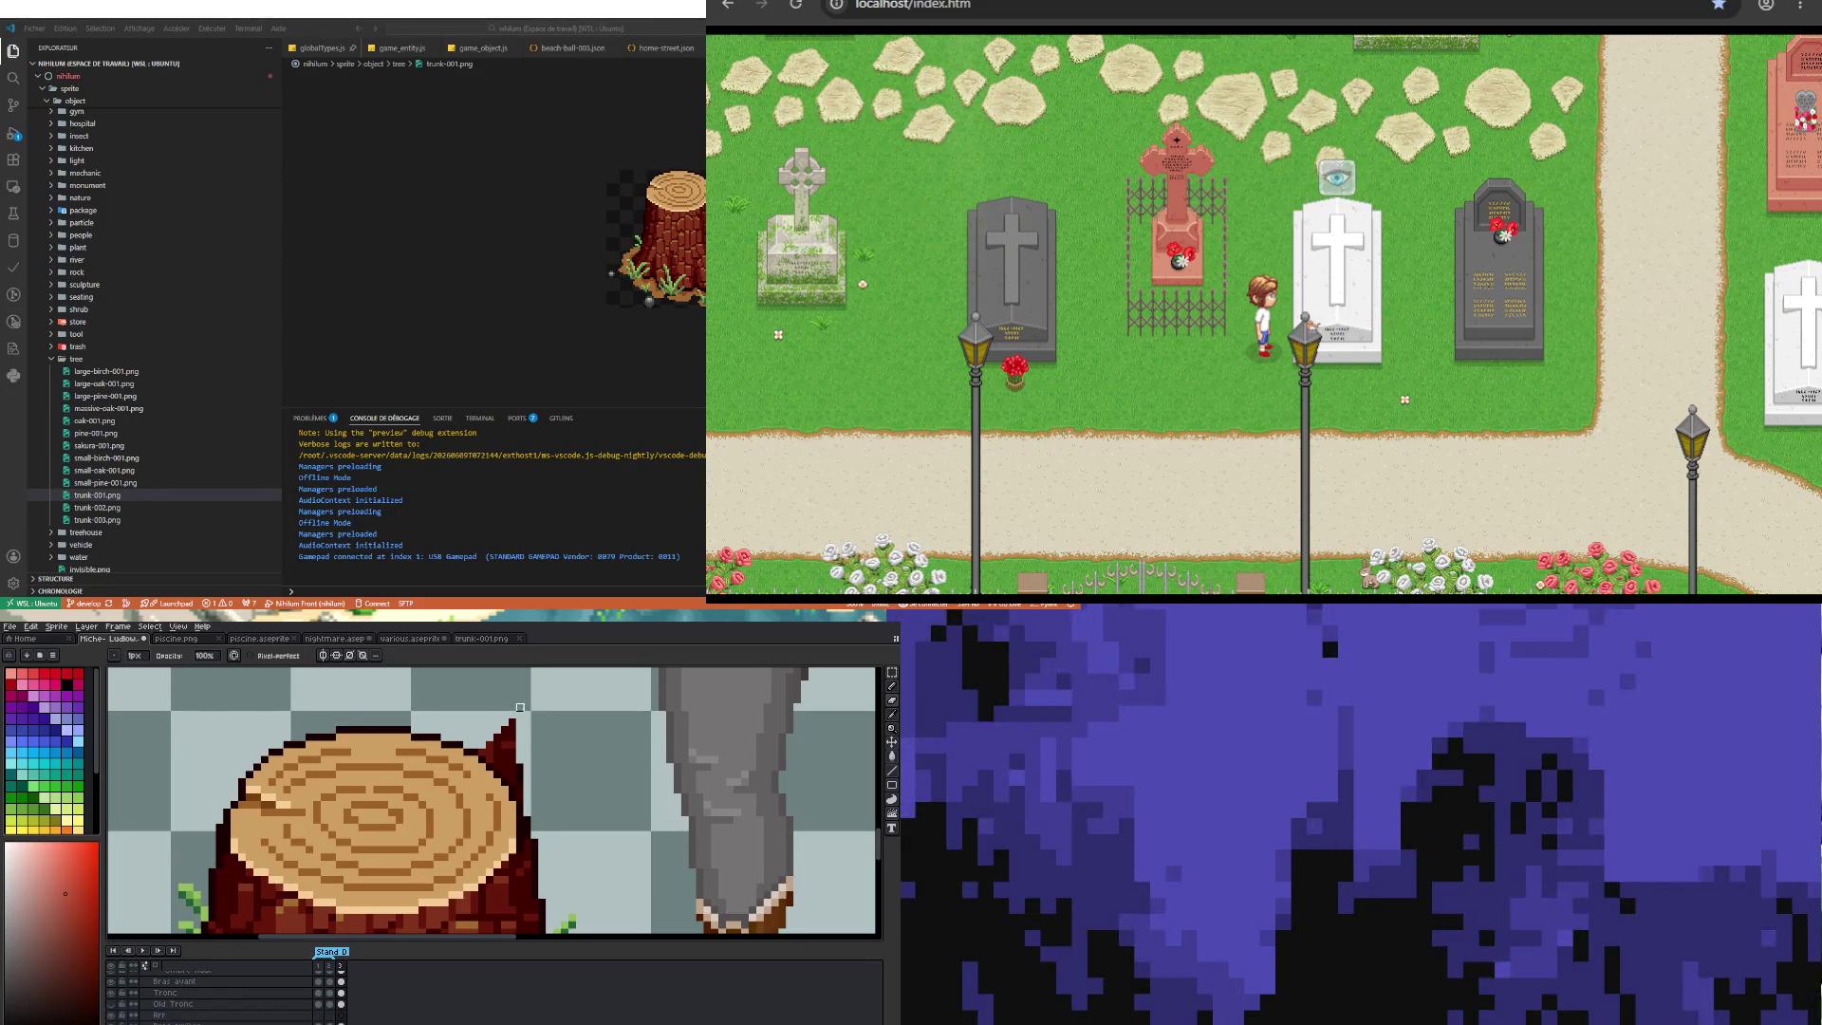
{"action": "left_click_drag", "start_coordinate": [520, 718], "coordinate": [520, 764]}
{"action": "key", "text": "ctrl+z"}
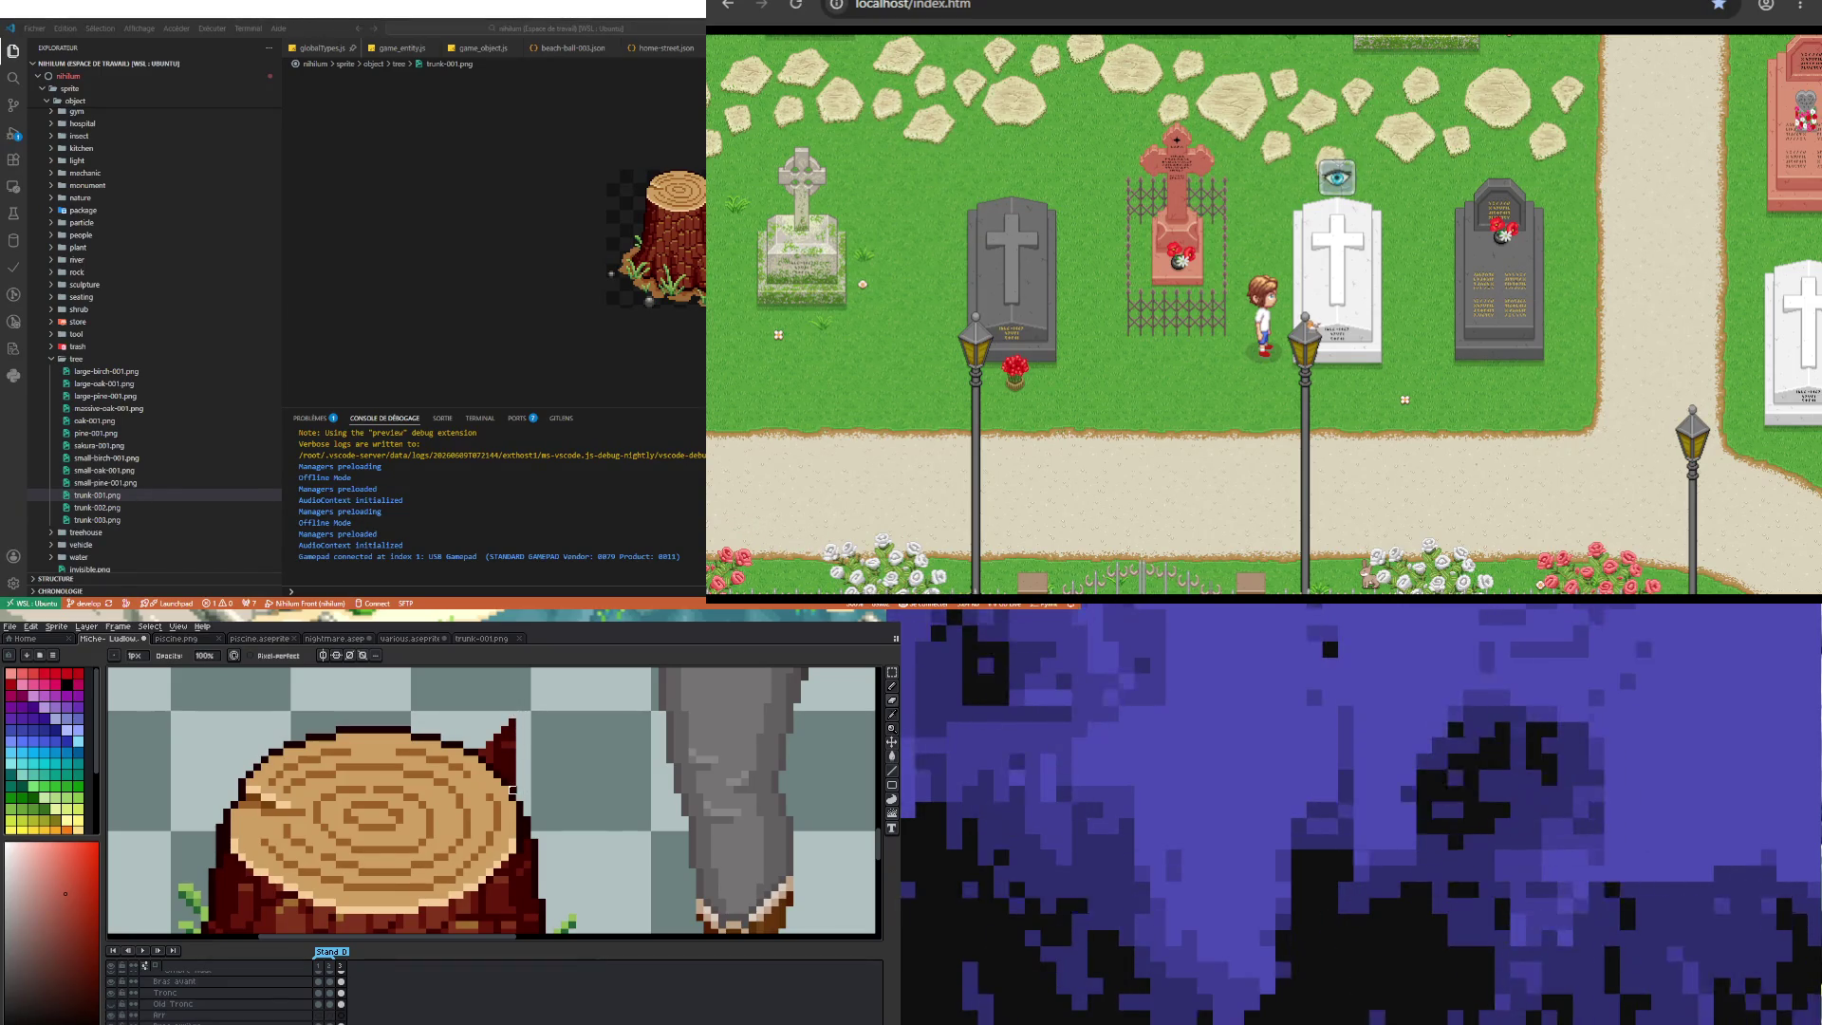
{"action": "key", "text": "ctrl+z"}
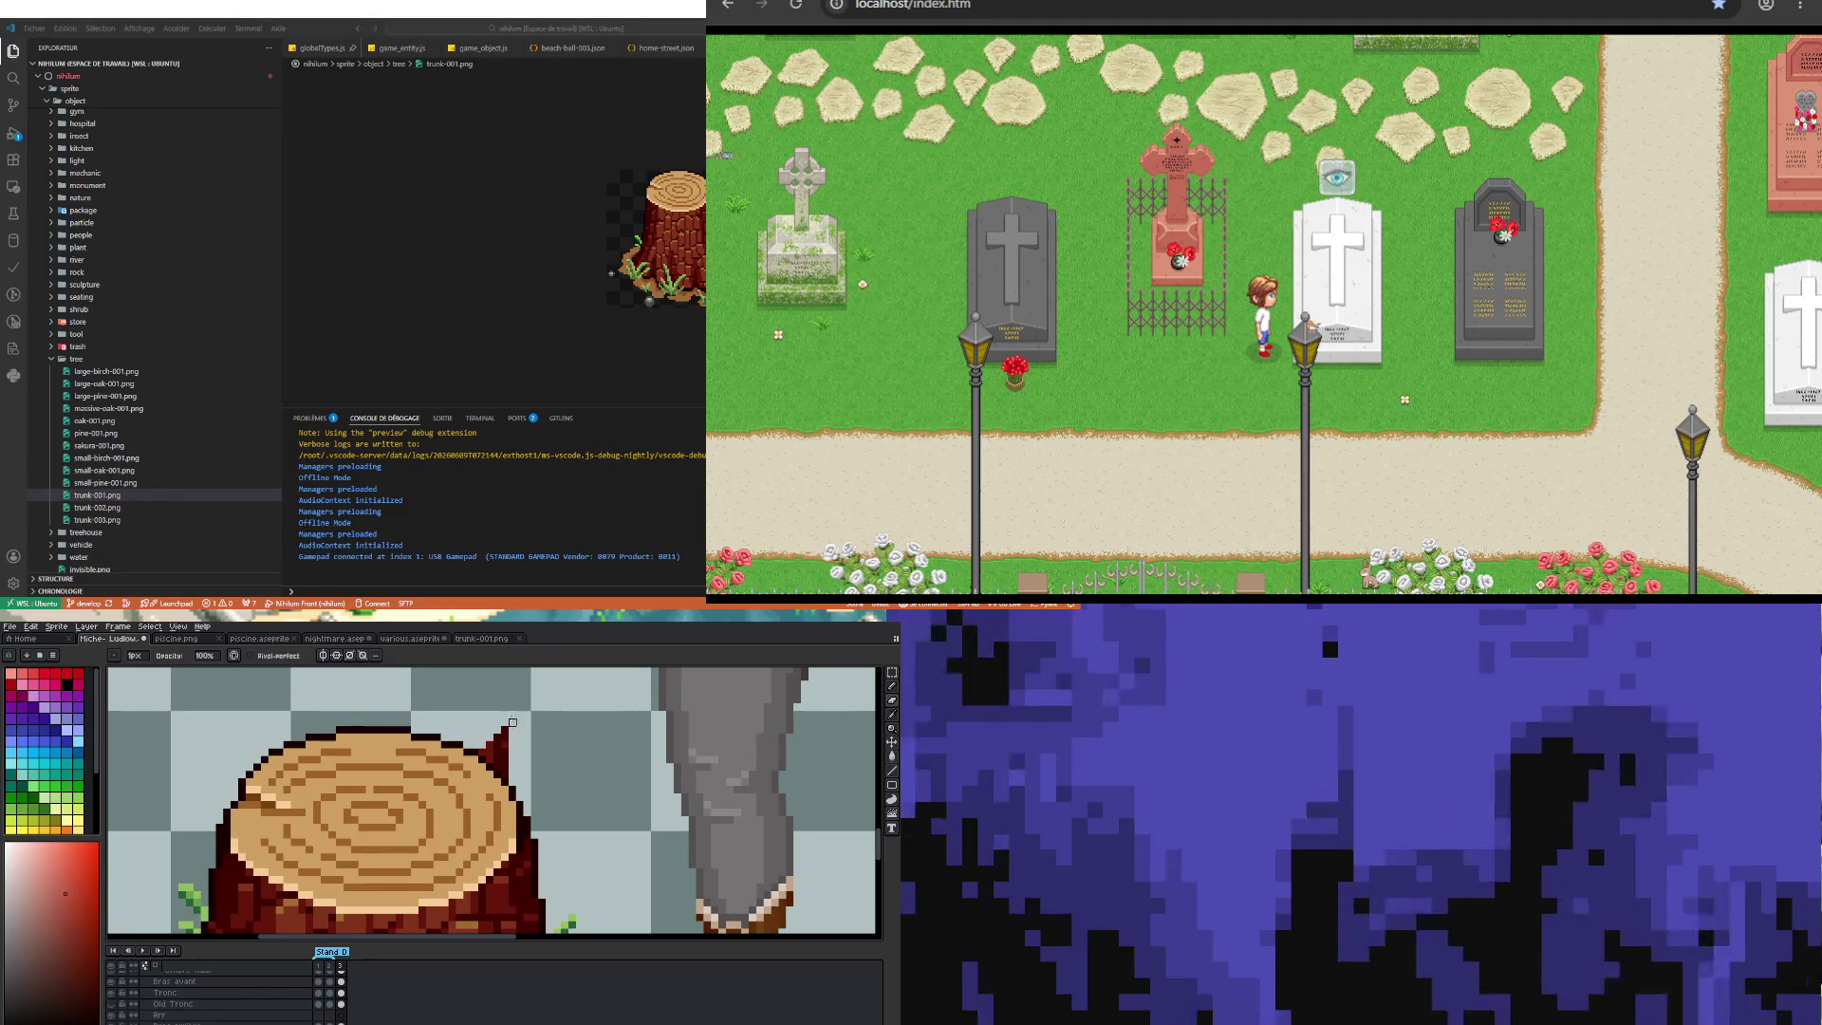
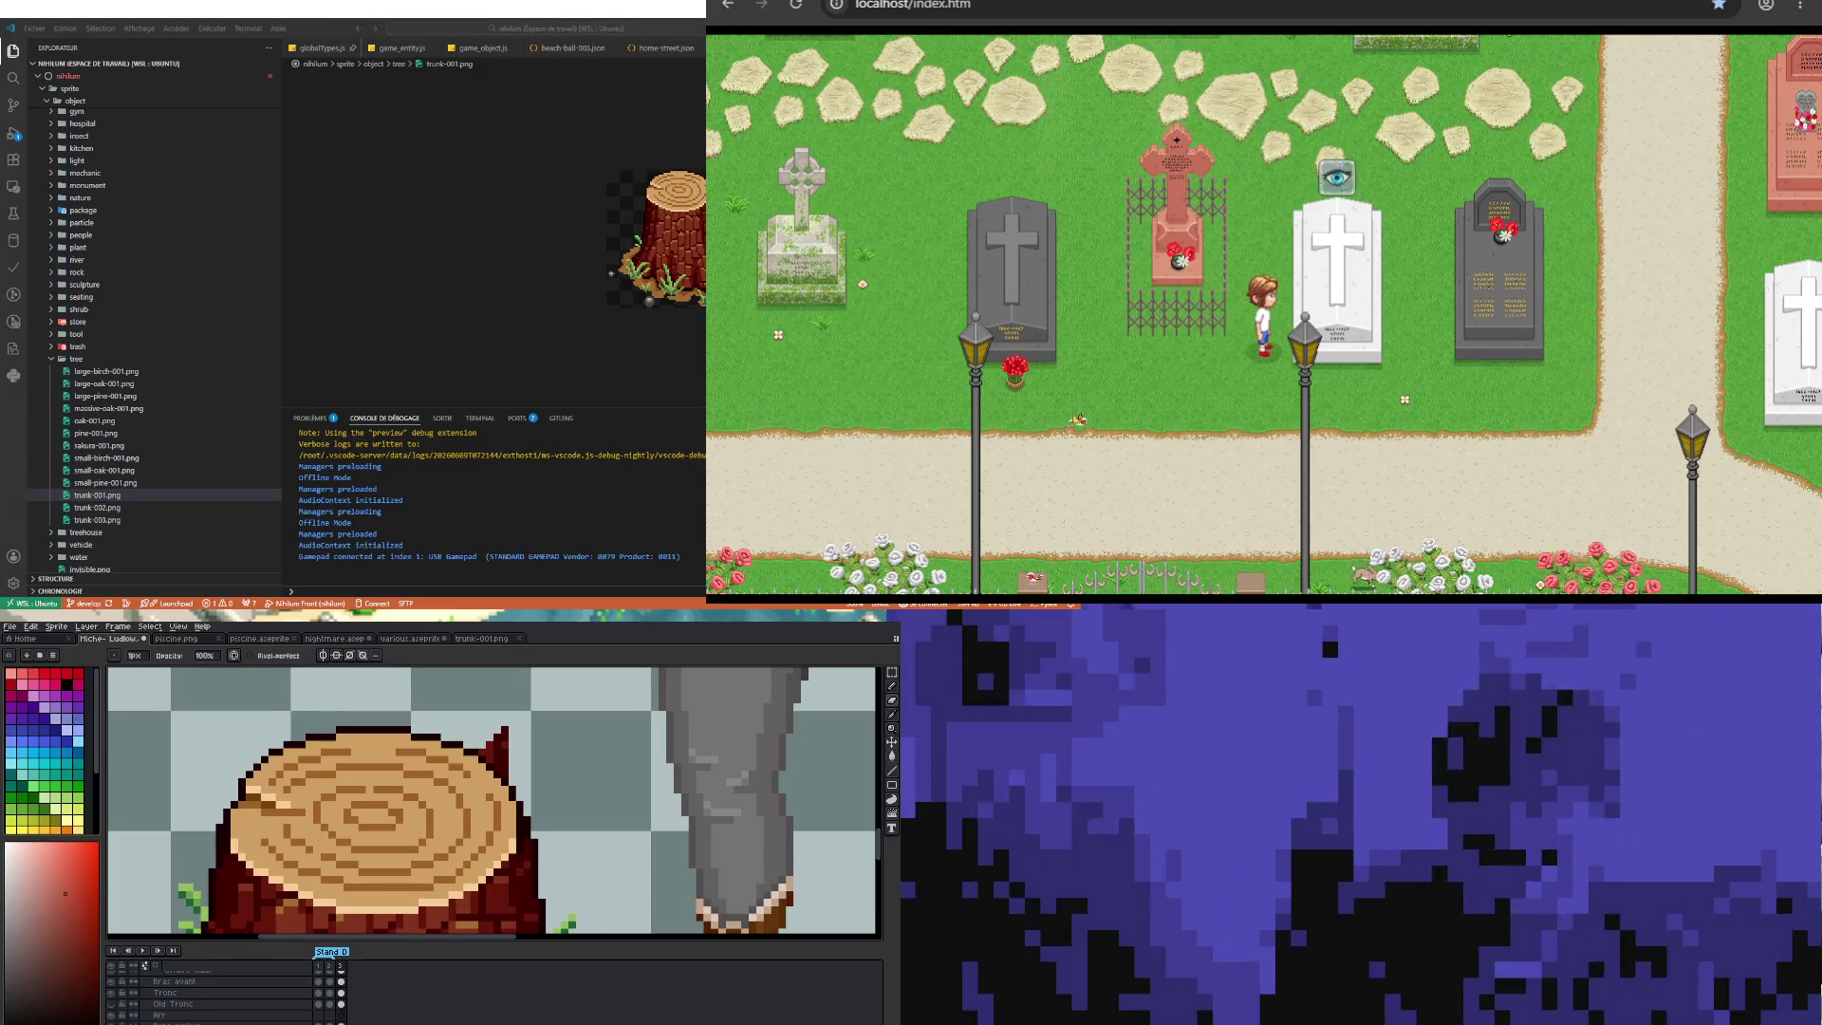
Step: Erase the stray one-pixel column along the right edge of the stump's dark red spike
{"action": "mouse_move", "coordinate": [505, 731]}
{"action": "left_mouse_down"}
{"action": "mouse_move", "coordinate": [504, 759]}
{"action": "mouse_move", "coordinate": [486, 761]}
{"action": "left_mouse_up"}
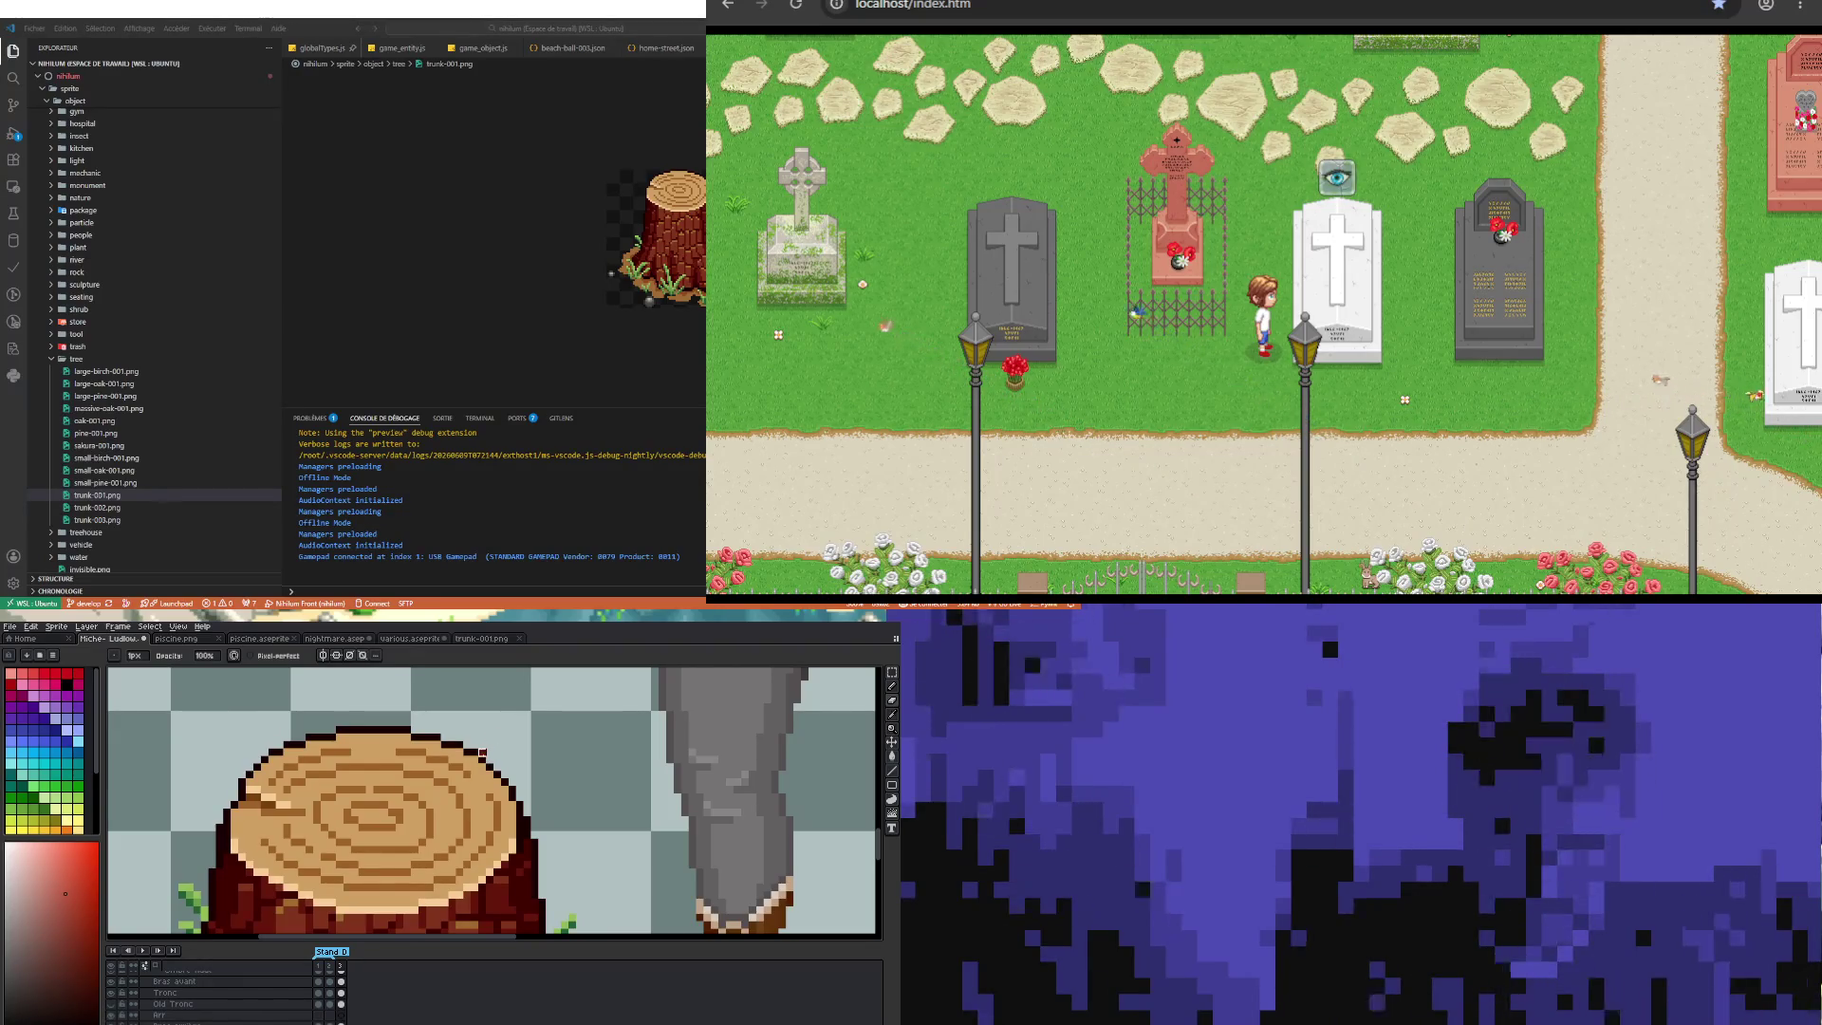
{"action": "scroll", "coordinate": [317, 775], "scroll_direction": "down", "scroll_amount": 2}
{"action": "scroll", "coordinate": [379, 788], "scroll_direction": "down", "scroll_amount": 2}
{"action": "scroll", "coordinate": [445, 797], "scroll_direction": "up", "scroll_amount": 2}
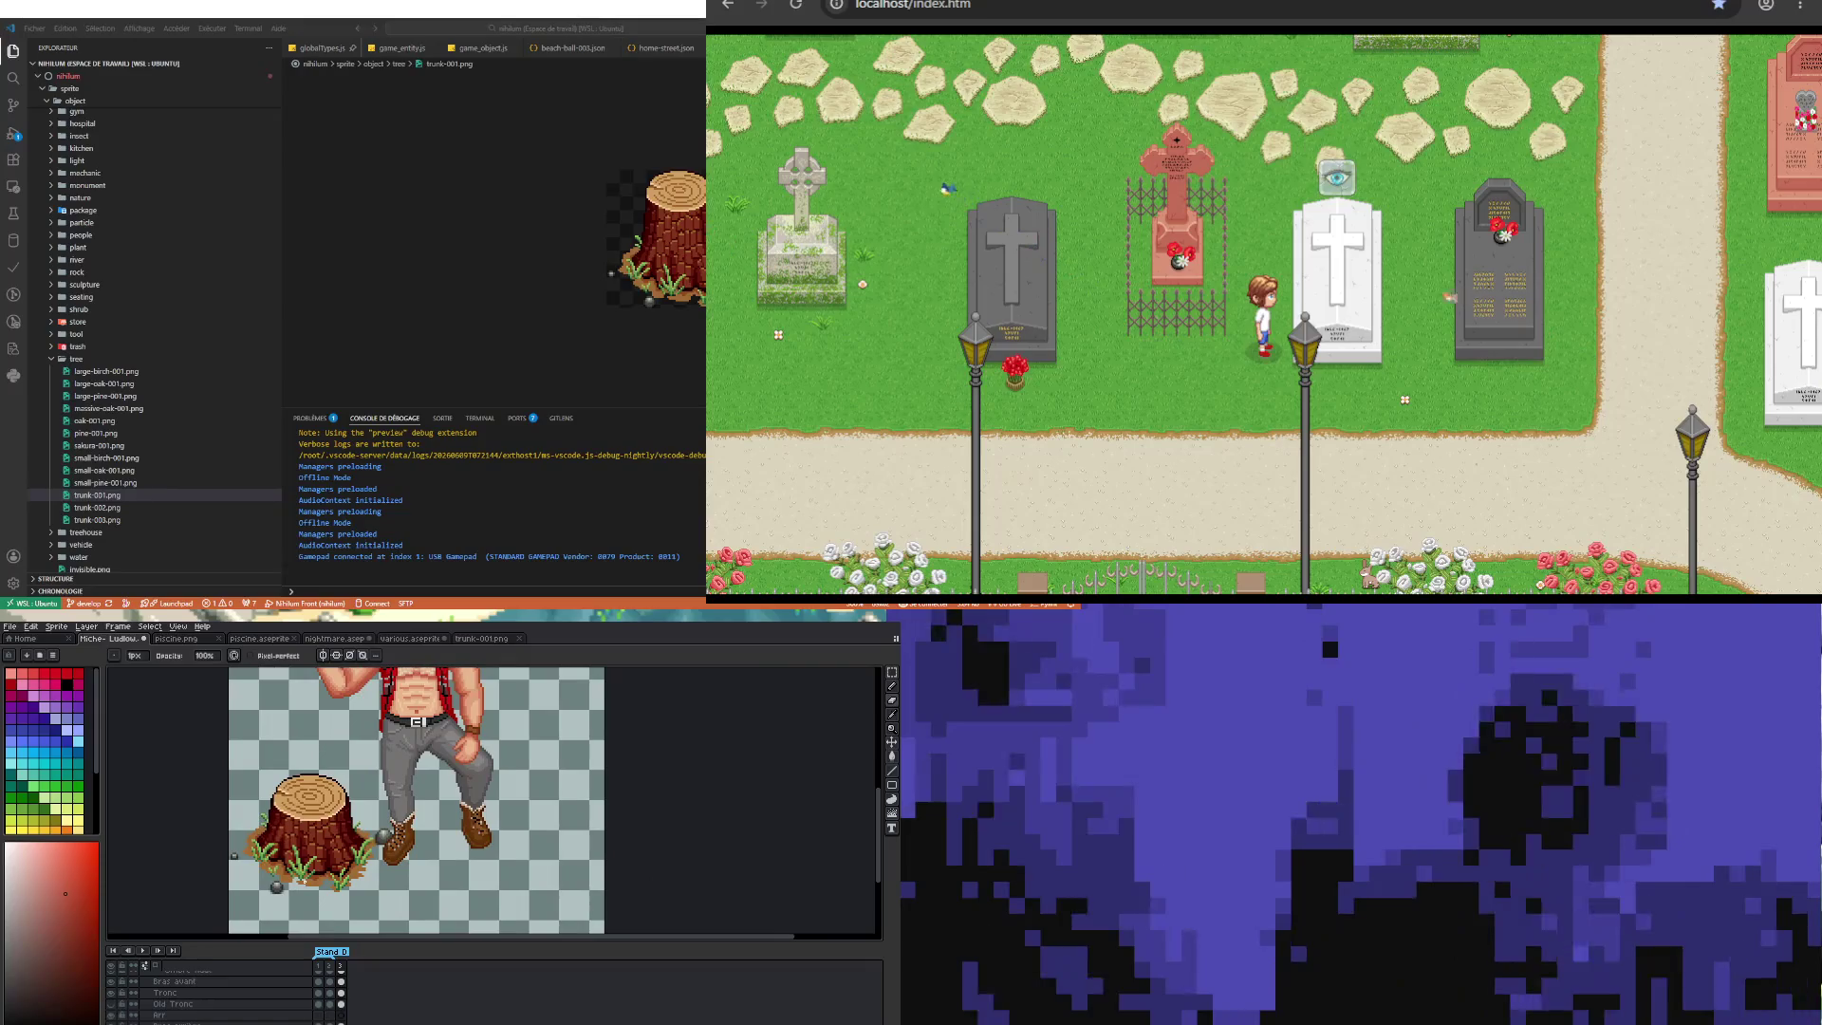
{"action": "left_click", "coordinate": [892, 672]}
Step: Select the tree stump, shift it slightly right beneath the lumberjack's raised boot, and deselect
{"action": "mouse_move", "coordinate": [228, 735]}
{"action": "left_mouse_down"}
{"action": "mouse_move", "coordinate": [257, 806]}
{"action": "mouse_move", "coordinate": [525, 922]}
{"action": "left_mouse_up"}
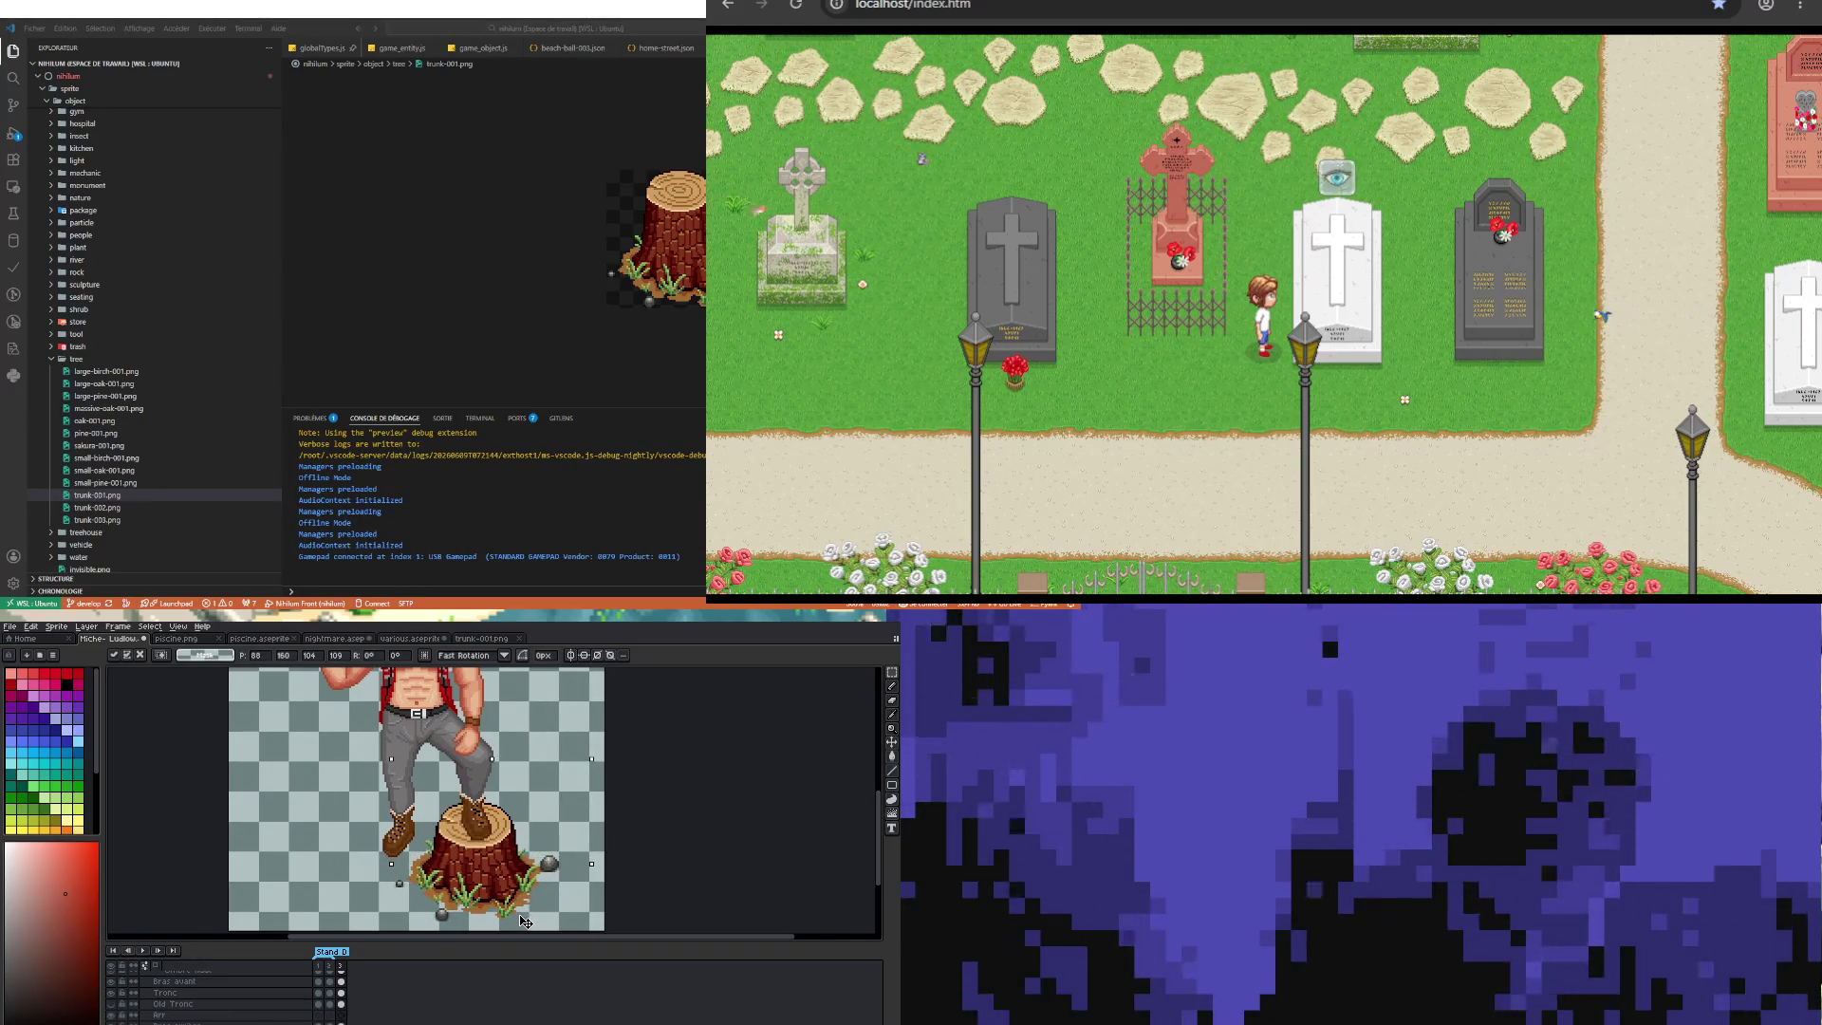
{"action": "scroll", "coordinate": [472, 866], "scroll_direction": "down", "scroll_amount": 1}
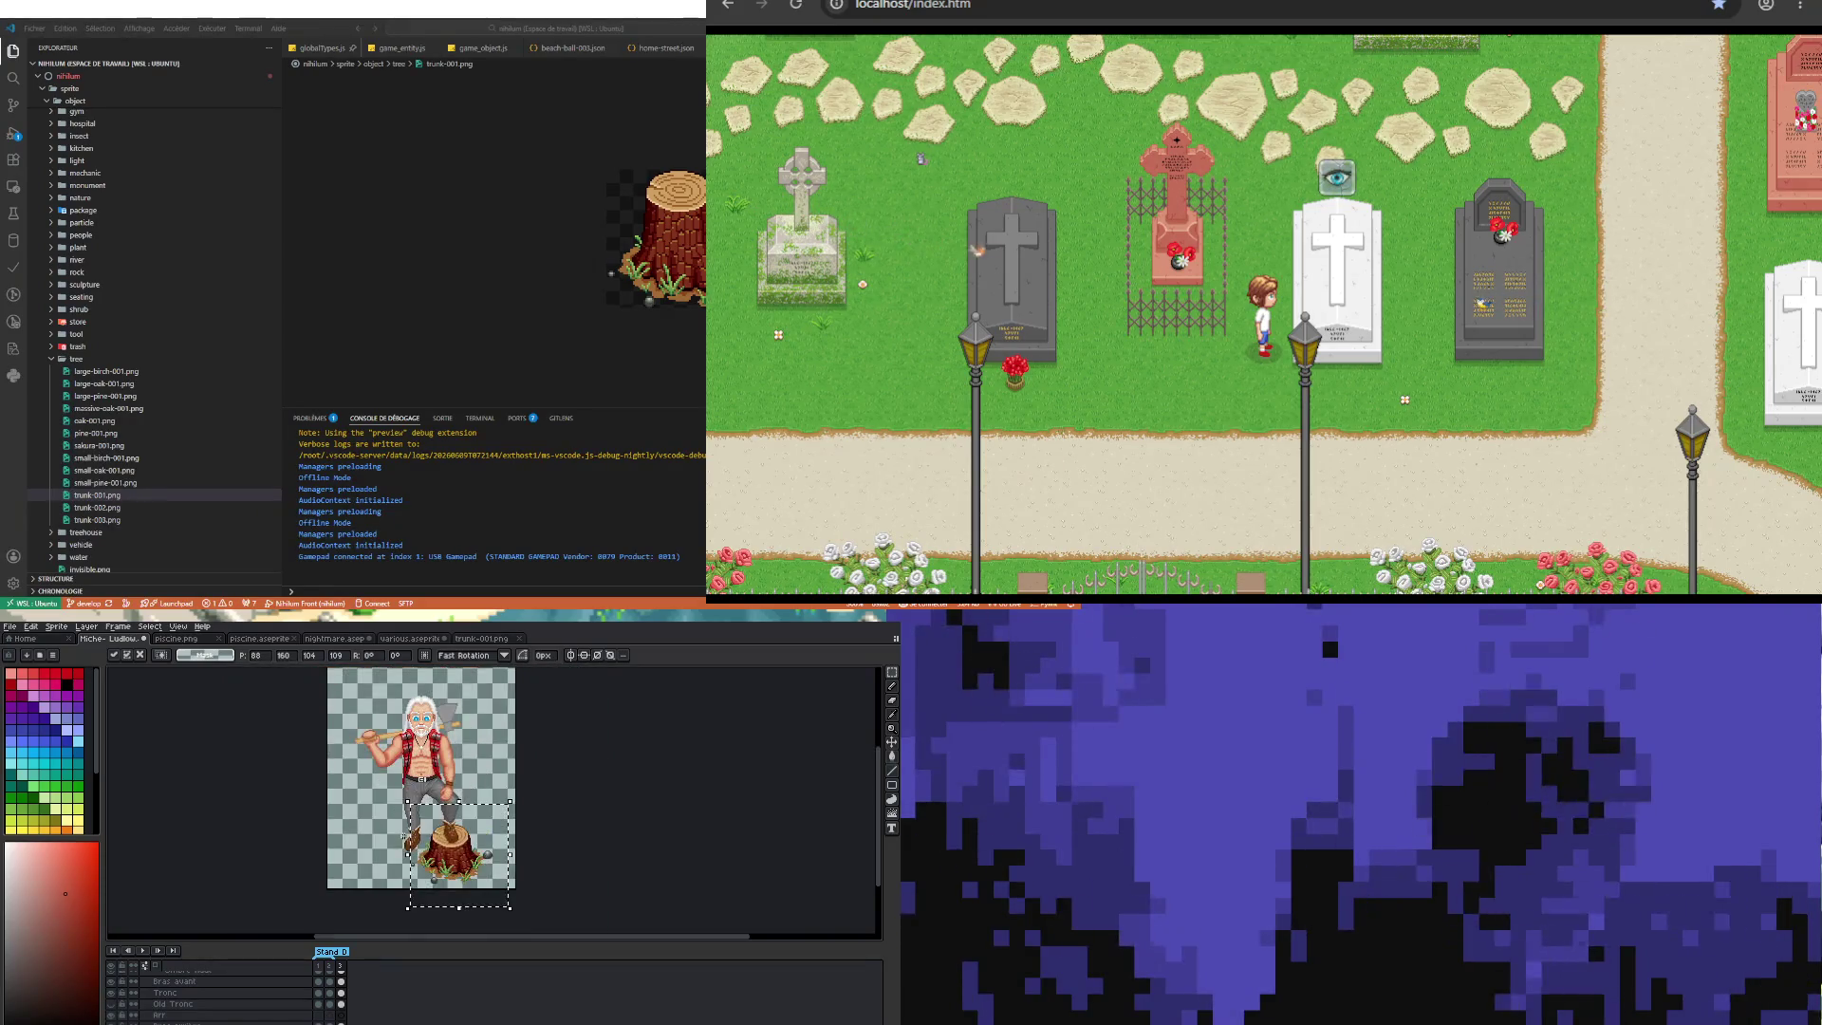
{"action": "left_click_drag", "start_coordinate": [471, 865], "coordinate": [418, 901]}
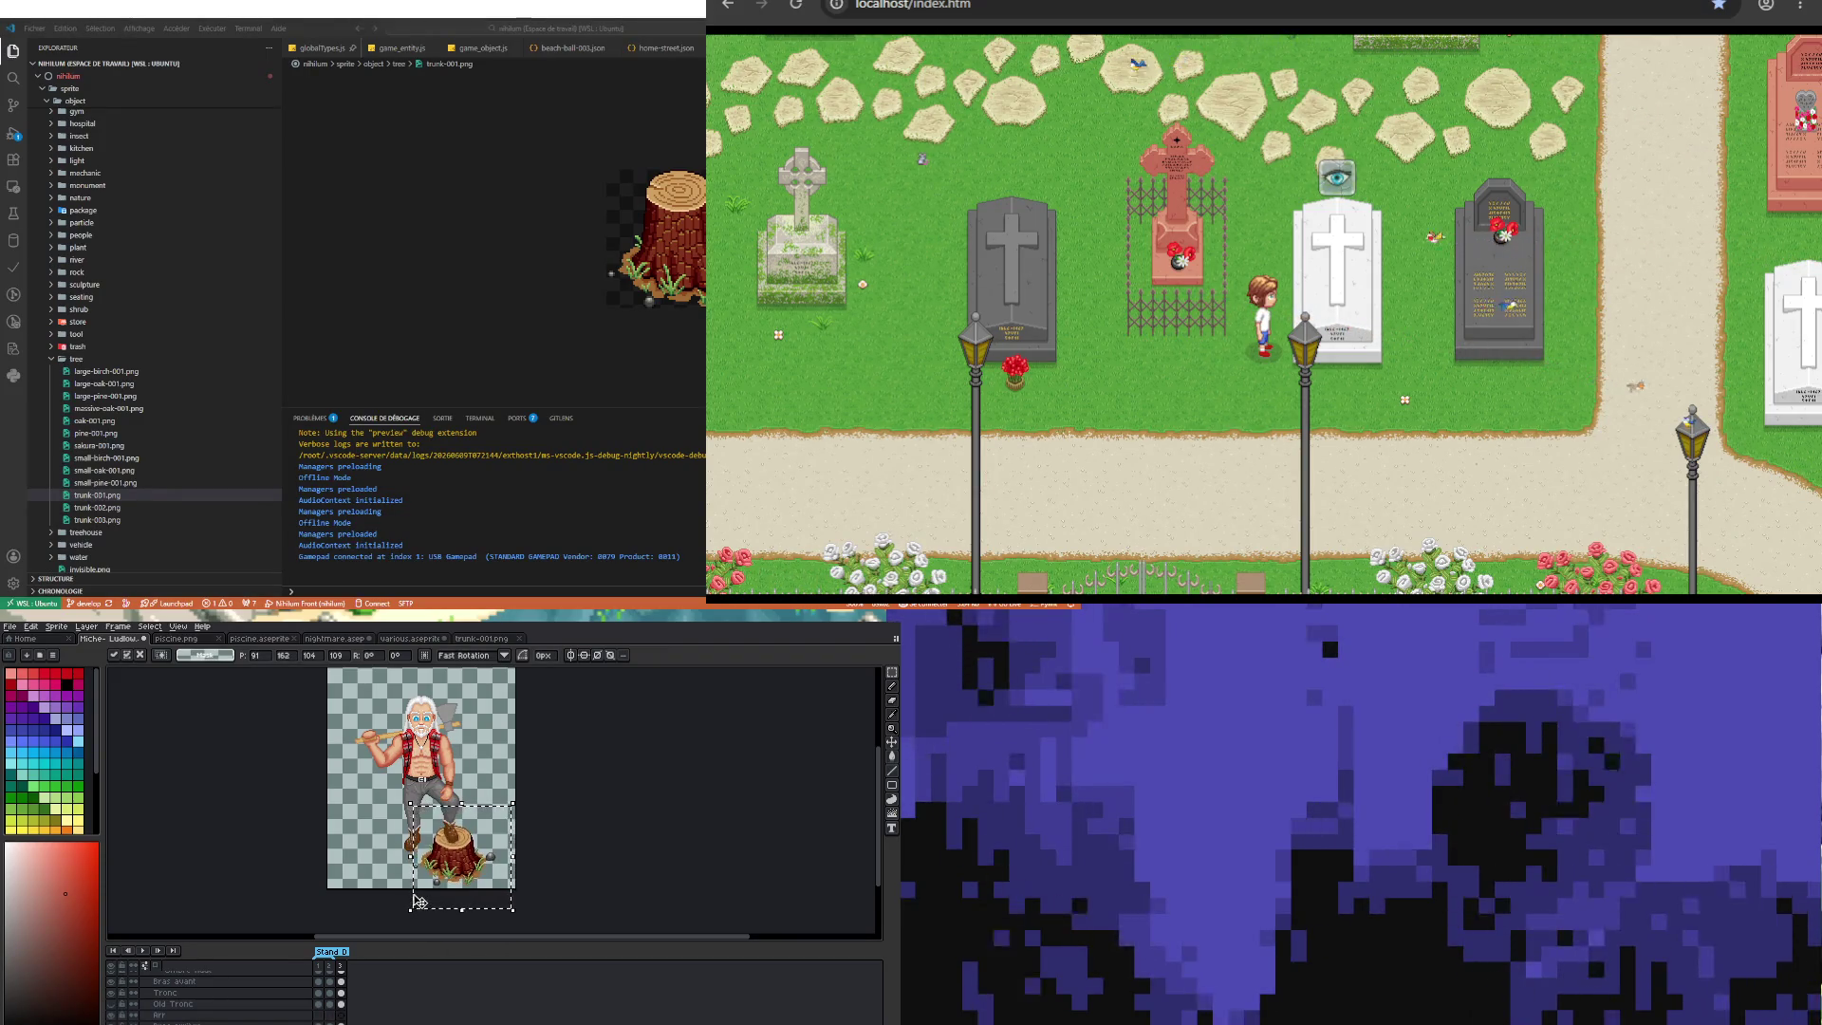
{"action": "left_click", "coordinate": [352, 851]}
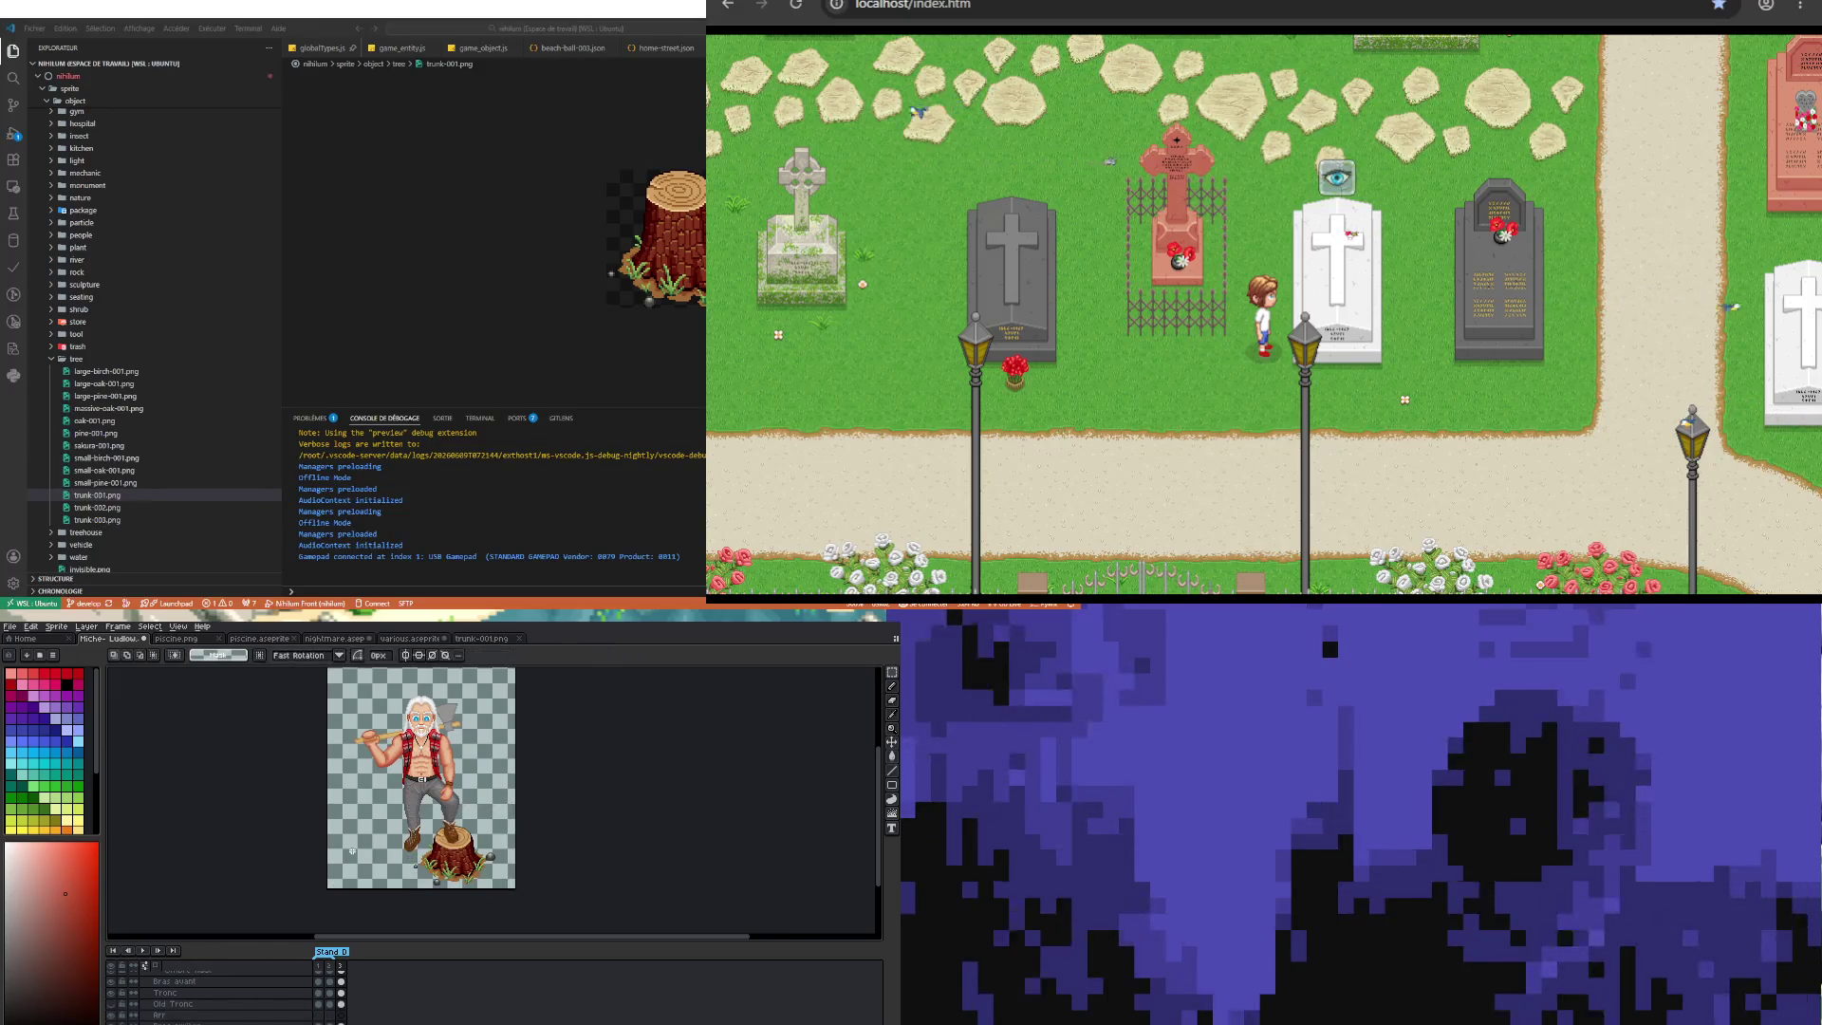
Step: Zoom in on the stump and boots and pick the Pencil tool (B)
{"action": "scroll", "coordinate": [440, 800], "scroll_direction": "up", "scroll_amount": 2}
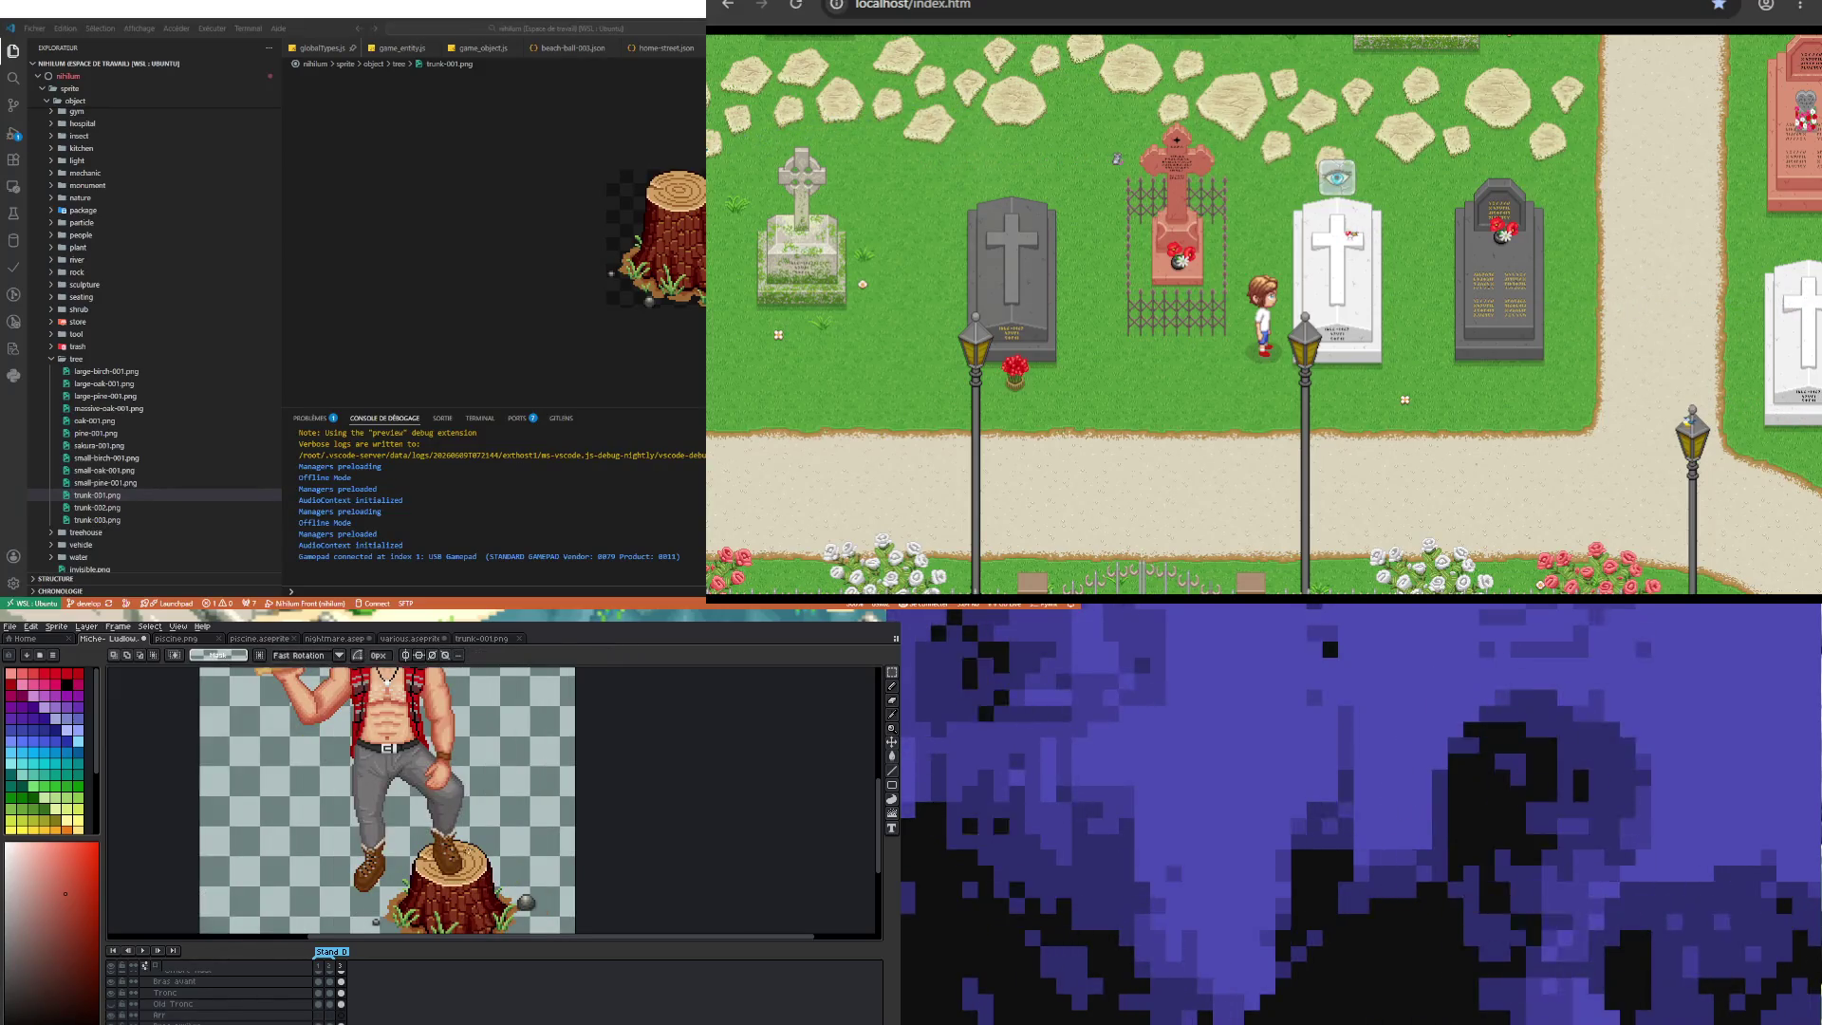
{"action": "scroll", "coordinate": [441, 800], "scroll_direction": "down", "scroll_amount": 2}
{"action": "scroll", "coordinate": [435, 816], "scroll_direction": "up", "scroll_amount": 2}
{"action": "scroll", "coordinate": [461, 773], "scroll_direction": "down", "scroll_amount": 2}
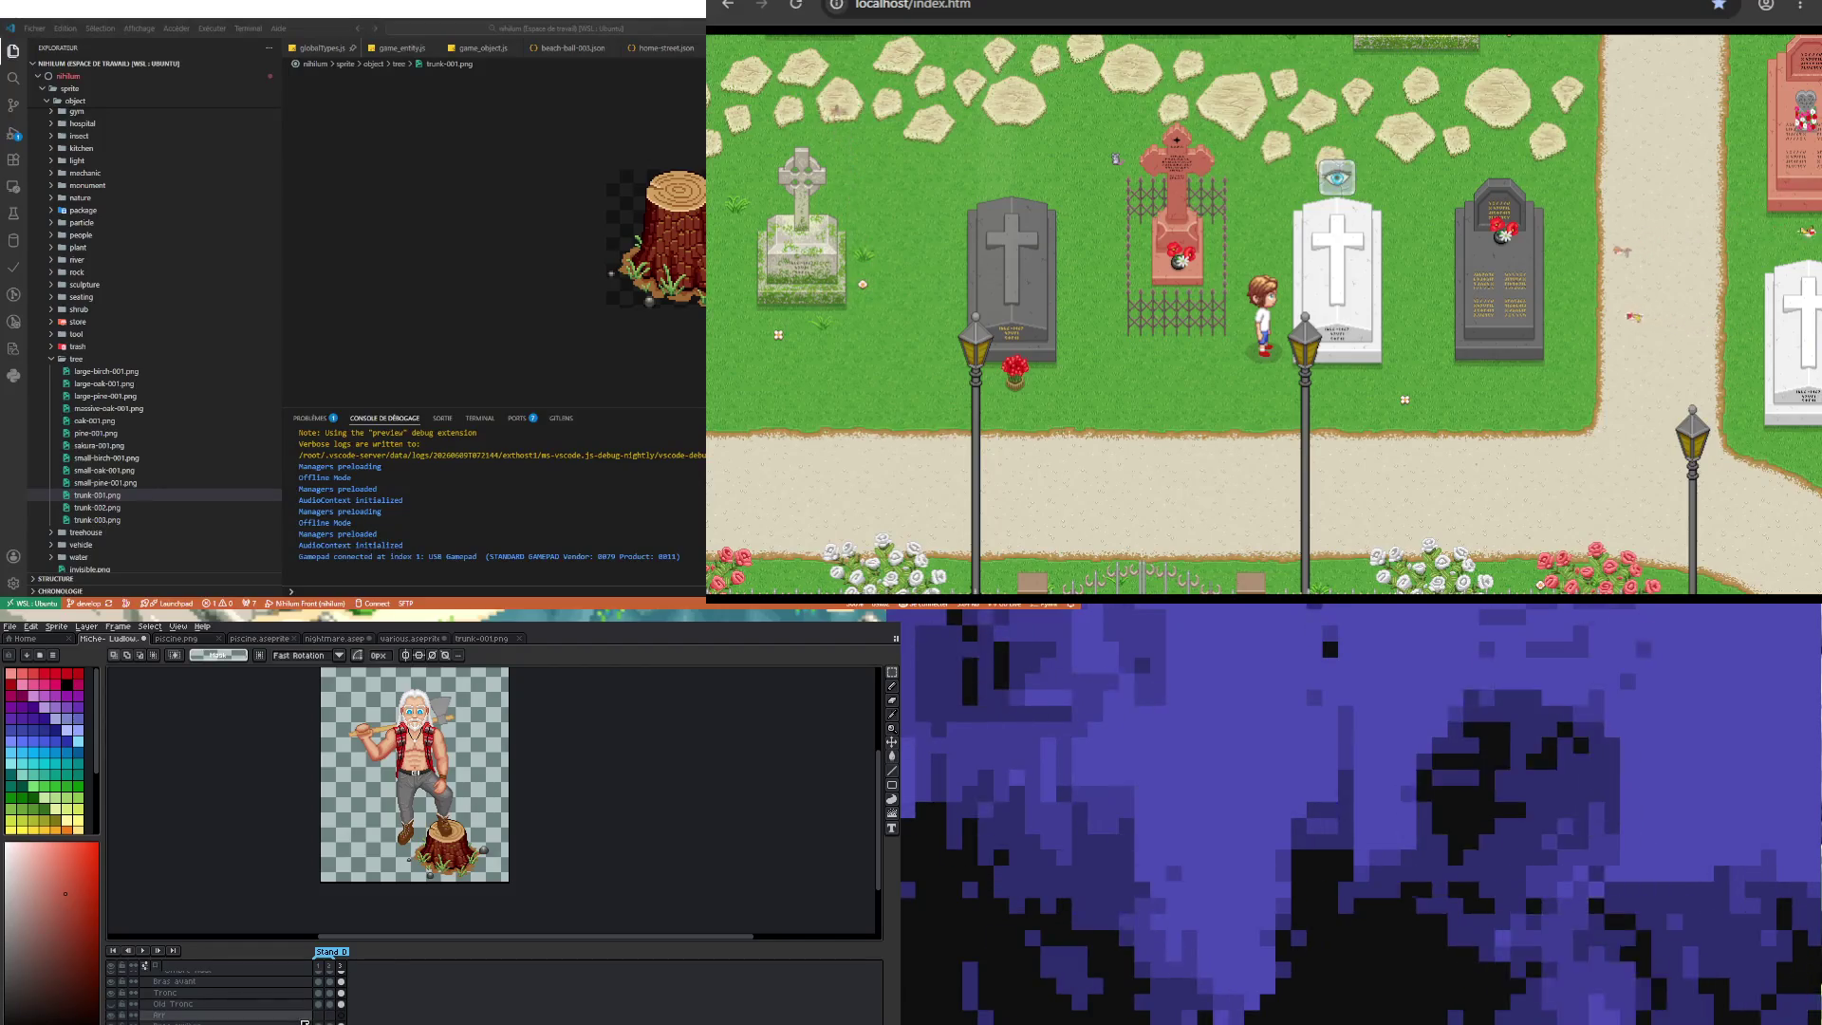
{"action": "scroll", "coordinate": [429, 875], "scroll_direction": "up", "scroll_amount": 1}
{"action": "scroll", "coordinate": [408, 816], "scroll_direction": "up", "scroll_amount": 1}
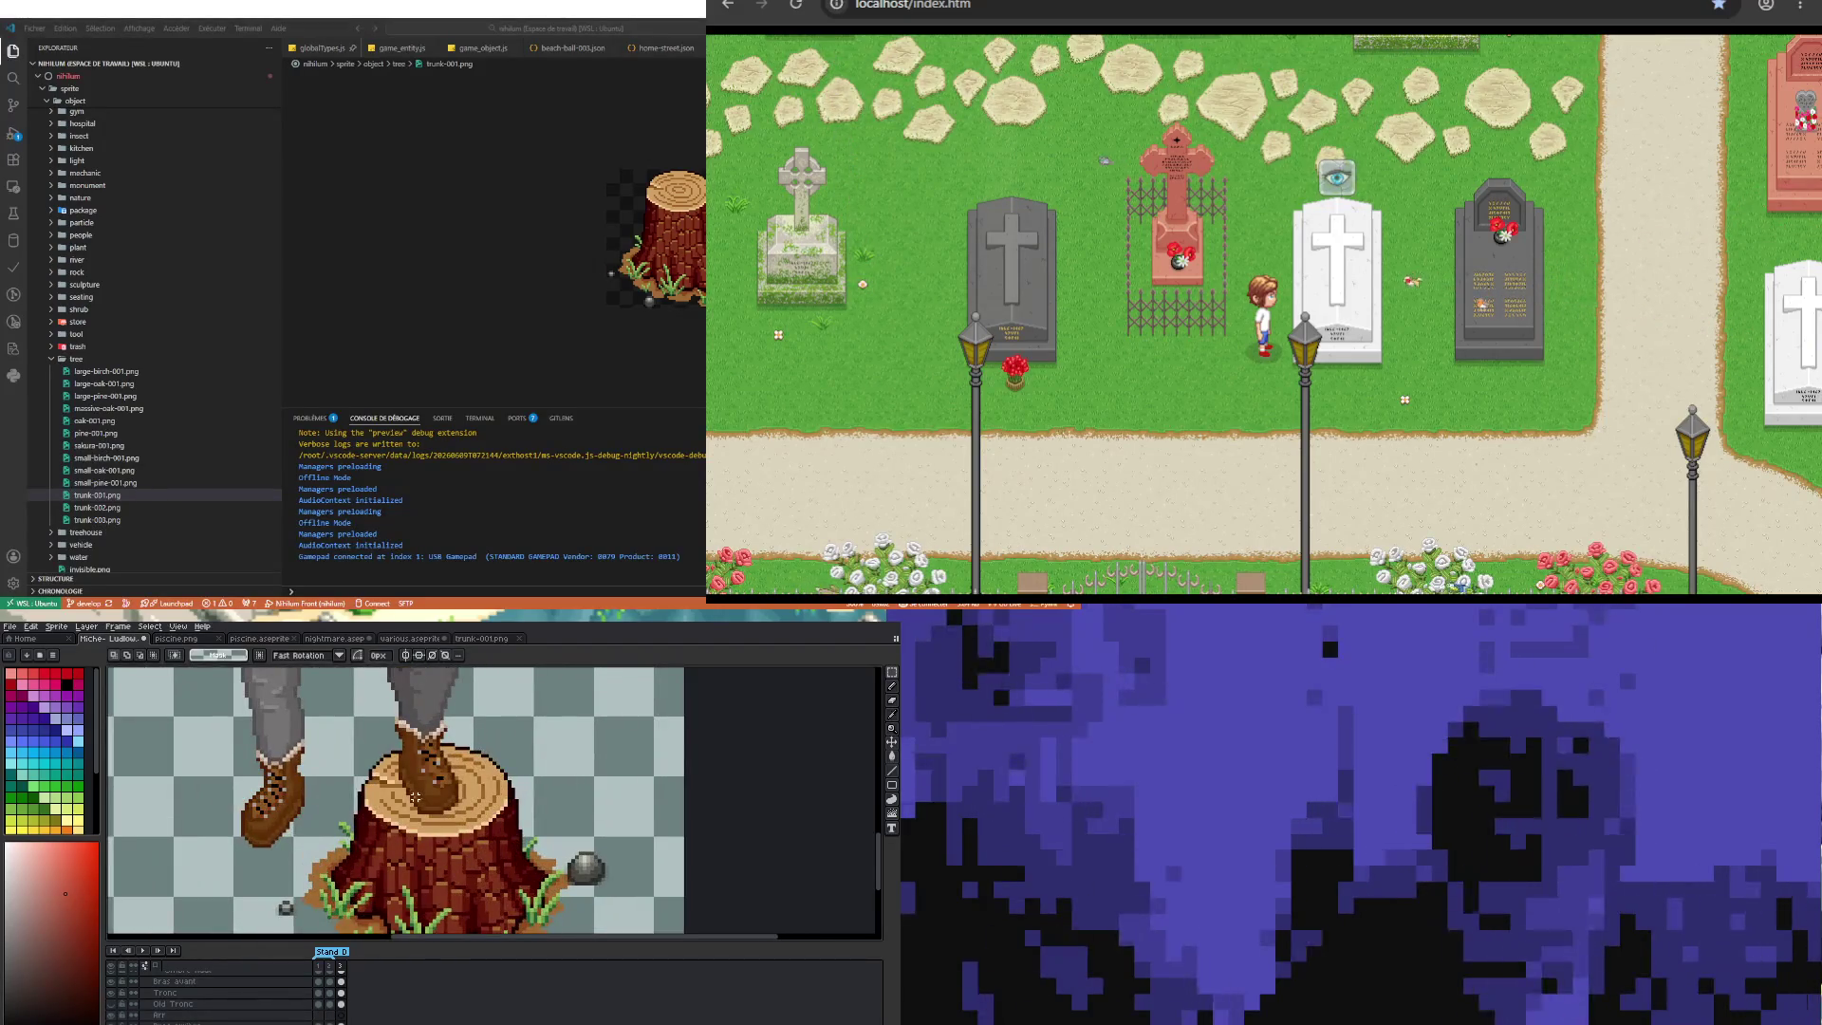
{"action": "scroll", "coordinate": [401, 784], "scroll_direction": "up", "scroll_amount": 1}
{"action": "scroll", "coordinate": [400, 784], "scroll_direction": "up", "scroll_amount": 1}
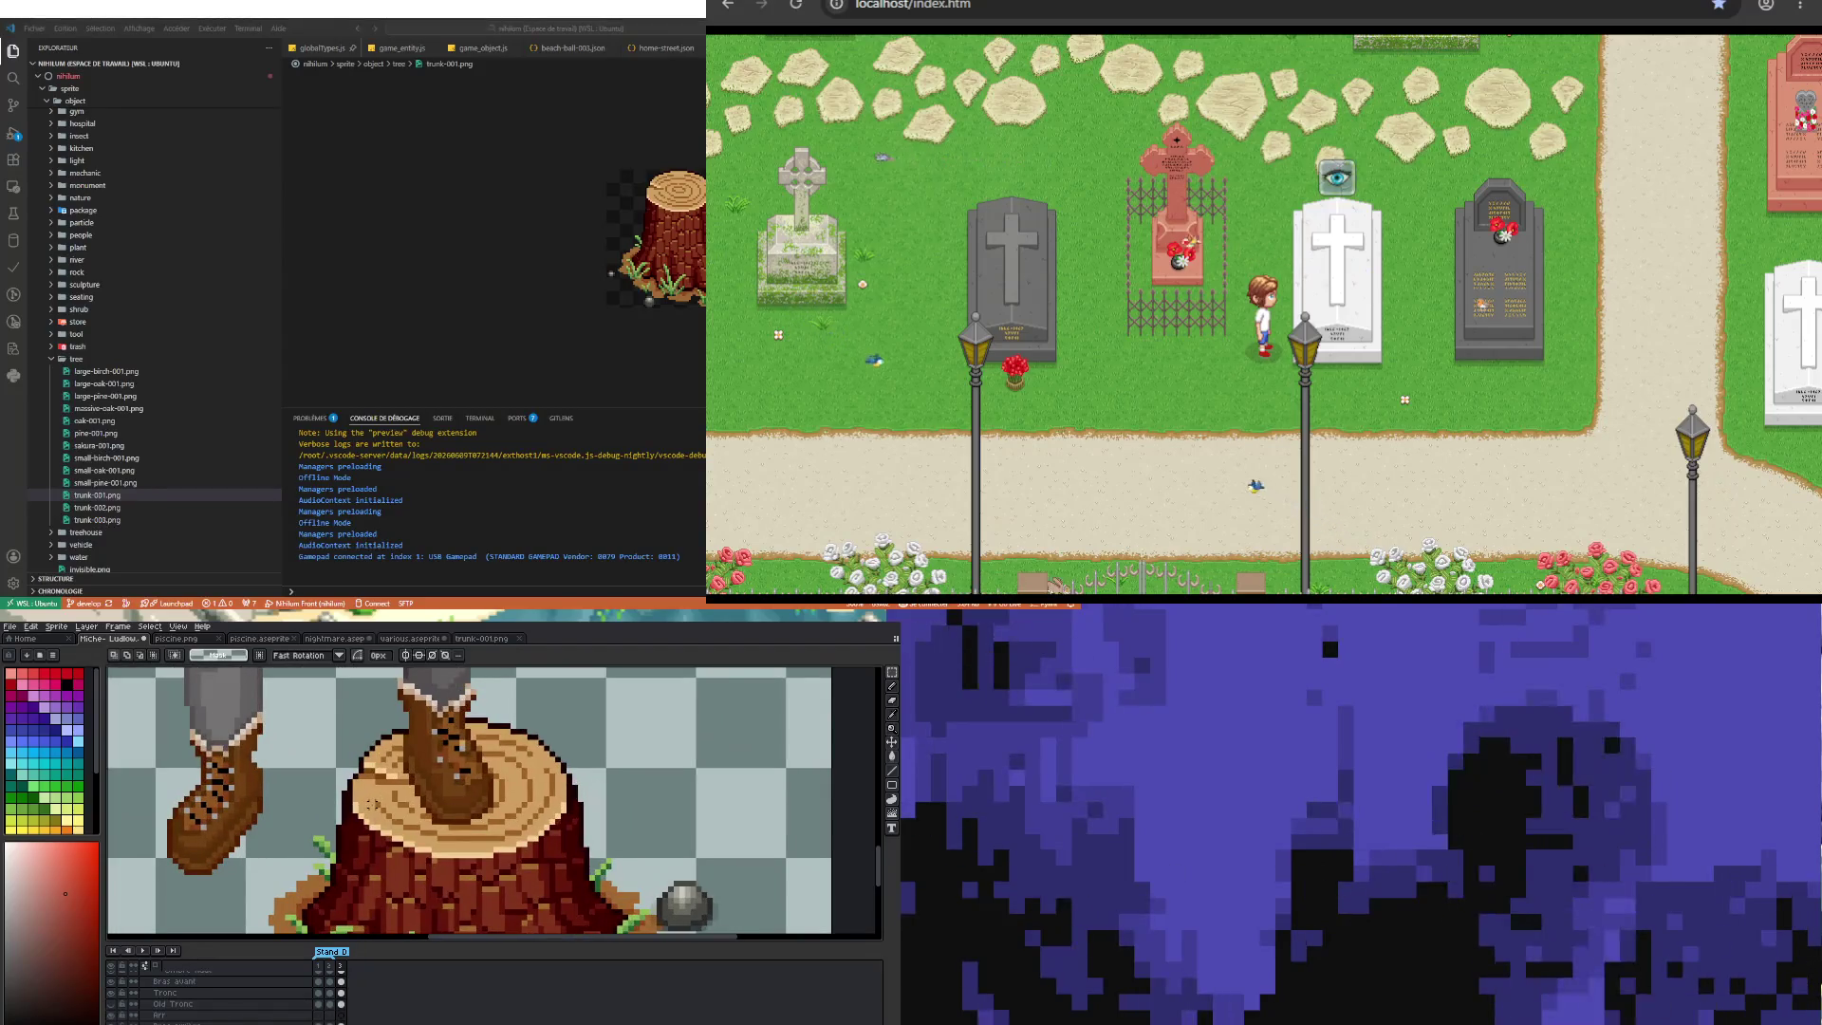
{"action": "key", "text": "b"}
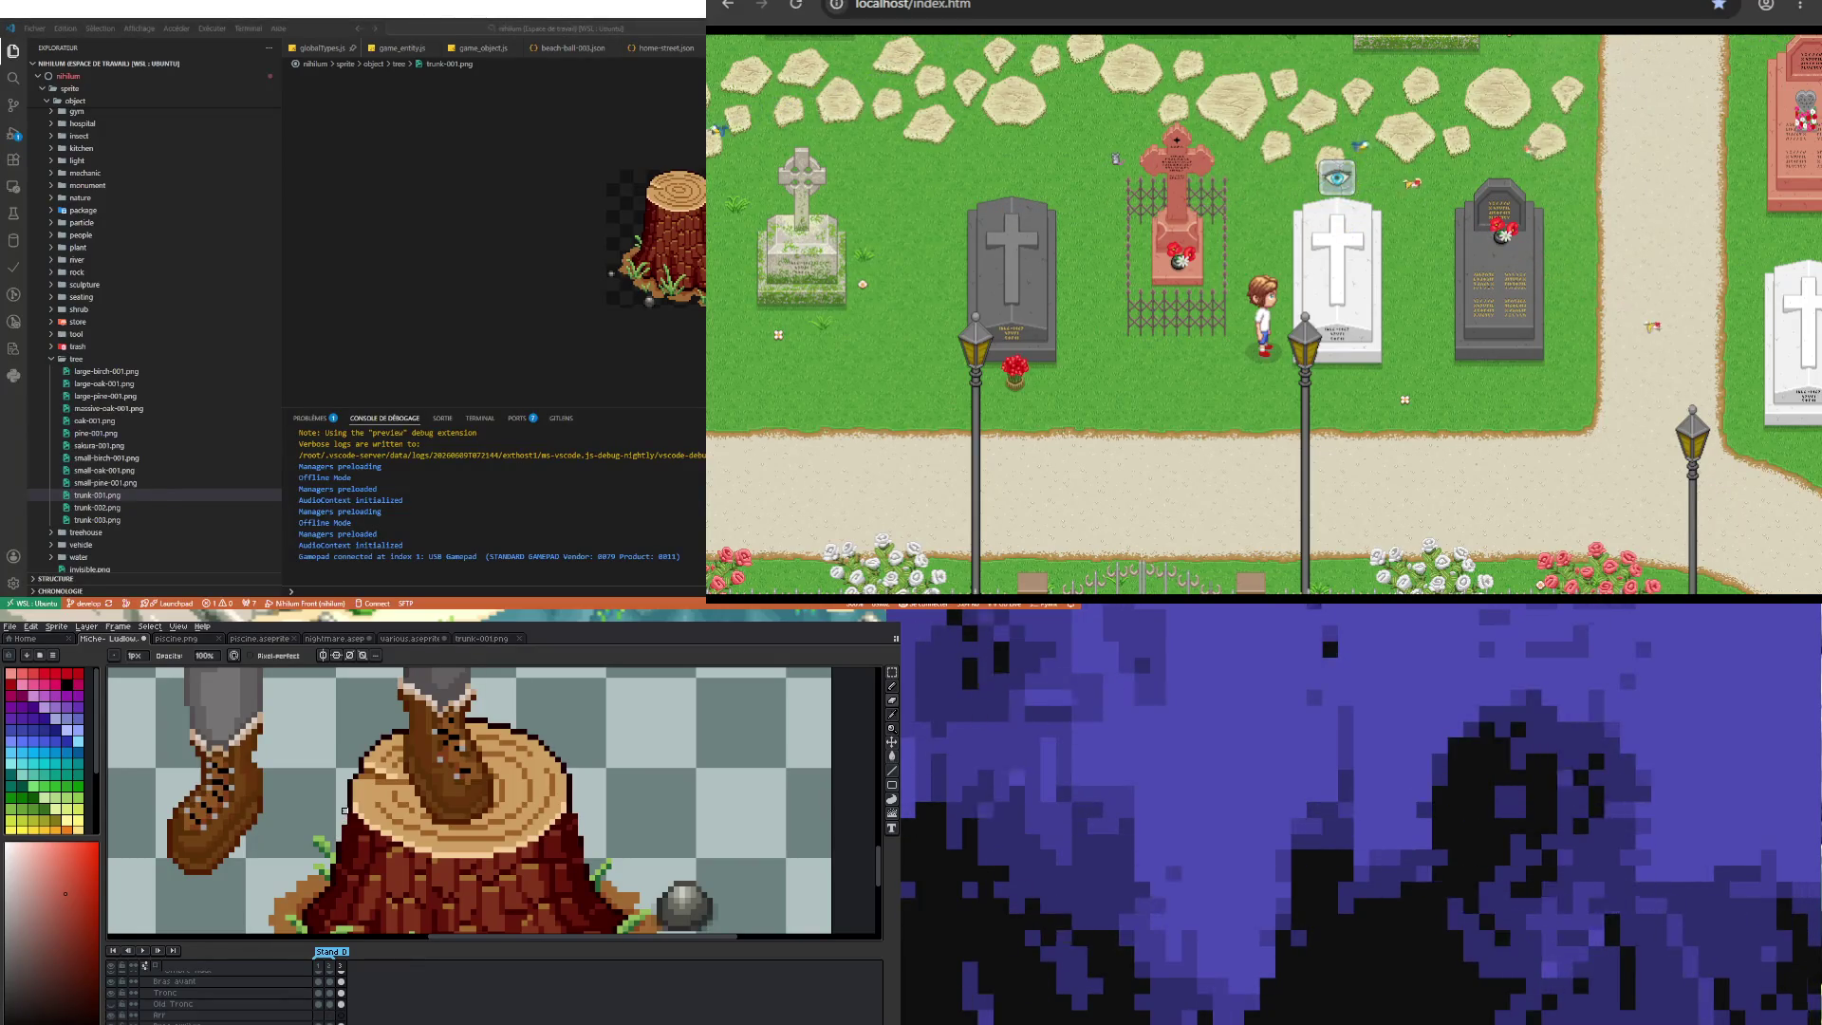
{"action": "scroll", "coordinate": [350, 809], "scroll_direction": "up", "scroll_amount": 2}
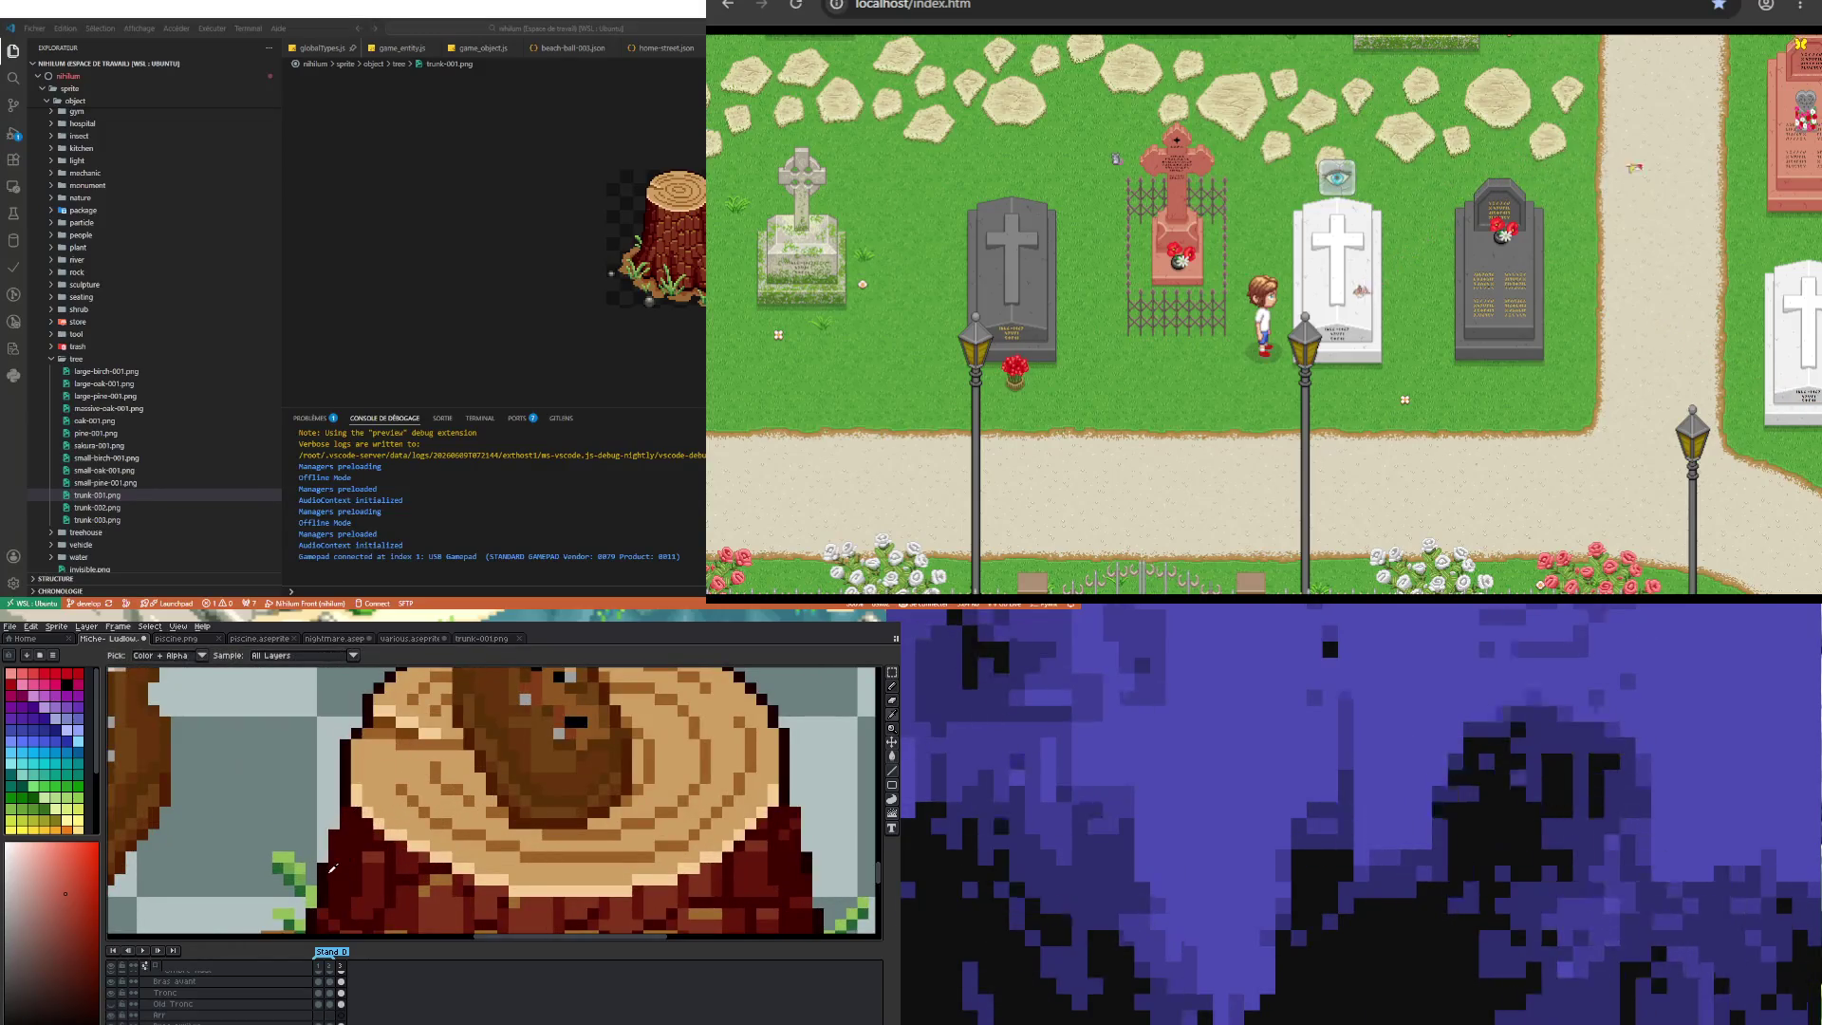
{"action": "key", "text": "b"}
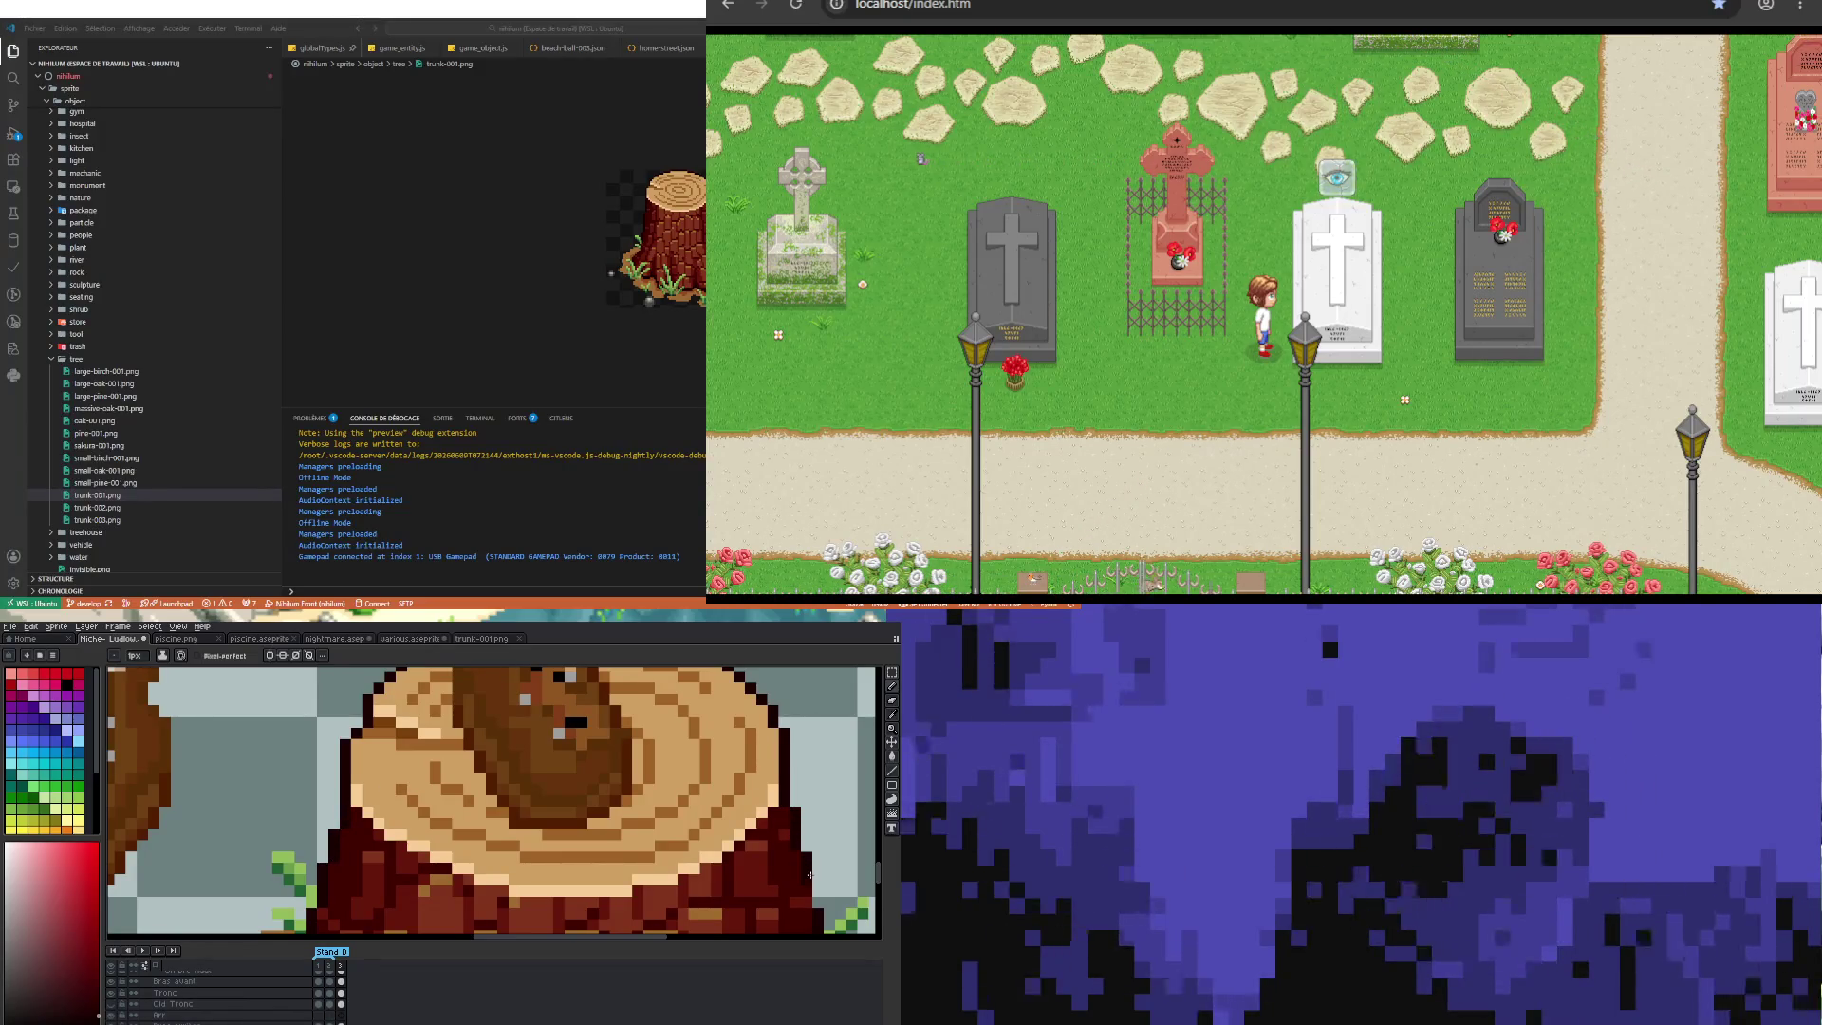
{"action": "scroll", "coordinate": [626, 799], "scroll_direction": "down", "scroll_amount": 3}
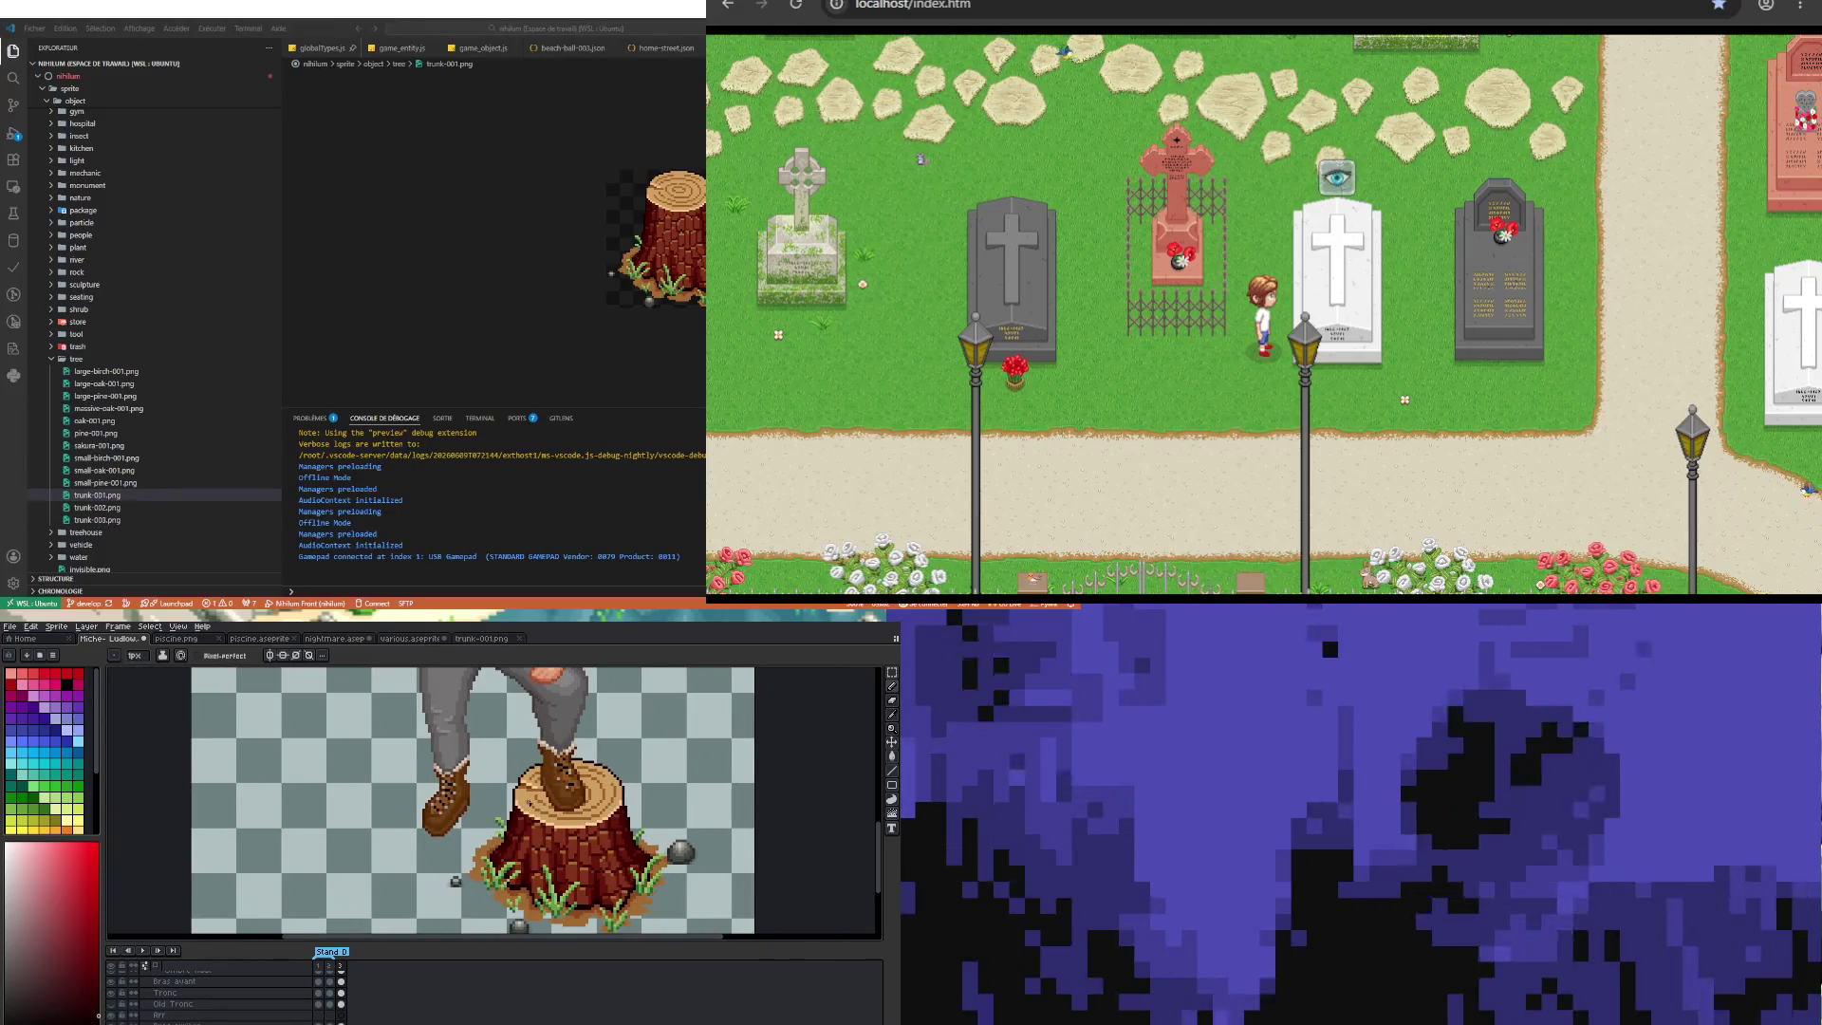
{"action": "scroll", "coordinate": [510, 796], "scroll_direction": "down", "scroll_amount": 1}
{"action": "scroll", "coordinate": [511, 792], "scroll_direction": "down", "scroll_amount": 1}
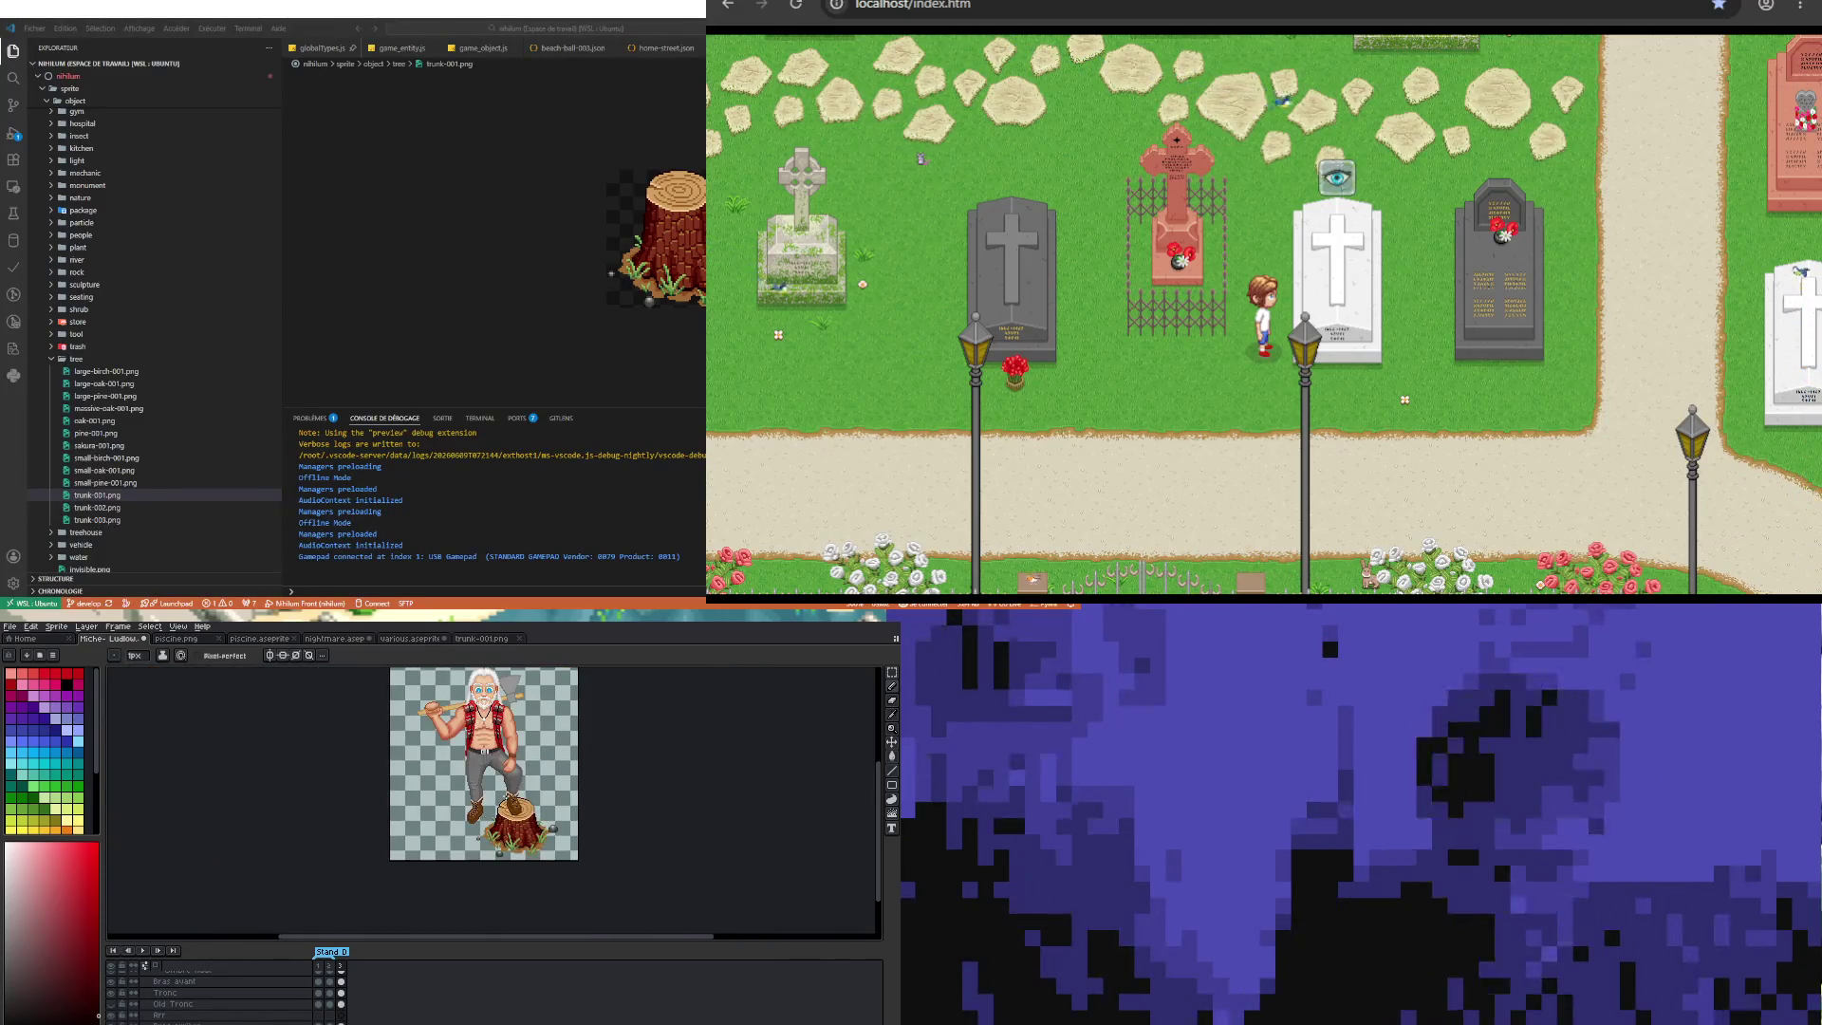
{"action": "scroll", "coordinate": [513, 772], "scroll_direction": "down", "scroll_amount": 1}
{"action": "scroll", "coordinate": [513, 773], "scroll_direction": "up", "scroll_amount": 1}
{"action": "scroll", "coordinate": [517, 783], "scroll_direction": "up", "scroll_amount": 1}
{"action": "scroll", "coordinate": [522, 797], "scroll_direction": "down", "scroll_amount": 1}
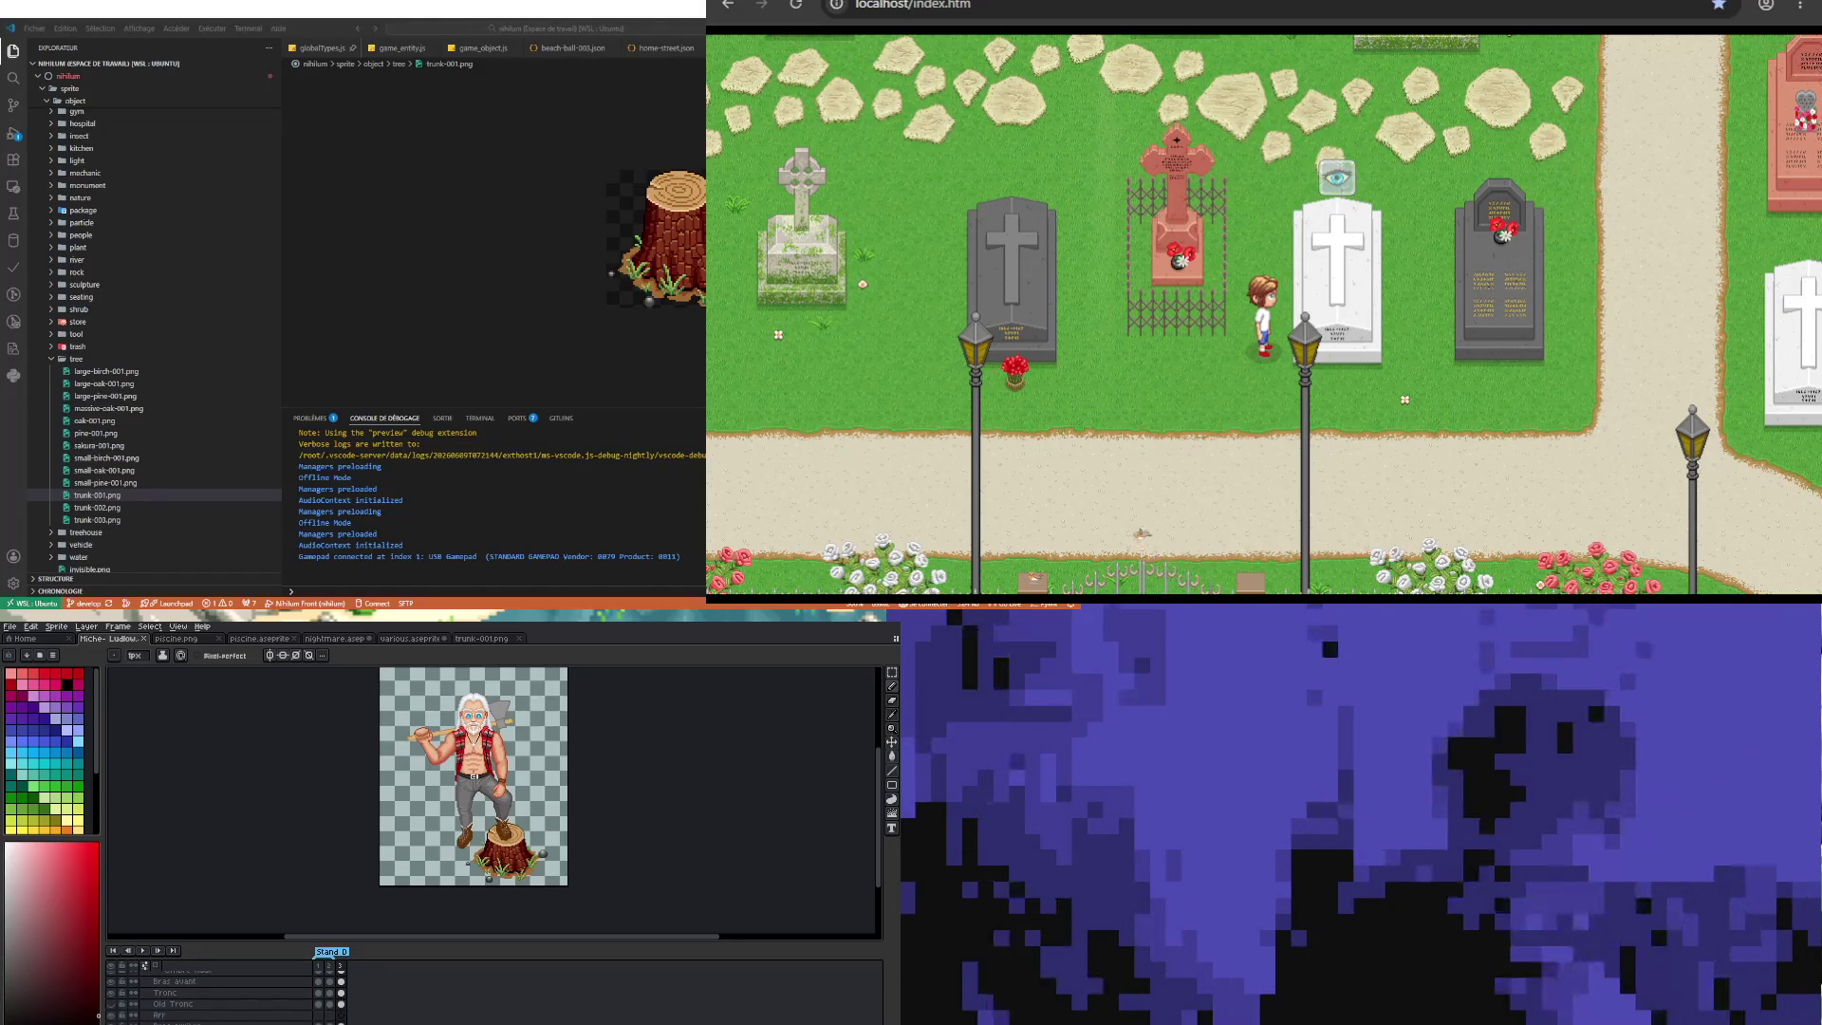
{"action": "scroll", "coordinate": [487, 784], "scroll_direction": "up", "scroll_amount": 2}
{"action": "scroll", "coordinate": [487, 784], "scroll_direction": "down", "scroll_amount": 2}
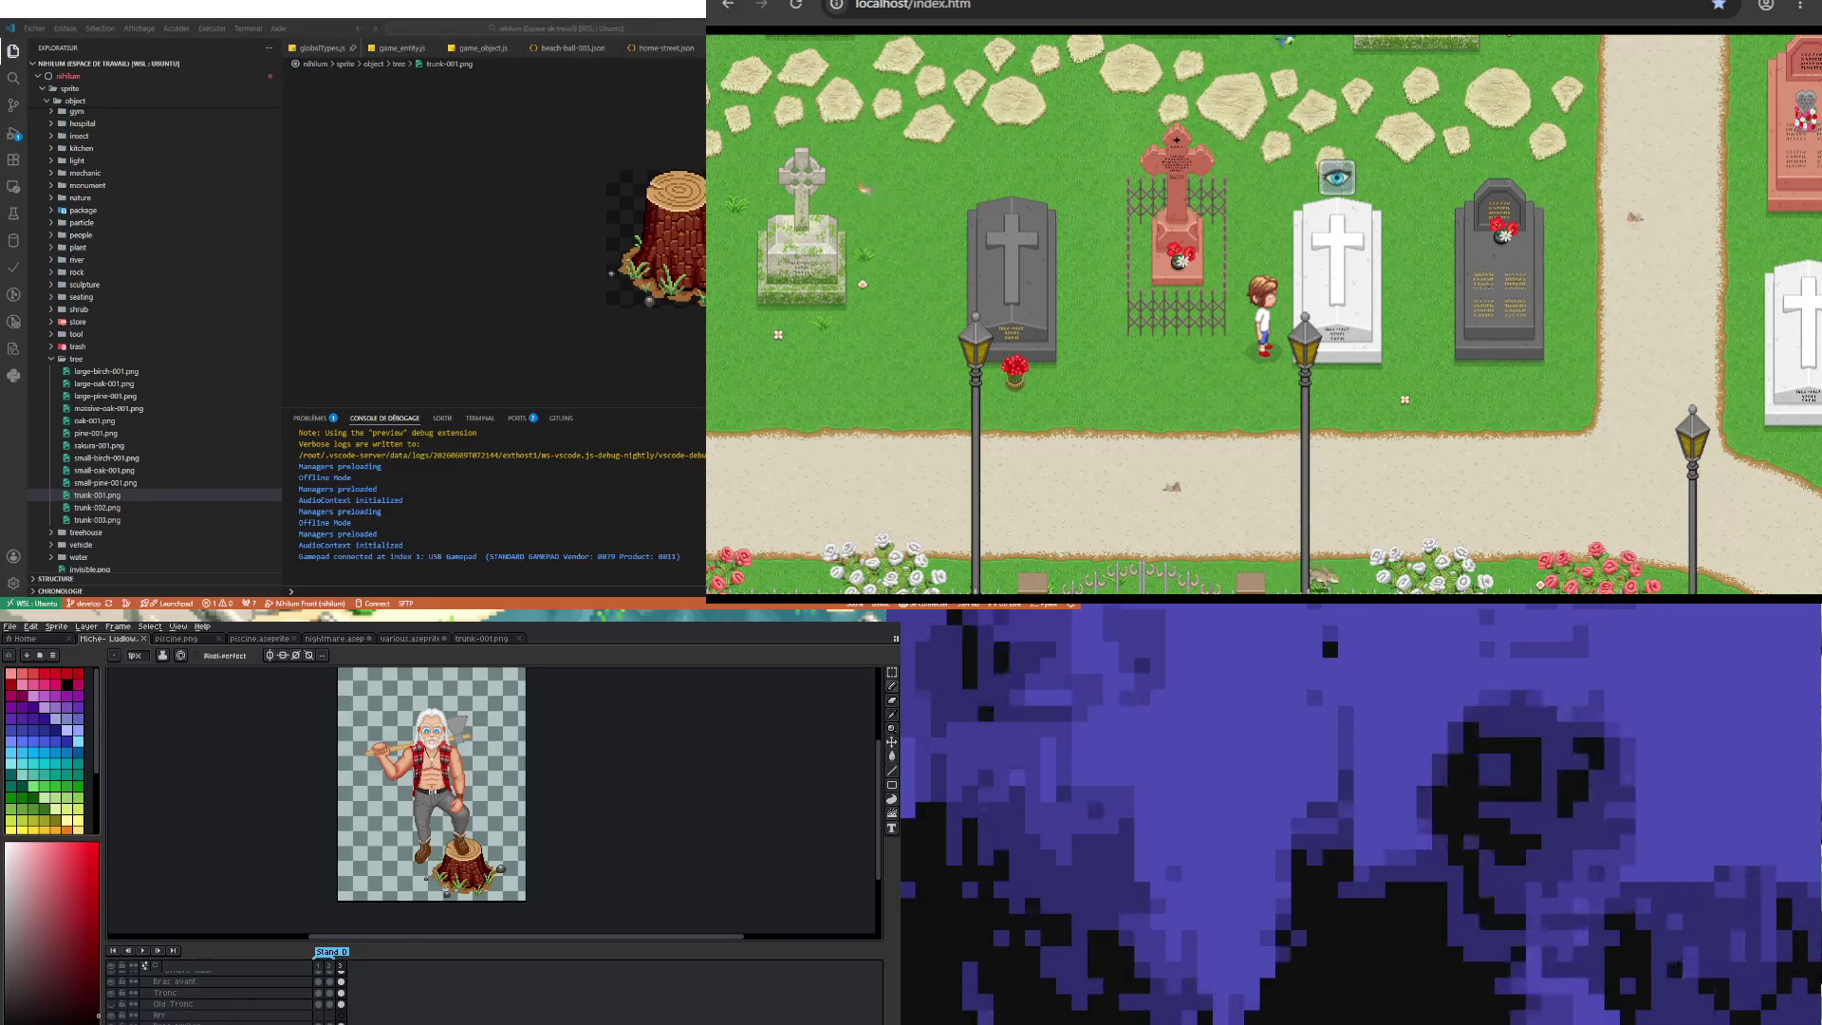
{"action": "scroll", "coordinate": [523, 862], "scroll_direction": "up", "scroll_amount": 1}
{"action": "scroll", "coordinate": [468, 873], "scroll_direction": "down", "scroll_amount": 1}
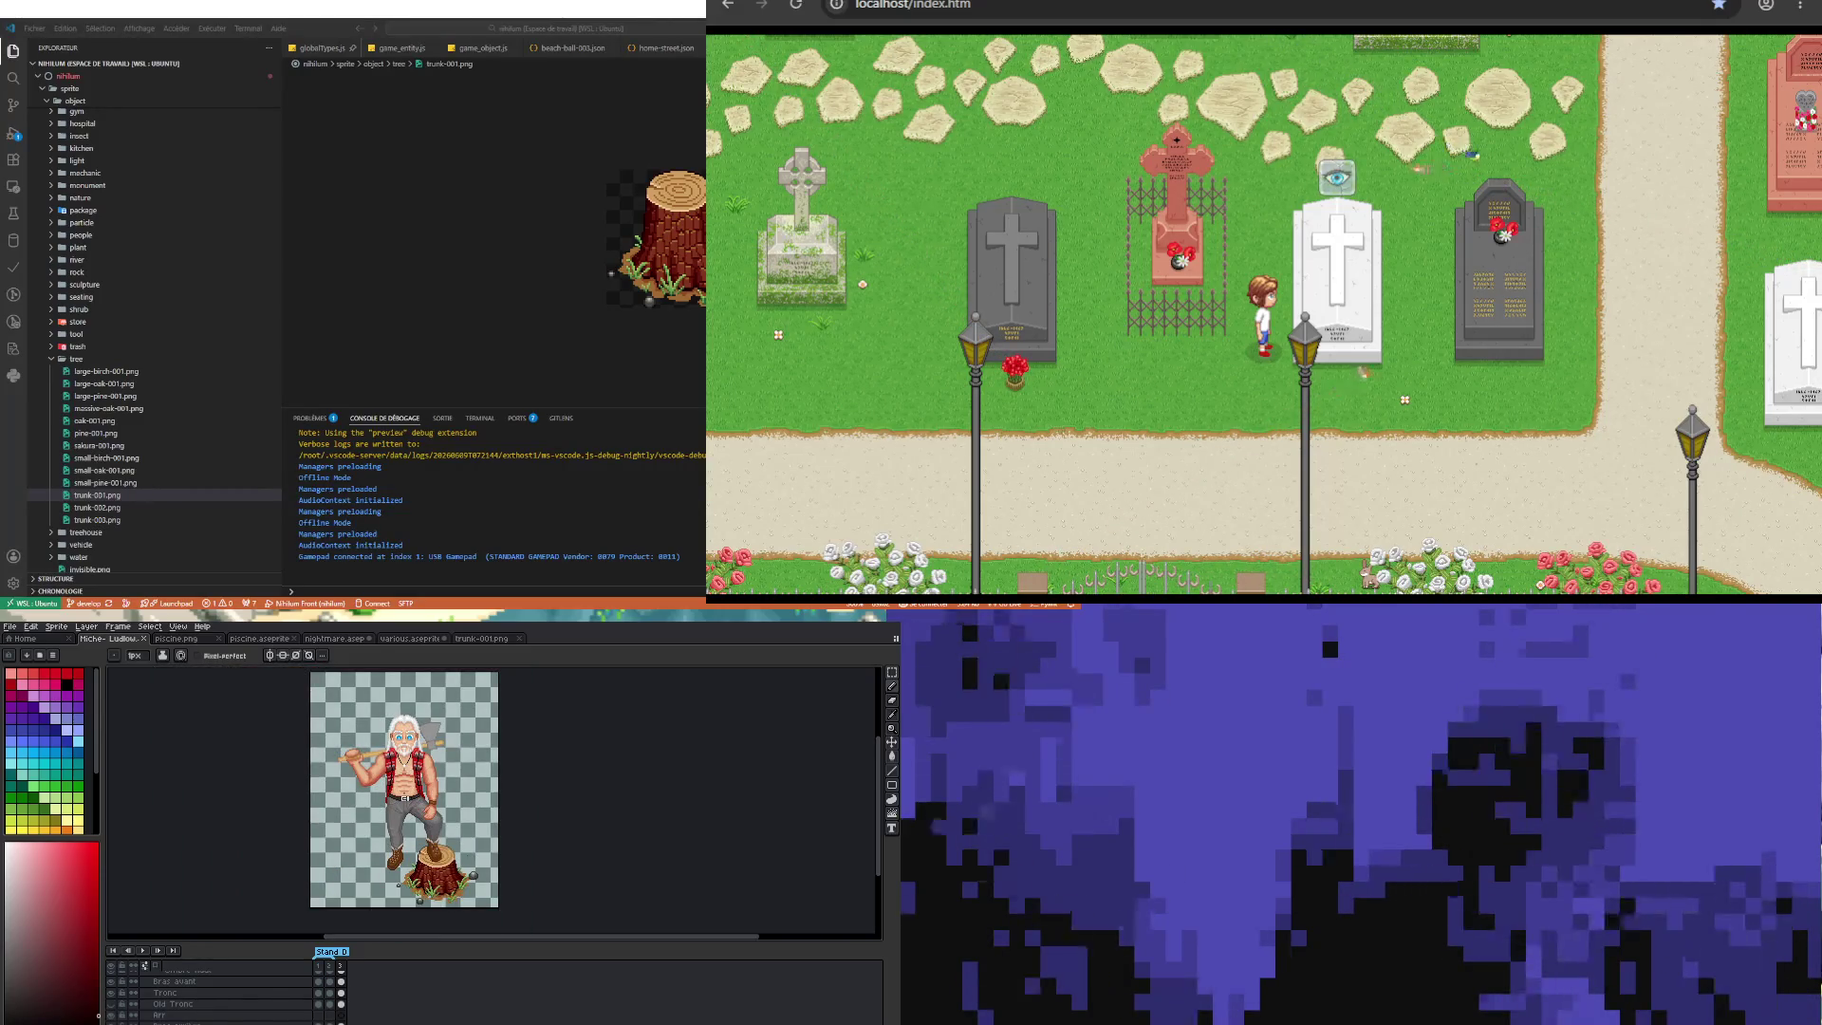
Step: Drag the timeline splitter down to the window bottom, enlarging the canvas area
{"action": "left_click_drag", "start_coordinate": [436, 942], "coordinate": [436, 1004]}
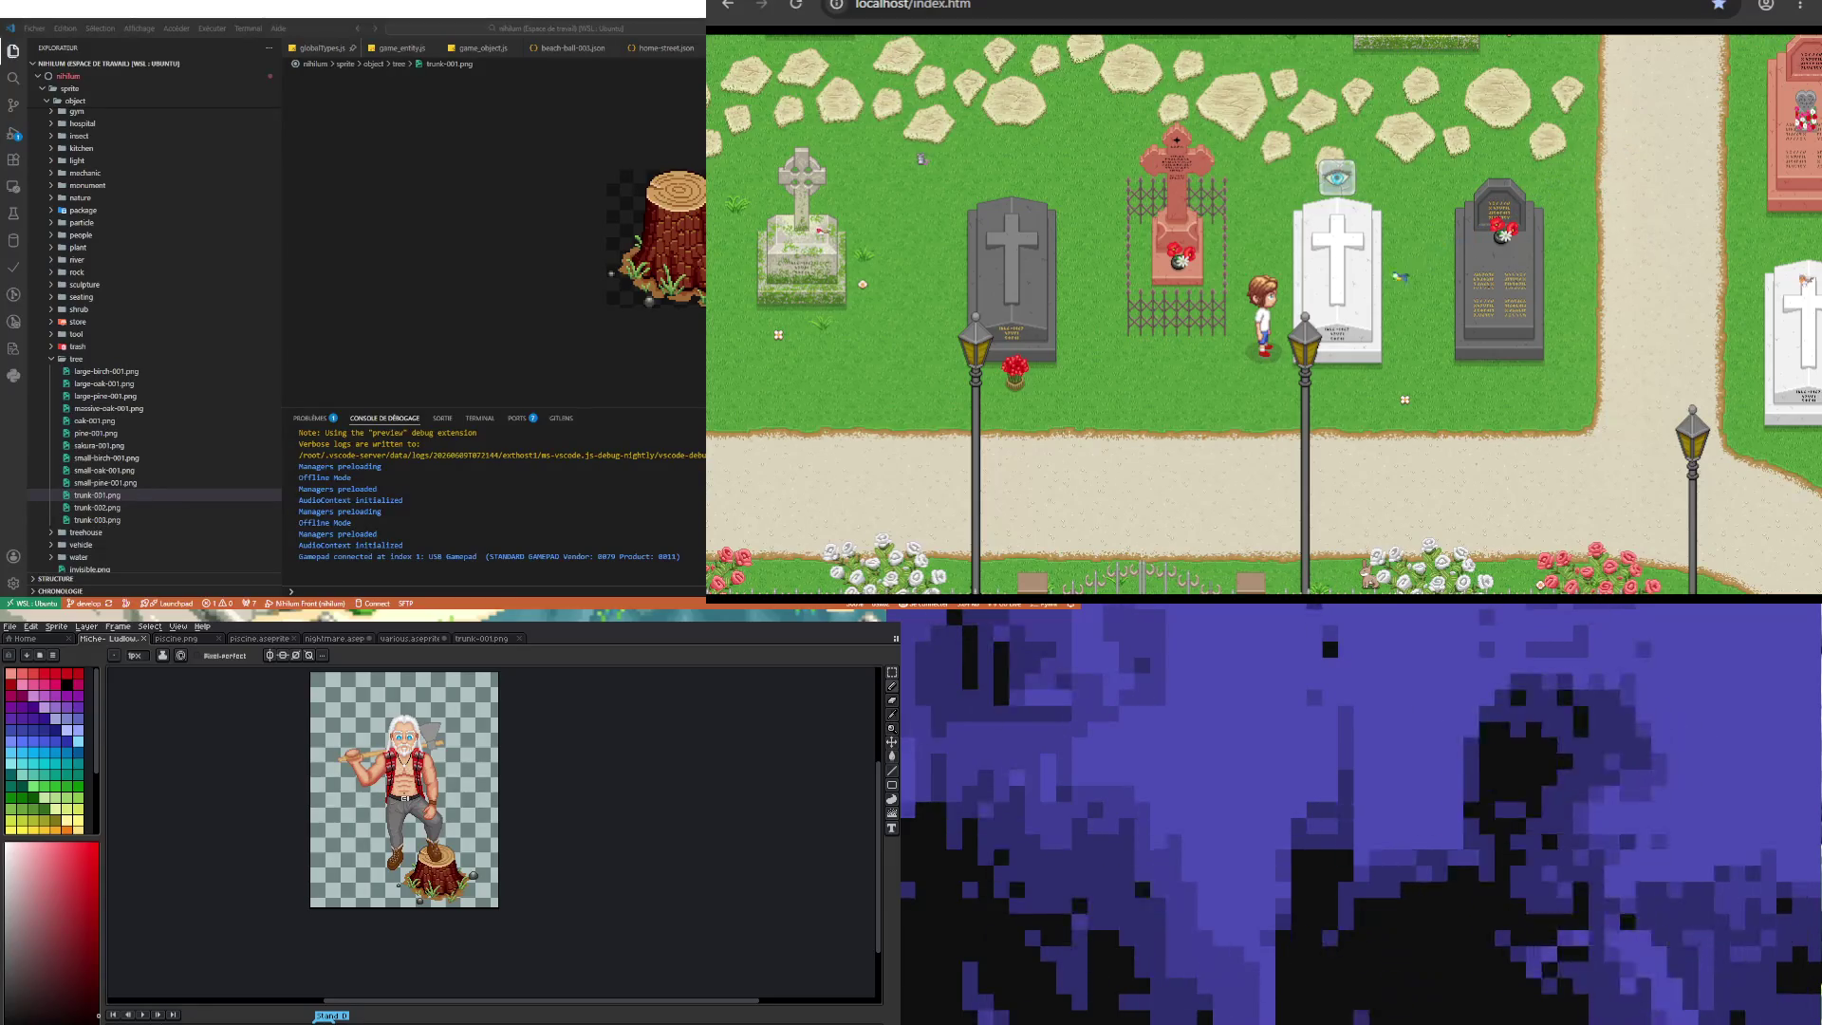
{"action": "scroll", "coordinate": [483, 820], "scroll_direction": "up", "scroll_amount": 1}
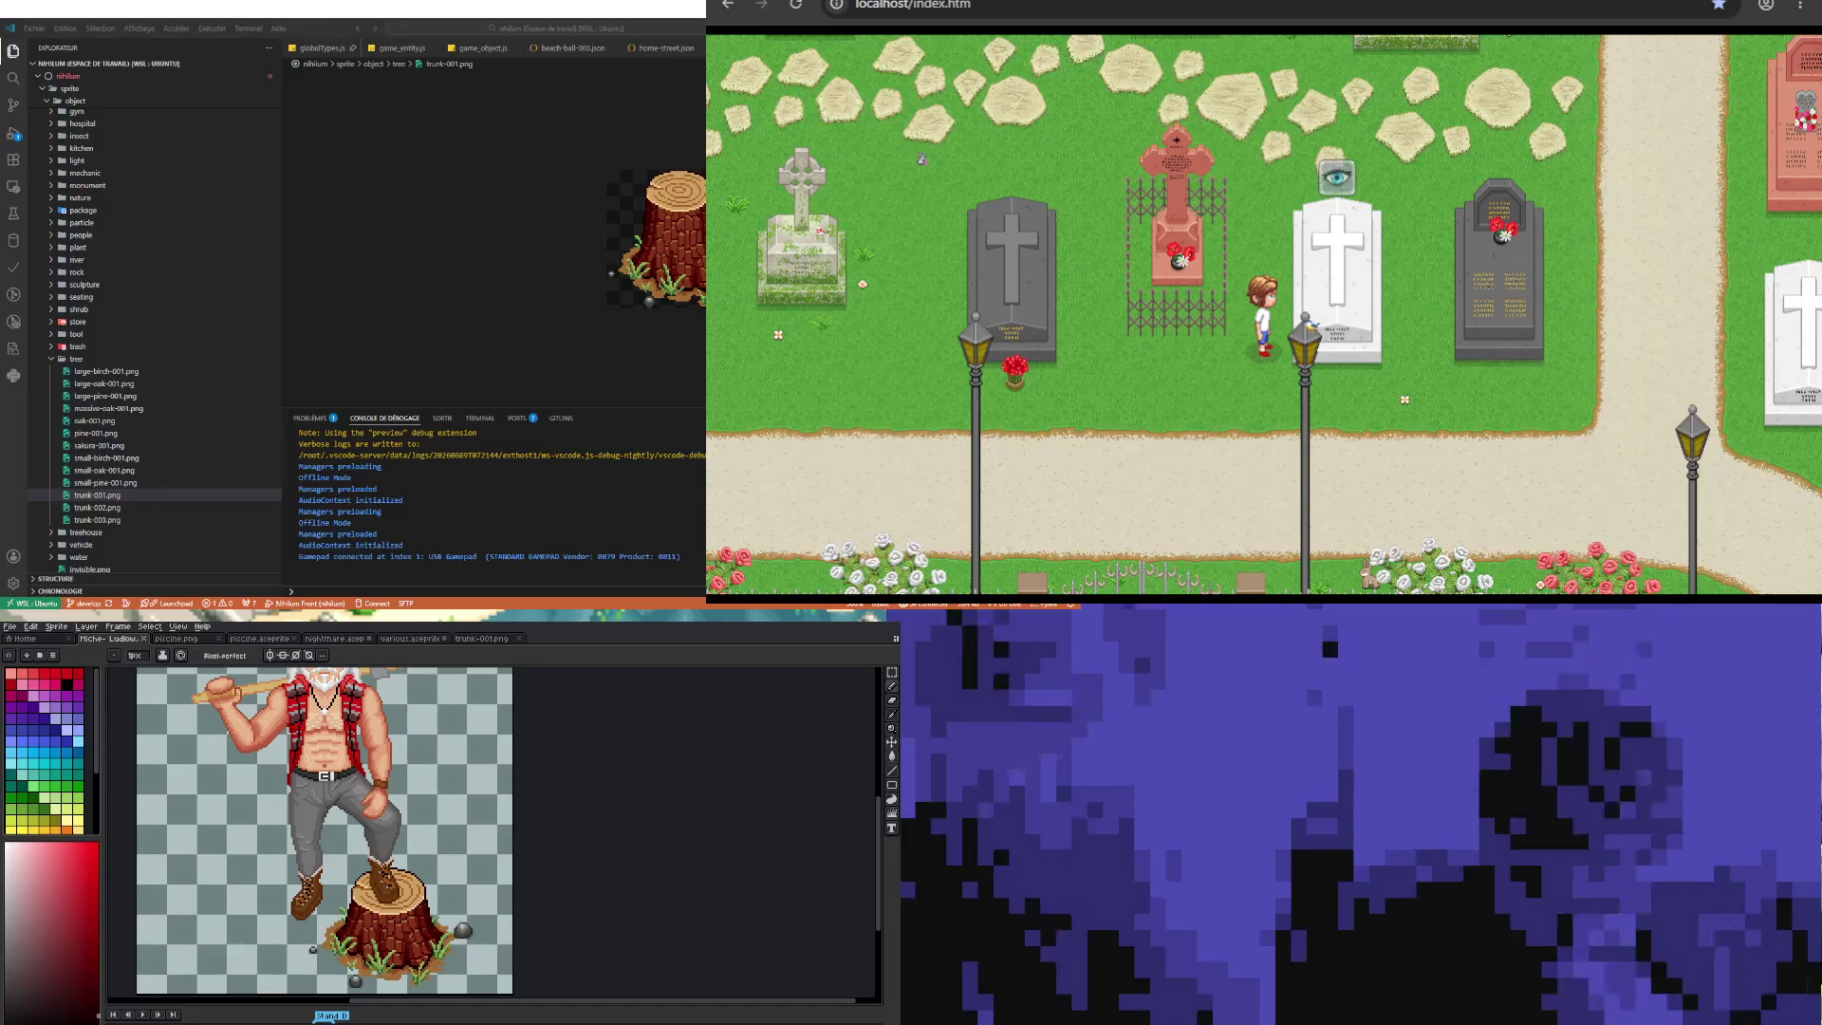
{"action": "scroll", "coordinate": [396, 817], "scroll_direction": "down", "scroll_amount": 1}
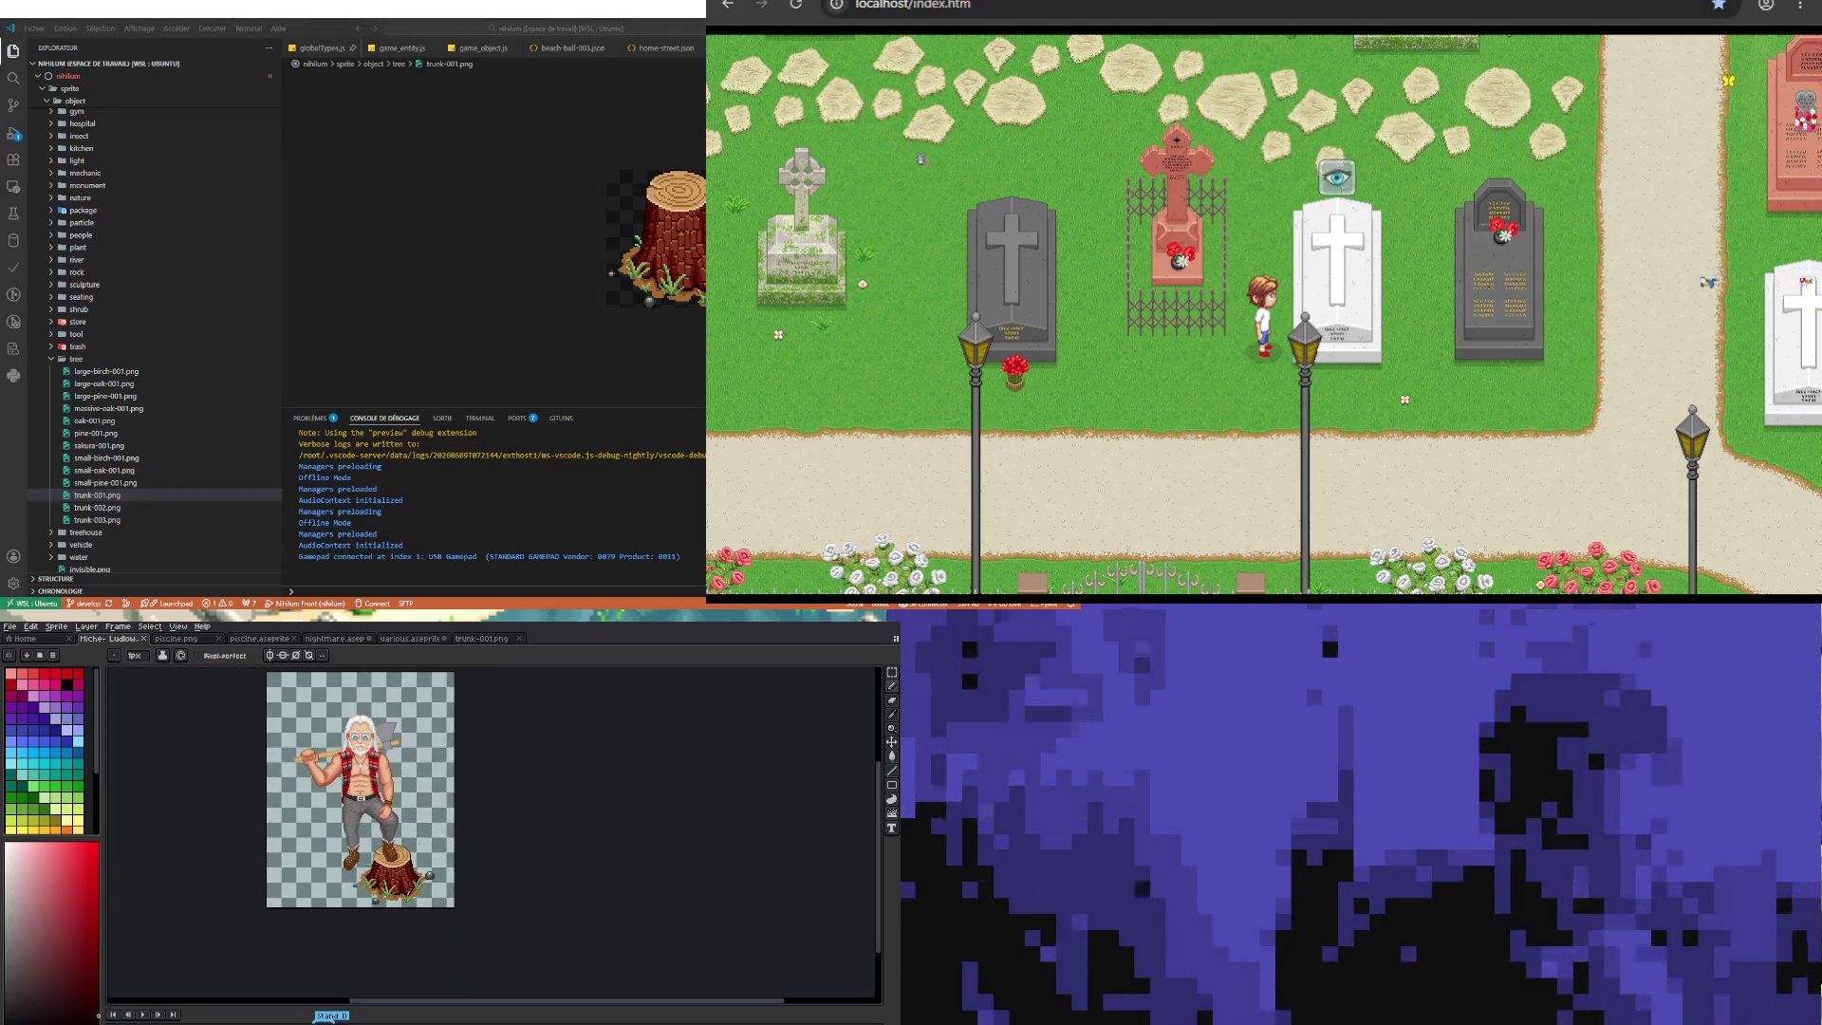
{"action": "scroll", "coordinate": [408, 856], "scroll_direction": "up", "scroll_amount": 1}
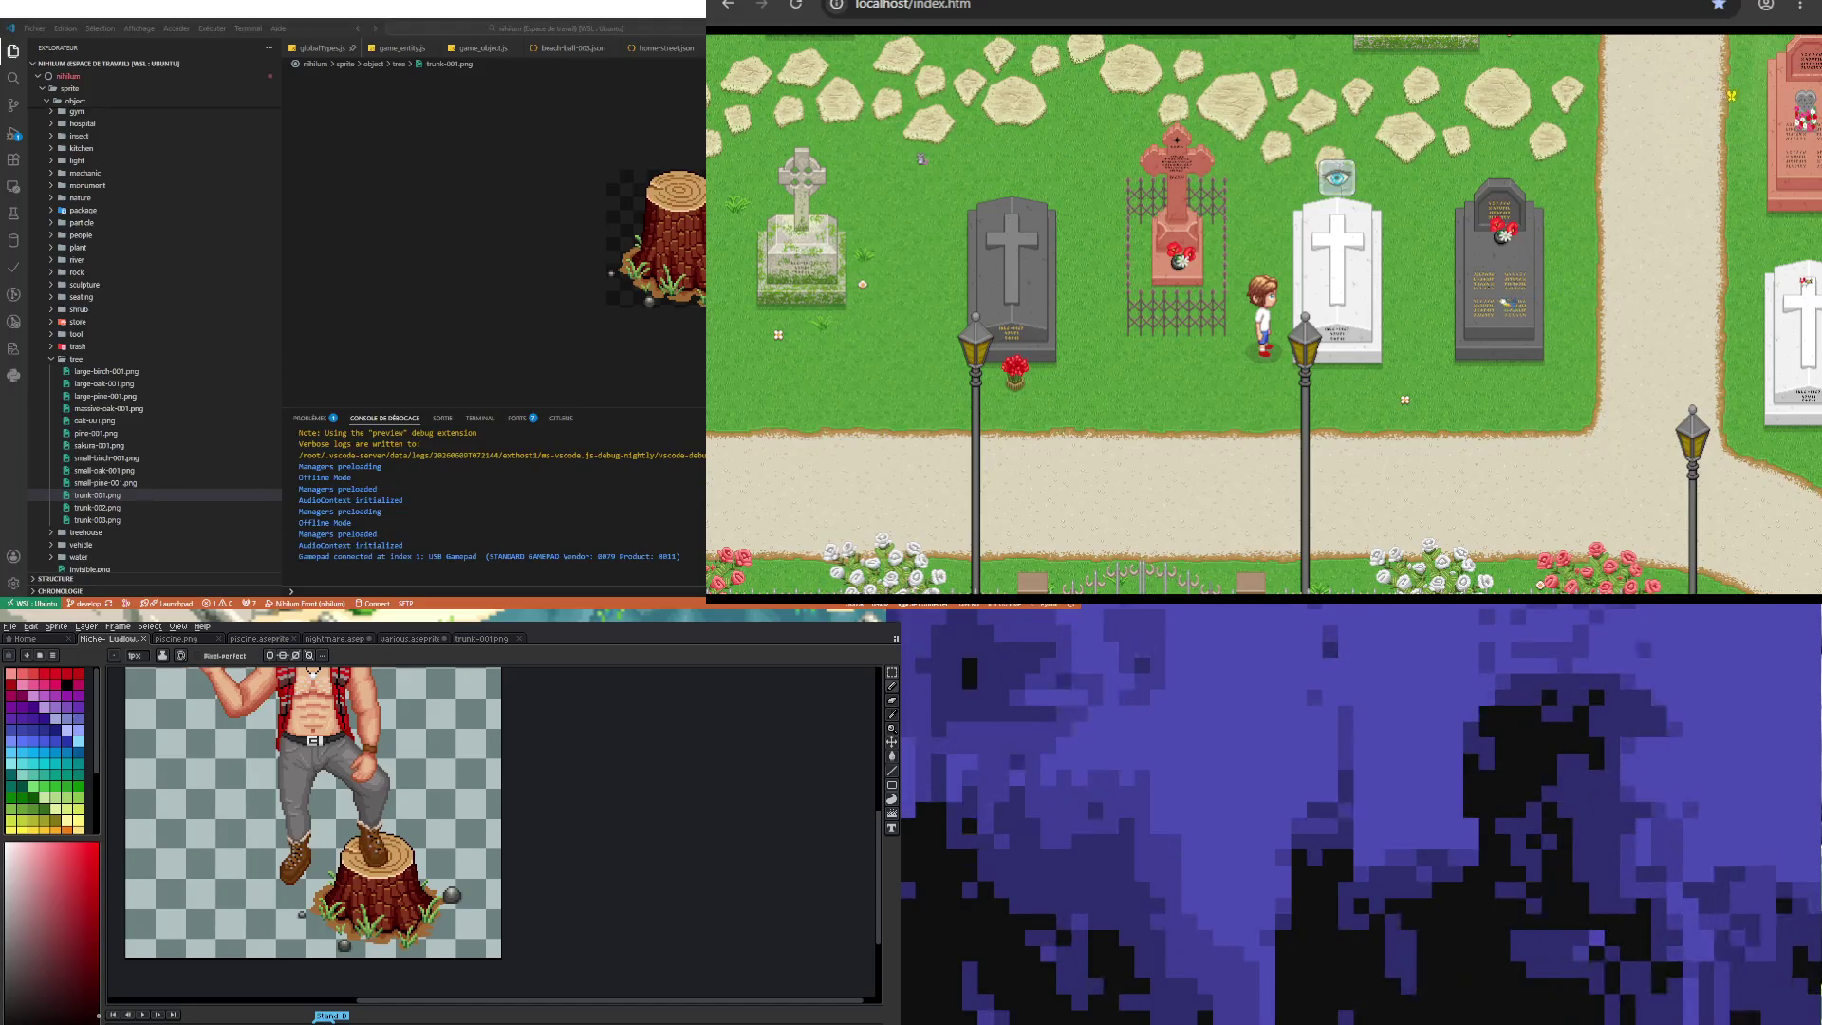